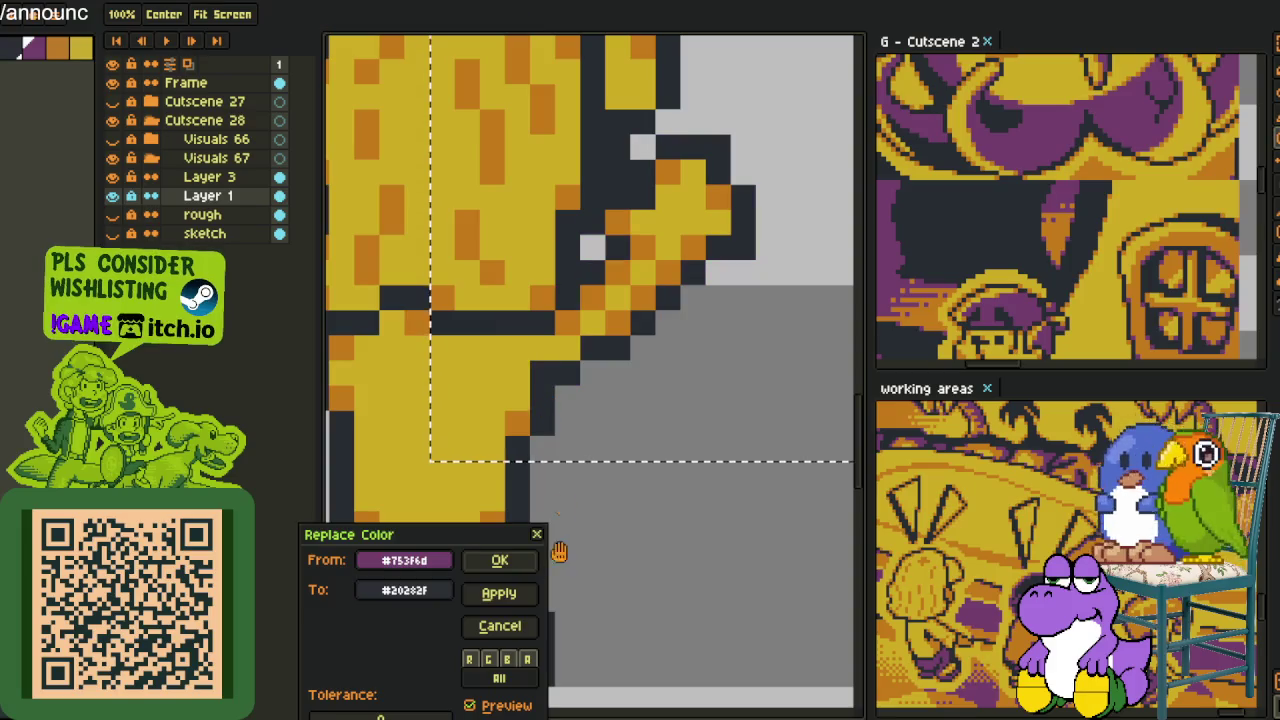
Apply the pending colour replacement, clear the selection, and cancel a second Replace Color attempt
{"action": "key", "text": "Return"}
{"action": "scroll", "coordinate": [532, 598], "scroll_direction": "down", "scroll_amount": 3}
{"action": "key", "text": "v"}
{"action": "key", "text": "ctrl+d"}
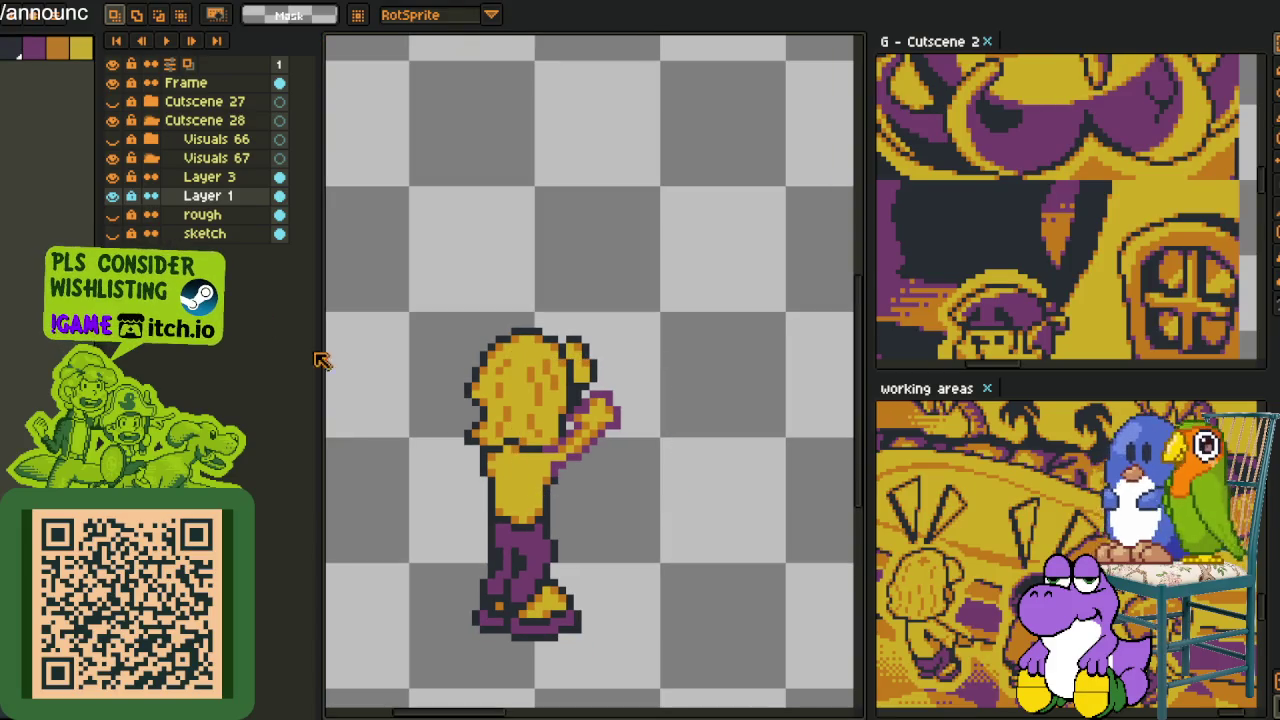
{"action": "key", "text": "shift+r"}
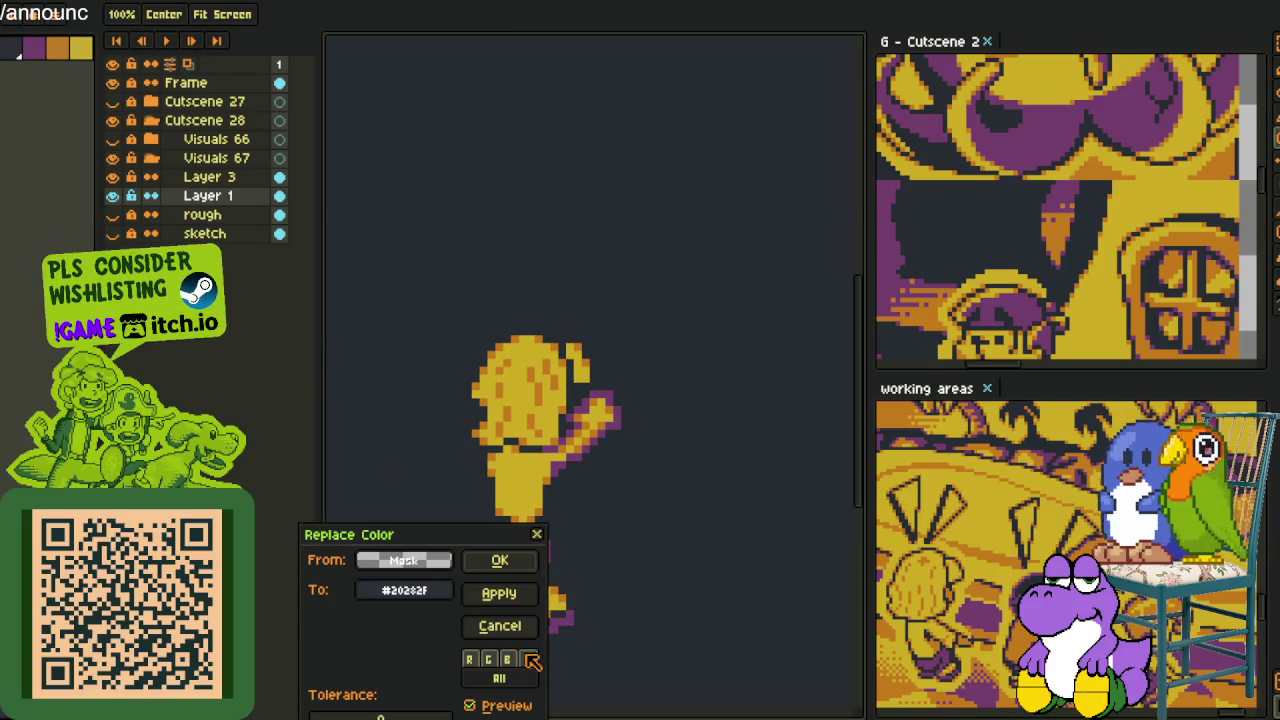
{"action": "key", "text": "Escape"}
Recolour the head, arm and upper-body outline from purple #753f6d to dark #20282f, then deselect
{"action": "scroll", "coordinate": [548, 488], "scroll_direction": "up", "scroll_amount": 2}
{"action": "key", "text": "alt"}
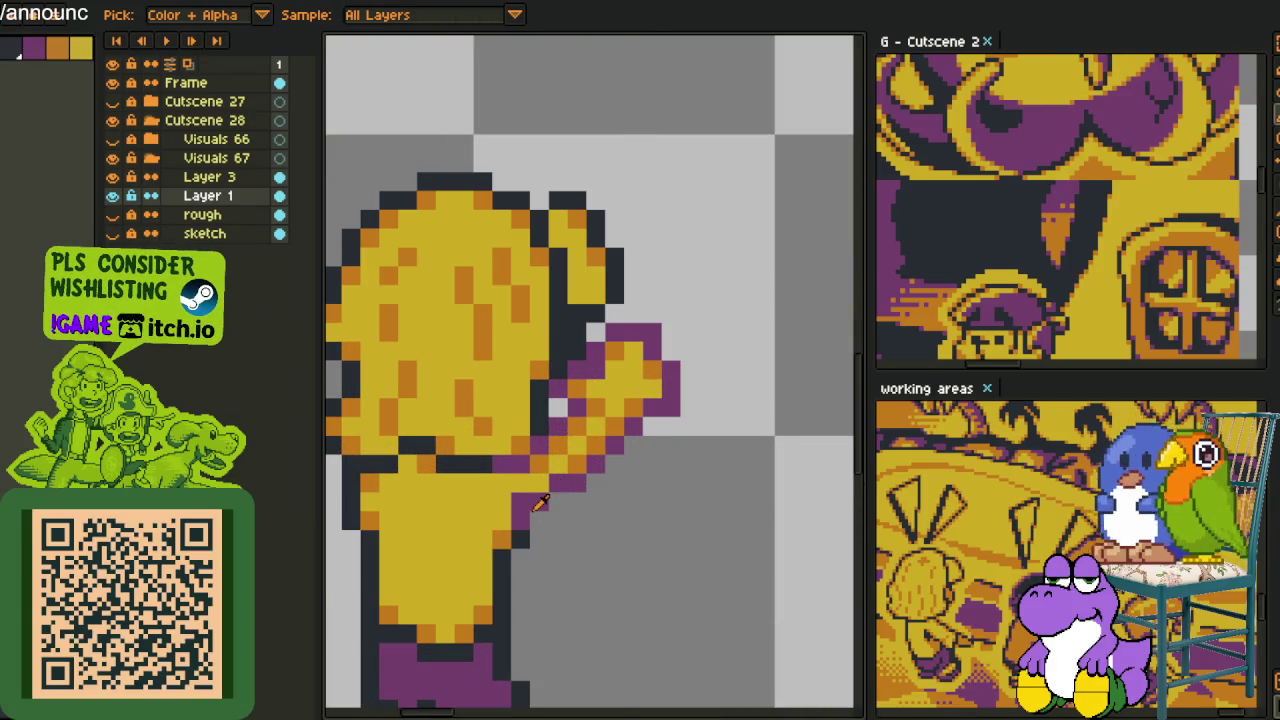
{"action": "scroll", "coordinate": [538, 502], "scroll_direction": "down", "scroll_amount": 3}
{"action": "scroll", "coordinate": [537, 480], "scroll_direction": "up", "scroll_amount": 1}
{"action": "scroll", "coordinate": [536, 455], "scroll_direction": "up", "scroll_amount": 2}
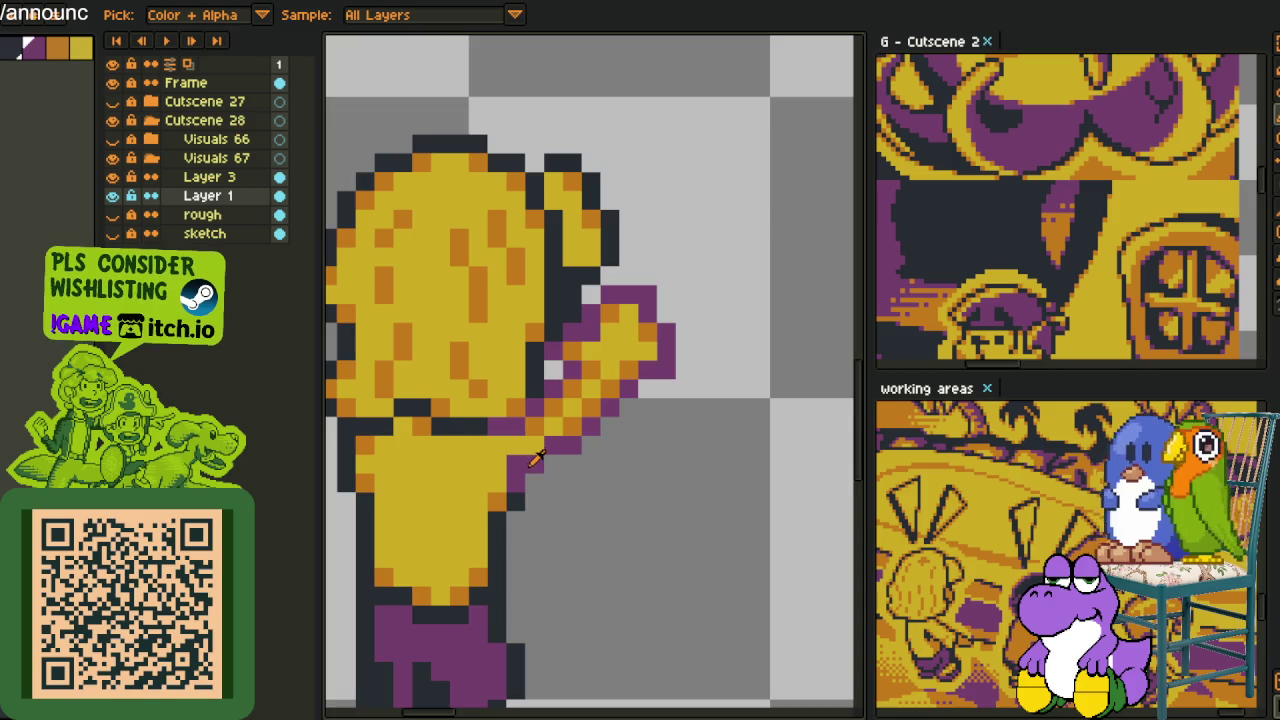
{"action": "scroll", "coordinate": [534, 458], "scroll_direction": "down", "scroll_amount": 2}
{"action": "left_click_drag", "start_coordinate": [437, 245], "coordinate": [690, 488]}
{"action": "key", "text": "shift+r"}
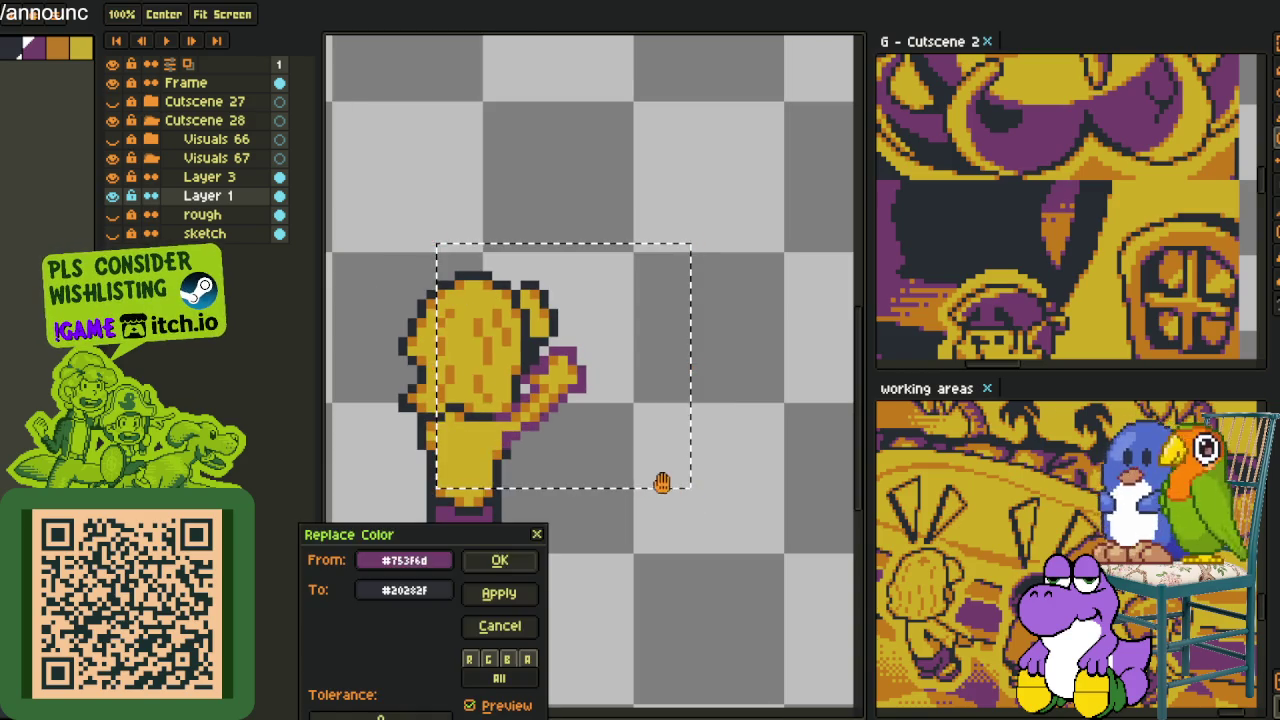
{"action": "left_click", "coordinate": [510, 563]}
{"action": "key", "text": "ctrl+d"}
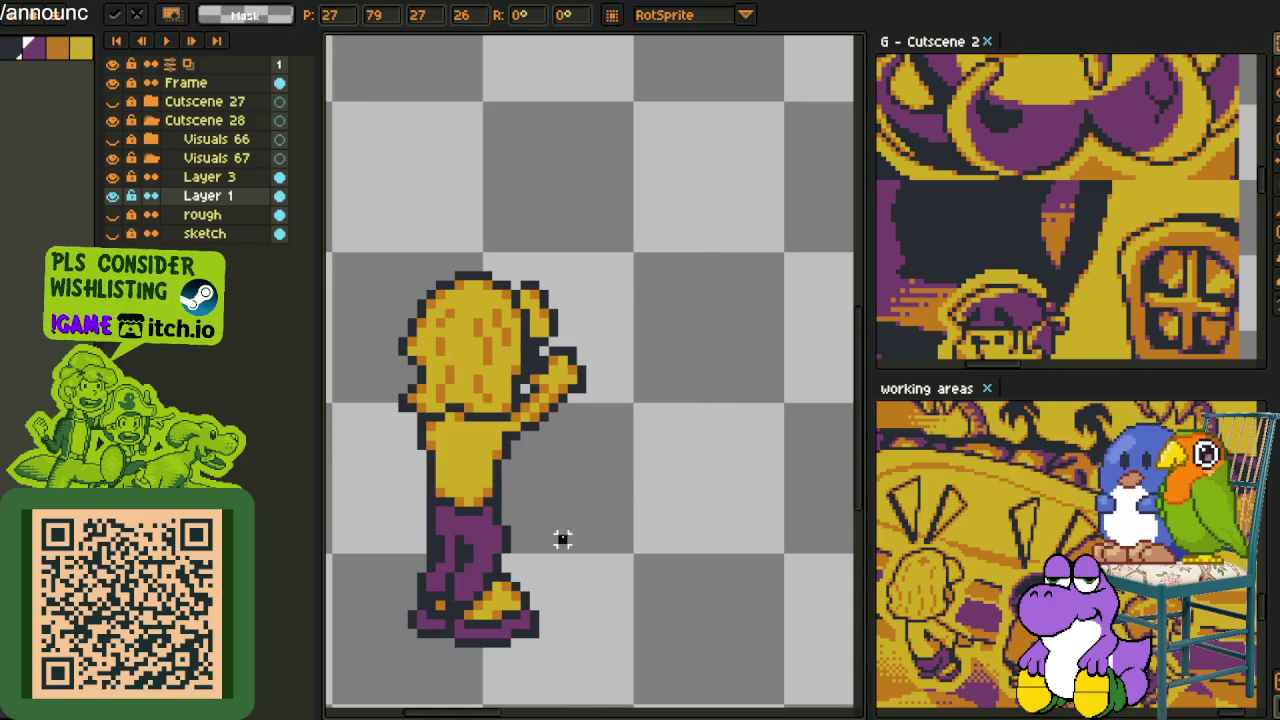
Save the sprite, then hide Layer 1 to compare the layers
{"action": "key", "text": "i"}
{"action": "key", "text": "ctrl+s"}
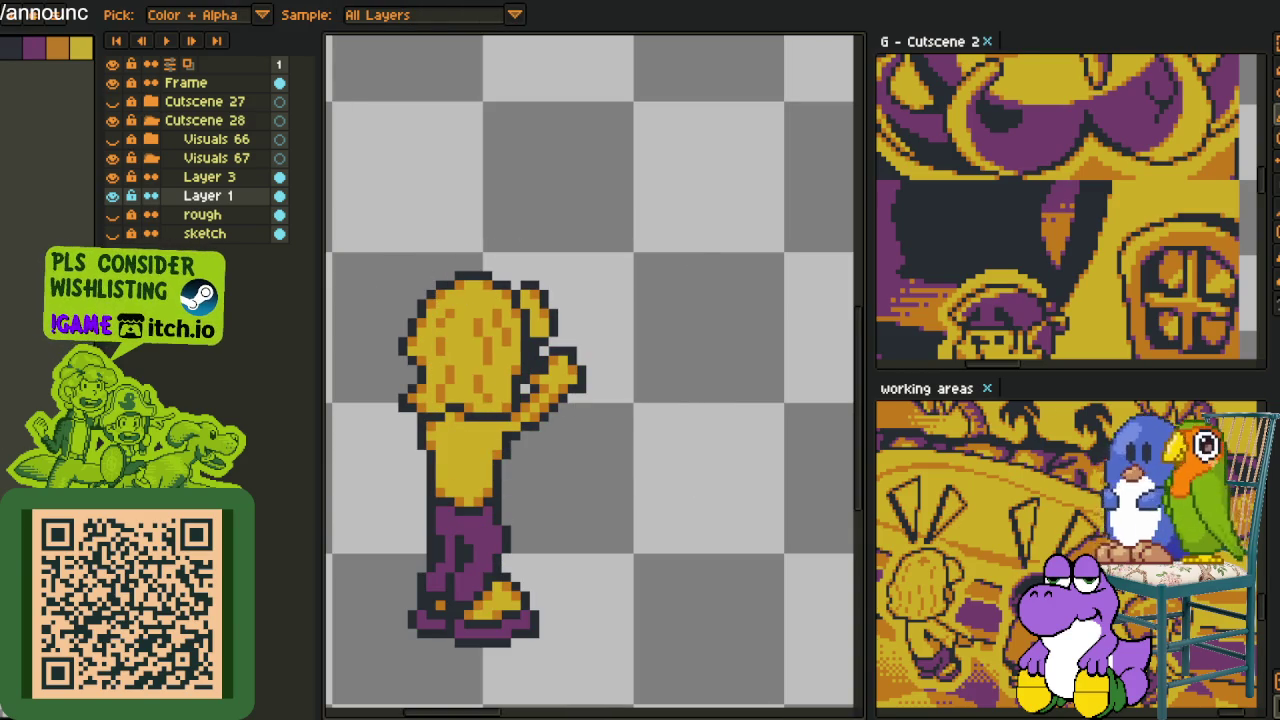
{"action": "key", "text": "h"}
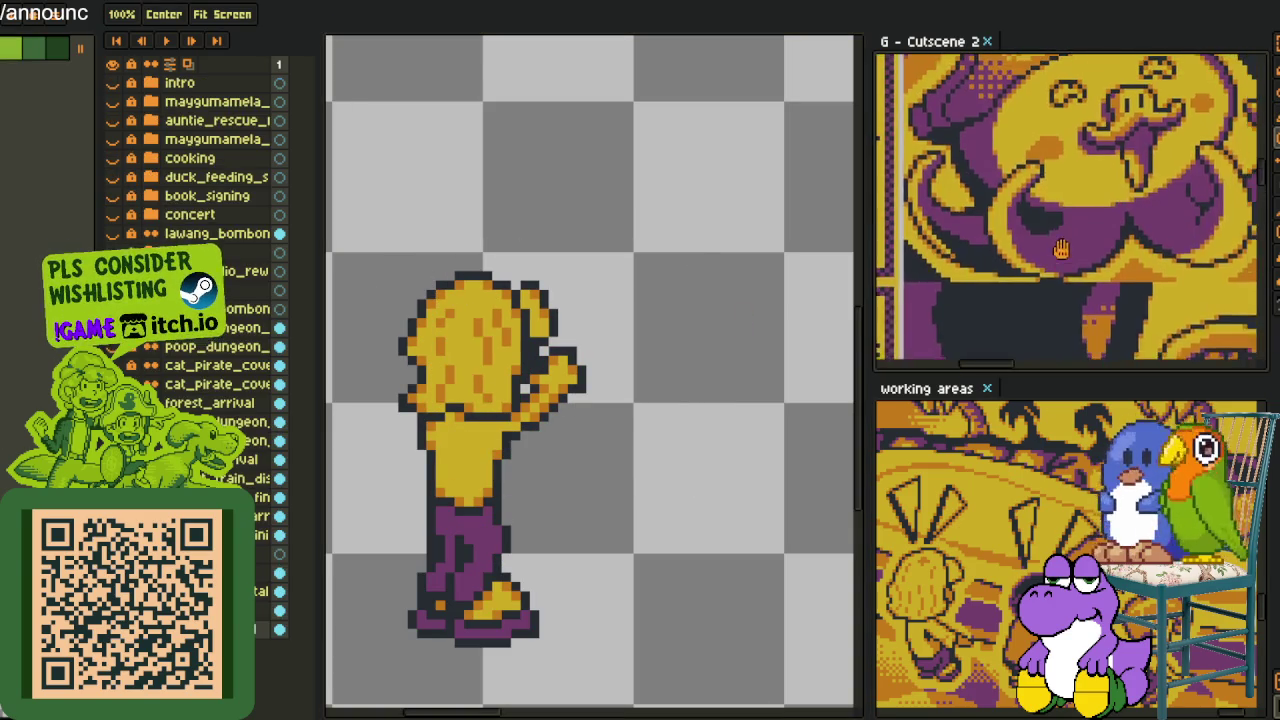
{"action": "scroll", "coordinate": [626, 456], "scroll_direction": "down", "scroll_amount": 1}
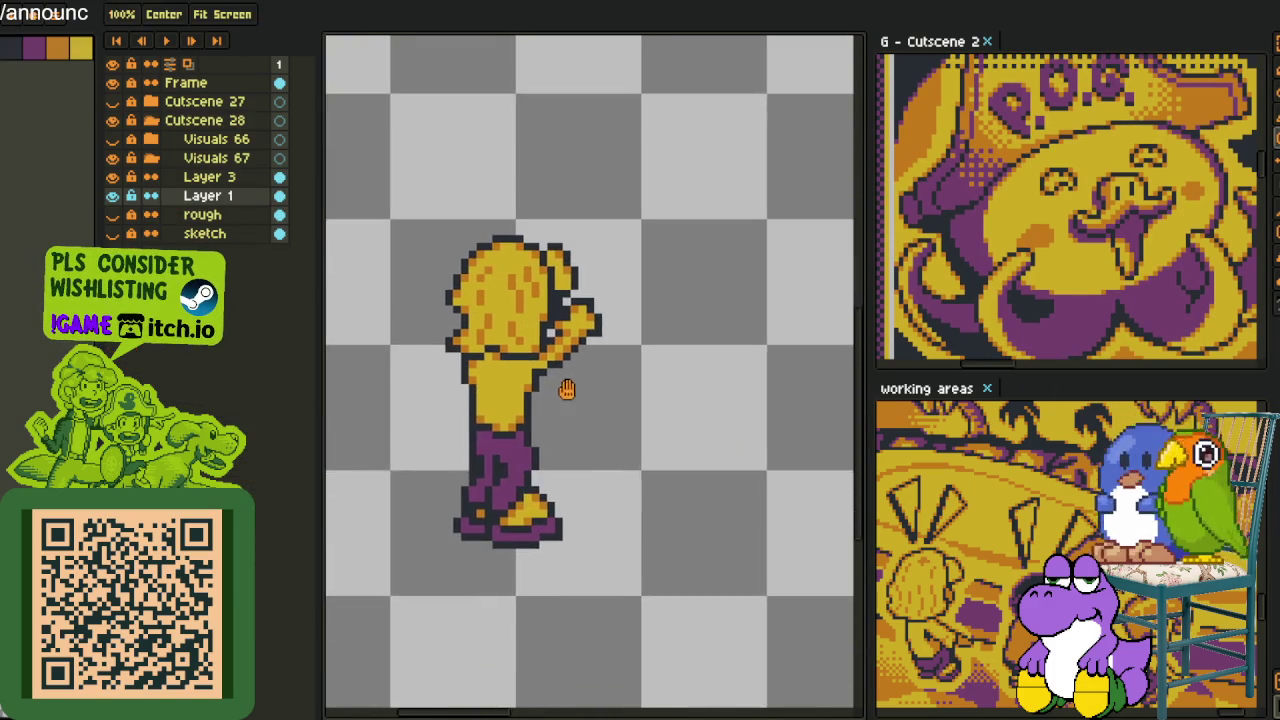
{"action": "scroll", "coordinate": [560, 451], "scroll_direction": "up", "scroll_amount": 2}
{"action": "left_click", "coordinate": [113, 196]}
{"action": "left_click", "coordinate": [113, 196]}
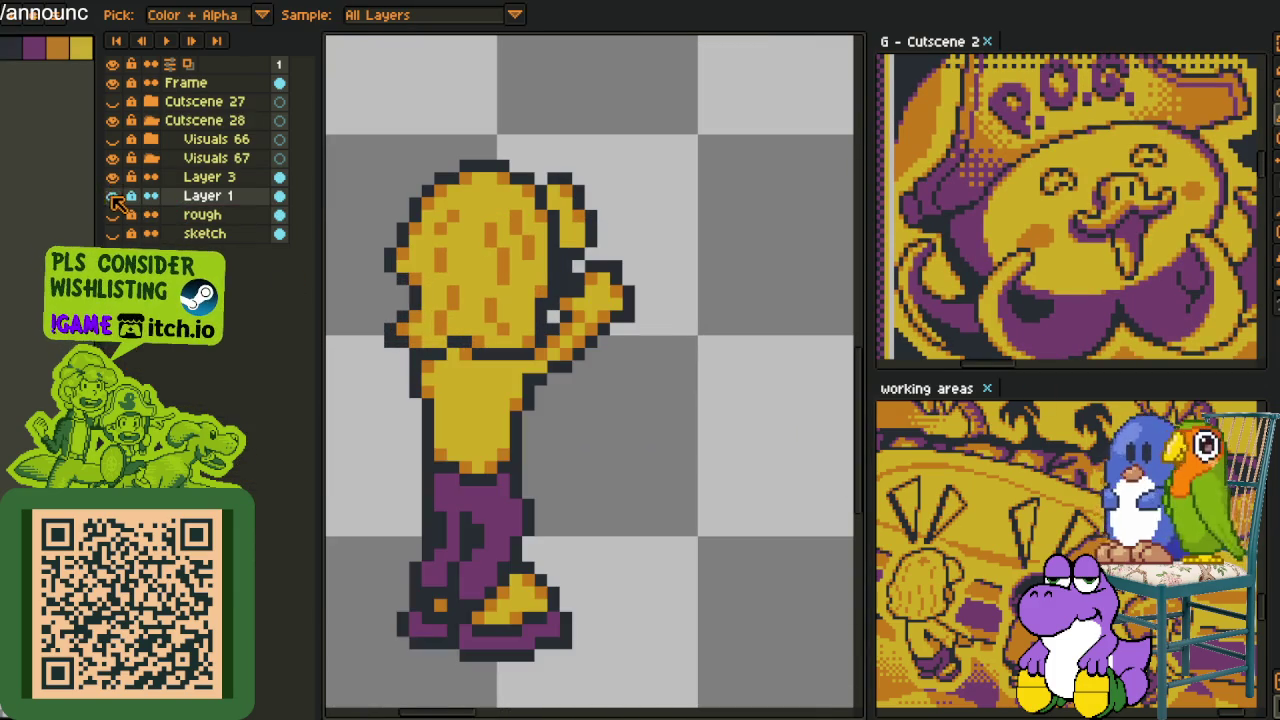
Merge Layer 3 down into Layer 1 and zoom in on the arm joint
{"action": "left_click", "coordinate": [175, 177]}
{"action": "right_click", "coordinate": [180, 174]}
{"action": "left_click", "coordinate": [265, 285]}
{"action": "scroll", "coordinate": [364, 258], "scroll_direction": "down", "scroll_amount": 3}
{"action": "scroll", "coordinate": [474, 320], "scroll_direction": "up", "scroll_amount": 1}
{"action": "scroll", "coordinate": [520, 280], "scroll_direction": "up", "scroll_amount": 1}
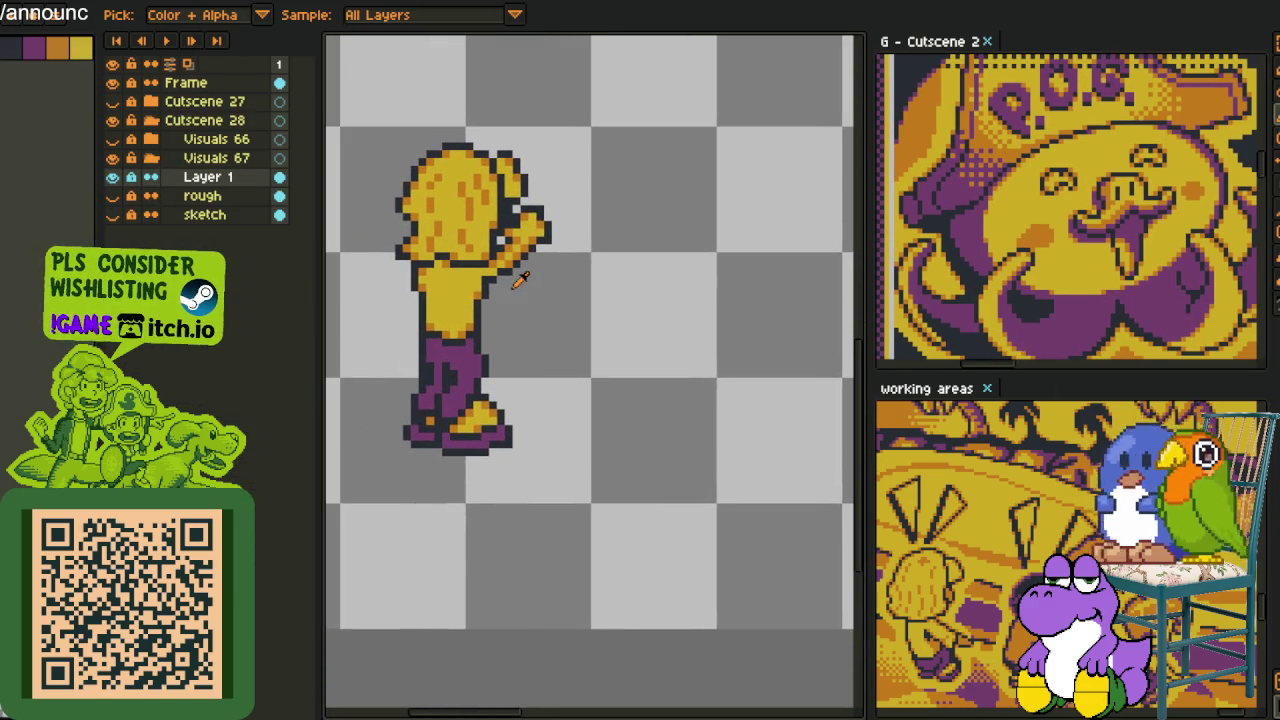
{"action": "scroll", "coordinate": [486, 420], "scroll_direction": "down", "scroll_amount": 3}
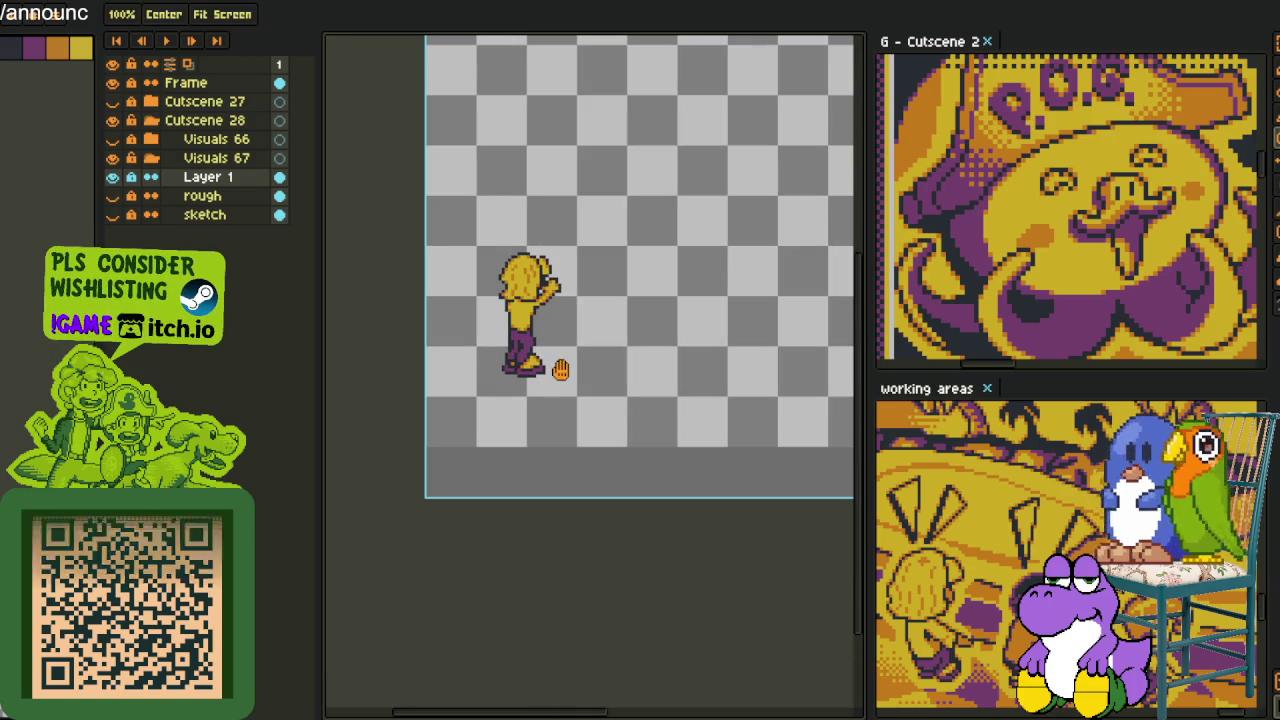
{"action": "scroll", "coordinate": [565, 330], "scroll_direction": "up", "scroll_amount": 2}
{"action": "scroll", "coordinate": [551, 317], "scroll_direction": "up", "scroll_amount": 1}
Sample the dark outline colour and draw a diagonal outline along the raised arm
{"action": "key", "text": "i"}
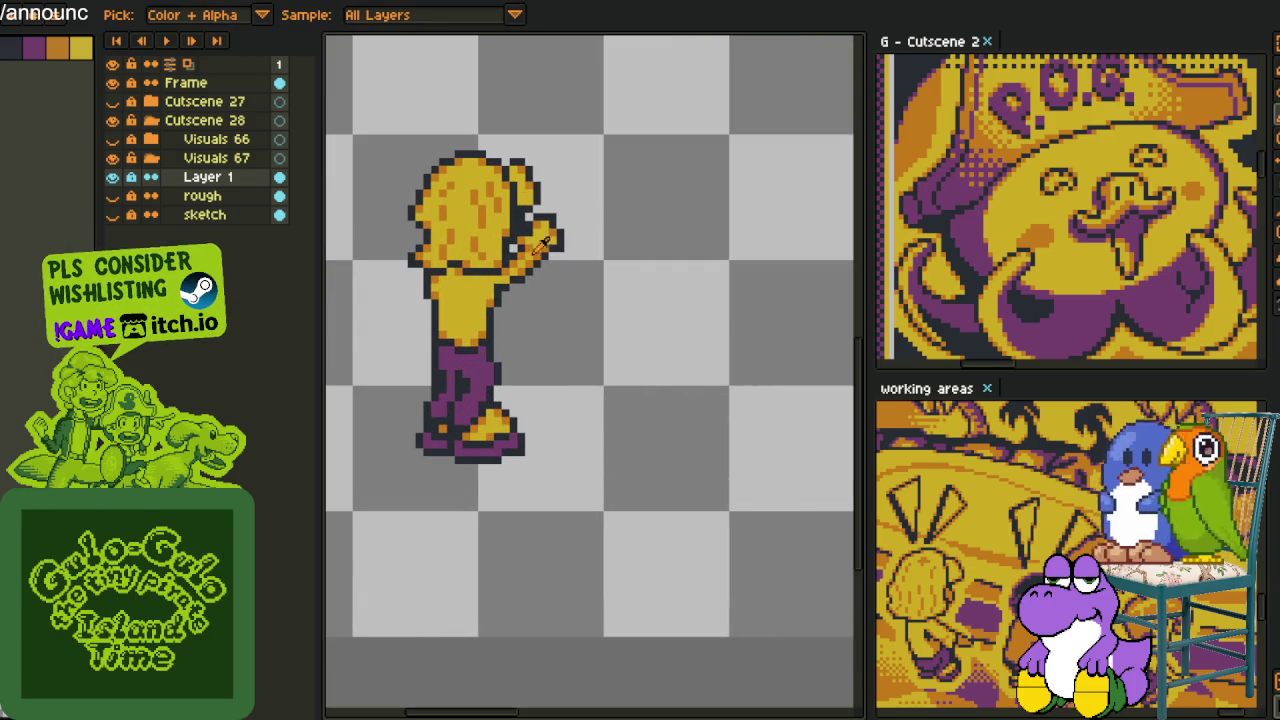
{"action": "scroll", "coordinate": [518, 258], "scroll_direction": "down", "scroll_amount": 3}
{"action": "scroll", "coordinate": [541, 288], "scroll_direction": "up", "scroll_amount": 4}
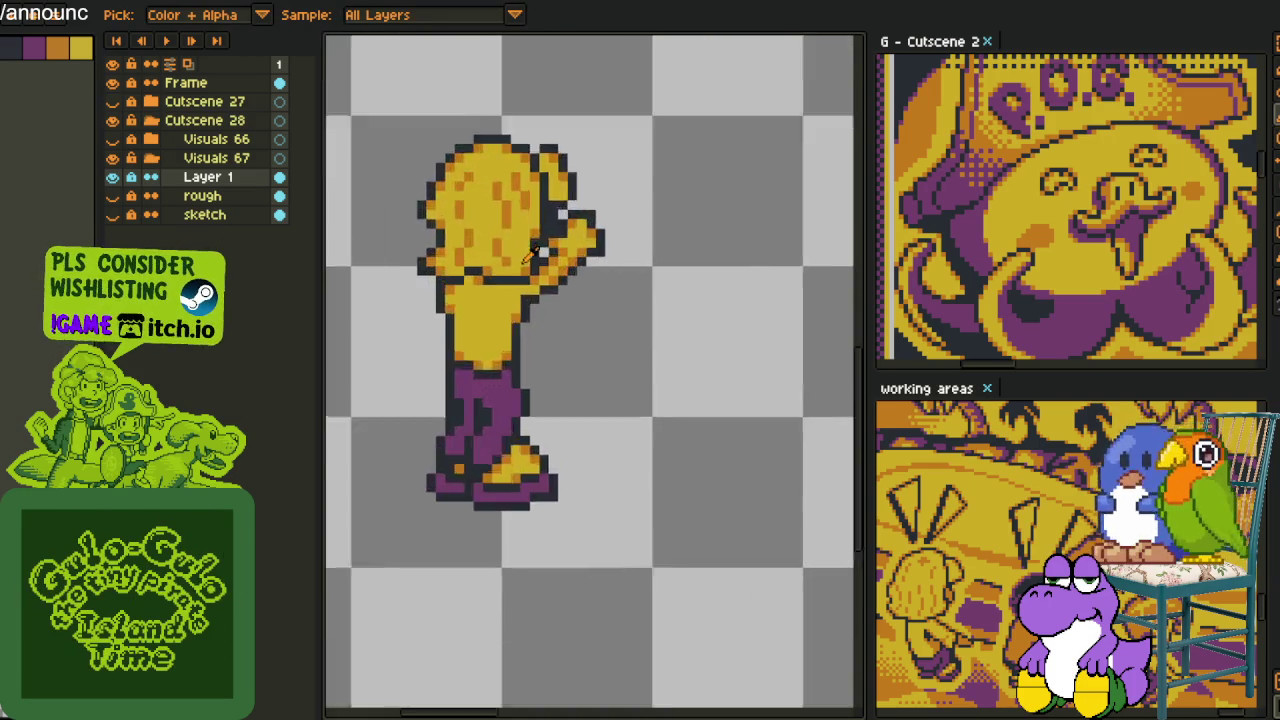
{"action": "scroll", "coordinate": [531, 316], "scroll_direction": "up", "scroll_amount": 3}
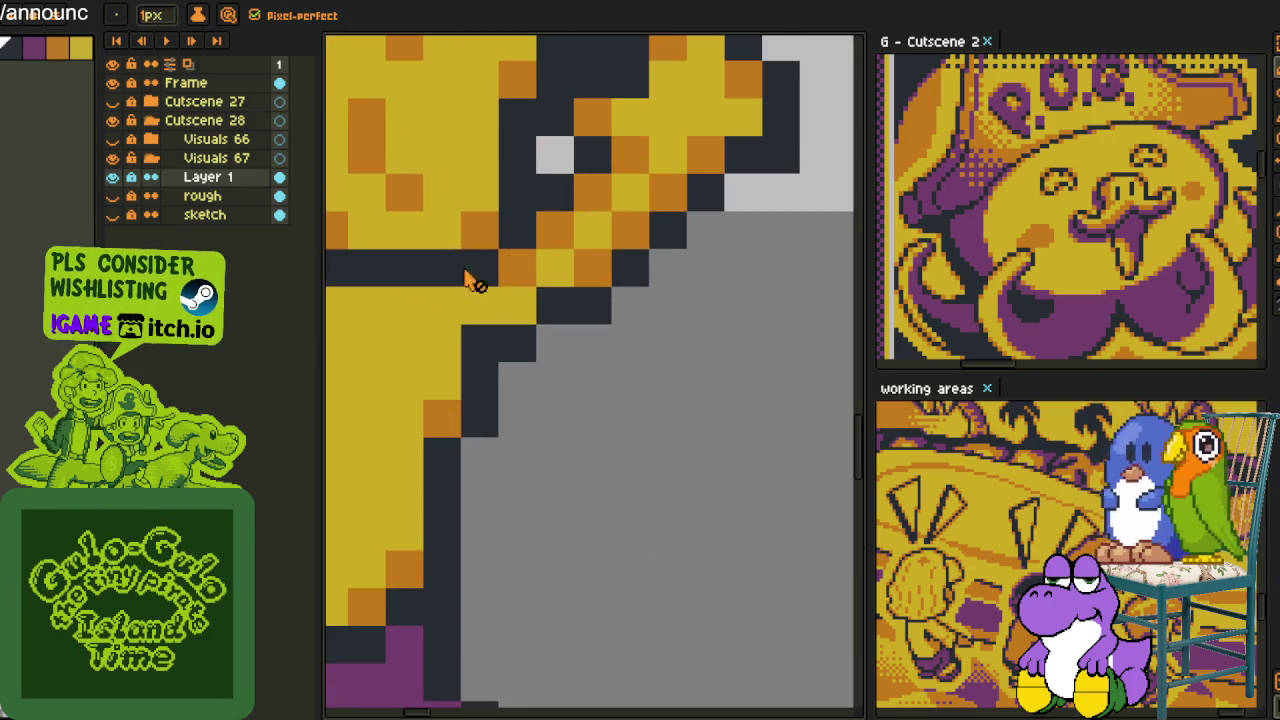
{"action": "left_click", "coordinate": [541, 230], "text": "alt"}
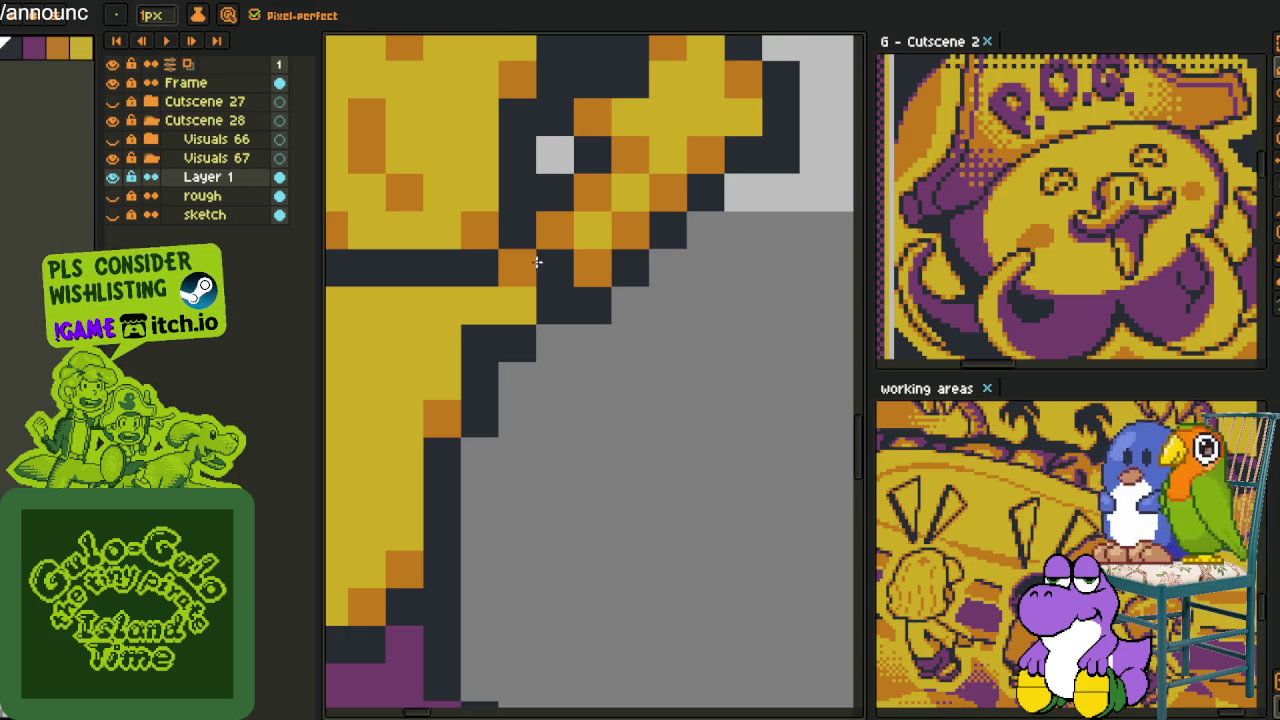
{"action": "mouse_move", "coordinate": [551, 311]}
{"action": "left_mouse_down"}
{"action": "mouse_move", "coordinate": [520, 410]}
{"action": "mouse_move", "coordinate": [517, 343]}
{"action": "left_mouse_up"}
Fill gap pixels at the arm joint with yellow, undoing a stray orange shading pixel
{"action": "left_click", "coordinate": [517, 381]}
{"action": "left_click", "coordinate": [441, 419], "text": "alt"}
{"action": "left_click", "coordinate": [489, 404]}
{"action": "key", "text": "ctrl+z"}
{"action": "scroll", "coordinate": [490, 425], "scroll_direction": "down", "scroll_amount": 5}
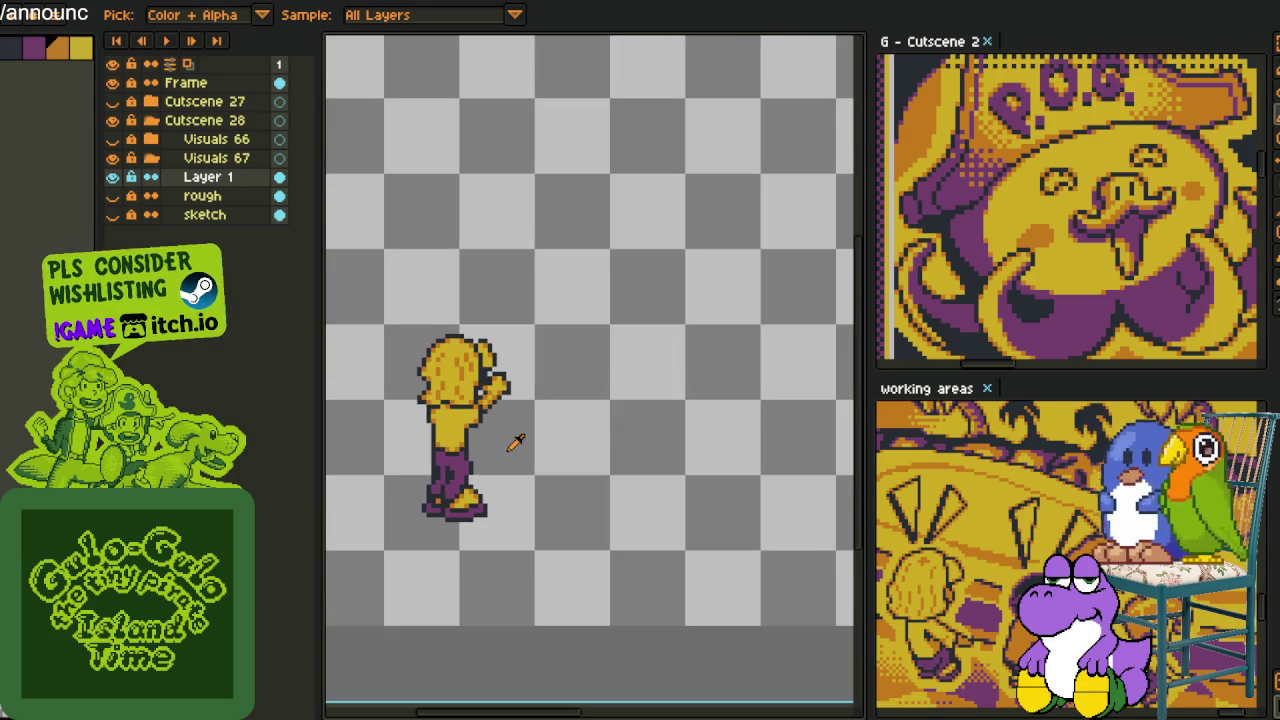
Save the sprite file with the cleaned-up arm and shoulder outline
{"action": "key", "text": "ctrl+s"}
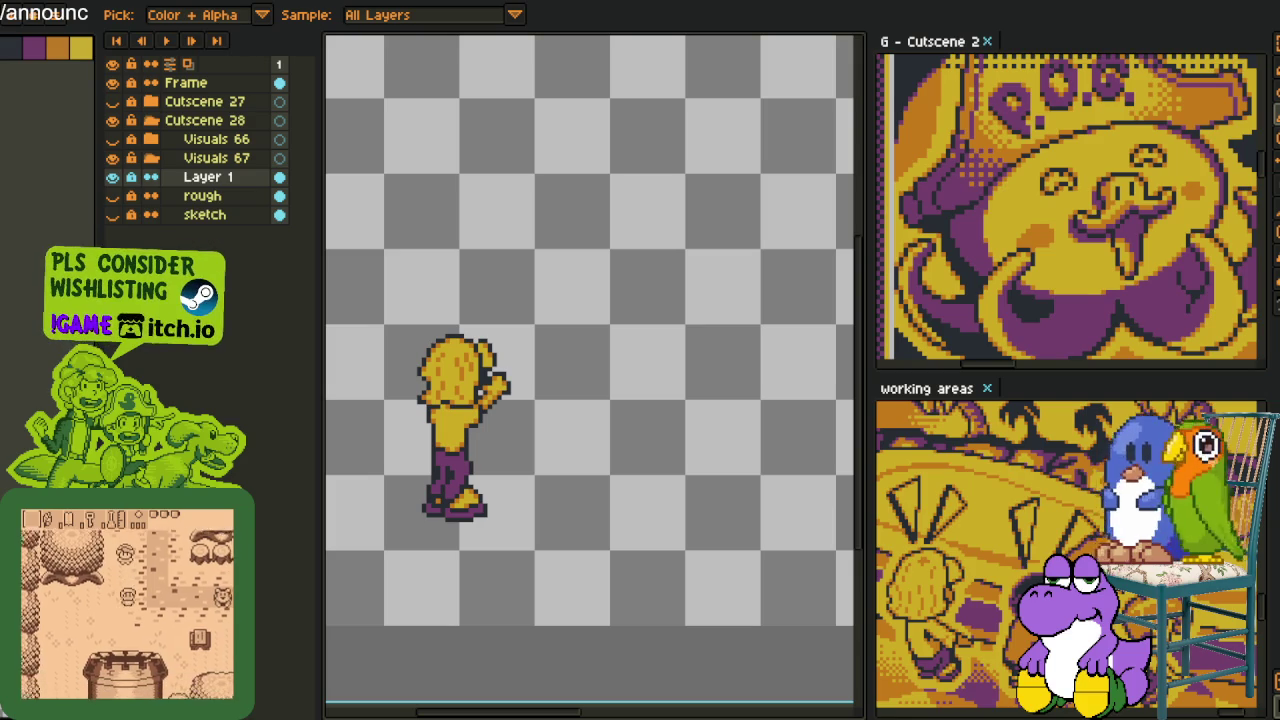
Reveal cells until hitting a mine, then restart and clear cells along the left column
{"action": "left_click", "coordinate": [715, 500]}
{"action": "left_click", "coordinate": [710, 495]}
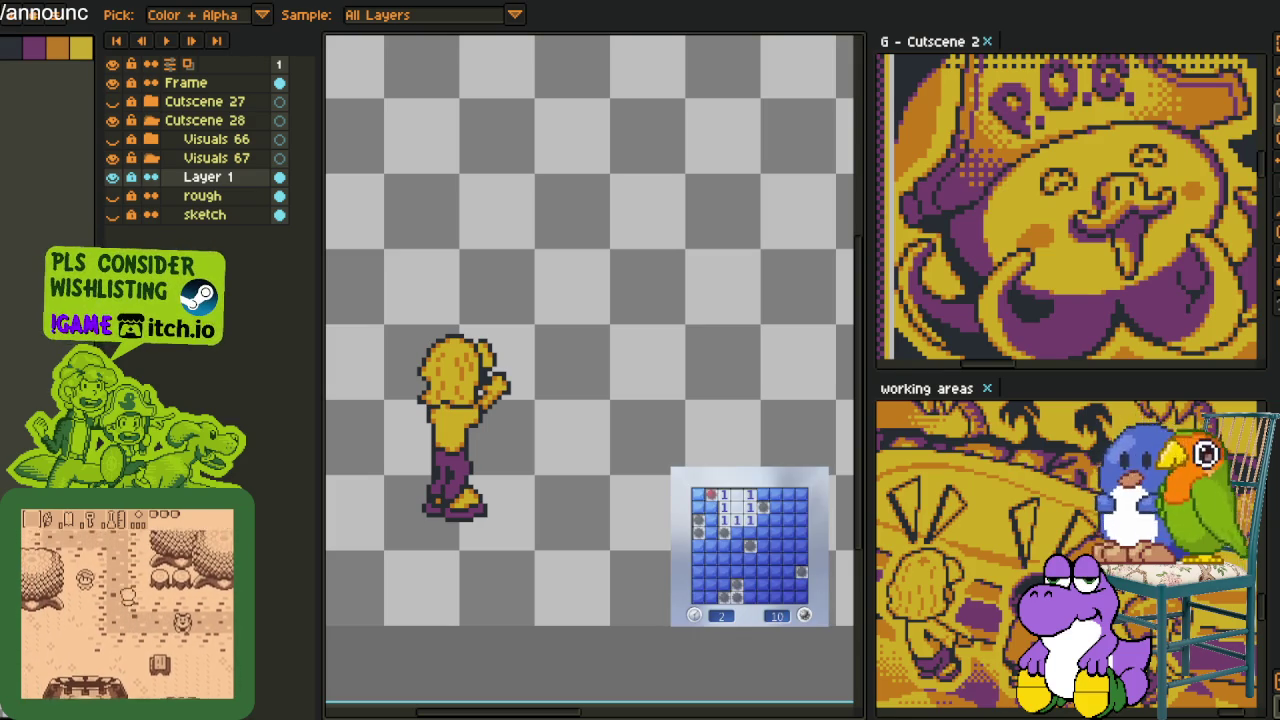
{"action": "left_click", "coordinate": [763, 537]}
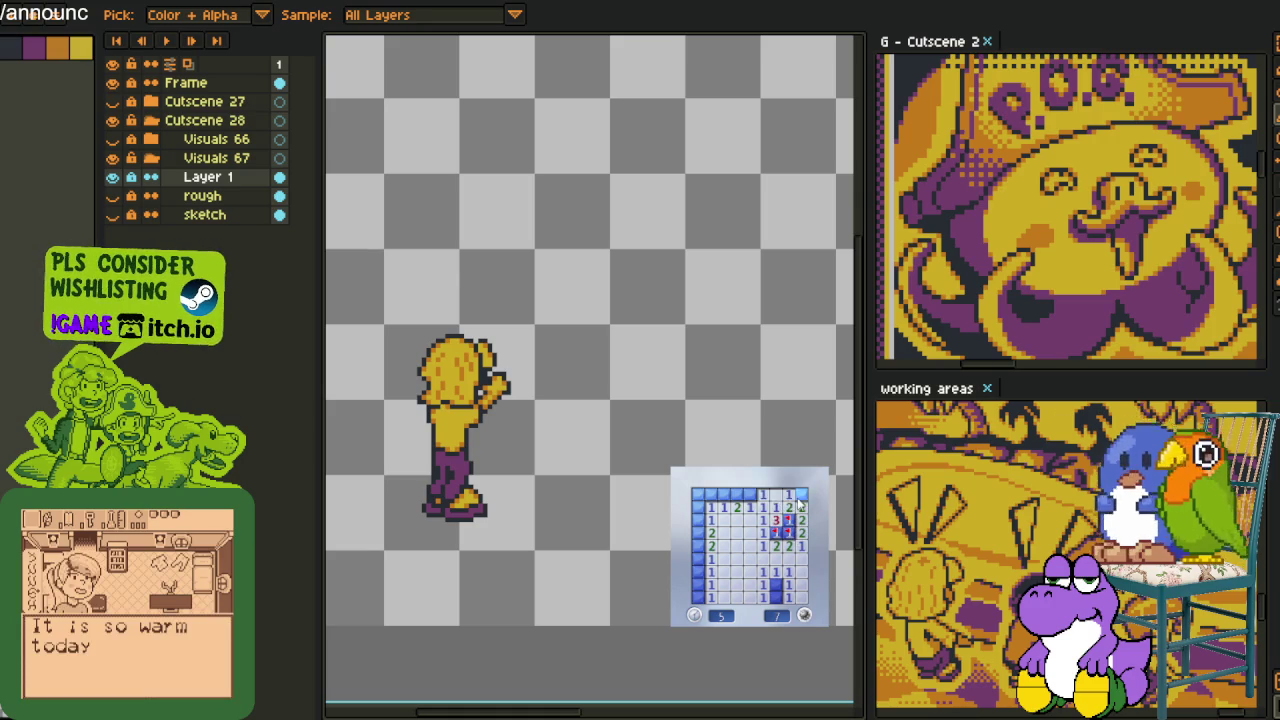
{"action": "left_click", "coordinate": [698, 507]}
{"action": "left_click", "coordinate": [697, 533]}
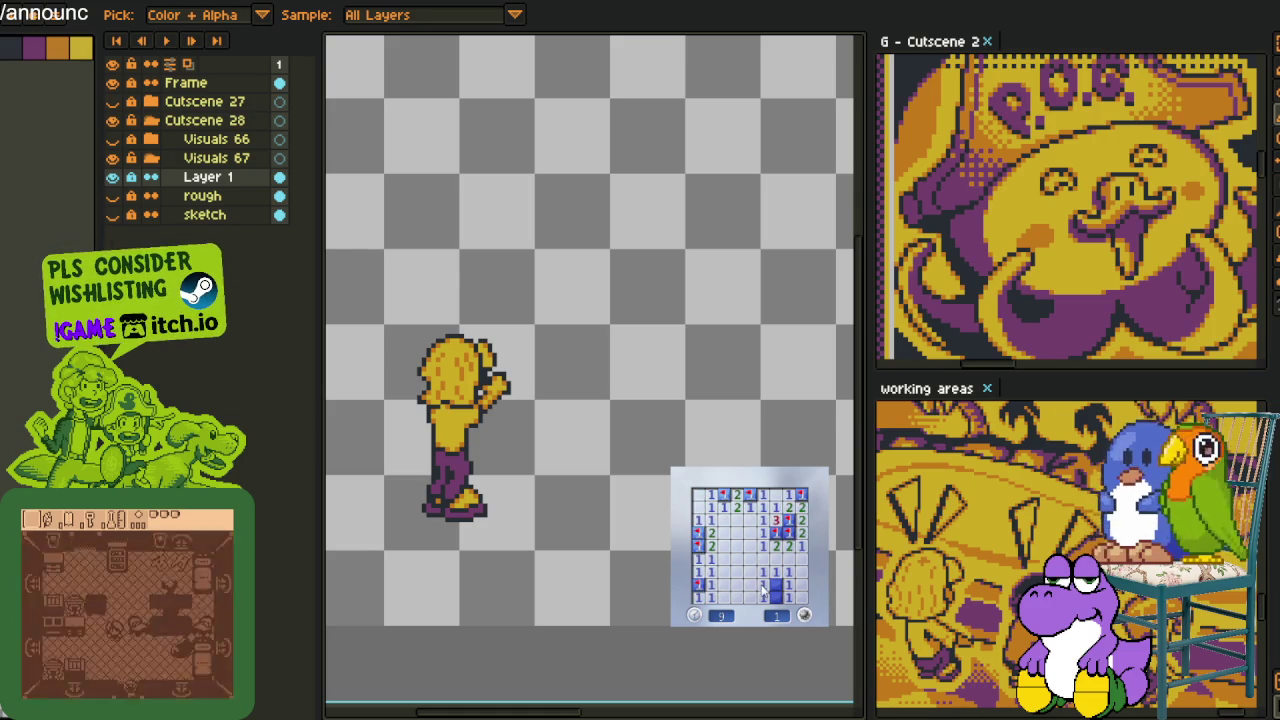
Start a new board and reveal safe cells, flagging one suspected mine
{"action": "left_click", "coordinate": [806, 610]}
{"action": "left_click", "coordinate": [740, 595]}
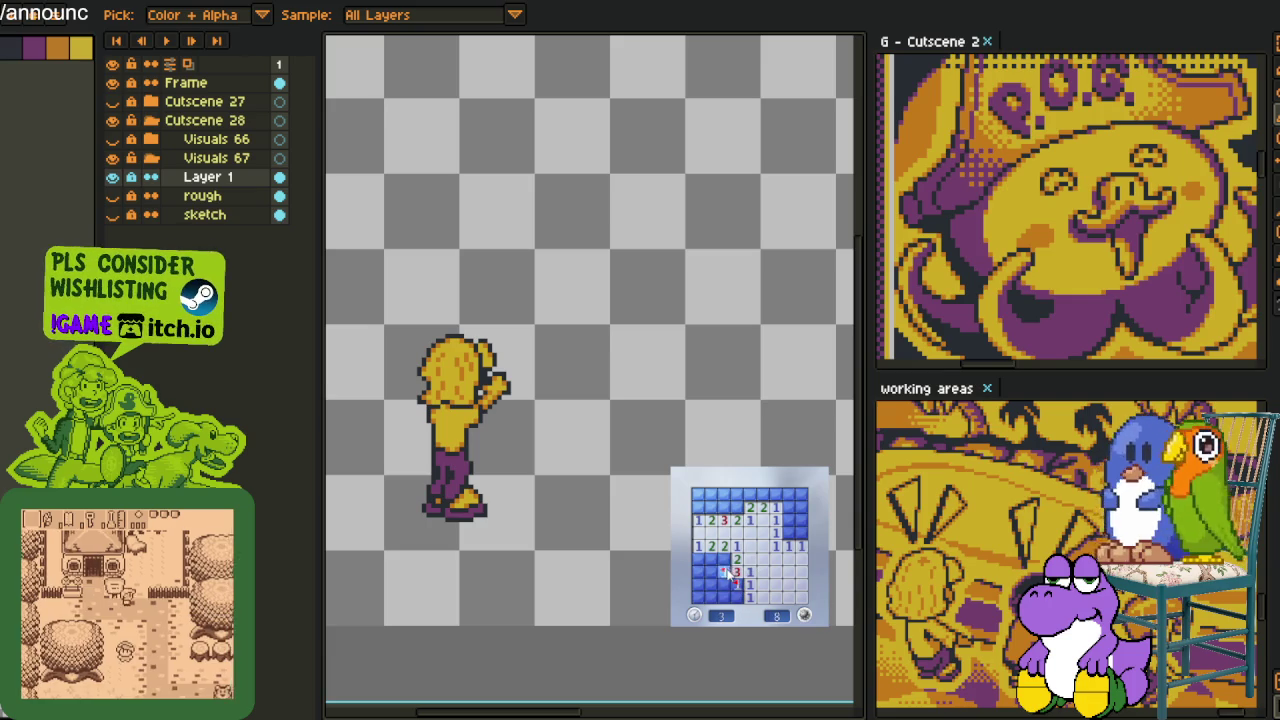
{"action": "left_click", "coordinate": [705, 560]}
{"action": "left_click", "coordinate": [712, 585]}
{"action": "left_click", "coordinate": [738, 588]}
{"action": "right_click", "coordinate": [790, 533]}
{"action": "left_click", "coordinate": [786, 515]}
{"action": "left_click", "coordinate": [795, 494]}
Flag three top-left mines and reveal the remaining safe top-left cells
{"action": "right_click", "coordinate": [750, 494]}
{"action": "left_click", "coordinate": [763, 494]}
{"action": "right_click", "coordinate": [723, 507]}
{"action": "right_click", "coordinate": [711, 507]}
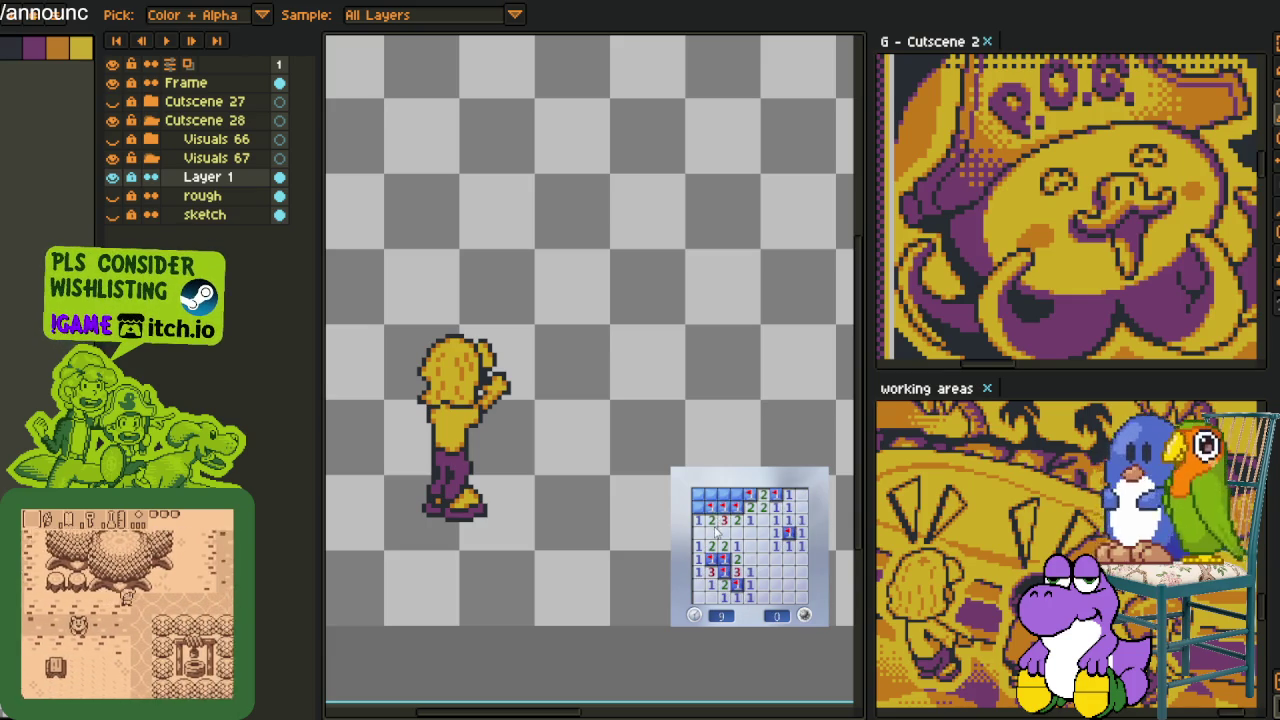
{"action": "left_click", "coordinate": [698, 494]}
{"action": "left_click", "coordinate": [711, 494]}
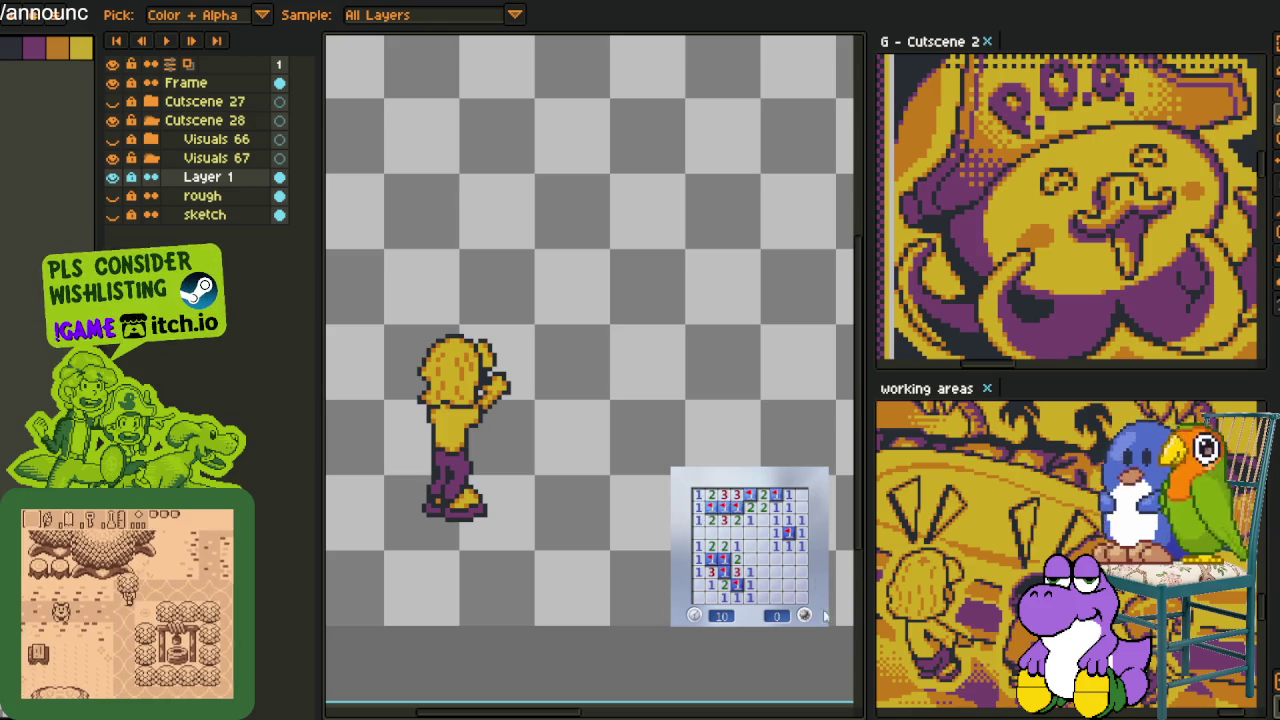
Play a new board, flagging four mines and clearing the top rows and left side
{"action": "left_click", "coordinate": [768, 563]}
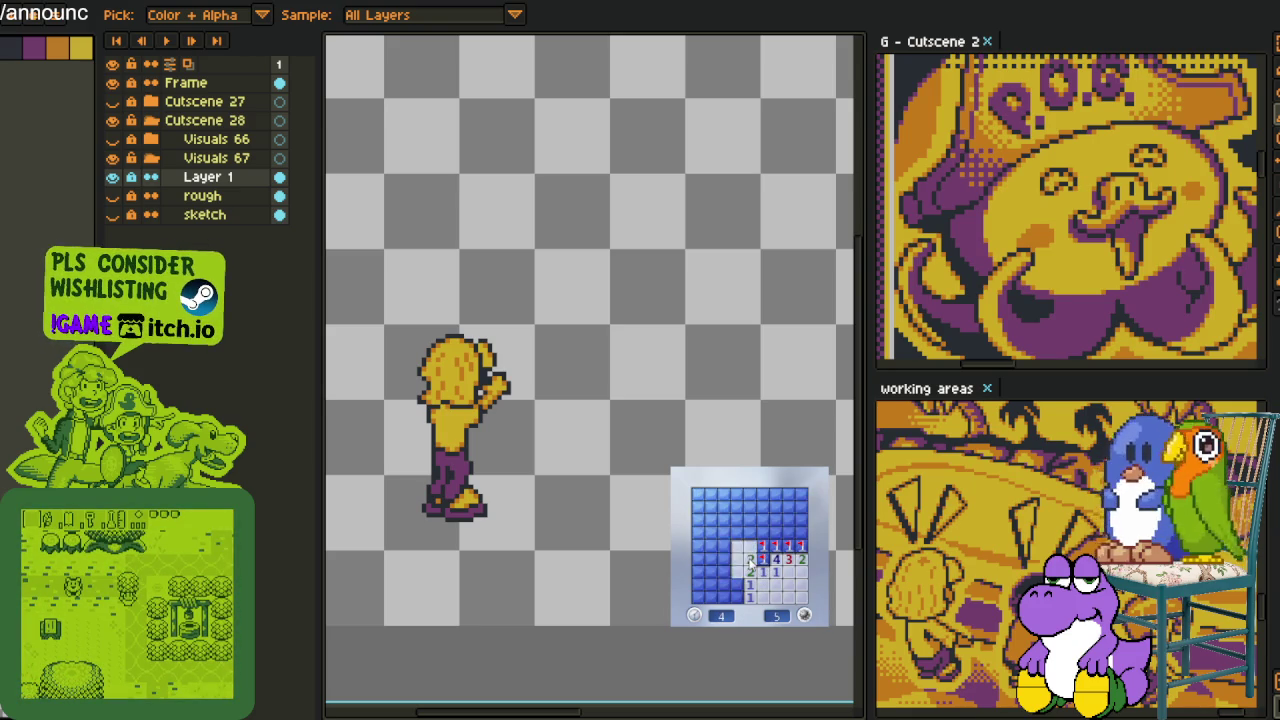
{"action": "left_click", "coordinate": [742, 562]}
{"action": "right_click", "coordinate": [775, 507]}
{"action": "left_click", "coordinate": [749, 507]}
{"action": "right_click", "coordinate": [737, 519]}
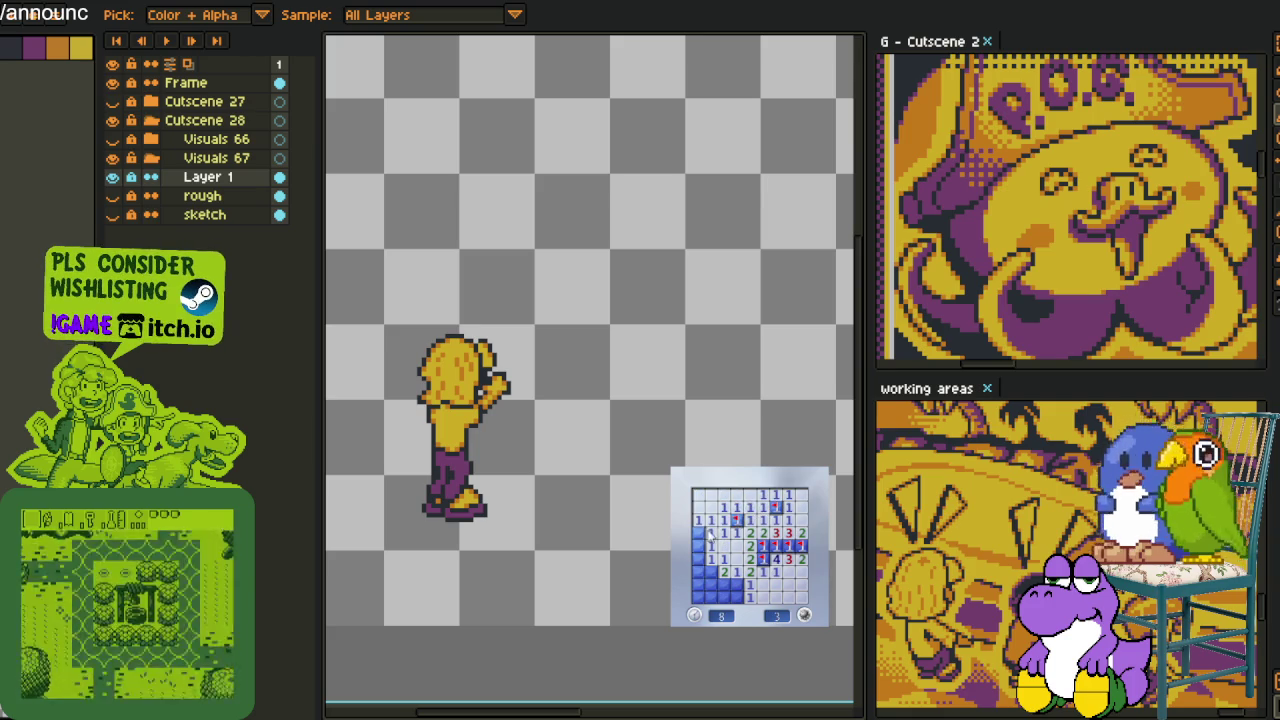
{"action": "left_click", "coordinate": [699, 534]}
{"action": "right_click", "coordinate": [711, 567]}
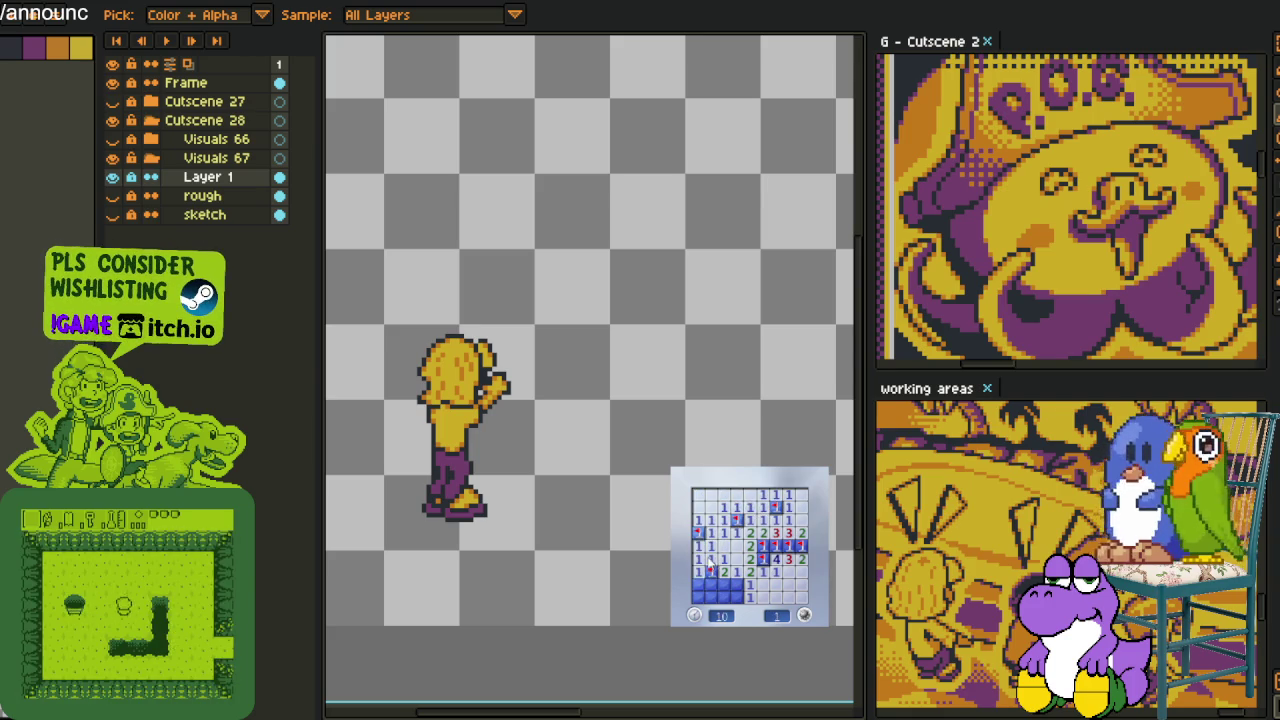
{"action": "left_click", "coordinate": [710, 590]}
{"action": "right_click", "coordinate": [740, 590]}
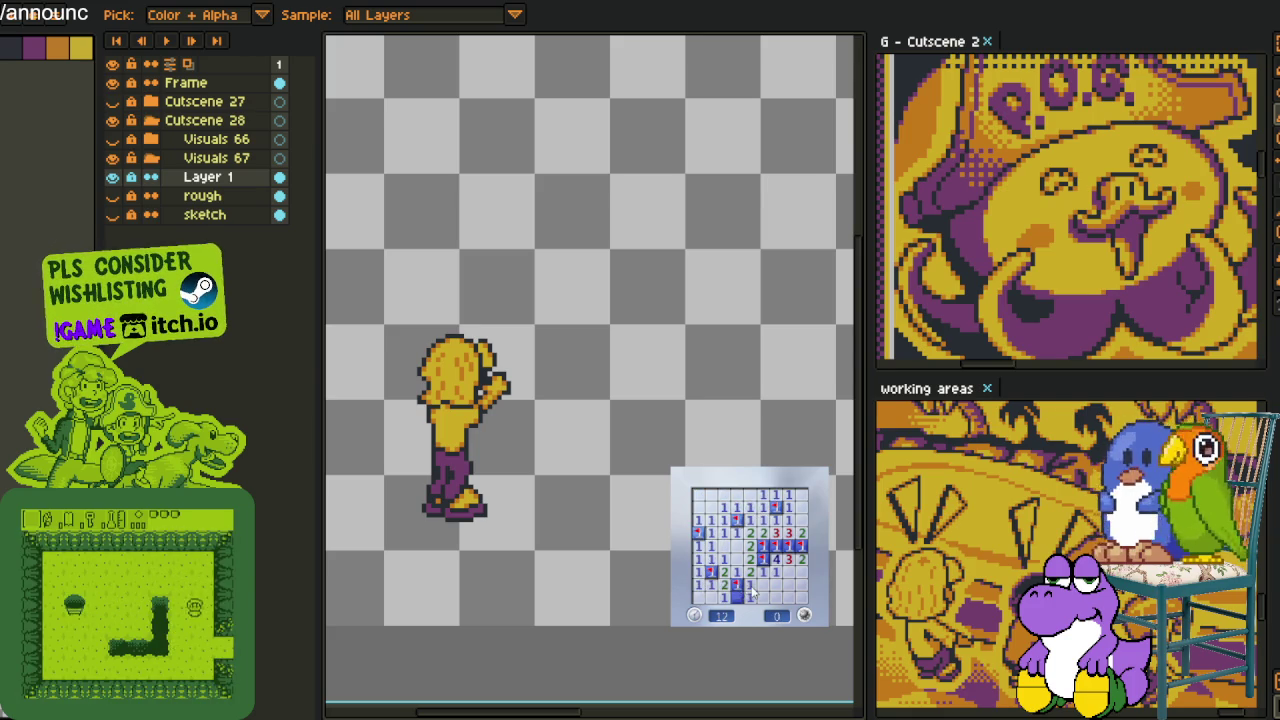
Start another board, clear the lower left and flag three mines there
{"action": "left_click", "coordinate": [757, 585]}
{"action": "left_click", "coordinate": [745, 588]}
{"action": "right_click", "coordinate": [736, 597]}
{"action": "left_click", "coordinate": [745, 573]}
{"action": "left_click", "coordinate": [715, 585]}
{"action": "right_click", "coordinate": [724, 559]}
{"action": "right_click", "coordinate": [710, 545]}
Clear the upper-middle and top cells while flagging four mines, then open a fresh board
{"action": "left_click", "coordinate": [736, 548]}
{"action": "right_click", "coordinate": [750, 533]}
{"action": "right_click", "coordinate": [737, 545]}
{"action": "left_click", "coordinate": [720, 520]}
{"action": "right_click", "coordinate": [708, 545]}
{"action": "right_click", "coordinate": [762, 507]}
{"action": "left_click", "coordinate": [750, 495]}
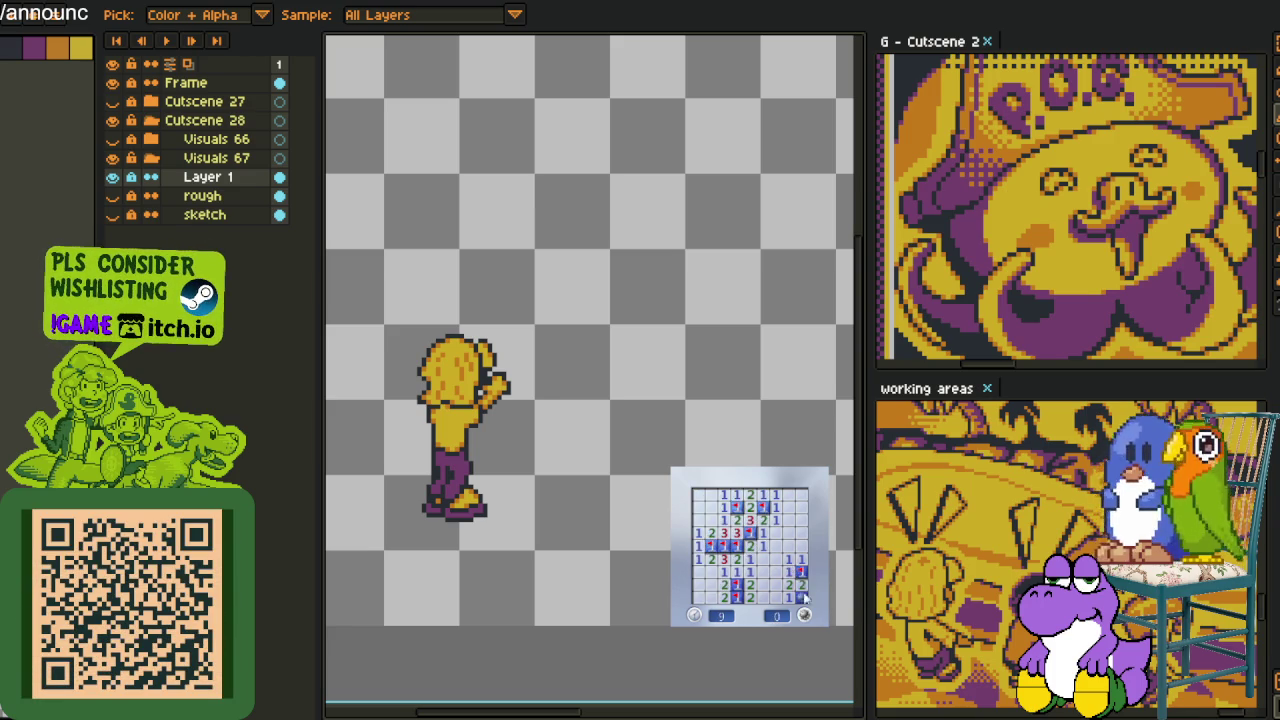
{"action": "left_click", "coordinate": [803, 597]}
{"action": "left_click", "coordinate": [798, 585]}
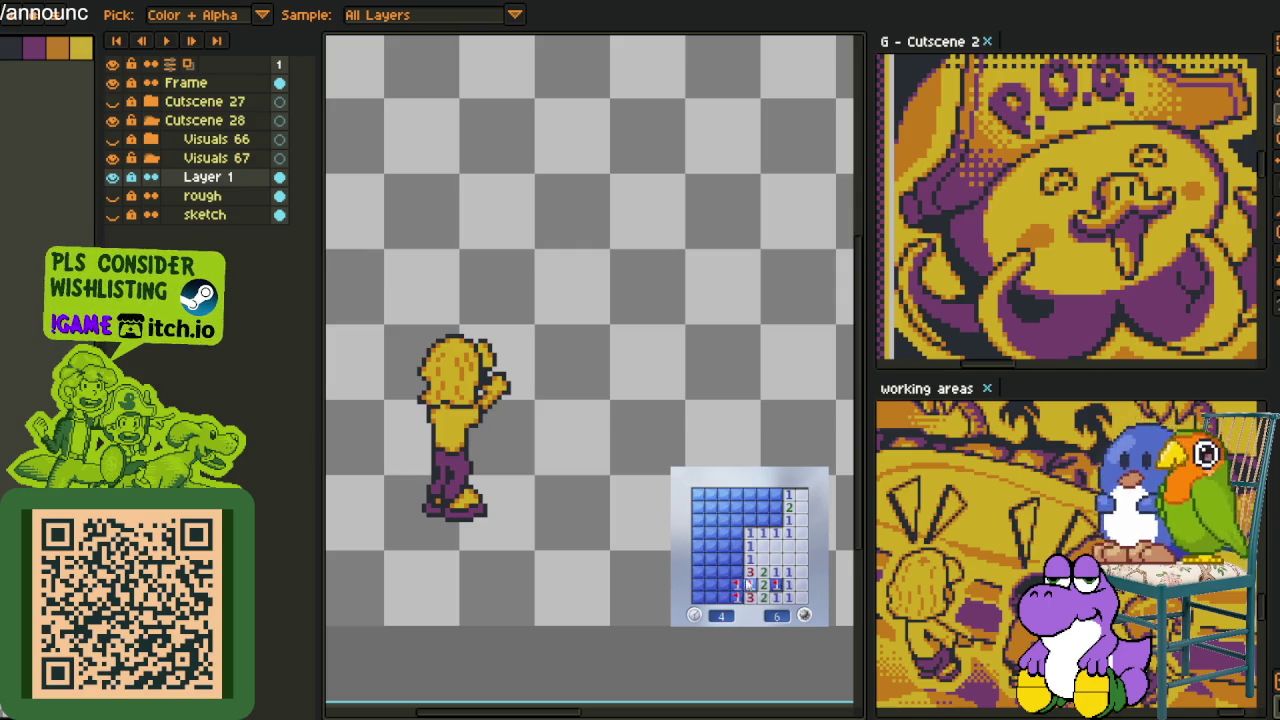
Uncover the upper- and lower-left cells, then restart and open a new board's first area
{"action": "left_click", "coordinate": [763, 510]}
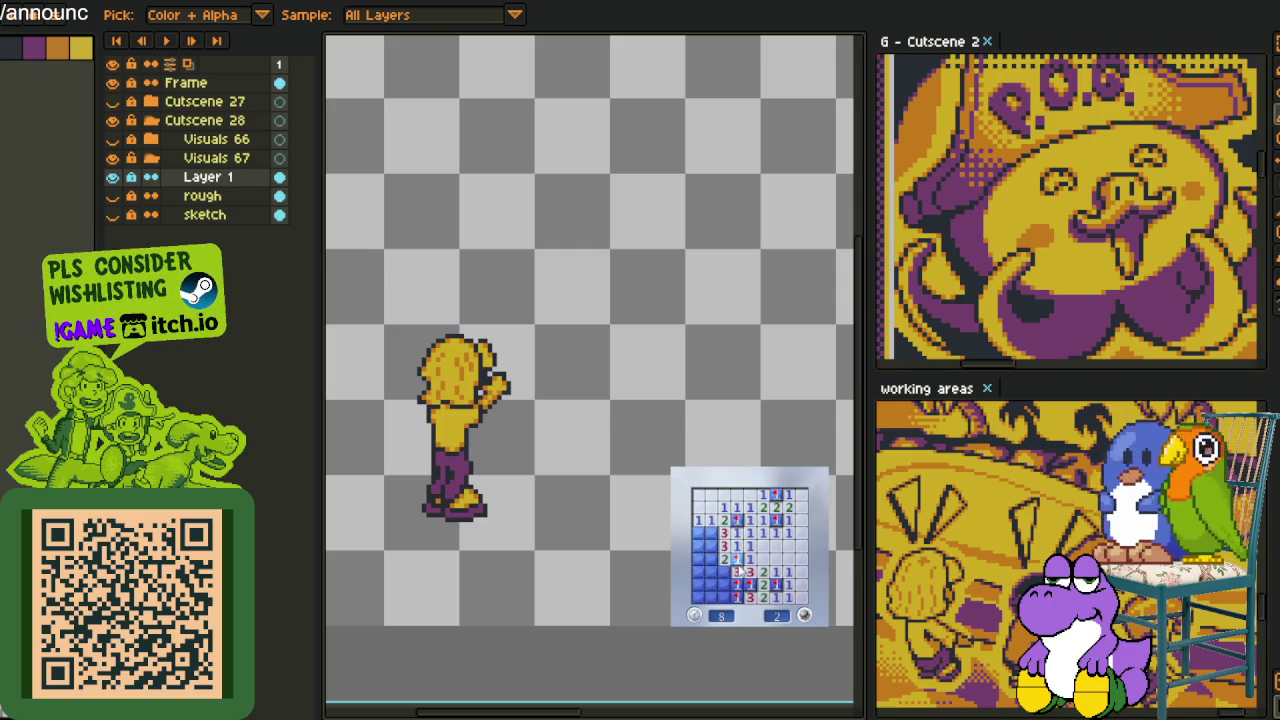
{"action": "left_click", "coordinate": [708, 572]}
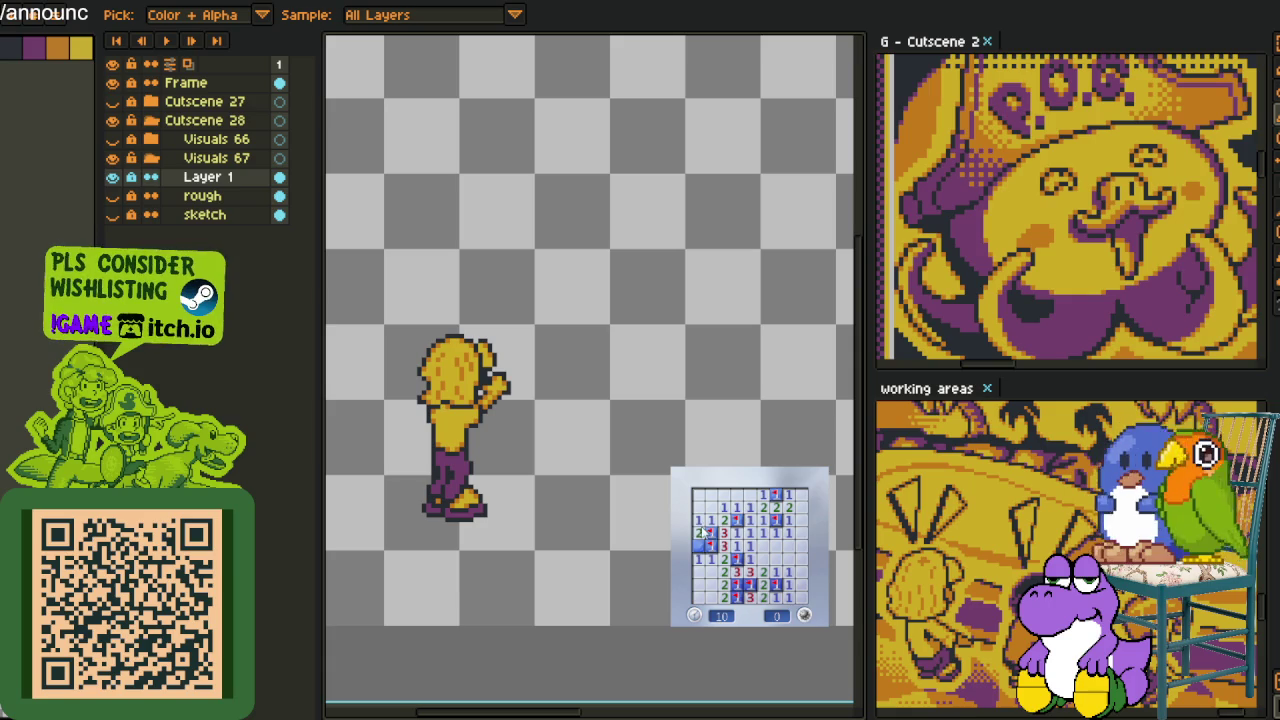
{"action": "left_click", "coordinate": [802, 615]}
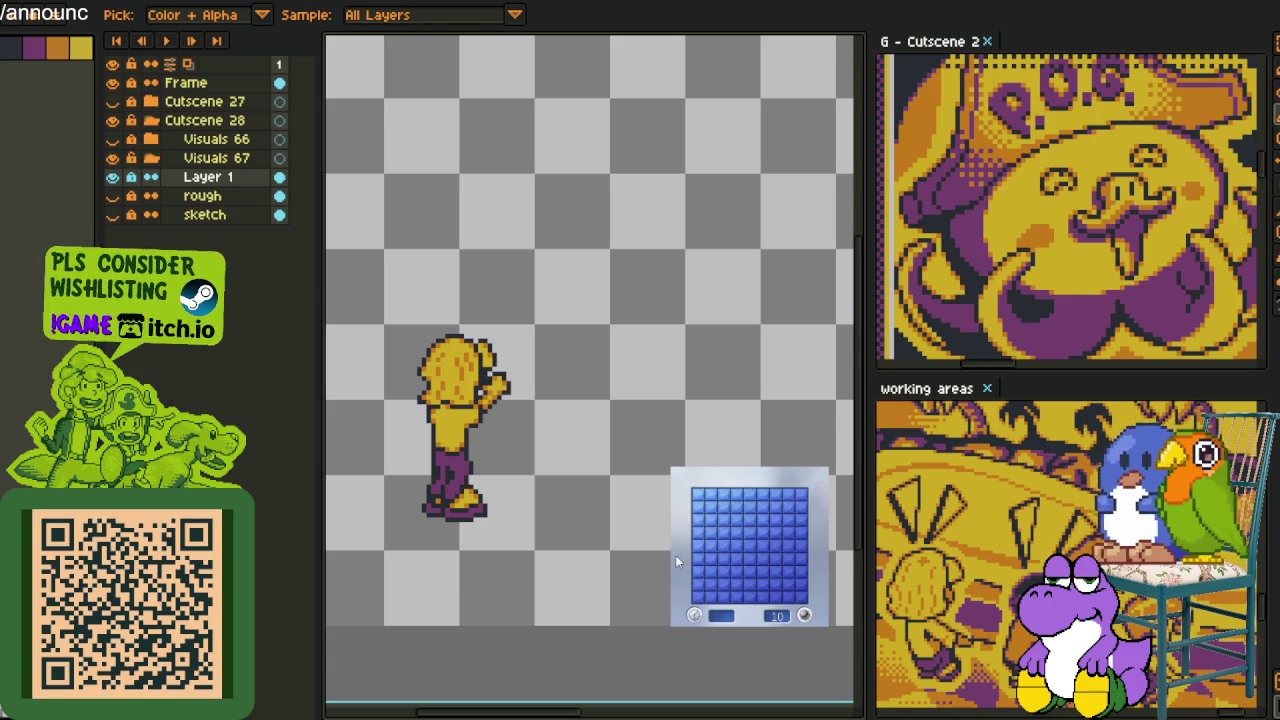
{"action": "left_click", "coordinate": [748, 547]}
{"action": "left_click", "coordinate": [764, 575]}
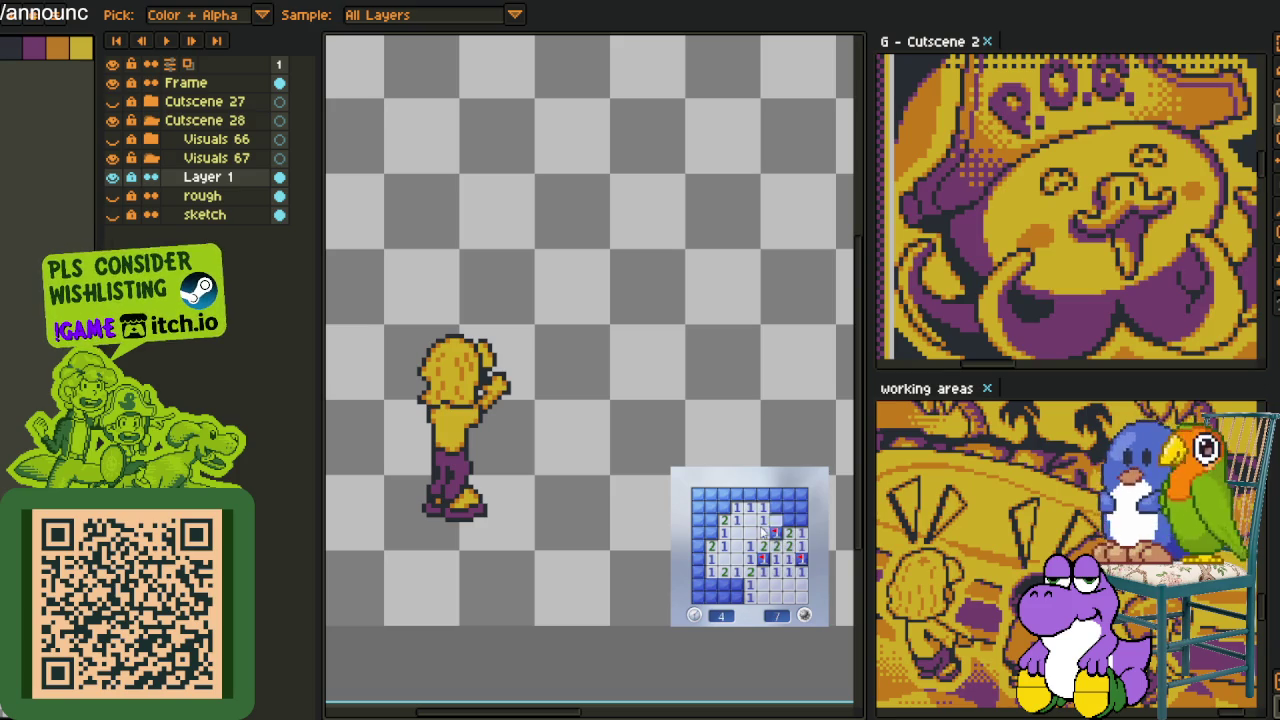
Clear the top-right, top row and top-left cells, and flag two bottom-left mines
{"action": "left_click", "coordinate": [790, 516]}
{"action": "left_click", "coordinate": [749, 497]}
{"action": "left_click", "coordinate": [713, 502]}
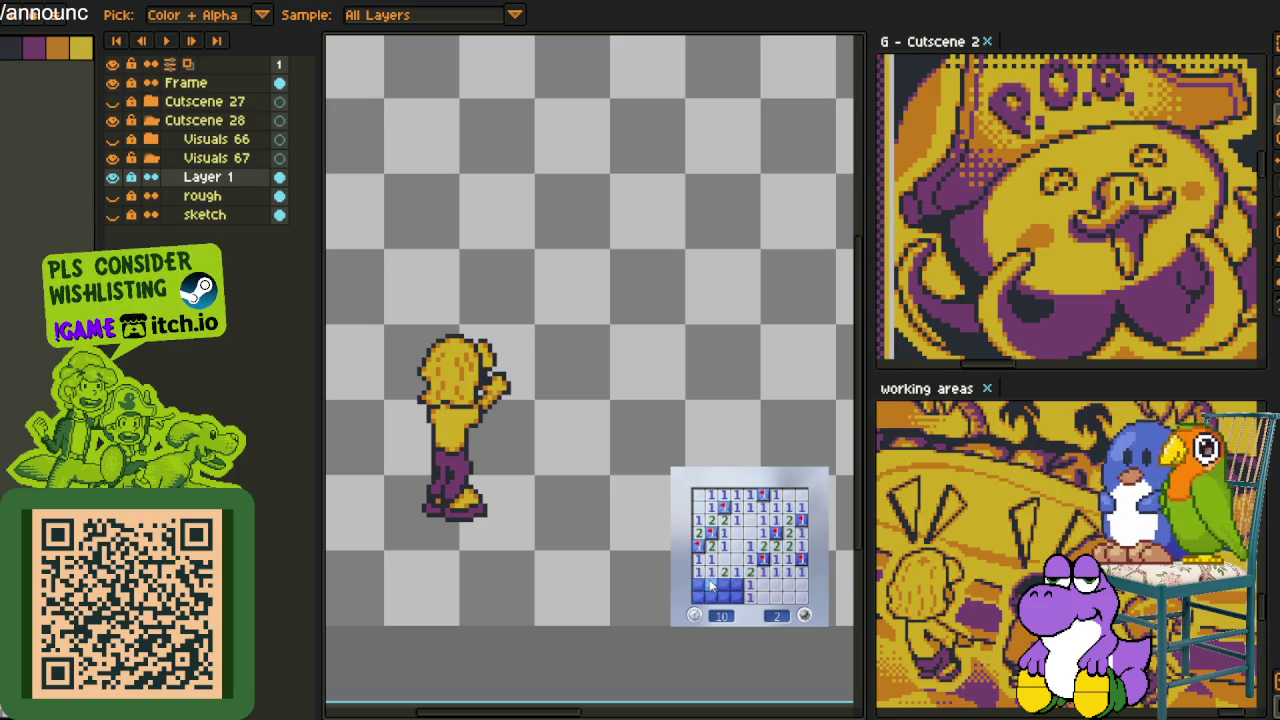
{"action": "right_click", "coordinate": [710, 585]}
{"action": "right_click", "coordinate": [725, 585]}
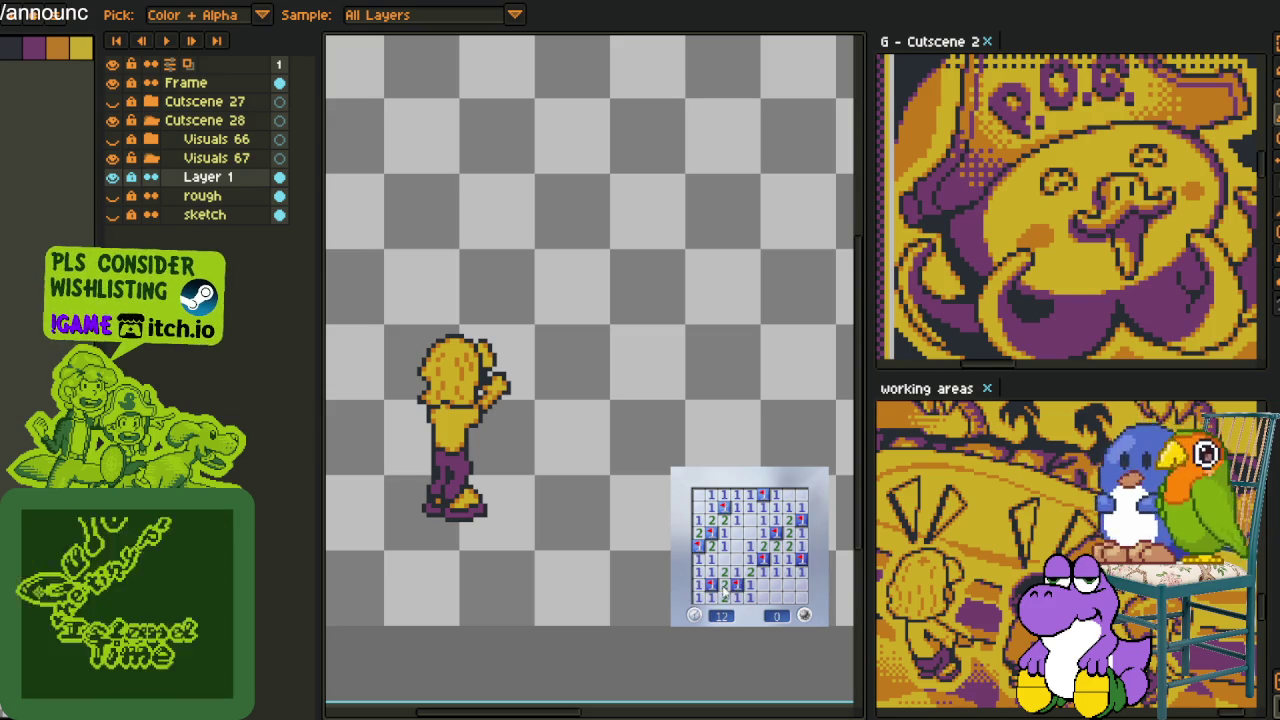
Start another board and uncover the top-left cells and the right side
{"action": "left_click", "coordinate": [804, 615]}
{"action": "left_click", "coordinate": [731, 571]}
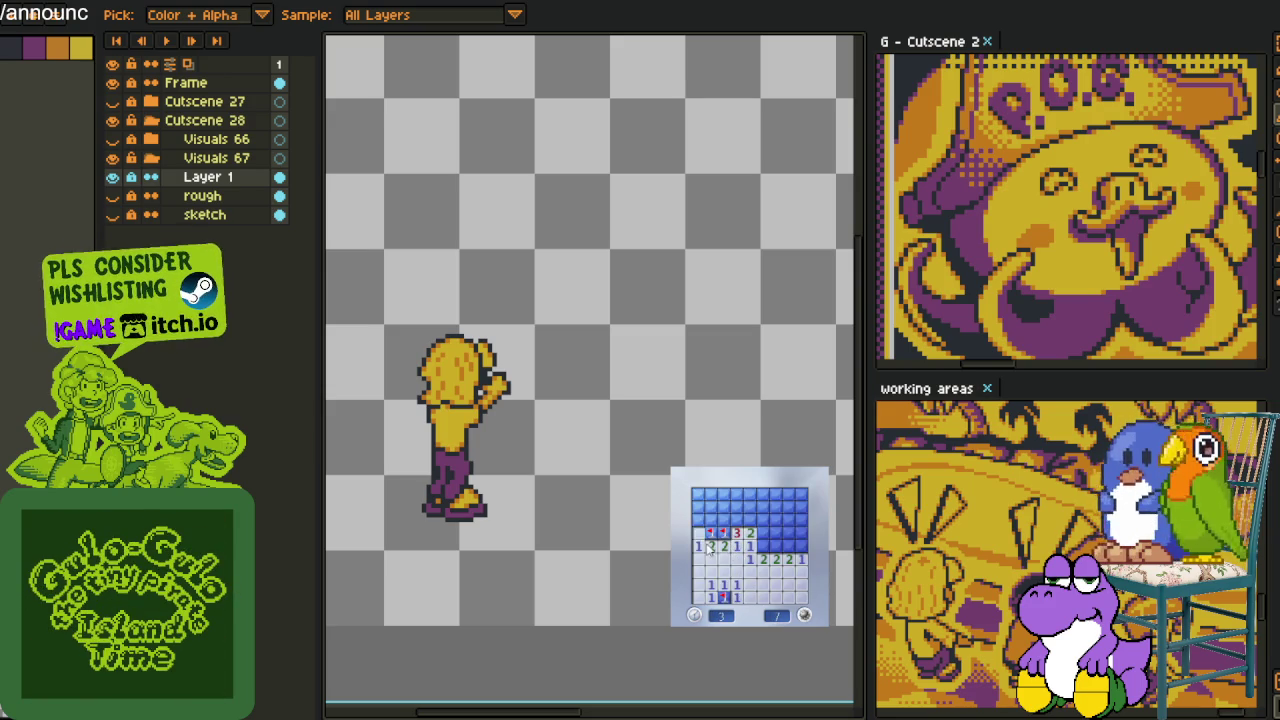
{"action": "left_click", "coordinate": [710, 508]}
{"action": "left_click", "coordinate": [710, 495]}
{"action": "left_click", "coordinate": [723, 496]}
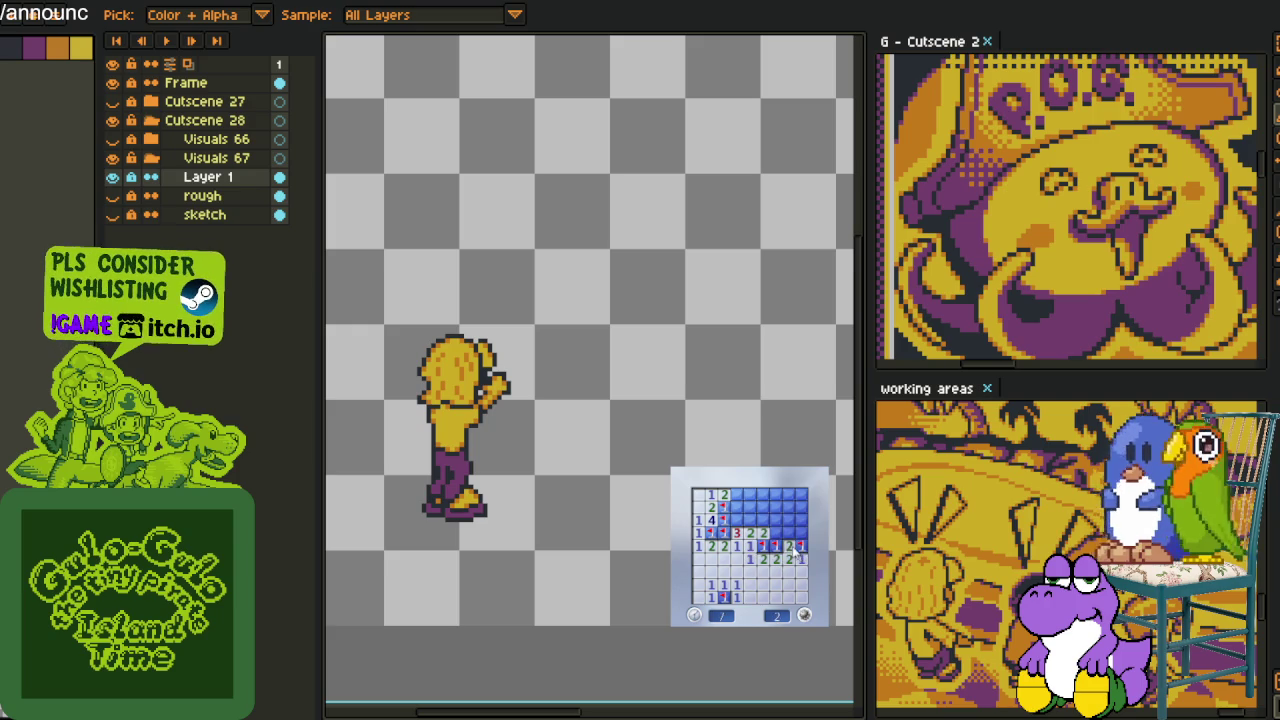
{"action": "left_click", "coordinate": [788, 545]}
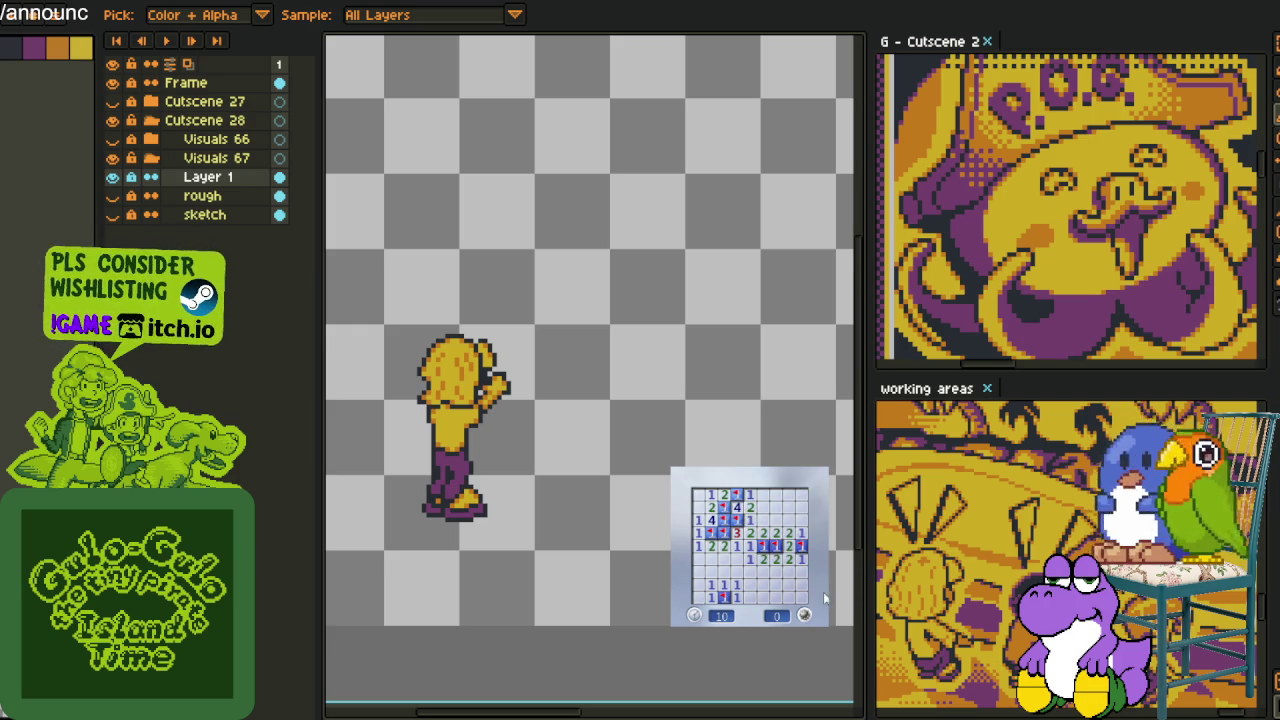
Play one more board, flagging four mines and clearing the right side, then close Minesweeper
{"action": "left_click", "coordinate": [804, 615]}
{"action": "left_click", "coordinate": [748, 566]}
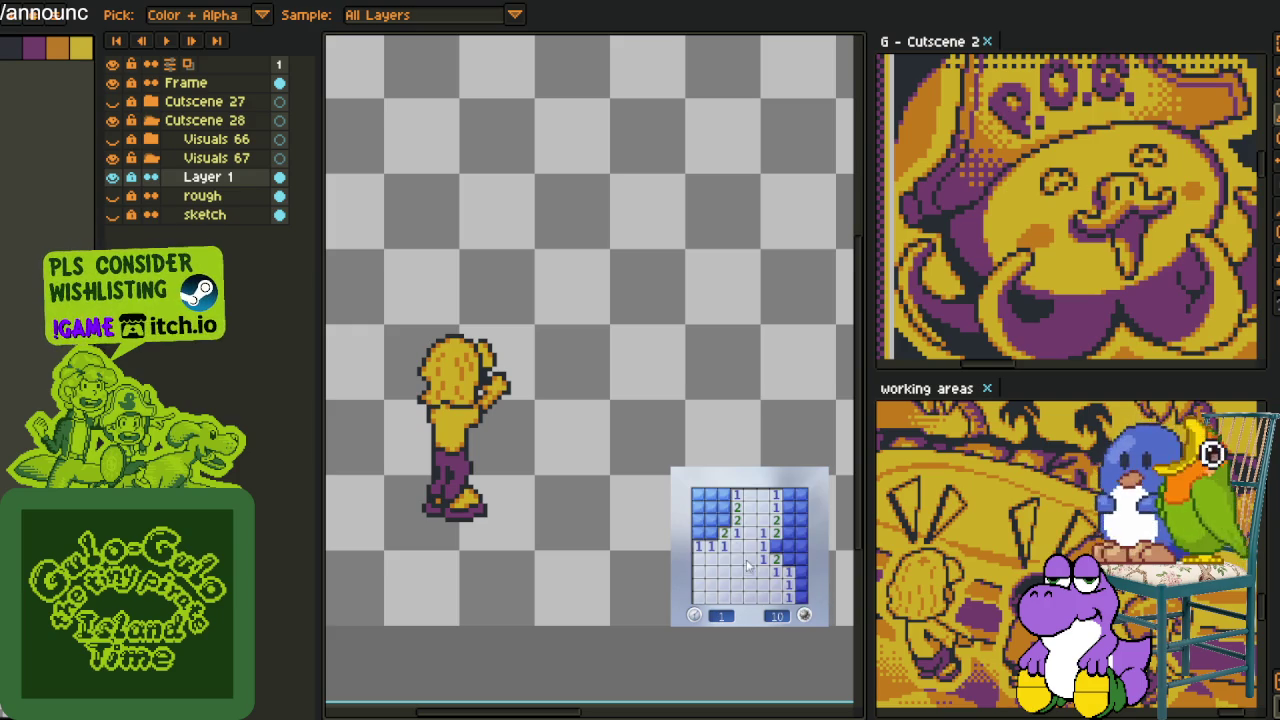
{"action": "left_click", "coordinate": [711, 519]}
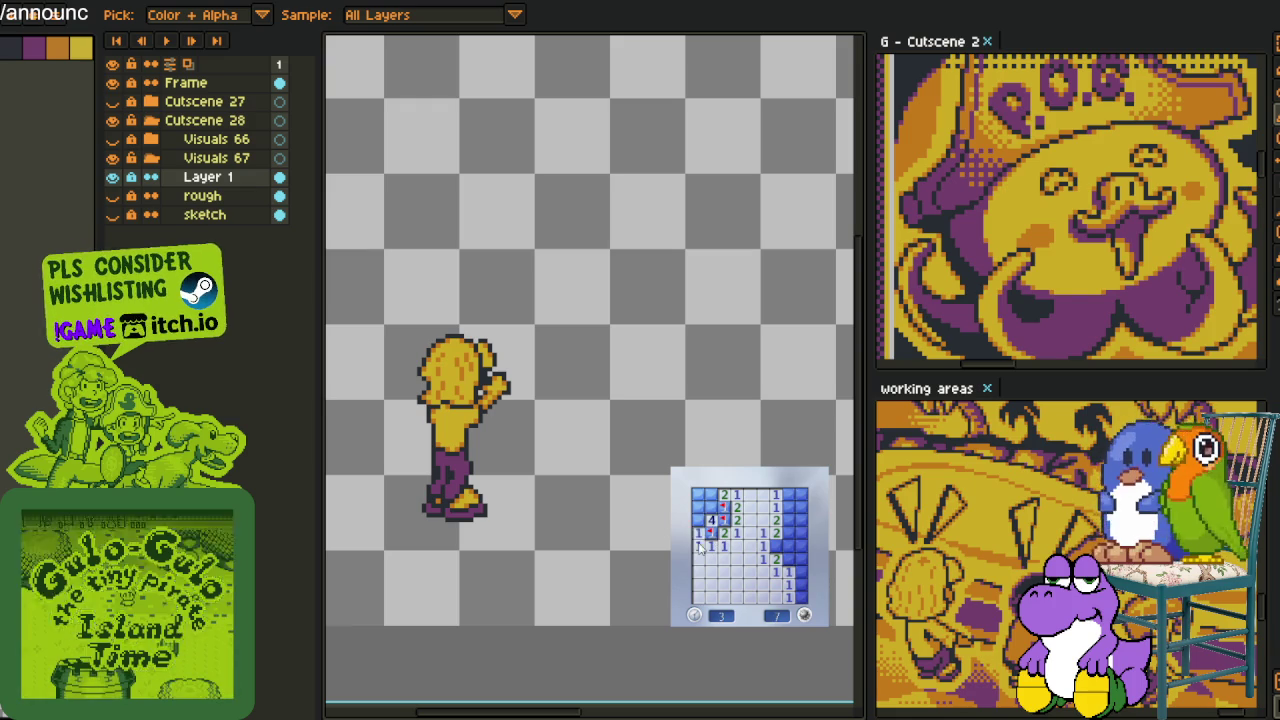
{"action": "right_click", "coordinate": [700, 536]}
{"action": "right_click", "coordinate": [711, 508]}
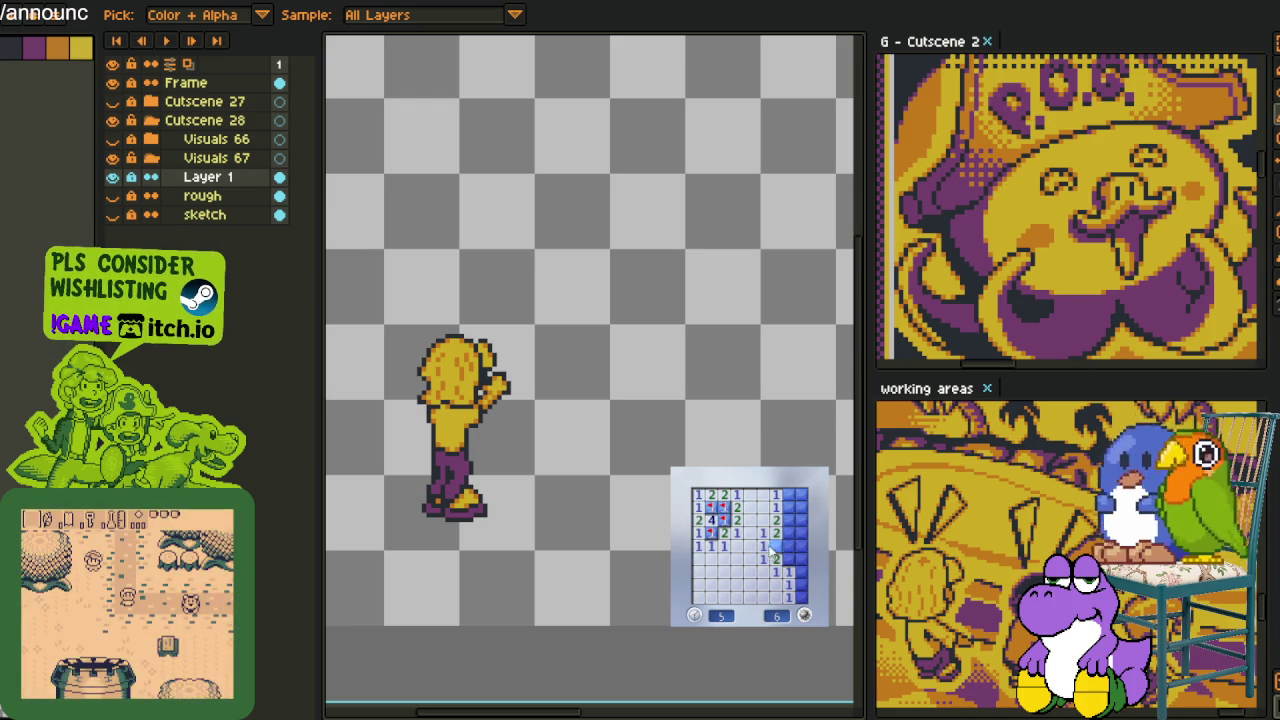
{"action": "right_click", "coordinate": [788, 546]}
{"action": "right_click", "coordinate": [800, 558]}
{"action": "left_click", "coordinate": [789, 533]}
{"action": "left_click", "coordinate": [789, 521]}
{"action": "left_click", "coordinate": [801, 508]}
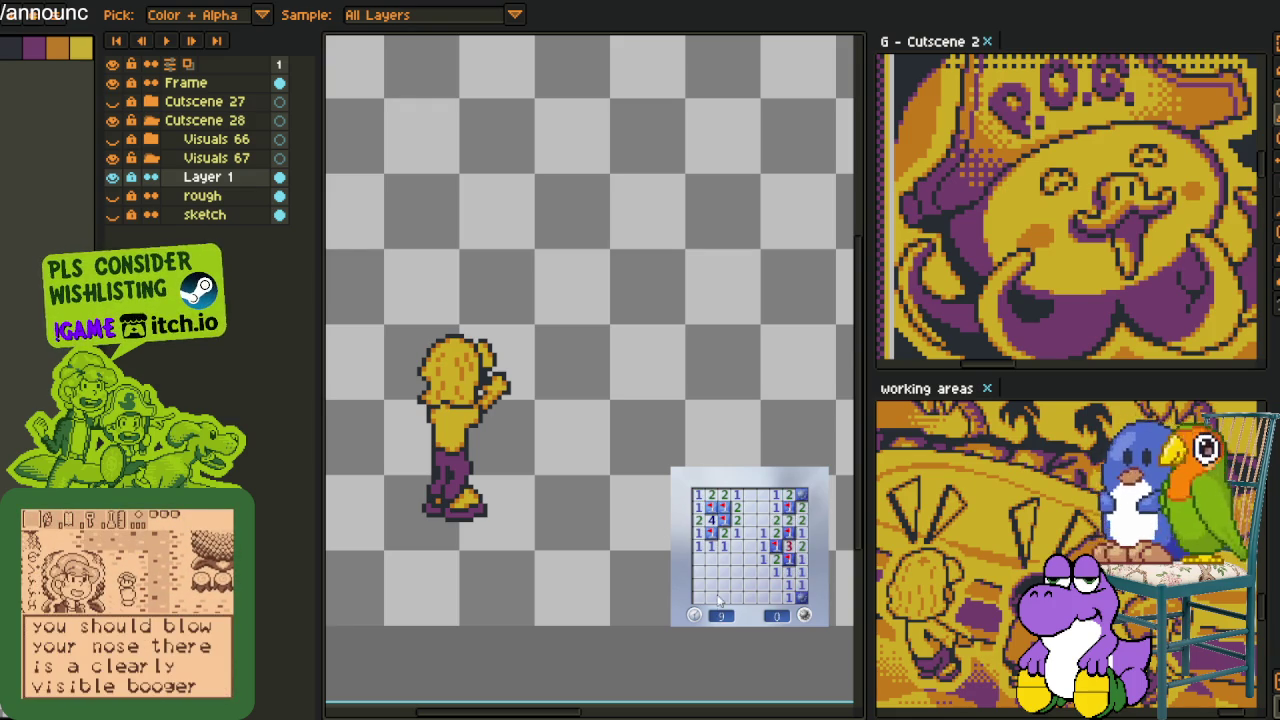
{"action": "left_click", "coordinate": [648, 437]}
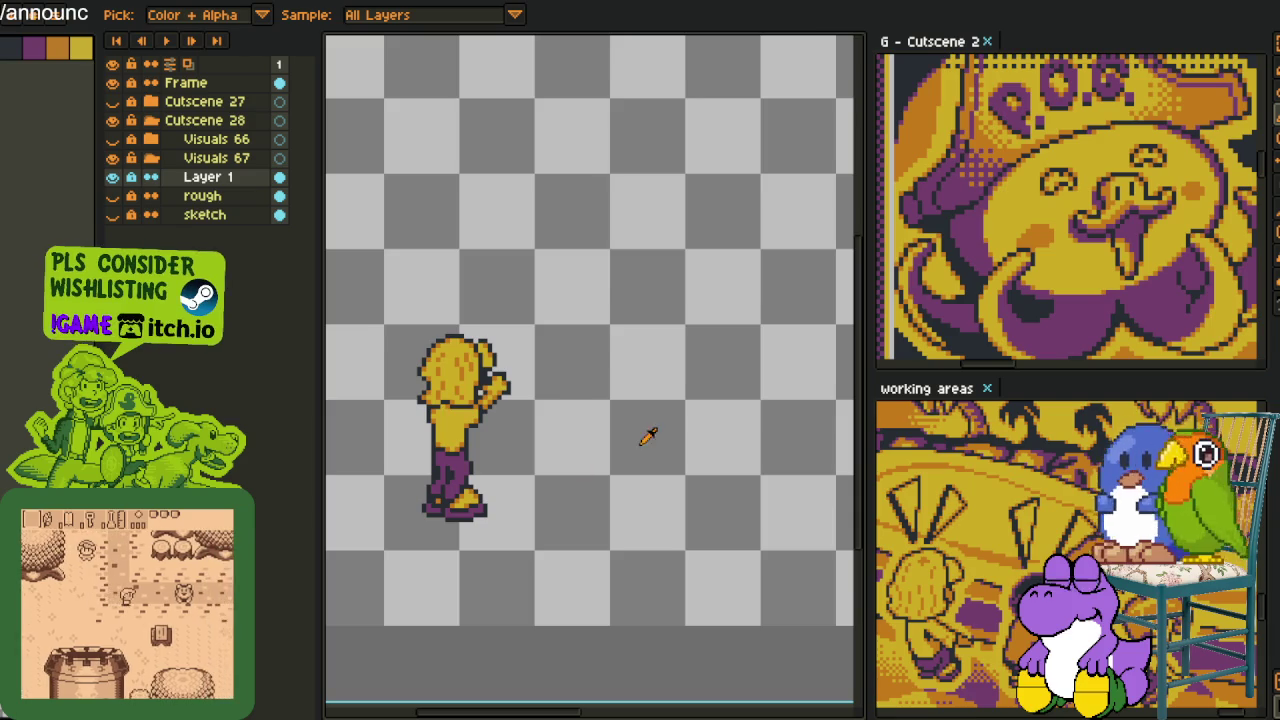
Reposition the view and add a new layer above Layer 1
{"action": "scroll", "coordinate": [600, 450], "scroll_direction": "down", "scroll_amount": 1}
{"action": "scroll", "coordinate": [737, 386], "scroll_direction": "up", "scroll_amount": 1}
{"action": "left_click_drag", "start_coordinate": [737, 386], "coordinate": [640, 400]}
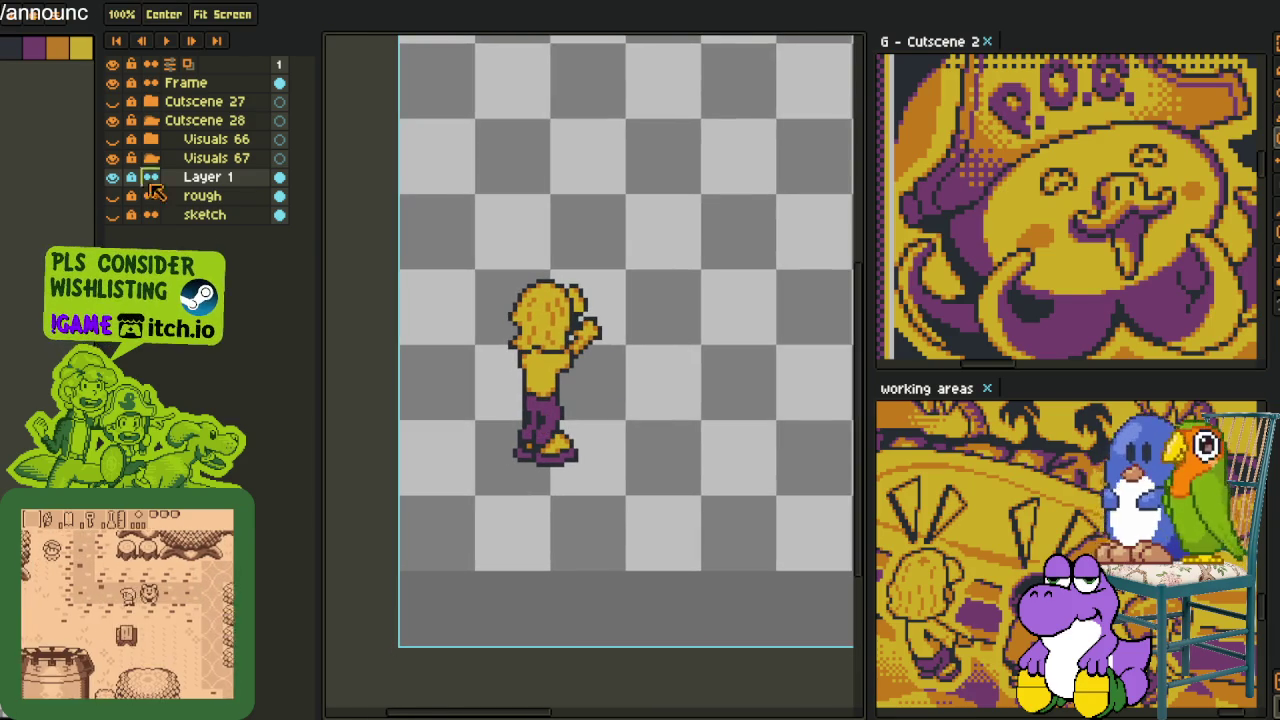
{"action": "right_click", "coordinate": [218, 180]}
{"action": "left_click", "coordinate": [383, 205]}
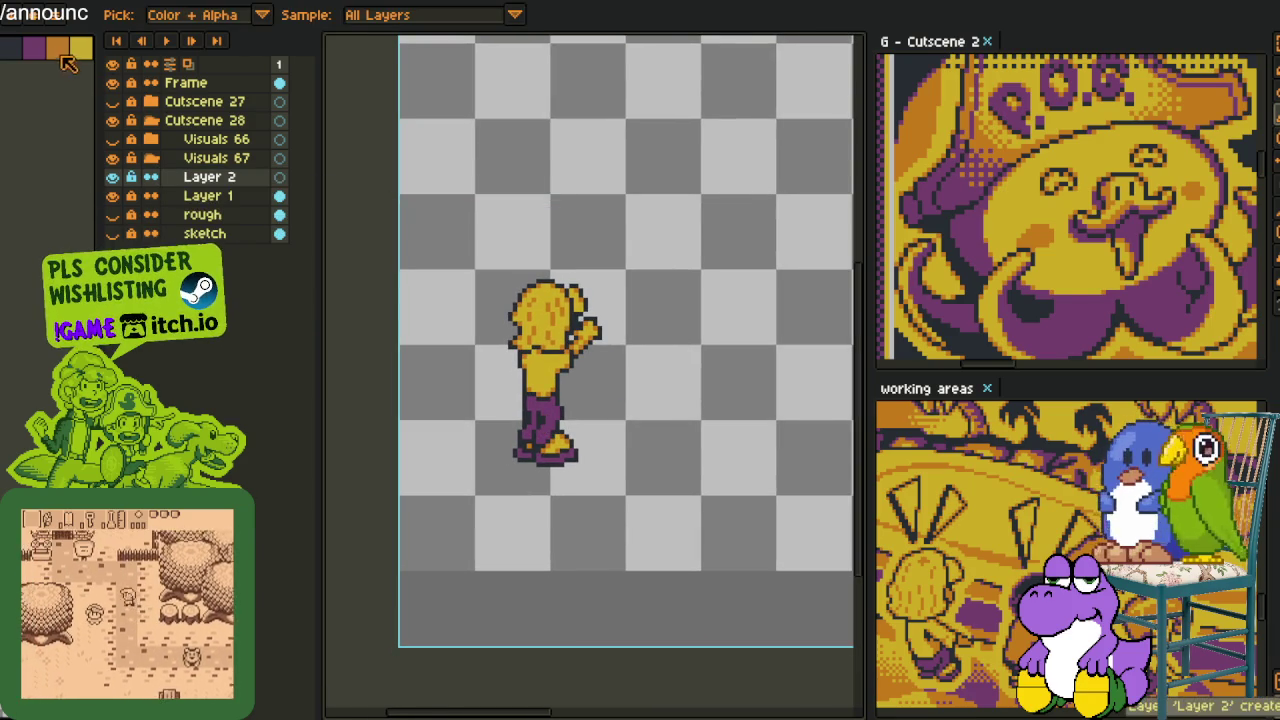
Paint tapering orange shading rows across the figure's chest
{"action": "key", "text": "b"}
{"action": "scroll", "coordinate": [540, 350], "scroll_direction": "up", "scroll_amount": 2}
{"action": "scroll", "coordinate": [520, 380], "scroll_direction": "up", "scroll_amount": 2}
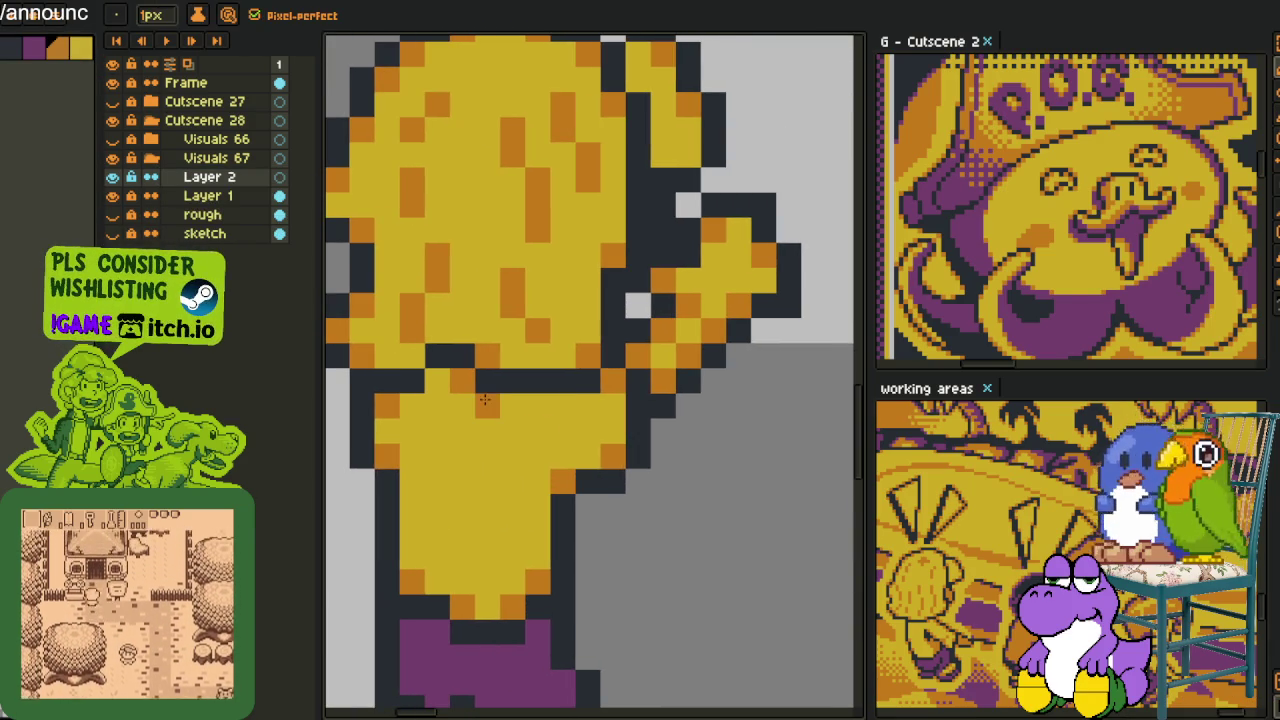
{"action": "left_click_drag", "start_coordinate": [484, 400], "coordinate": [575, 402]}
{"action": "left_click_drag", "start_coordinate": [501, 421], "coordinate": [568, 432]}
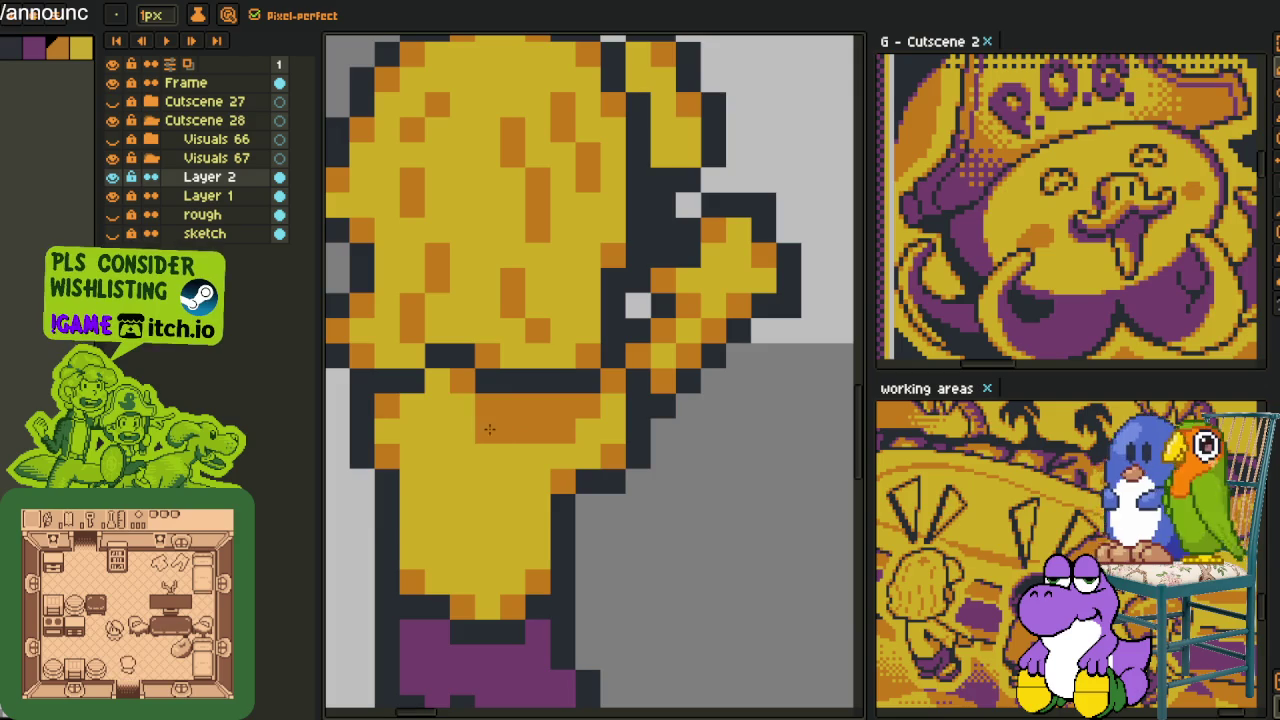
{"action": "left_click_drag", "start_coordinate": [489, 429], "coordinate": [462, 402]}
{"action": "left_click_drag", "start_coordinate": [512, 452], "coordinate": [512, 508]}
{"action": "left_click_drag", "start_coordinate": [462, 430], "coordinate": [487, 470]}
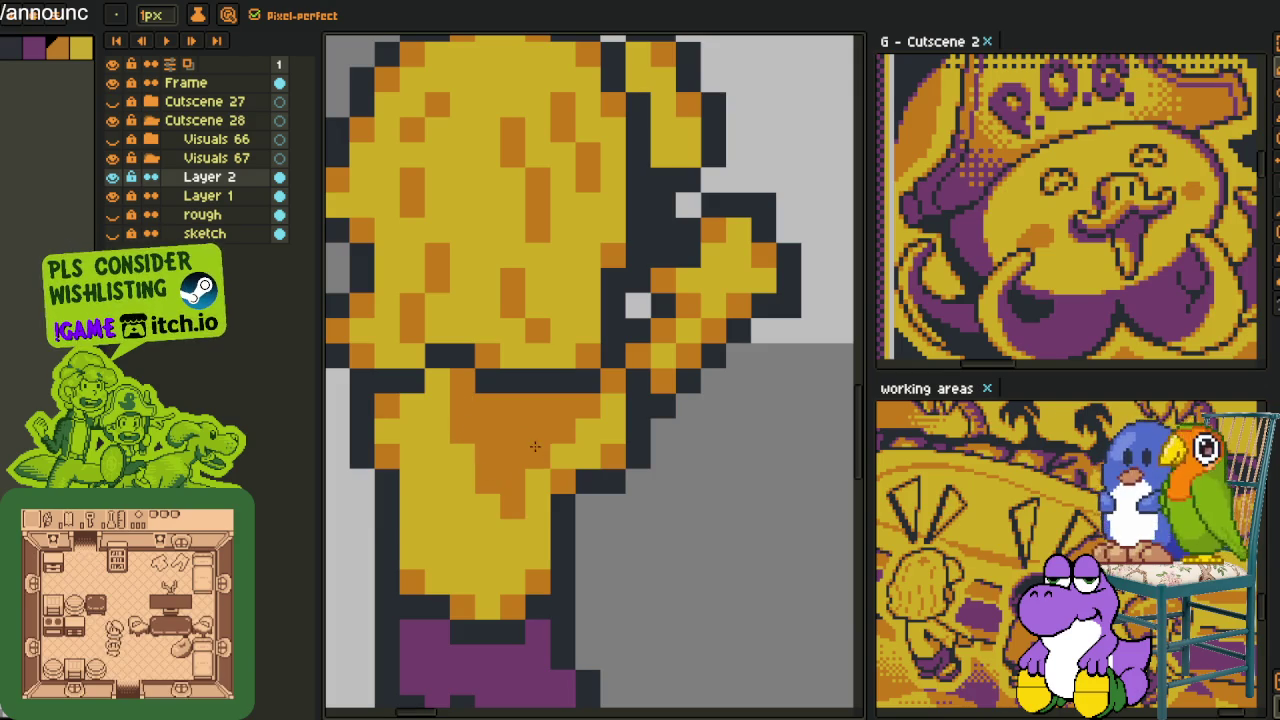
{"action": "scroll", "coordinate": [535, 447], "scroll_direction": "down", "scroll_amount": 1}
{"action": "scroll", "coordinate": [535, 447], "scroll_direction": "down", "scroll_amount": 2}
Recolour individual chest pixels between yellow and orange
{"action": "key", "text": "i"}
{"action": "scroll", "coordinate": [545, 481], "scroll_direction": "up", "scroll_amount": 2}
{"action": "scroll", "coordinate": [545, 481], "scroll_direction": "down", "scroll_amount": 1}
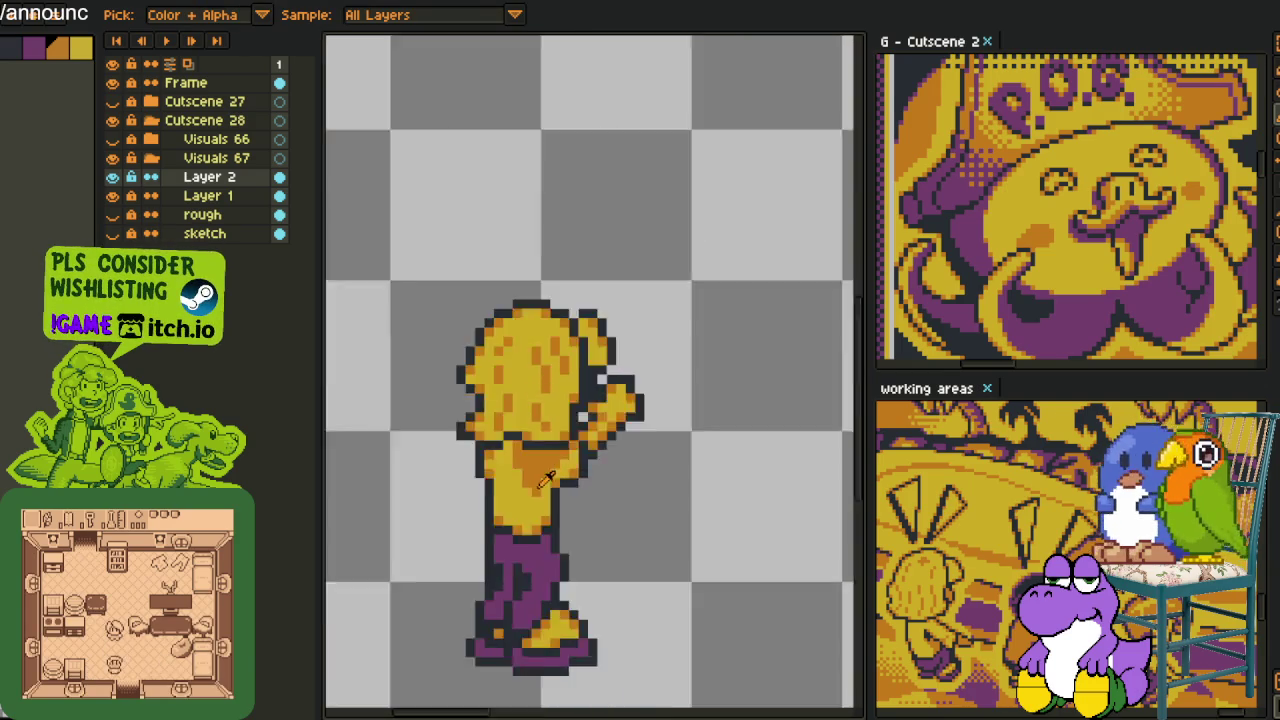
{"action": "scroll", "coordinate": [545, 481], "scroll_direction": "up", "scroll_amount": 1}
{"action": "scroll", "coordinate": [545, 466], "scroll_direction": "up", "scroll_amount": 3}
{"action": "key", "text": "b"}
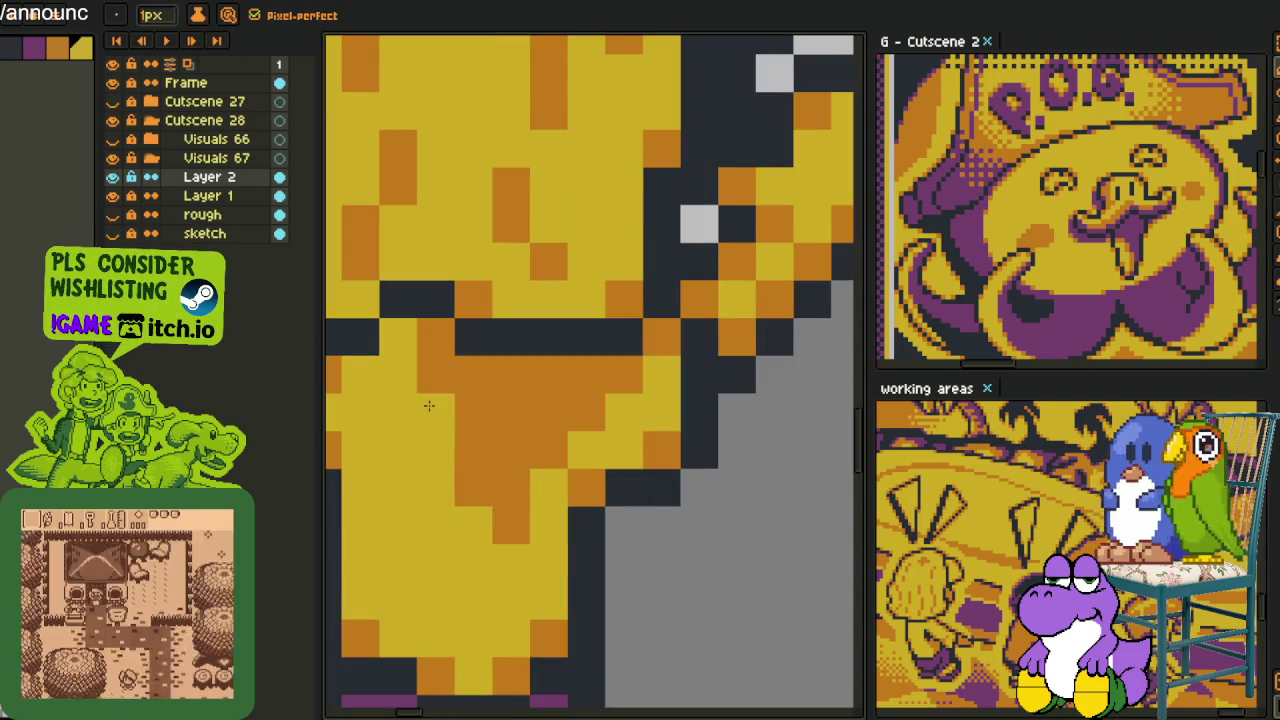
{"action": "mouse_move", "coordinate": [436, 400]}
{"action": "left_mouse_down"}
{"action": "mouse_move", "coordinate": [510, 450]}
{"action": "mouse_move", "coordinate": [480, 510]}
{"action": "mouse_move", "coordinate": [550, 448]}
{"action": "mouse_move", "coordinate": [428, 384]}
{"action": "left_mouse_up"}
{"action": "key", "text": "ctrl+z"}
{"action": "left_click", "coordinate": [431, 341]}
{"action": "left_click", "coordinate": [452, 362], "text": "alt"}
{"action": "left_click", "coordinate": [400, 337]}
Recolour another chest pixel and add two purple pixels to the sprite
{"action": "scroll", "coordinate": [402, 355], "scroll_direction": "down", "scroll_amount": 2}
{"action": "scroll", "coordinate": [404, 365], "scroll_direction": "up", "scroll_amount": 1}
{"action": "left_click", "coordinate": [404, 365]}
{"action": "scroll", "coordinate": [490, 405], "scroll_direction": "down", "scroll_amount": 3}
{"action": "scroll", "coordinate": [490, 405], "scroll_direction": "up", "scroll_amount": 2}
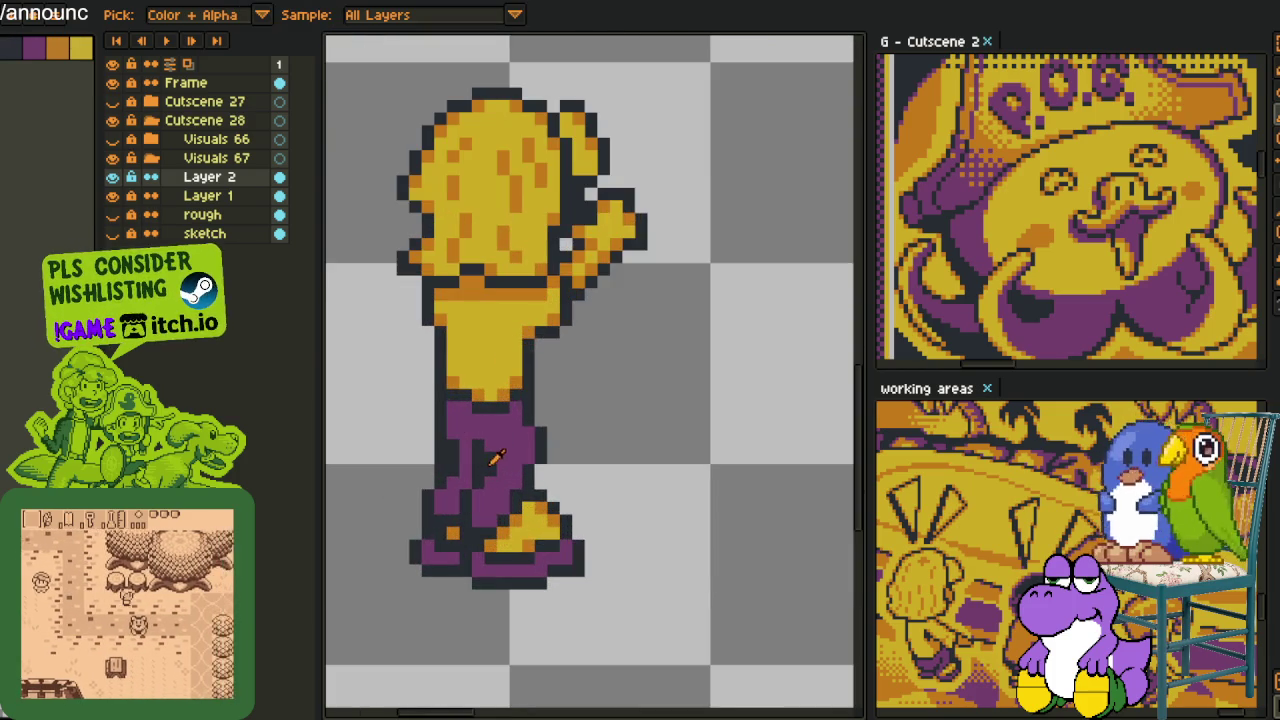
{"action": "scroll", "coordinate": [450, 300], "scroll_direction": "up", "scroll_amount": 2}
{"action": "left_click", "coordinate": [400, 255]}
{"action": "scroll", "coordinate": [400, 255], "scroll_direction": "down", "scroll_amount": 1}
{"action": "left_click", "coordinate": [457, 388]}
Turn two yellow pixels on the body orange
{"action": "scroll", "coordinate": [457, 388], "scroll_direction": "down", "scroll_amount": 2}
{"action": "scroll", "coordinate": [560, 405], "scroll_direction": "up", "scroll_amount": 2}
{"action": "scroll", "coordinate": [560, 405], "scroll_direction": "down", "scroll_amount": 3}
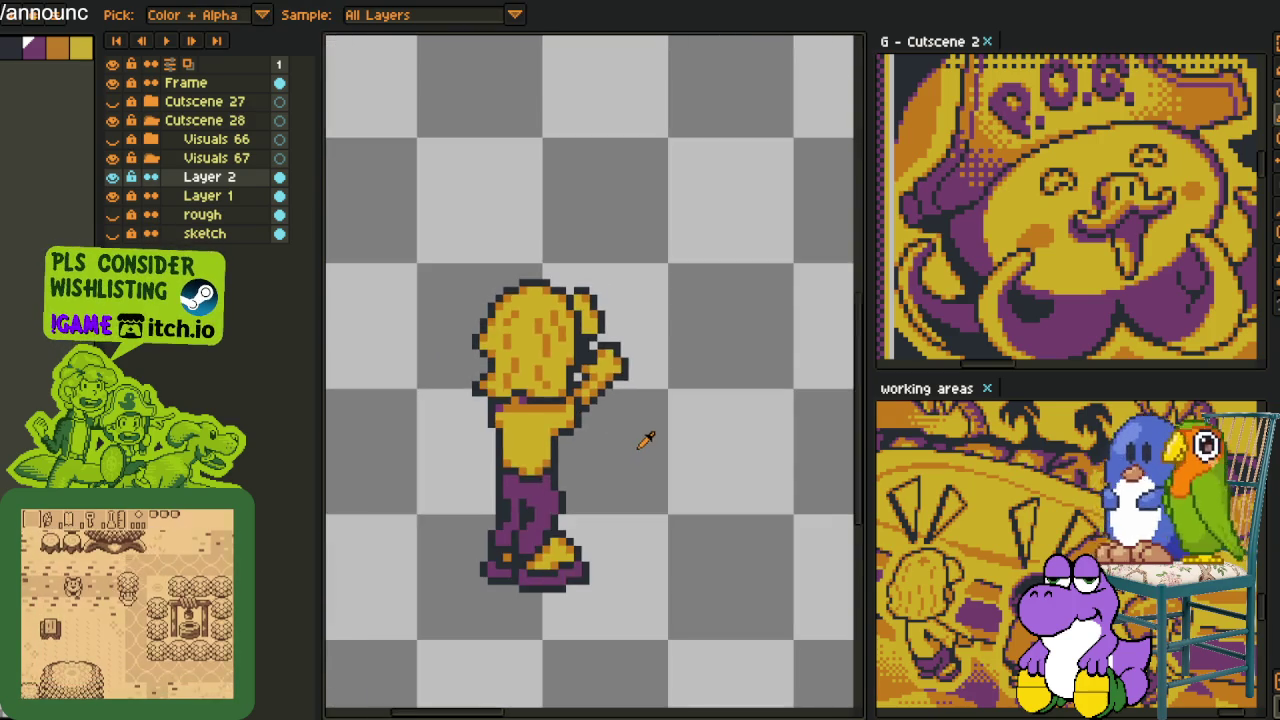
{"action": "scroll", "coordinate": [585, 410], "scroll_direction": "up", "scroll_amount": 2}
{"action": "scroll", "coordinate": [554, 427], "scroll_direction": "up", "scroll_amount": 1}
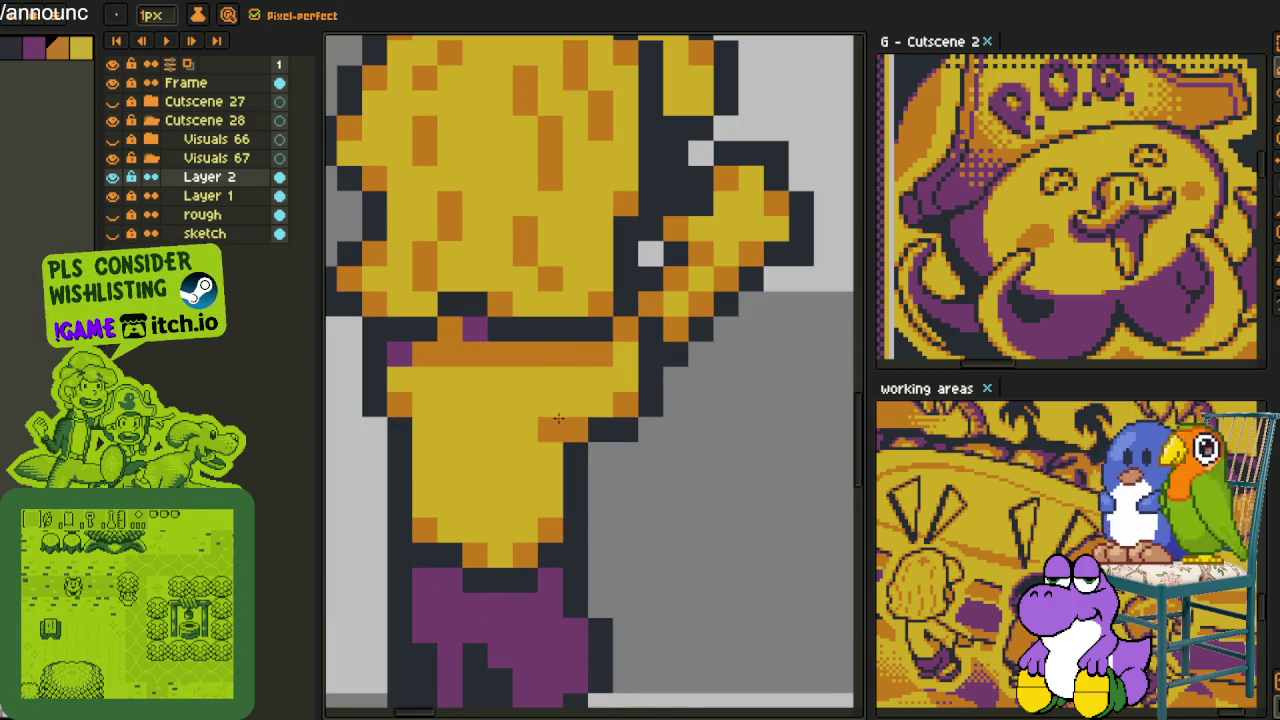
{"action": "left_click_drag", "start_coordinate": [550, 404], "coordinate": [550, 430]}
{"action": "scroll", "coordinate": [590, 445], "scroll_direction": "down", "scroll_amount": 3}
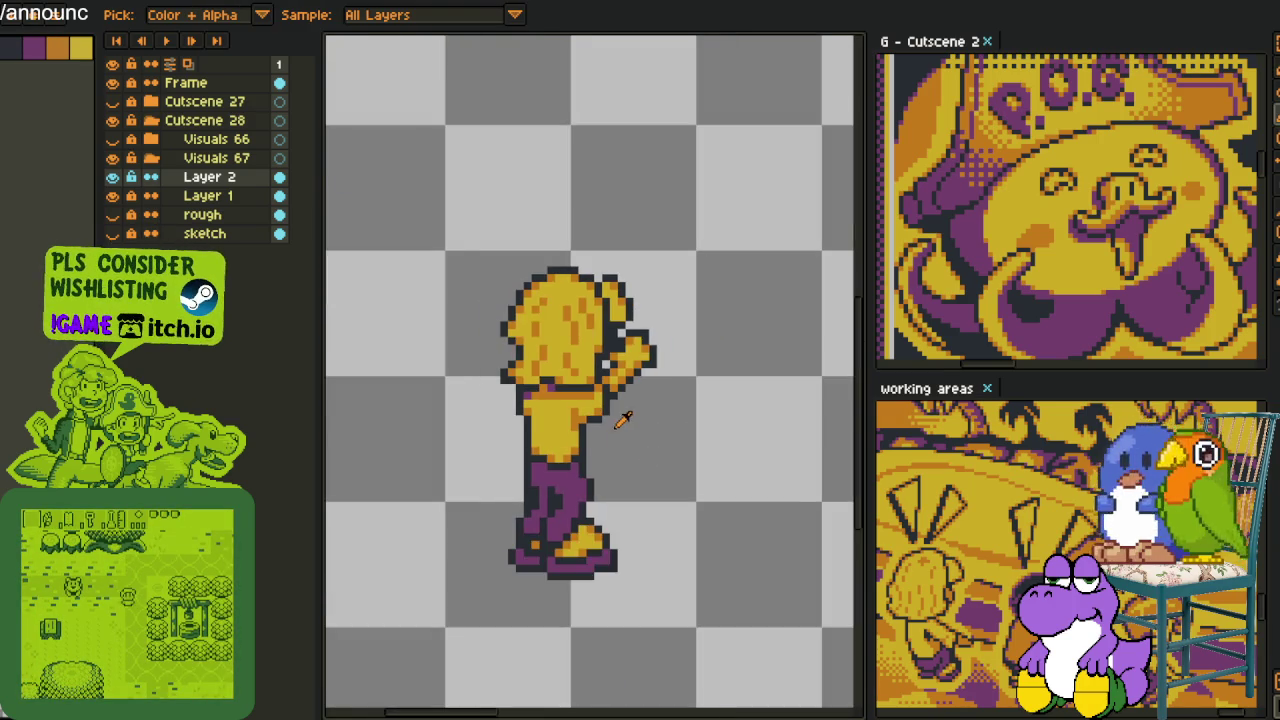
{"action": "scroll", "coordinate": [646, 440], "scroll_direction": "down", "scroll_amount": 1}
Save the sprite, then merge Layer 2 down into Layer 1
{"action": "key", "text": "ctrl+s"}
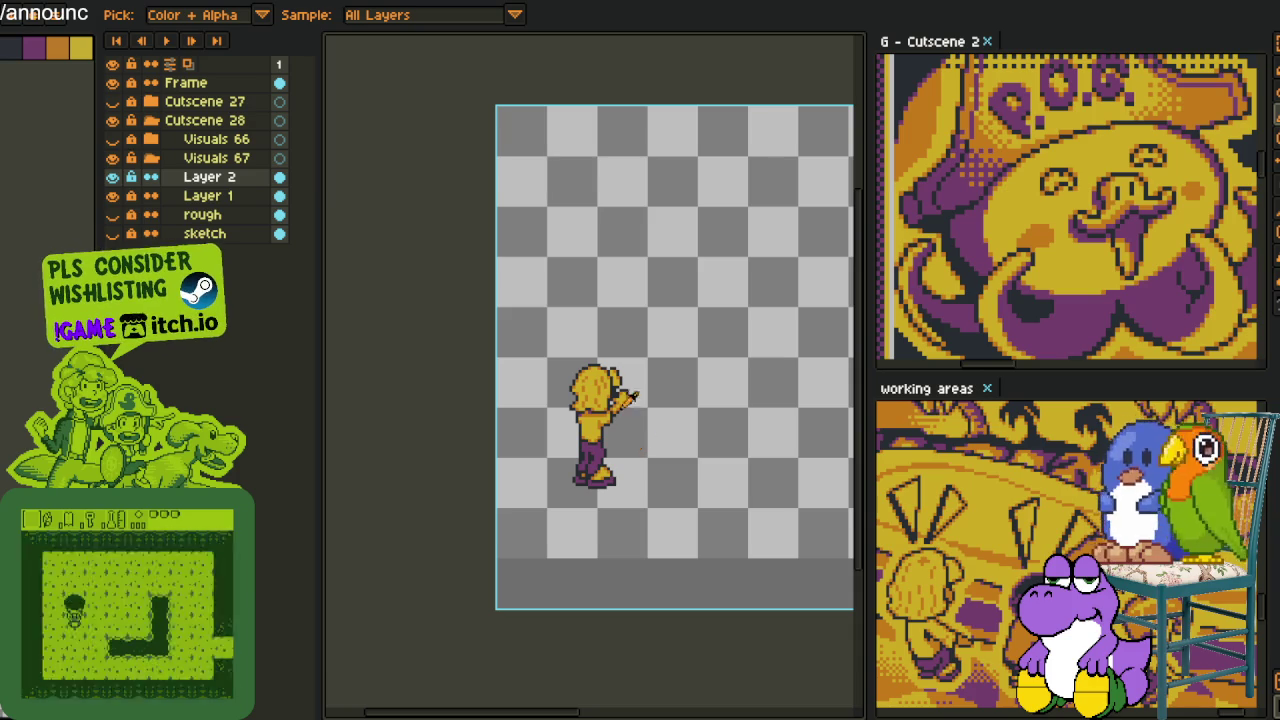
{"action": "scroll", "coordinate": [617, 398], "scroll_direction": "up", "scroll_amount": 3}
{"action": "scroll", "coordinate": [617, 398], "scroll_direction": "up", "scroll_amount": 1}
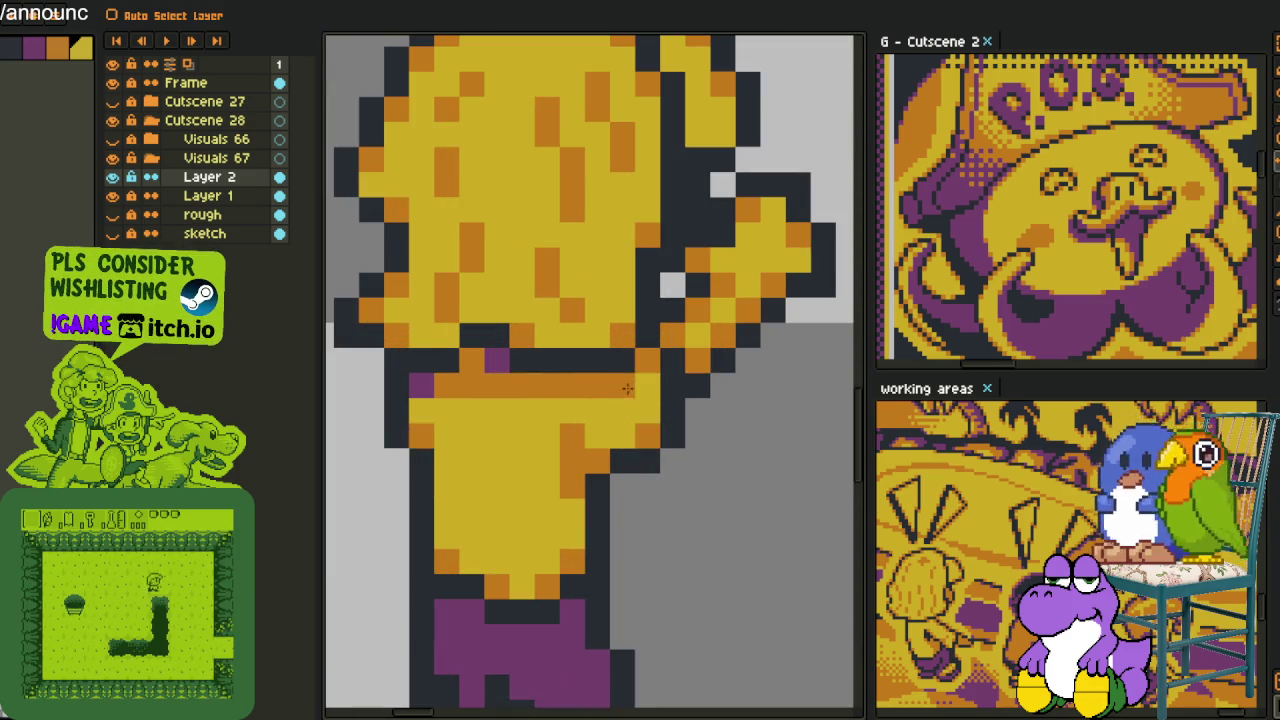
{"action": "key", "text": "b"}
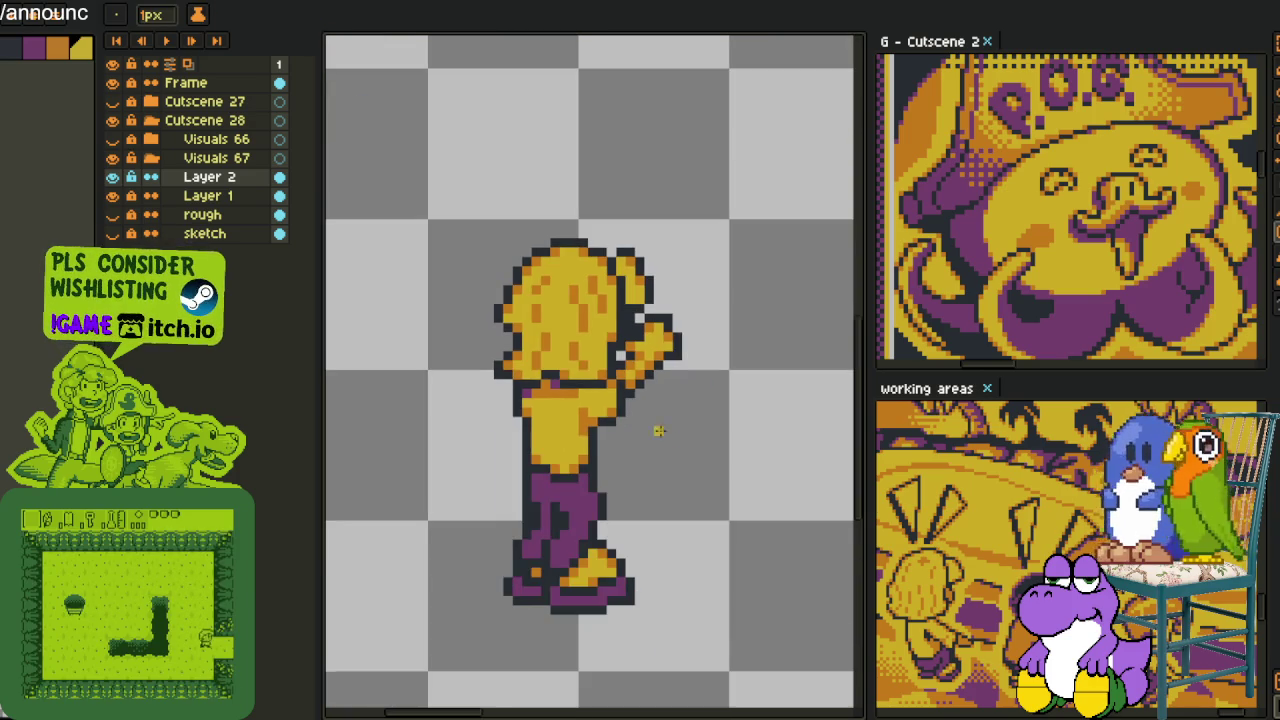
{"action": "scroll", "coordinate": [654, 428], "scroll_direction": "down", "scroll_amount": 3}
{"action": "key", "text": "i"}
{"action": "key", "text": "v"}
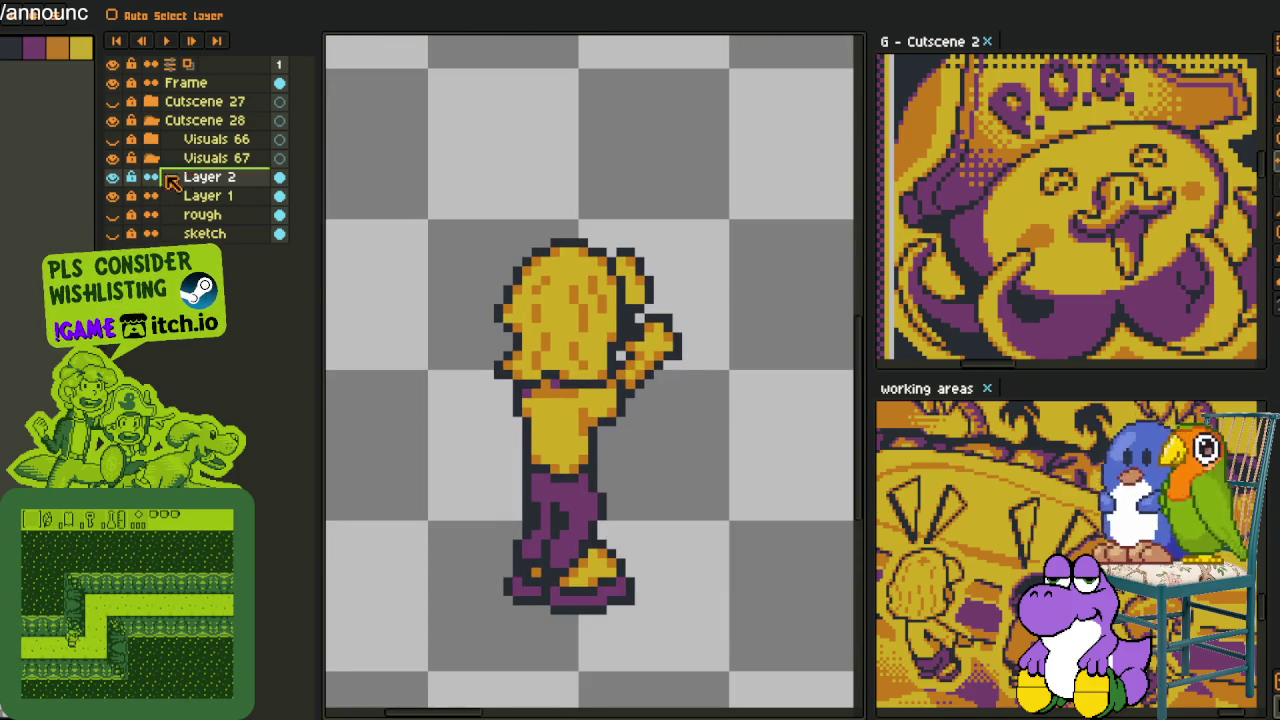
{"action": "right_click", "coordinate": [186, 177]}
{"action": "left_click", "coordinate": [311, 288]}
{"action": "scroll", "coordinate": [480, 296], "scroll_direction": "down", "scroll_amount": 2}
Recentre the whole canvas and create a new layer above Layer 1
{"action": "key", "text": "i"}
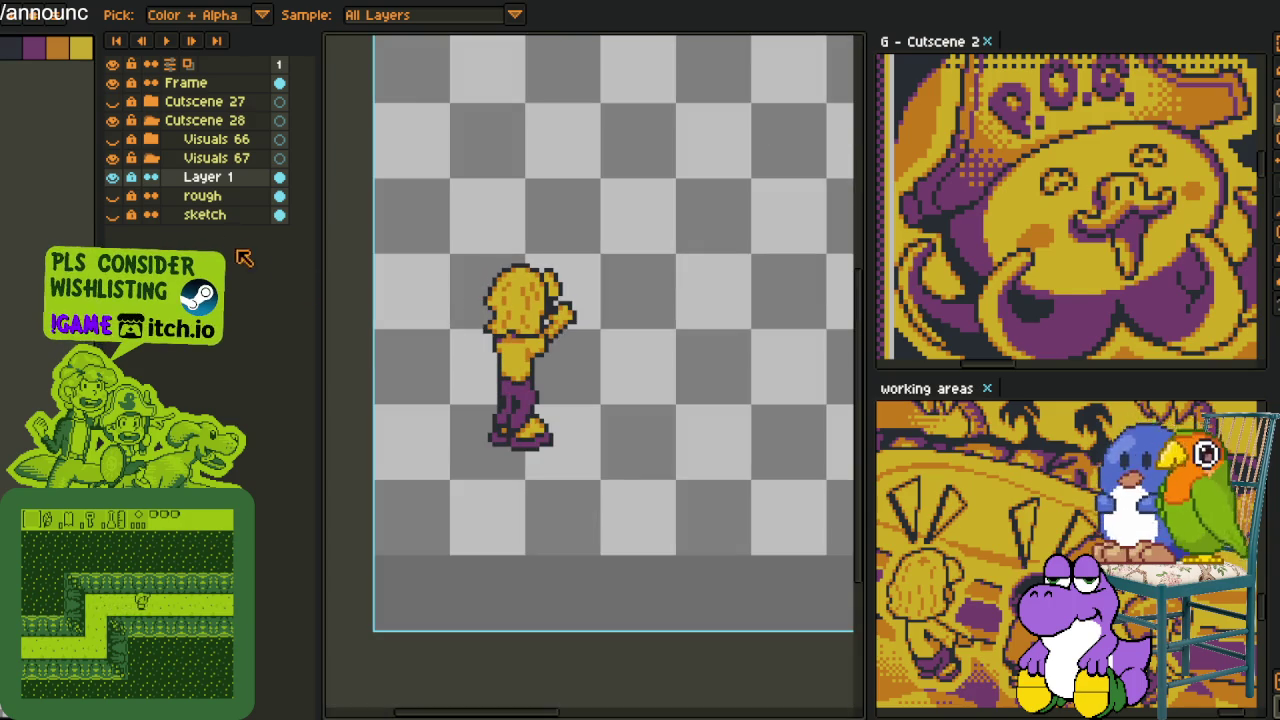
{"action": "left_click_drag", "start_coordinate": [720, 337], "coordinate": [586, 486]}
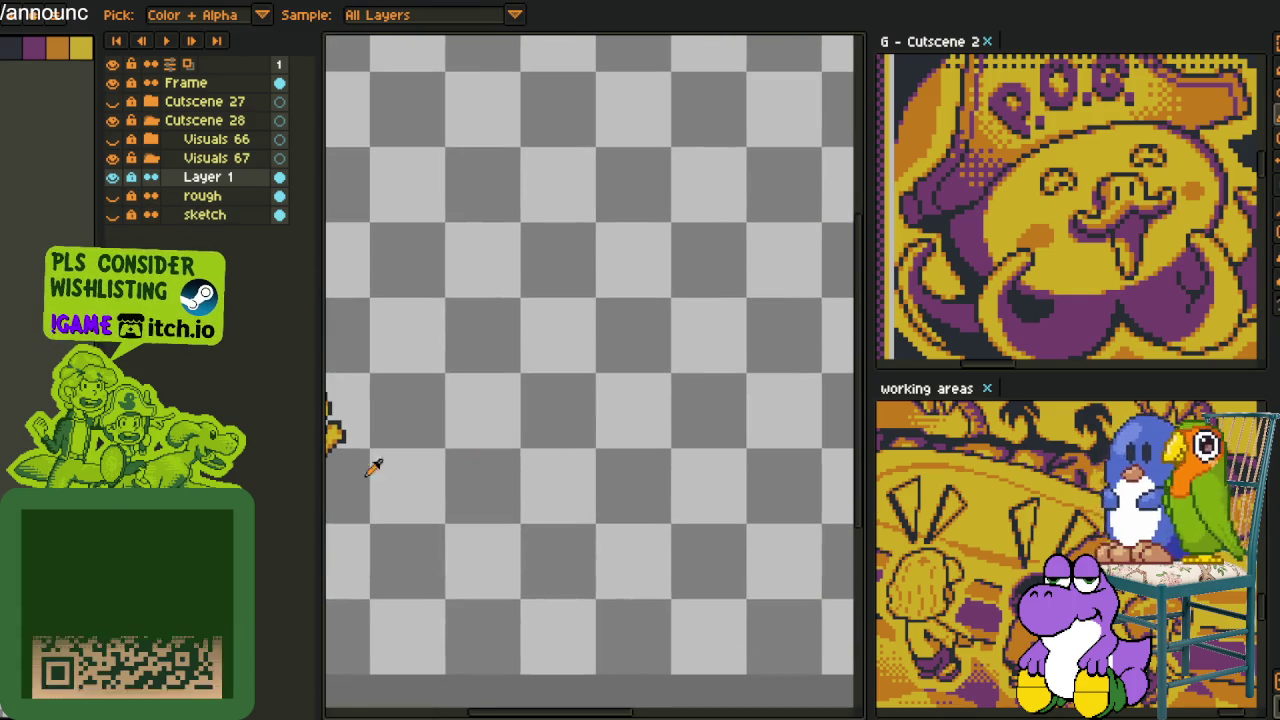
{"action": "scroll", "coordinate": [478, 457], "scroll_direction": "down", "scroll_amount": 3}
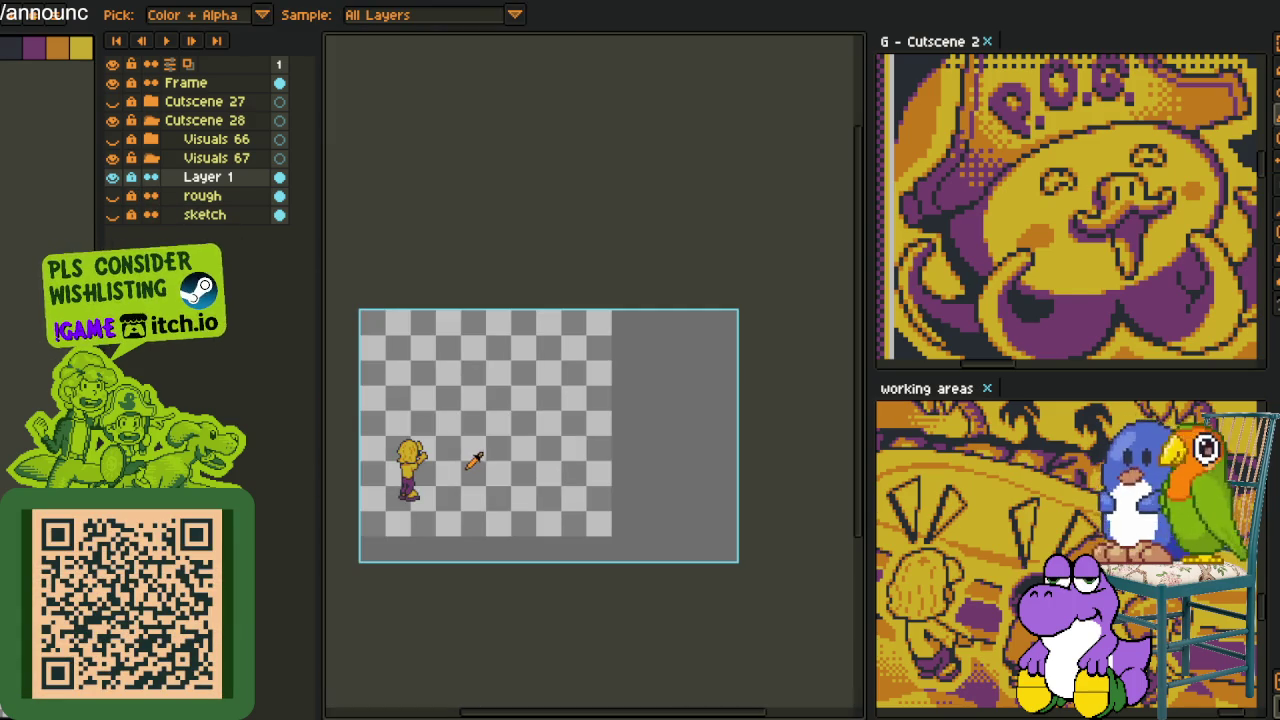
{"action": "left_click_drag", "start_coordinate": [440, 476], "coordinate": [525, 430]}
{"action": "right_click", "coordinate": [229, 179]}
{"action": "mouse_move", "coordinate": [262, 213]}
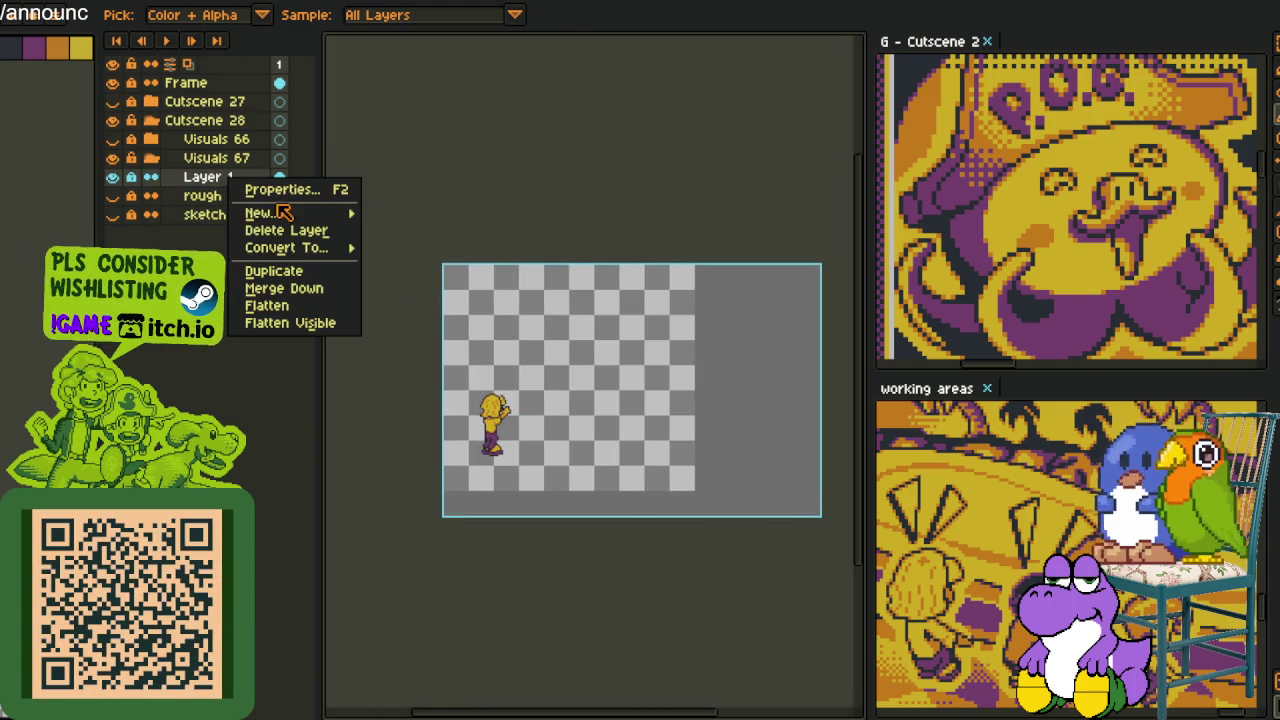
{"action": "left_click", "coordinate": [420, 216]}
Visit the working-areas document, return to the character sprite, and save it
{"action": "left_click", "coordinate": [973, 540]}
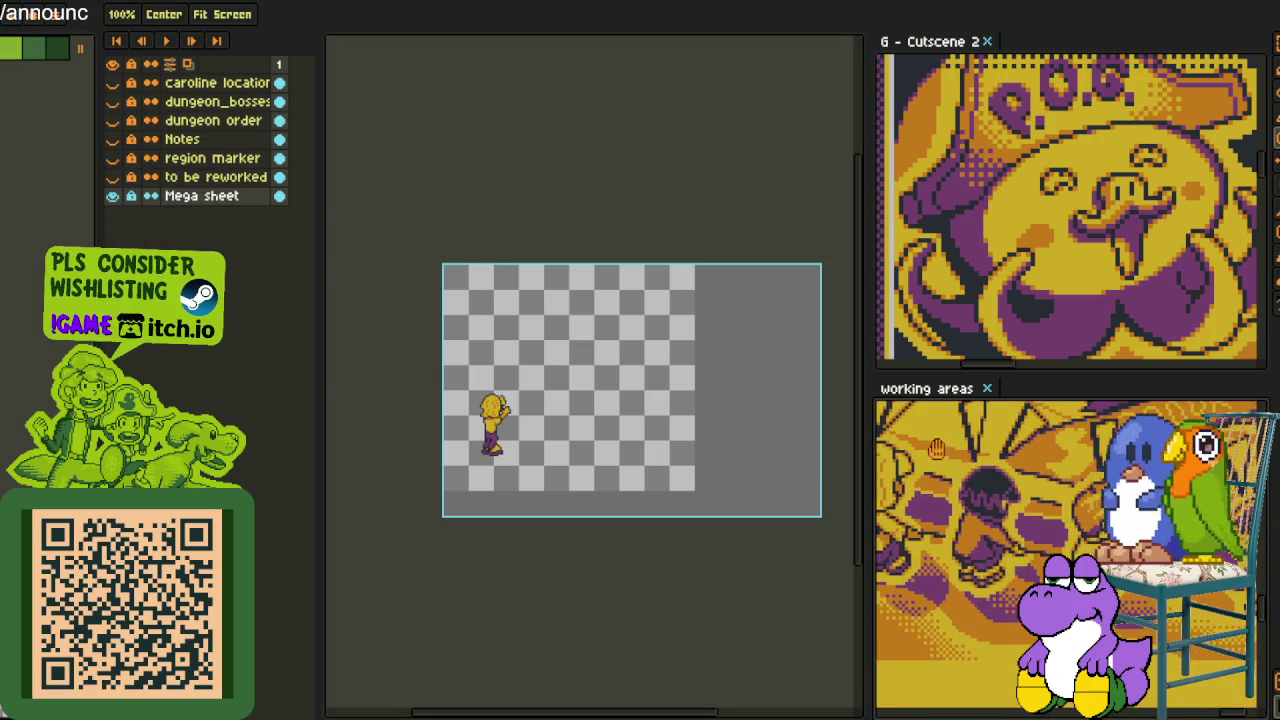
{"action": "scroll", "coordinate": [566, 432], "scroll_direction": "up", "scroll_amount": 2}
{"action": "key", "text": "ctrl+Tab"}
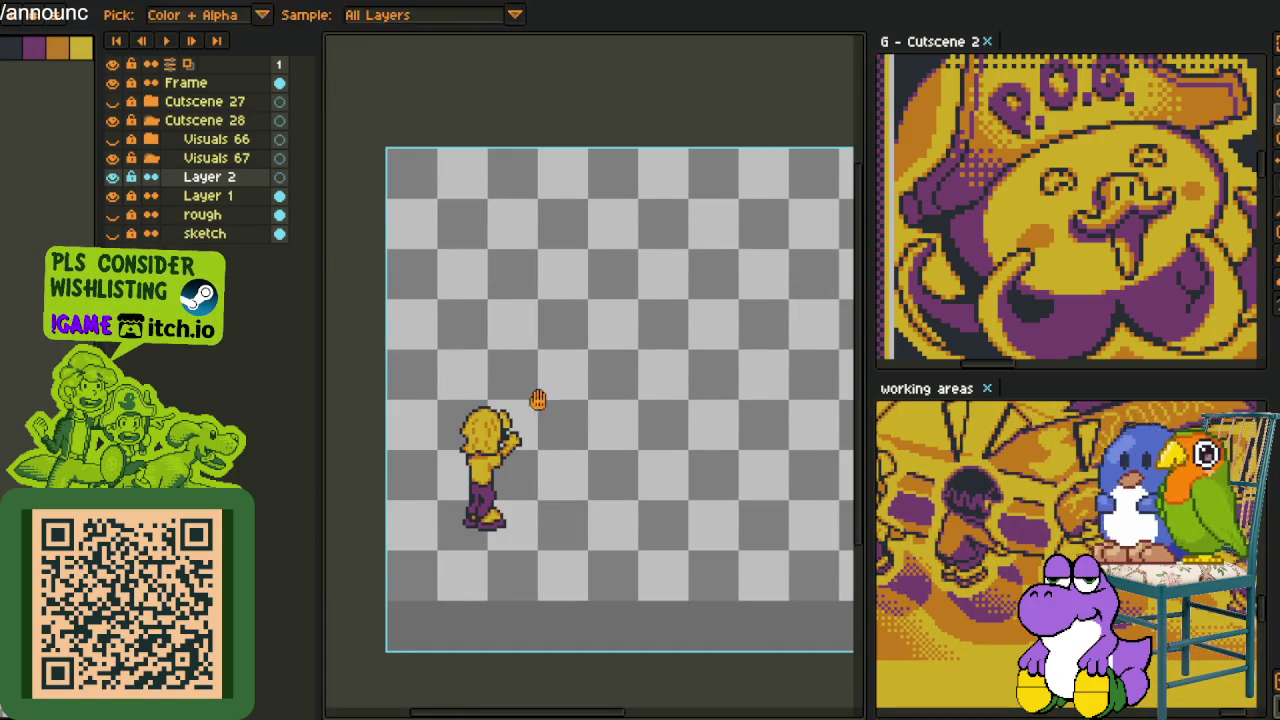
{"action": "scroll", "coordinate": [536, 400], "scroll_direction": "up", "scroll_amount": 1}
{"action": "scroll", "coordinate": [534, 396], "scroll_direction": "up", "scroll_amount": 2}
{"action": "key", "text": "ctrl+s"}
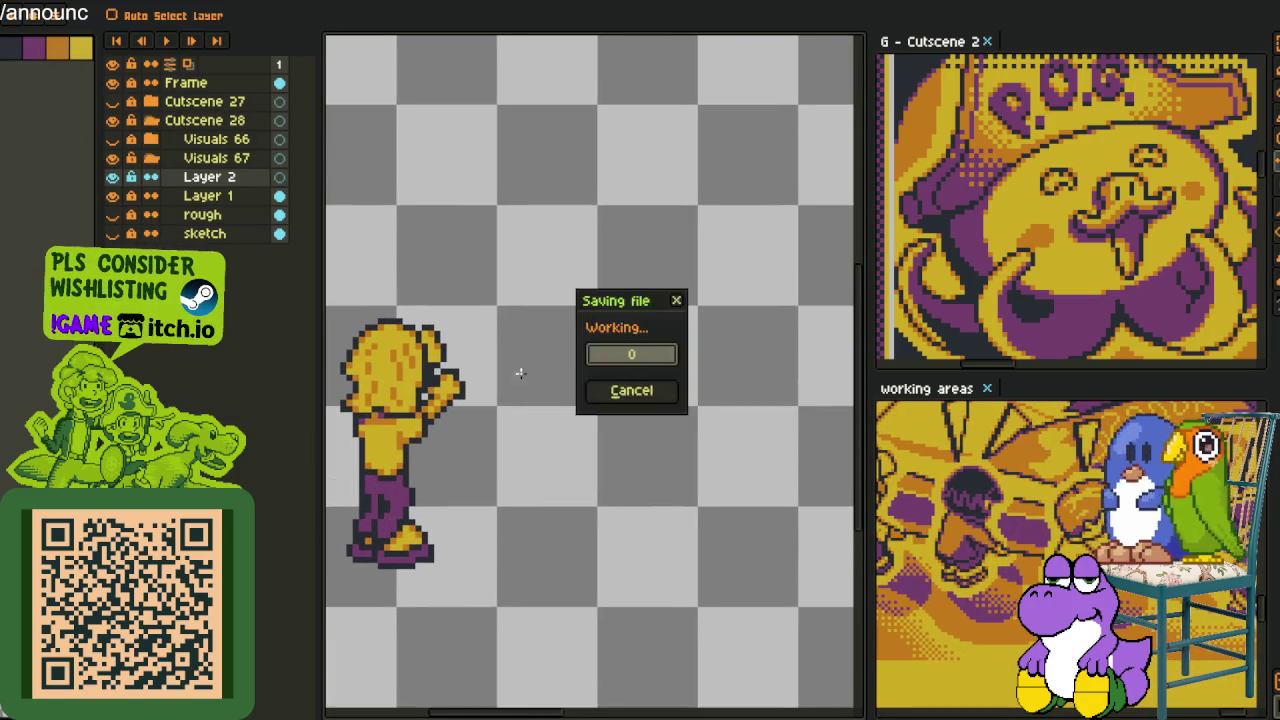
Draw a red head circle and an outlined oval below its left side
{"action": "left_click_drag", "start_coordinate": [540, 364], "coordinate": [577, 441]}
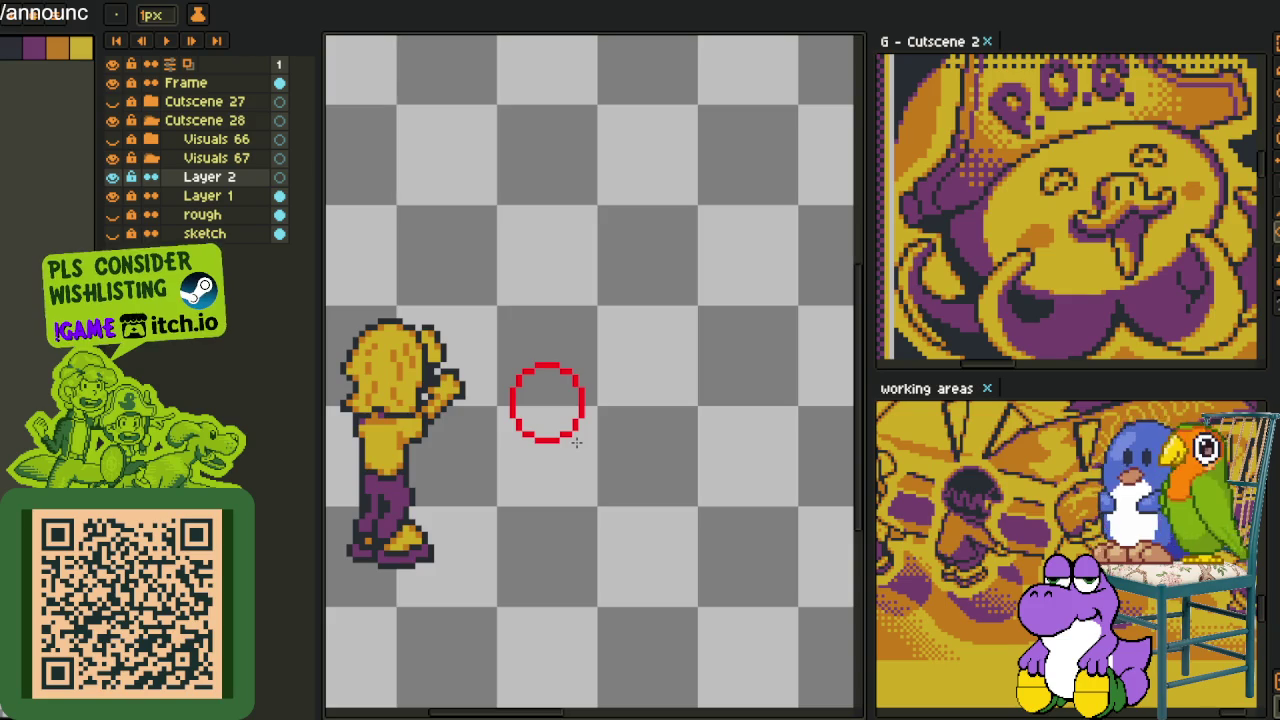
{"action": "scroll", "coordinate": [577, 441], "scroll_direction": "down", "scroll_amount": 1}
{"action": "scroll", "coordinate": [560, 430], "scroll_direction": "down", "scroll_amount": 1}
{"action": "scroll", "coordinate": [506, 429], "scroll_direction": "up", "scroll_amount": 2}
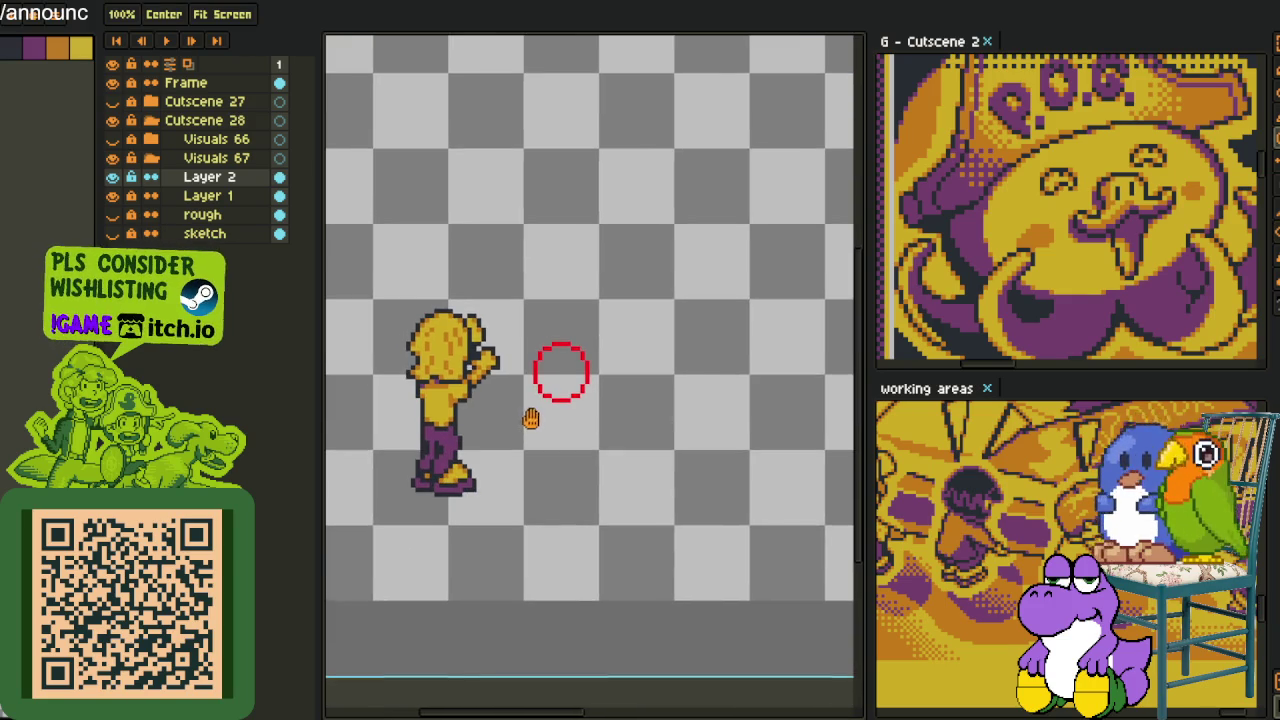
{"action": "scroll", "coordinate": [531, 418], "scroll_direction": "up", "scroll_amount": 1}
{"action": "scroll", "coordinate": [595, 404], "scroll_direction": "up", "scroll_amount": 1}
{"action": "scroll", "coordinate": [523, 394], "scroll_direction": "up", "scroll_amount": 1}
{"action": "left_click_drag", "start_coordinate": [525, 393], "coordinate": [533, 460]}
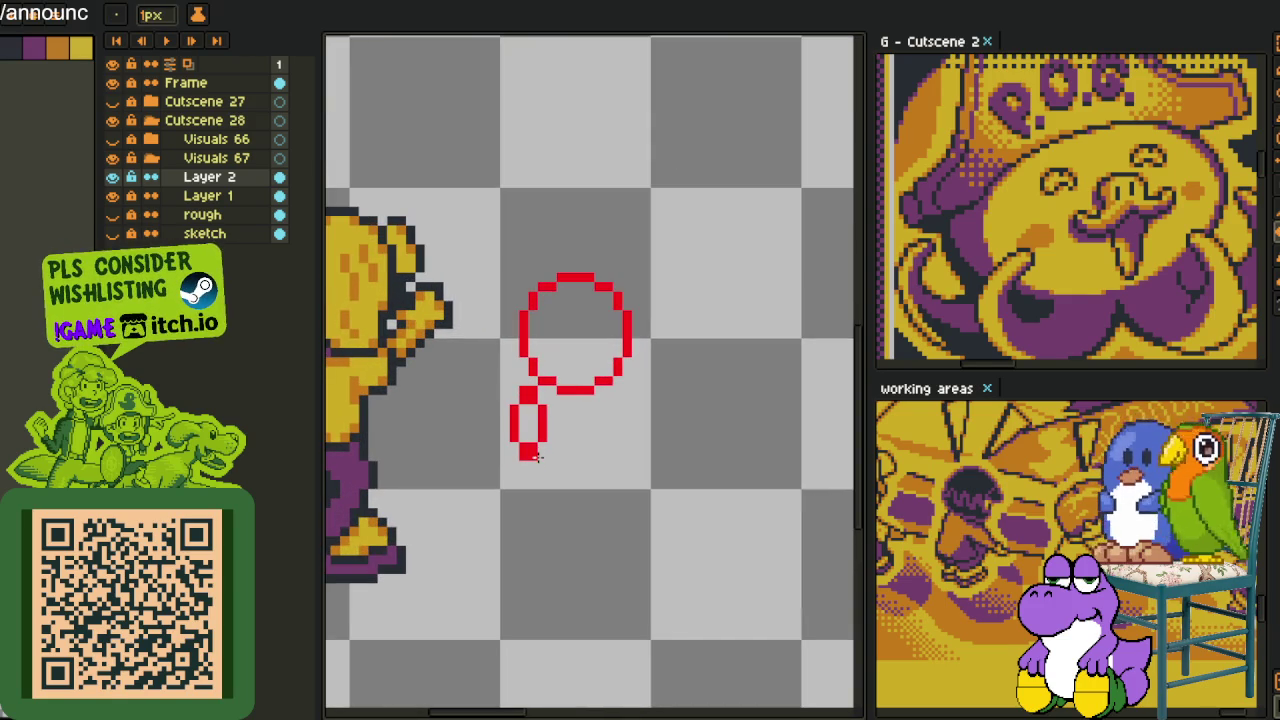
{"action": "left_click_drag", "start_coordinate": [536, 453], "coordinate": [536, 452]}
{"action": "key", "text": "ctrl+z"}
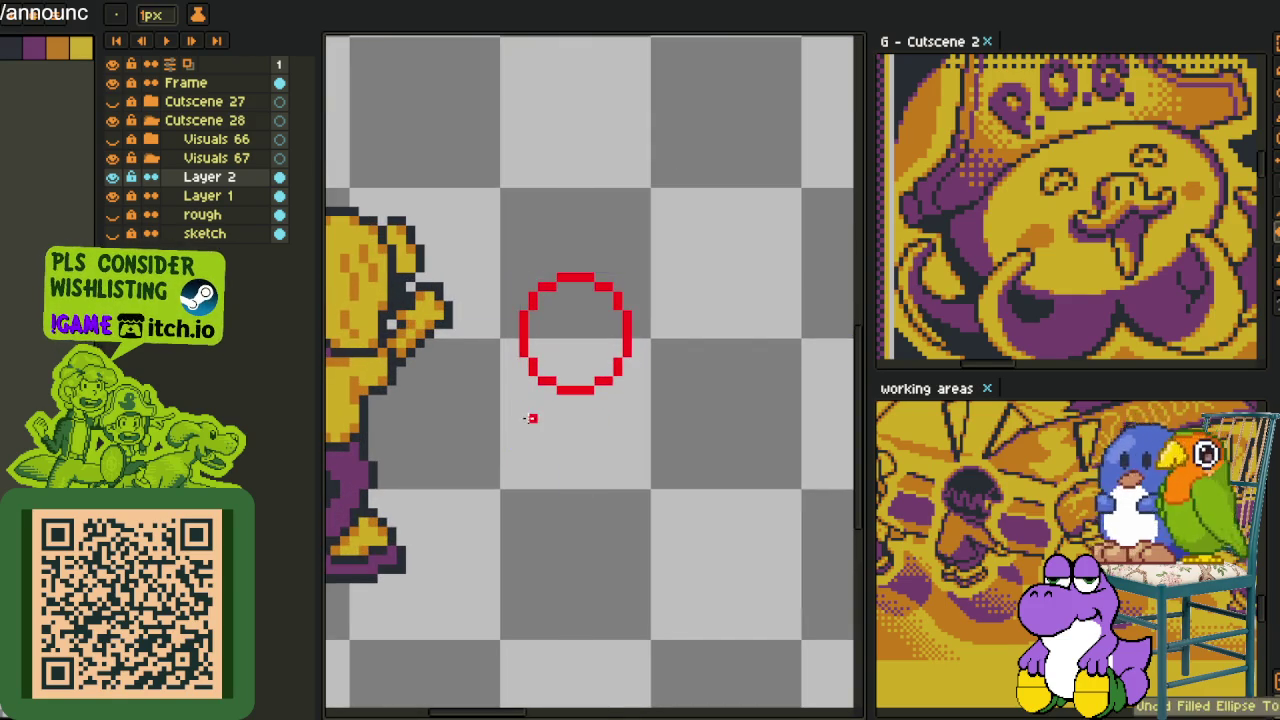
{"action": "left_click_drag", "start_coordinate": [524, 406], "coordinate": [550, 484]}
Add a second oval to the right and nudge the left oval up one pixel
{"action": "scroll", "coordinate": [594, 434], "scroll_direction": "up", "scroll_amount": 1}
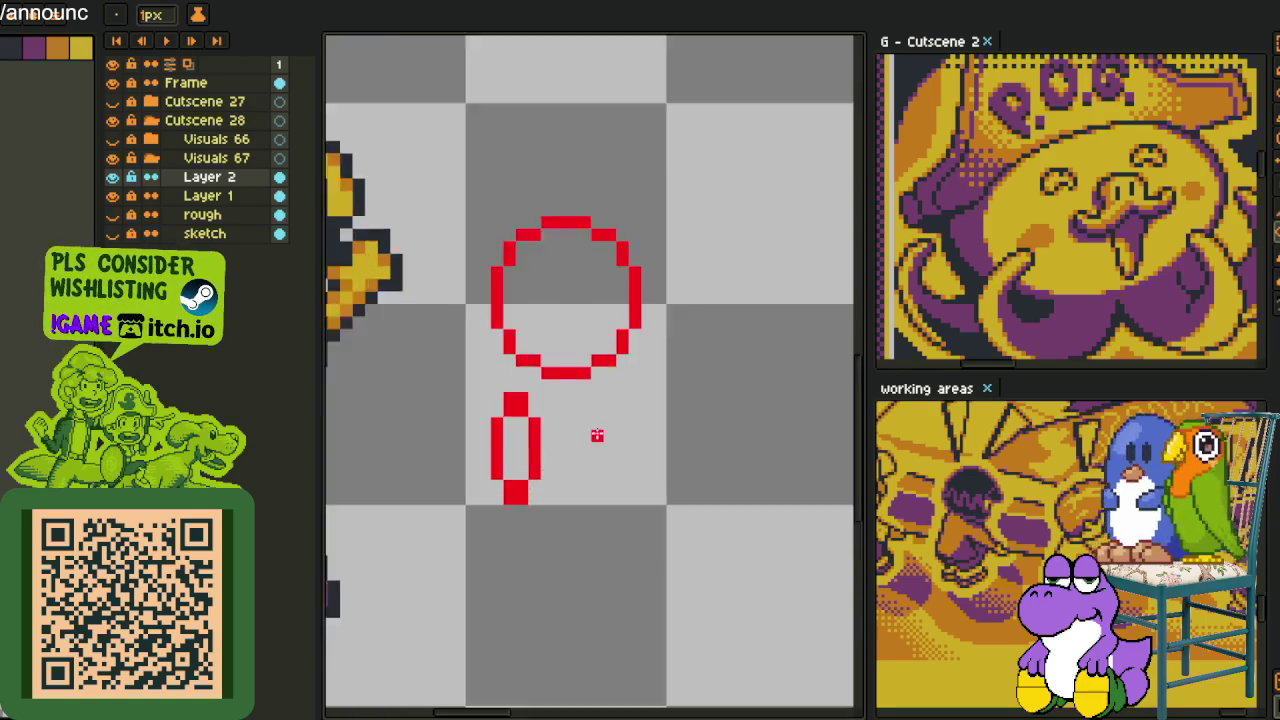
{"action": "scroll", "coordinate": [580, 397], "scroll_direction": "up", "scroll_amount": 1}
{"action": "mouse_move", "coordinate": [584, 383]}
{"action": "left_mouse_down"}
{"action": "mouse_move", "coordinate": [617, 523]}
{"action": "mouse_move", "coordinate": [634, 535]}
{"action": "left_mouse_up"}
{"action": "key", "text": "e"}
{"action": "left_click", "coordinate": [513, 416]}
{"action": "key", "text": "m"}
{"action": "left_click_drag", "start_coordinate": [436, 463], "coordinate": [536, 563]}
{"action": "key", "text": "Up"}
{"action": "key", "text": "ctrl+d"}
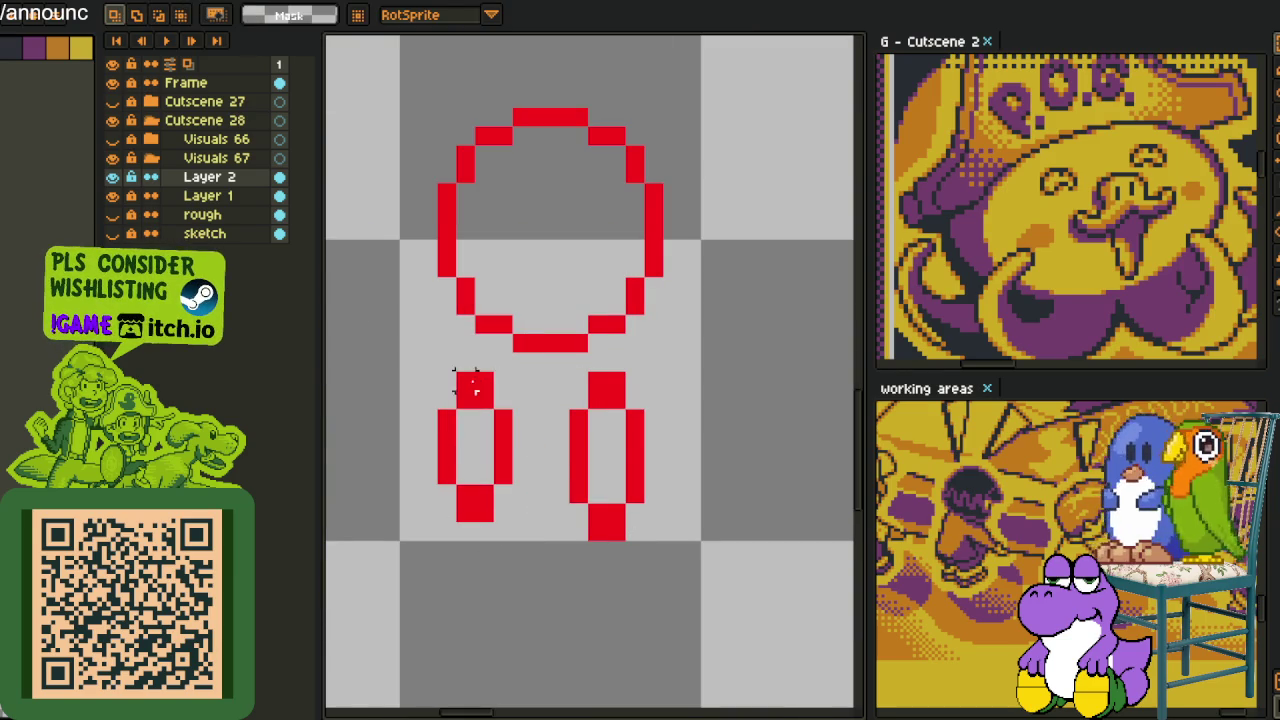
Erase the extra top and bottom rows from both ovals
{"action": "key", "text": "e"}
{"action": "left_click_drag", "start_coordinate": [465, 380], "coordinate": [484, 380]}
{"action": "left_click_drag", "start_coordinate": [465, 512], "coordinate": [484, 512]}
{"action": "left_click_drag", "start_coordinate": [597, 531], "coordinate": [617, 531]}
{"action": "left_click_drag", "start_coordinate": [597, 381], "coordinate": [617, 381]}
{"action": "key", "text": "i"}
{"action": "key", "text": "b"}
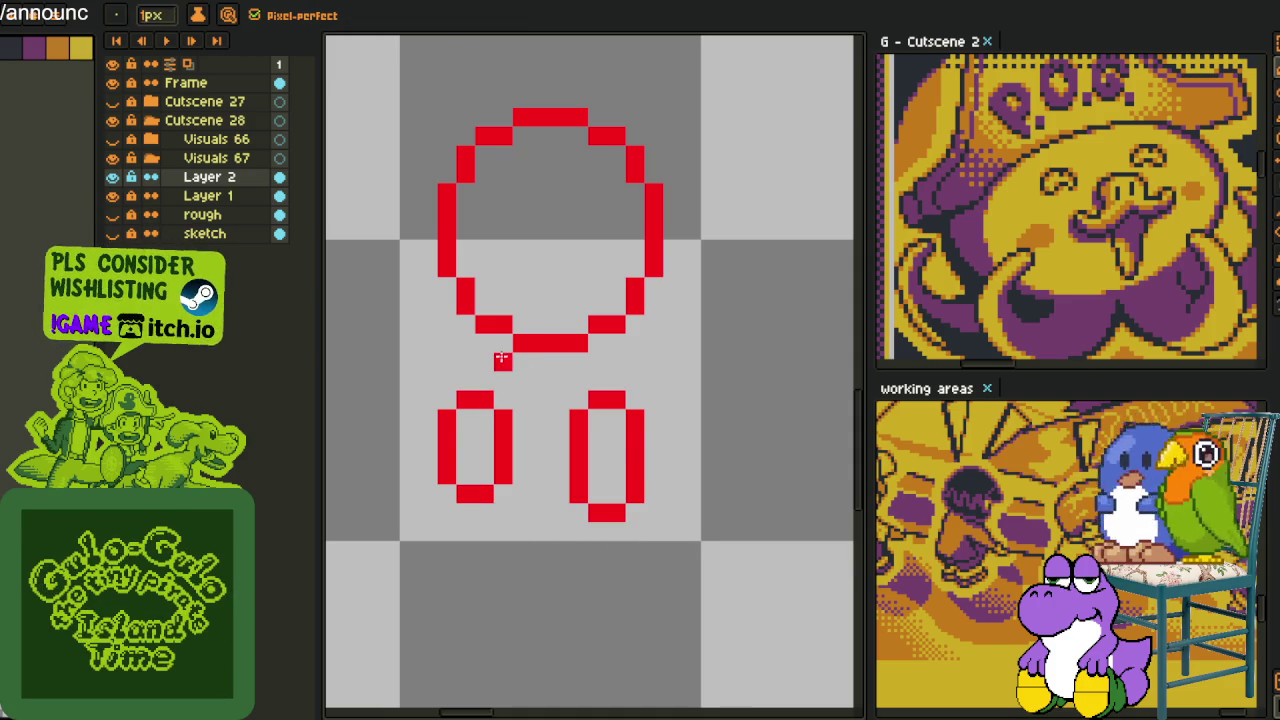
Connect the head to both ovals and close the bottom of the legs in red
{"action": "mouse_move", "coordinate": [490, 346]}
{"action": "left_mouse_down"}
{"action": "mouse_move", "coordinate": [500, 355]}
{"action": "mouse_move", "coordinate": [483, 378]}
{"action": "left_mouse_up"}
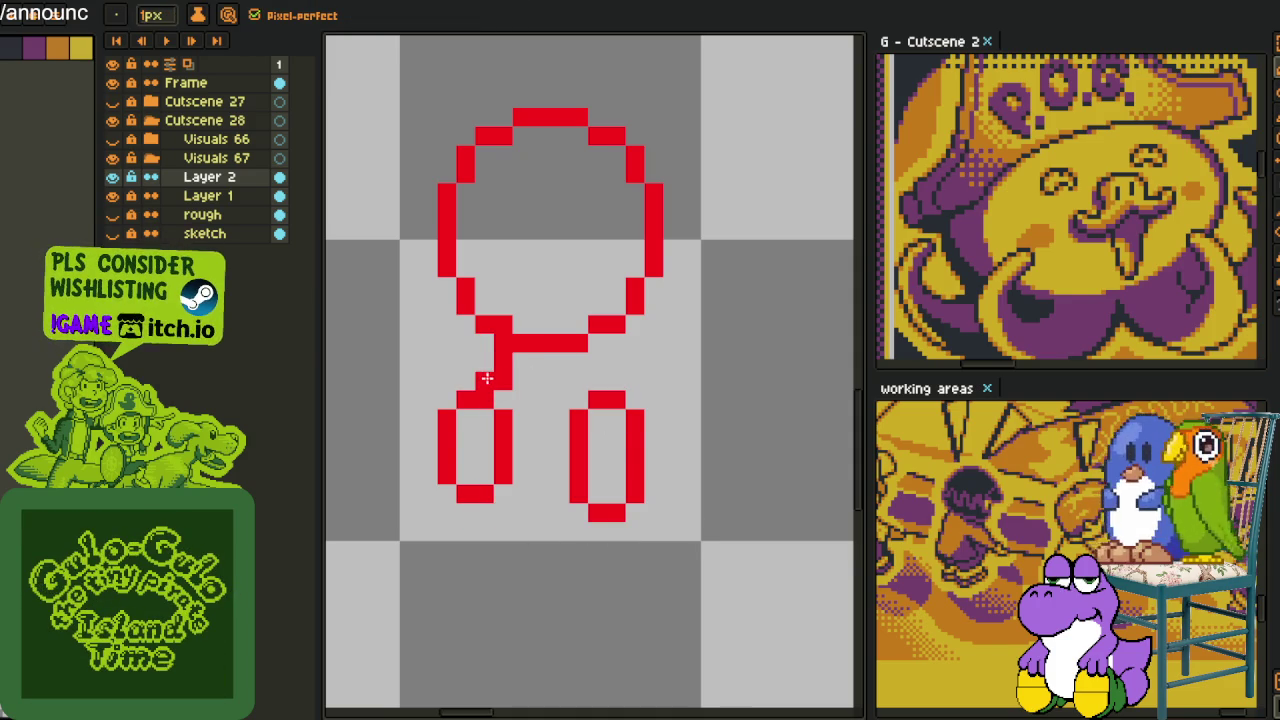
{"action": "left_click_drag", "start_coordinate": [580, 361], "coordinate": [597, 383]}
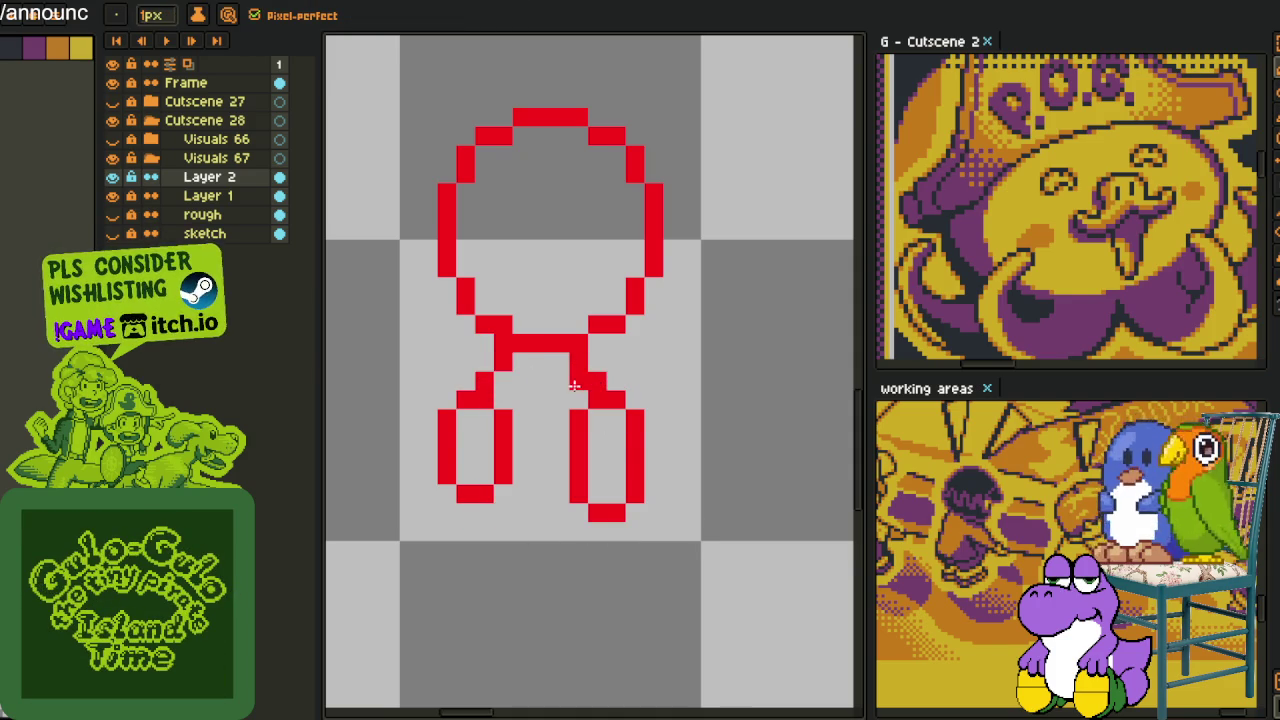
{"action": "scroll", "coordinate": [574, 385], "scroll_direction": "down", "scroll_amount": 3}
{"action": "scroll", "coordinate": [521, 410], "scroll_direction": "up", "scroll_amount": 2}
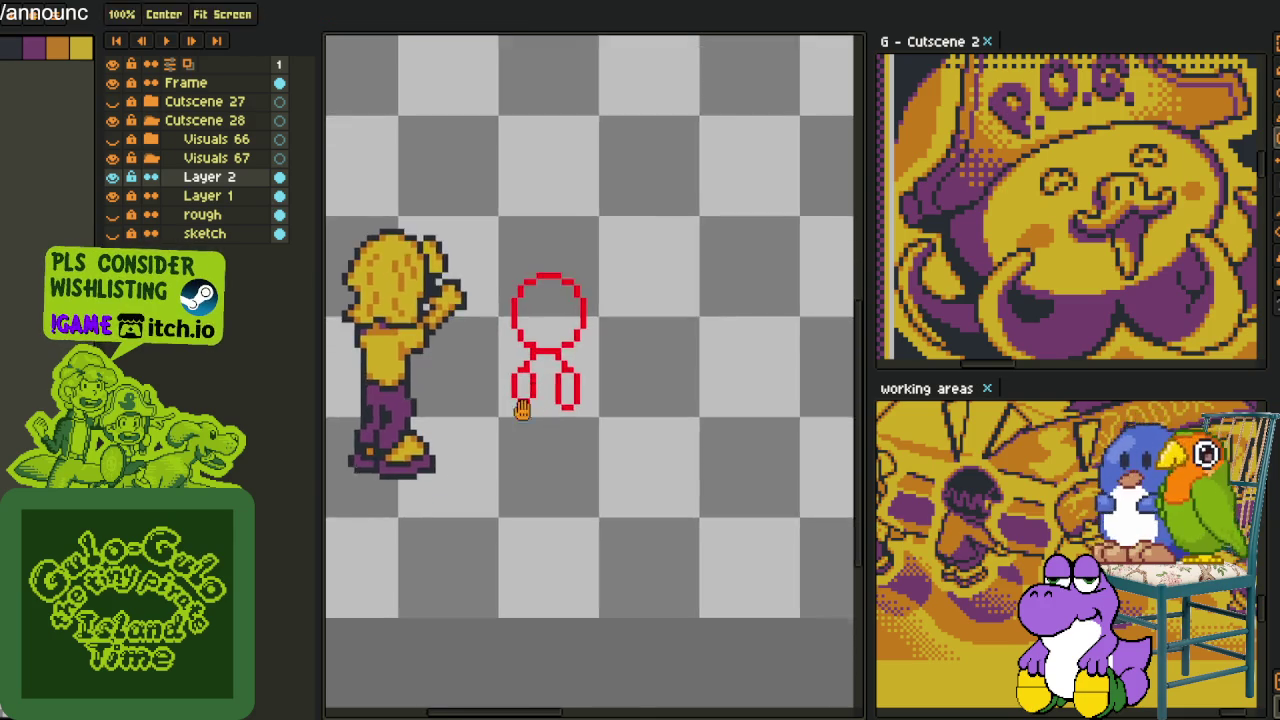
{"action": "scroll", "coordinate": [521, 410], "scroll_direction": "up", "scroll_amount": 2}
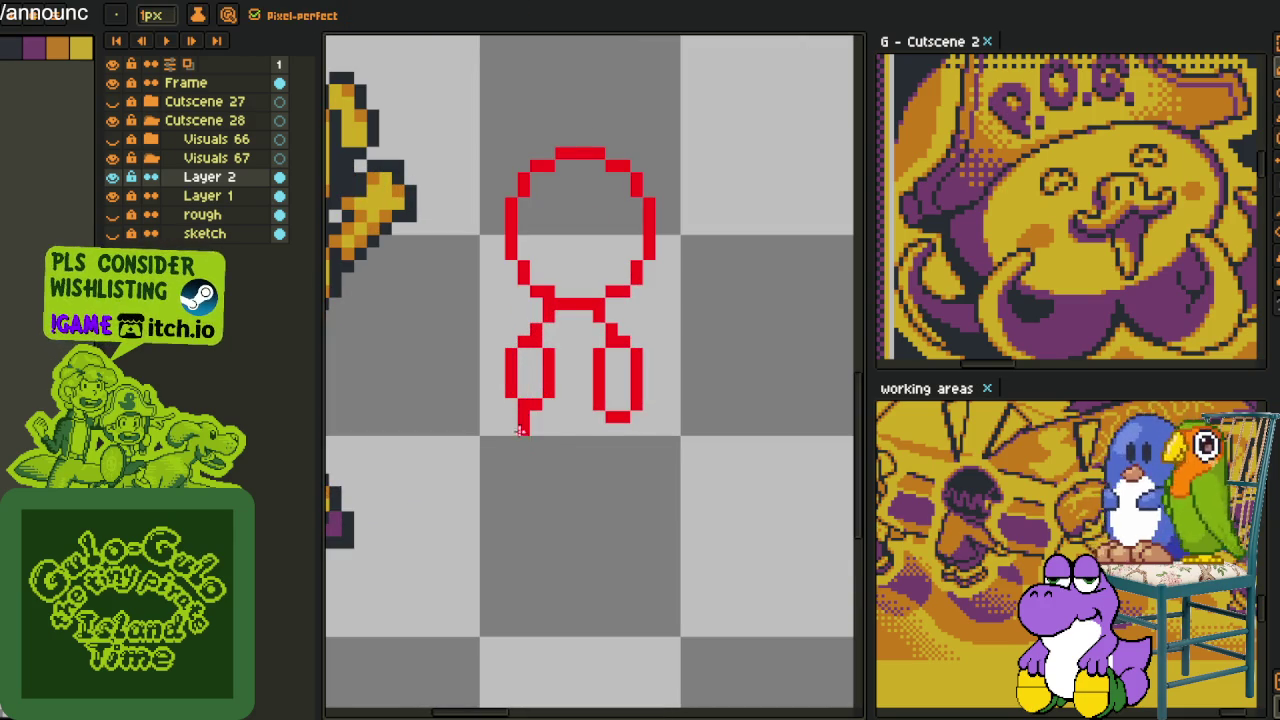
{"action": "key", "text": "ctrl+z"}
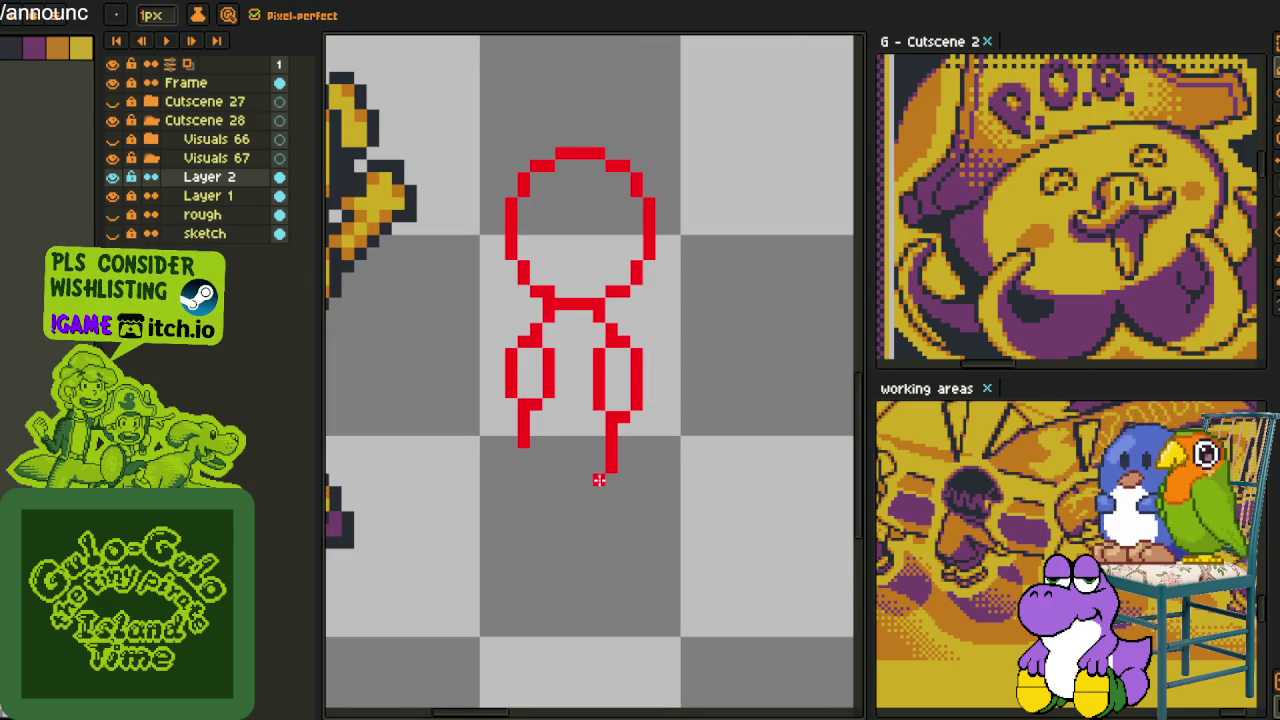
{"action": "left_click_drag", "start_coordinate": [523, 449], "coordinate": [608, 469]}
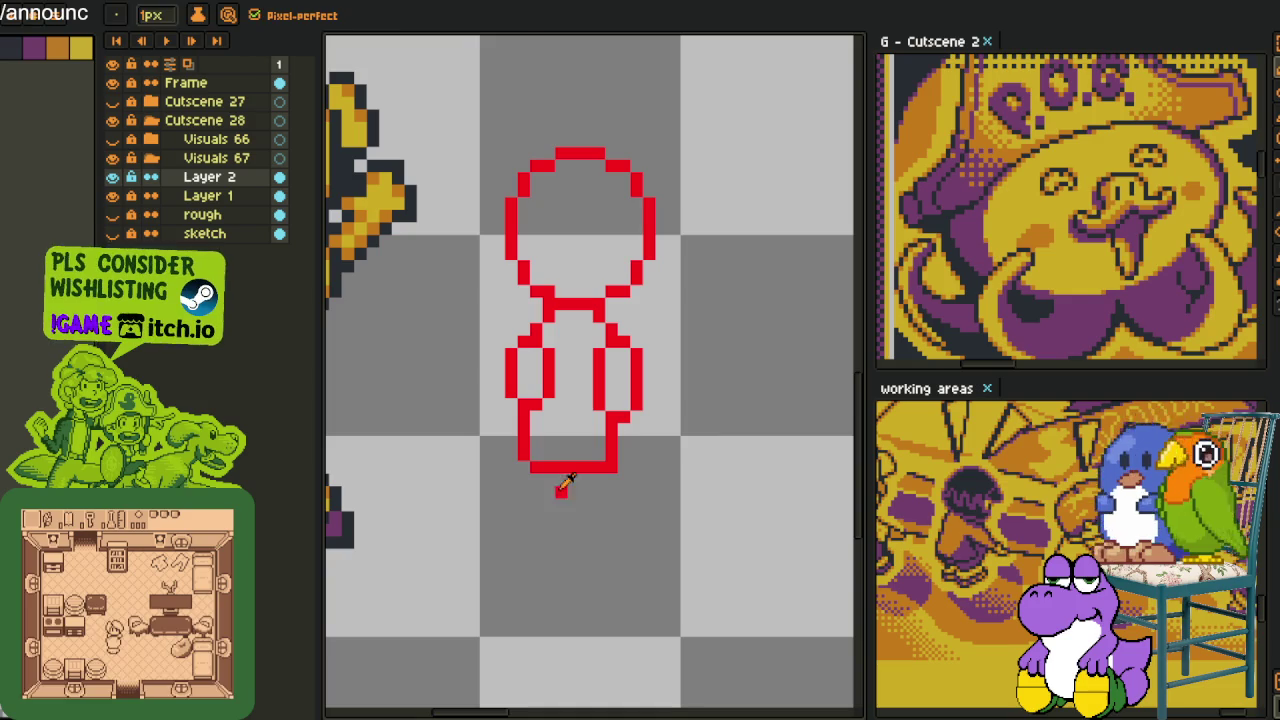
Select the bottom of the red figure with a rectangular marquee
{"action": "key", "text": "m"}
{"action": "scroll", "coordinate": [575, 455], "scroll_direction": "up", "scroll_amount": 1}
{"action": "mouse_move", "coordinate": [502, 449]}
{"action": "left_mouse_down"}
{"action": "mouse_move", "coordinate": [588, 497]}
{"action": "mouse_move", "coordinate": [620, 480]}
{"action": "left_mouse_up"}
{"action": "scroll", "coordinate": [621, 464], "scroll_direction": "down", "scroll_amount": 2}
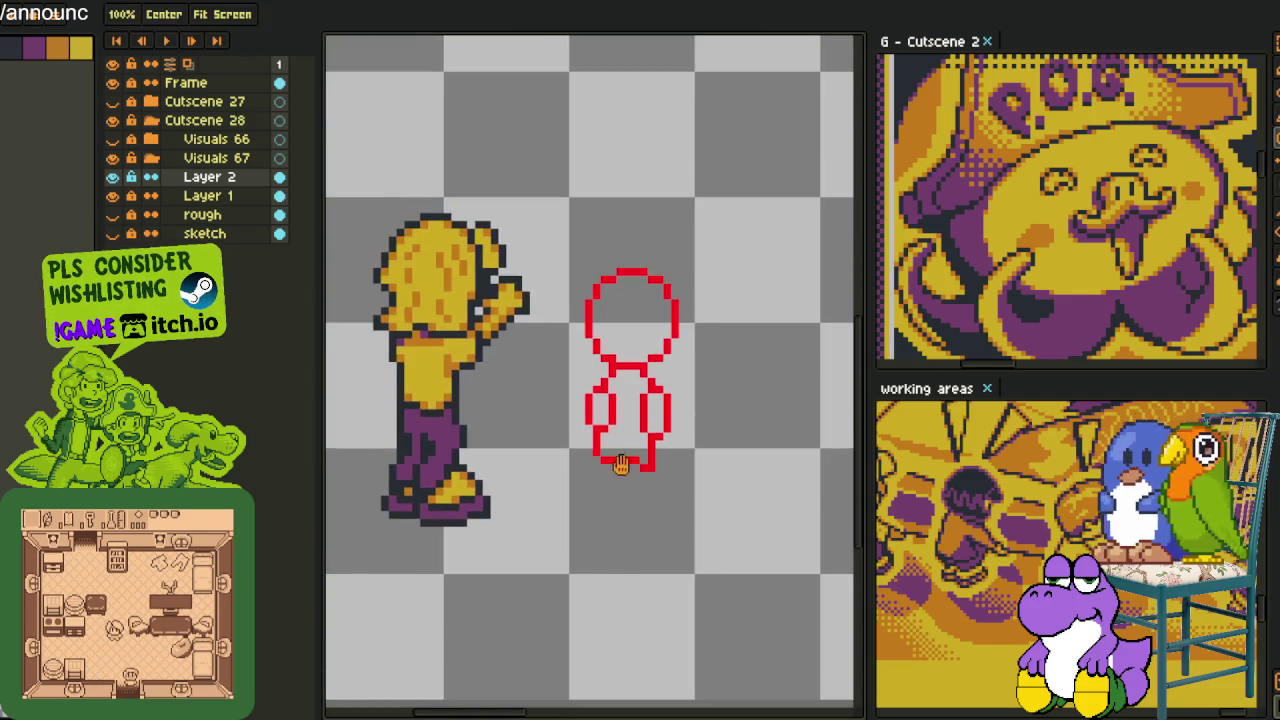
{"action": "scroll", "coordinate": [509, 371], "scroll_direction": "down", "scroll_amount": 1}
{"action": "key", "text": "b"}
{"action": "scroll", "coordinate": [509, 362], "scroll_direction": "up", "scroll_amount": 3}
{"action": "scroll", "coordinate": [506, 357], "scroll_direction": "down", "scroll_amount": 3}
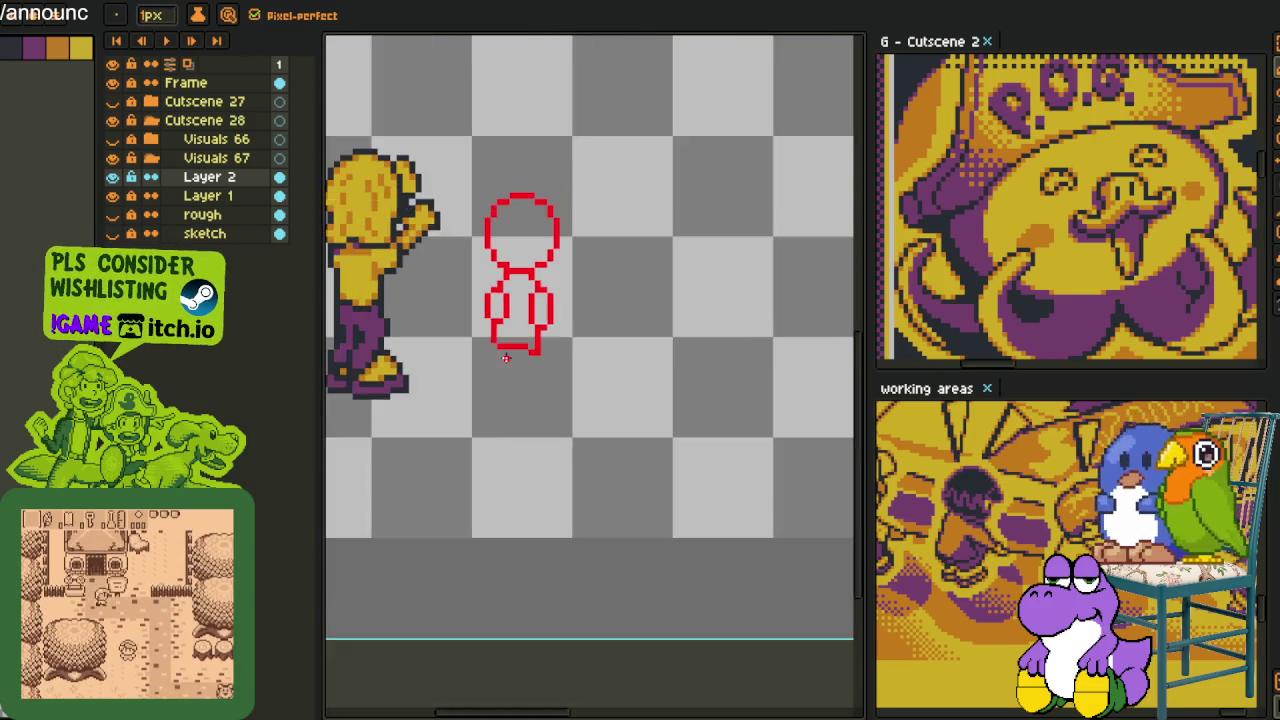
{"action": "scroll", "coordinate": [506, 357], "scroll_direction": "up", "scroll_amount": 2}
{"action": "scroll", "coordinate": [543, 330], "scroll_direction": "down", "scroll_amount": 2}
{"action": "key", "text": "i"}
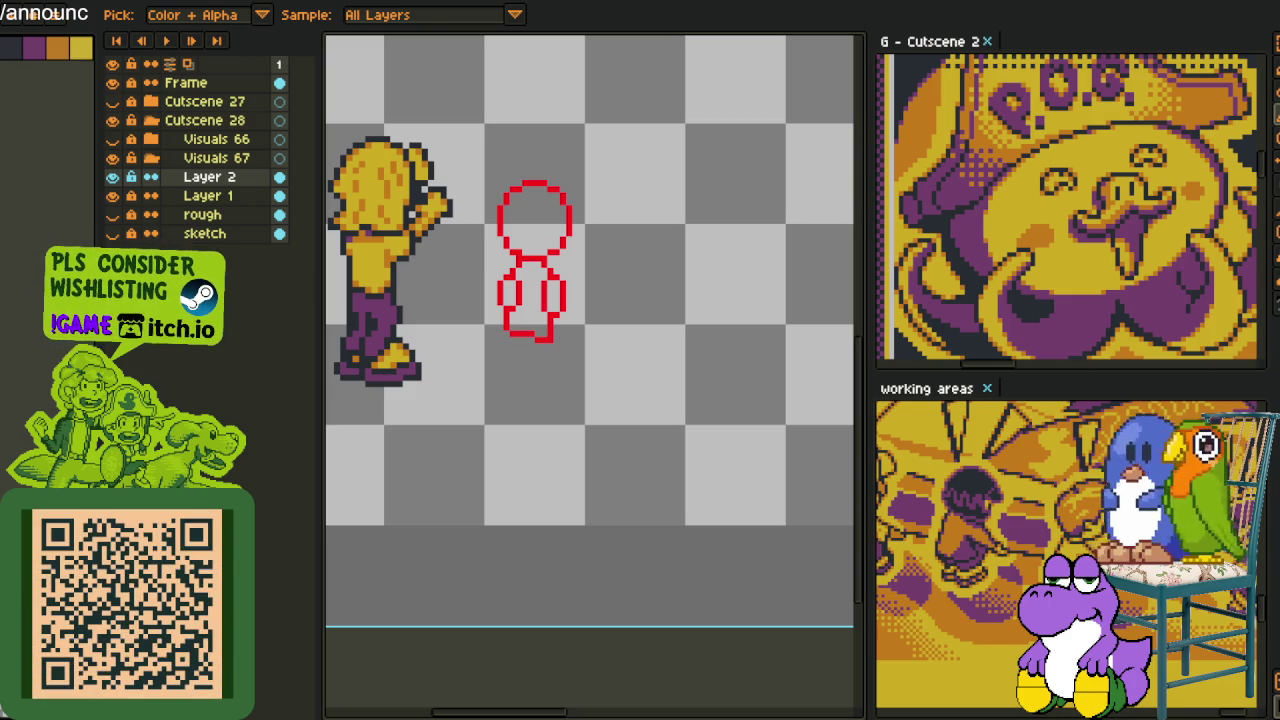
Draw red vertical leg lines extending down from the figure's bottom
{"action": "scroll", "coordinate": [531, 312], "scroll_direction": "up", "scroll_amount": 1}
{"action": "scroll", "coordinate": [531, 312], "scroll_direction": "up", "scroll_amount": 3}
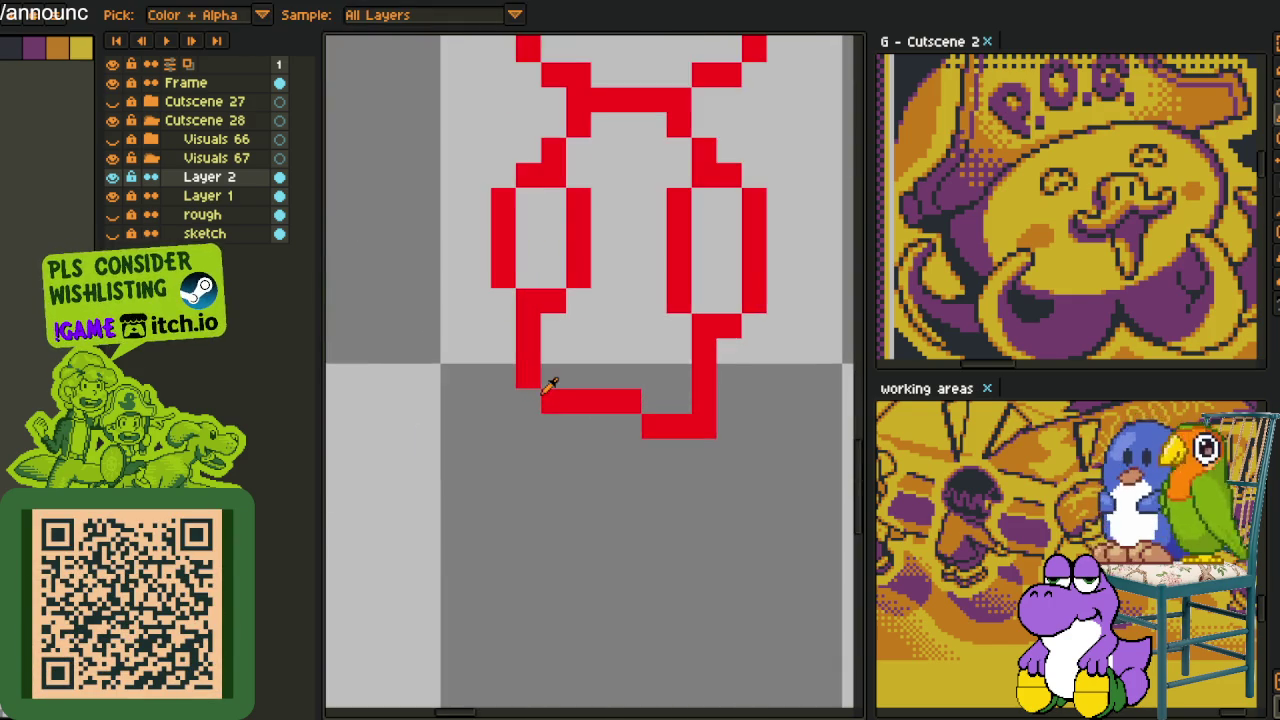
{"action": "left_click_drag", "start_coordinate": [680, 402], "coordinate": [680, 494]}
{"action": "scroll", "coordinate": [680, 494], "scroll_direction": "down", "scroll_amount": 3}
{"action": "scroll", "coordinate": [588, 368], "scroll_direction": "up", "scroll_amount": 2}
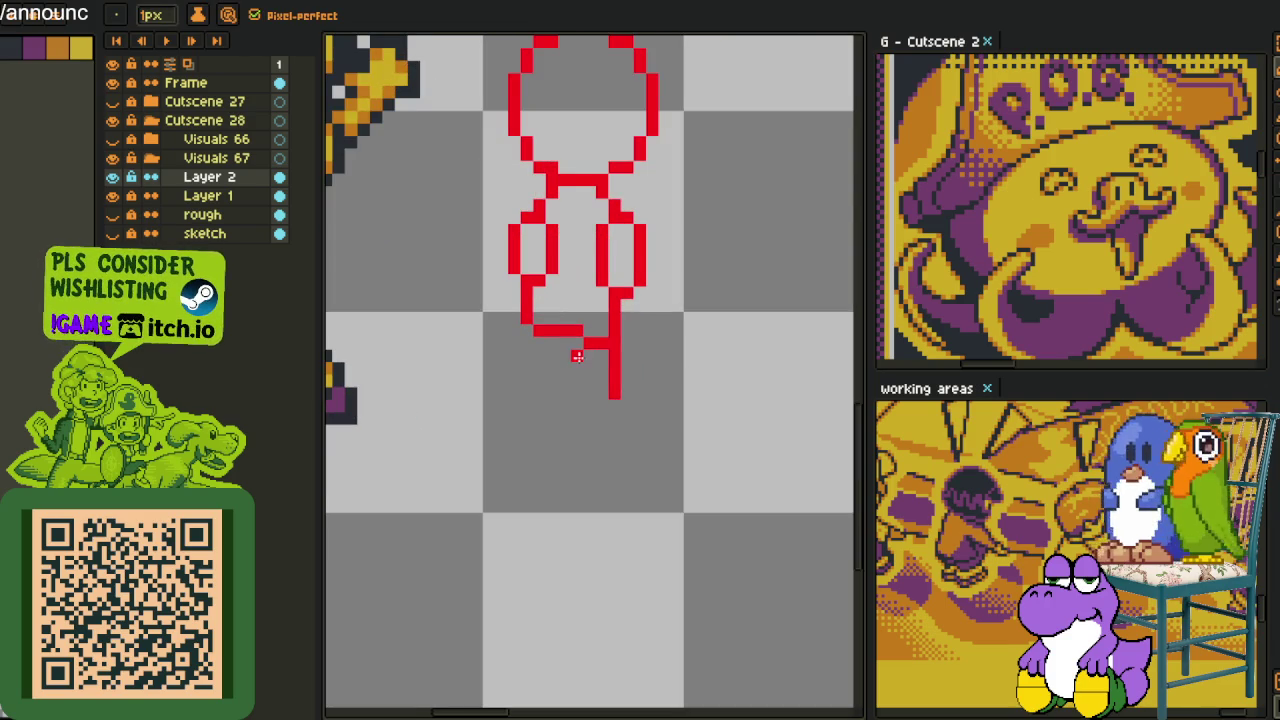
{"action": "left_click_drag", "start_coordinate": [563, 368], "coordinate": [552, 456]}
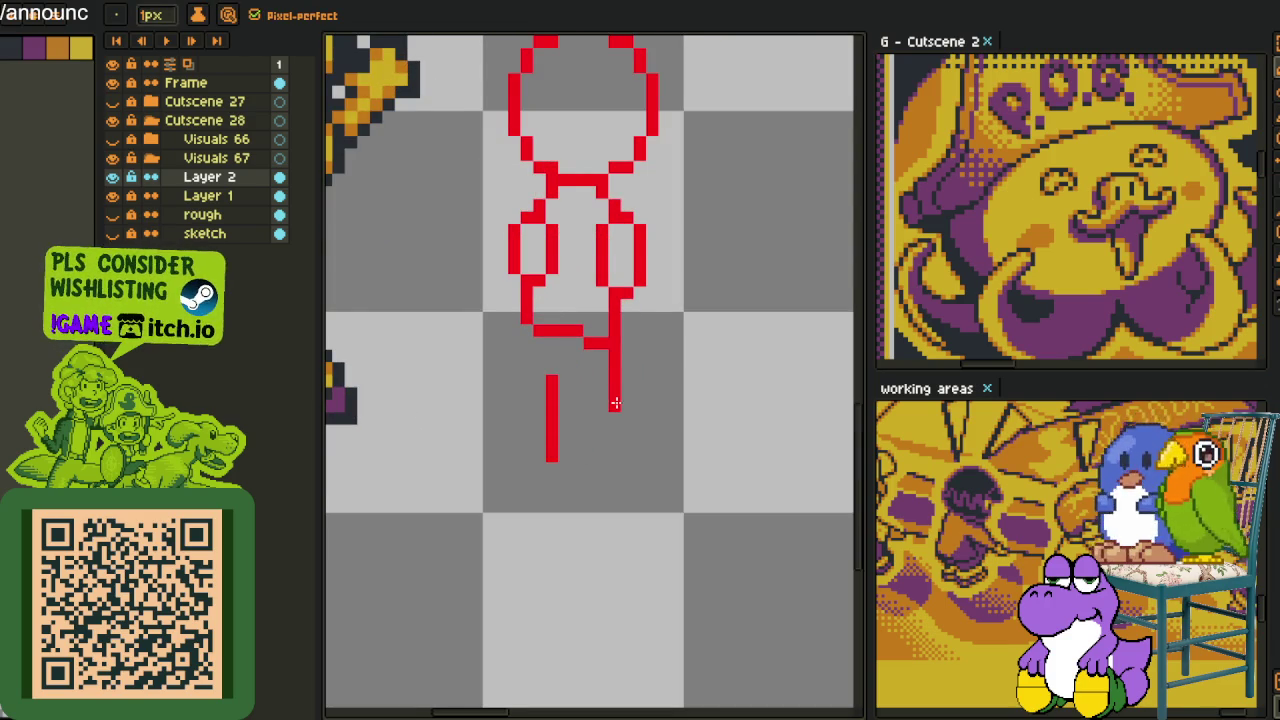
{"action": "scroll", "coordinate": [615, 403], "scroll_direction": "up", "scroll_amount": 1}
{"action": "left_click_drag", "start_coordinate": [613, 410], "coordinate": [609, 426]}
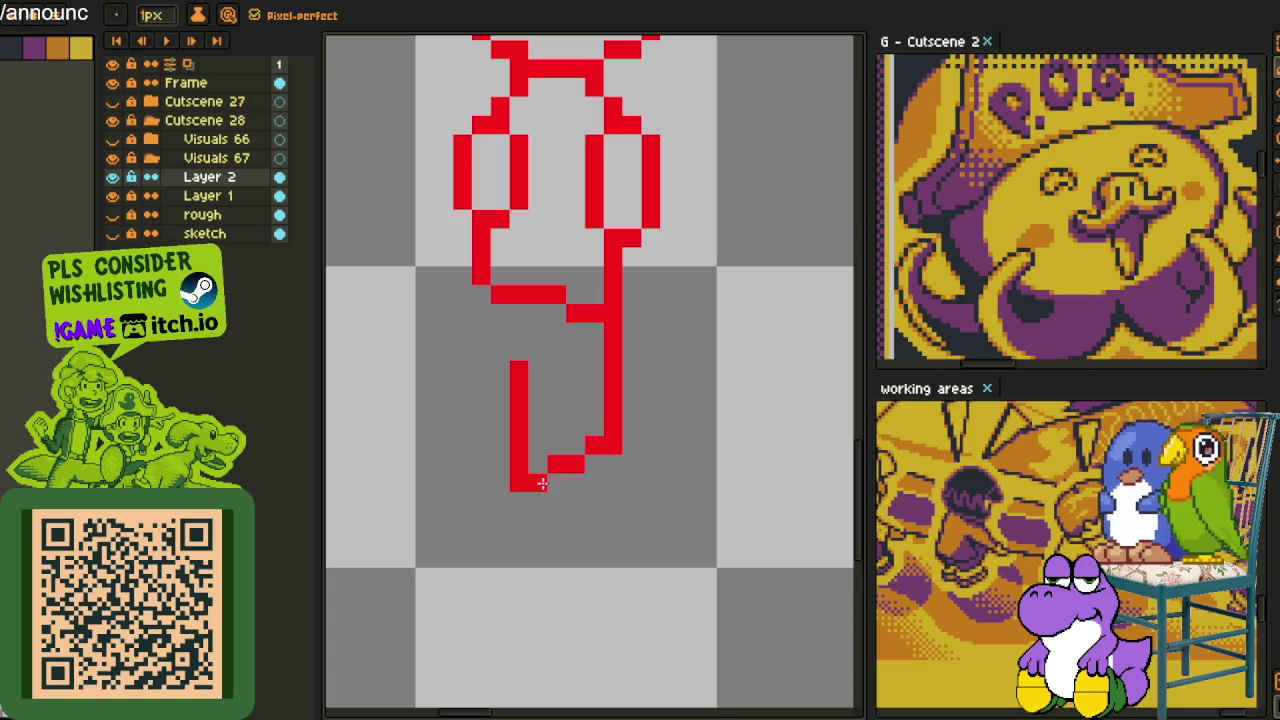
{"action": "scroll", "coordinate": [543, 485], "scroll_direction": "down", "scroll_amount": 2}
{"action": "scroll", "coordinate": [531, 415], "scroll_direction": "up", "scroll_amount": 1}
{"action": "scroll", "coordinate": [531, 405], "scroll_direction": "up", "scroll_amount": 1}
{"action": "left_click", "coordinate": [519, 385]}
Shift the left leg line one pixel right and draw another leg line
{"action": "key", "text": "m"}
{"action": "left_click_drag", "start_coordinate": [530, 372], "coordinate": [612, 590]}
{"action": "left_click_drag", "start_coordinate": [586, 390], "coordinate": [605, 390]}
{"action": "left_click", "coordinate": [651, 400]}
{"action": "key", "text": "i"}
{"action": "key", "text": "b"}
{"action": "mouse_move", "coordinate": [515, 353]}
{"action": "left_mouse_down"}
{"action": "mouse_move", "coordinate": [518, 540]}
{"action": "mouse_move", "coordinate": [605, 452]}
{"action": "mouse_move", "coordinate": [617, 456]}
{"action": "mouse_move", "coordinate": [590, 450]}
{"action": "mouse_move", "coordinate": [605, 488]}
{"action": "mouse_move", "coordinate": [601, 541]}
{"action": "mouse_move", "coordinate": [543, 566]}
{"action": "mouse_move", "coordinate": [450, 566]}
{"action": "left_mouse_up"}
Draw the red looping foot outline at the bottom of the legs
{"action": "scroll", "coordinate": [555, 520], "scroll_direction": "down", "scroll_amount": 3}
{"action": "scroll", "coordinate": [586, 523], "scroll_direction": "up", "scroll_amount": 1}
{"action": "scroll", "coordinate": [586, 523], "scroll_direction": "down", "scroll_amount": 1}
{"action": "scroll", "coordinate": [577, 487], "scroll_direction": "up", "scroll_amount": 2}
{"action": "left_click", "coordinate": [625, 540]}
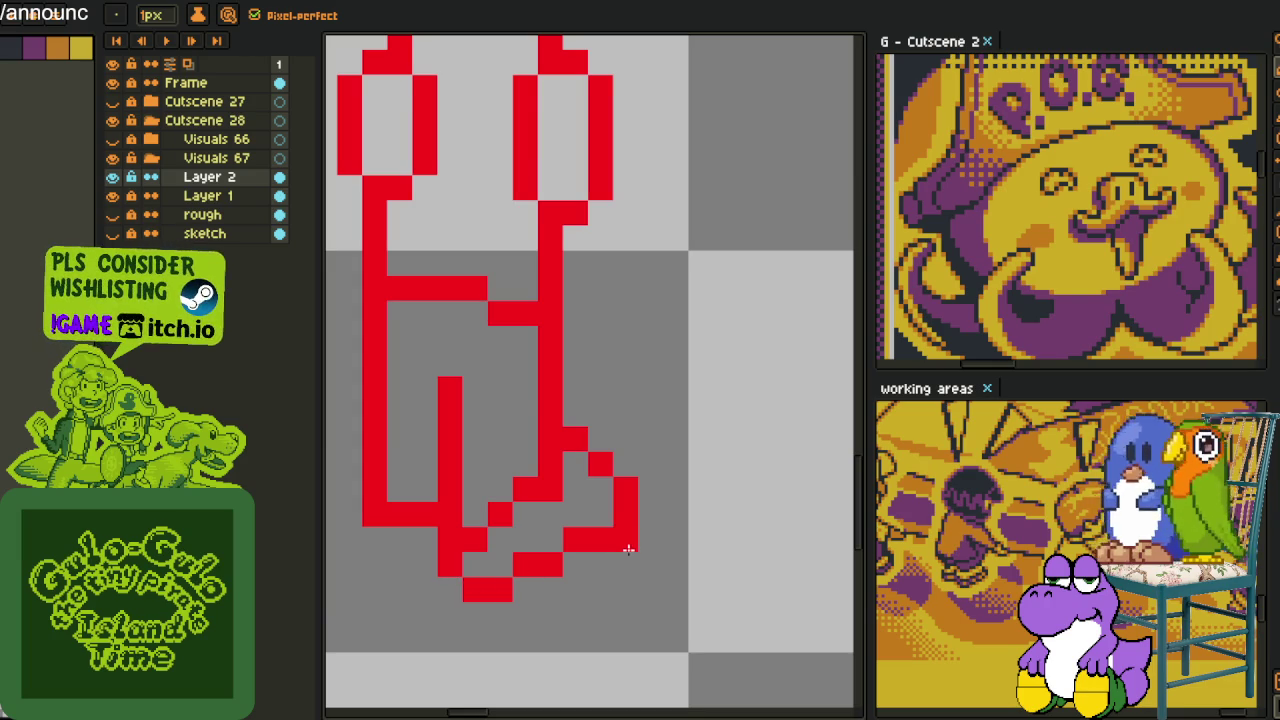
{"action": "mouse_move", "coordinate": [628, 546]}
{"action": "left_mouse_down"}
{"action": "mouse_move", "coordinate": [600, 566]}
{"action": "mouse_move", "coordinate": [598, 590]}
{"action": "mouse_move", "coordinate": [570, 586]}
{"action": "mouse_move", "coordinate": [540, 612]}
{"action": "mouse_move", "coordinate": [431, 607]}
{"action": "left_mouse_up"}
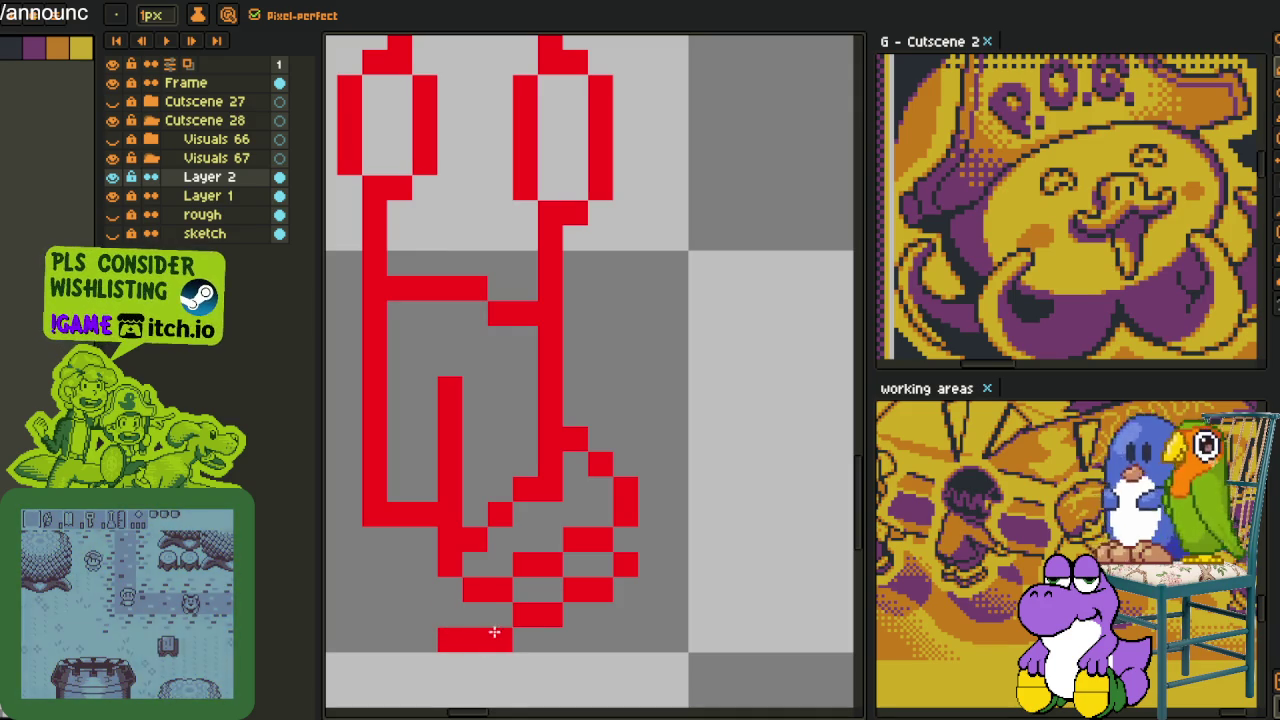
{"action": "scroll", "coordinate": [580, 586], "scroll_direction": "down", "scroll_amount": 4}
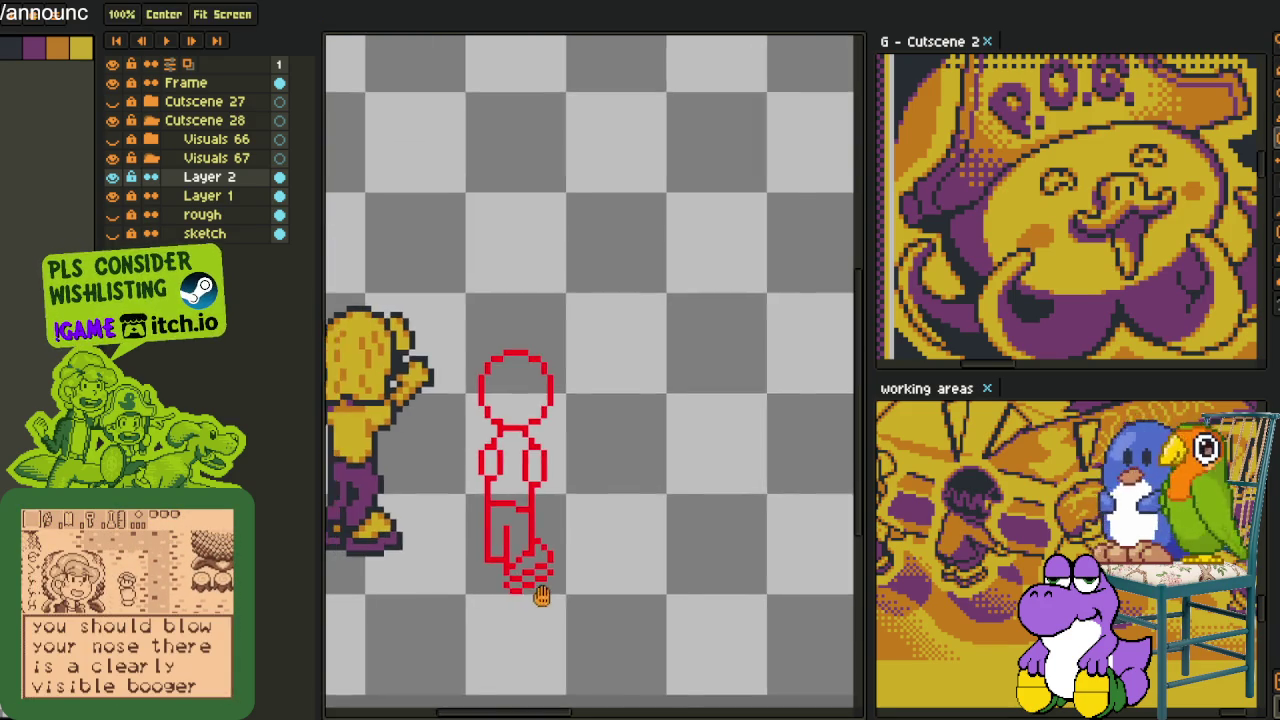
Add a red zigzag below the leg, close the foot-outline gaps, and extend the bottom line one pixel
{"action": "scroll", "coordinate": [537, 594], "scroll_direction": "up", "scroll_amount": 1}
{"action": "scroll", "coordinate": [559, 557], "scroll_direction": "up", "scroll_amount": 5}
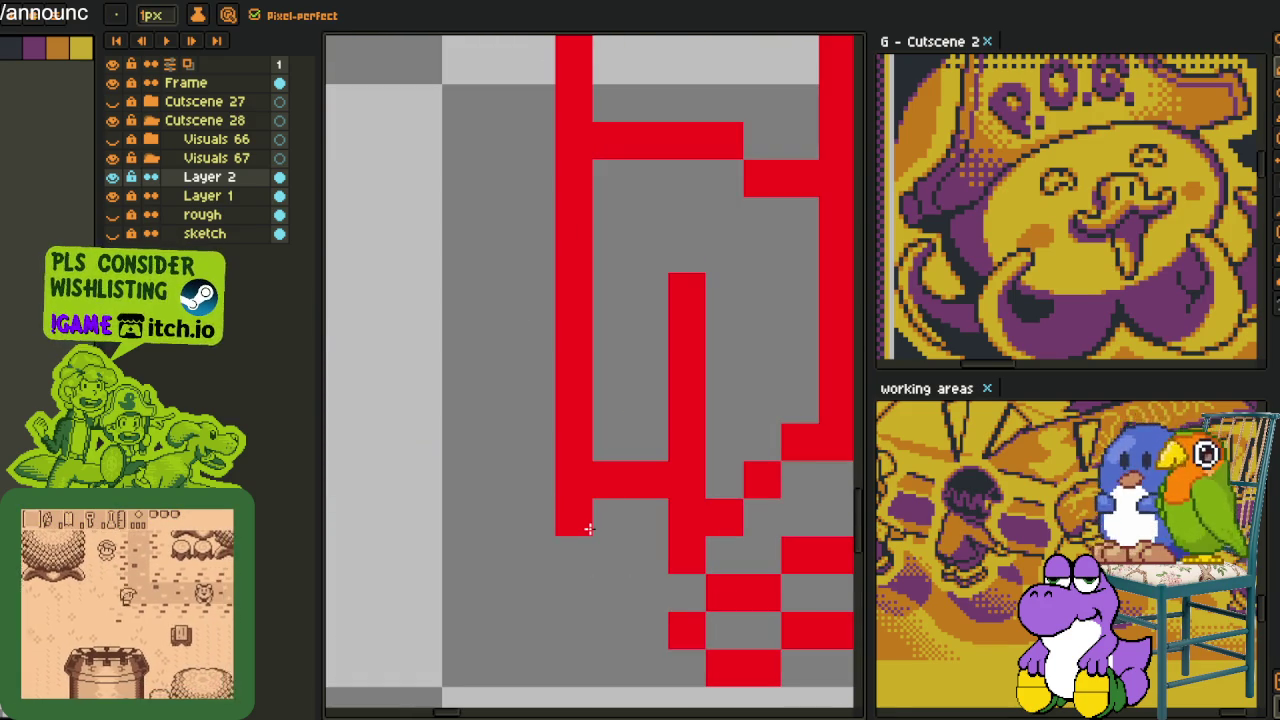
{"action": "mouse_move", "coordinate": [598, 531]}
{"action": "left_mouse_down"}
{"action": "mouse_move", "coordinate": [604, 621]}
{"action": "mouse_move", "coordinate": [640, 625]}
{"action": "left_mouse_up"}
{"action": "left_click", "coordinate": [646, 556]}
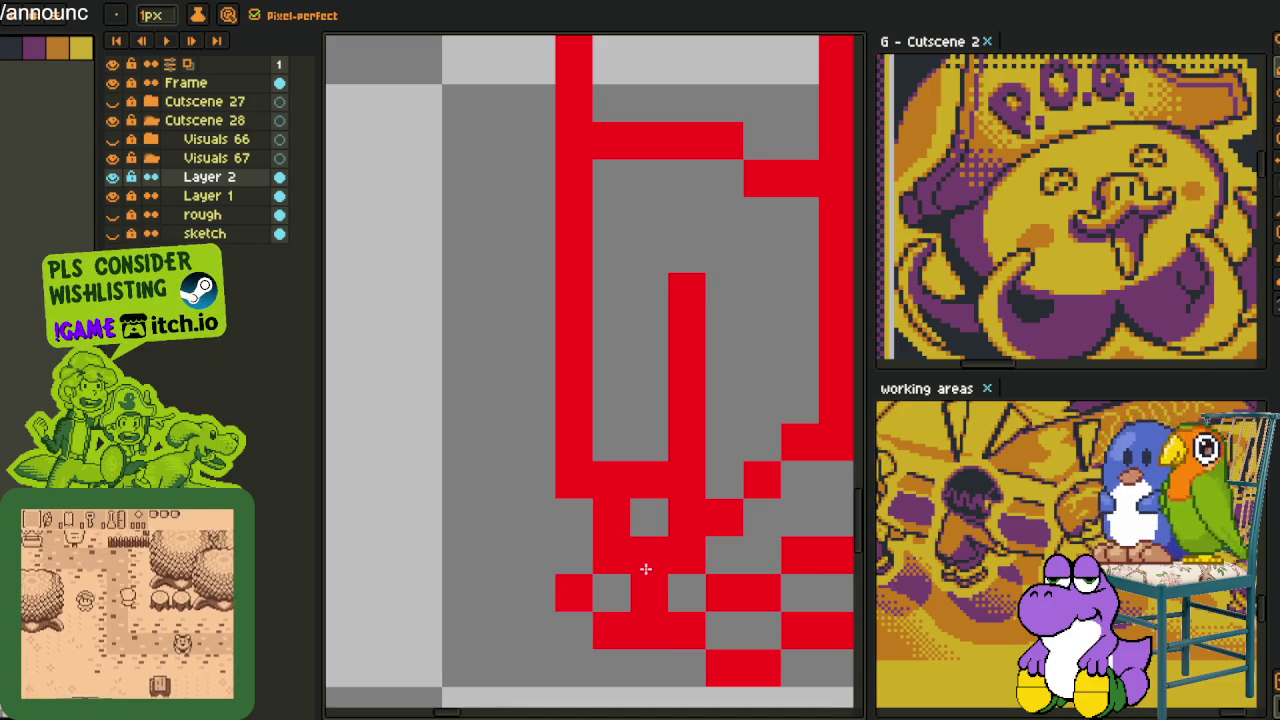
{"action": "scroll", "coordinate": [646, 588], "scroll_direction": "down", "scroll_amount": 4}
{"action": "scroll", "coordinate": [663, 571], "scroll_direction": "down", "scroll_amount": 1}
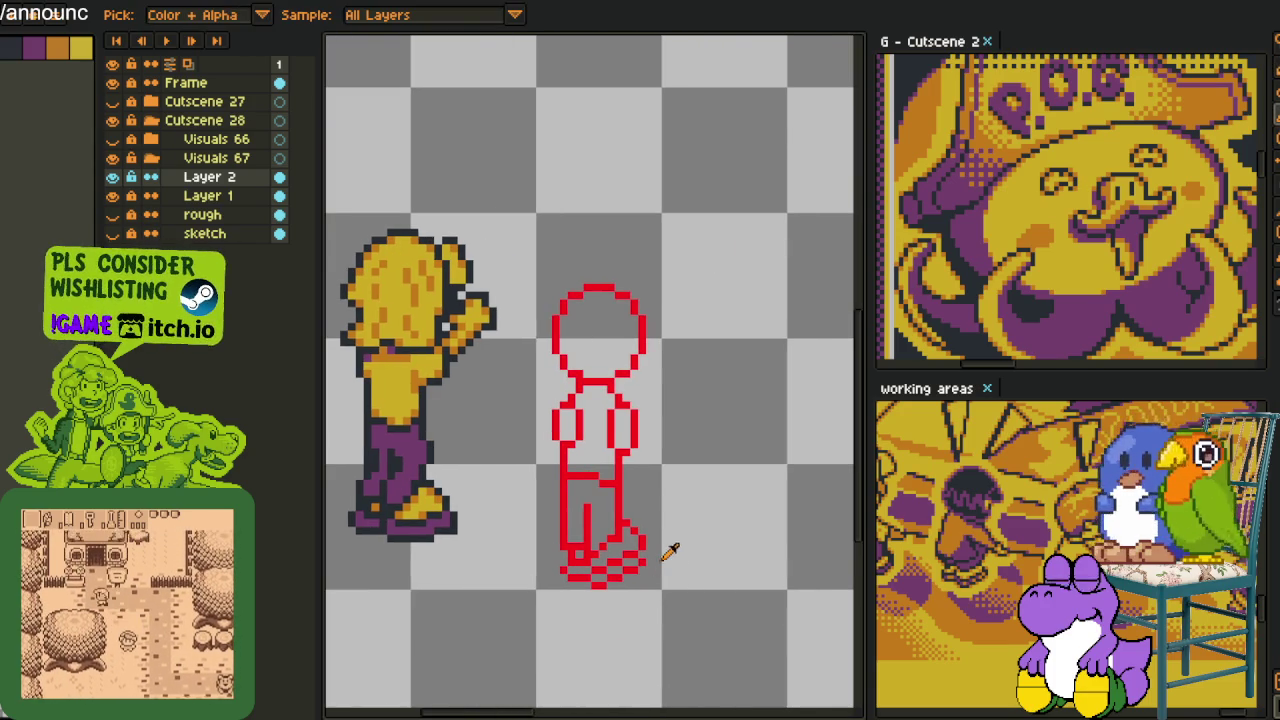
{"action": "scroll", "coordinate": [662, 537], "scroll_direction": "up", "scroll_amount": 1}
{"action": "scroll", "coordinate": [662, 537], "scroll_direction": "down", "scroll_amount": 1}
{"action": "scroll", "coordinate": [580, 514], "scroll_direction": "up", "scroll_amount": 4}
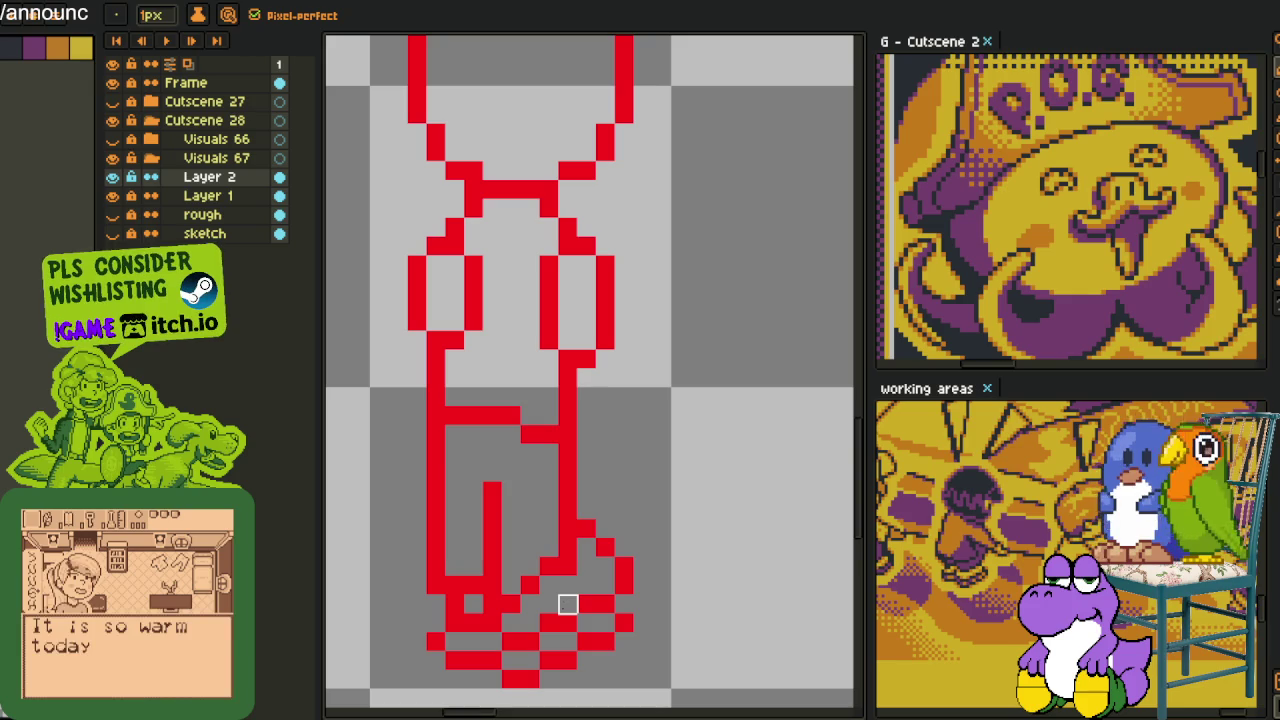
{"action": "key", "text": "alt"}
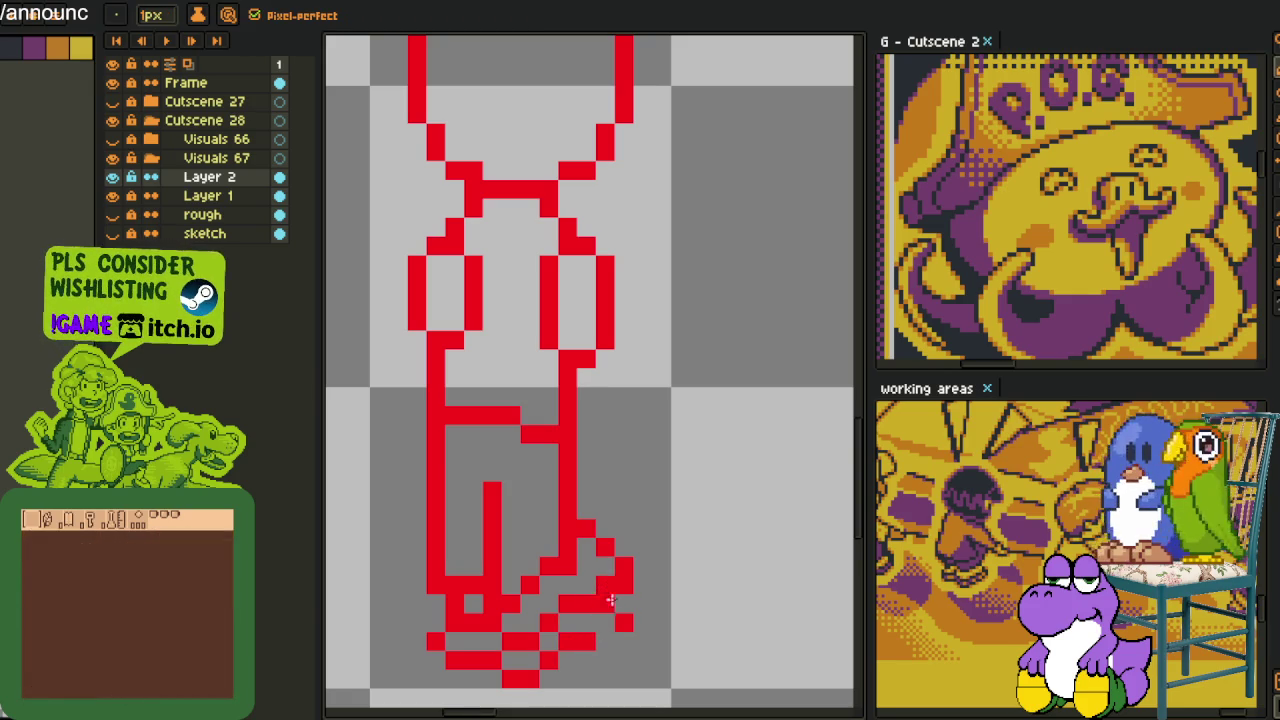
{"action": "left_click", "coordinate": [609, 634]}
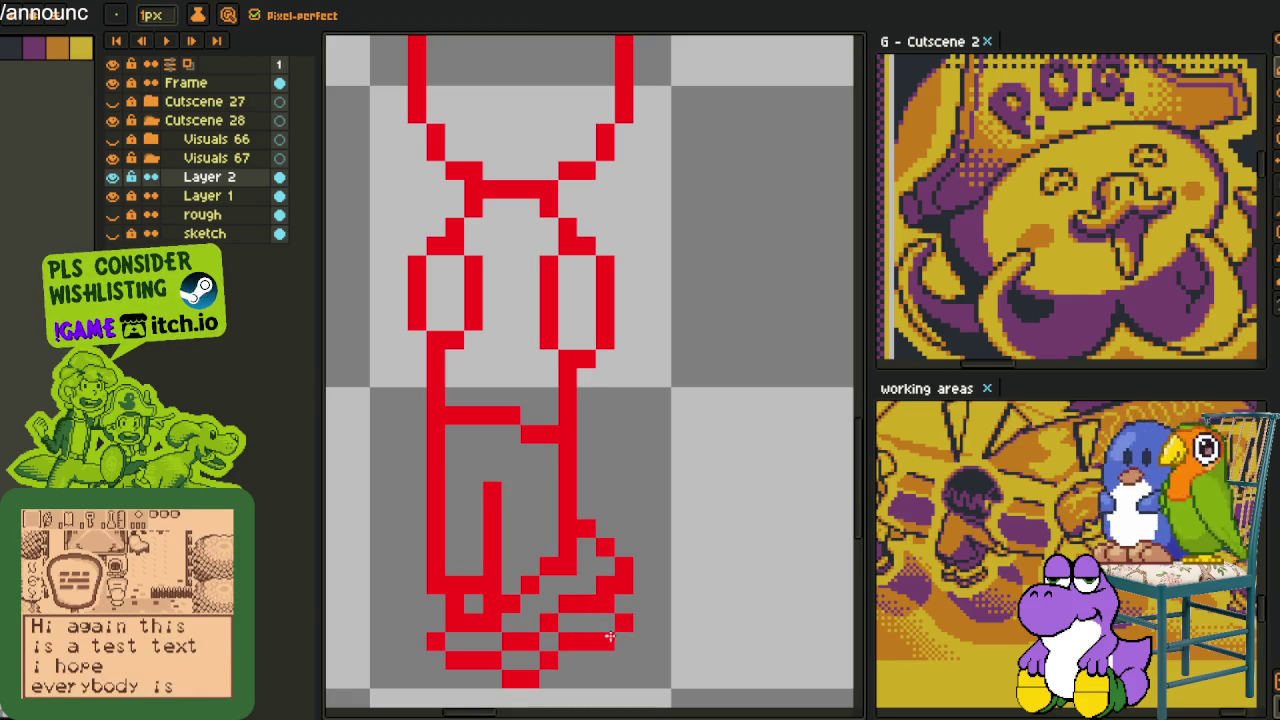
Try moving a marquee selection of the bottom-right foot pixels, then undo it
{"action": "key", "text": "m"}
{"action": "left_click_drag", "start_coordinate": [591, 609], "coordinate": [657, 654]}
{"action": "left_click", "coordinate": [736, 584]}
{"action": "key", "text": "ctrl+z"}
{"action": "key", "text": "ctrl+z"}
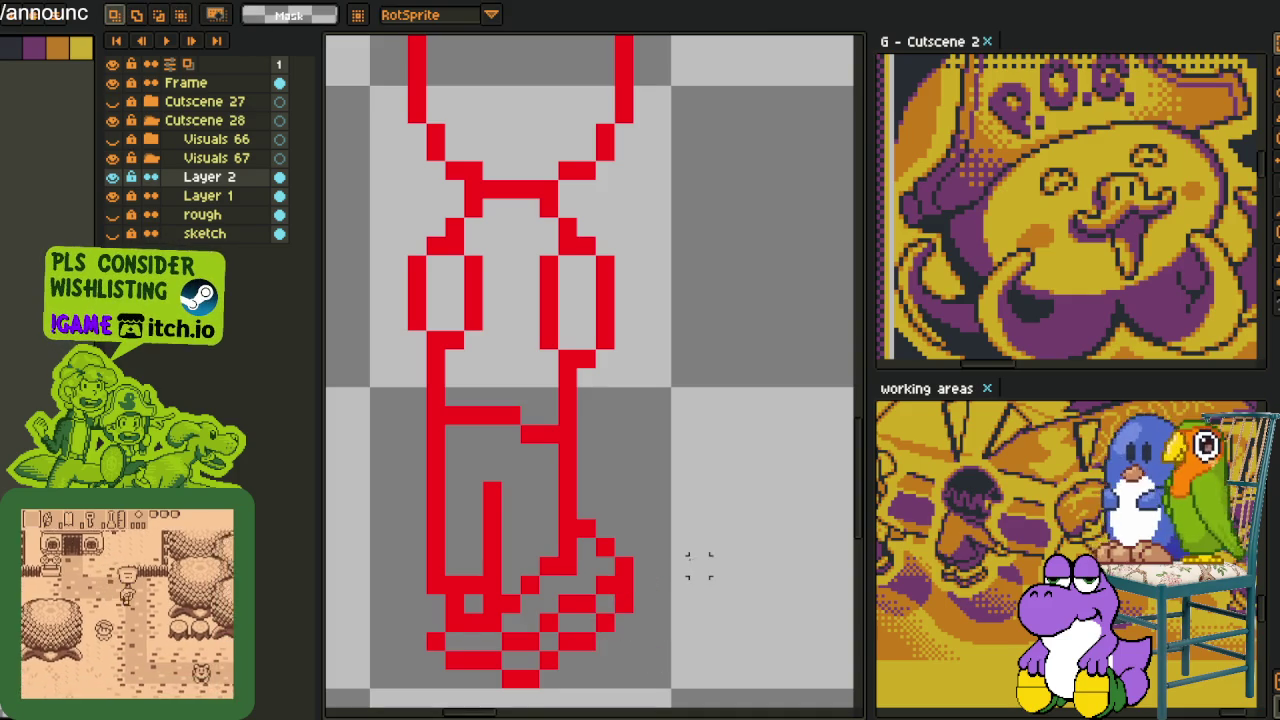
Remove two red pixels from the figure's right outline
{"action": "scroll", "coordinate": [642, 528], "scroll_direction": "down", "scroll_amount": 2}
{"action": "key", "text": "i"}
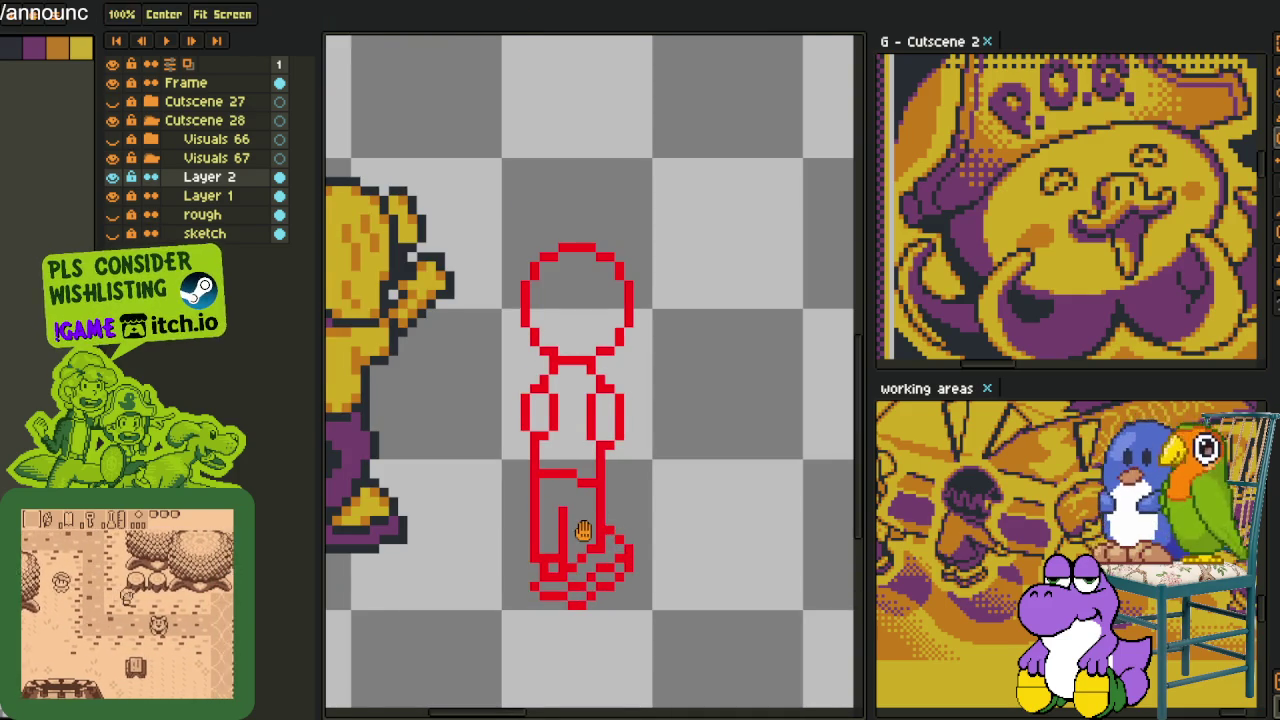
{"action": "left_click_drag", "start_coordinate": [586, 531], "coordinate": [628, 503]}
{"action": "scroll", "coordinate": [628, 503], "scroll_direction": "up", "scroll_amount": 3}
{"action": "key", "text": "b"}
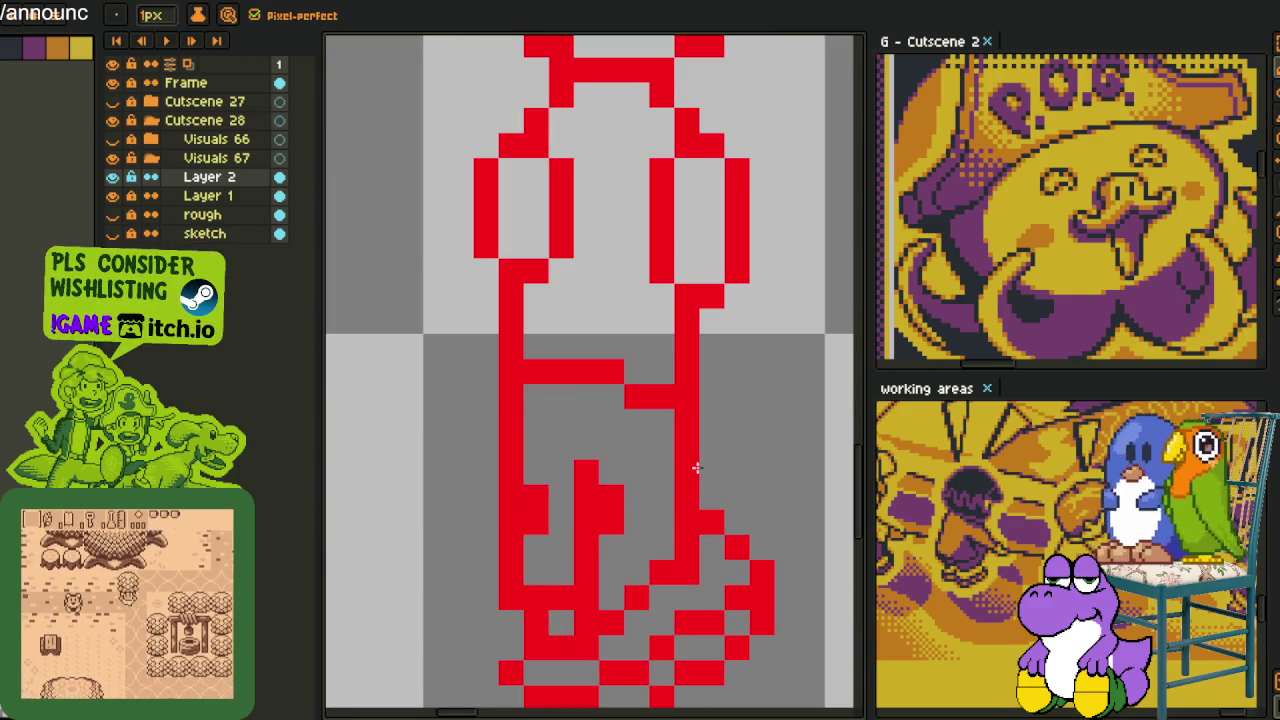
{"action": "left_click_drag", "start_coordinate": [687, 470], "coordinate": [685, 497]}
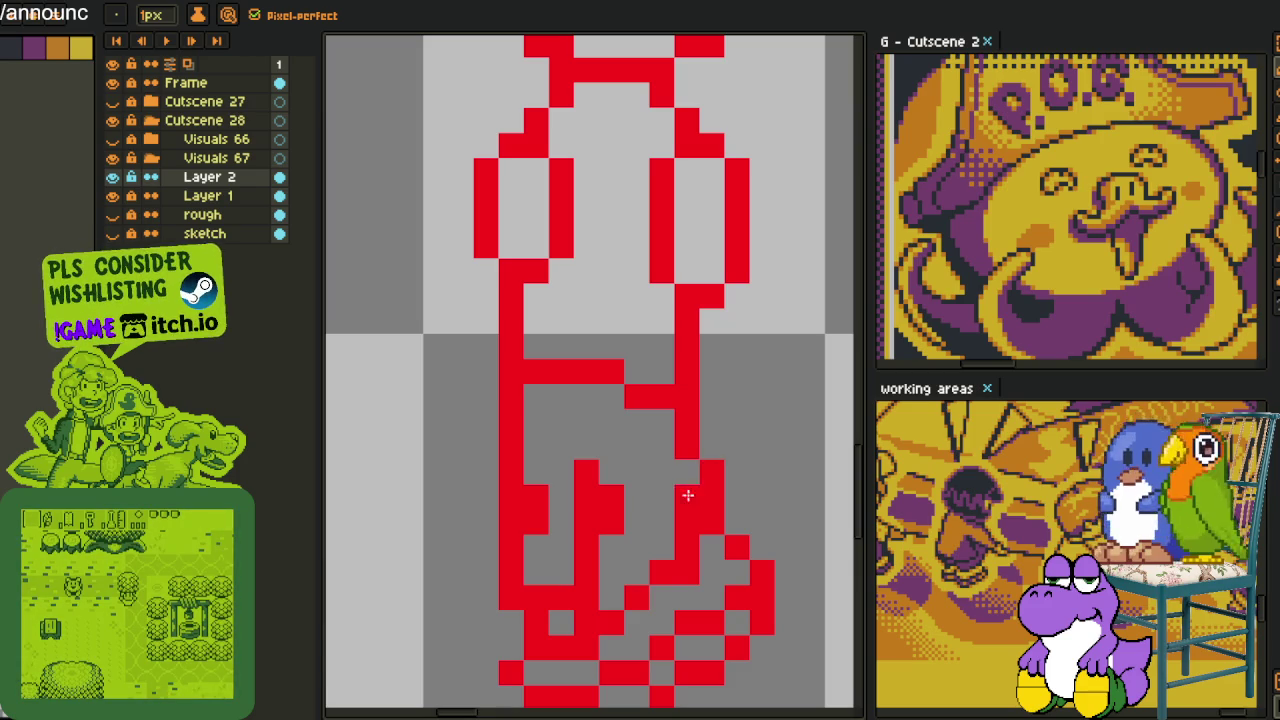
Reshape the foot's lower loop, extend the red column two pixels down, and erase a stray pixel
{"action": "scroll", "coordinate": [730, 465], "scroll_direction": "down", "scroll_amount": 3}
{"action": "scroll", "coordinate": [730, 465], "scroll_direction": "down", "scroll_amount": 2}
{"action": "scroll", "coordinate": [720, 480], "scroll_direction": "up", "scroll_amount": 2}
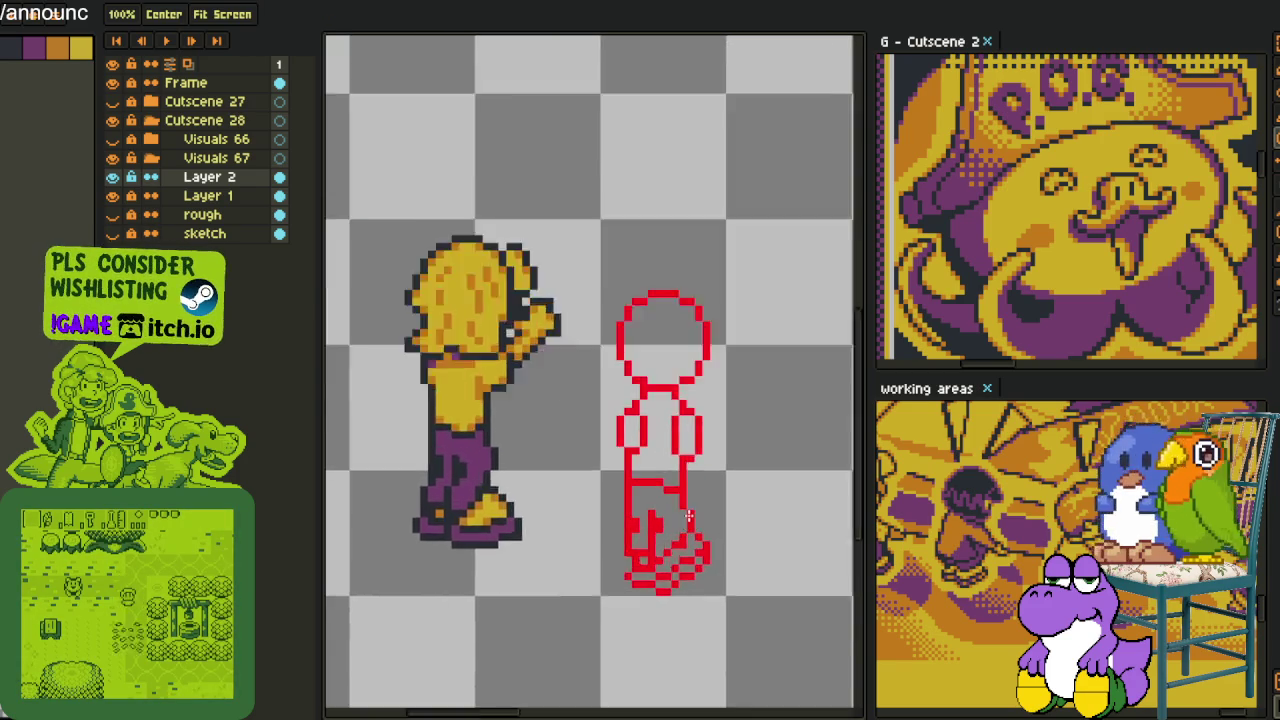
{"action": "scroll", "coordinate": [668, 549], "scroll_direction": "up", "scroll_amount": 4}
{"action": "left_click", "coordinate": [690, 530]}
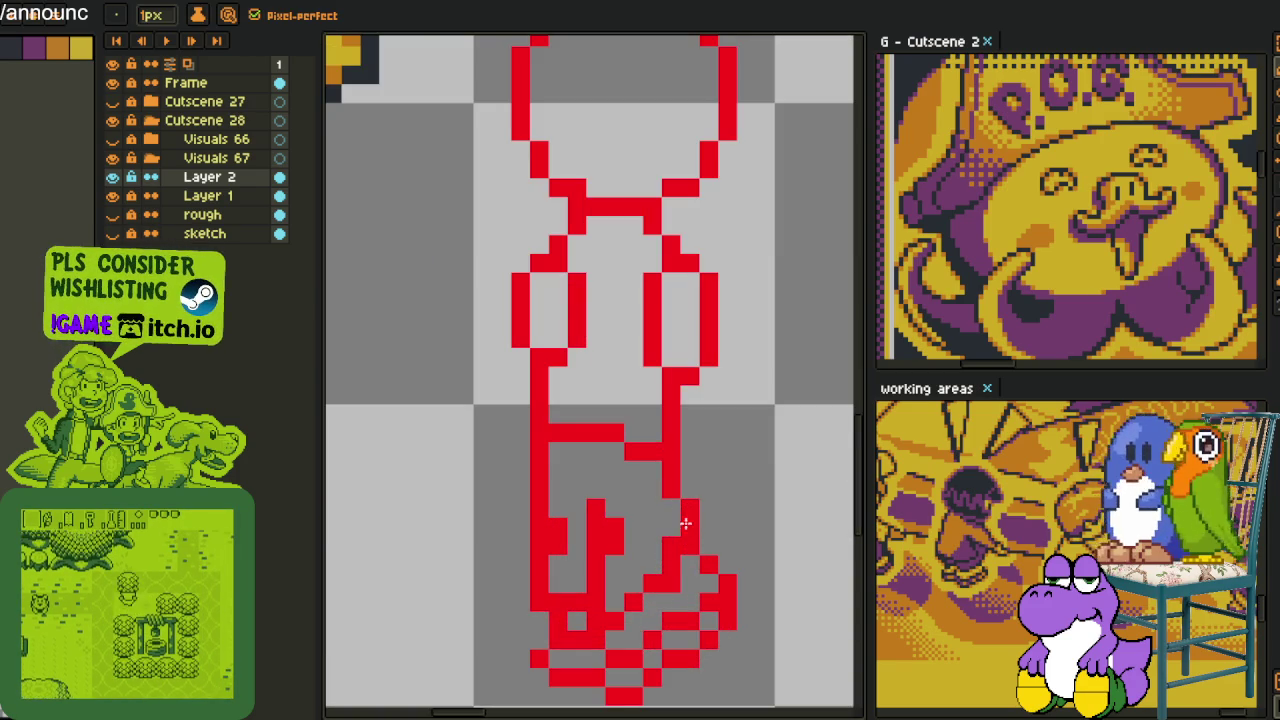
{"action": "left_click_drag", "start_coordinate": [671, 507], "coordinate": [671, 527]}
{"action": "right_click", "coordinate": [690, 508]}
Flood-fill the figure's torso with orange
{"action": "scroll", "coordinate": [700, 490], "scroll_direction": "down", "scroll_amount": 4}
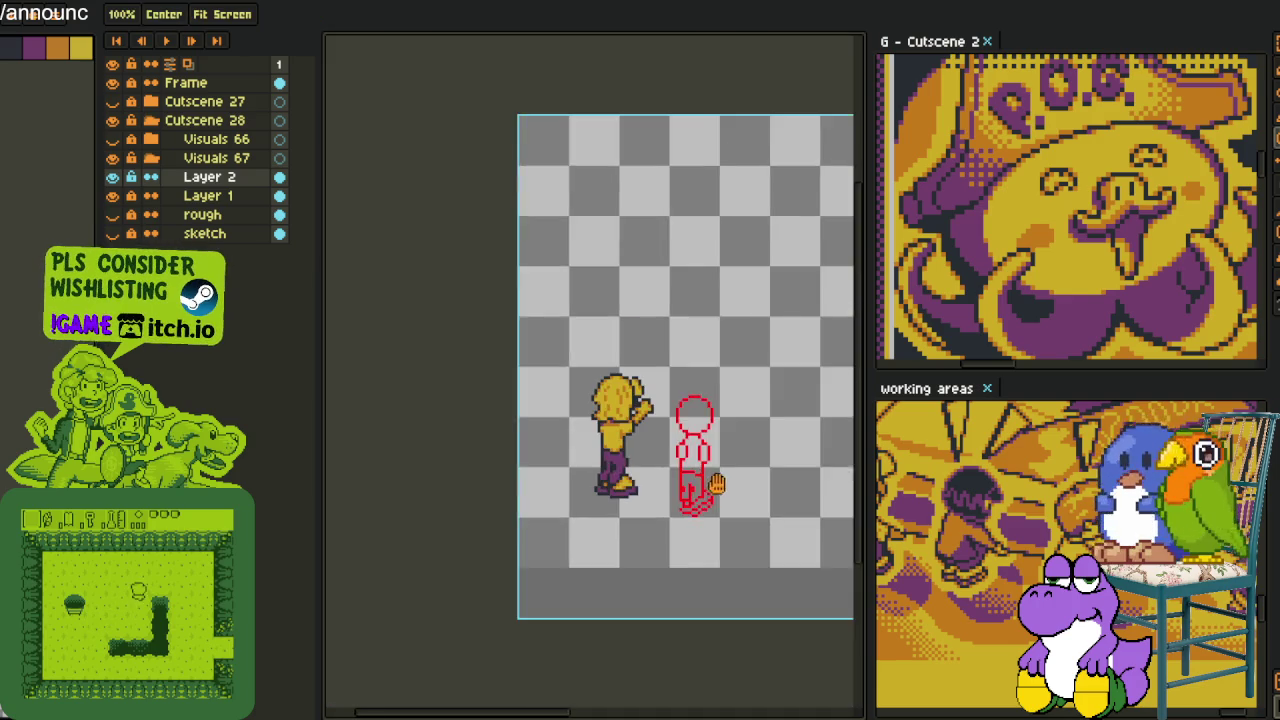
{"action": "scroll", "coordinate": [600, 480], "scroll_direction": "up", "scroll_amount": 1}
{"action": "scroll", "coordinate": [592, 476], "scroll_direction": "up", "scroll_amount": 2}
{"action": "scroll", "coordinate": [531, 461], "scroll_direction": "up", "scroll_amount": 2}
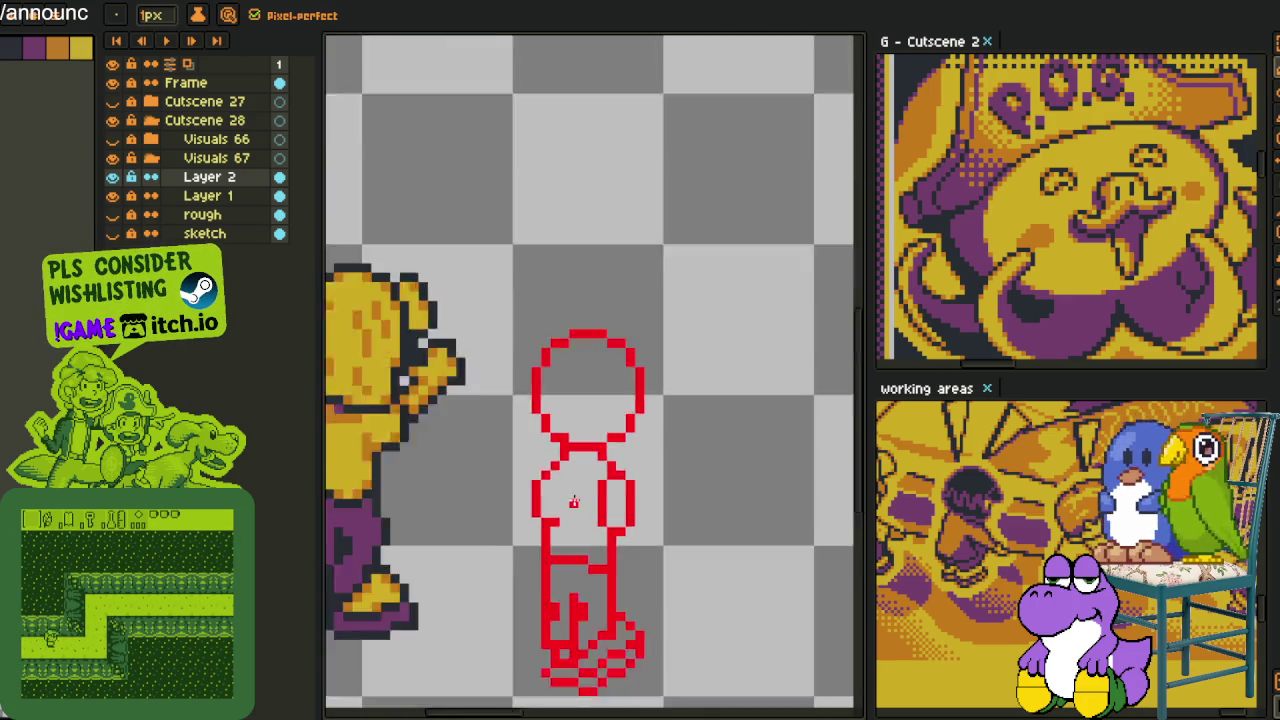
{"action": "scroll", "coordinate": [560, 500], "scroll_direction": "down", "scroll_amount": 1}
{"action": "scroll", "coordinate": [545, 490], "scroll_direction": "down", "scroll_amount": 1}
{"action": "scroll", "coordinate": [540, 486], "scroll_direction": "up", "scroll_amount": 1}
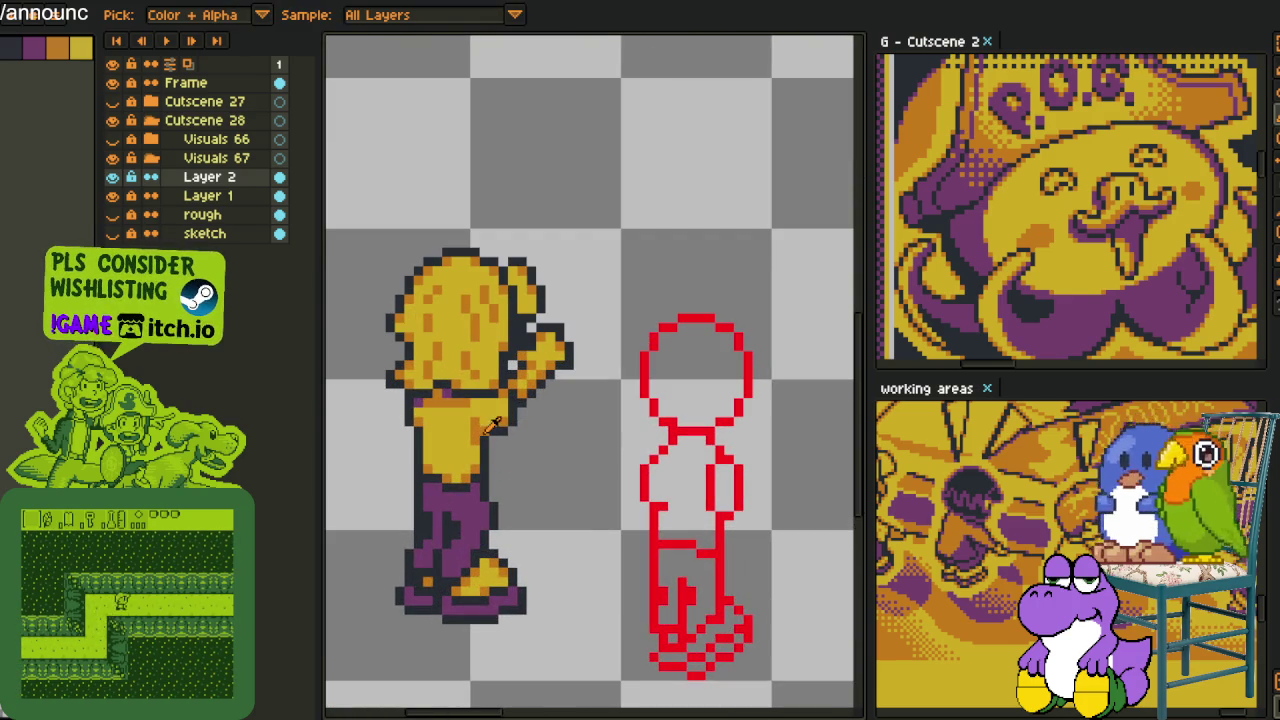
{"action": "key", "text": "g"}
{"action": "left_click", "coordinate": [690, 497]}
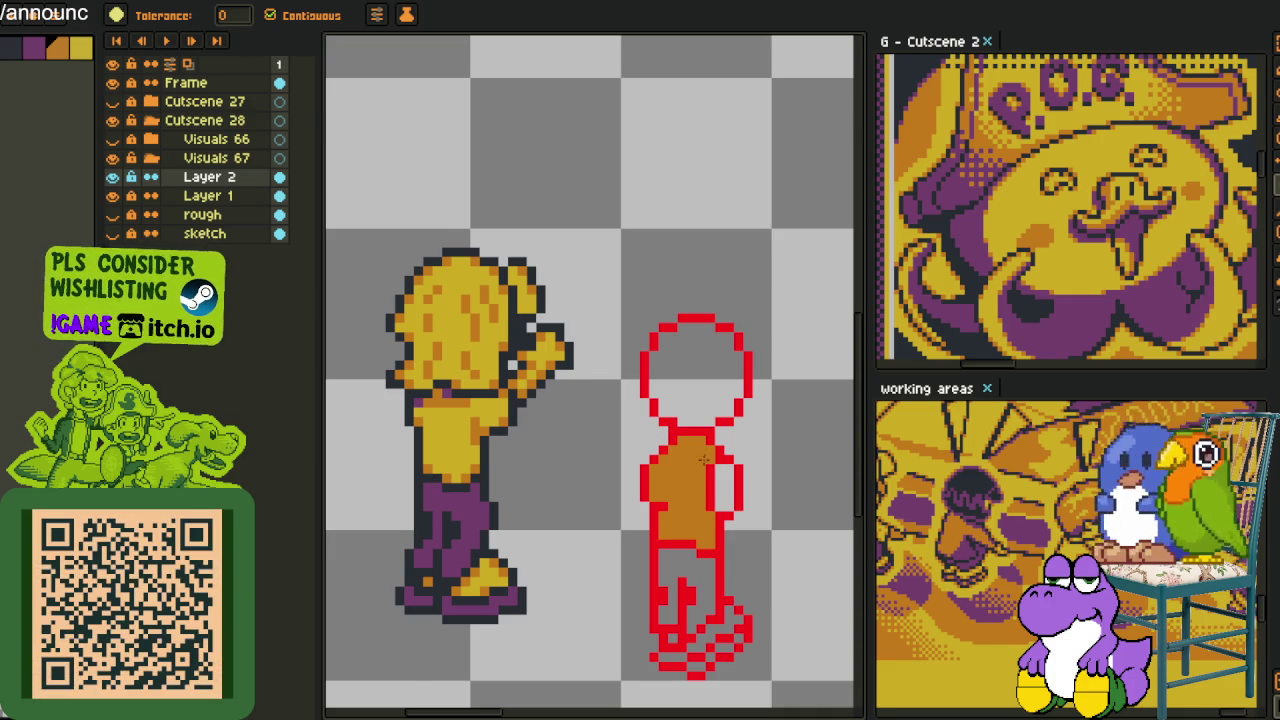
Try an orange fill on the legs, then undo it
{"action": "scroll", "coordinate": [654, 517], "scroll_direction": "up", "scroll_amount": 2}
{"action": "left_click", "coordinate": [646, 537]}
{"action": "left_click_drag", "start_coordinate": [646, 537], "coordinate": [620, 452]}
{"action": "scroll", "coordinate": [607, 470], "scroll_direction": "down", "scroll_amount": 1}
{"action": "key", "text": "ctrl+z"}
{"action": "key", "text": "b"}
Frame both figures and paint-bucket the foot yellow
{"action": "scroll", "coordinate": [580, 476], "scroll_direction": "down", "scroll_amount": 2}
{"action": "scroll", "coordinate": [604, 472], "scroll_direction": "up", "scroll_amount": 1}
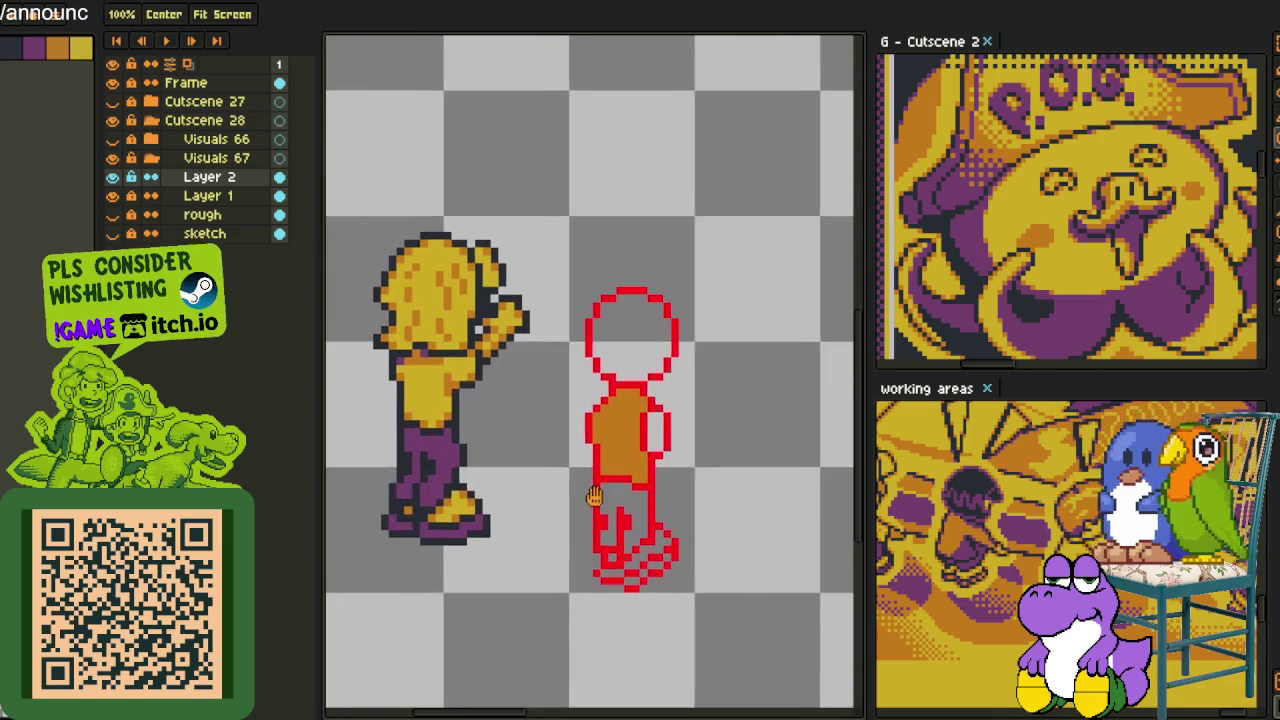
{"action": "scroll", "coordinate": [590, 460], "scroll_direction": "up", "scroll_amount": 1}
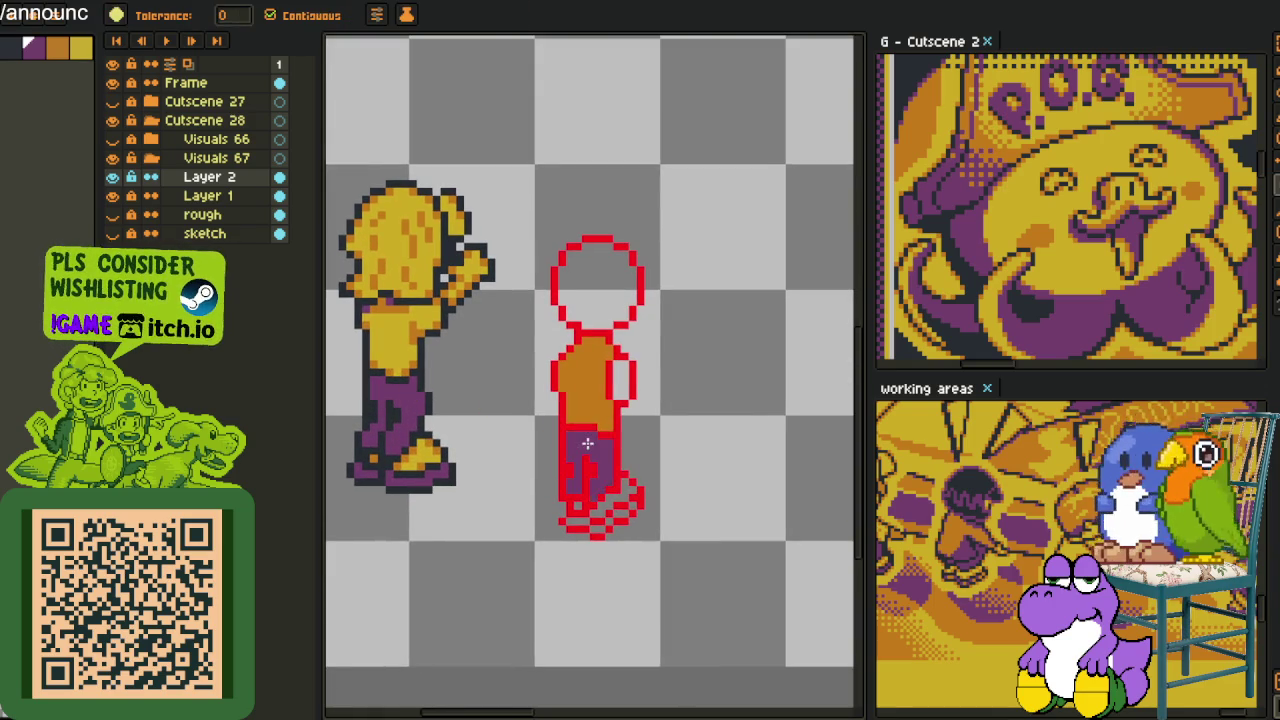
{"action": "scroll", "coordinate": [590, 460], "scroll_direction": "down", "scroll_amount": 3}
{"action": "scroll", "coordinate": [575, 470], "scroll_direction": "down", "scroll_amount": 2}
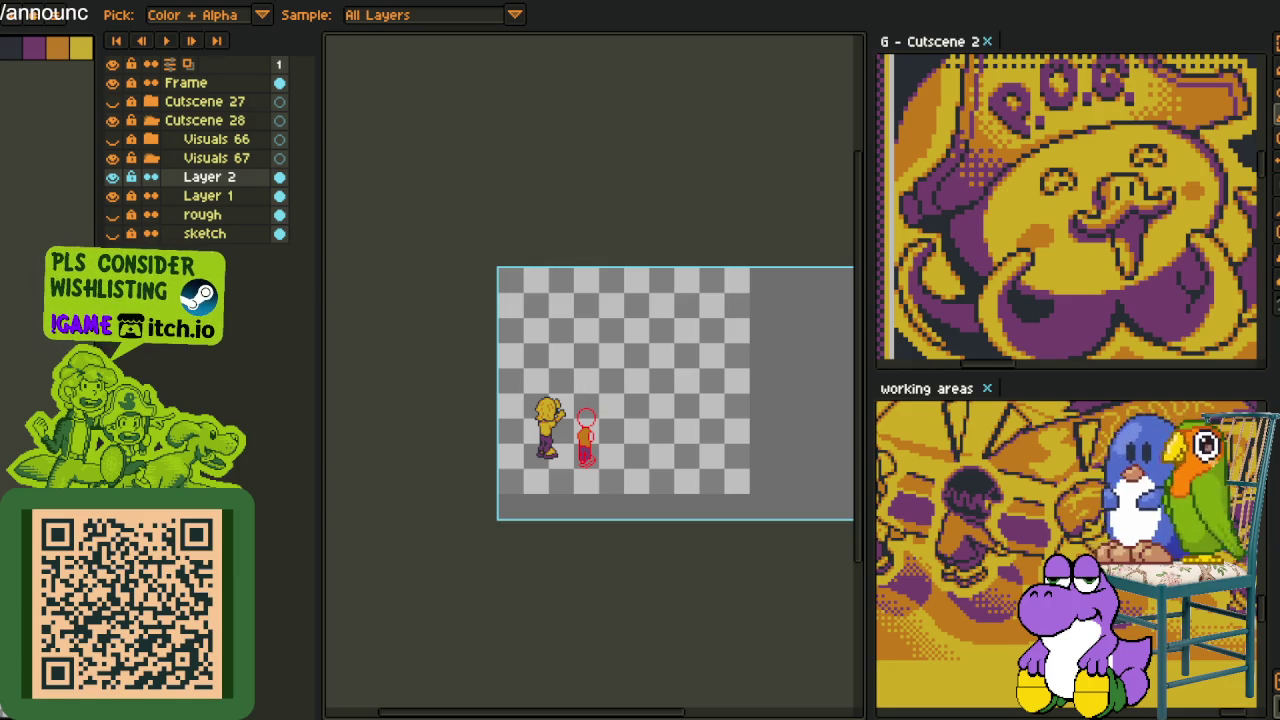
{"action": "scroll", "coordinate": [526, 466], "scroll_direction": "up", "scroll_amount": 2}
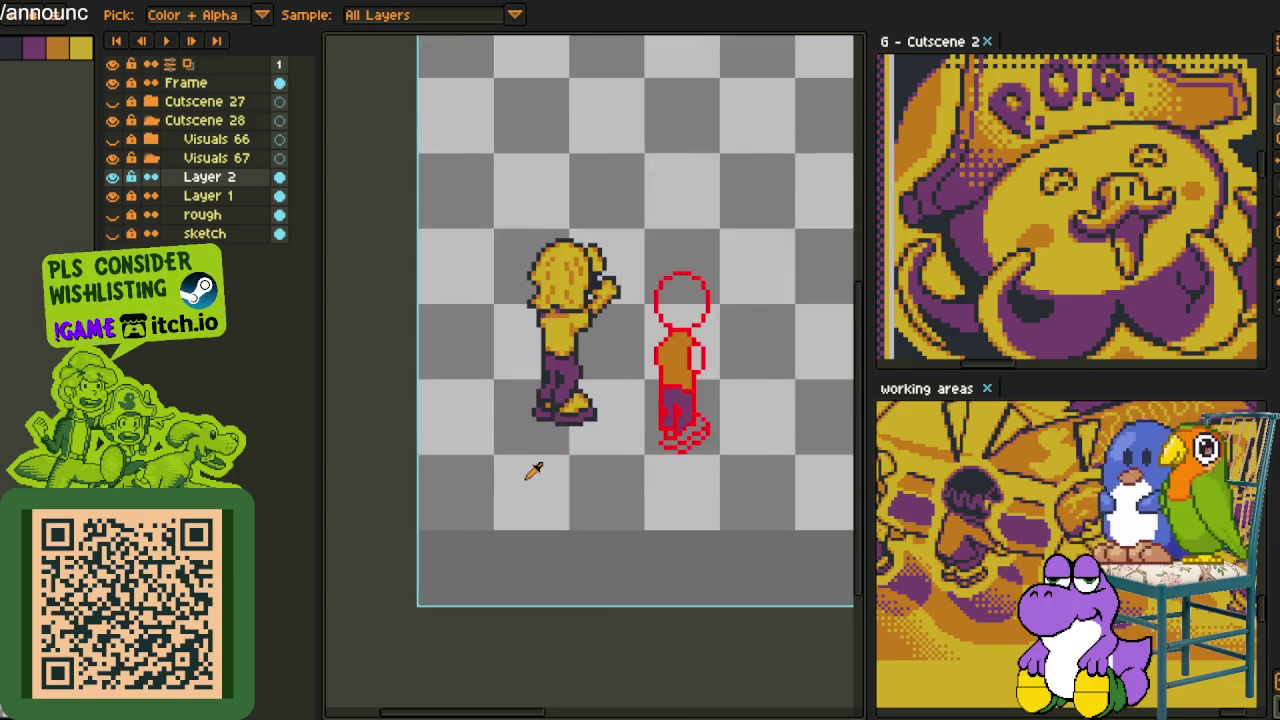
{"action": "scroll", "coordinate": [654, 437], "scroll_direction": "up", "scroll_amount": 1}
{"action": "scroll", "coordinate": [676, 418], "scroll_direction": "up", "scroll_amount": 1}
{"action": "left_click_drag", "start_coordinate": [676, 418], "coordinate": [528, 520]}
{"action": "scroll", "coordinate": [528, 520], "scroll_direction": "up", "scroll_amount": 1}
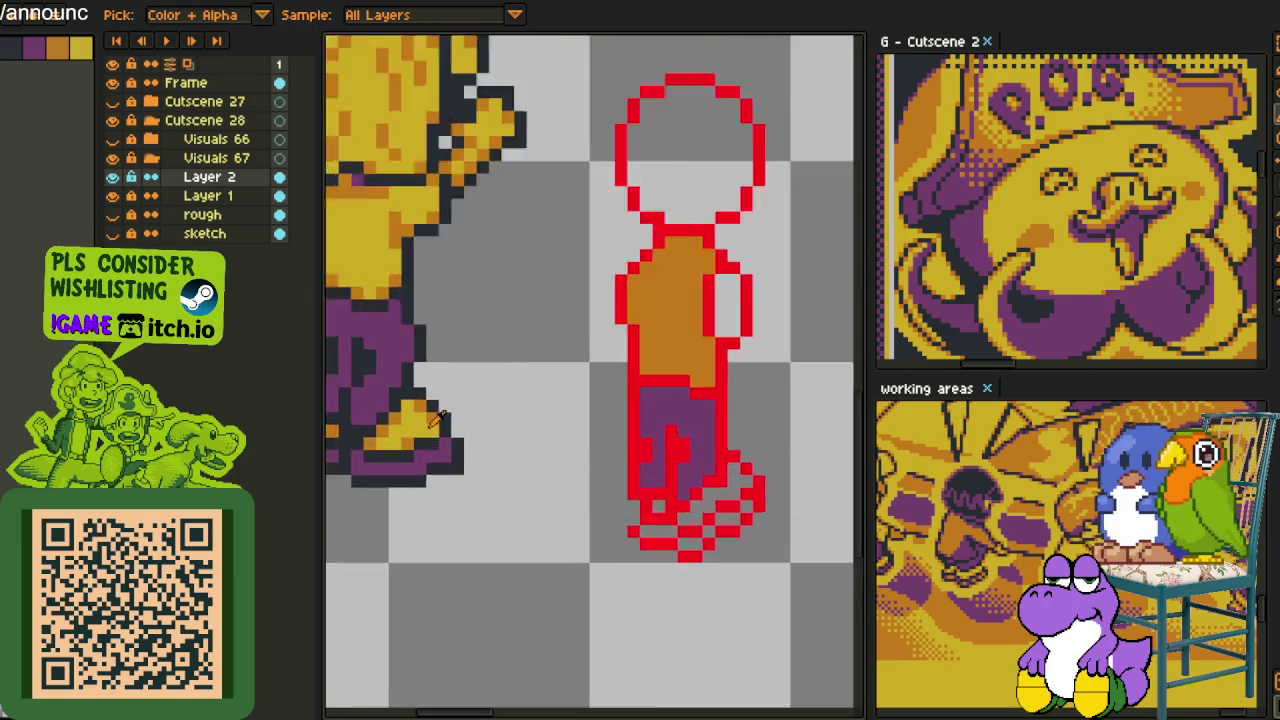
{"action": "scroll", "coordinate": [600, 500], "scroll_direction": "up", "scroll_amount": 2}
{"action": "scroll", "coordinate": [638, 487], "scroll_direction": "down", "scroll_amount": 3}
{"action": "key", "text": "g"}
{"action": "scroll", "coordinate": [560, 480], "scroll_direction": "up", "scroll_amount": 2}
{"action": "left_click", "coordinate": [565, 465]}
{"action": "left_click", "coordinate": [480, 480]}
Sample the reference boot's purple and fill the remaining boot and leg cells with it
{"action": "key", "text": "i"}
{"action": "scroll", "coordinate": [580, 451], "scroll_direction": "down", "scroll_amount": 3}
{"action": "scroll", "coordinate": [450, 455], "scroll_direction": "up", "scroll_amount": 2}
{"action": "mouse_move", "coordinate": [450, 455]}
{"action": "left_mouse_down"}
{"action": "mouse_move", "coordinate": [528, 451]}
{"action": "mouse_move", "coordinate": [286, 472]}
{"action": "left_mouse_up"}
{"action": "scroll", "coordinate": [470, 452], "scroll_direction": "up", "scroll_amount": 1}
{"action": "left_click", "coordinate": [482, 463]}
{"action": "key", "text": "g"}
{"action": "scroll", "coordinate": [620, 480], "scroll_direction": "up", "scroll_amount": 1}
{"action": "left_click", "coordinate": [567, 512]}
{"action": "left_click", "coordinate": [605, 488]}
{"action": "left_click", "coordinate": [530, 537]}
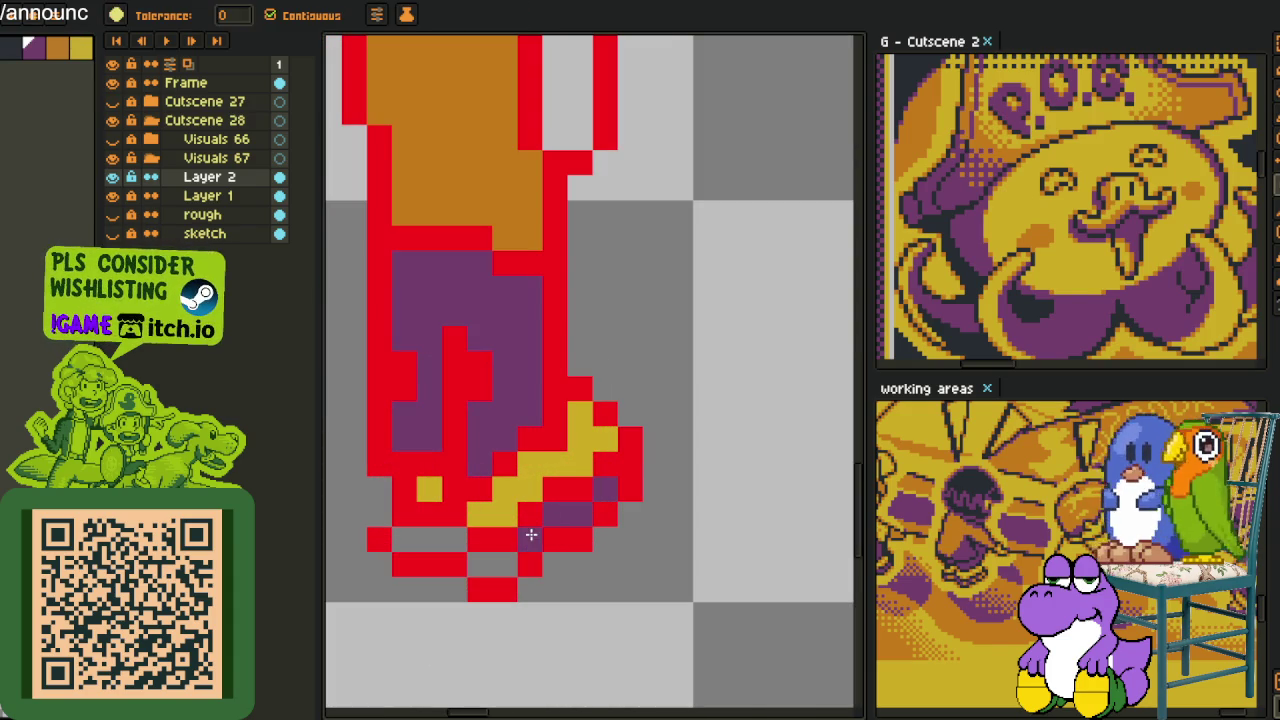
{"action": "left_click", "coordinate": [482, 565]}
{"action": "left_click", "coordinate": [430, 540]}
{"action": "scroll", "coordinate": [450, 535], "scroll_direction": "down", "scroll_amount": 3}
Pencil one boot cell orange
{"action": "key", "text": "i"}
{"action": "scroll", "coordinate": [456, 537], "scroll_direction": "down", "scroll_amount": 1}
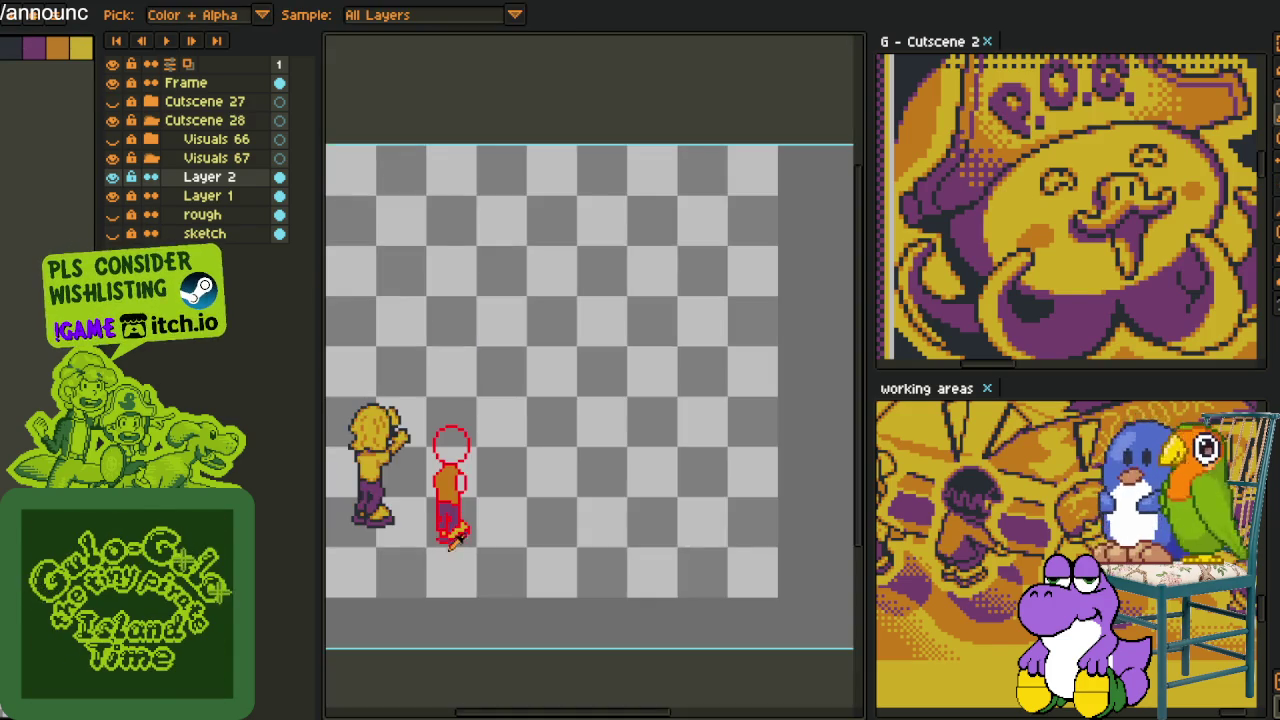
{"action": "scroll", "coordinate": [455, 537], "scroll_direction": "up", "scroll_amount": 1}
{"action": "key", "text": "b"}
{"action": "scroll", "coordinate": [455, 537], "scroll_direction": "up", "scroll_amount": 1}
{"action": "scroll", "coordinate": [450, 540], "scroll_direction": "up", "scroll_amount": 1}
{"action": "left_click", "coordinate": [506, 621]}
{"action": "scroll", "coordinate": [506, 621], "scroll_direction": "down", "scroll_amount": 1}
{"action": "scroll", "coordinate": [615, 560], "scroll_direction": "down", "scroll_amount": 3}
Turn six more yellow boot cells orange for shading
{"action": "key", "text": "i"}
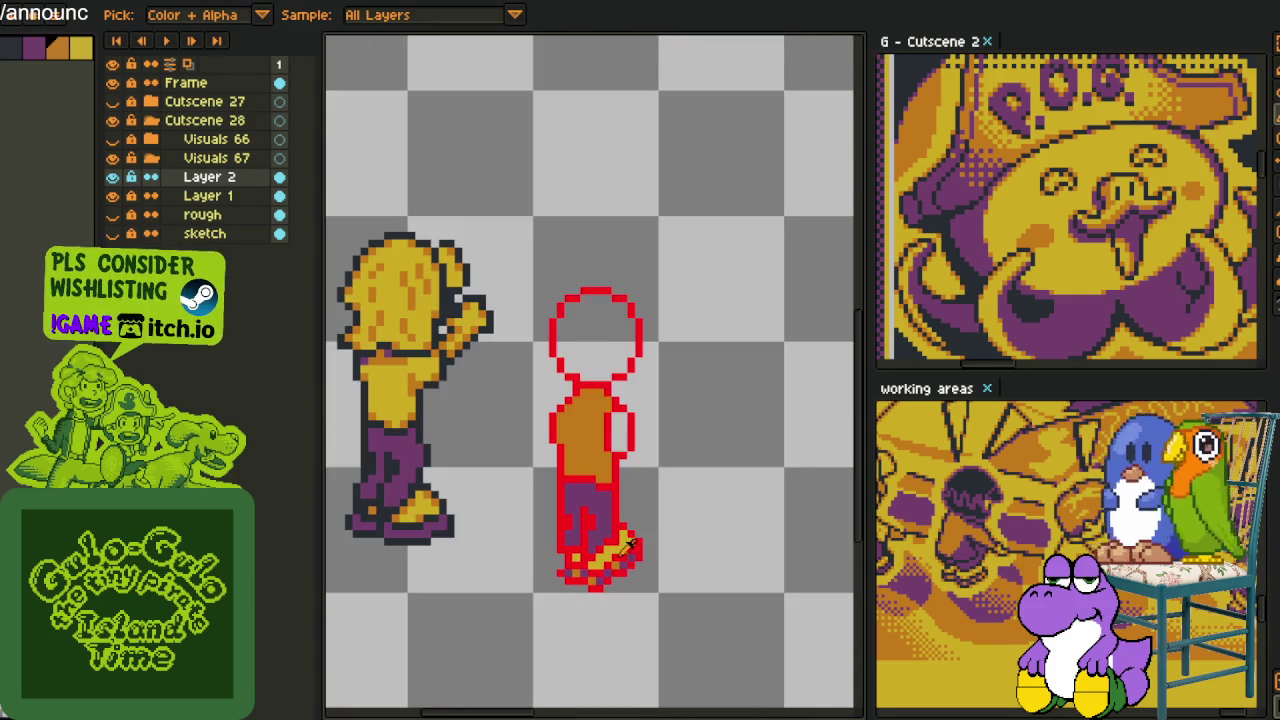
{"action": "scroll", "coordinate": [630, 545], "scroll_direction": "up", "scroll_amount": 3}
{"action": "key", "text": "b"}
{"action": "left_click", "coordinate": [669, 490]}
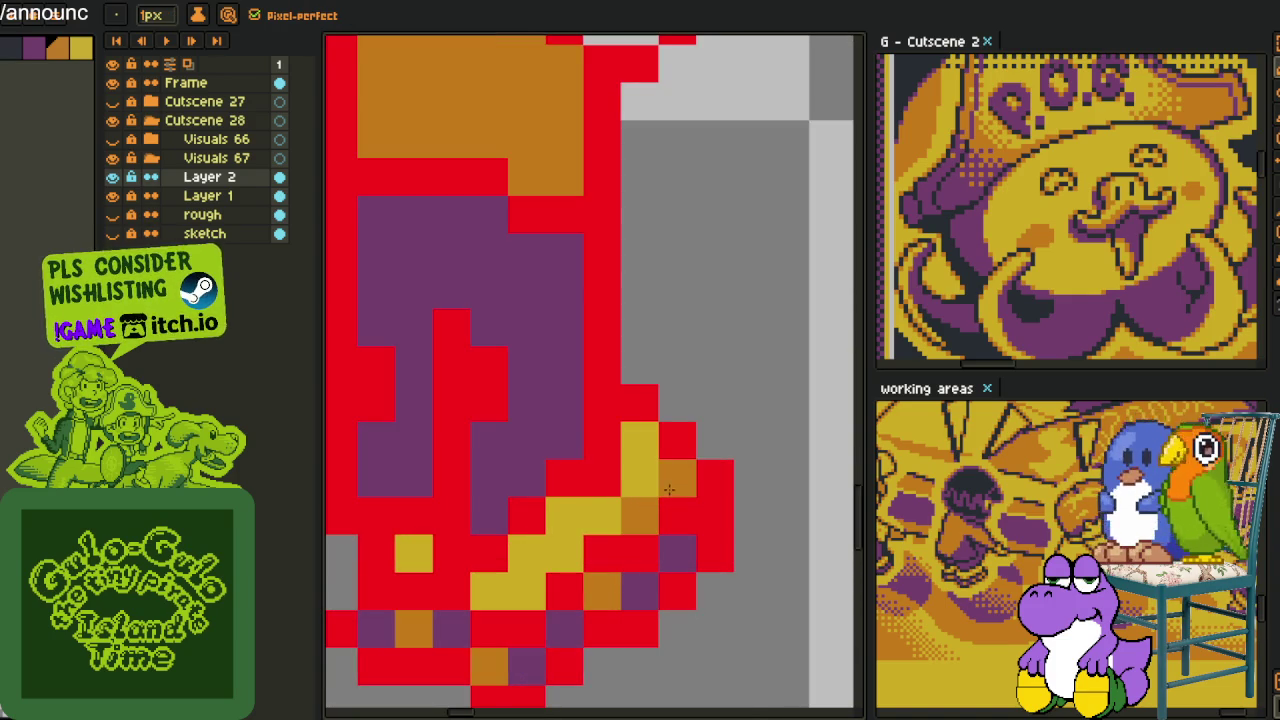
{"action": "left_click", "coordinate": [640, 440]}
{"action": "left_click", "coordinate": [565, 515]}
{"action": "left_click", "coordinate": [527, 553]}
{"action": "left_click", "coordinate": [489, 590]}
{"action": "left_click", "coordinate": [397, 543]}
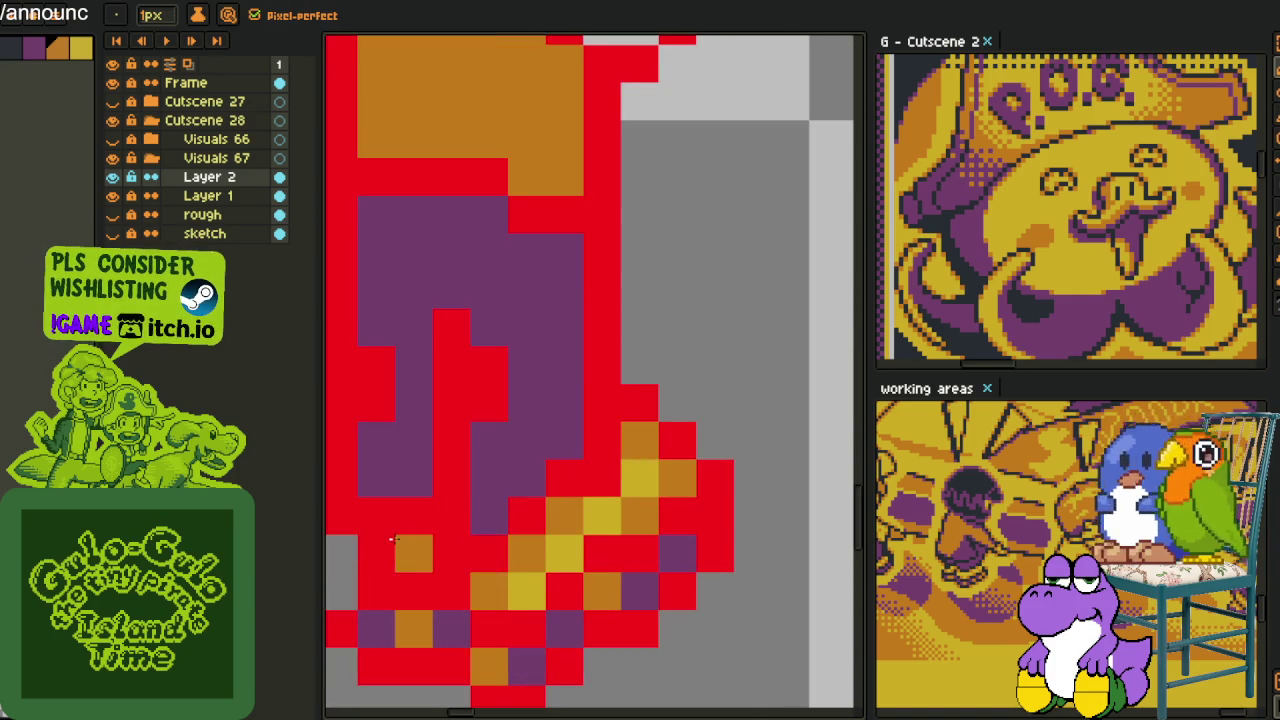
{"action": "scroll", "coordinate": [480, 520], "scroll_direction": "down", "scroll_amount": 3}
{"action": "key", "text": "i"}
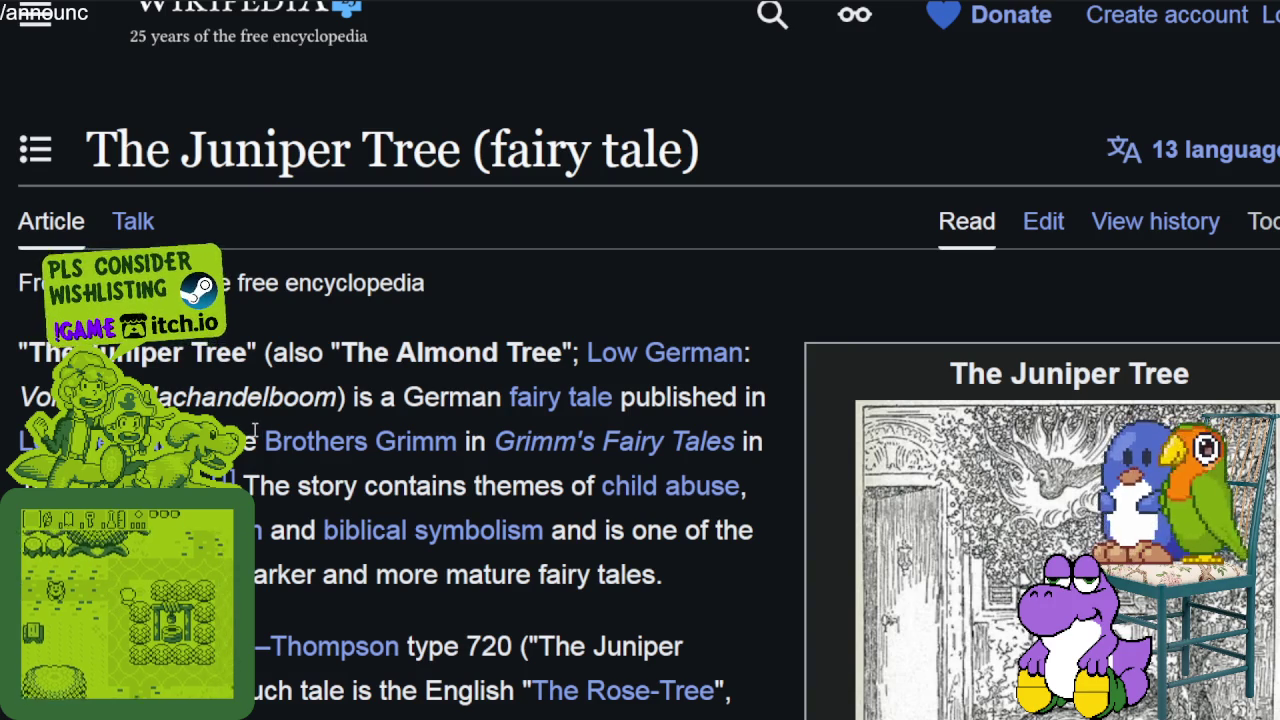
{"action": "scroll", "coordinate": [321, 372], "scroll_direction": "down", "scroll_amount": 1}
{"action": "scroll", "coordinate": [266, 223], "scroll_direction": "down", "scroll_amount": 3}
{"action": "scroll", "coordinate": [266, 223], "scroll_direction": "up", "scroll_amount": 2}
{"action": "left_click_drag", "start_coordinate": [372, 168], "coordinate": [499, 172]}
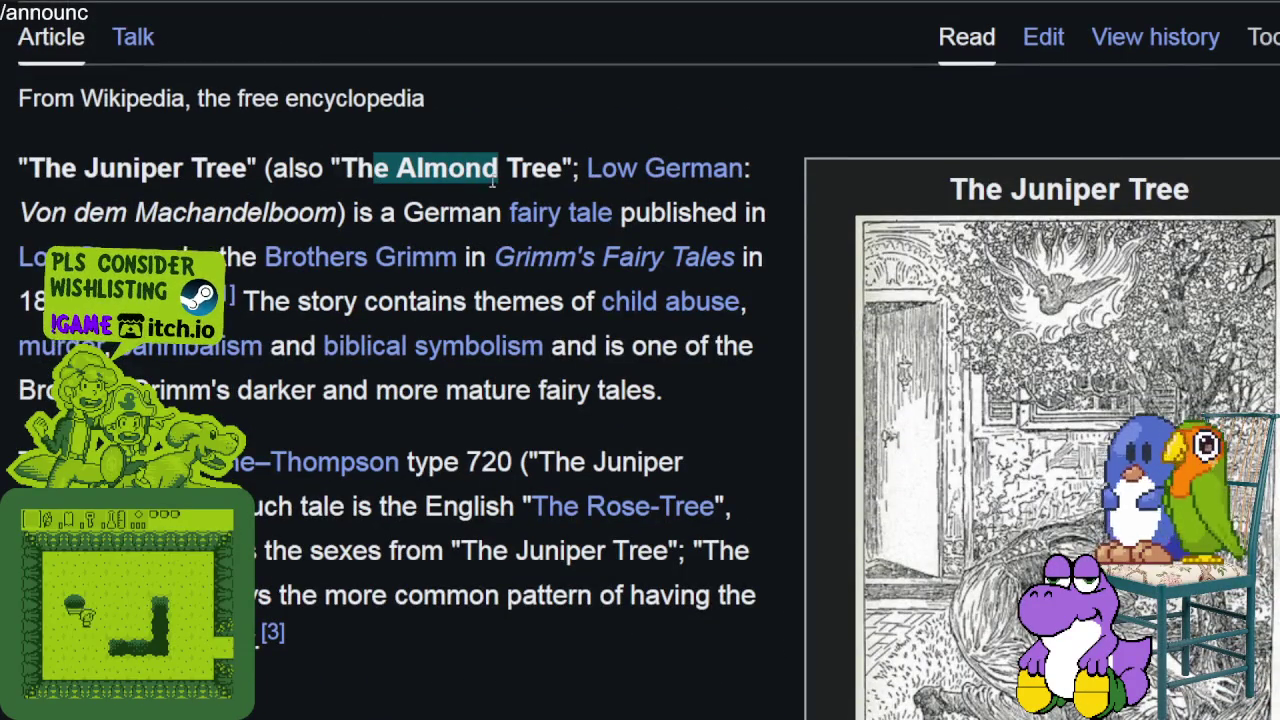
{"action": "left_click_drag", "start_coordinate": [88, 212], "coordinate": [127, 213]}
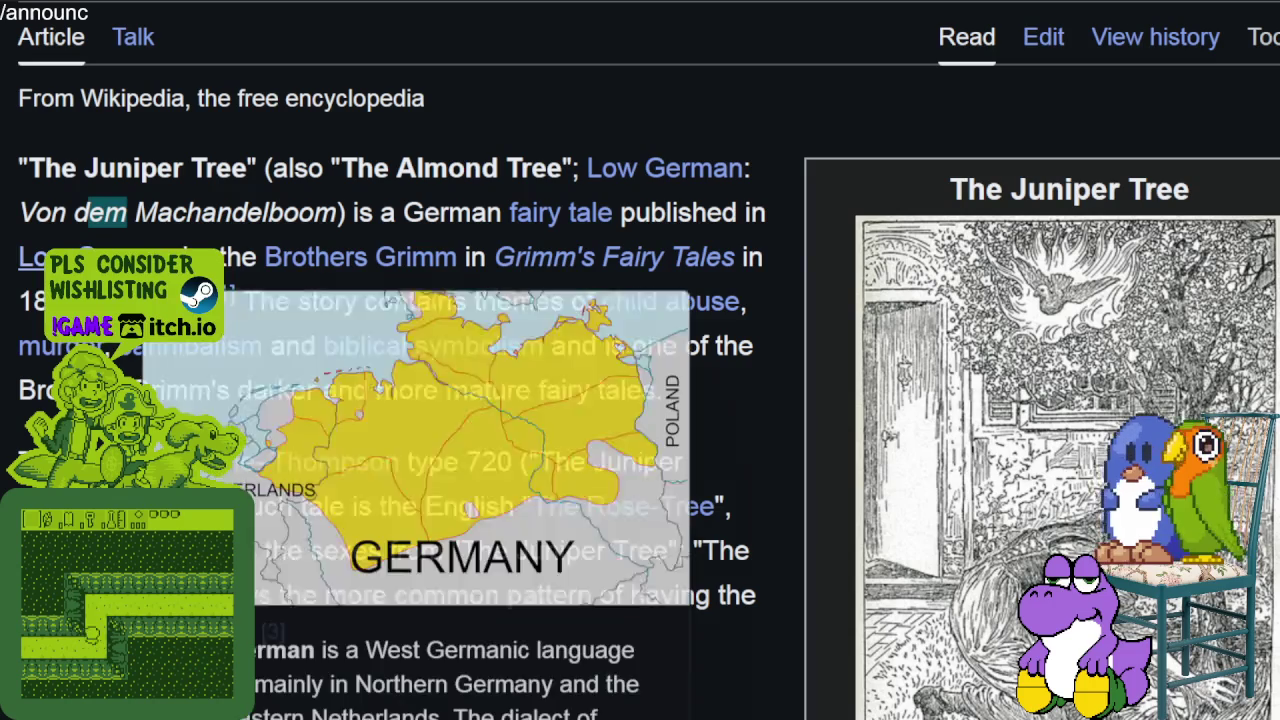
{"action": "left_click_drag", "start_coordinate": [198, 257], "coordinate": [735, 262]}
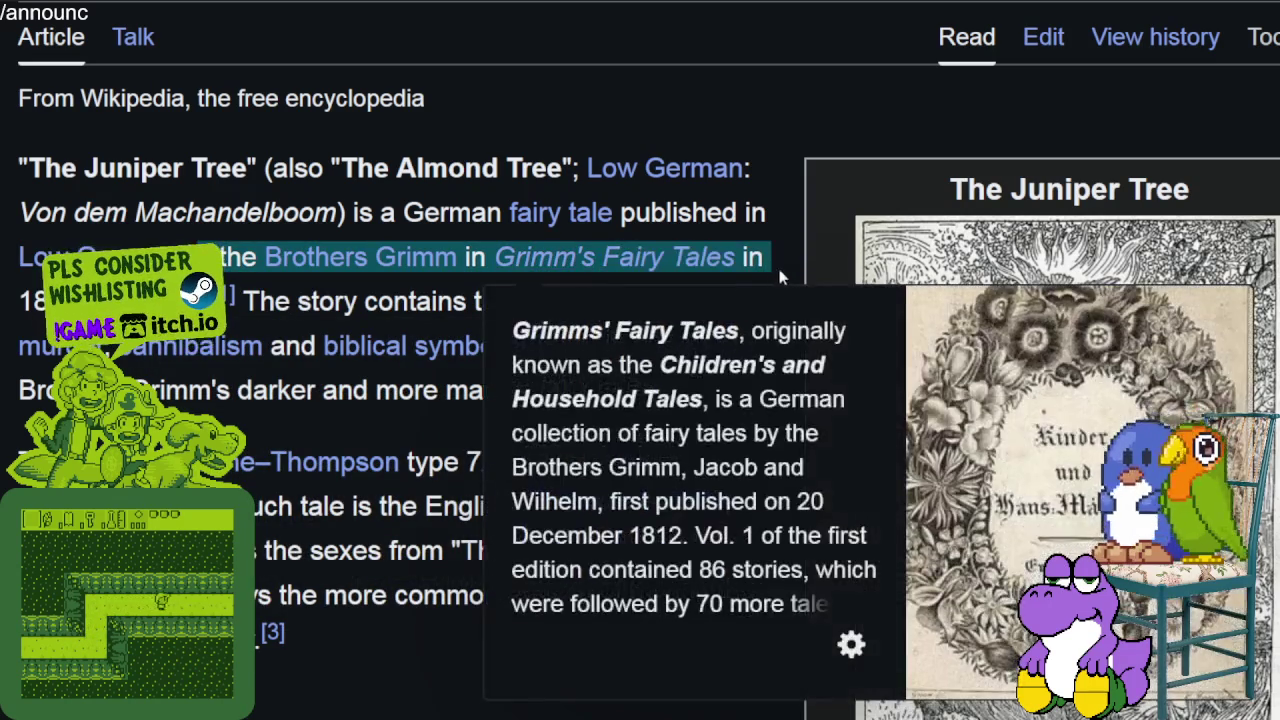
{"action": "left_click_drag", "start_coordinate": [297, 301], "coordinate": [568, 301]}
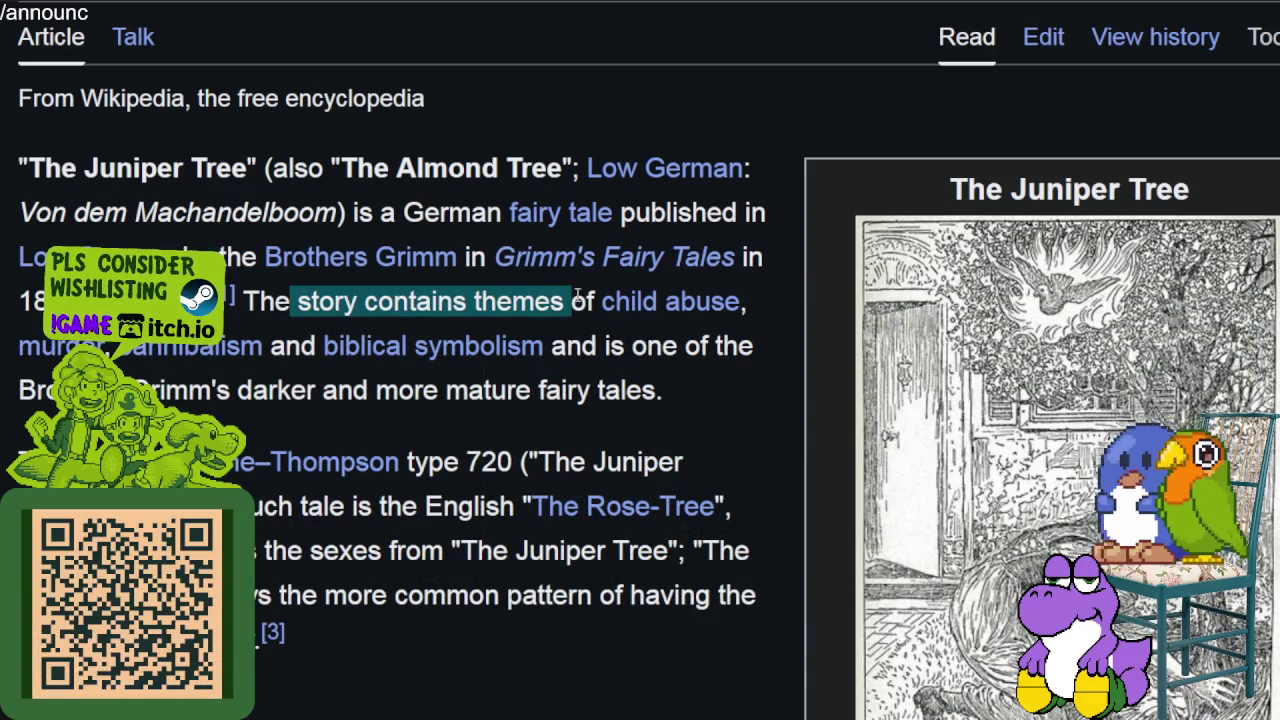
{"action": "scroll", "coordinate": [325, 345], "scroll_direction": "down", "scroll_amount": 2}
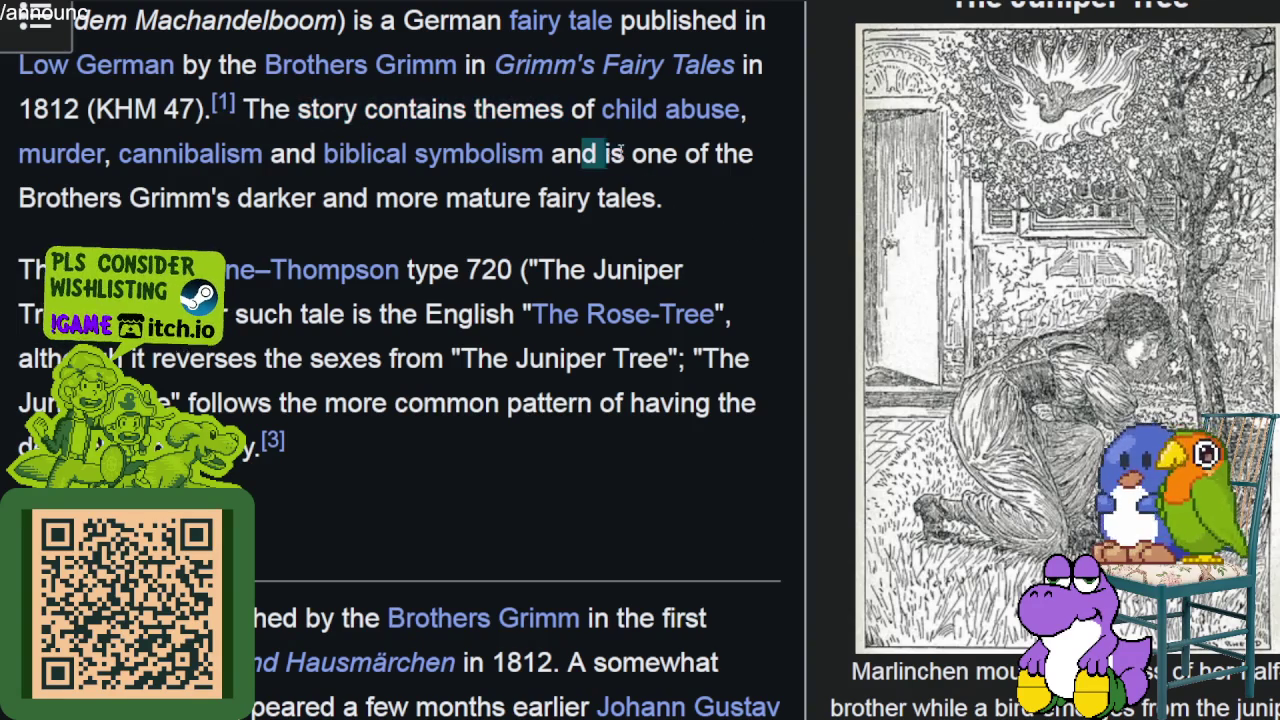
{"action": "left_click_drag", "start_coordinate": [580, 153], "coordinate": [583, 225]}
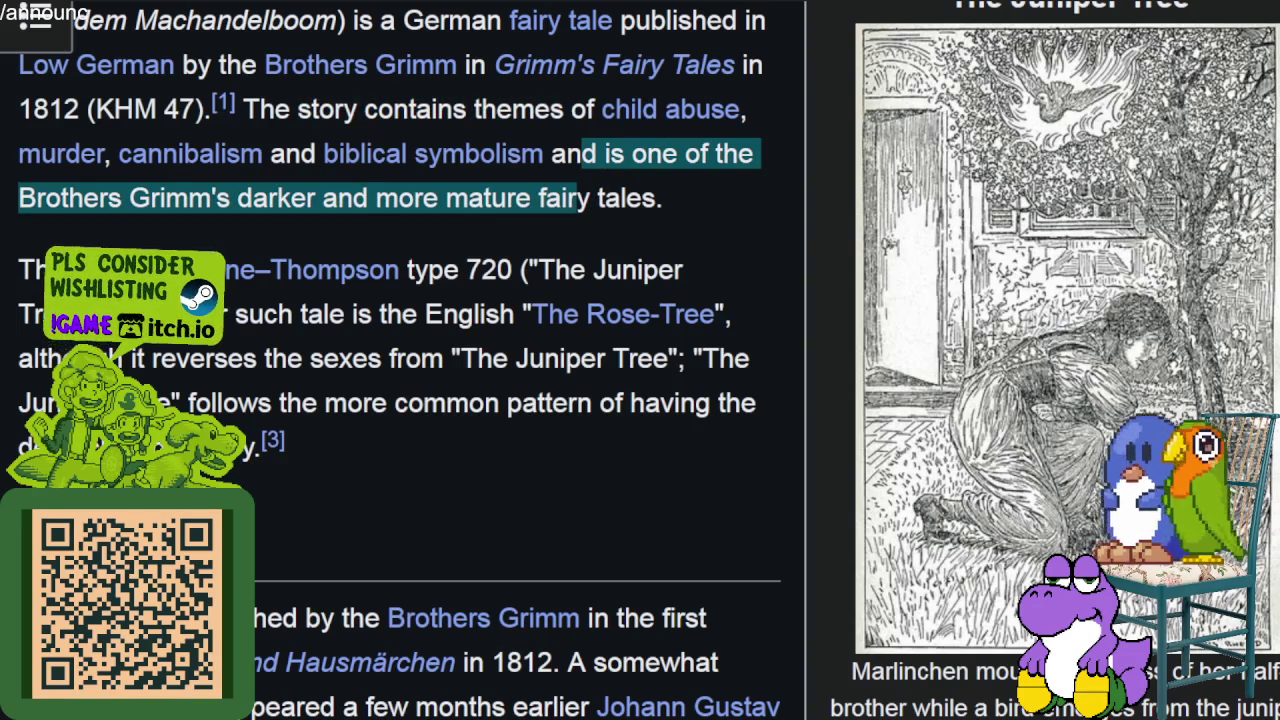
{"action": "left_click_drag", "start_coordinate": [224, 270], "coordinate": [410, 270]}
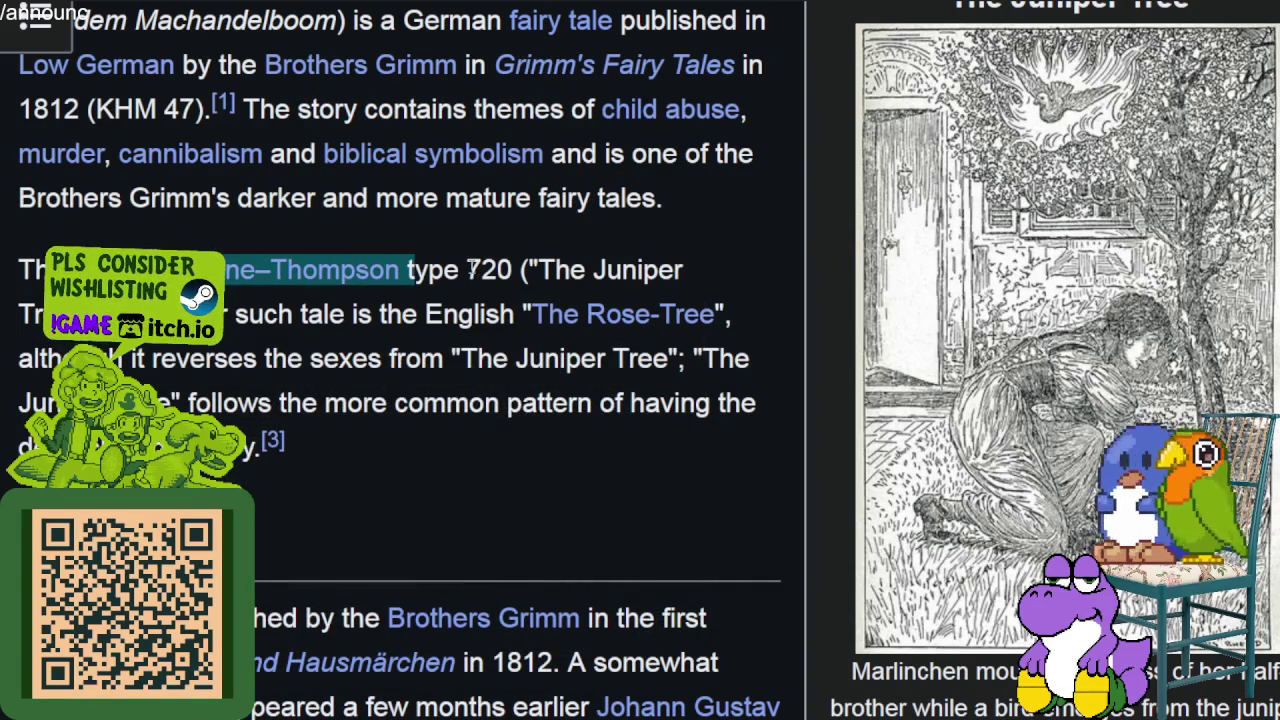
{"action": "left_click", "coordinate": [470, 270]}
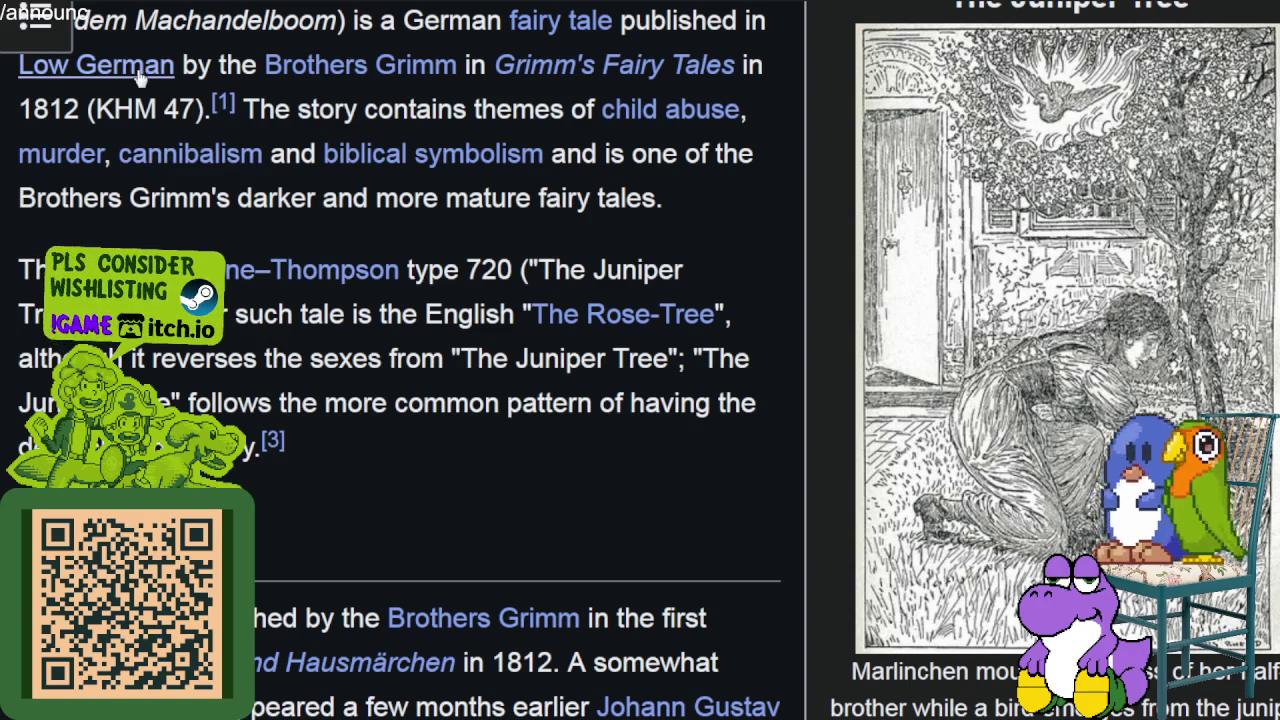
{"action": "scroll", "coordinate": [428, 285], "scroll_direction": "up", "scroll_amount": 2}
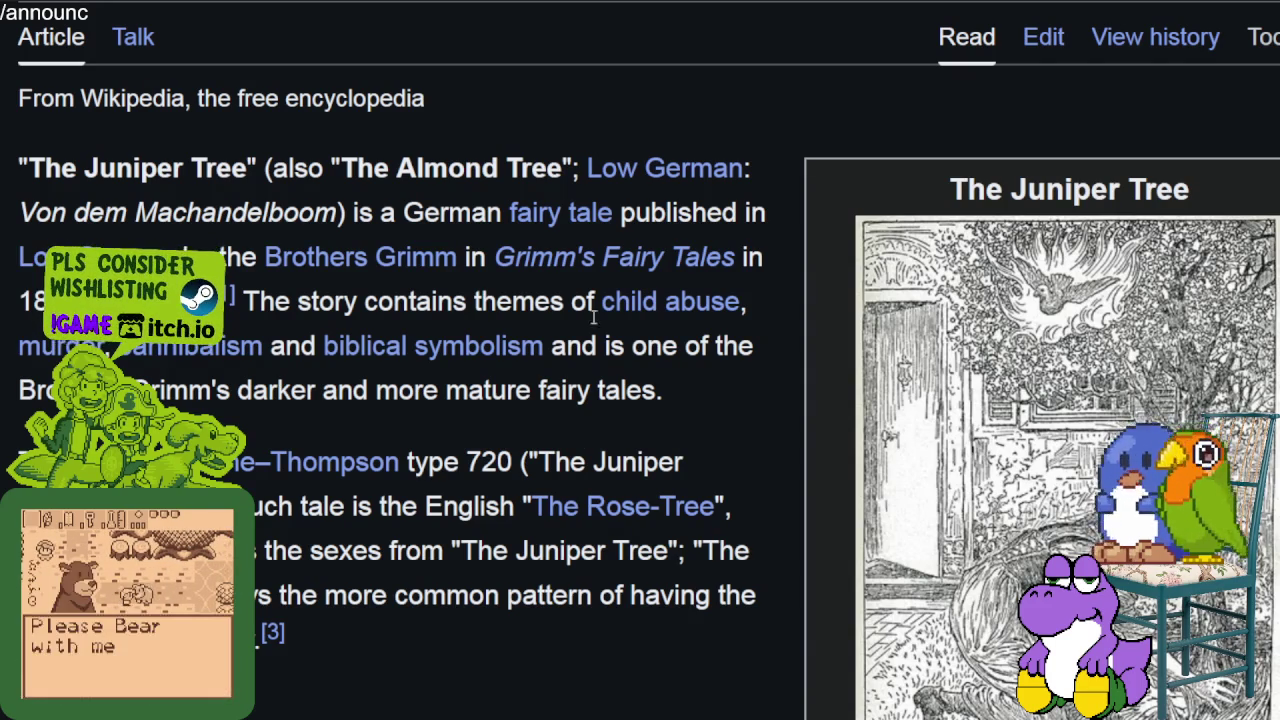
{"action": "scroll", "coordinate": [338, 253], "scroll_direction": "down", "scroll_amount": 5}
{"action": "scroll", "coordinate": [340, 262], "scroll_direction": "up", "scroll_amount": 3}
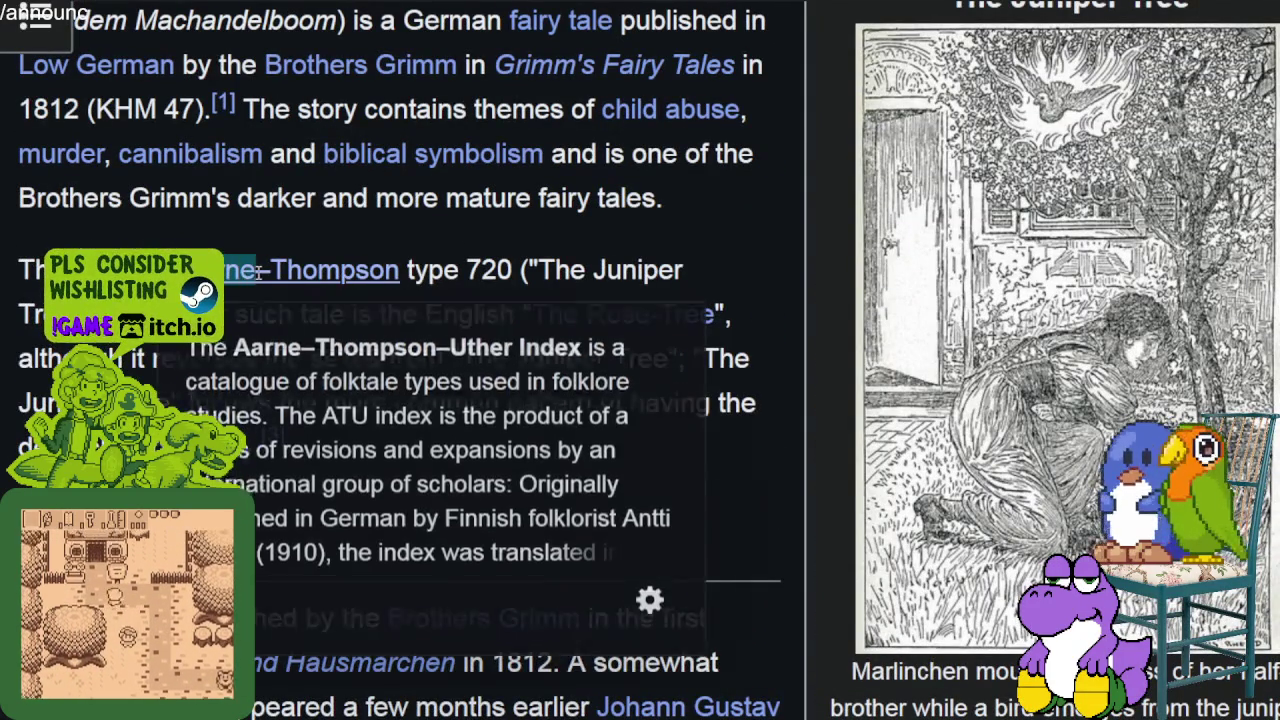
{"action": "scroll", "coordinate": [480, 280], "scroll_direction": "down", "scroll_amount": 3}
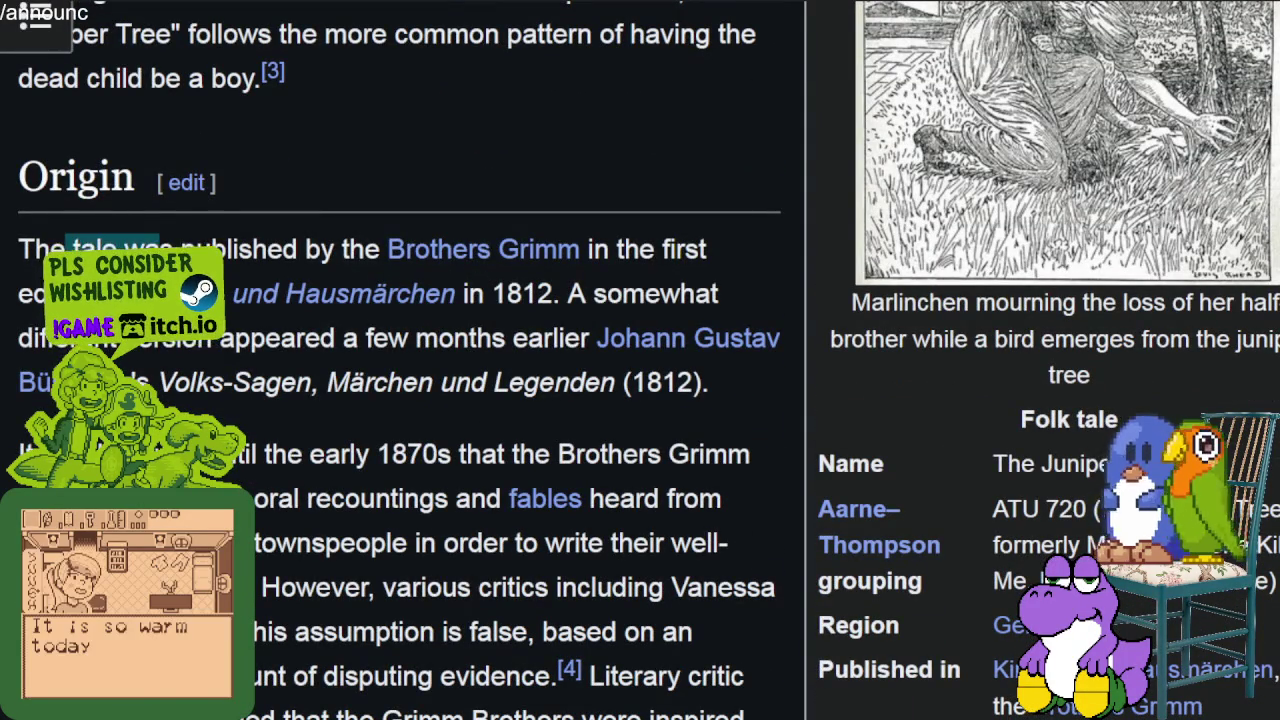
{"action": "left_click_drag", "start_coordinate": [160, 250], "coordinate": [512, 340]}
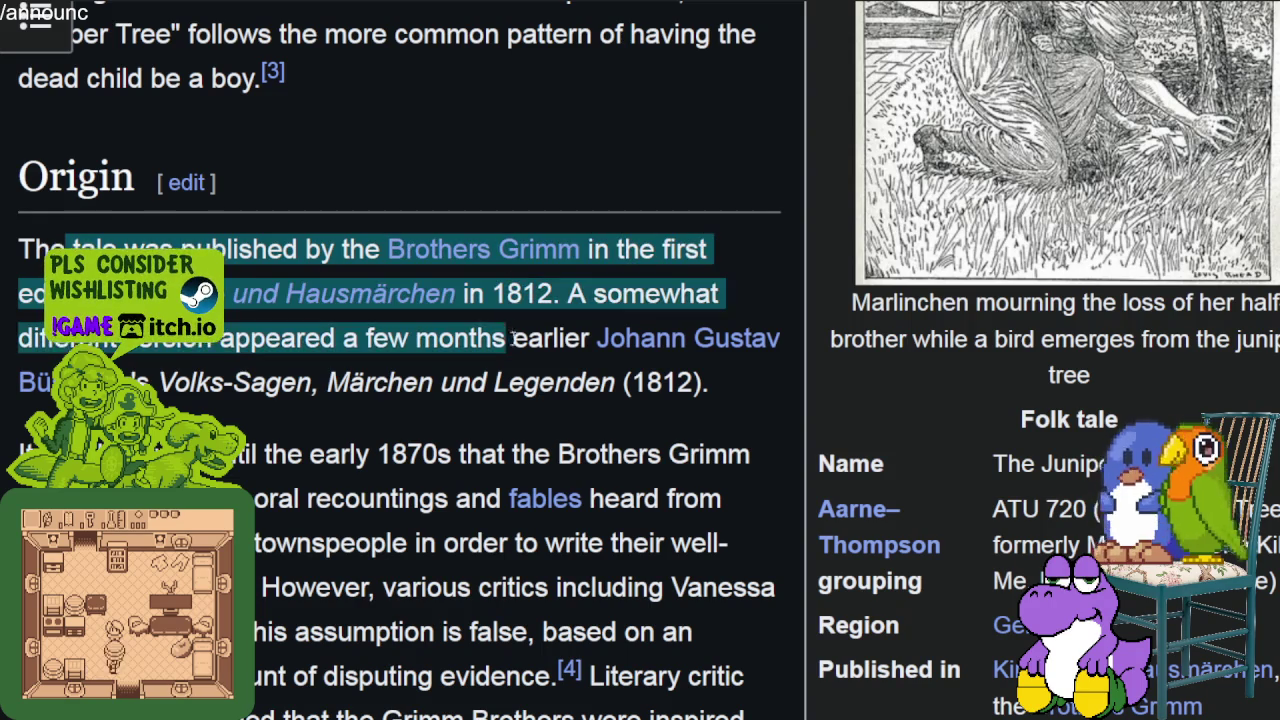
{"action": "scroll", "coordinate": [511, 325], "scroll_direction": "down", "scroll_amount": 2}
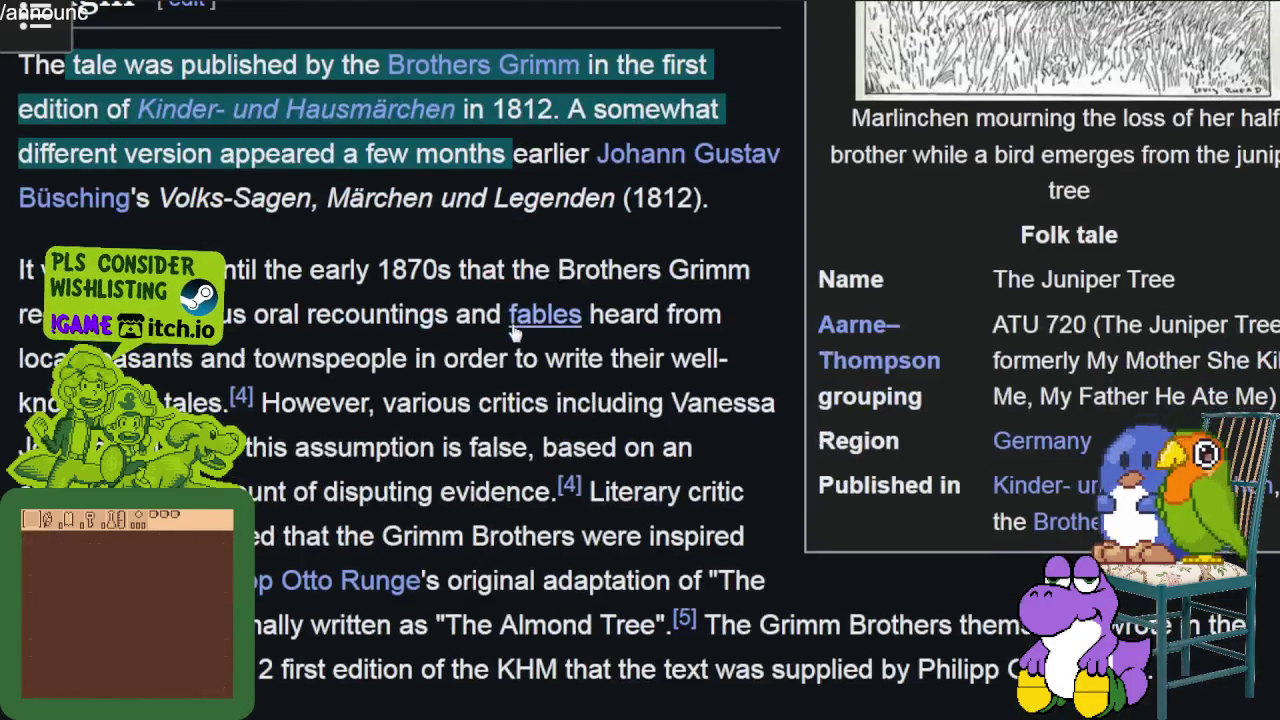
{"action": "left_click", "coordinate": [487, 202]}
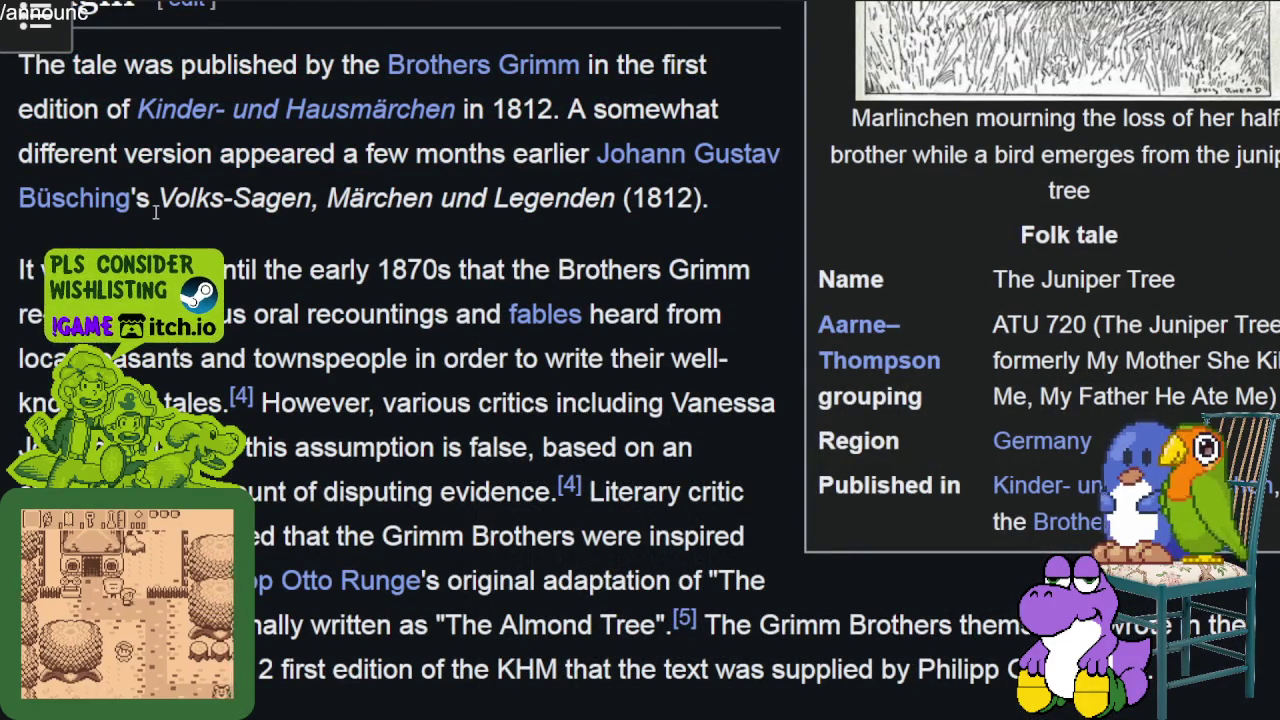
{"action": "left_click_drag", "start_coordinate": [190, 198], "coordinate": [614, 198]}
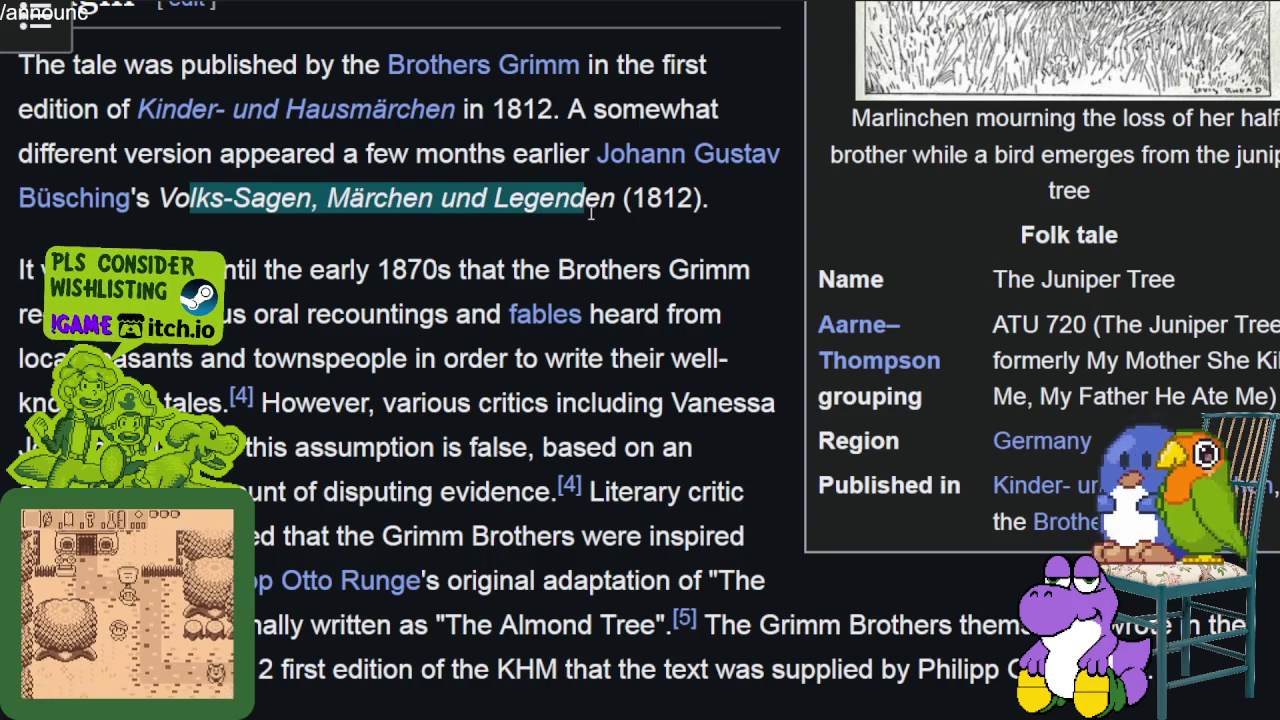
{"action": "left_click_drag", "start_coordinate": [160, 198], "coordinate": [614, 198]}
{"action": "scroll", "coordinate": [437, 243], "scroll_direction": "down", "scroll_amount": 4}
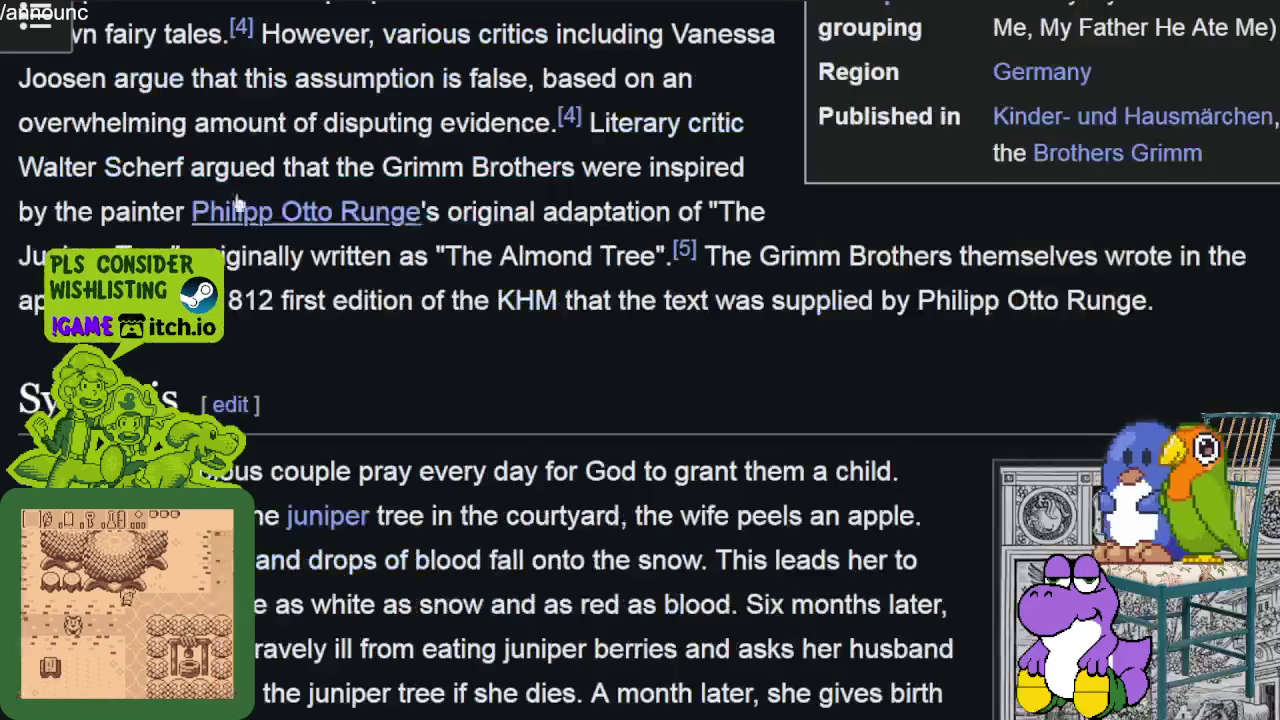
{"action": "scroll", "coordinate": [213, 163], "scroll_direction": "up", "scroll_amount": 2}
{"action": "scroll", "coordinate": [213, 163], "scroll_direction": "down", "scroll_amount": 5}
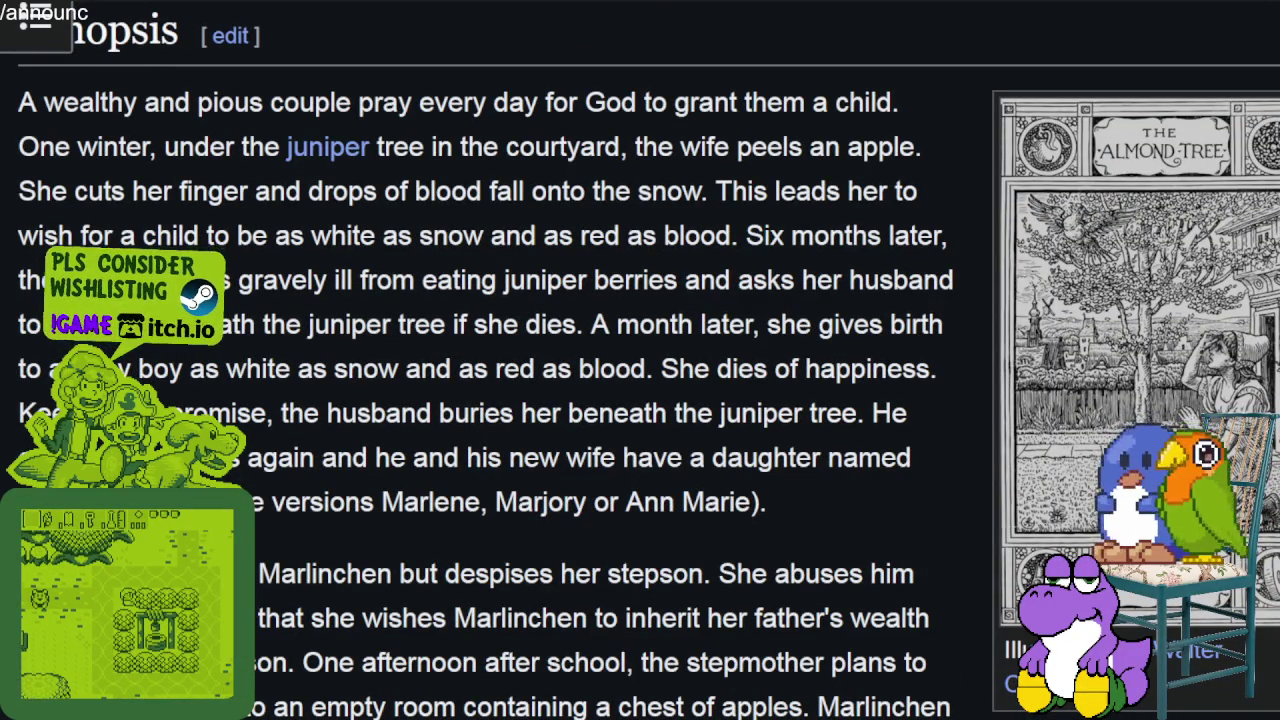
{"action": "scroll", "coordinate": [716, 380], "scroll_direction": "up", "scroll_amount": 2}
{"action": "scroll", "coordinate": [716, 380], "scroll_direction": "up", "scroll_amount": 8}
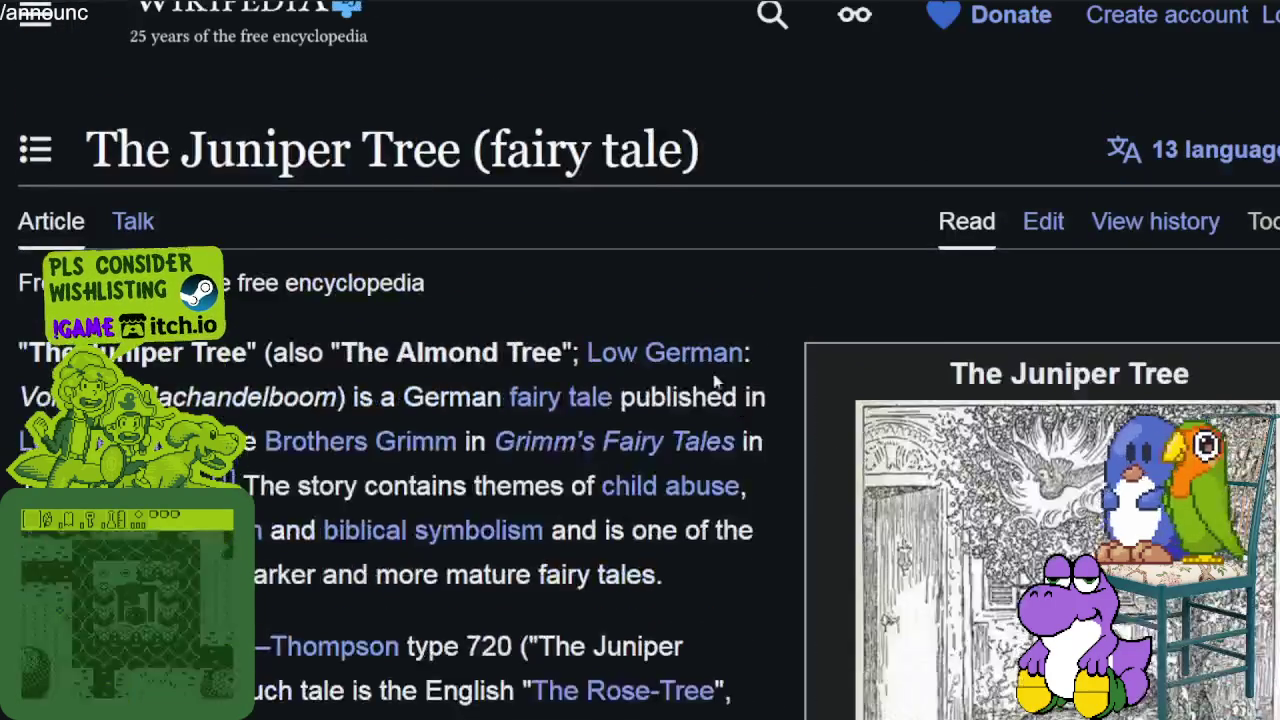
Scroll The Juniper Tree article past Origin until Synopsis sits at the top
{"action": "scroll", "coordinate": [716, 380], "scroll_direction": "down", "scroll_amount": 4}
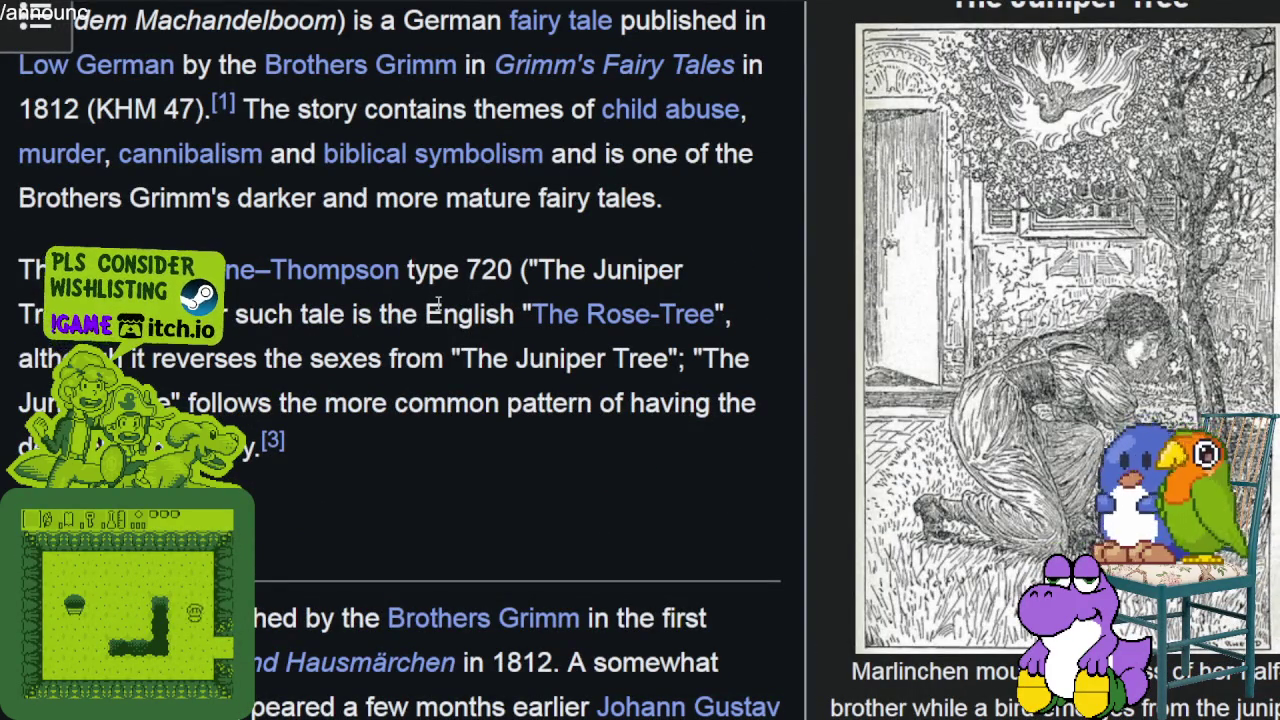
{"action": "scroll", "coordinate": [440, 310], "scroll_direction": "down", "scroll_amount": 2}
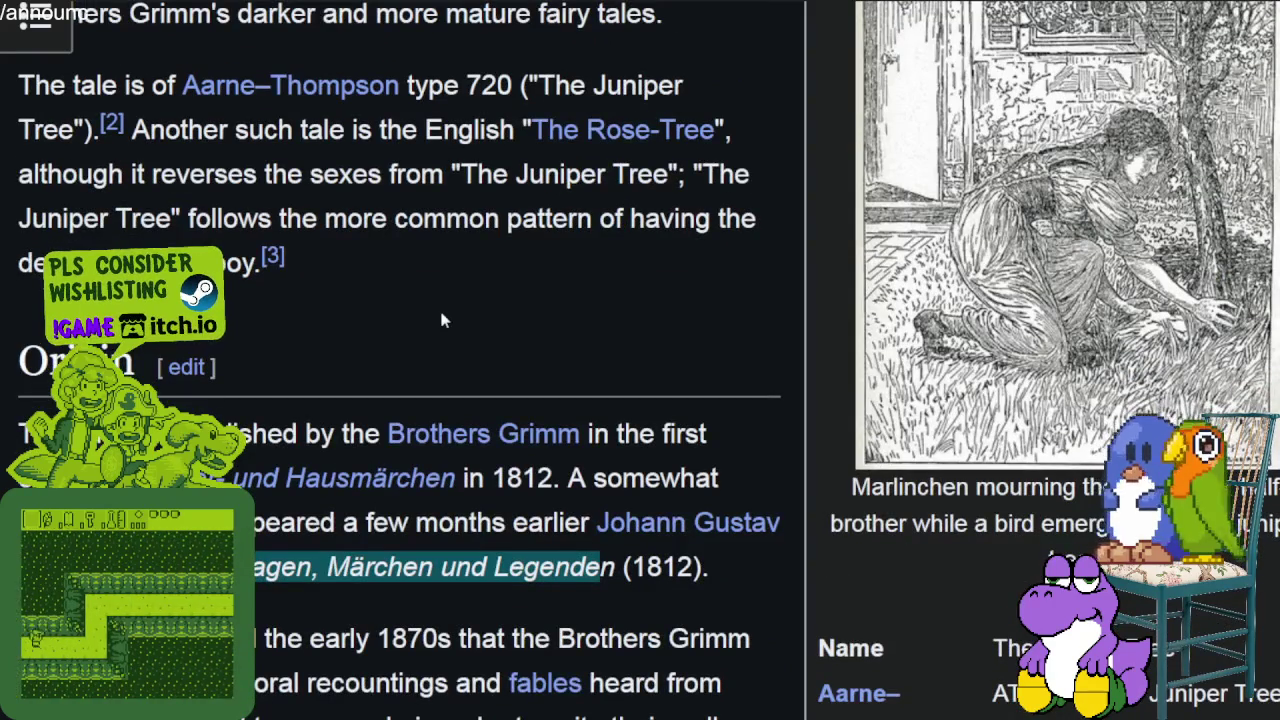
{"action": "scroll", "coordinate": [458, 333], "scroll_direction": "down", "scroll_amount": 2}
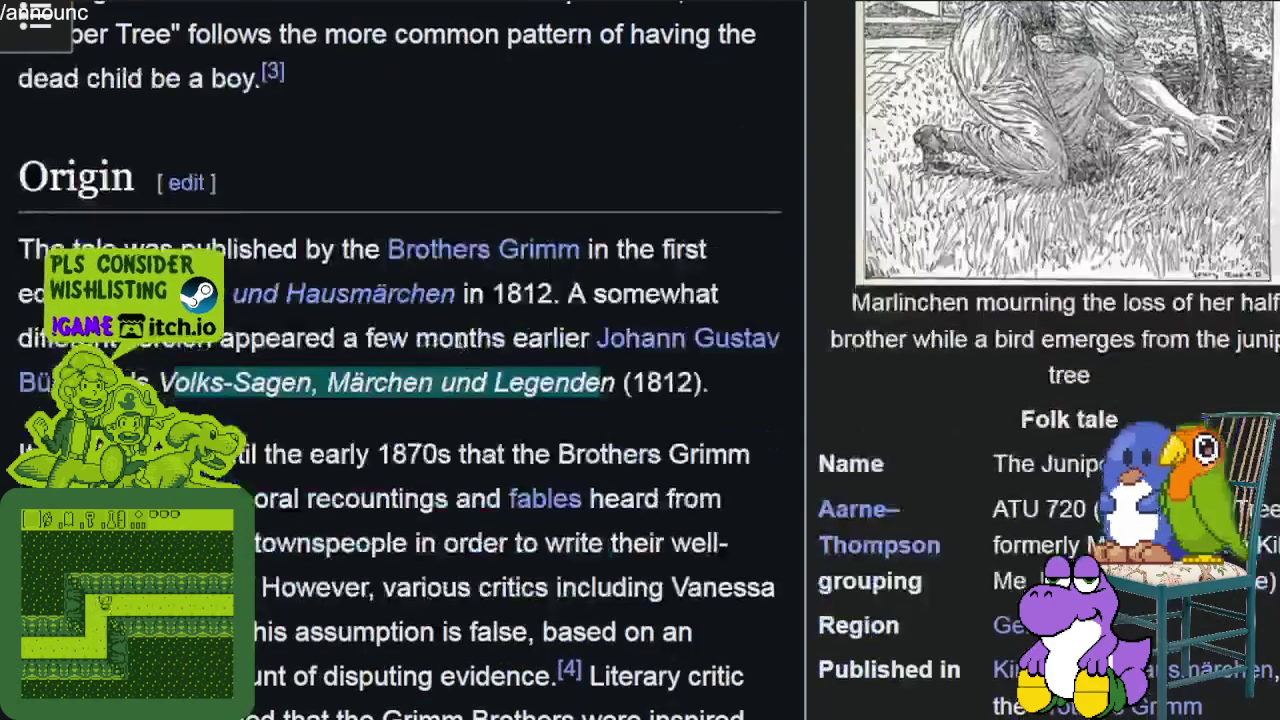
{"action": "scroll", "coordinate": [457, 335], "scroll_direction": "down", "scroll_amount": 4}
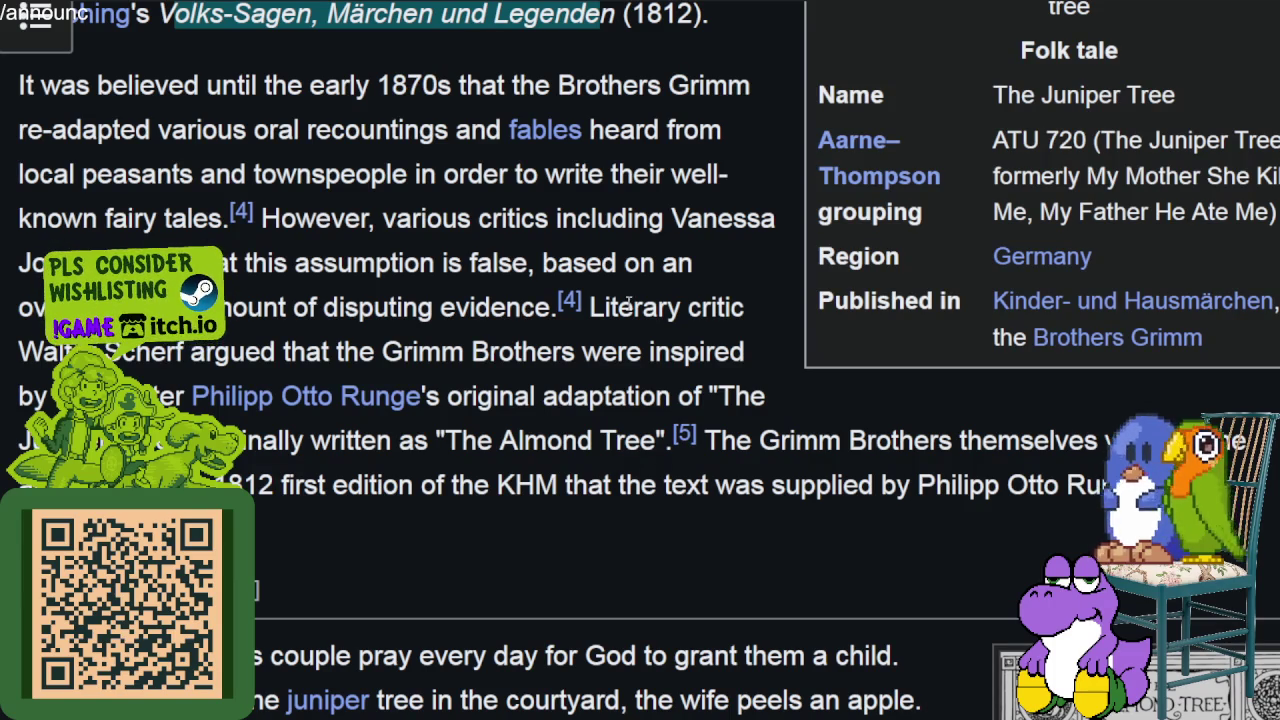
{"action": "scroll", "coordinate": [426, 277], "scroll_direction": "down", "scroll_amount": 2}
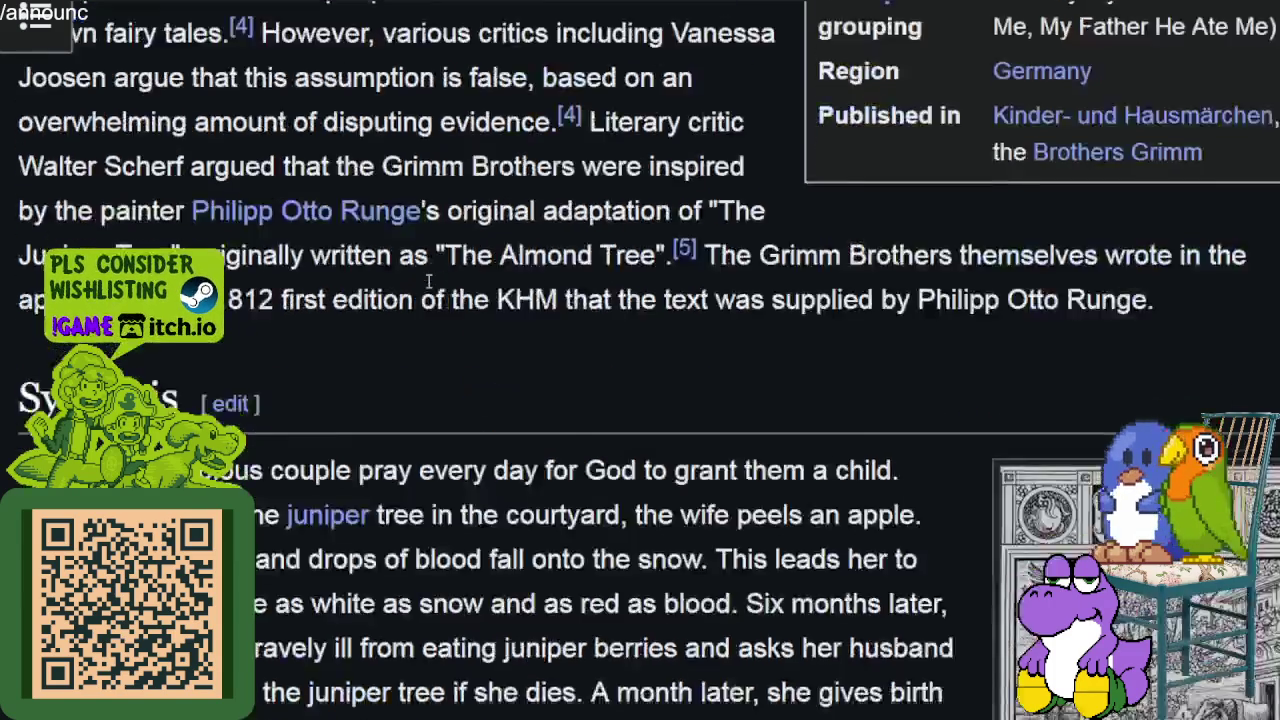
{"action": "scroll", "coordinate": [430, 250], "scroll_direction": "down", "scroll_amount": 2}
{"action": "scroll", "coordinate": [430, 250], "scroll_direction": "up", "scroll_amount": 4}
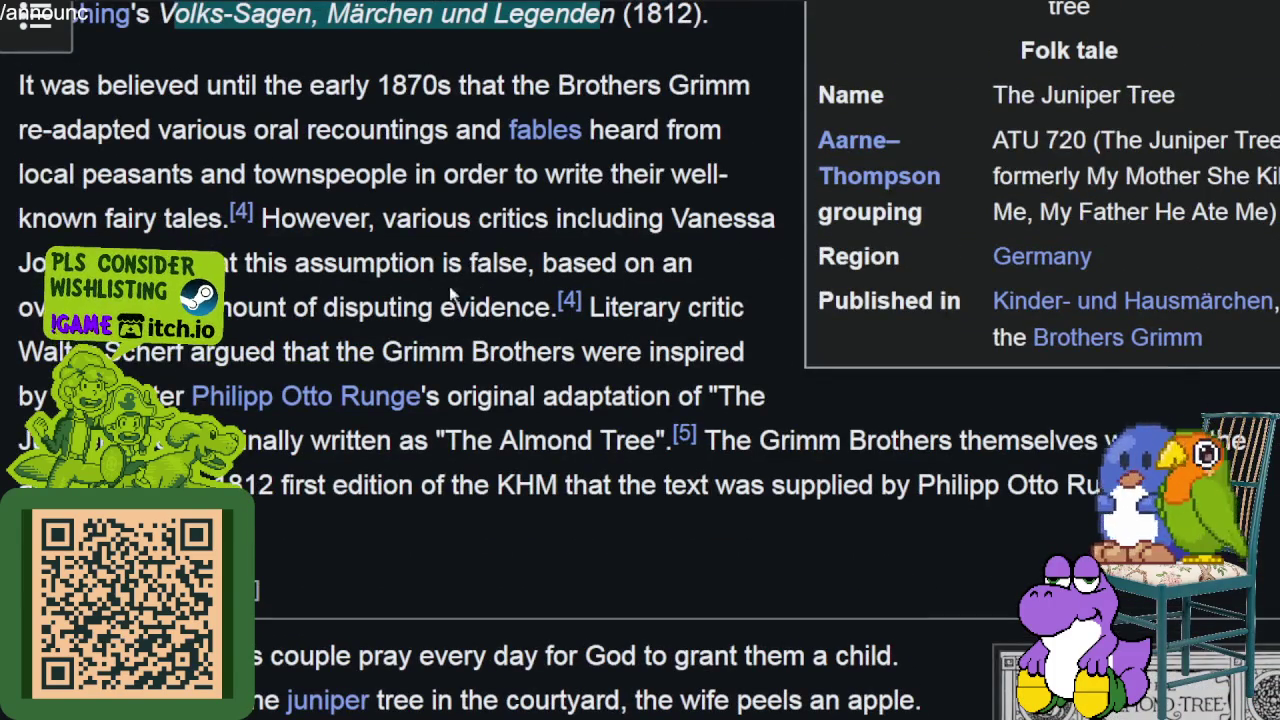
{"action": "scroll", "coordinate": [393, 479], "scroll_direction": "down", "scroll_amount": 5}
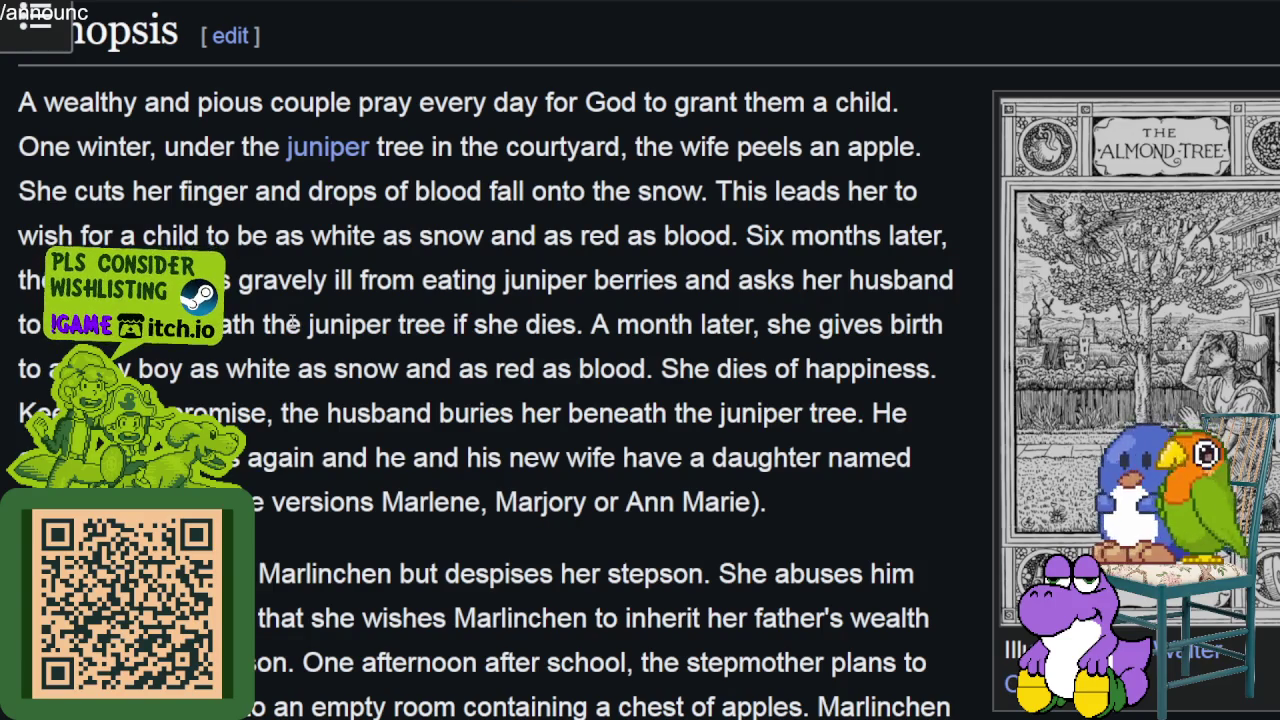
{"action": "mouse_move", "coordinate": [95, 102]}
{"action": "left_mouse_down"}
{"action": "mouse_move", "coordinate": [497, 102]}
{"action": "mouse_move", "coordinate": [607, 130]}
{"action": "mouse_move", "coordinate": [635, 106]}
{"action": "mouse_move", "coordinate": [857, 100]}
{"action": "mouse_move", "coordinate": [233, 150]}
{"action": "mouse_move", "coordinate": [650, 138]}
{"action": "mouse_move", "coordinate": [810, 148]}
{"action": "mouse_move", "coordinate": [283, 205]}
{"action": "mouse_move", "coordinate": [799, 197]}
{"action": "mouse_move", "coordinate": [490, 245]}
{"action": "mouse_move", "coordinate": [318, 247]}
{"action": "mouse_move", "coordinate": [300, 282]}
{"action": "mouse_move", "coordinate": [345, 250]}
{"action": "mouse_move", "coordinate": [784, 245]}
{"action": "mouse_move", "coordinate": [290, 282]}
{"action": "mouse_move", "coordinate": [893, 280]}
{"action": "mouse_move", "coordinate": [955, 295]}
{"action": "mouse_move", "coordinate": [470, 370]}
{"action": "mouse_move", "coordinate": [274, 370]}
{"action": "mouse_move", "coordinate": [350, 360]}
{"action": "mouse_move", "coordinate": [388, 326]}
{"action": "mouse_move", "coordinate": [514, 366]}
{"action": "mouse_move", "coordinate": [640, 326]}
{"action": "mouse_move", "coordinate": [828, 316]}
{"action": "mouse_move", "coordinate": [830, 330]}
{"action": "mouse_move", "coordinate": [274, 370]}
{"action": "mouse_move", "coordinate": [808, 372]}
{"action": "mouse_move", "coordinate": [266, 413]}
{"action": "mouse_move", "coordinate": [870, 413]}
{"action": "mouse_move", "coordinate": [264, 460]}
{"action": "mouse_move", "coordinate": [890, 458]}
{"action": "mouse_move", "coordinate": [784, 490]}
{"action": "left_mouse_up"}
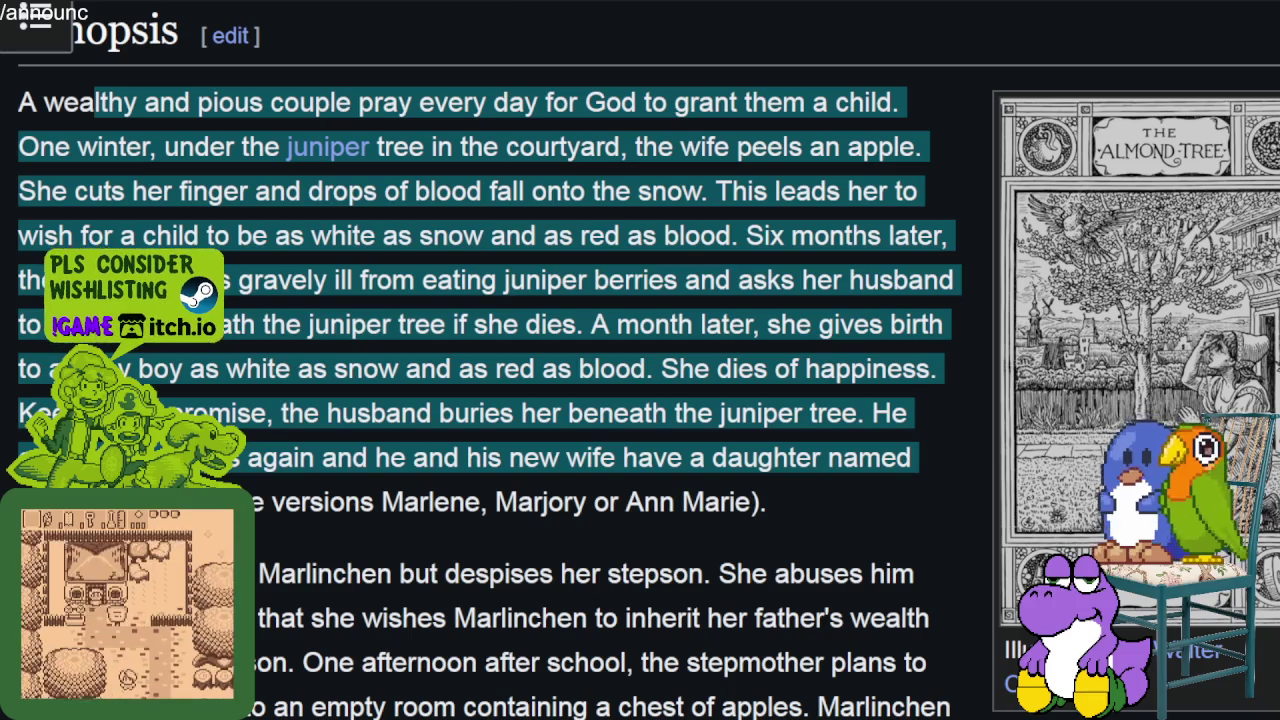
Highlight Marlinchen's alternate names, including Marlinchen and Marlene, while reading
{"action": "left_click", "coordinate": [784, 490]}
{"action": "left_click_drag", "start_coordinate": [276, 499], "coordinate": [567, 502]}
{"action": "scroll", "coordinate": [703, 487], "scroll_direction": "down", "scroll_amount": 3}
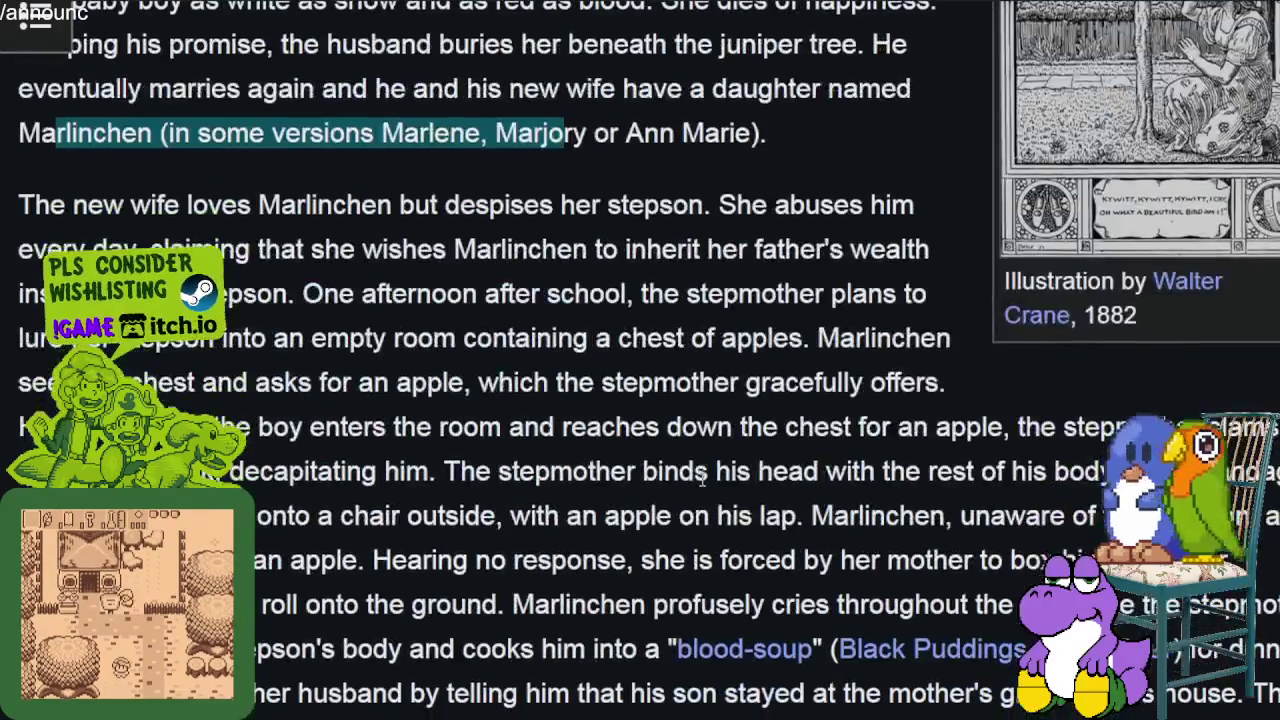
{"action": "left_click_drag", "start_coordinate": [18, 133], "coordinate": [140, 133]}
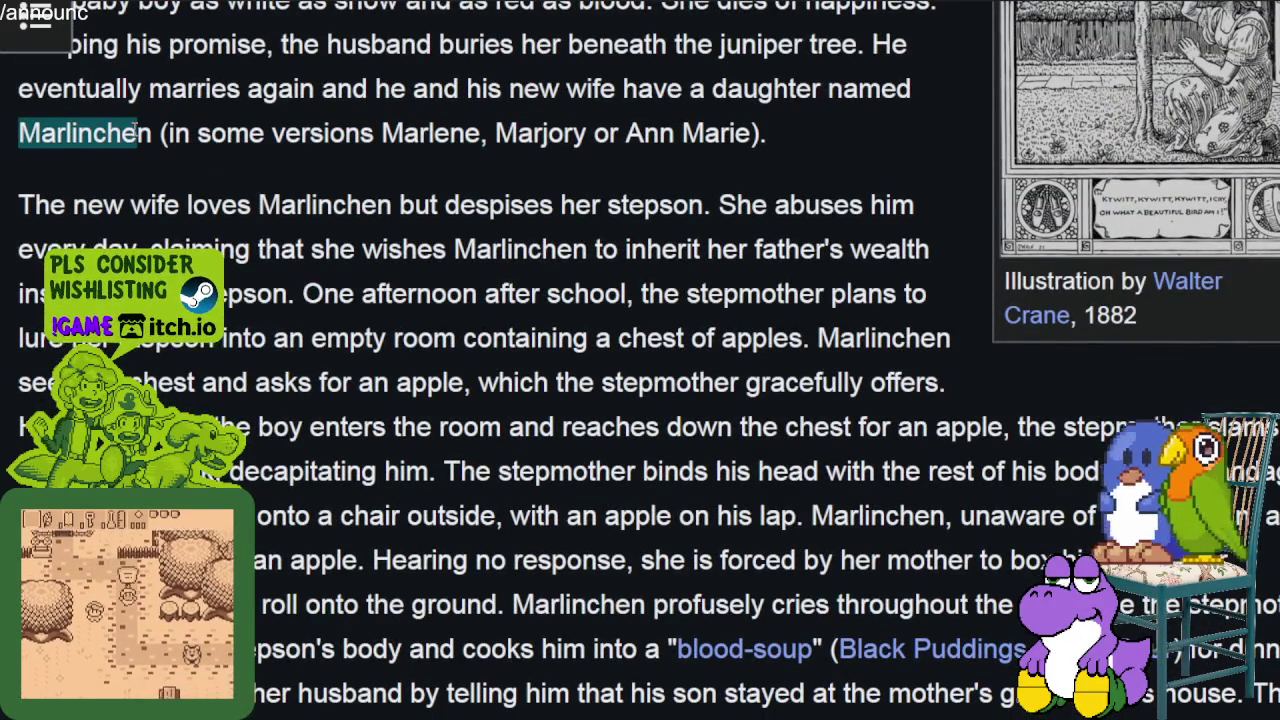
{"action": "left_click_drag", "start_coordinate": [381, 133], "coordinate": [484, 133]}
{"action": "mouse_move", "coordinate": [92, 133]}
{"action": "left_mouse_down"}
{"action": "mouse_move", "coordinate": [152, 133]}
{"action": "mouse_move", "coordinate": [151, 147]}
{"action": "left_mouse_up"}
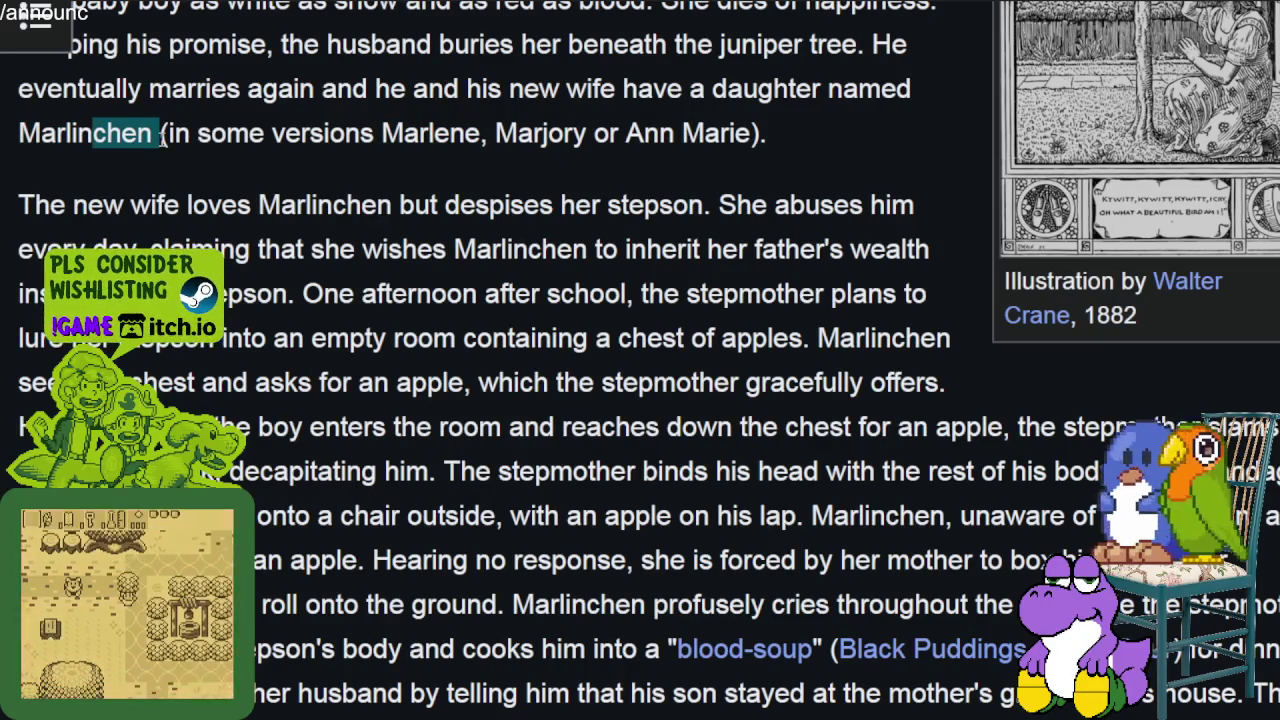
{"action": "left_click_drag", "start_coordinate": [226, 133], "coordinate": [250, 133]}
{"action": "left_click_drag", "start_coordinate": [360, 133], "coordinate": [487, 140]}
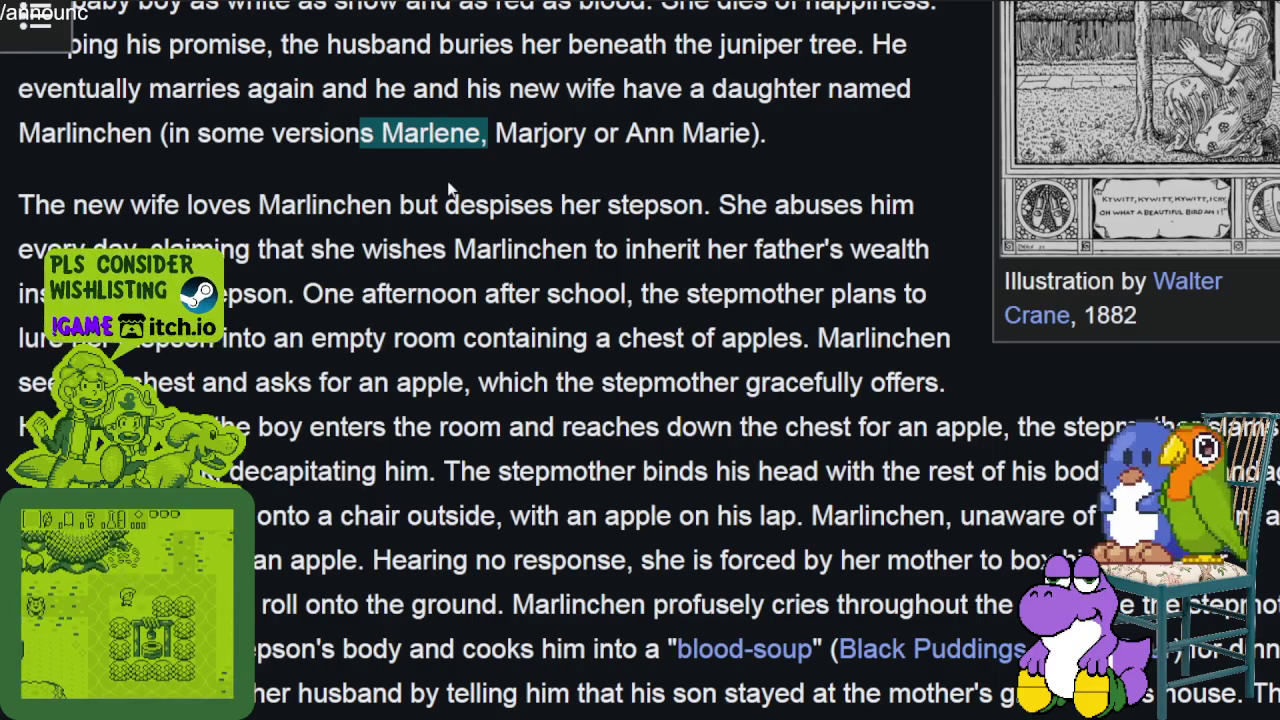
{"action": "left_click", "coordinate": [479, 194]}
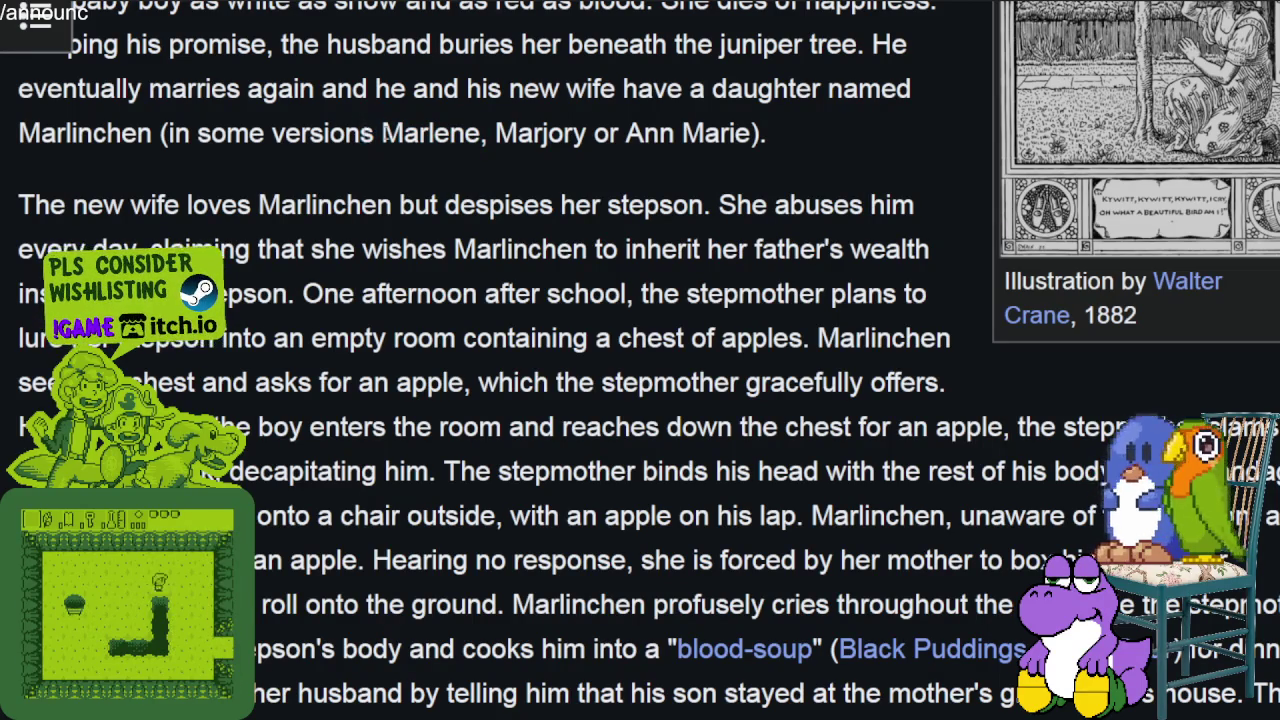
{"action": "left_click_drag", "start_coordinate": [360, 133], "coordinate": [484, 133]}
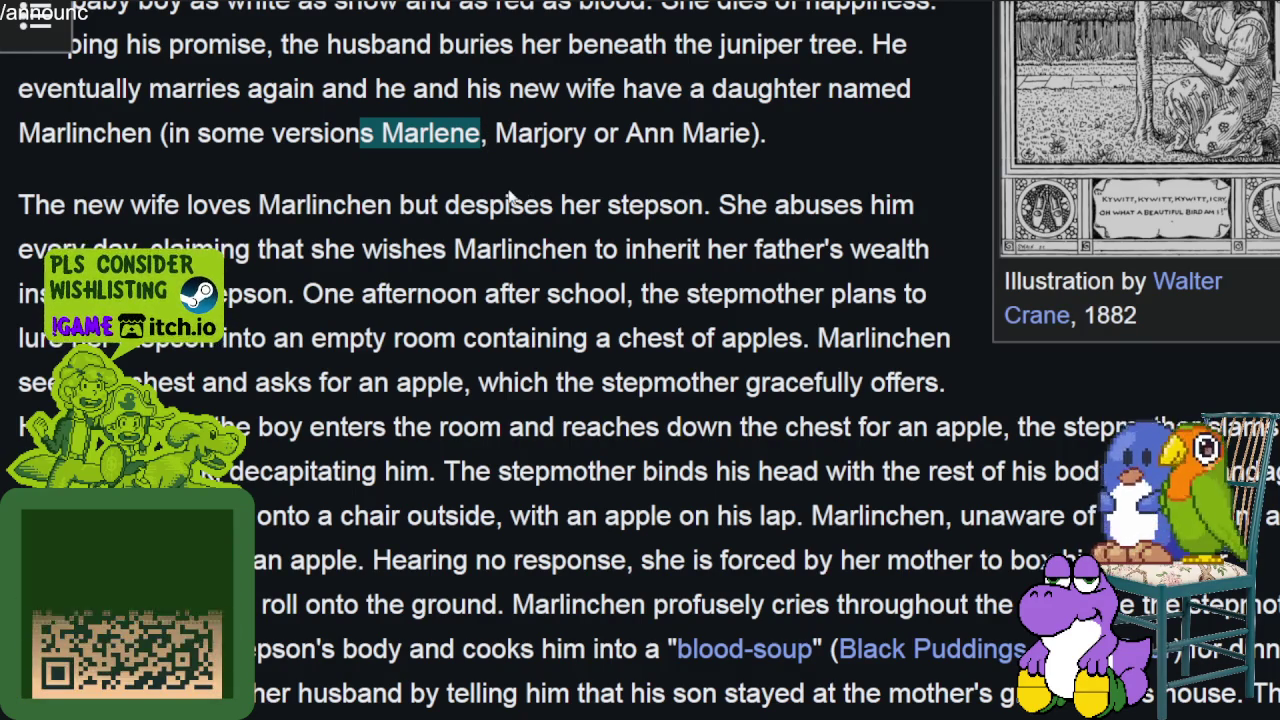
Highlight the stepmother paragraphs through Marlinchen's crying and the husband-deceiving sentence
{"action": "key", "text": "alt+Tab"}
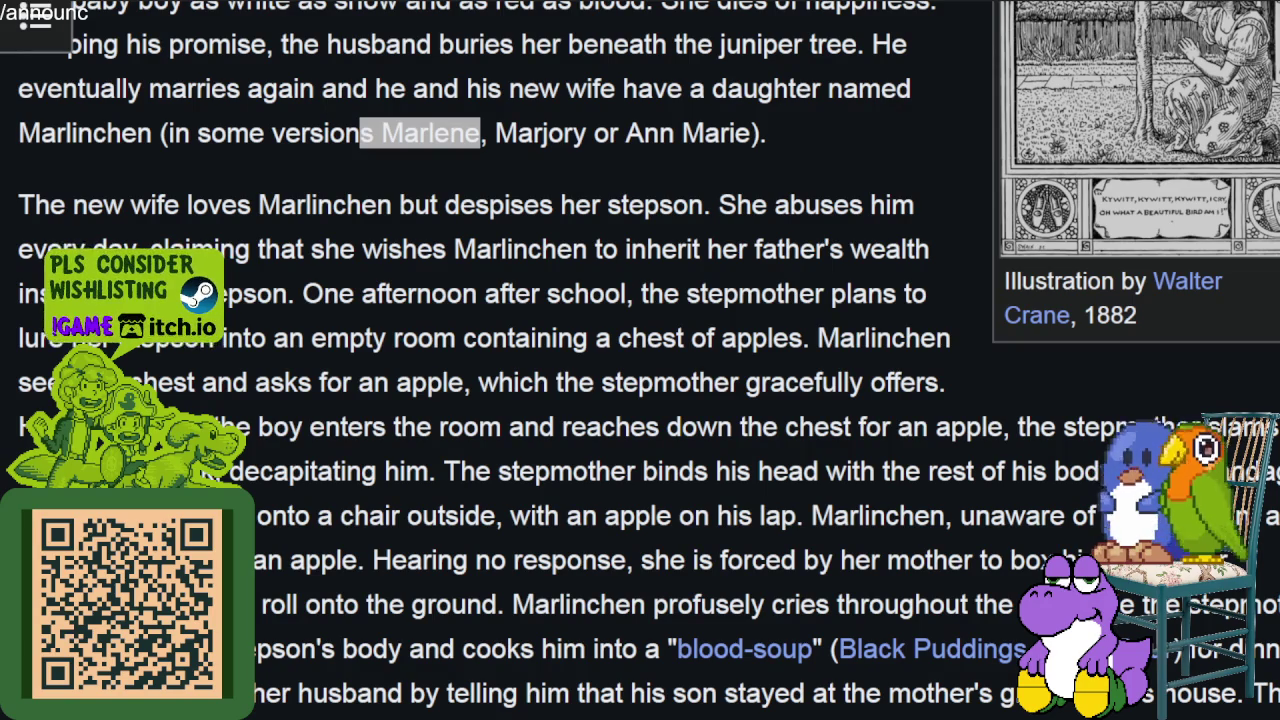
{"action": "mouse_move", "coordinate": [50, 204]}
{"action": "left_mouse_down"}
{"action": "mouse_move", "coordinate": [824, 204]}
{"action": "mouse_move", "coordinate": [265, 249]}
{"action": "left_mouse_up"}
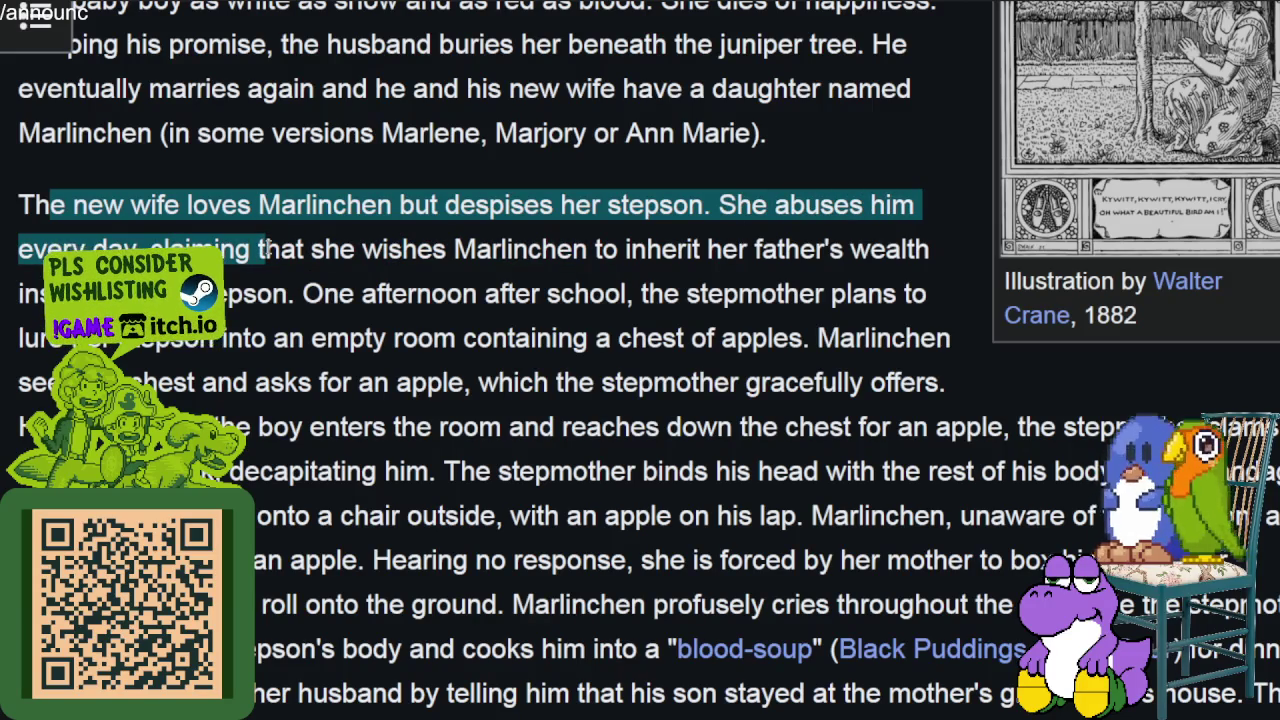
{"action": "mouse_move", "coordinate": [270, 249]}
{"action": "left_mouse_down"}
{"action": "mouse_move", "coordinate": [678, 276]}
{"action": "mouse_move", "coordinate": [838, 262]}
{"action": "mouse_move", "coordinate": [320, 300]}
{"action": "mouse_move", "coordinate": [440, 300]}
{"action": "mouse_move", "coordinate": [638, 340]}
{"action": "mouse_move", "coordinate": [778, 300]}
{"action": "mouse_move", "coordinate": [831, 300]}
{"action": "mouse_move", "coordinate": [543, 345]}
{"action": "mouse_move", "coordinate": [457, 382]}
{"action": "mouse_move", "coordinate": [505, 345]}
{"action": "mouse_move", "coordinate": [940, 345]}
{"action": "mouse_move", "coordinate": [455, 372]}
{"action": "mouse_move", "coordinate": [908, 384]}
{"action": "mouse_move", "coordinate": [272, 435]}
{"action": "mouse_move", "coordinate": [350, 450]}
{"action": "mouse_move", "coordinate": [462, 440]}
{"action": "mouse_move", "coordinate": [890, 468]}
{"action": "mouse_move", "coordinate": [943, 445]}
{"action": "mouse_move", "coordinate": [1260, 440]}
{"action": "mouse_move", "coordinate": [462, 475]}
{"action": "mouse_move", "coordinate": [333, 497]}
{"action": "mouse_move", "coordinate": [444, 478]}
{"action": "mouse_move", "coordinate": [1088, 474]}
{"action": "mouse_move", "coordinate": [823, 503]}
{"action": "mouse_move", "coordinate": [522, 513]}
{"action": "mouse_move", "coordinate": [1088, 515]}
{"action": "mouse_move", "coordinate": [941, 515]}
{"action": "mouse_move", "coordinate": [1080, 516]}
{"action": "mouse_move", "coordinate": [413, 568]}
{"action": "left_mouse_up"}
{"action": "mouse_move", "coordinate": [406, 585]}
{"action": "left_mouse_down"}
{"action": "mouse_move", "coordinate": [450, 562]}
{"action": "mouse_move", "coordinate": [1086, 558]}
{"action": "mouse_move", "coordinate": [367, 614]}
{"action": "mouse_move", "coordinate": [577, 607]}
{"action": "left_mouse_up"}
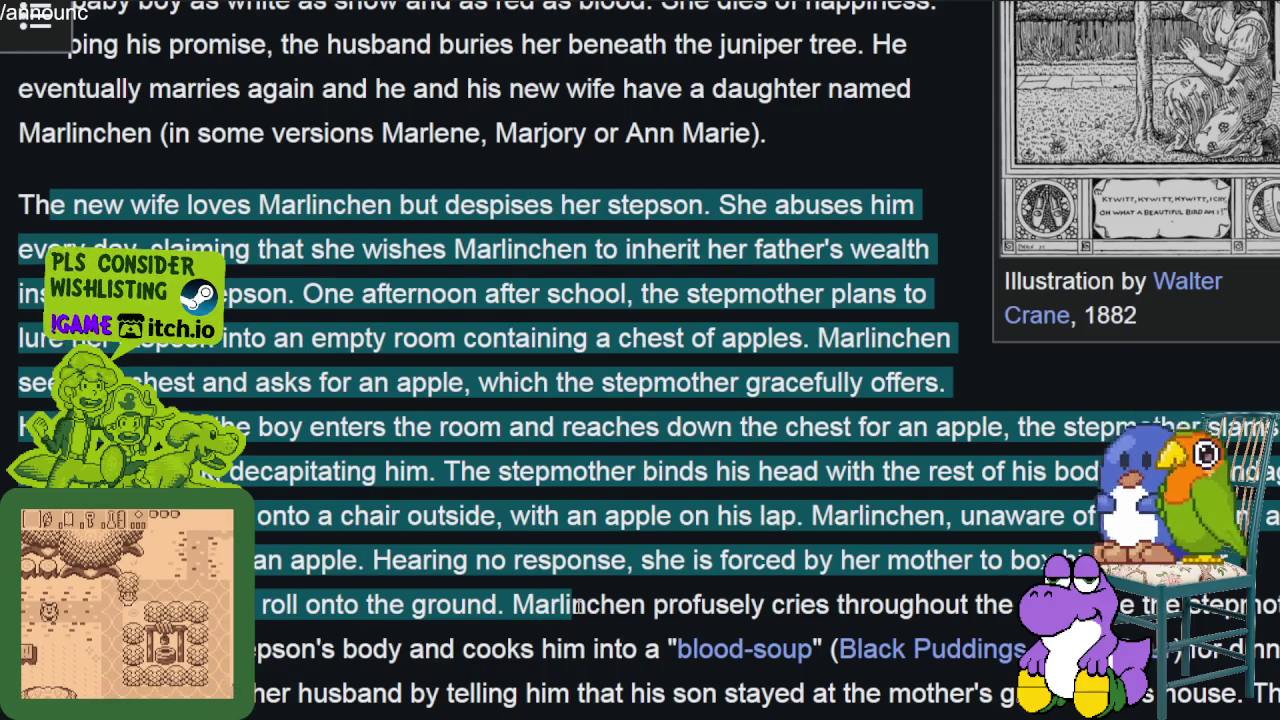
{"action": "mouse_move", "coordinate": [577, 607]}
{"action": "left_mouse_down"}
{"action": "mouse_move", "coordinate": [1275, 604]}
{"action": "mouse_move", "coordinate": [414, 662]}
{"action": "mouse_move", "coordinate": [1000, 658]}
{"action": "left_mouse_up"}
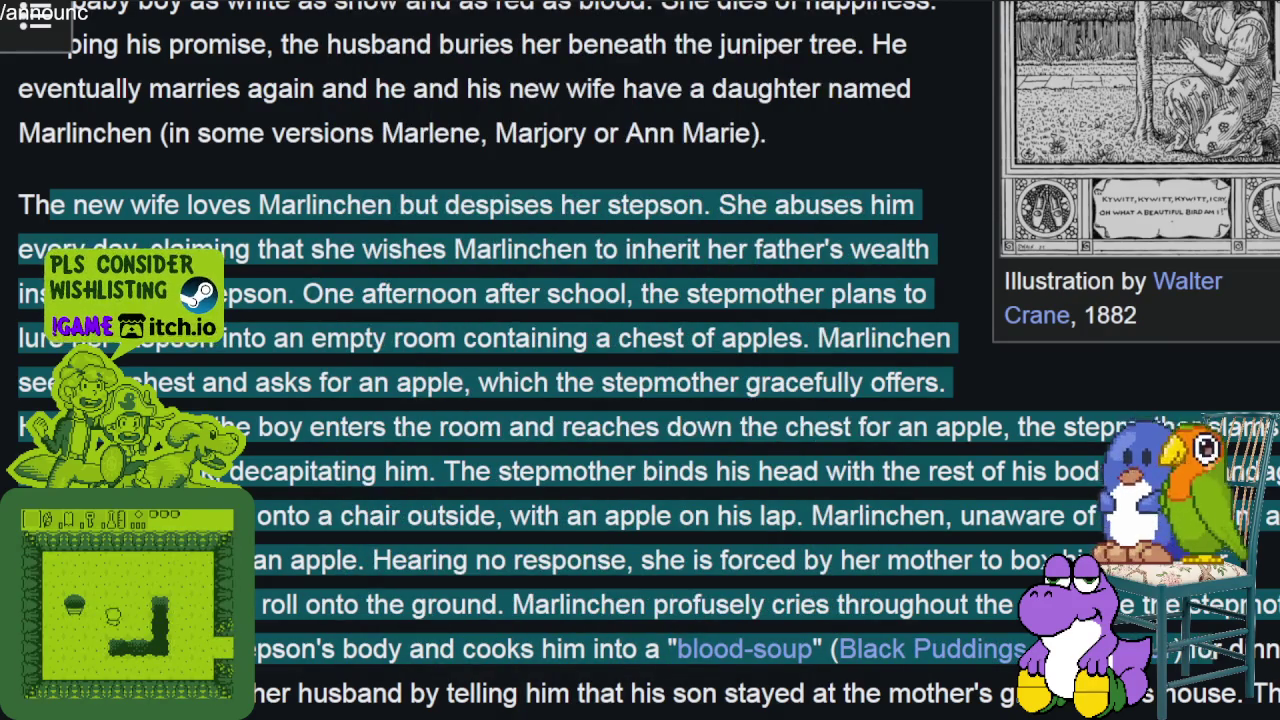
{"action": "scroll", "coordinate": [990, 650], "scroll_direction": "down", "scroll_amount": 3}
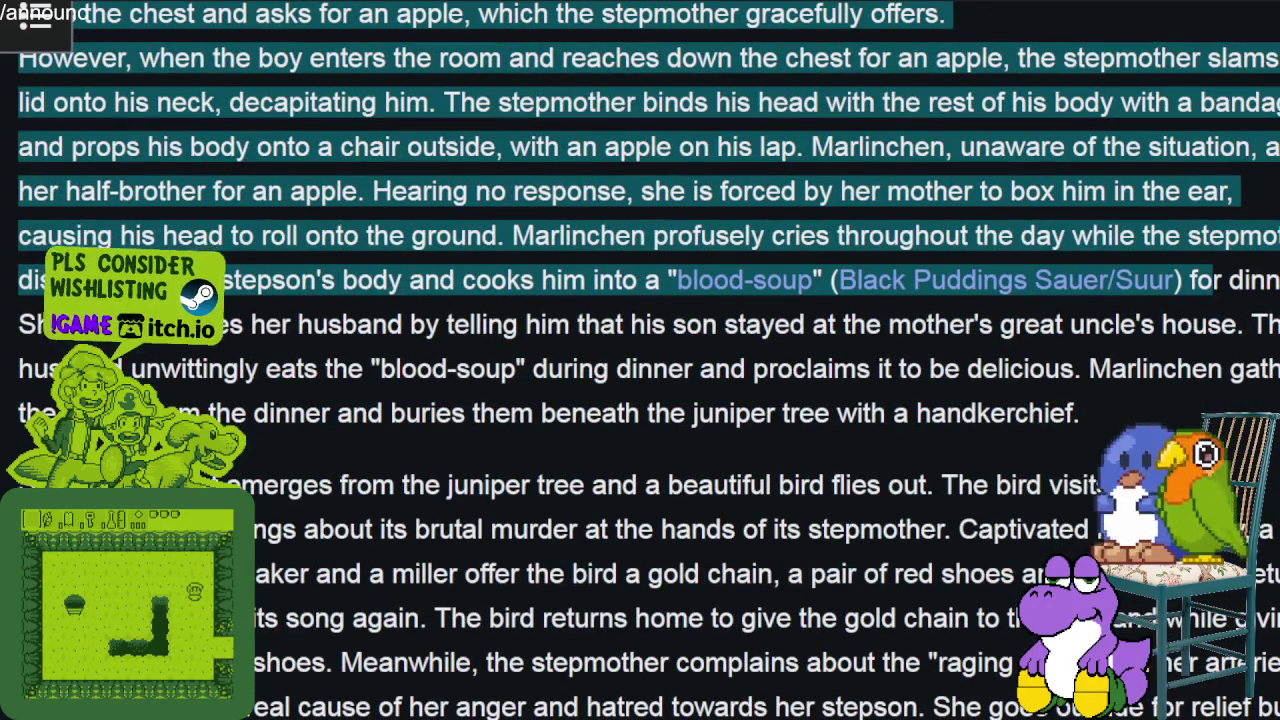
{"action": "left_click", "coordinate": [514, 396]}
{"action": "mouse_move", "coordinate": [226, 324]}
{"action": "left_mouse_down"}
{"action": "mouse_move", "coordinate": [800, 360]}
{"action": "mouse_move", "coordinate": [1062, 338]}
{"action": "mouse_move", "coordinate": [453, 375]}
{"action": "mouse_move", "coordinate": [716, 372]}
{"action": "mouse_move", "coordinate": [904, 412]}
{"action": "mouse_move", "coordinate": [1005, 370]}
{"action": "mouse_move", "coordinate": [1212, 370]}
{"action": "mouse_move", "coordinate": [445, 436]}
{"action": "mouse_move", "coordinate": [554, 418]}
{"action": "mouse_move", "coordinate": [1082, 413]}
{"action": "left_mouse_up"}
Highlight the mist, bird, millstone, son's return and celebration sentences
{"action": "scroll", "coordinate": [352, 265], "scroll_direction": "down", "scroll_amount": 4}
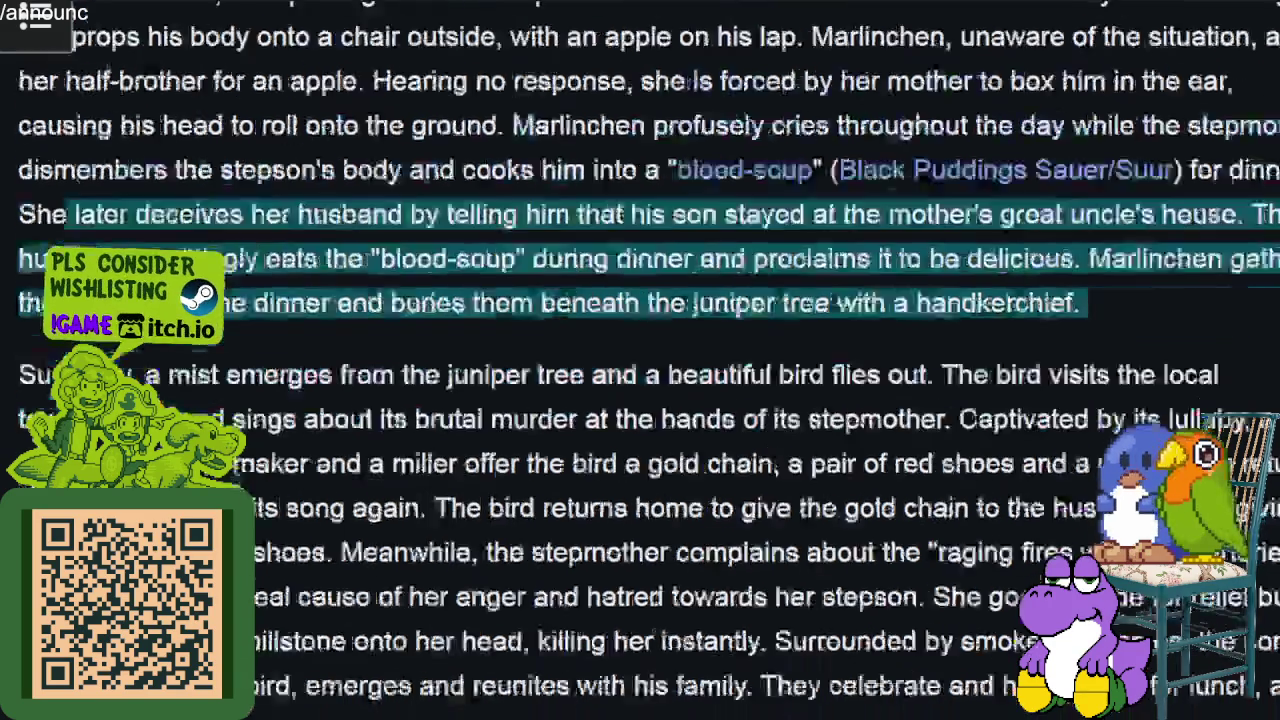
{"action": "mouse_move", "coordinate": [166, 116]}
{"action": "left_mouse_down"}
{"action": "mouse_move", "coordinate": [585, 116]}
{"action": "mouse_move", "coordinate": [590, 160]}
{"action": "mouse_move", "coordinate": [727, 118]}
{"action": "mouse_move", "coordinate": [1022, 116]}
{"action": "mouse_move", "coordinate": [357, 205]}
{"action": "mouse_move", "coordinate": [320, 175]}
{"action": "mouse_move", "coordinate": [352, 160]}
{"action": "mouse_move", "coordinate": [897, 150]}
{"action": "mouse_move", "coordinate": [1150, 170]}
{"action": "mouse_move", "coordinate": [345, 224]}
{"action": "mouse_move", "coordinate": [392, 205]}
{"action": "mouse_move", "coordinate": [525, 205]}
{"action": "mouse_move", "coordinate": [469, 200]}
{"action": "mouse_move", "coordinate": [1165, 205]}
{"action": "mouse_move", "coordinate": [252, 249]}
{"action": "mouse_move", "coordinate": [371, 294]}
{"action": "mouse_move", "coordinate": [462, 249]}
{"action": "mouse_move", "coordinate": [594, 241]}
{"action": "mouse_move", "coordinate": [625, 294]}
{"action": "mouse_move", "coordinate": [805, 249]}
{"action": "mouse_move", "coordinate": [1092, 253]}
{"action": "mouse_move", "coordinate": [340, 294]}
{"action": "mouse_move", "coordinate": [366, 302]}
{"action": "mouse_move", "coordinate": [850, 294]}
{"action": "mouse_move", "coordinate": [918, 318]}
{"action": "mouse_move", "coordinate": [1190, 296]}
{"action": "mouse_move", "coordinate": [202, 382]}
{"action": "mouse_move", "coordinate": [280, 340]}
{"action": "mouse_move", "coordinate": [375, 374]}
{"action": "mouse_move", "coordinate": [564, 382]}
{"action": "mouse_move", "coordinate": [700, 345]}
{"action": "mouse_move", "coordinate": [981, 326]}
{"action": "mouse_move", "coordinate": [1033, 352]}
{"action": "left_mouse_up"}
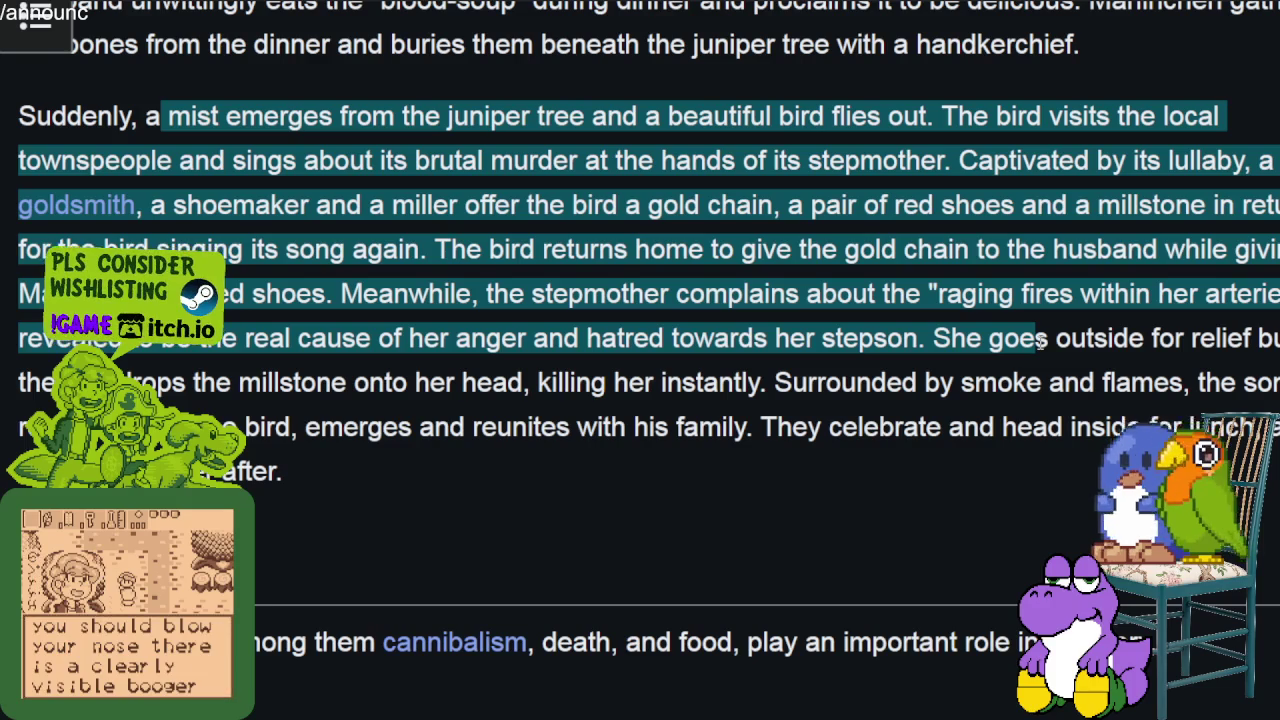
{"action": "mouse_move", "coordinate": [1040, 340]}
{"action": "left_mouse_down"}
{"action": "mouse_move", "coordinate": [378, 405]}
{"action": "mouse_move", "coordinate": [836, 410]}
{"action": "left_mouse_up"}
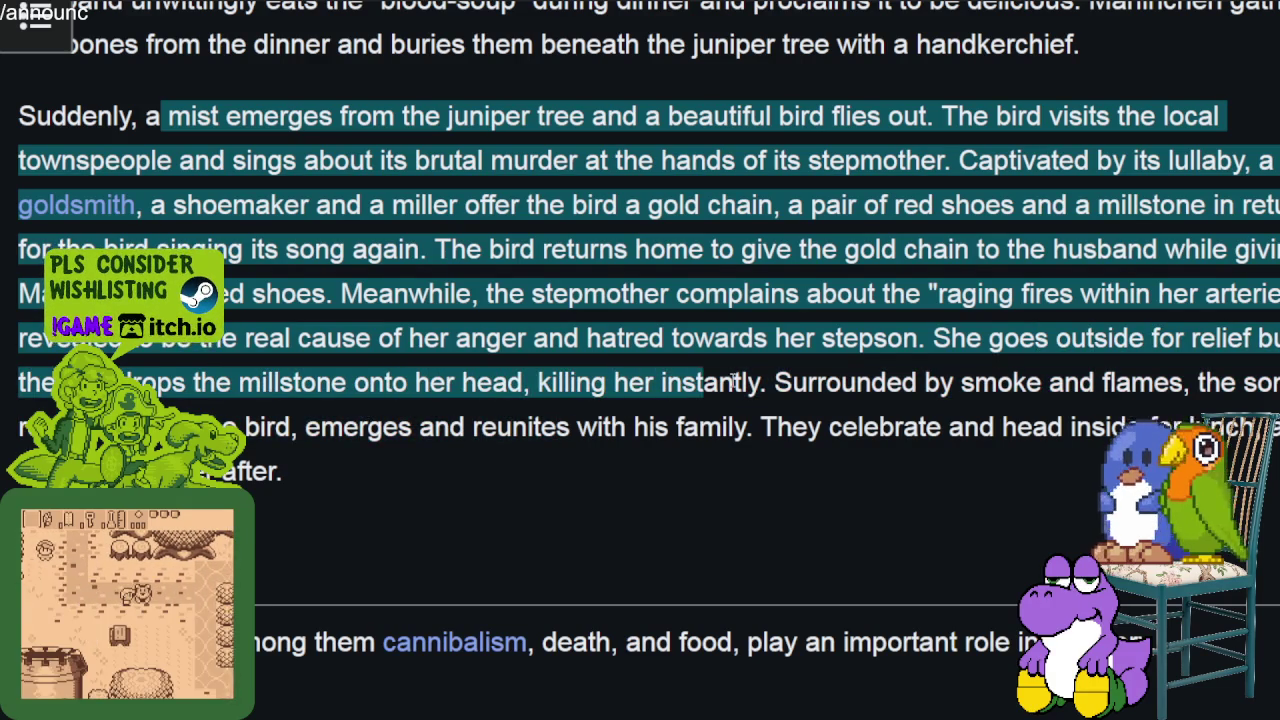
{"action": "mouse_move", "coordinate": [834, 401]}
{"action": "left_mouse_down"}
{"action": "mouse_move", "coordinate": [435, 428]}
{"action": "mouse_move", "coordinate": [790, 428]}
{"action": "left_mouse_up"}
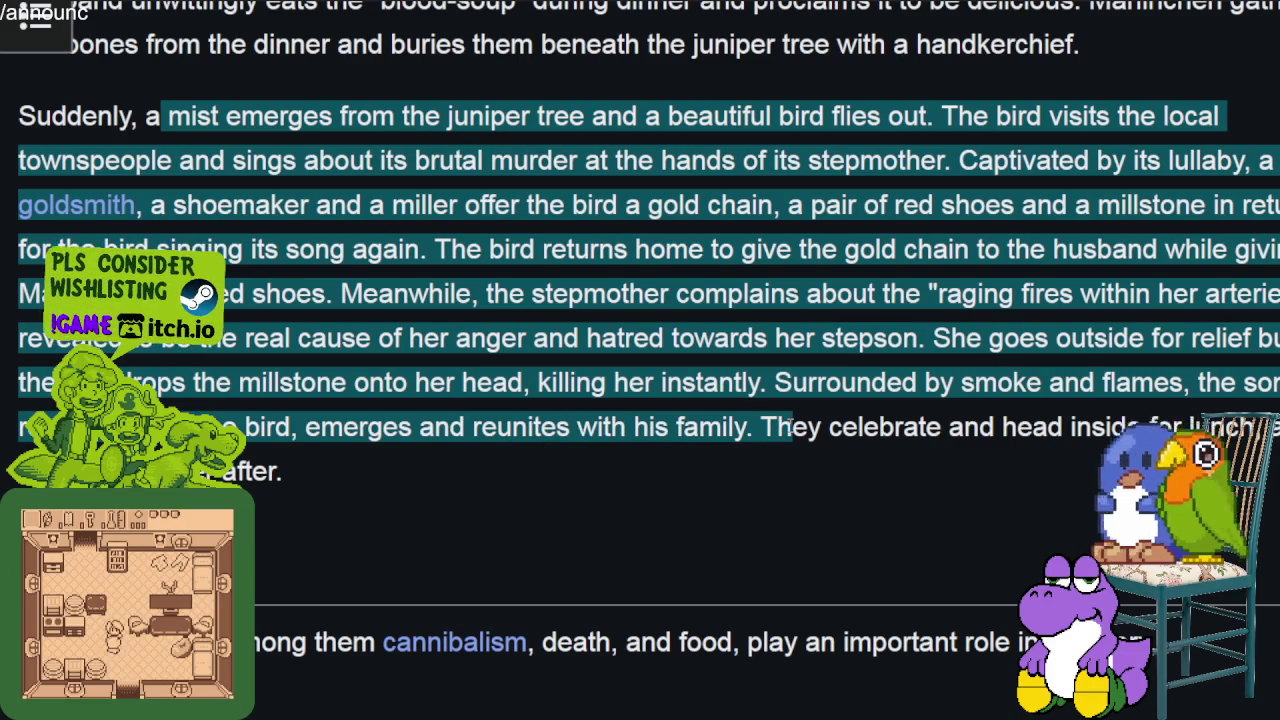
{"action": "mouse_move", "coordinate": [818, 427]}
{"action": "left_mouse_down"}
{"action": "mouse_move", "coordinate": [1128, 427]}
{"action": "mouse_move", "coordinate": [970, 466]}
{"action": "left_mouse_up"}
{"action": "scroll", "coordinate": [969, 463], "scroll_direction": "down", "scroll_amount": 3}
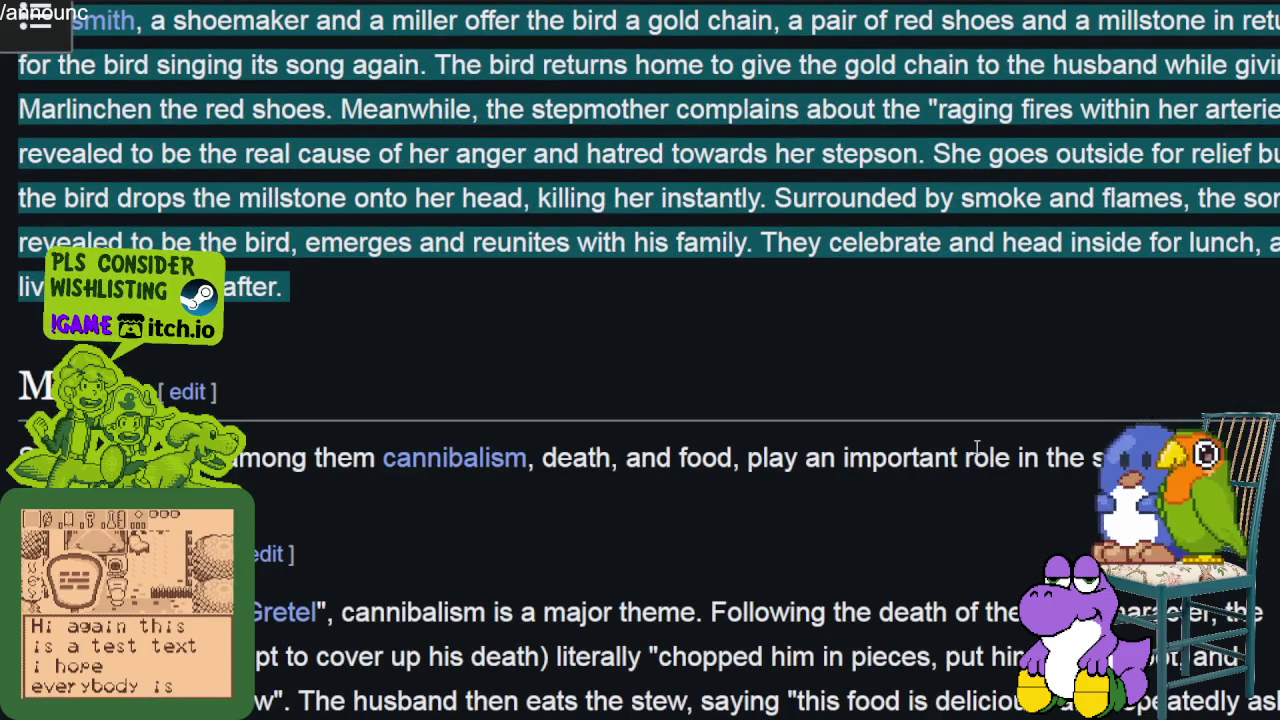
Scroll past Theory of Grimm and later sections, then widen the YouTube video player
{"action": "scroll", "coordinate": [976, 447], "scroll_direction": "down", "scroll_amount": 10}
{"action": "scroll", "coordinate": [980, 442], "scroll_direction": "down", "scroll_amount": 3}
{"action": "scroll", "coordinate": [987, 437], "scroll_direction": "down", "scroll_amount": 5}
{"action": "scroll", "coordinate": [990, 427], "scroll_direction": "down", "scroll_amount": 6}
{"action": "scroll", "coordinate": [995, 430], "scroll_direction": "down", "scroll_amount": 2}
{"action": "scroll", "coordinate": [999, 430], "scroll_direction": "down", "scroll_amount": 8}
{"action": "scroll", "coordinate": [1002, 430], "scroll_direction": "down", "scroll_amount": 6}
{"action": "scroll", "coordinate": [1005, 430], "scroll_direction": "down", "scroll_amount": 9}
{"action": "scroll", "coordinate": [1006, 432], "scroll_direction": "down", "scroll_amount": 9}
{"action": "scroll", "coordinate": [1008, 432], "scroll_direction": "down", "scroll_amount": 9}
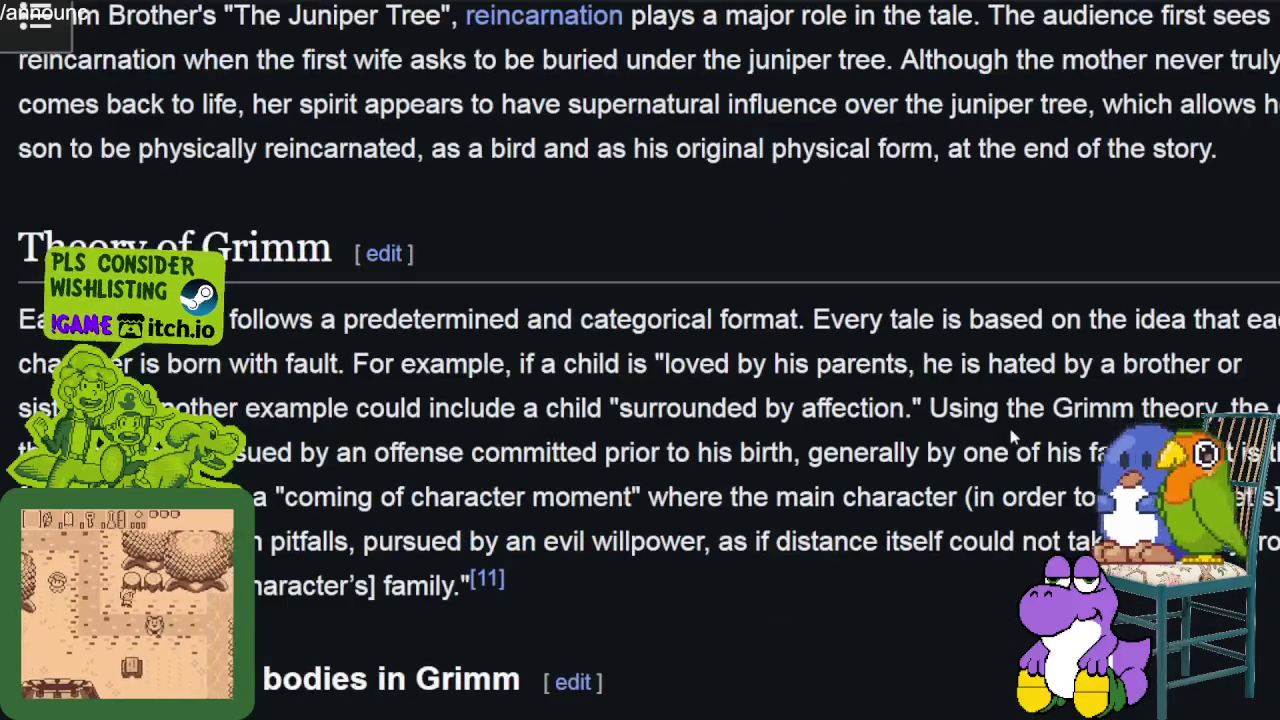
{"action": "scroll", "coordinate": [1013, 435], "scroll_direction": "down", "scroll_amount": 5}
{"action": "scroll", "coordinate": [1013, 435], "scroll_direction": "down", "scroll_amount": 5}
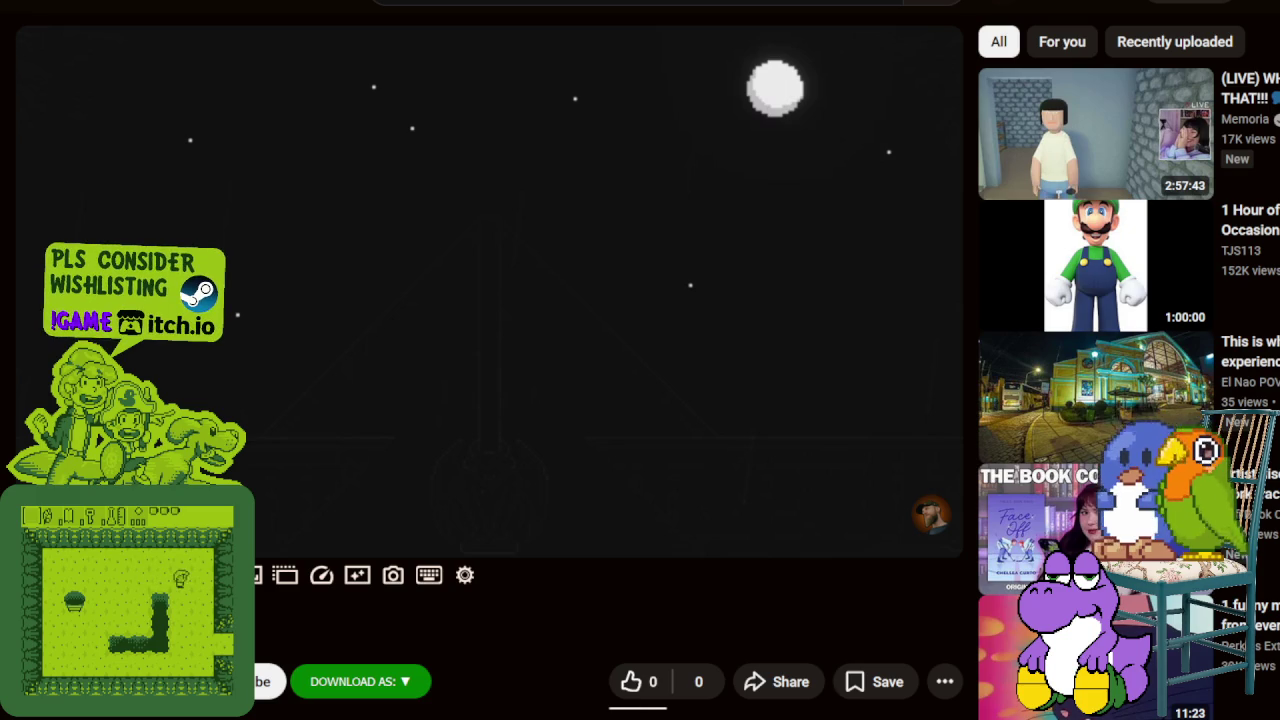
{"action": "mouse_move", "coordinate": [874, 531]}
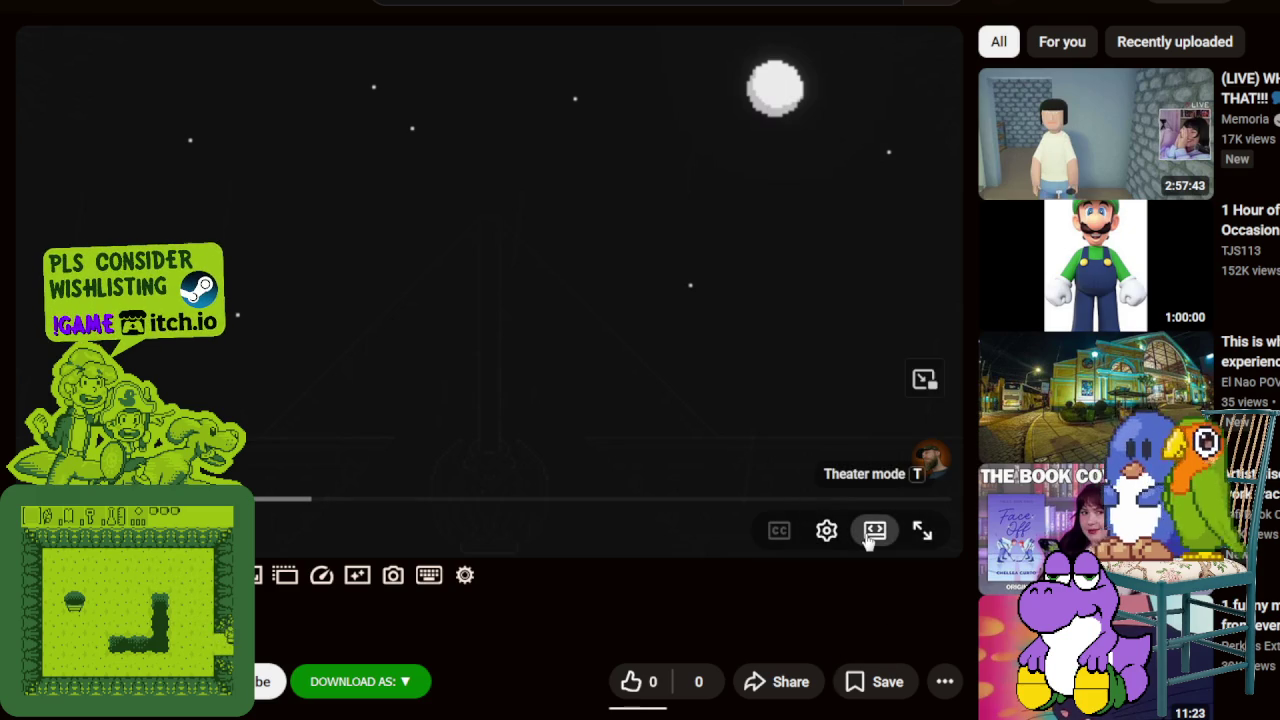
{"action": "left_click", "coordinate": [870, 536]}
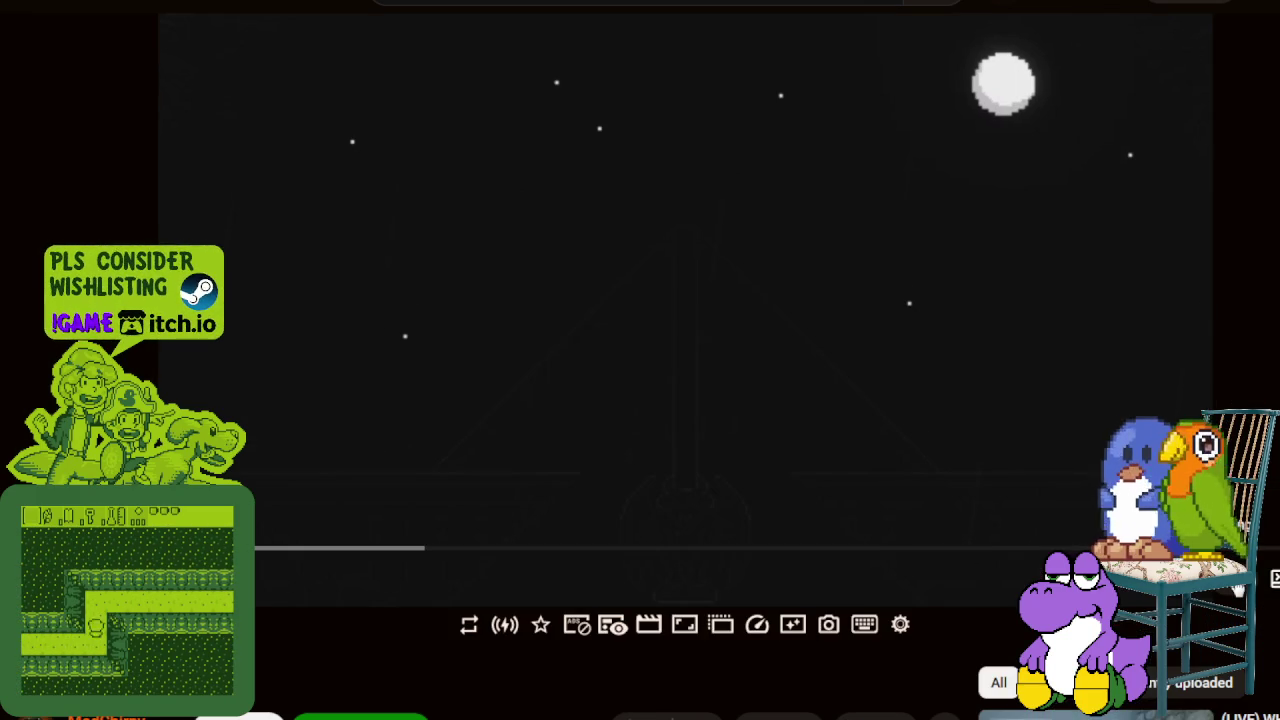
{"action": "left_click", "coordinate": [1169, 556]}
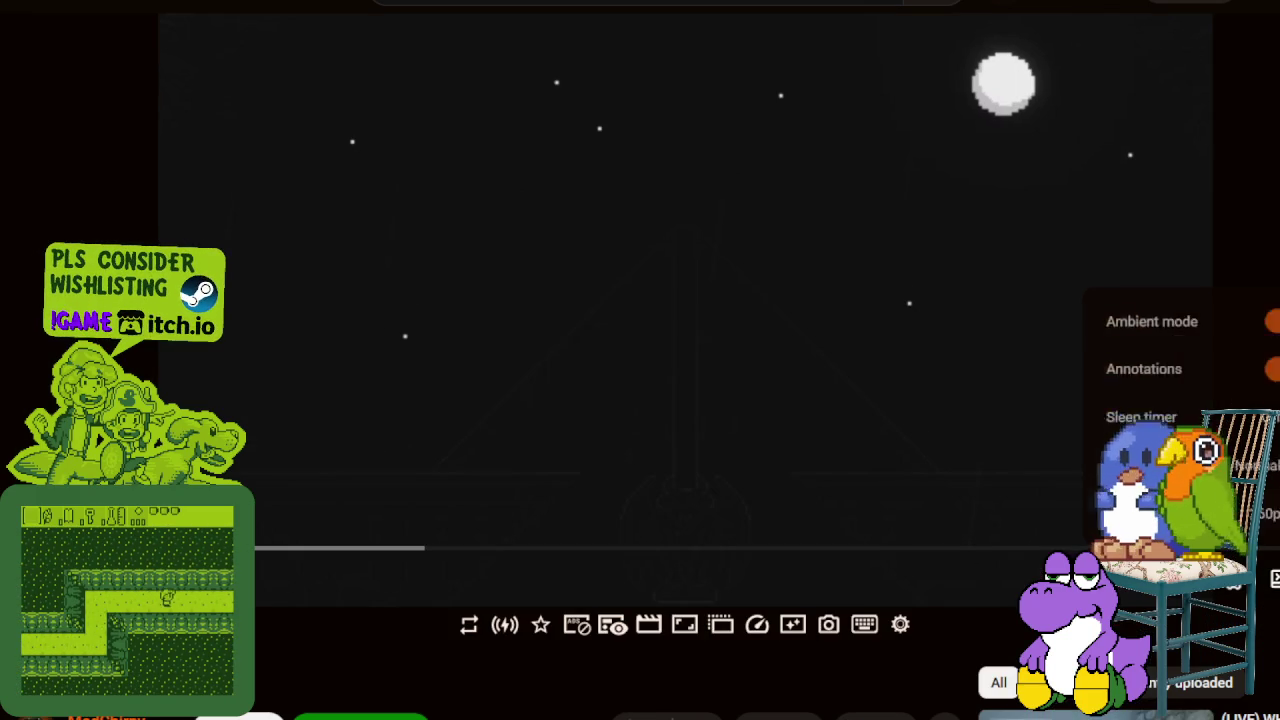
{"action": "left_click", "coordinate": [265, 661]}
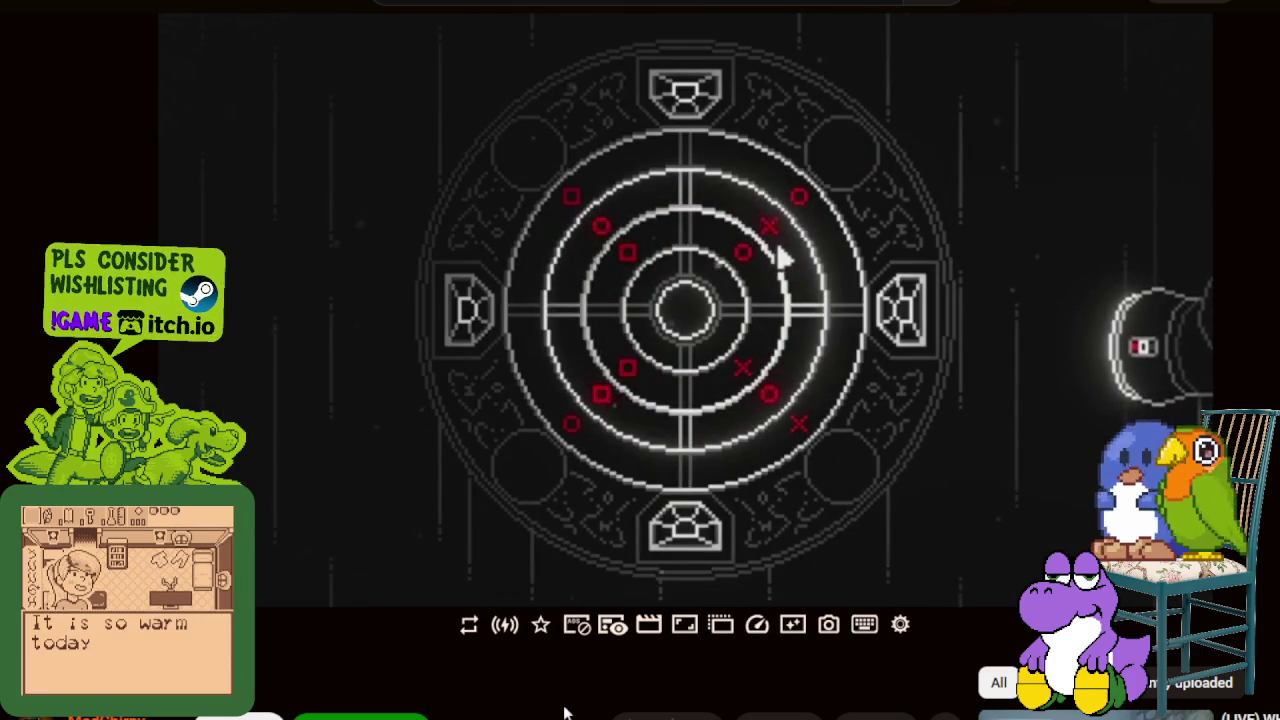
Pause and resume the trailer on the circular puzzle and map scenes, then skip ahead five seconds
{"action": "key", "text": "space"}
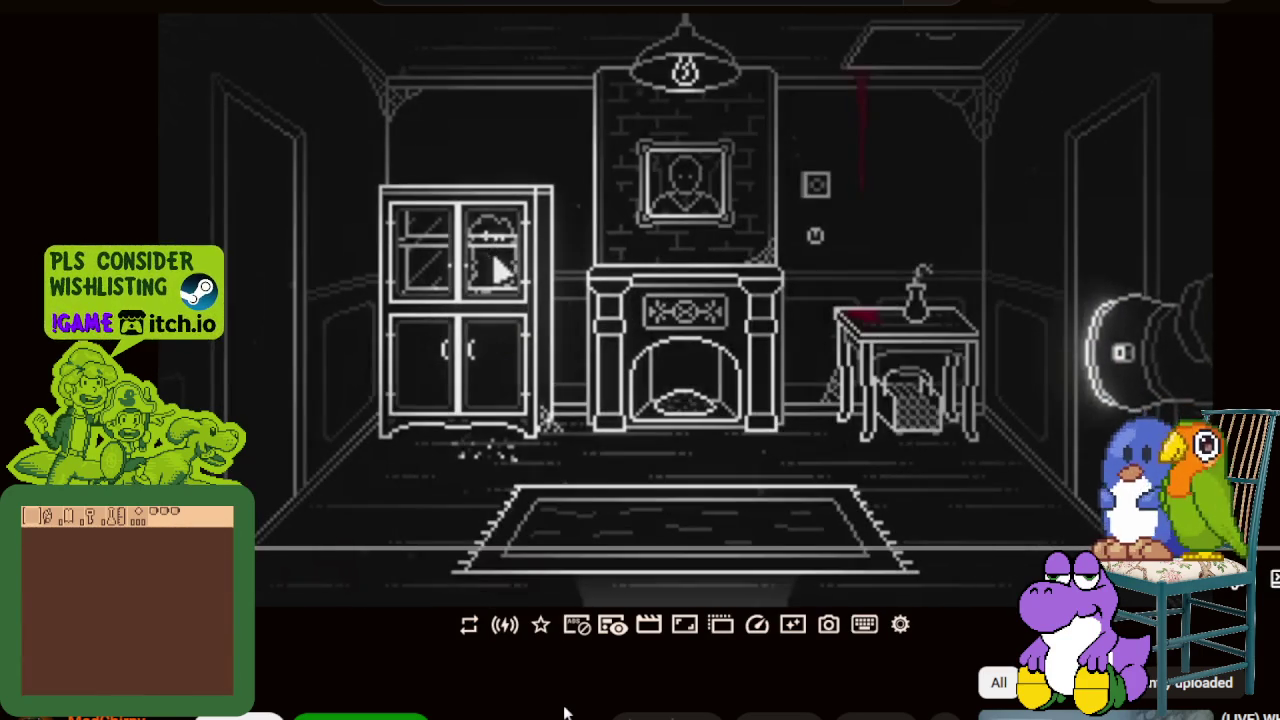
{"action": "key", "text": "space"}
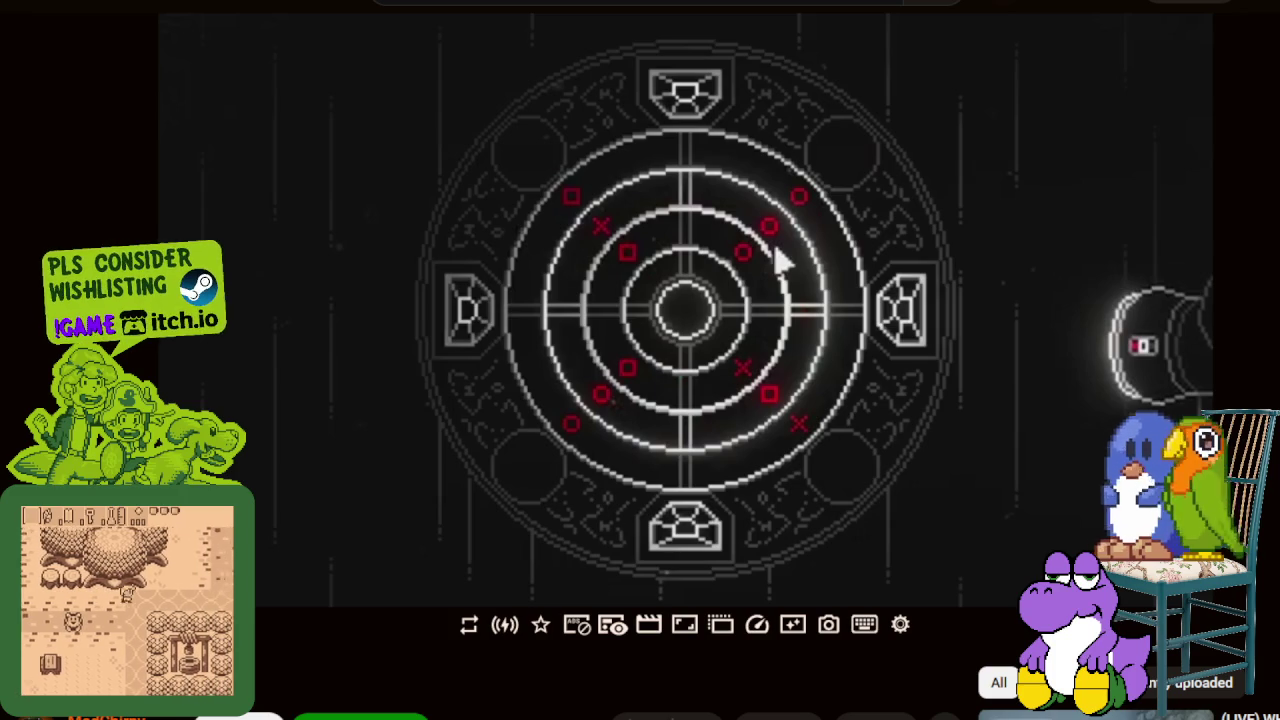
{"action": "left_click", "coordinate": [483, 358]}
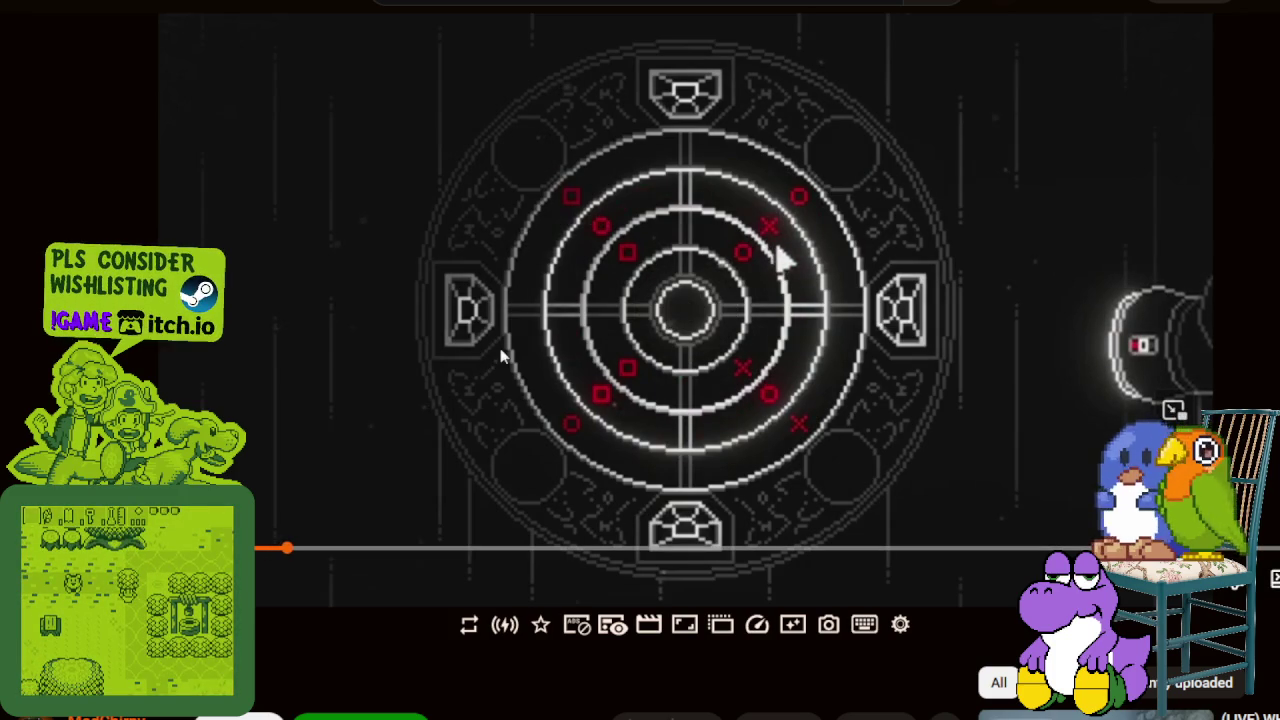
{"action": "left_click", "coordinate": [502, 350]}
{"action": "left_click", "coordinate": [296, 420]}
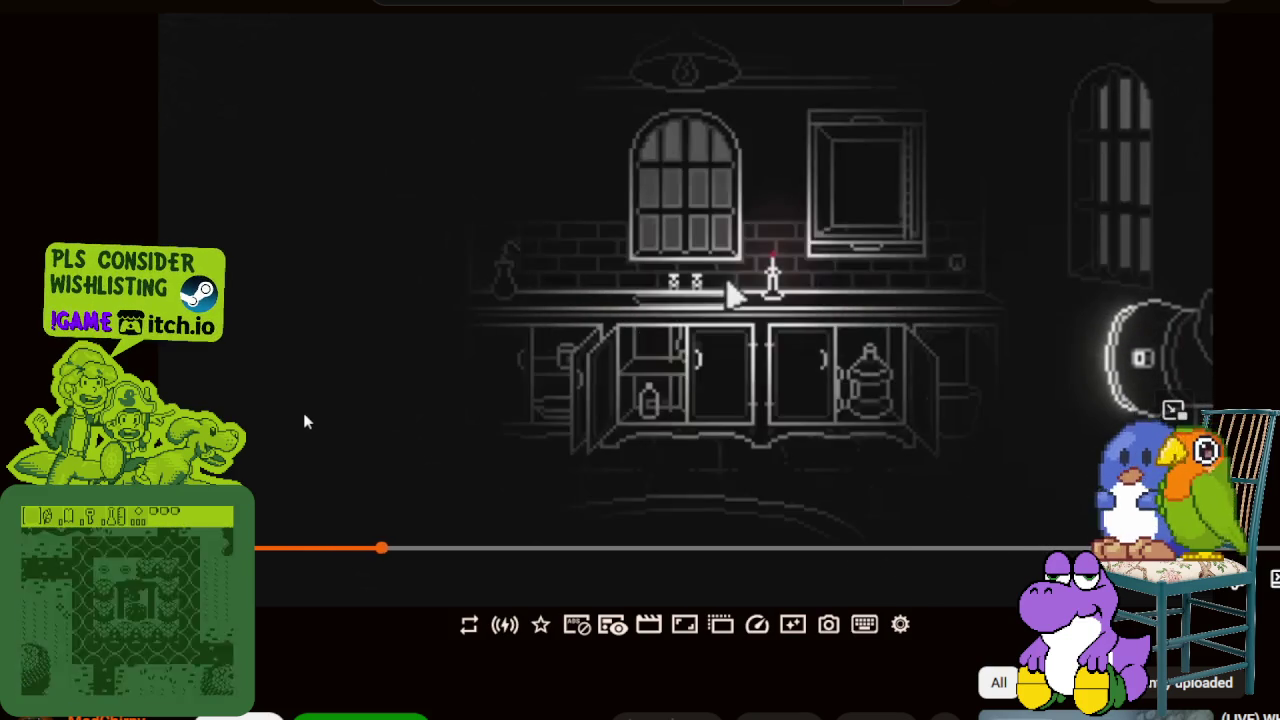
{"action": "left_click", "coordinate": [344, 381]}
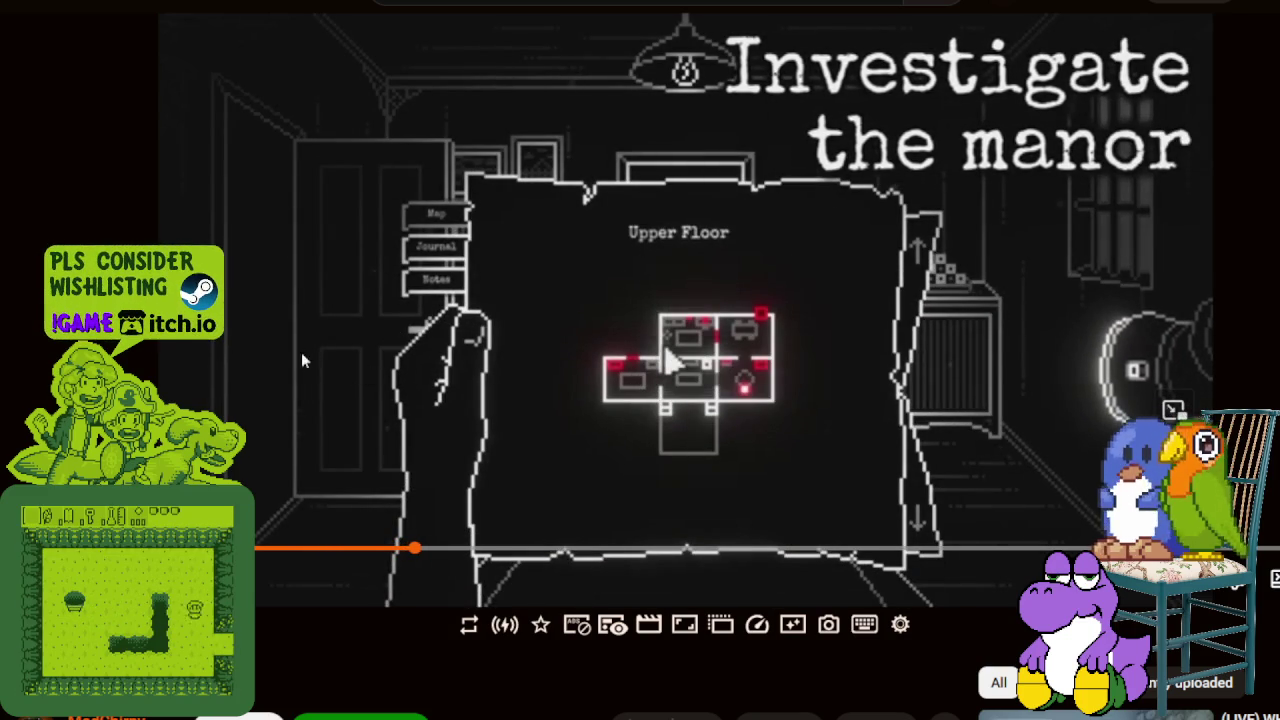
{"action": "left_click", "coordinate": [300, 355]}
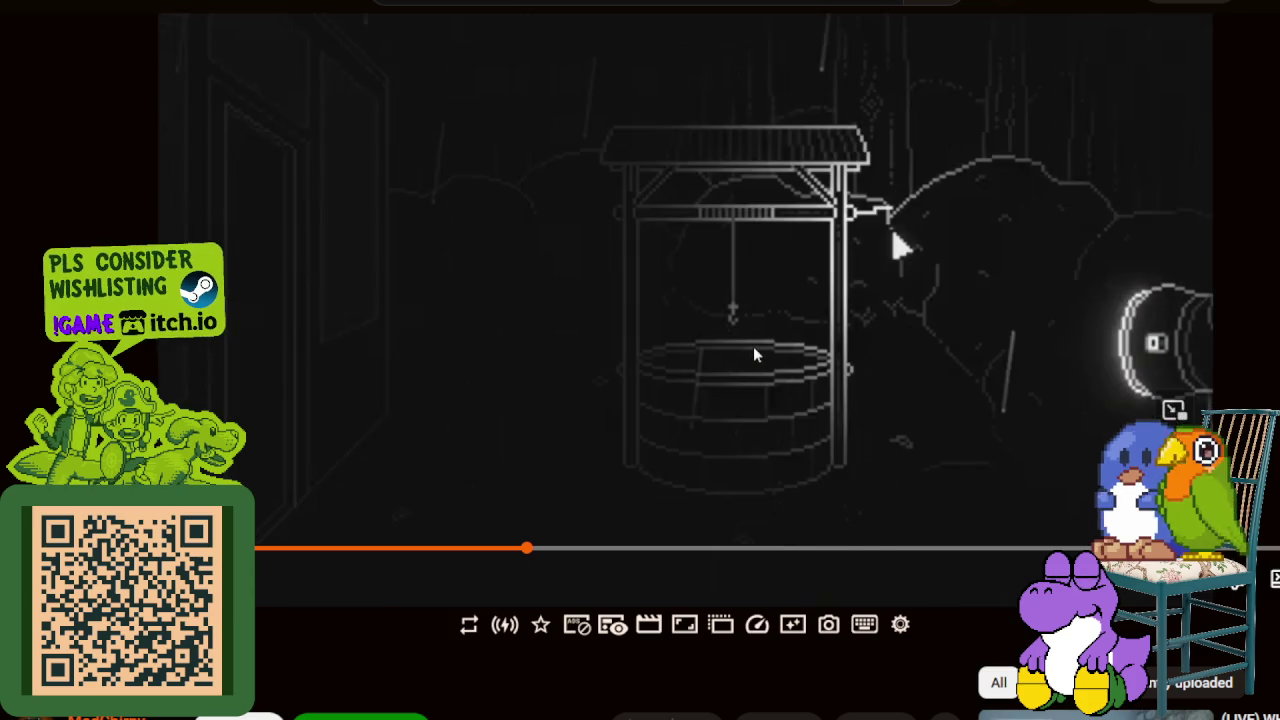
{"action": "key", "text": "Right"}
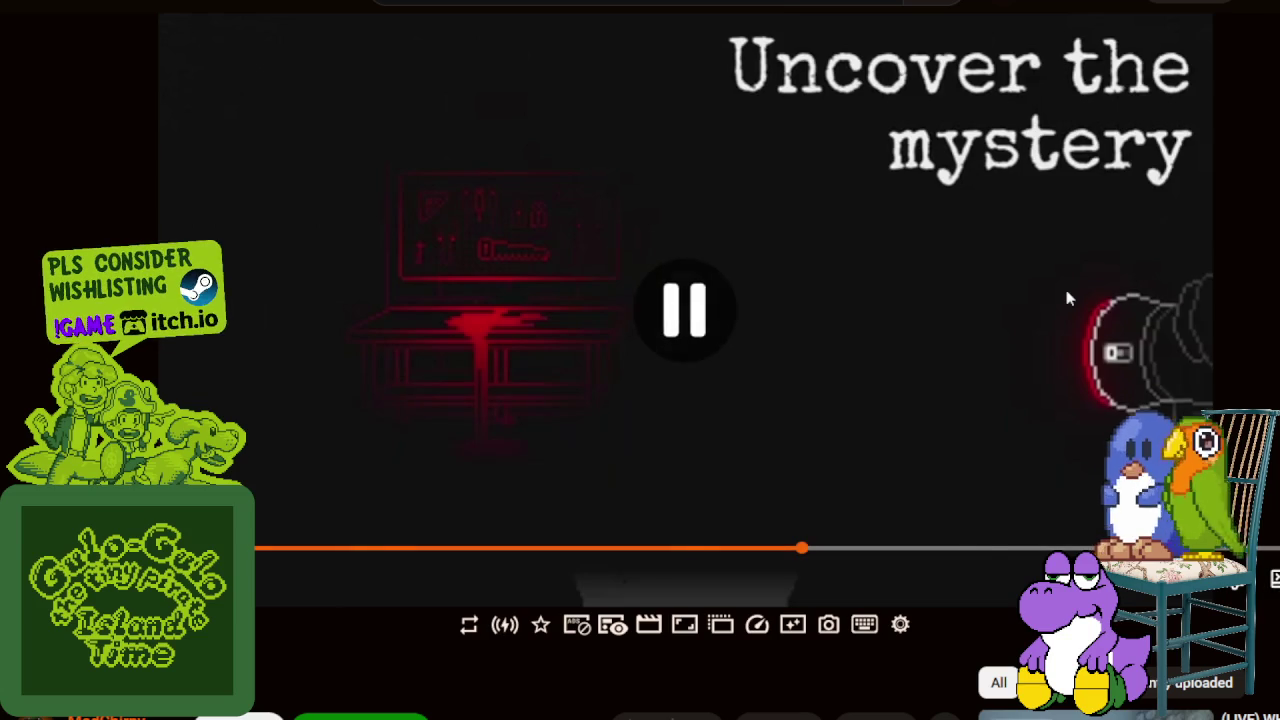
Rewind to the clock puzzle, then jump the trailer to 0:12 and pause on the circular puzzle
{"action": "key", "text": "Left"}
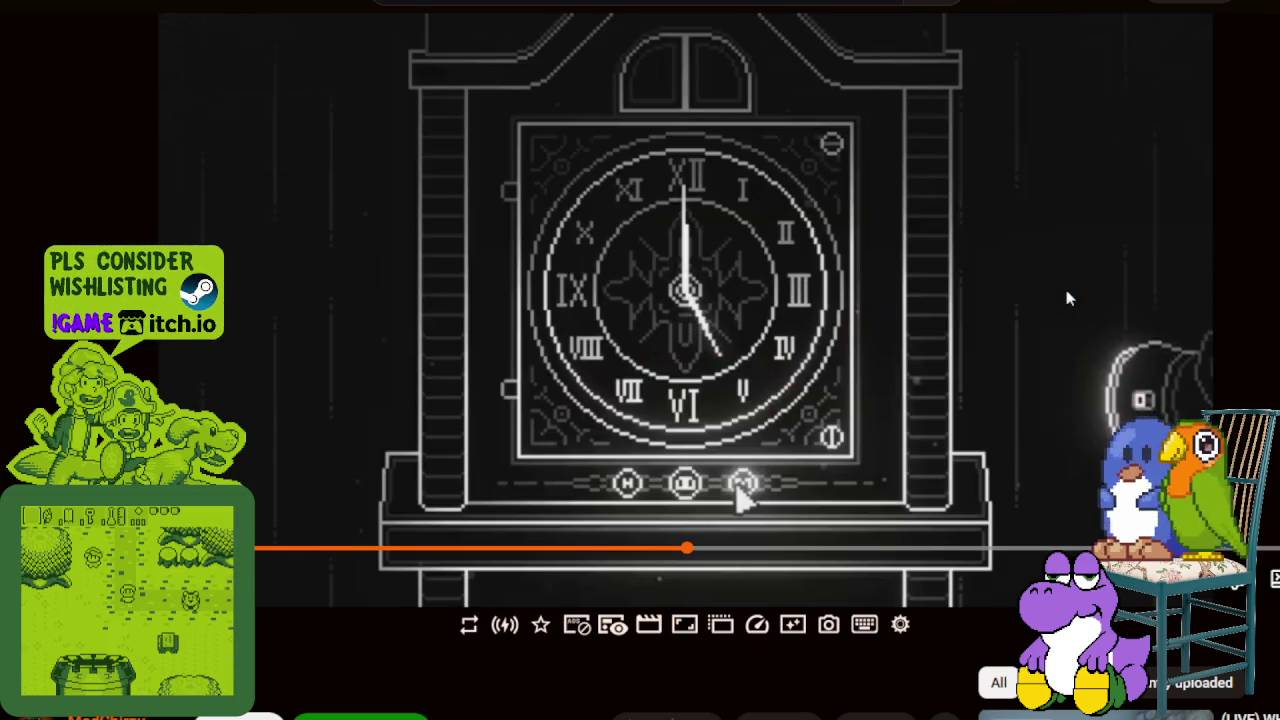
{"action": "key", "text": "space"}
{"action": "key", "text": "space"}
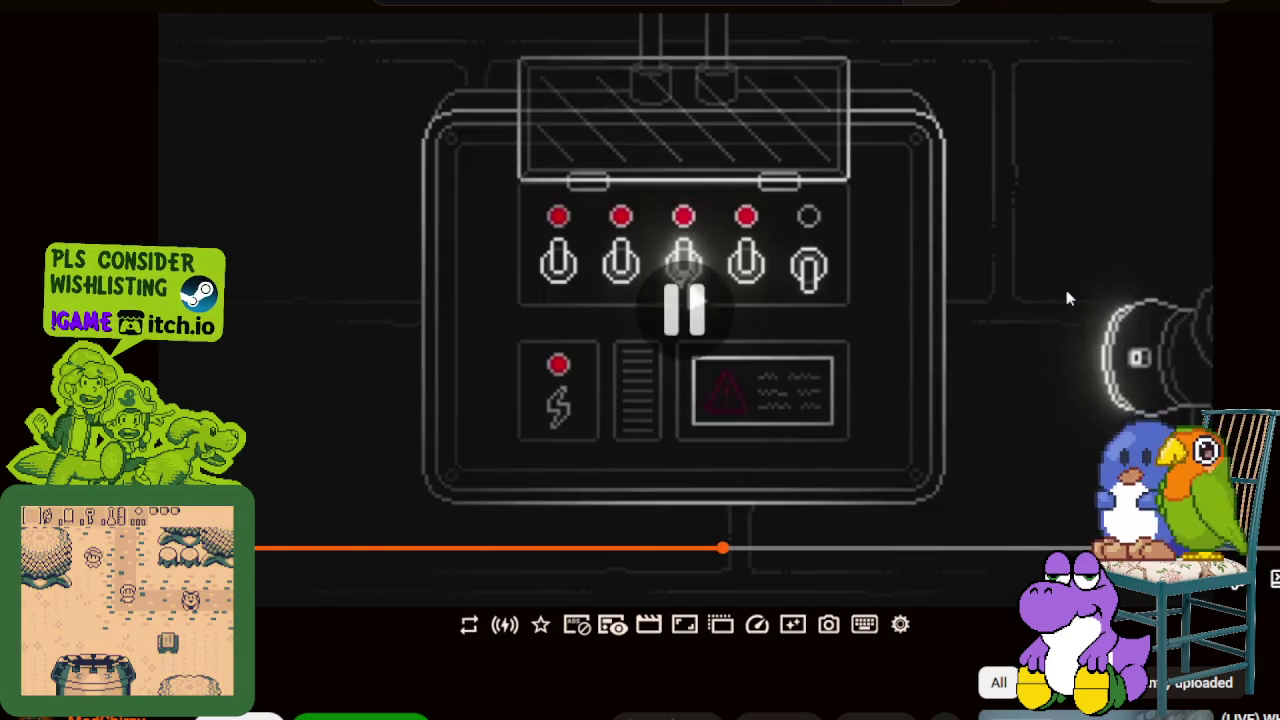
{"action": "key", "text": "space"}
{"action": "key", "text": "space"}
{"action": "key", "text": "space"}
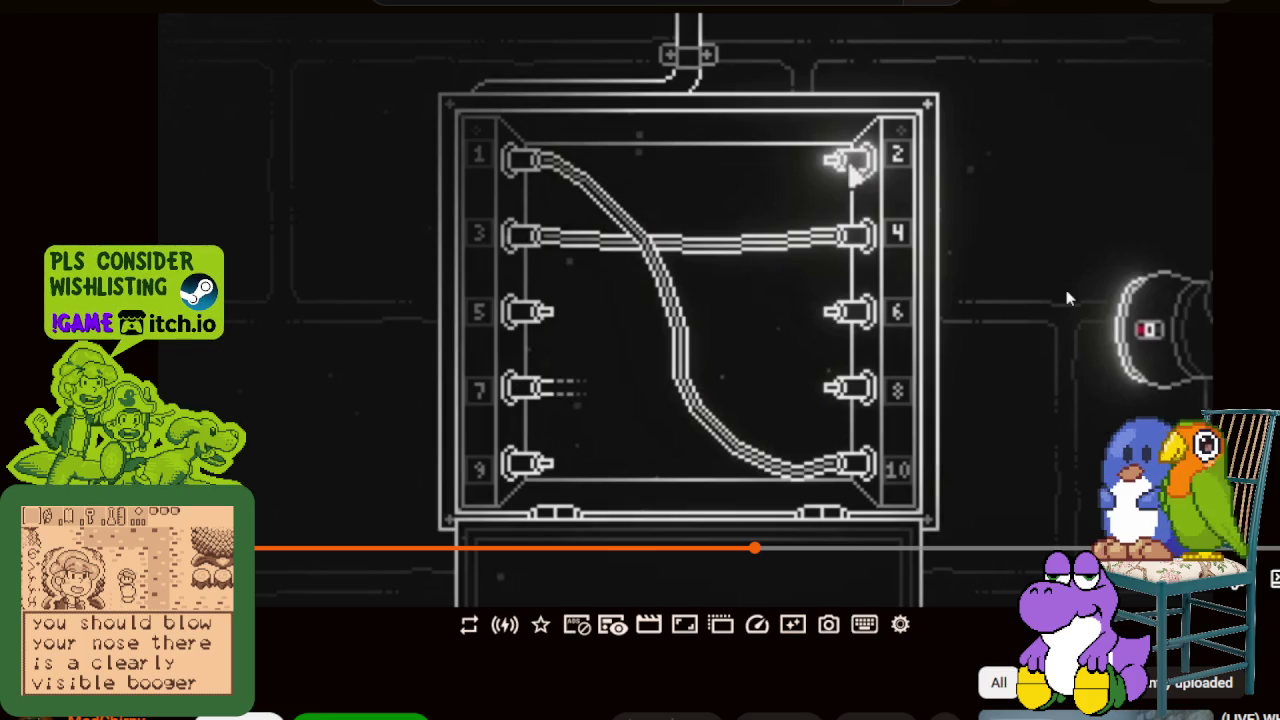
{"action": "key", "text": "space"}
{"action": "key", "text": "space"}
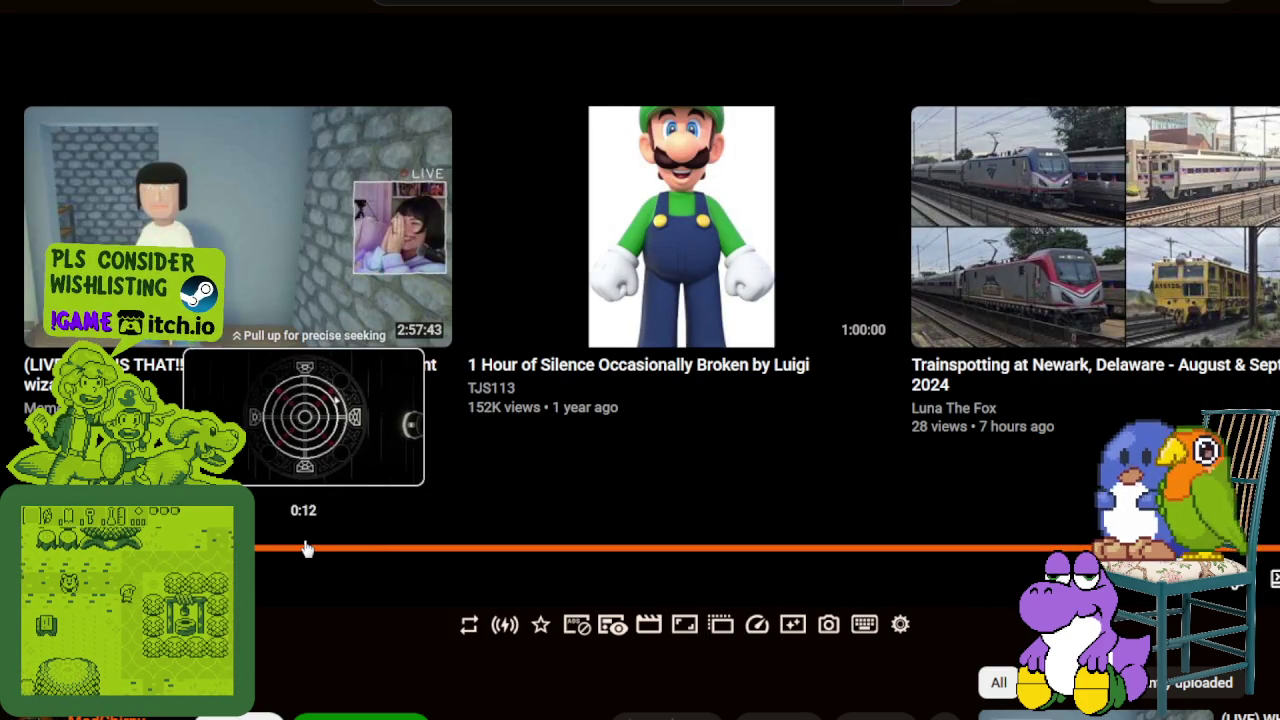
{"action": "left_click", "coordinate": [310, 547]}
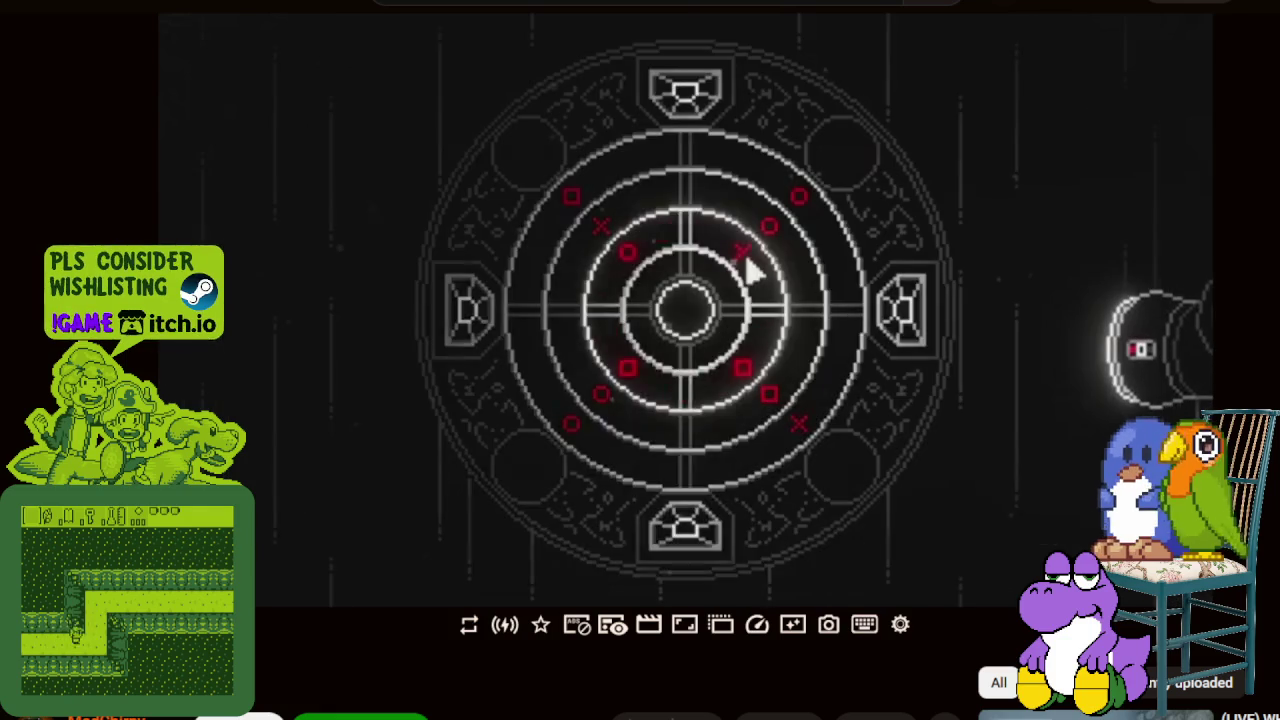
{"action": "left_click", "coordinate": [403, 357]}
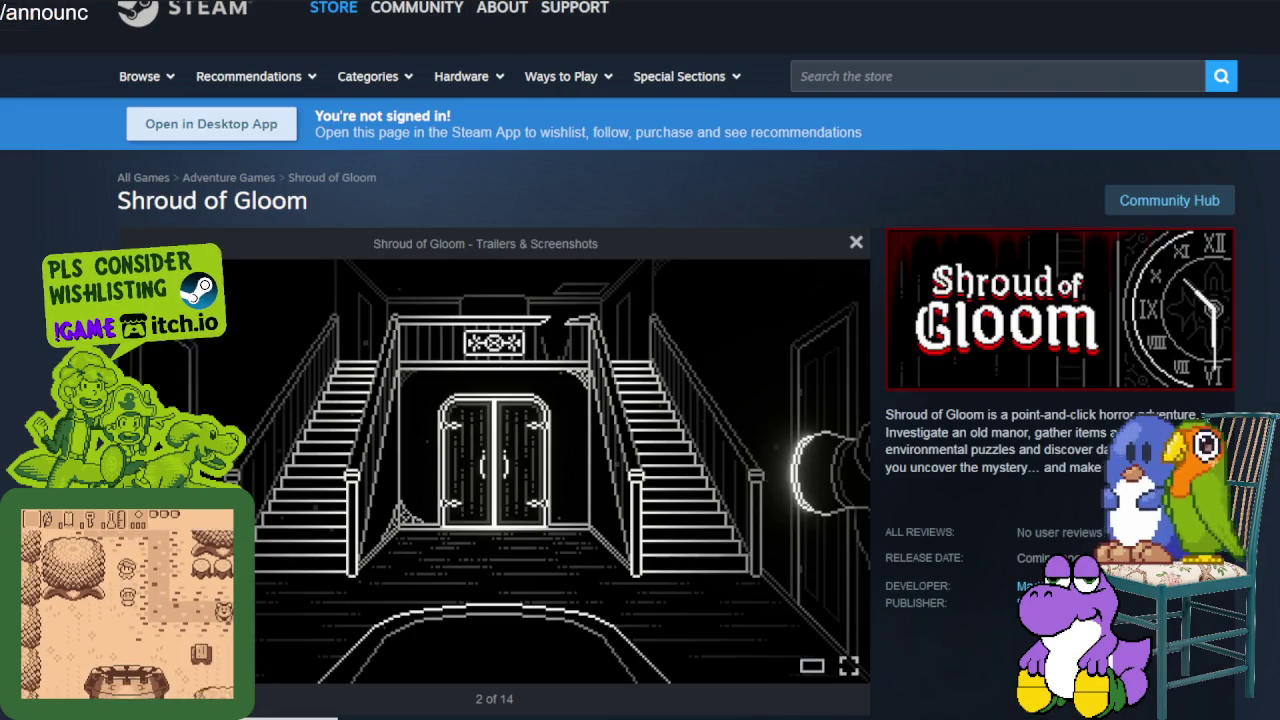
Step through the clock, photograph, fuse box, manor doors and computer desktop screenshots
{"action": "key", "text": "Right"}
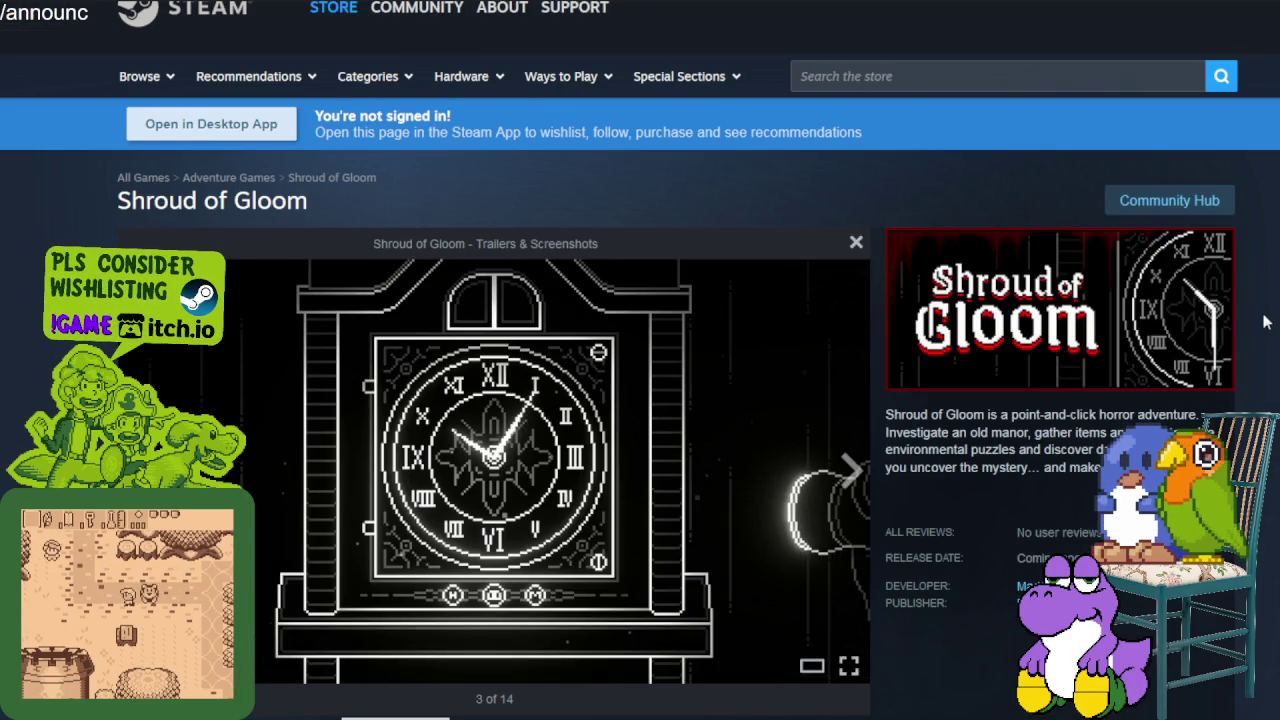
{"action": "key", "text": "Left"}
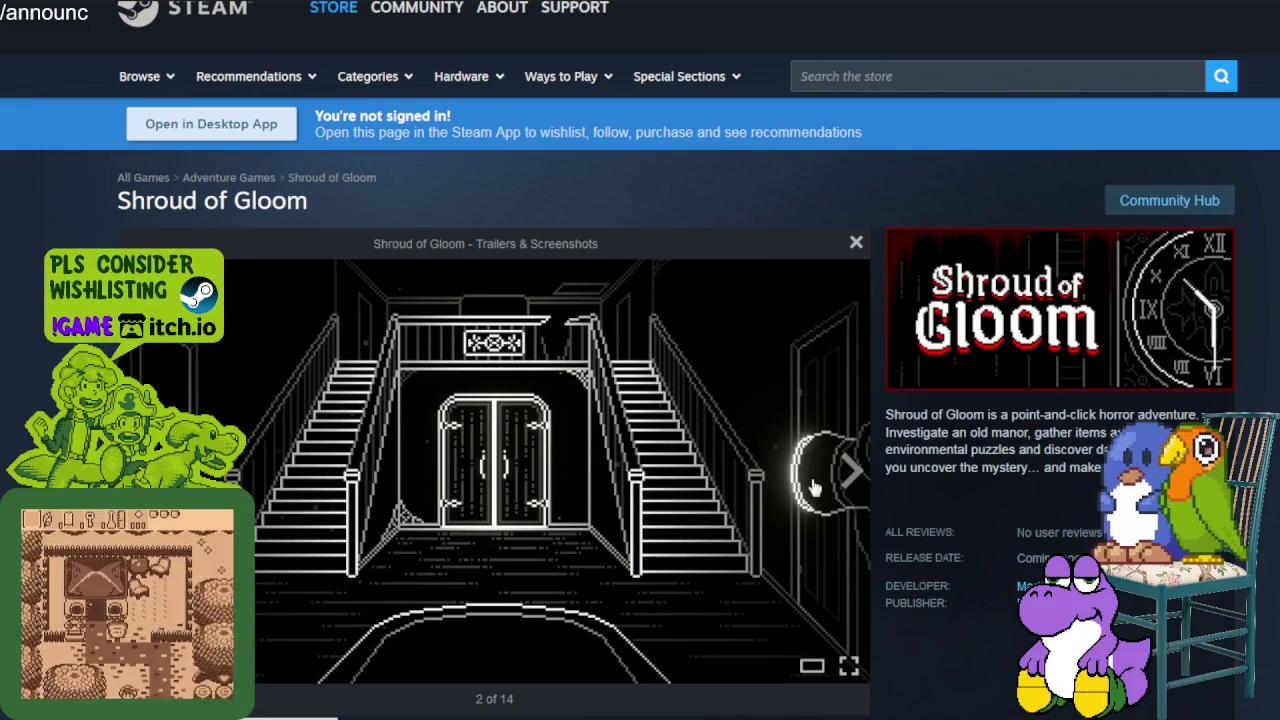
{"action": "left_click", "coordinate": [848, 484]}
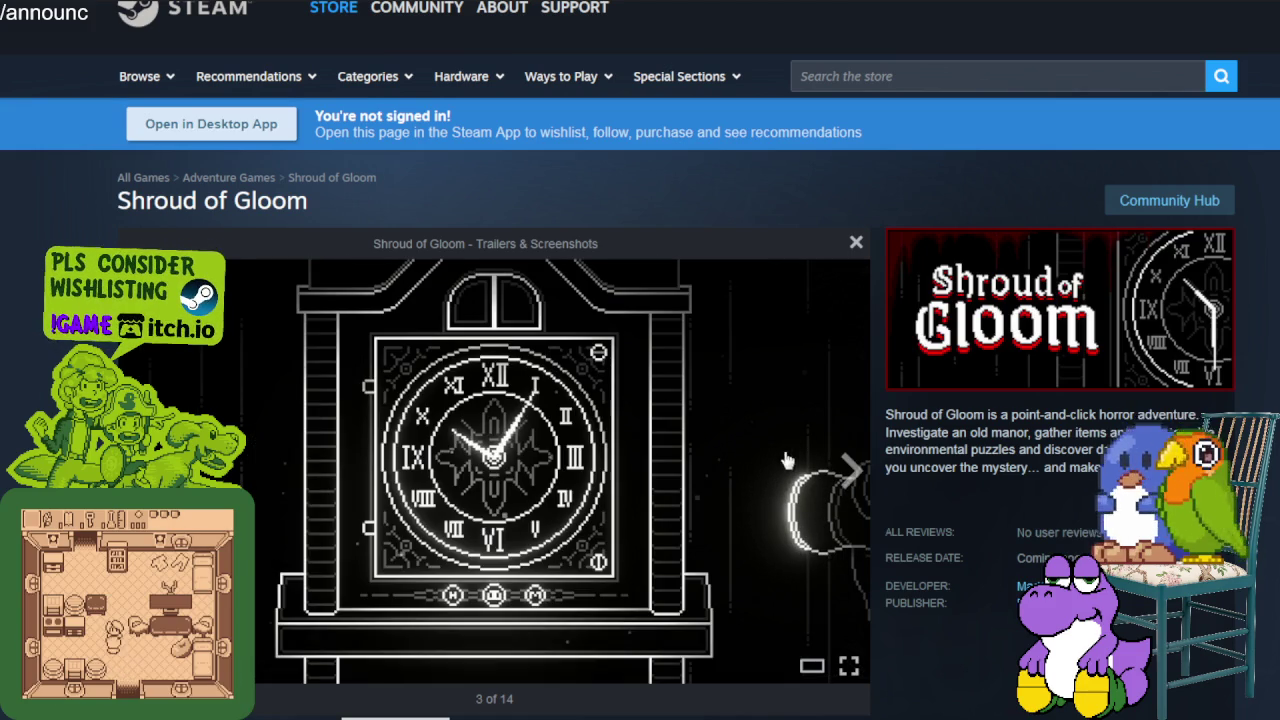
{"action": "left_click", "coordinate": [851, 478]}
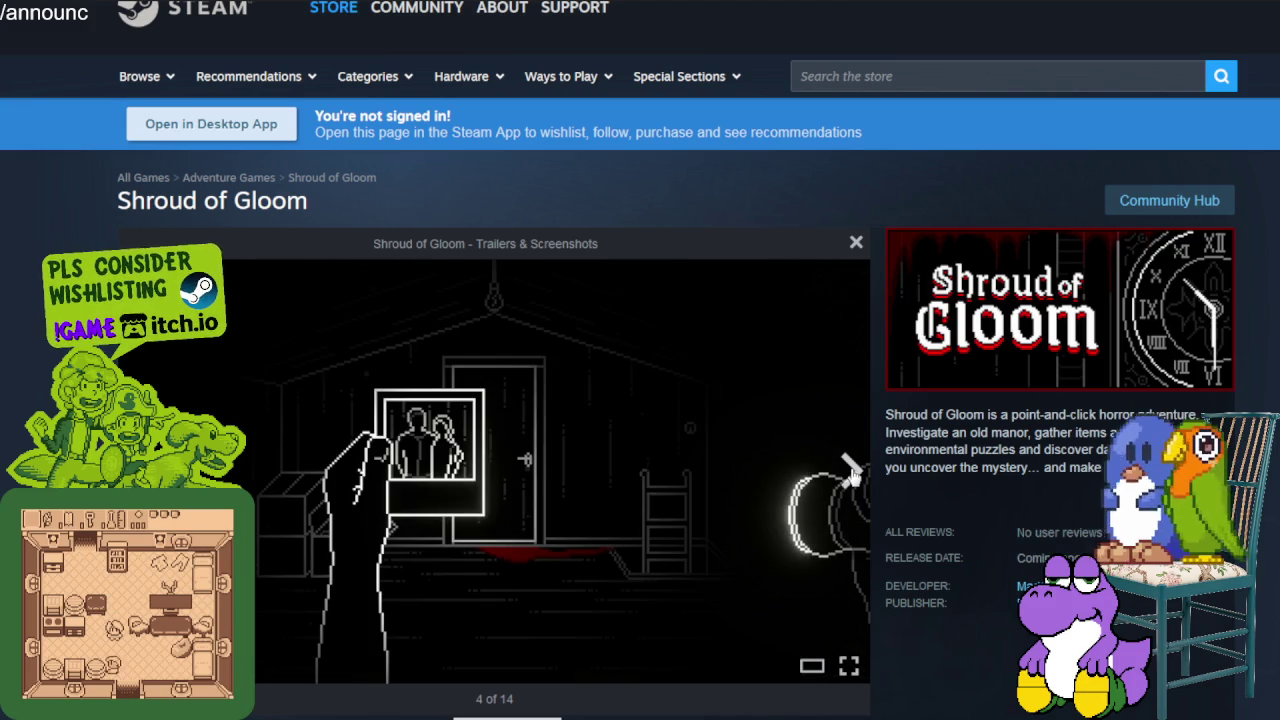
{"action": "left_click", "coordinate": [851, 478]}
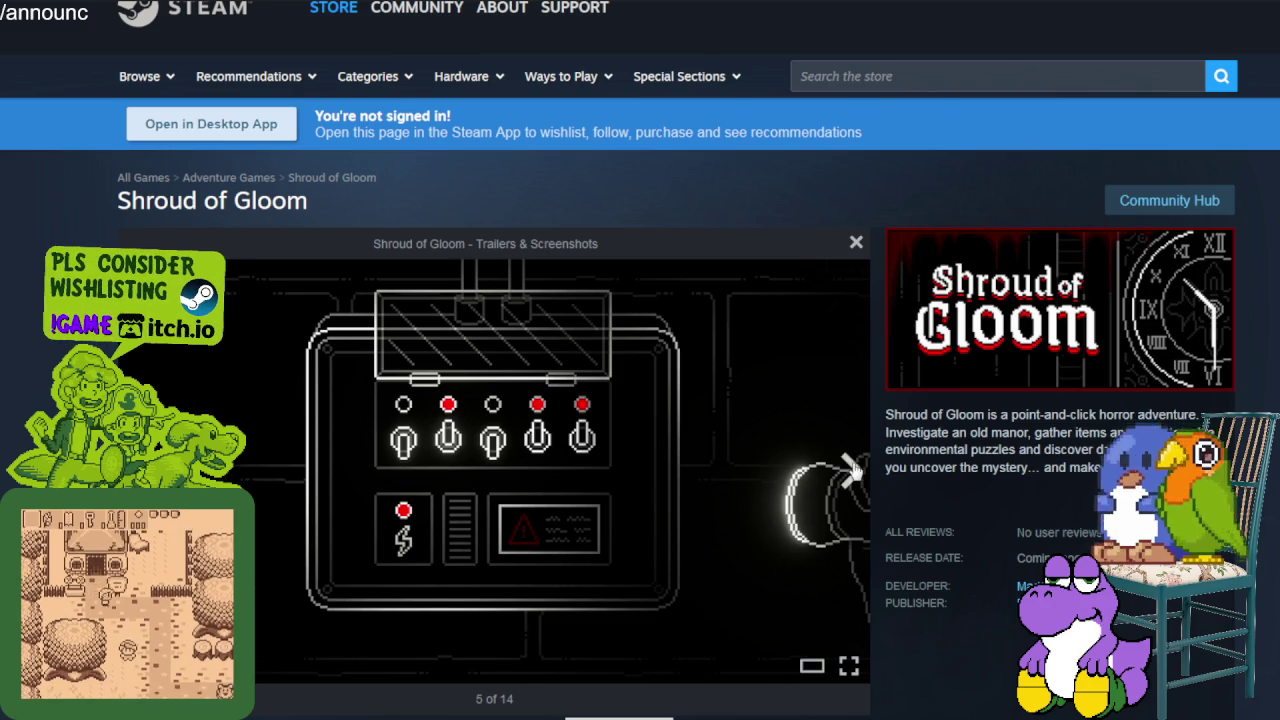
{"action": "left_click", "coordinate": [851, 474]}
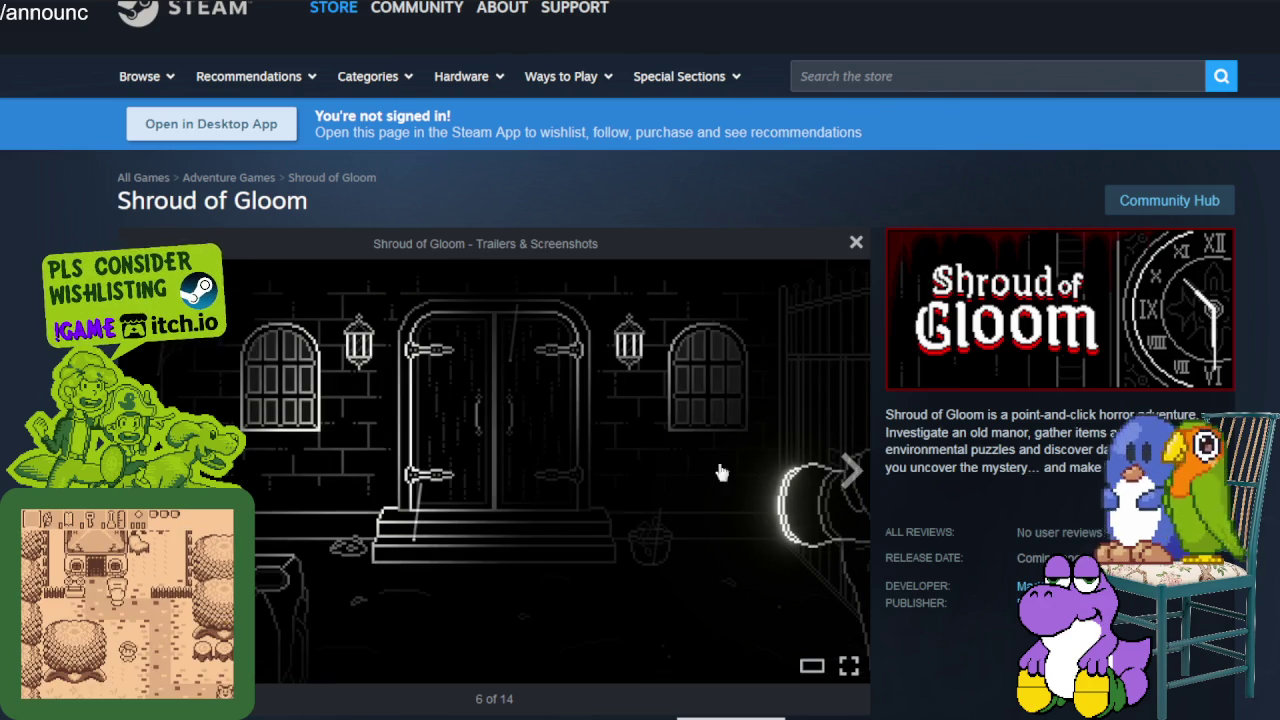
{"action": "left_click", "coordinate": [855, 478]}
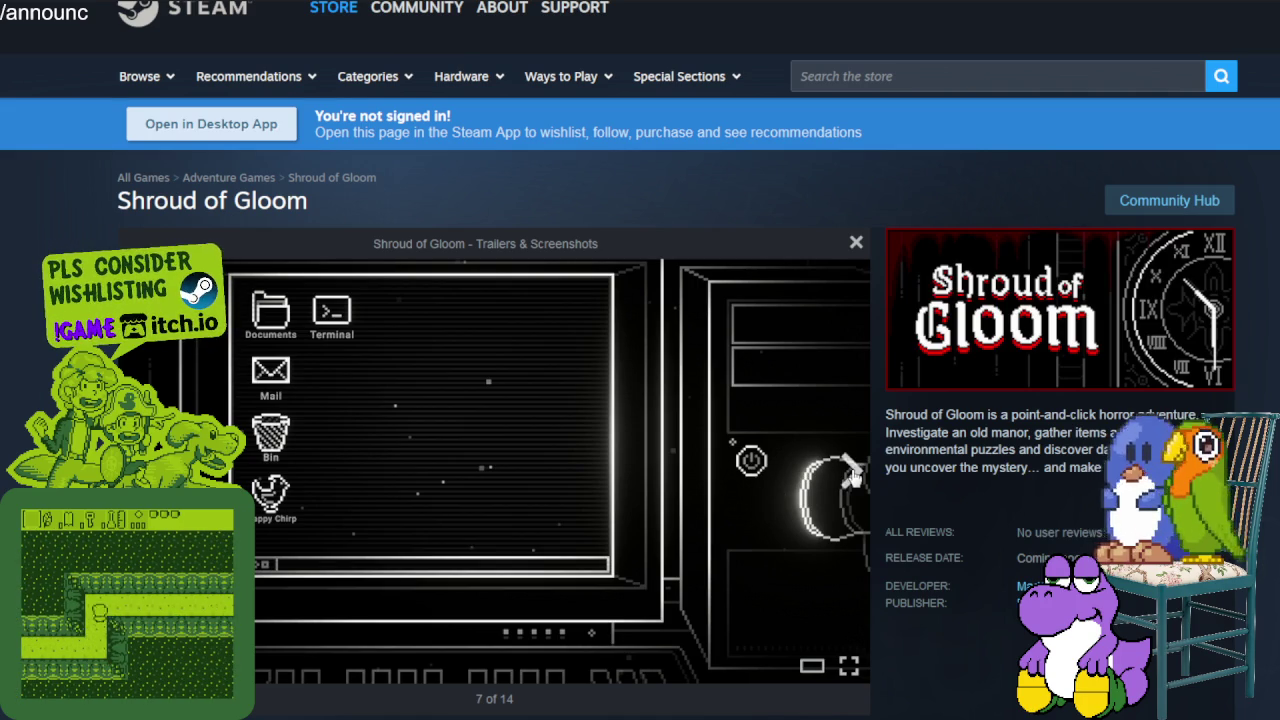
Continue through the kitchen, map, dashboard, dungeon, parlour, garage and chess screenshots, wrapping back to the clock
{"action": "left_click", "coordinate": [853, 478]}
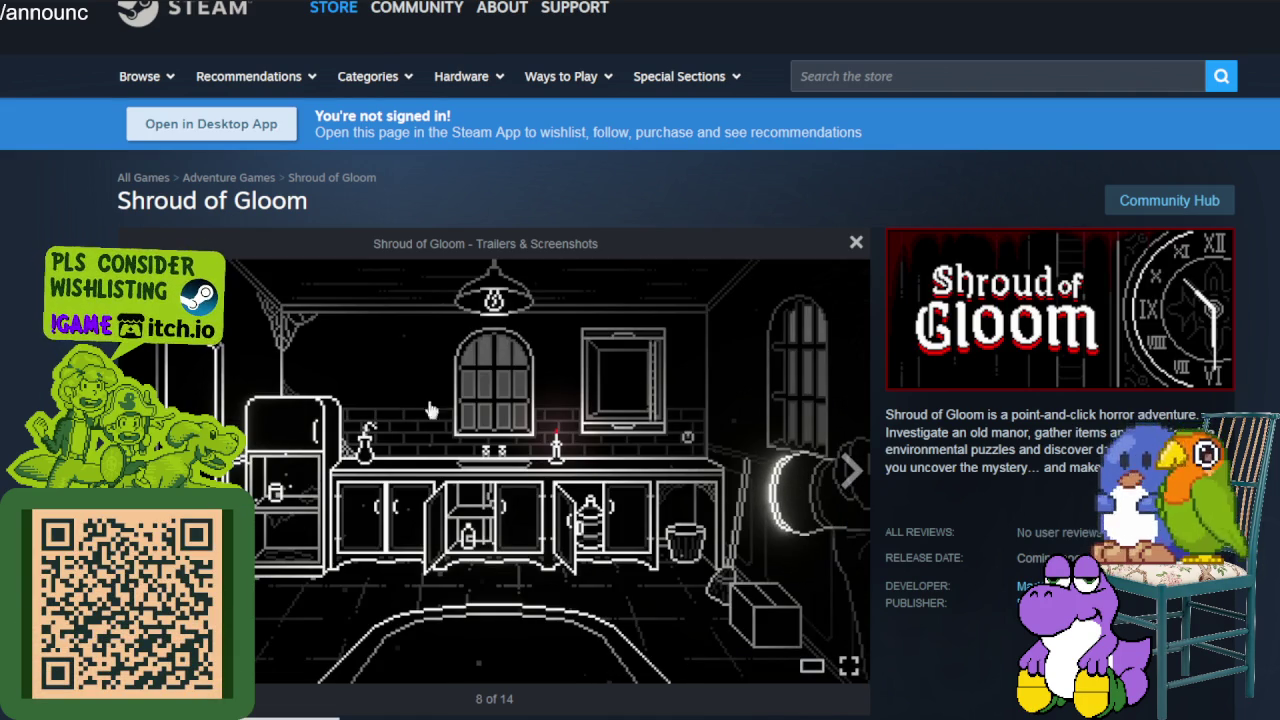
{"action": "left_click", "coordinate": [862, 487]}
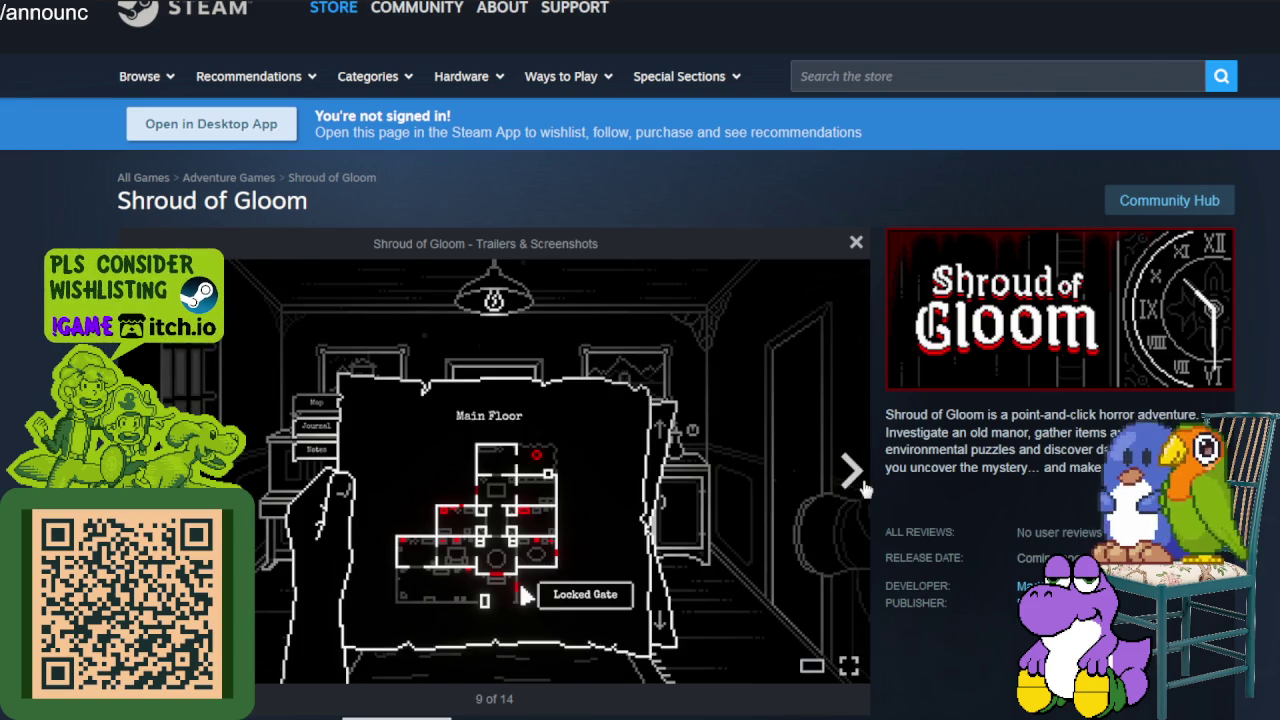
{"action": "left_click", "coordinate": [865, 489]}
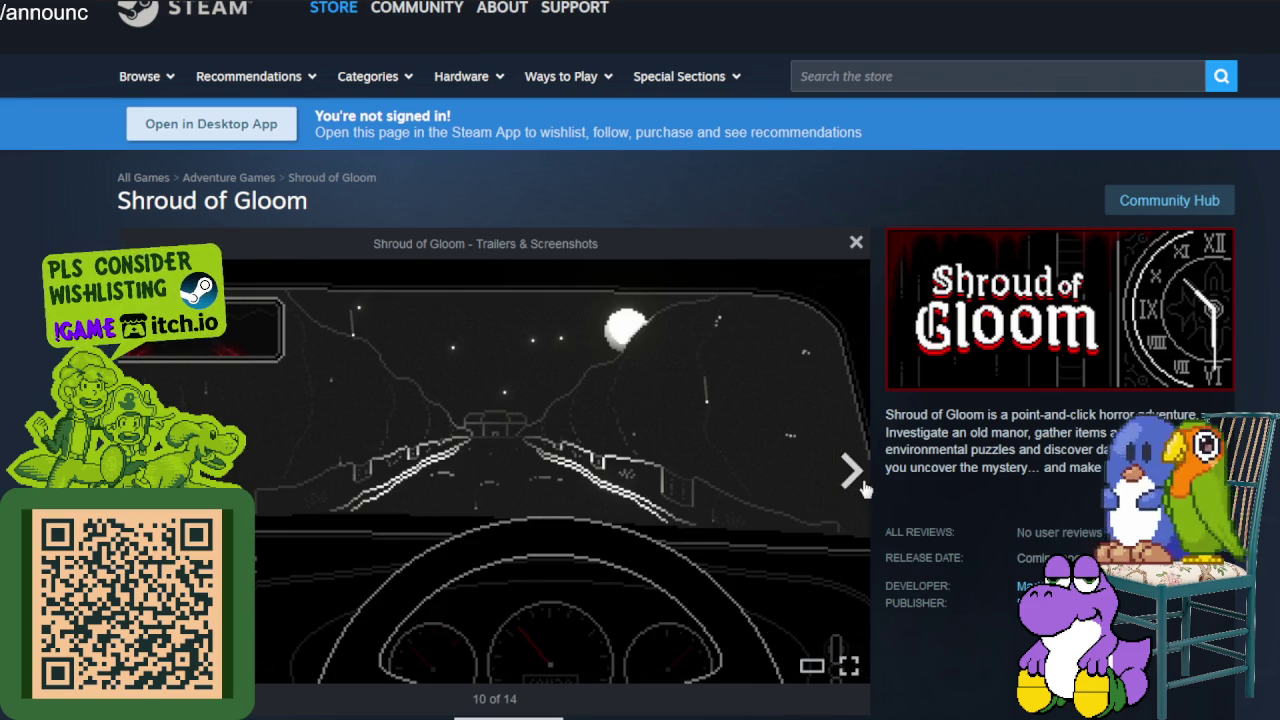
{"action": "left_click", "coordinate": [865, 489]}
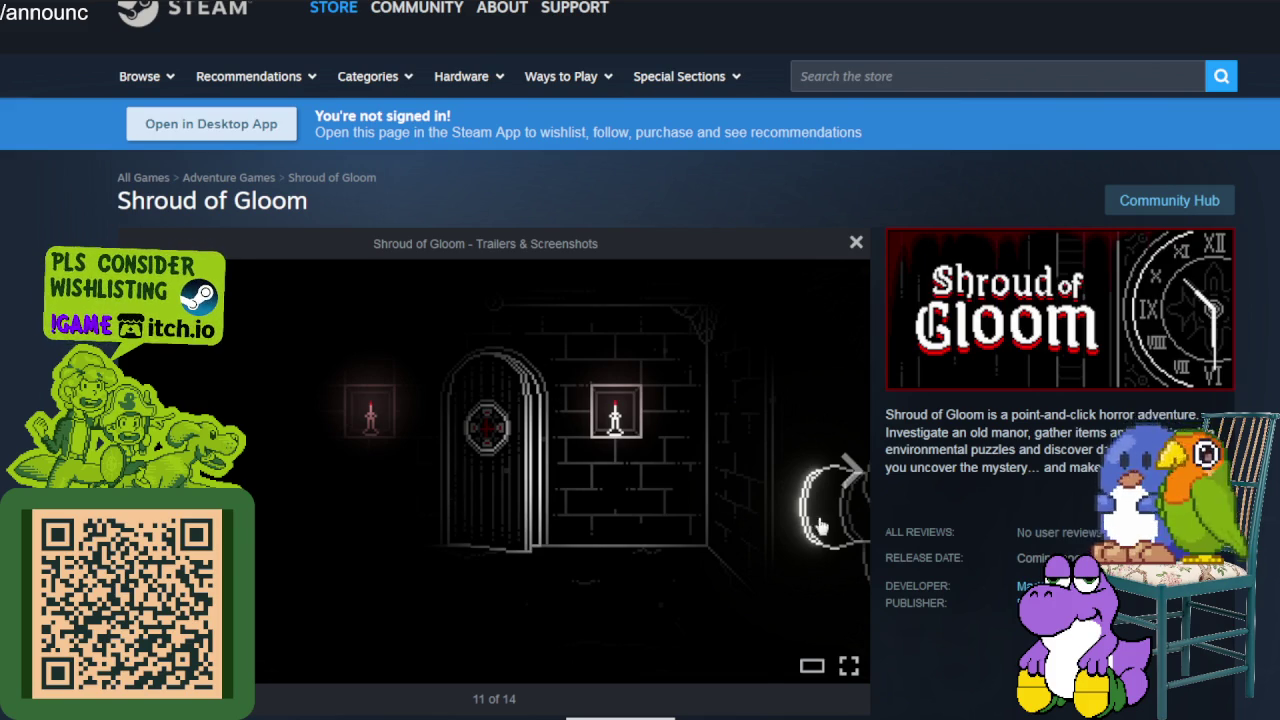
{"action": "left_click", "coordinate": [850, 474]}
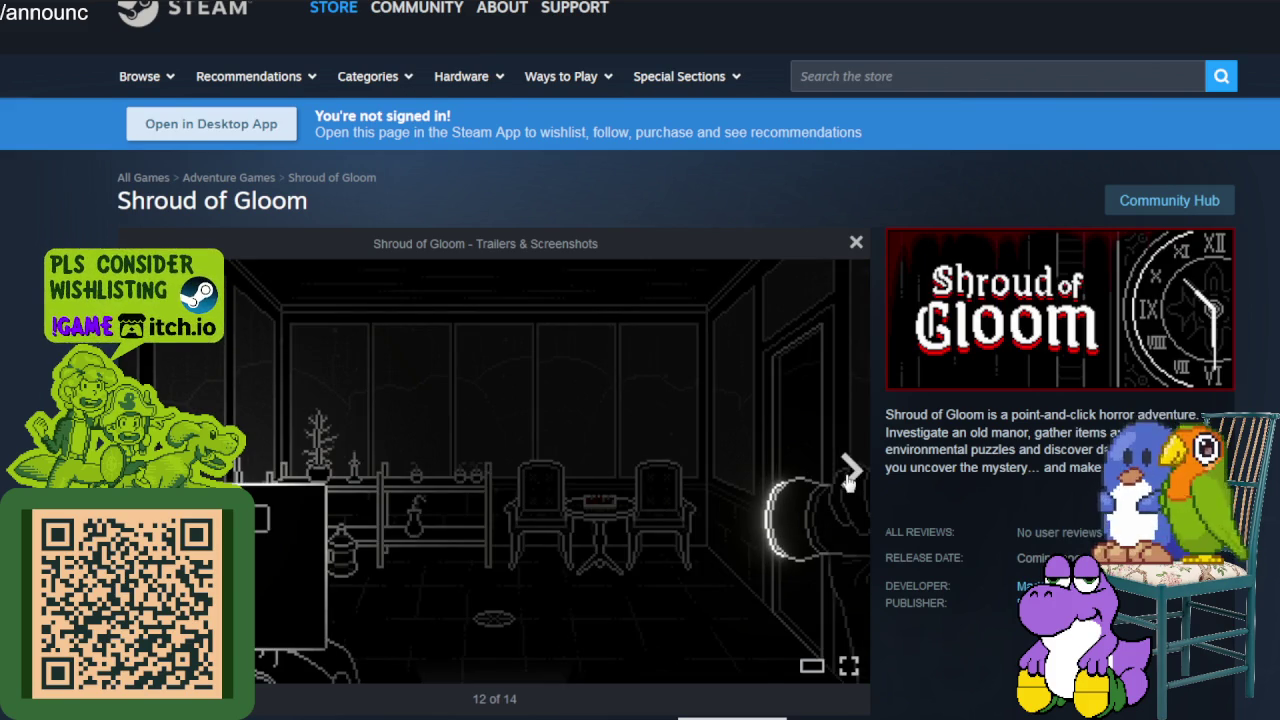
{"action": "left_click", "coordinate": [849, 476]}
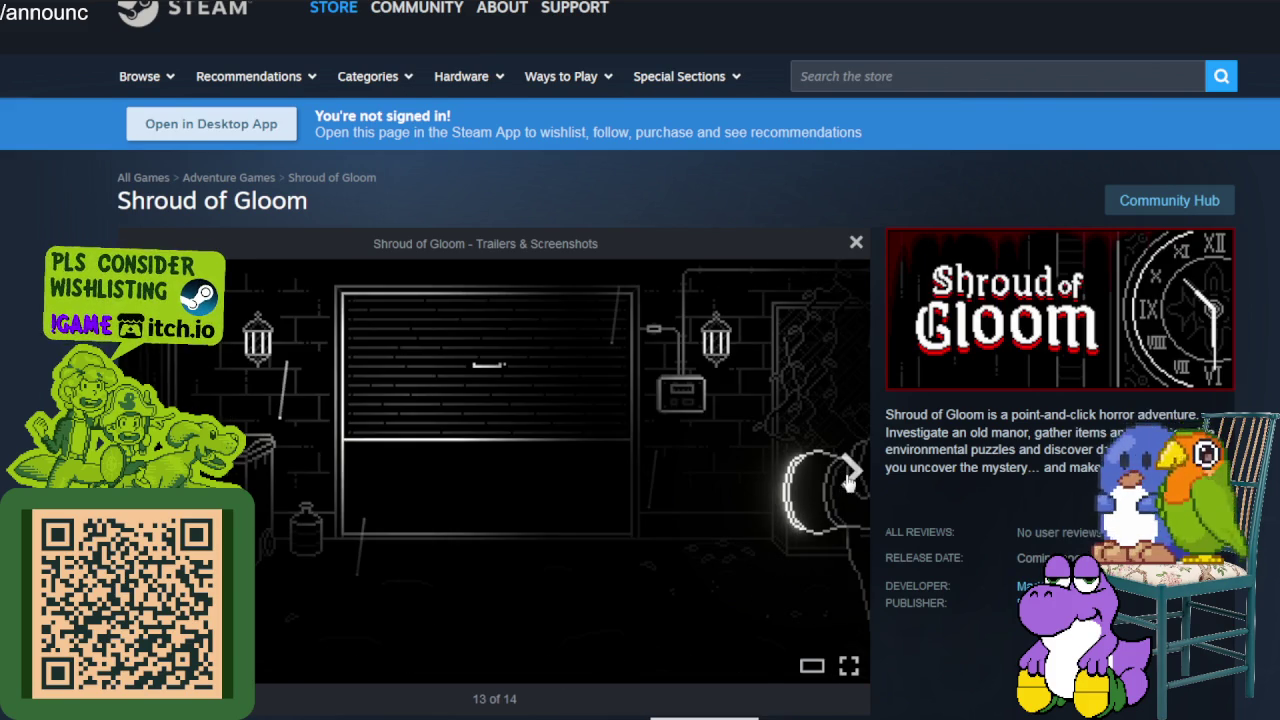
{"action": "left_click", "coordinate": [849, 476]}
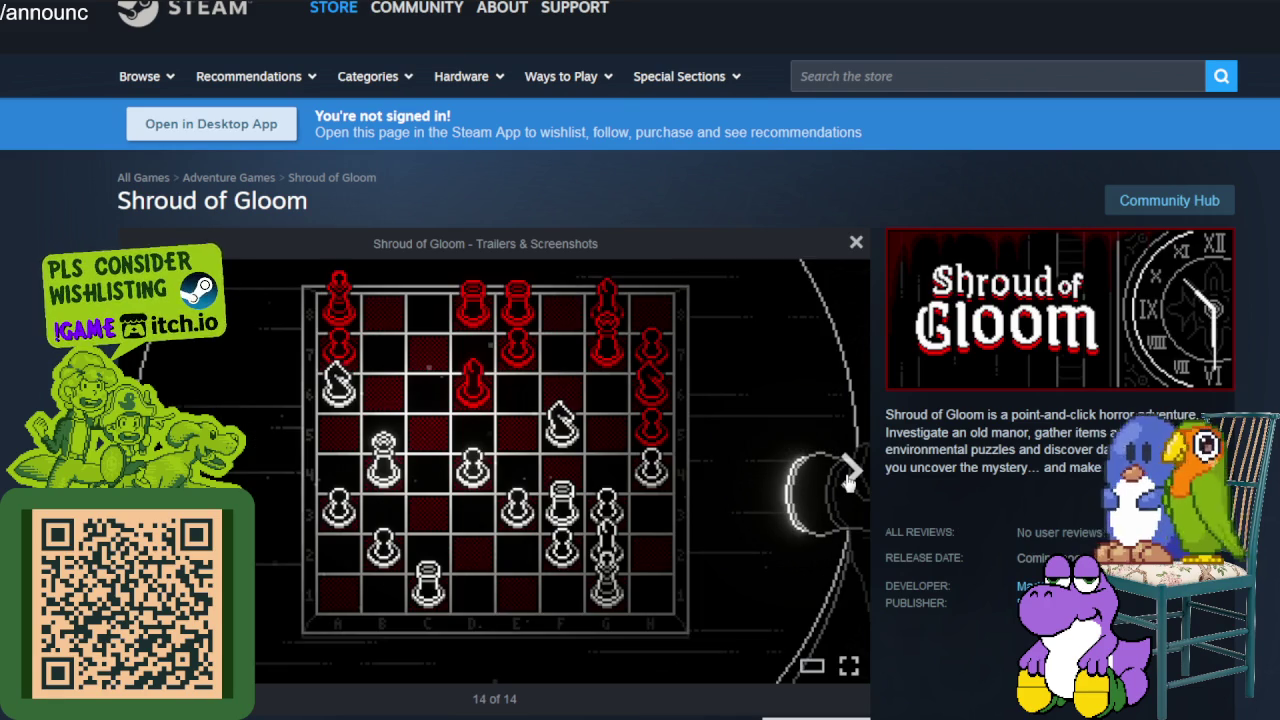
{"action": "left_click", "coordinate": [849, 476]}
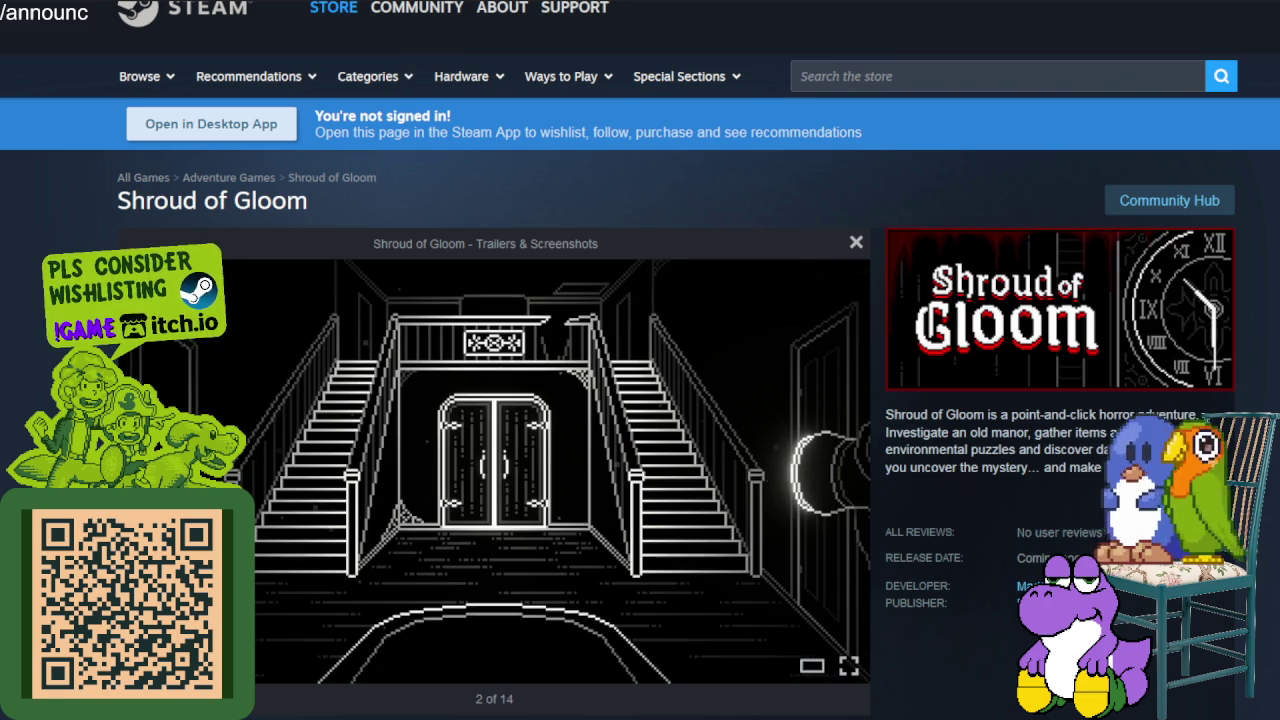
{"action": "key", "text": "Right"}
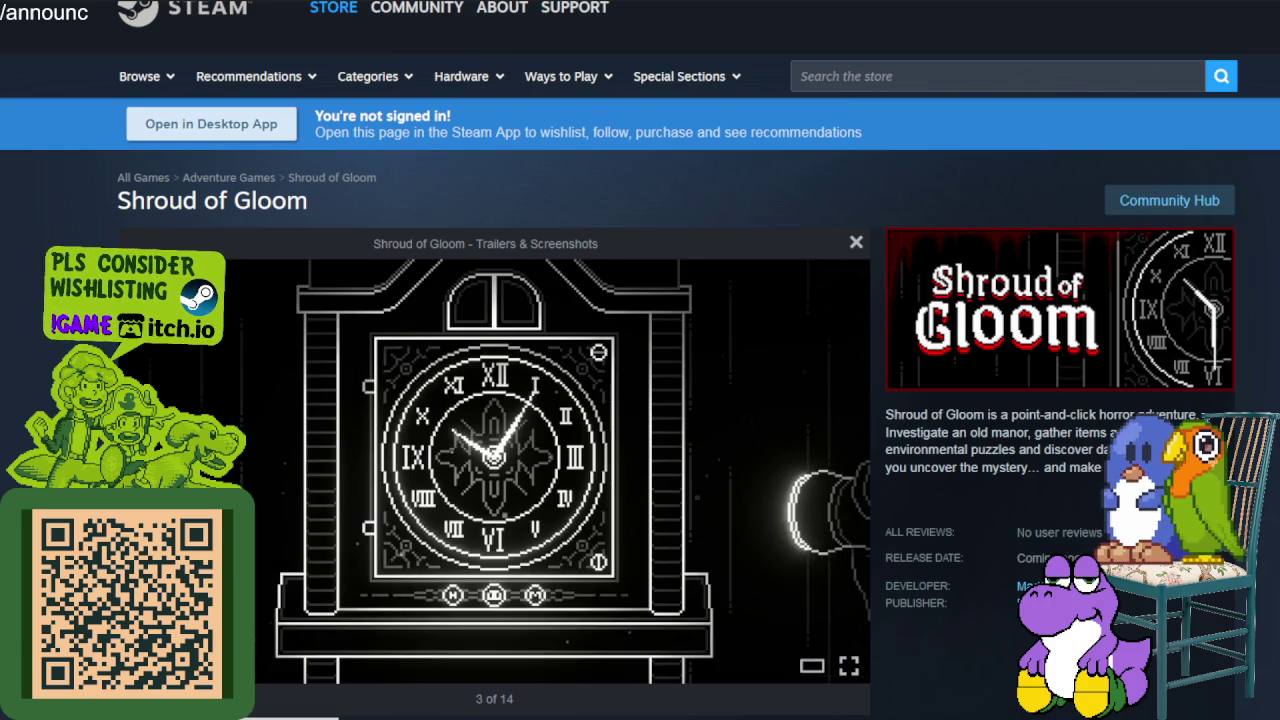
{"action": "mouse_move", "coordinate": [913, 449]}
{"action": "left_mouse_down"}
{"action": "mouse_move", "coordinate": [1100, 449]}
{"action": "mouse_move", "coordinate": [1070, 467]}
{"action": "left_mouse_up"}
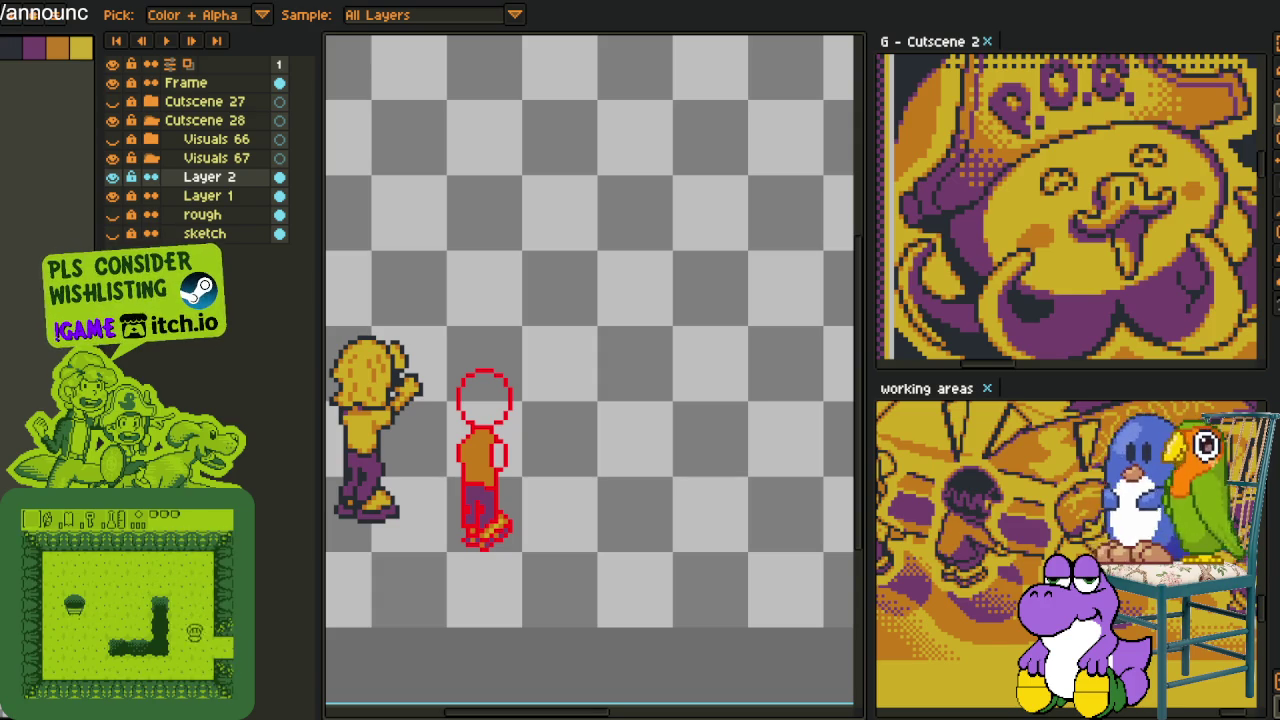
Zoom in on the red figure's feet and raise the bottom foot pixels by one pixel
{"action": "scroll", "coordinate": [480, 650], "scroll_direction": "up", "scroll_amount": 1}
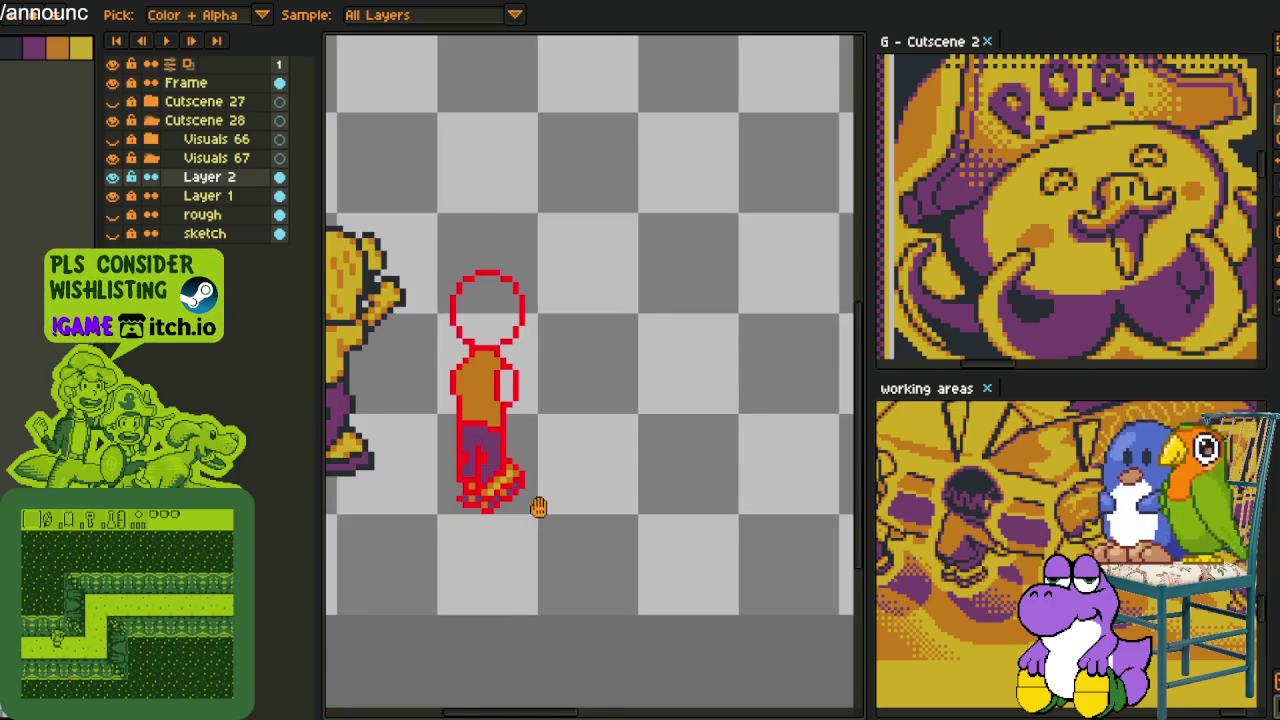
{"action": "left_click_drag", "start_coordinate": [537, 506], "coordinate": [581, 583]}
{"action": "scroll", "coordinate": [575, 560], "scroll_direction": "up", "scroll_amount": 1}
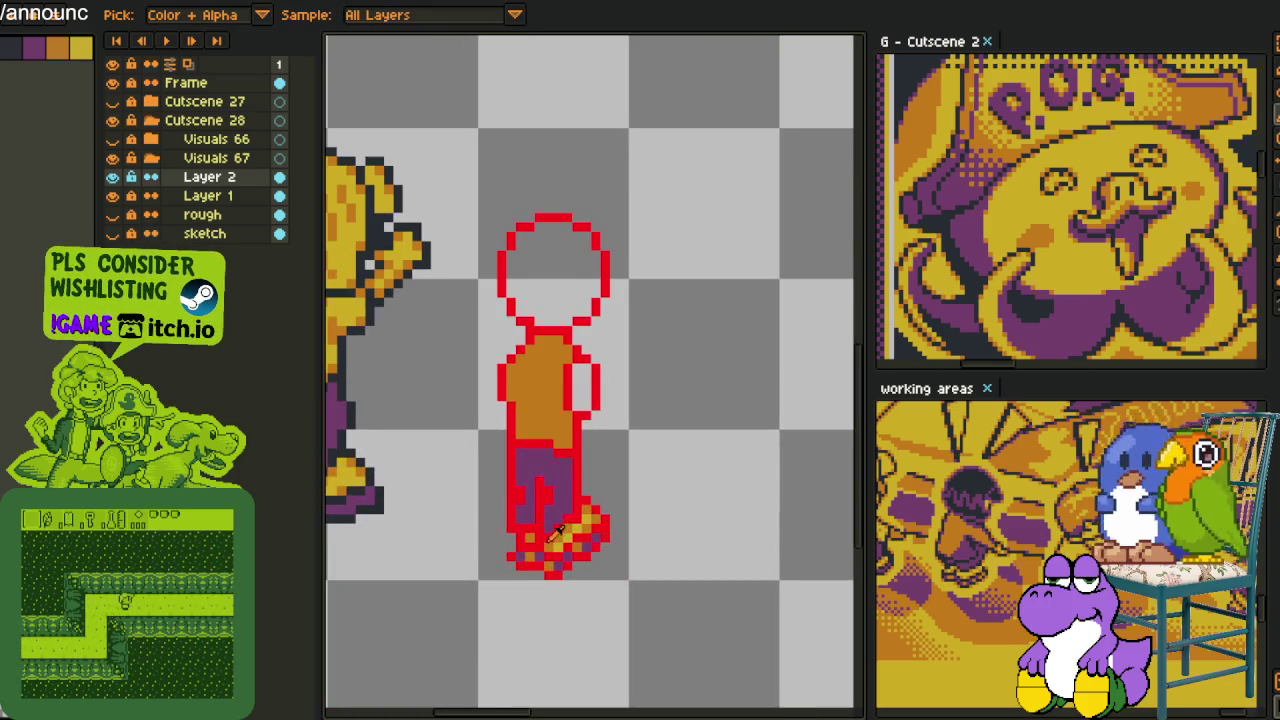
{"action": "left_click_drag", "start_coordinate": [557, 530], "coordinate": [545, 430]}
{"action": "scroll", "coordinate": [560, 560], "scroll_direction": "up", "scroll_amount": 2}
{"action": "key", "text": "m"}
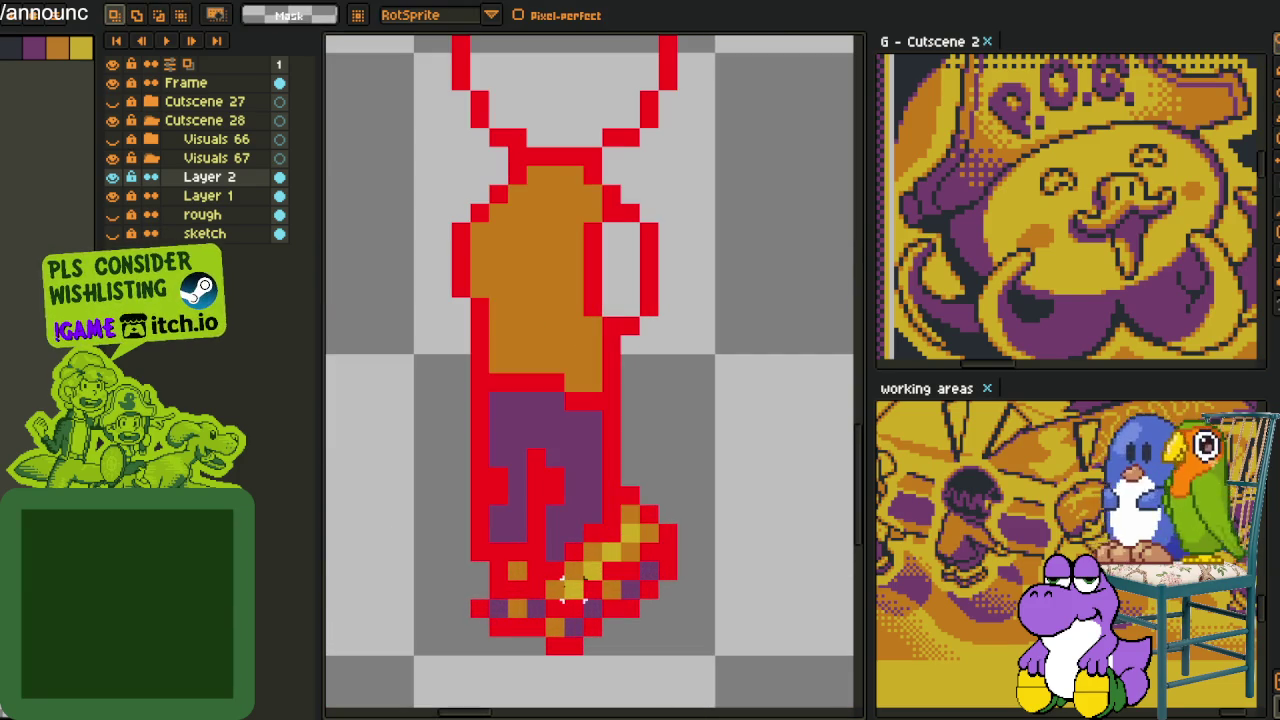
{"action": "mouse_move", "coordinate": [572, 570]}
{"action": "left_mouse_down"}
{"action": "mouse_move", "coordinate": [480, 668]}
{"action": "mouse_move", "coordinate": [586, 682]}
{"action": "mouse_move", "coordinate": [578, 615]}
{"action": "left_mouse_up"}
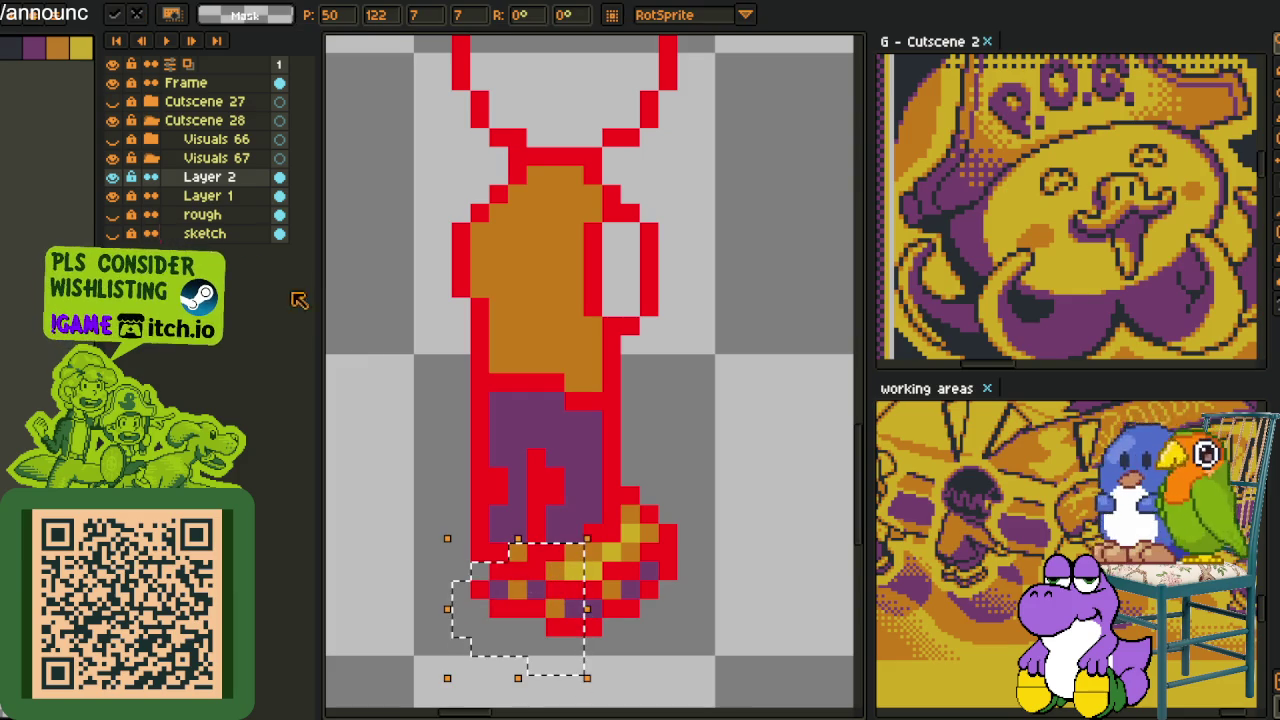
{"action": "key", "text": "Return"}
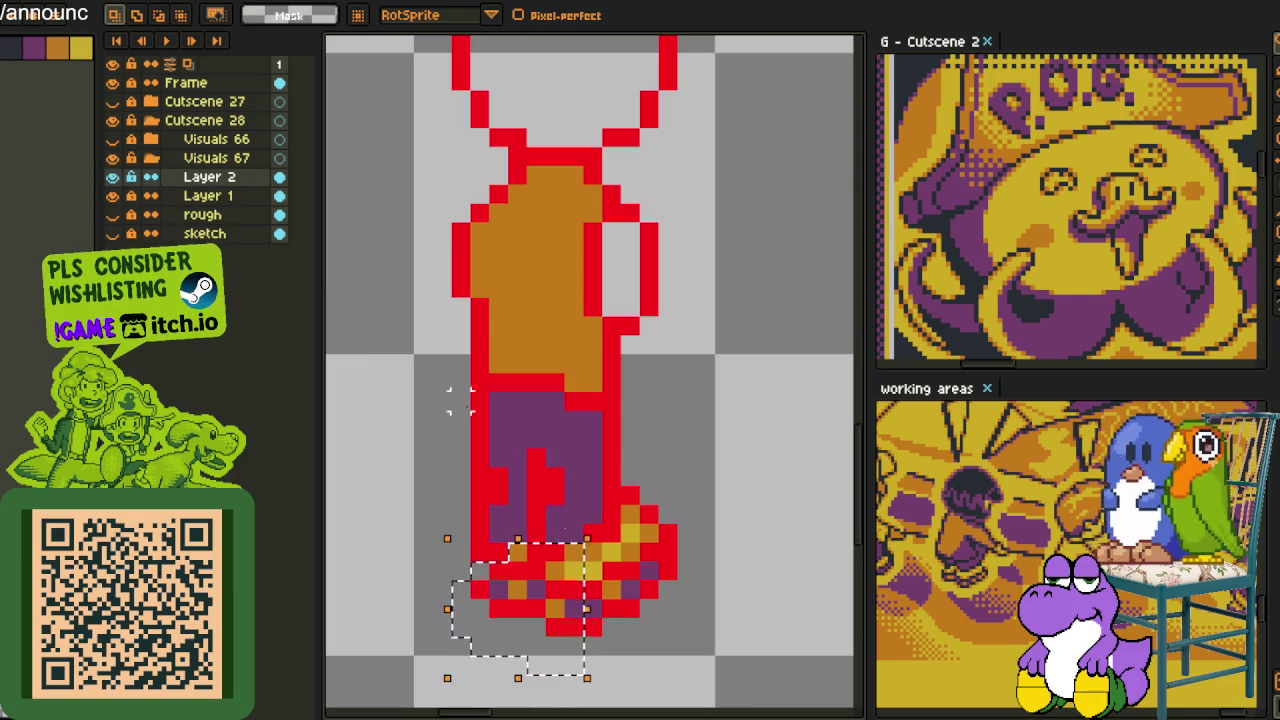
{"action": "left_click_drag", "start_coordinate": [583, 608], "coordinate": [570, 596]}
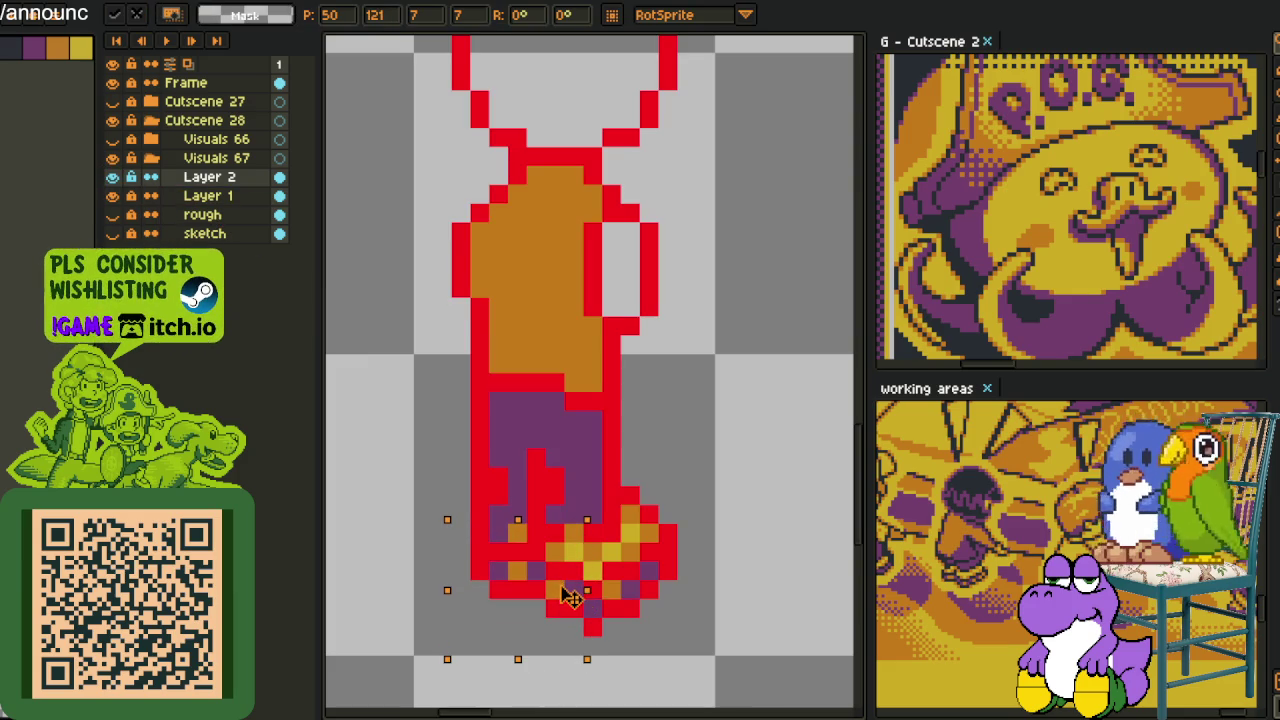
{"action": "key", "text": "b"}
{"action": "key", "text": "q"}
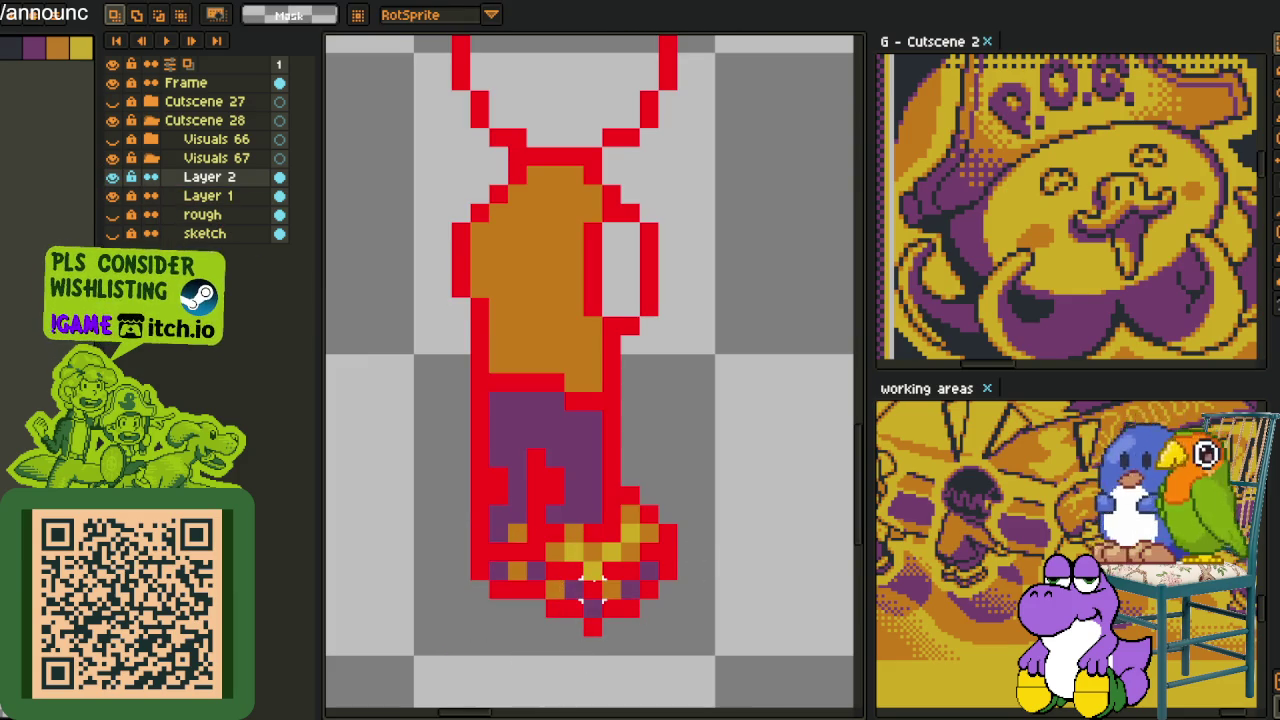
{"action": "left_click_drag", "start_coordinate": [583, 583], "coordinate": [591, 597]}
{"action": "left_click", "coordinate": [678, 545]}
Pick orange from the canvas and repaint a couple of pixels on the feet orange
{"action": "scroll", "coordinate": [678, 545], "scroll_direction": "down", "scroll_amount": 3}
{"action": "scroll", "coordinate": [674, 546], "scroll_direction": "up", "scroll_amount": 2}
{"action": "scroll", "coordinate": [668, 543], "scroll_direction": "up", "scroll_amount": 3}
{"action": "key", "text": "i"}
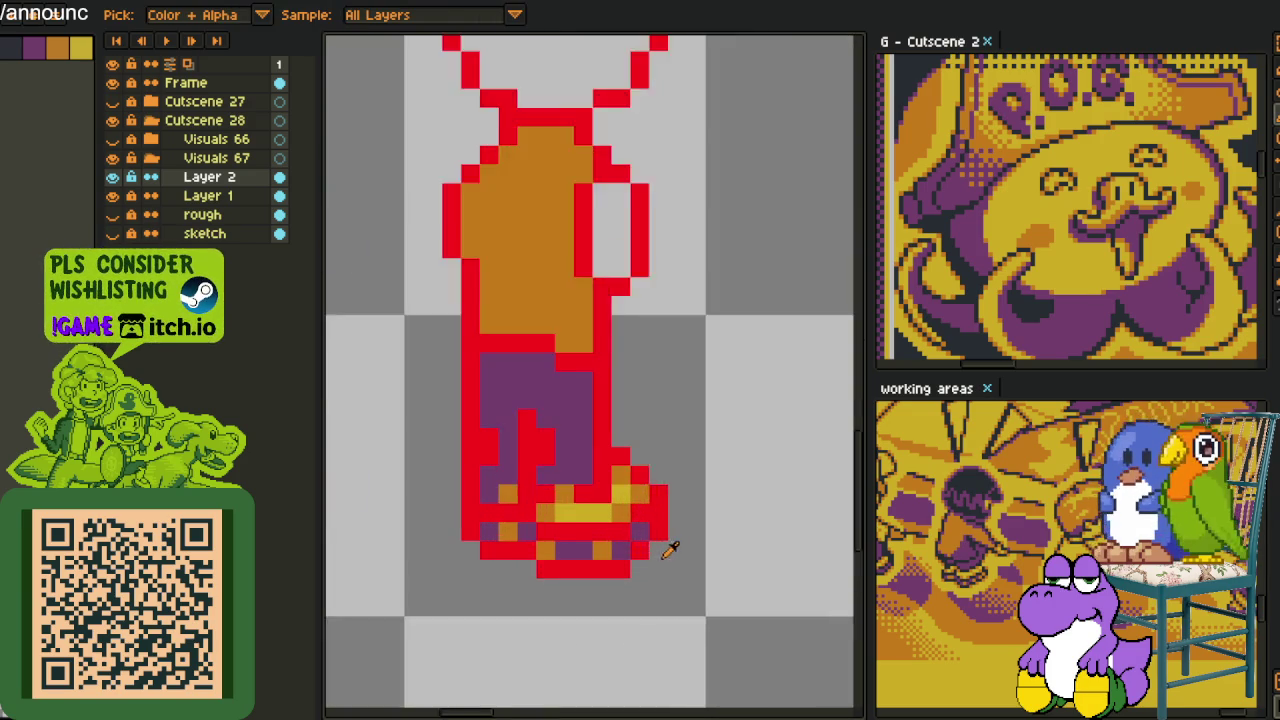
{"action": "key", "text": "b"}
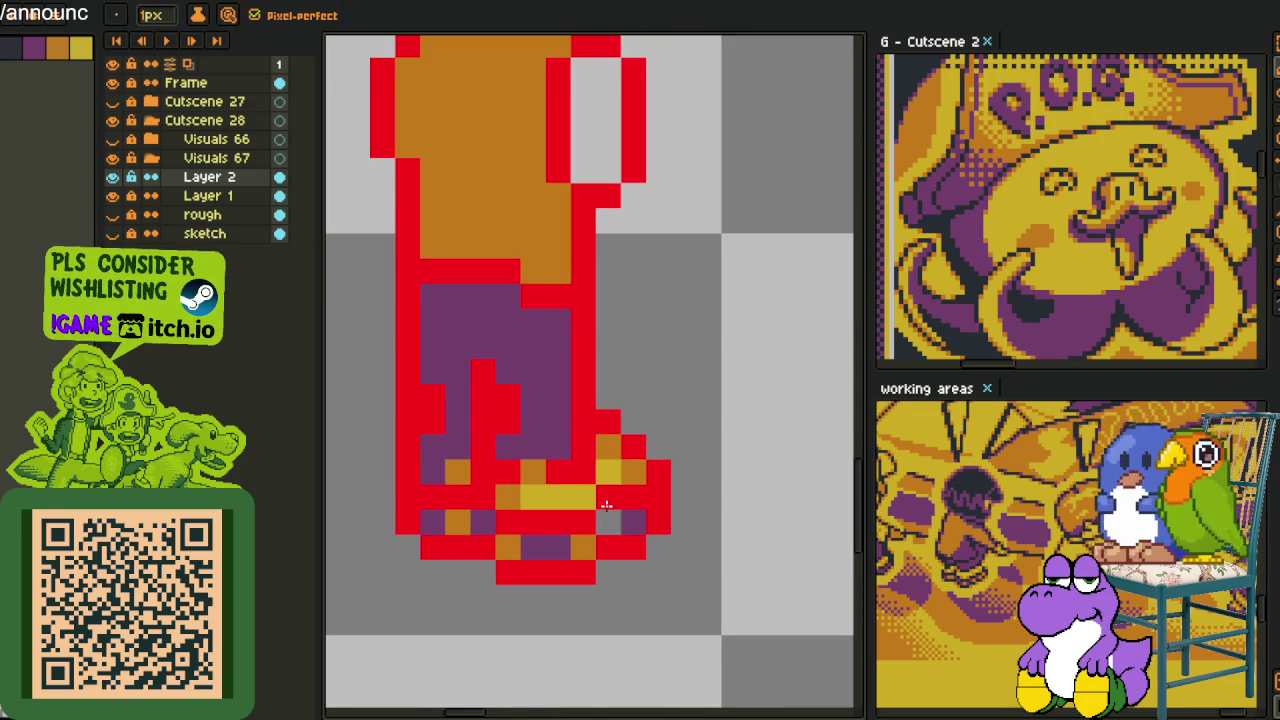
{"action": "key", "text": "i"}
{"action": "key", "text": "b"}
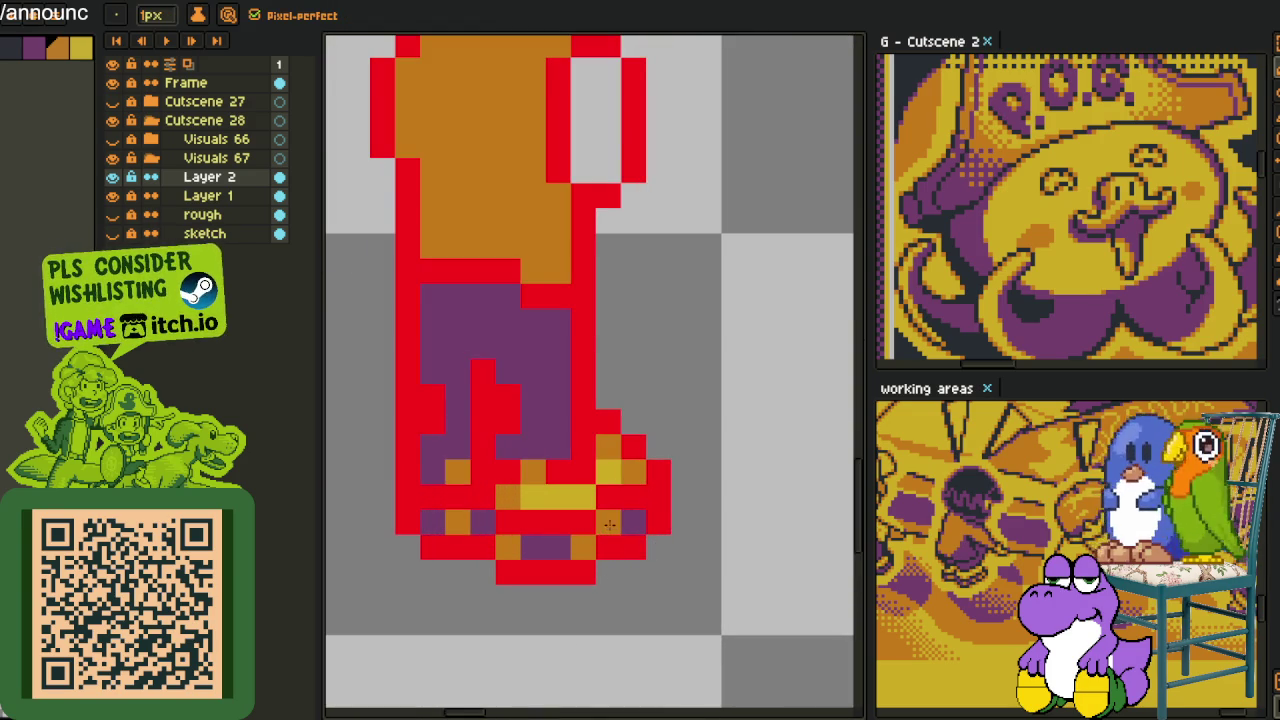
{"action": "key", "text": "i"}
{"action": "scroll", "coordinate": [636, 521], "scroll_direction": "down", "scroll_amount": 2}
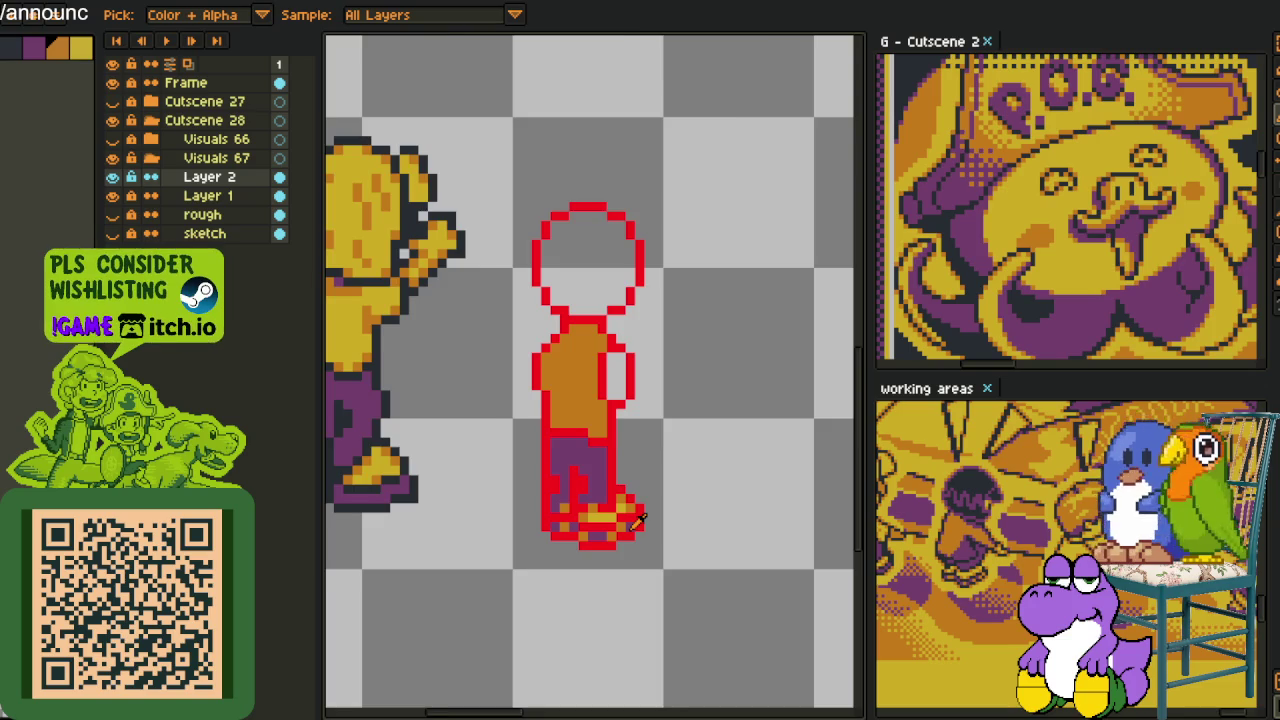
{"action": "scroll", "coordinate": [620, 523], "scroll_direction": "down", "scroll_amount": 1}
{"action": "scroll", "coordinate": [590, 525], "scroll_direction": "up", "scroll_amount": 3}
{"action": "scroll", "coordinate": [583, 530], "scroll_direction": "up", "scroll_amount": 1}
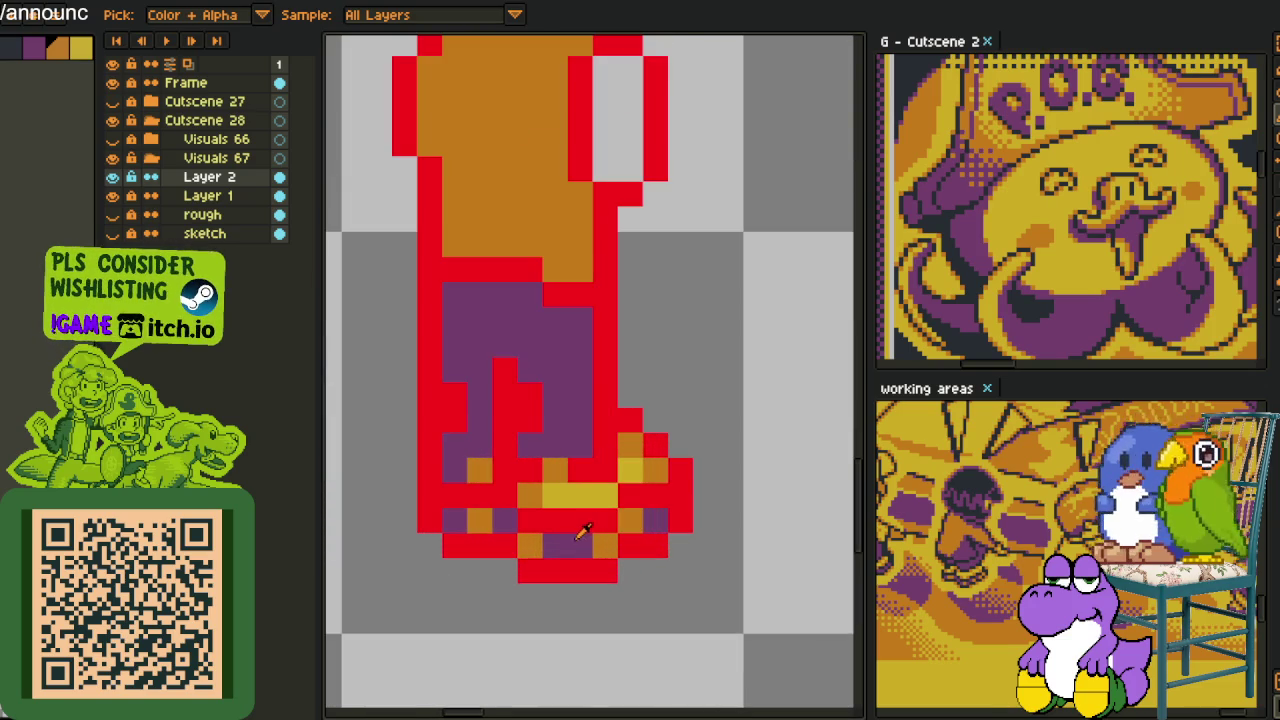
{"action": "key", "text": "g"}
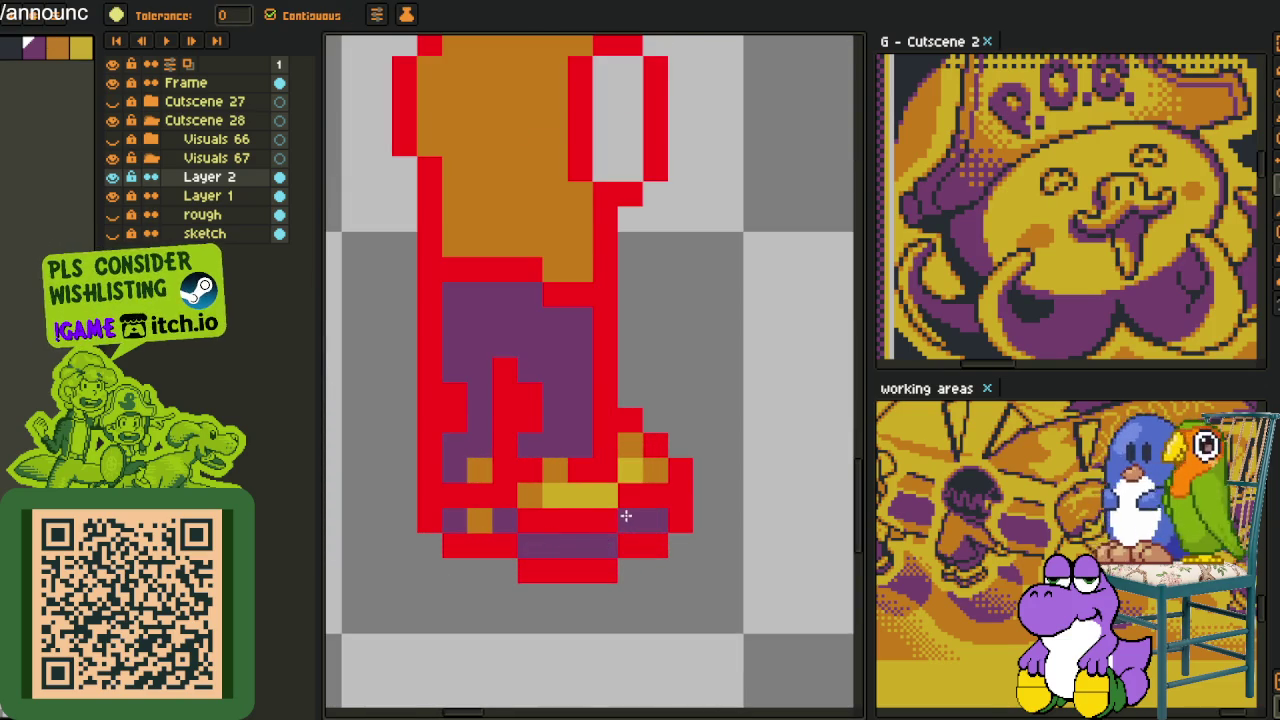
{"action": "key", "text": "i"}
{"action": "key", "text": "b"}
{"action": "left_click", "coordinate": [548, 542]}
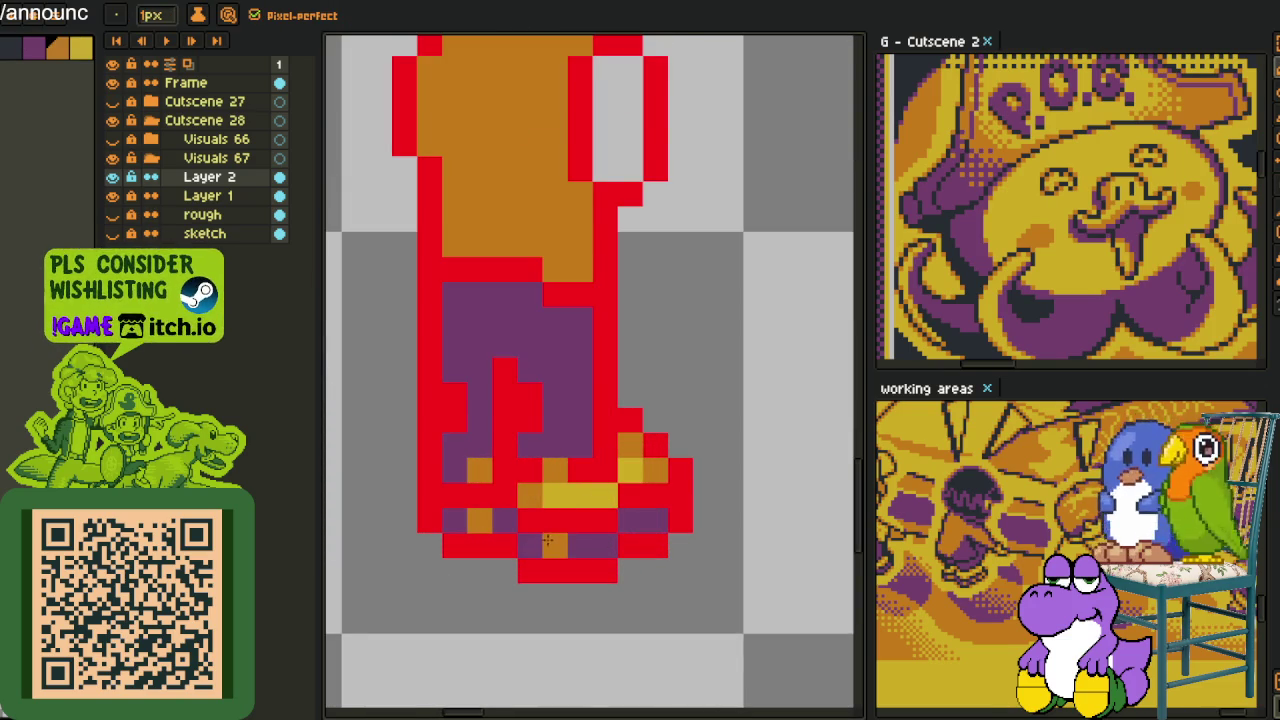
{"action": "left_click", "coordinate": [627, 525]}
{"action": "scroll", "coordinate": [628, 525], "scroll_direction": "down", "scroll_amount": 3}
{"action": "key", "text": "i"}
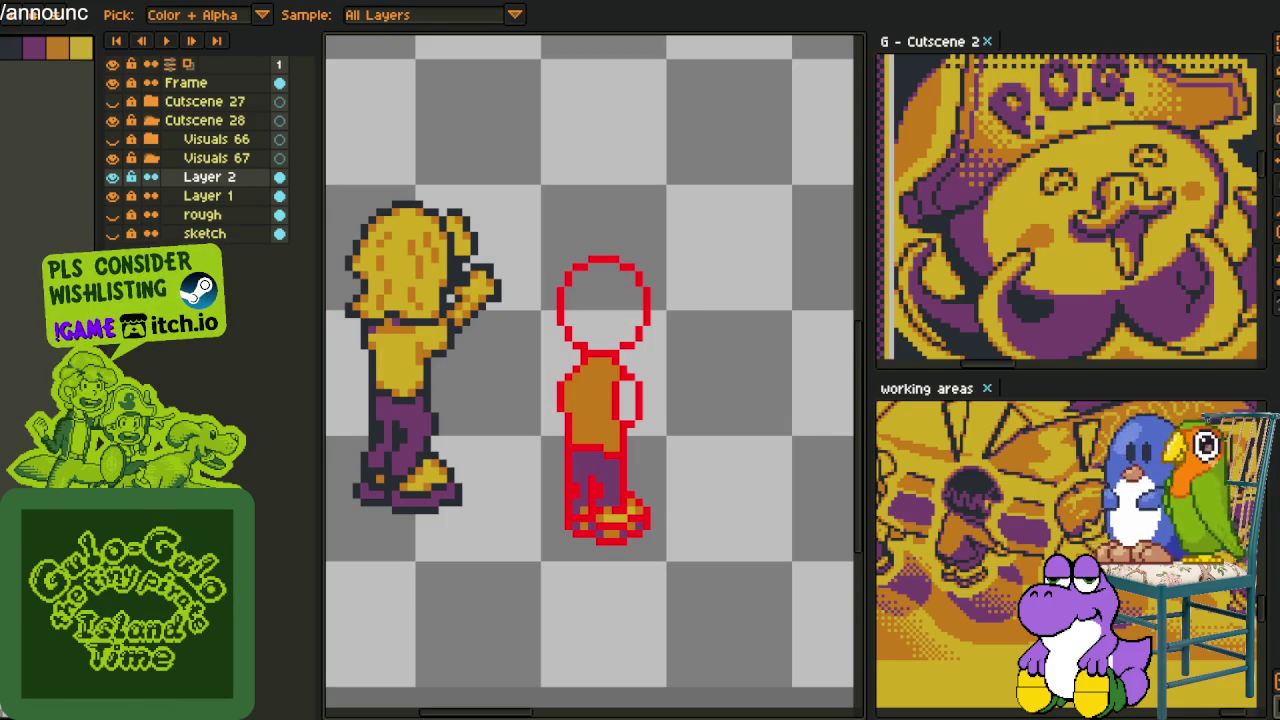
Extend the orange body downward, recolouring the red pixels along its lower edge orange
{"action": "scroll", "coordinate": [520, 467], "scroll_direction": "down", "scroll_amount": 3}
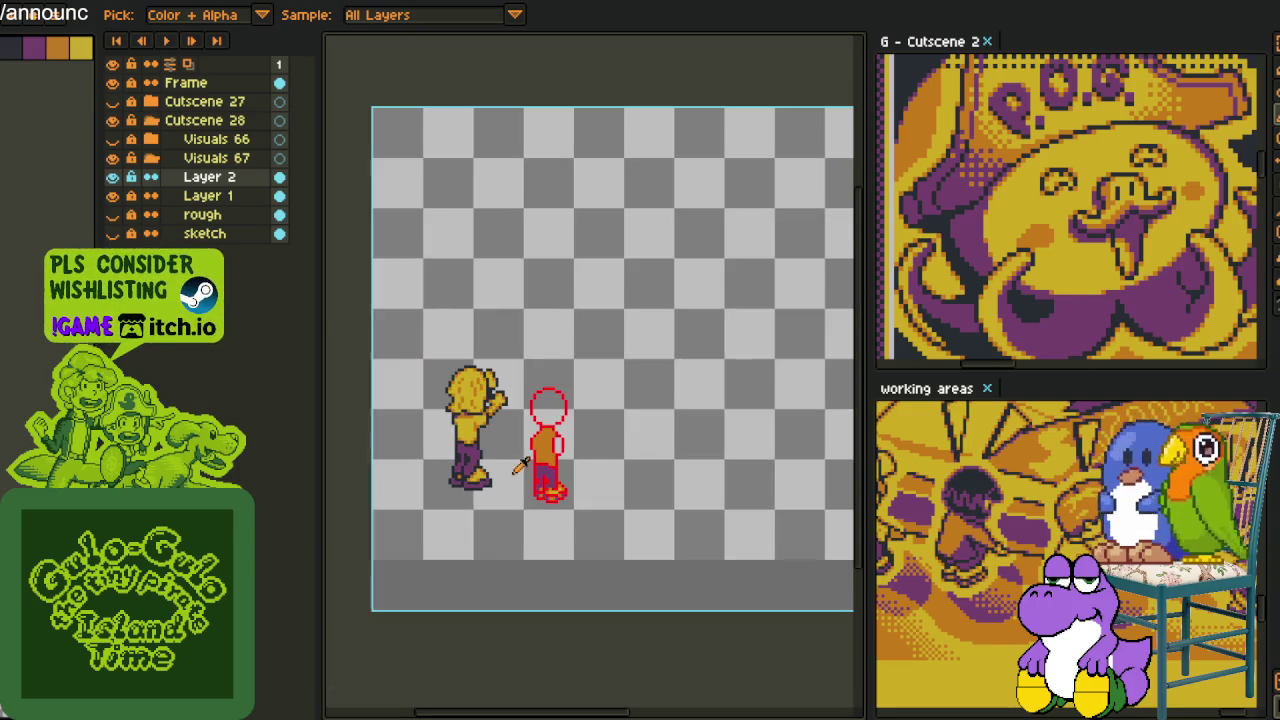
{"action": "scroll", "coordinate": [575, 450], "scroll_direction": "up", "scroll_amount": 2}
{"action": "scroll", "coordinate": [575, 440], "scroll_direction": "up", "scroll_amount": 1}
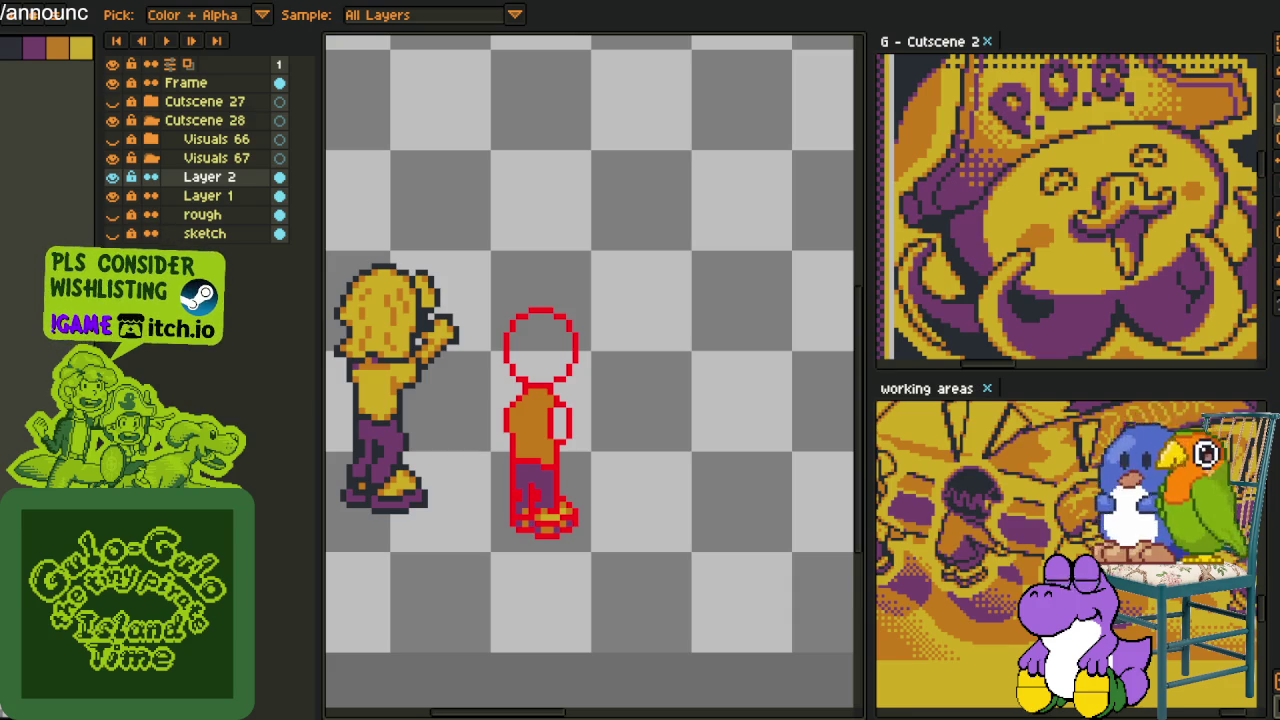
{"action": "scroll", "coordinate": [652, 324], "scroll_direction": "down", "scroll_amount": 3}
{"action": "scroll", "coordinate": [592, 394], "scroll_direction": "up", "scroll_amount": 3}
{"action": "scroll", "coordinate": [494, 412], "scroll_direction": "up", "scroll_amount": 1}
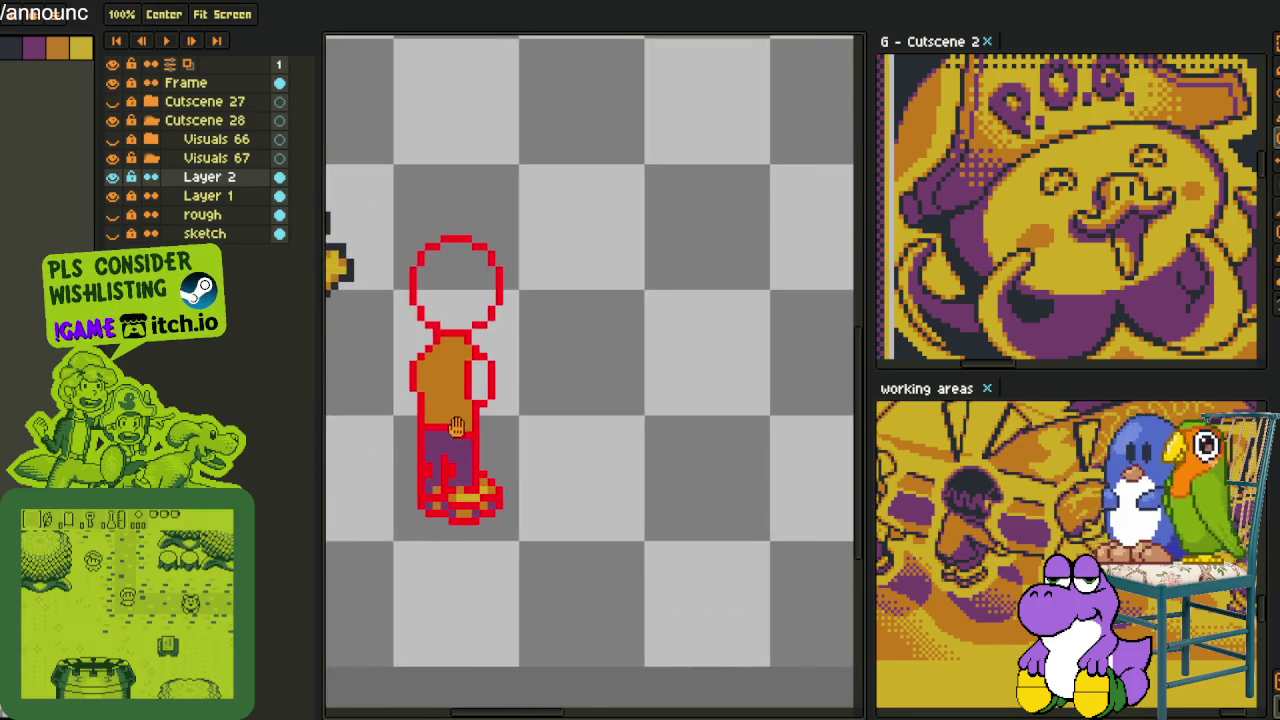
{"action": "scroll", "coordinate": [507, 412], "scroll_direction": "up", "scroll_amount": 2}
{"action": "scroll", "coordinate": [507, 412], "scroll_direction": "up", "scroll_amount": 1}
{"action": "key", "text": "b"}
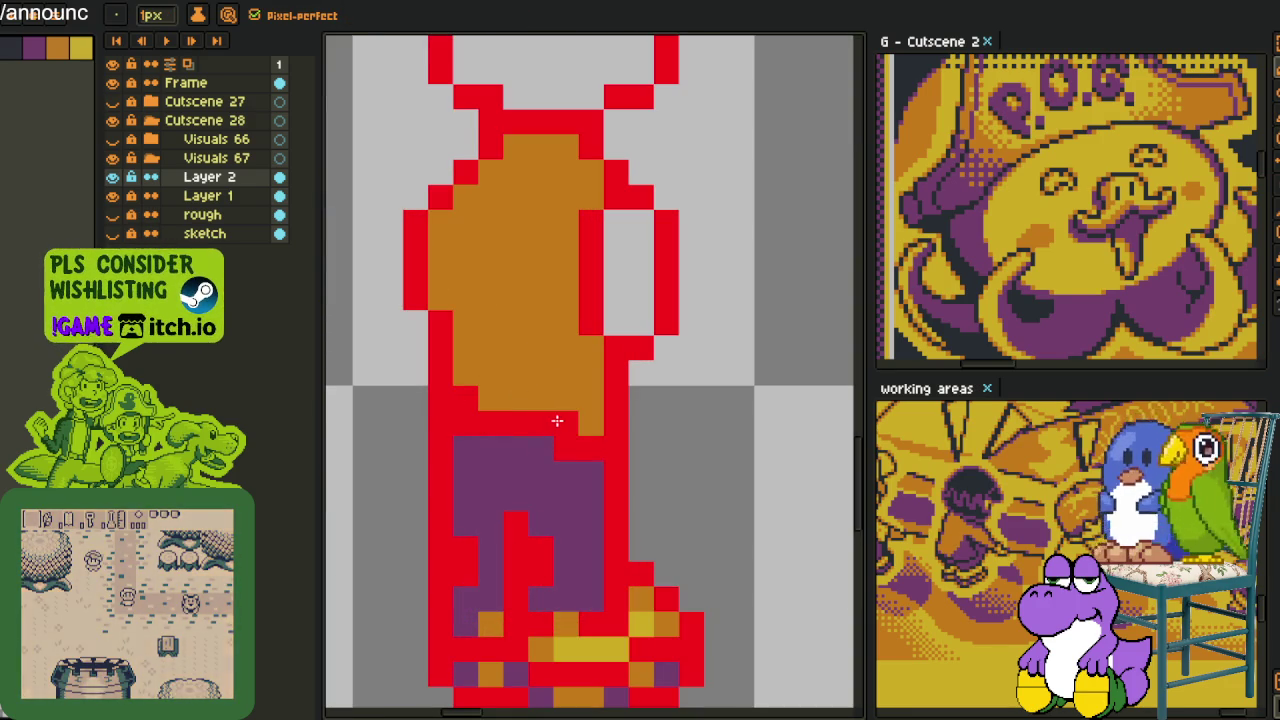
{"action": "left_click", "coordinate": [586, 380], "text": "alt"}
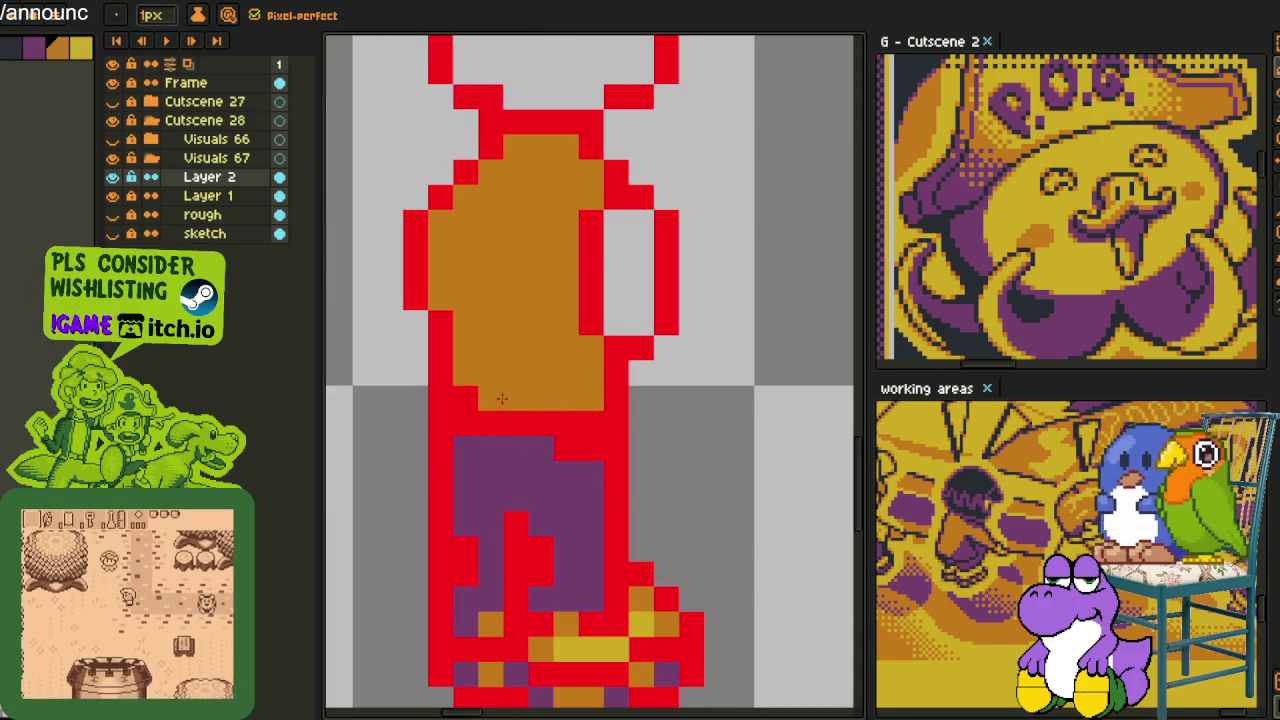
{"action": "left_click_drag", "start_coordinate": [588, 421], "coordinate": [560, 415]}
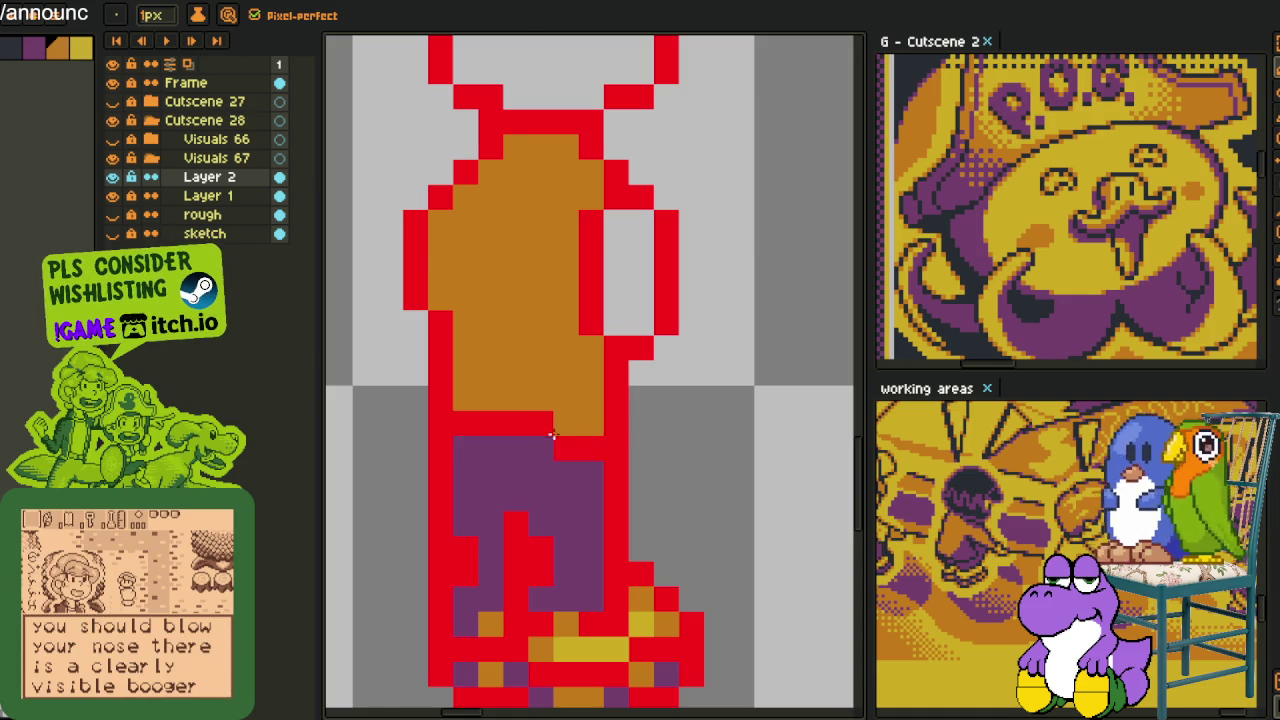
{"action": "left_click", "coordinate": [586, 437], "text": "alt"}
{"action": "left_click", "coordinate": [590, 423]}
Paint a red row above the purple legs and a purple pixel beside the legs
{"action": "left_click", "coordinate": [557, 400], "text": "alt"}
{"action": "left_click", "coordinate": [521, 423]}
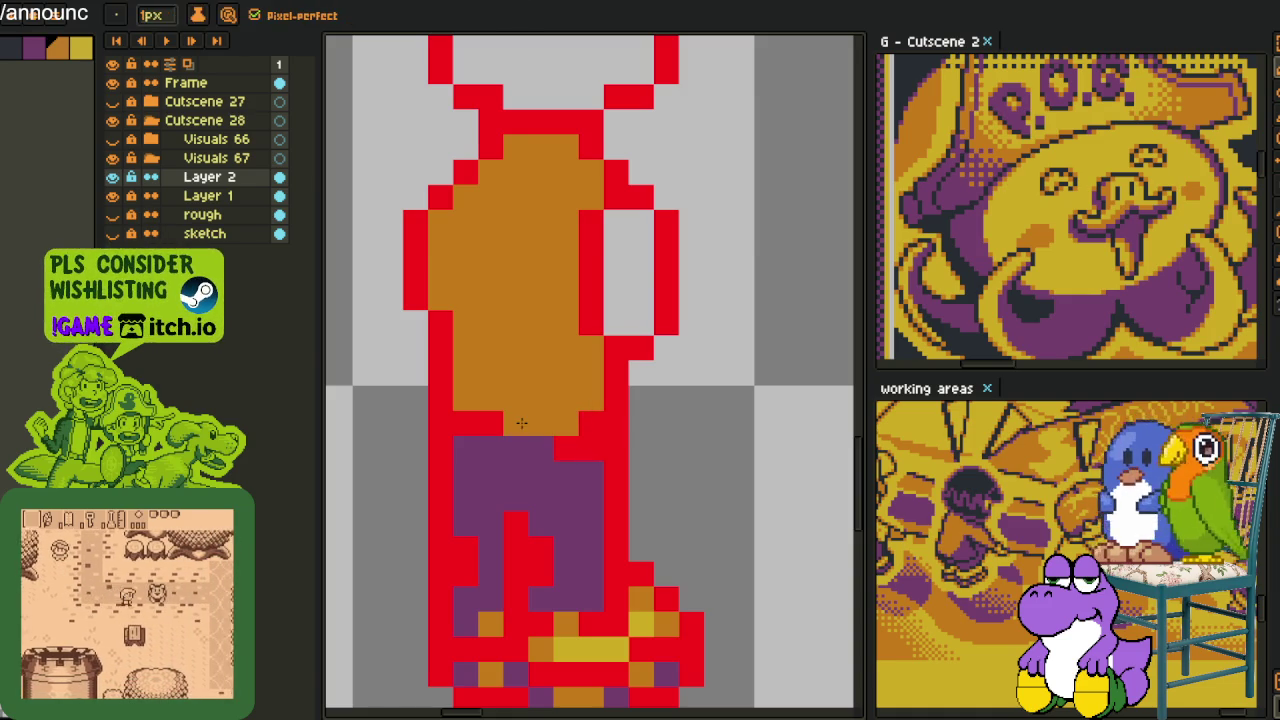
{"action": "left_click", "coordinate": [503, 434], "text": "alt"}
{"action": "left_click_drag", "start_coordinate": [503, 440], "coordinate": [543, 443]}
{"action": "left_click", "coordinate": [586, 451], "text": "alt"}
{"action": "left_click", "coordinate": [589, 455]}
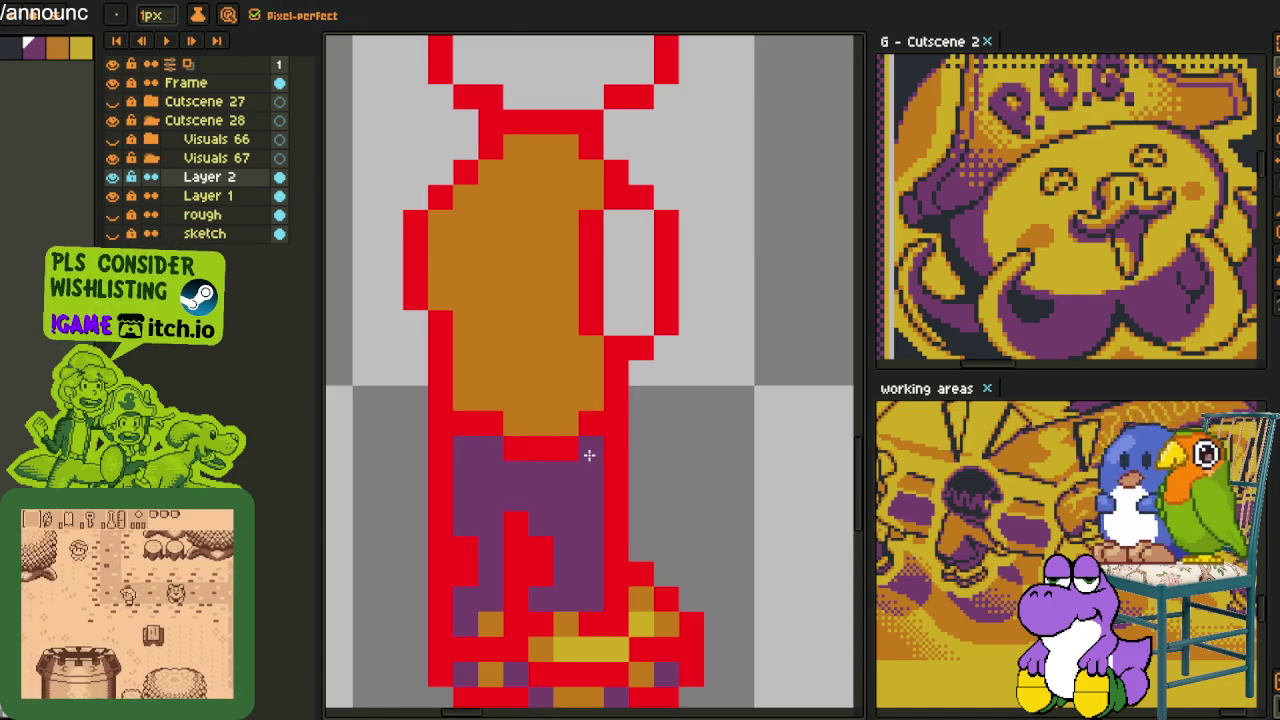
{"action": "scroll", "coordinate": [589, 455], "scroll_direction": "down", "scroll_amount": 3}
{"action": "scroll", "coordinate": [589, 455], "scroll_direction": "down", "scroll_amount": 2}
{"action": "scroll", "coordinate": [589, 455], "scroll_direction": "up", "scroll_amount": 3}
{"action": "left_click_drag", "start_coordinate": [592, 481], "coordinate": [522, 481]}
Flood-fill the figure's head with yellow
{"action": "key", "text": "alt"}
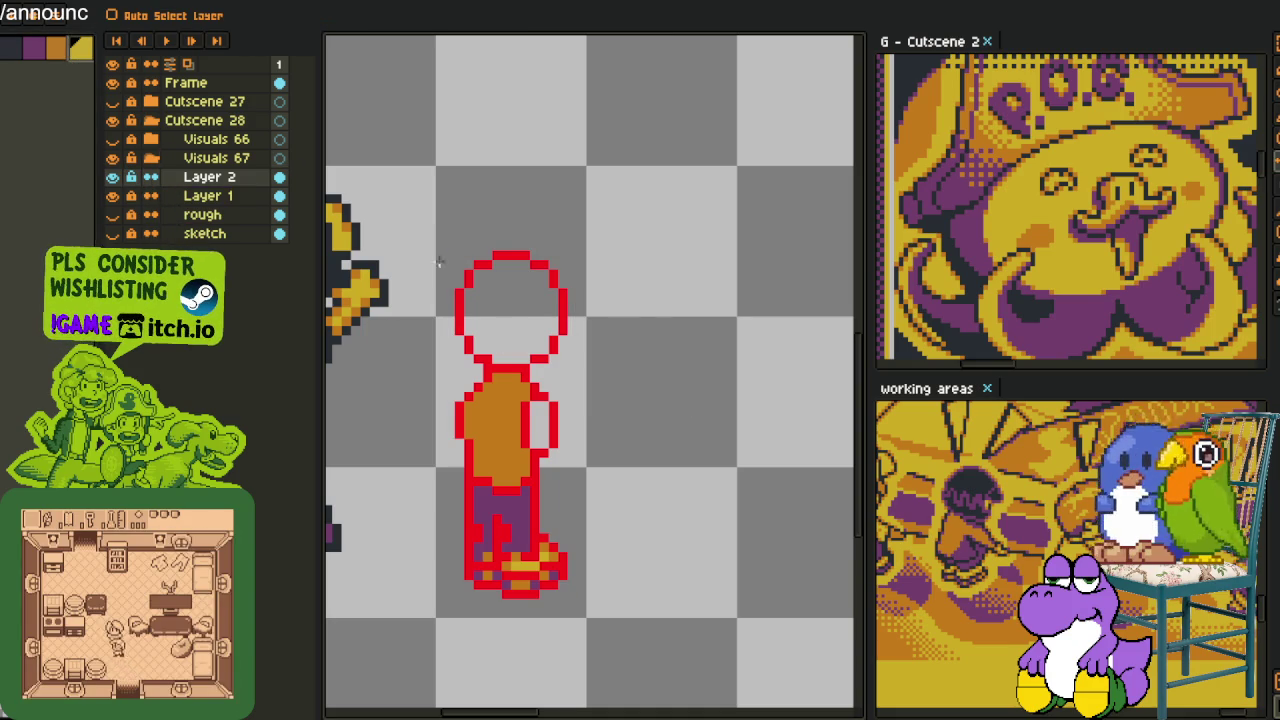
{"action": "key", "text": "g"}
{"action": "left_click", "coordinate": [511, 300]}
{"action": "scroll", "coordinate": [603, 313], "scroll_direction": "down", "scroll_amount": 2}
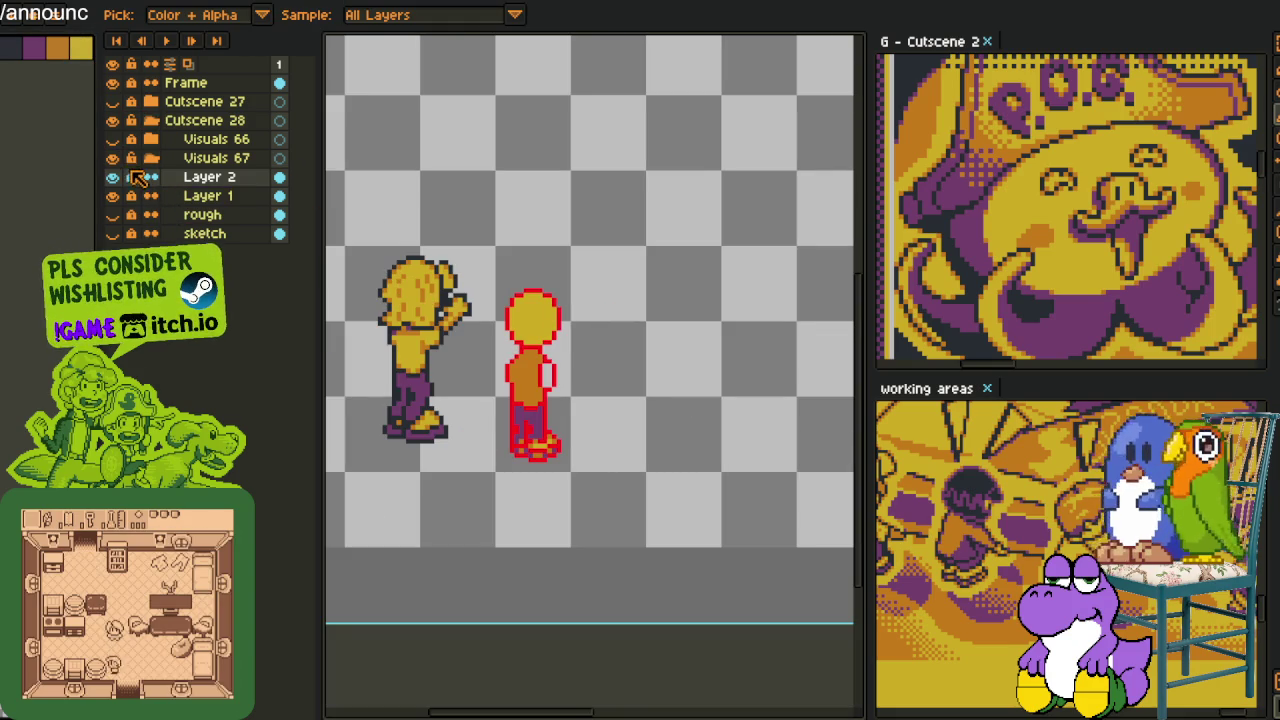
Add a new layer above Layer 2 and draw a purple diagonal line for the raised arm
{"action": "right_click", "coordinate": [192, 180]}
{"action": "left_click", "coordinate": [368, 222]}
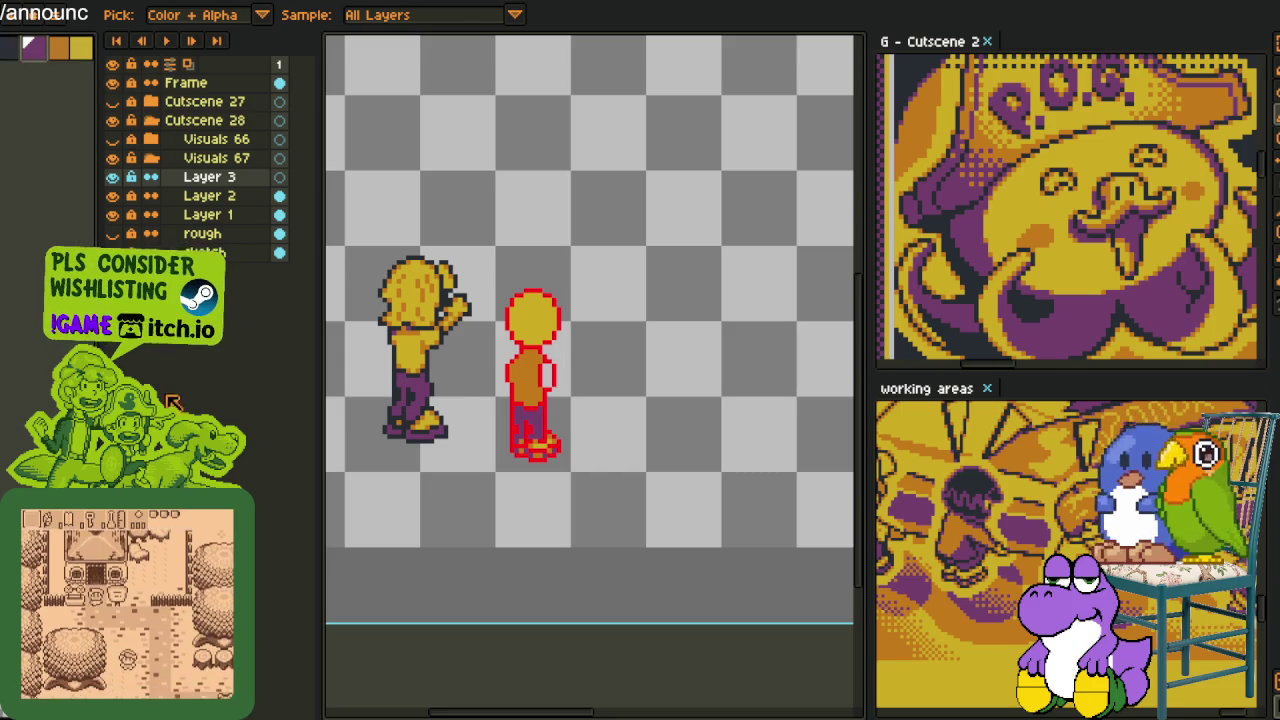
{"action": "scroll", "coordinate": [566, 366], "scroll_direction": "up", "scroll_amount": 2}
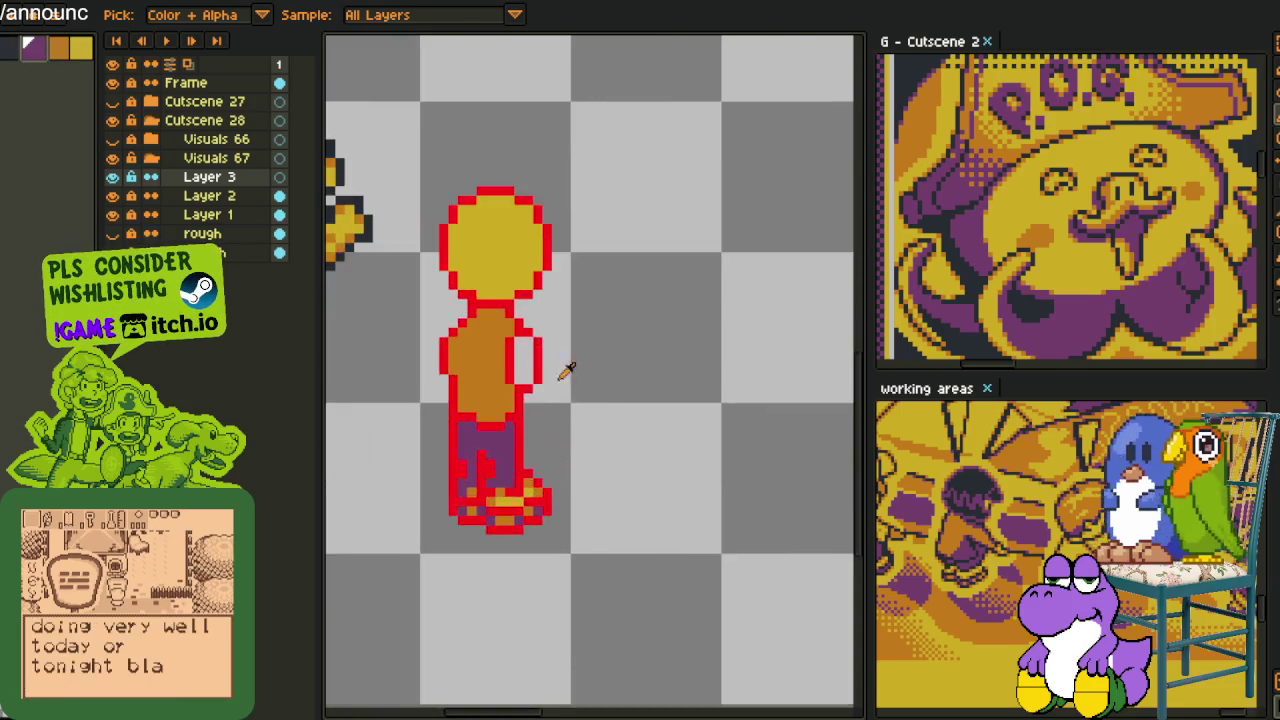
{"action": "key", "text": "b"}
{"action": "scroll", "coordinate": [523, 337], "scroll_direction": "up", "scroll_amount": 1}
{"action": "scroll", "coordinate": [457, 416], "scroll_direction": "up", "scroll_amount": 1}
{"action": "left_click_drag", "start_coordinate": [457, 416], "coordinate": [540, 342]}
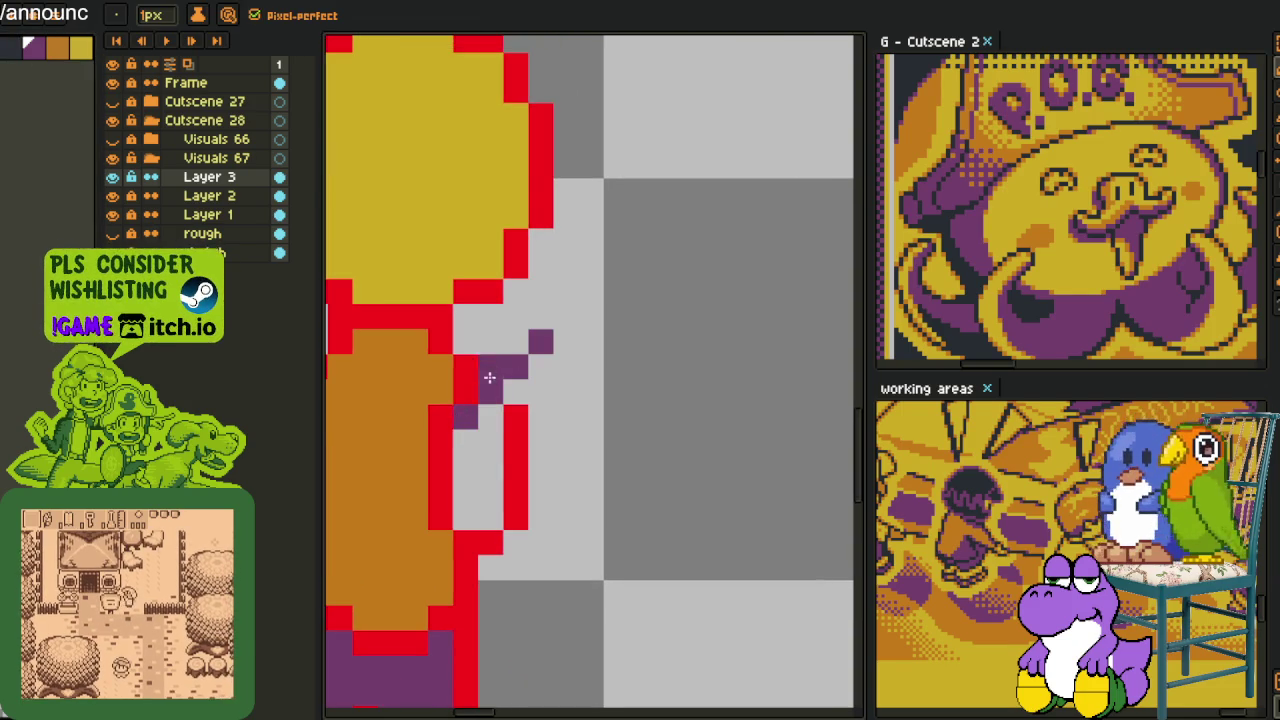
{"action": "left_click_drag", "start_coordinate": [448, 410], "coordinate": [572, 284]}
Extend the purple arm line up and to the right and reshape the bend at its top
{"action": "scroll", "coordinate": [550, 318], "scroll_direction": "down", "scroll_amount": 2}
{"action": "scroll", "coordinate": [550, 318], "scroll_direction": "up", "scroll_amount": 2}
{"action": "scroll", "coordinate": [572, 284], "scroll_direction": "down", "scroll_amount": 2}
{"action": "left_click_drag", "start_coordinate": [518, 323], "coordinate": [582, 356]}
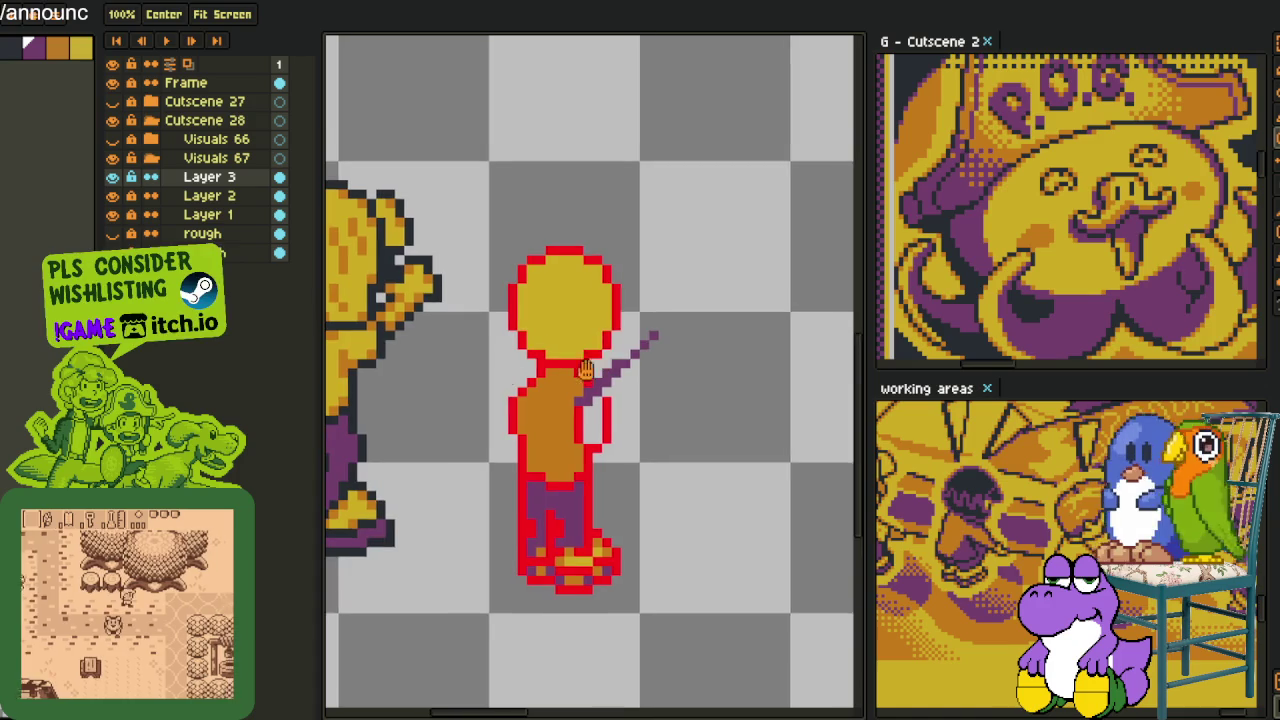
{"action": "scroll", "coordinate": [582, 356], "scroll_direction": "up", "scroll_amount": 2}
{"action": "scroll", "coordinate": [600, 360], "scroll_direction": "down", "scroll_amount": 1}
{"action": "scroll", "coordinate": [630, 366], "scroll_direction": "down", "scroll_amount": 2}
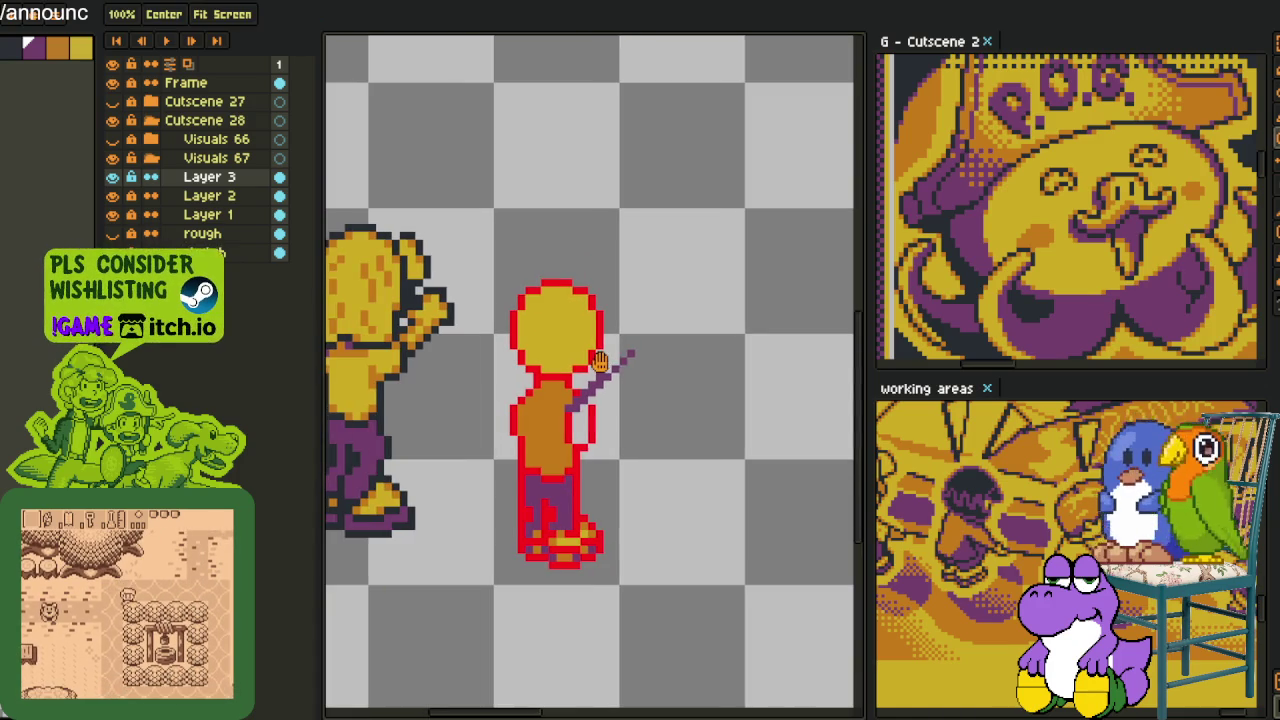
{"action": "scroll", "coordinate": [630, 366], "scroll_direction": "up", "scroll_amount": 2}
{"action": "scroll", "coordinate": [630, 366], "scroll_direction": "up", "scroll_amount": 1}
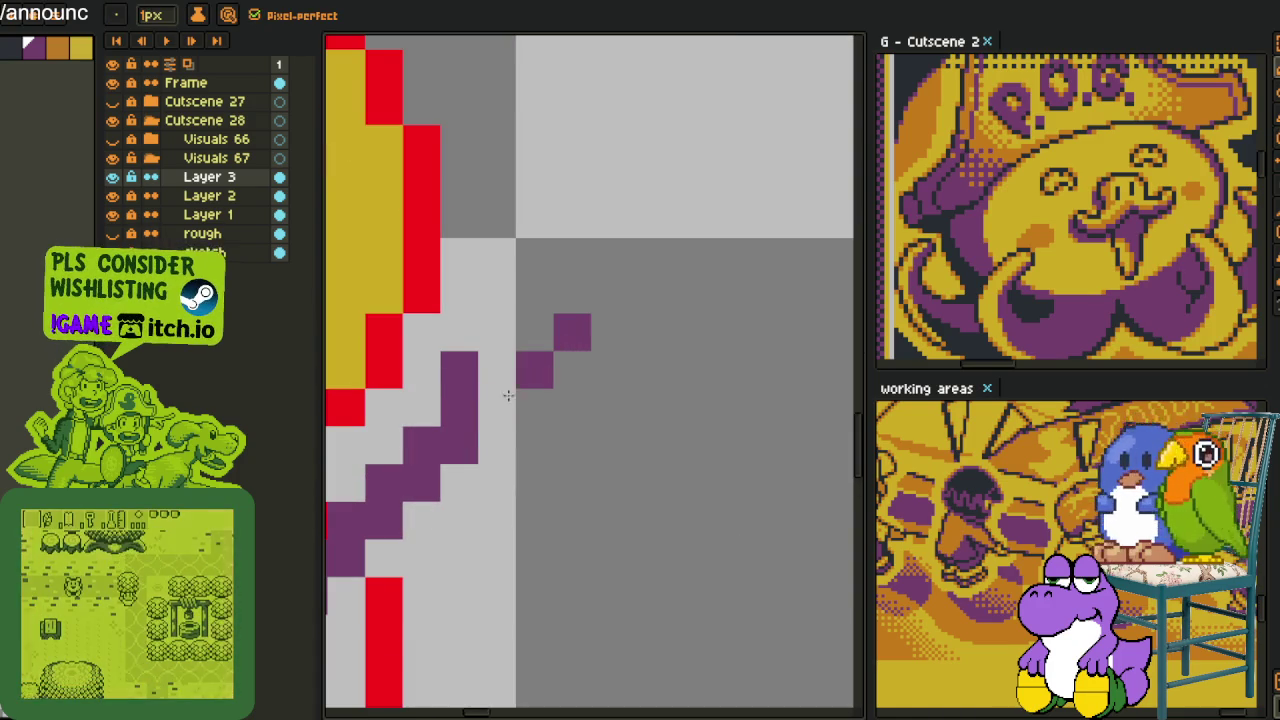
{"action": "left_click_drag", "start_coordinate": [509, 391], "coordinate": [579, 327]}
{"action": "left_click", "coordinate": [459, 333]}
{"action": "left_click", "coordinate": [497, 294]}
{"action": "left_click", "coordinate": [535, 295]}
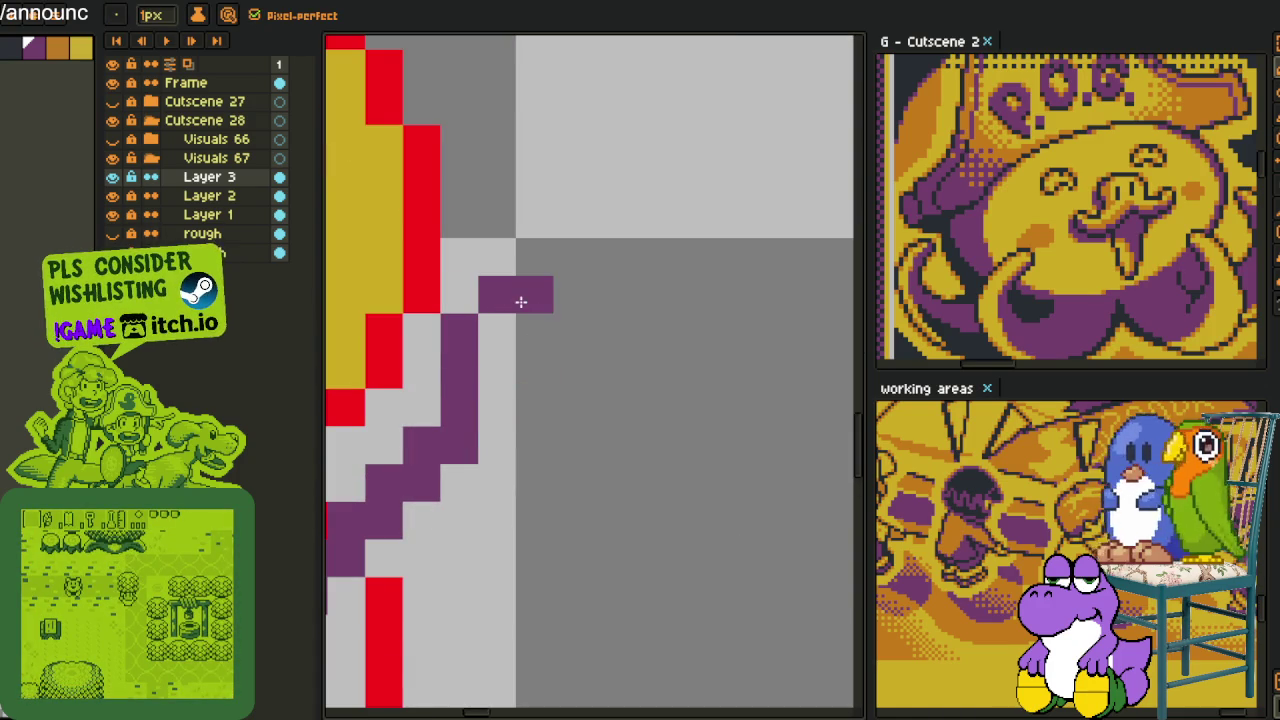
{"action": "left_click", "coordinate": [547, 270]}
{"action": "left_click_drag", "start_coordinate": [547, 270], "coordinate": [623, 294]}
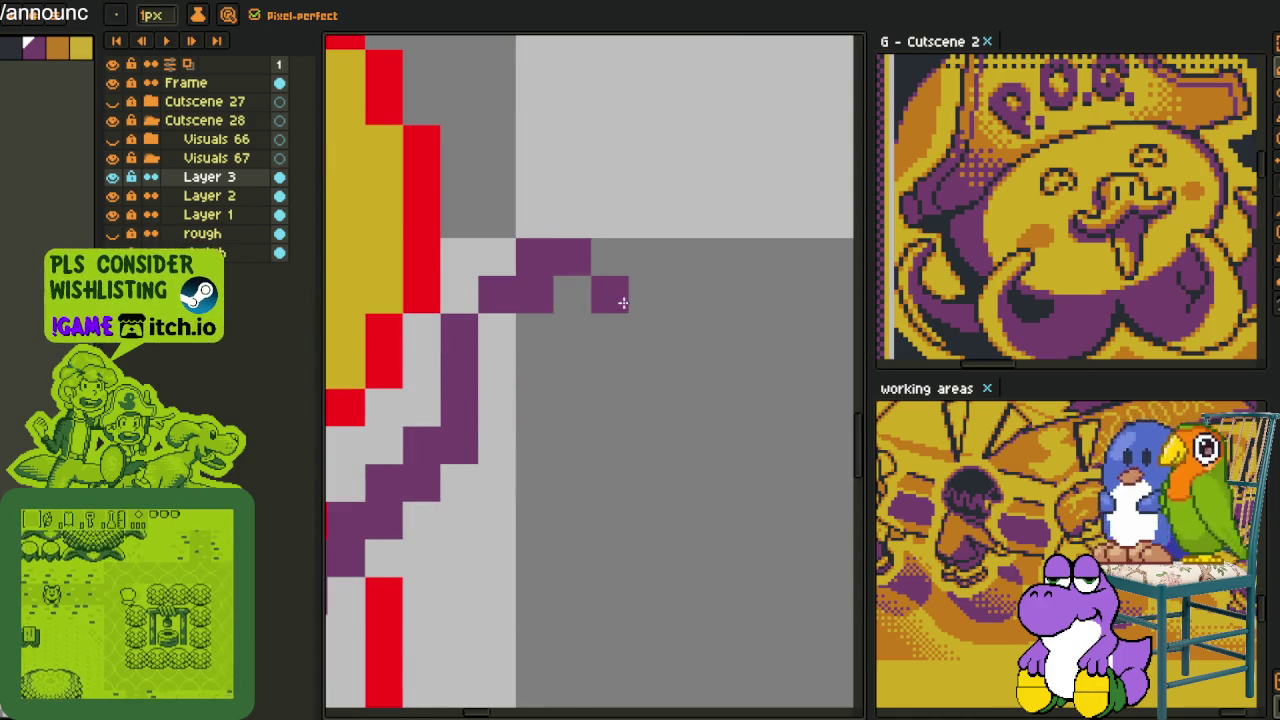
{"action": "left_click_drag", "start_coordinate": [543, 297], "coordinate": [523, 334]}
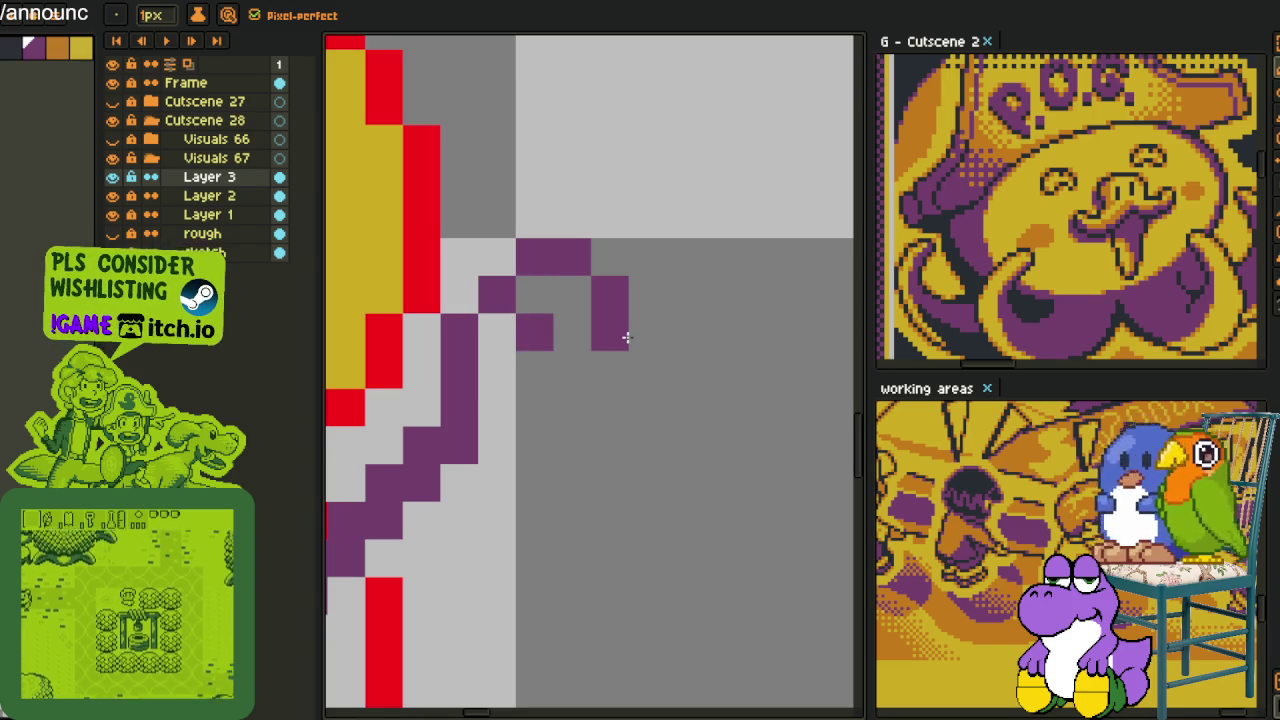
Draw a purple column down from the arm's top and a diagonal back down-left, removing stair pixels
{"action": "mouse_move", "coordinate": [612, 340]}
{"action": "left_mouse_down"}
{"action": "mouse_move", "coordinate": [612, 405]}
{"action": "mouse_move", "coordinate": [486, 437]}
{"action": "mouse_move", "coordinate": [396, 566]}
{"action": "left_mouse_up"}
{"action": "left_click_drag", "start_coordinate": [459, 537], "coordinate": [506, 417]}
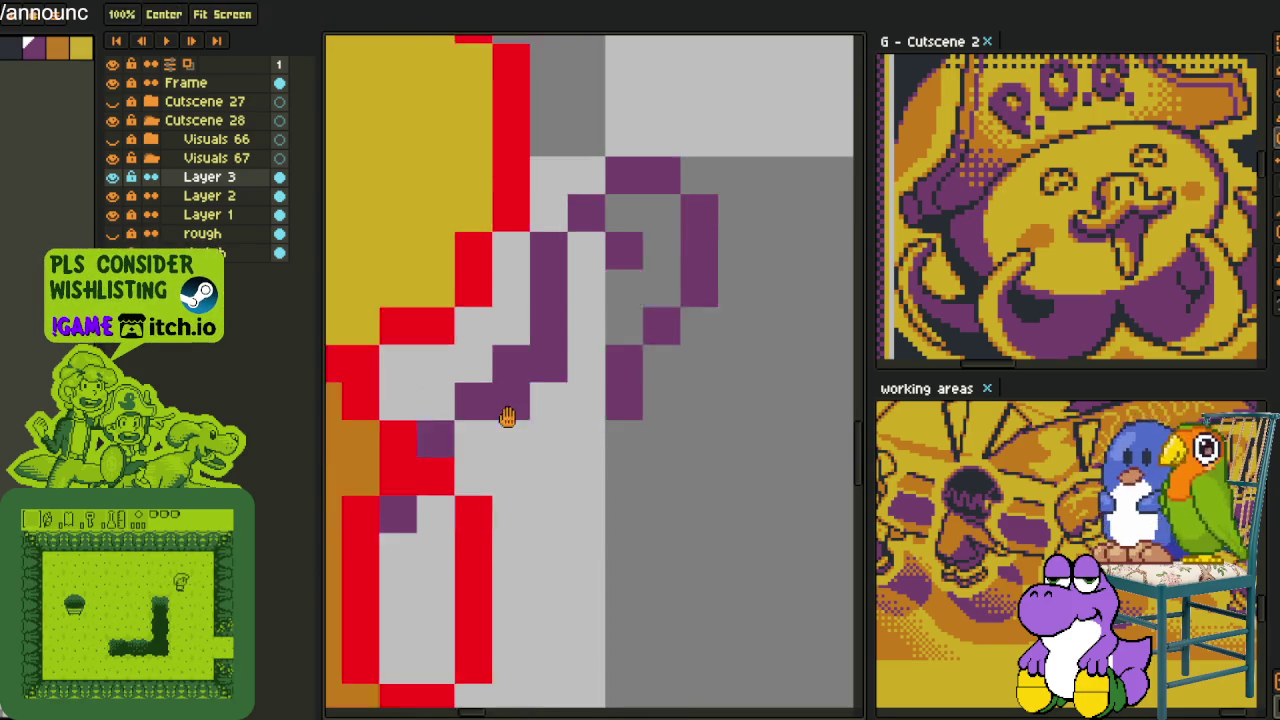
{"action": "left_click", "coordinate": [563, 326]}
{"action": "left_click", "coordinate": [527, 363]}
{"action": "mouse_move", "coordinate": [630, 375]}
{"action": "left_mouse_down"}
{"action": "mouse_move", "coordinate": [603, 363]}
{"action": "mouse_move", "coordinate": [530, 452]}
{"action": "left_mouse_up"}
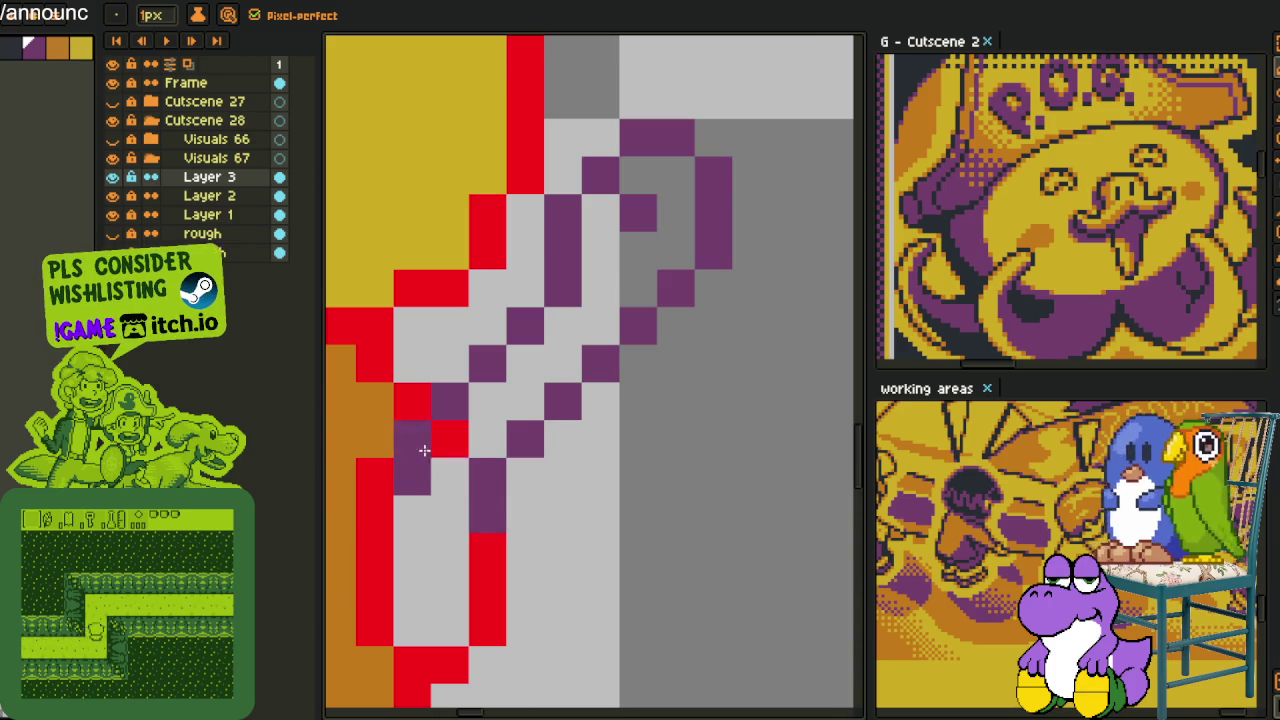
{"action": "scroll", "coordinate": [480, 423], "scroll_direction": "down", "scroll_amount": 3}
{"action": "scroll", "coordinate": [471, 400], "scroll_direction": "up", "scroll_amount": 3}
{"action": "scroll", "coordinate": [548, 335], "scroll_direction": "down", "scroll_amount": 3}
{"action": "scroll", "coordinate": [548, 335], "scroll_direction": "up", "scroll_amount": 3}
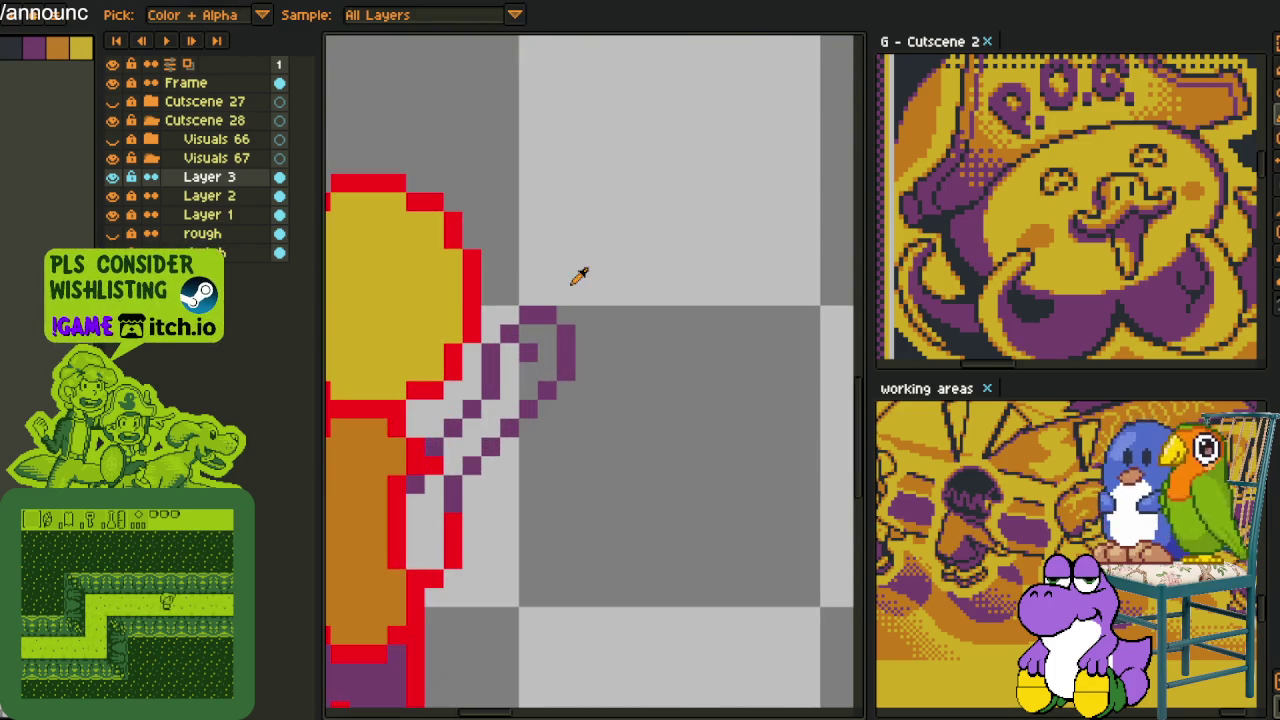
Move the purple arm loop down-left beside the shoulder and bring up the arm layer's options
{"action": "left_click", "coordinate": [540, 330], "text": "alt"}
{"action": "key", "text": "q"}
{"action": "left_click_drag", "start_coordinate": [547, 316], "coordinate": [540, 300]}
{"action": "left_click_drag", "start_coordinate": [539, 364], "coordinate": [520, 383]}
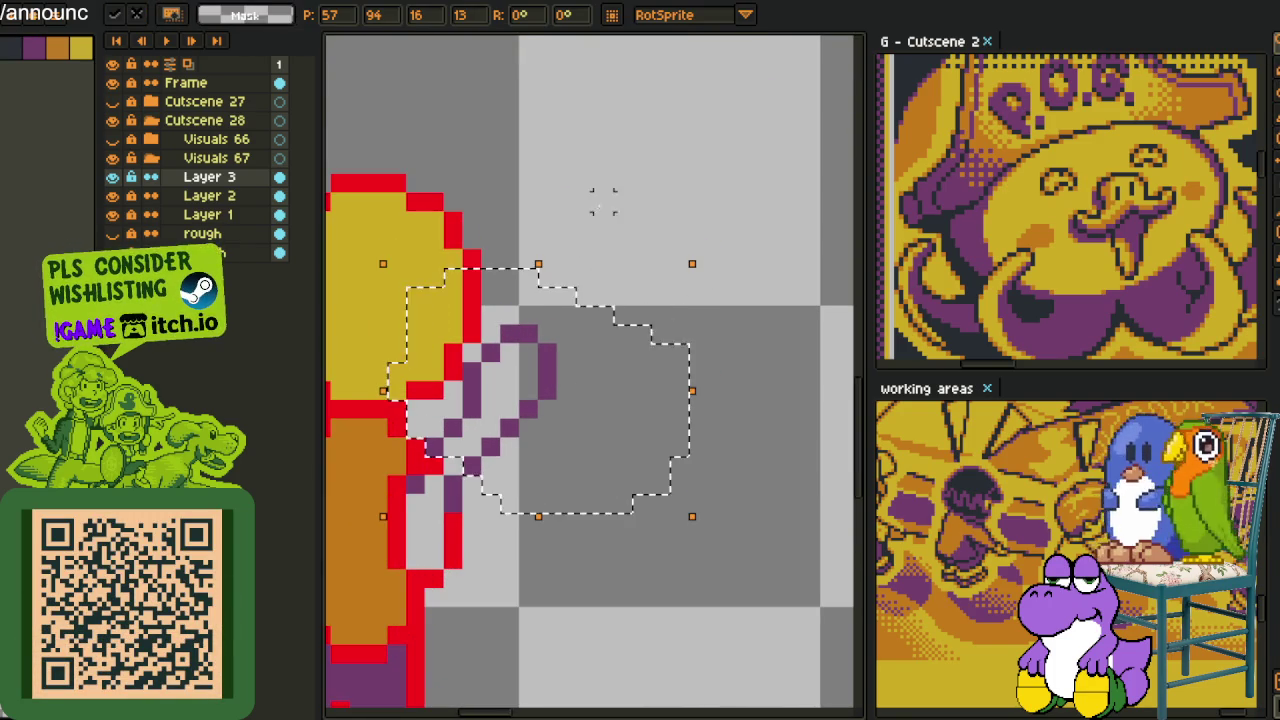
{"action": "scroll", "coordinate": [520, 383], "scroll_direction": "down", "scroll_amount": 2}
{"action": "scroll", "coordinate": [571, 243], "scroll_direction": "down", "scroll_amount": 1}
{"action": "scroll", "coordinate": [558, 347], "scroll_direction": "up", "scroll_amount": 2}
{"action": "scroll", "coordinate": [557, 347], "scroll_direction": "up", "scroll_amount": 1}
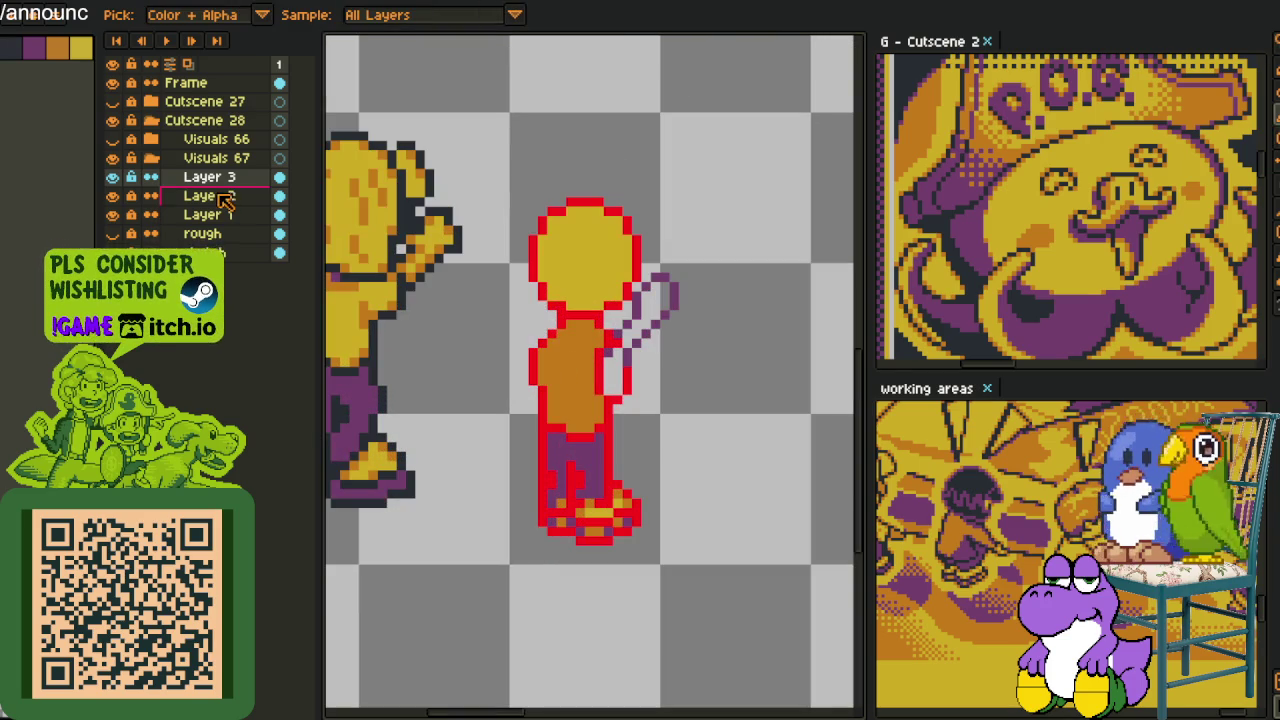
{"action": "left_click_drag", "start_coordinate": [568, 342], "coordinate": [458, 305]}
{"action": "right_click", "coordinate": [212, 190]}
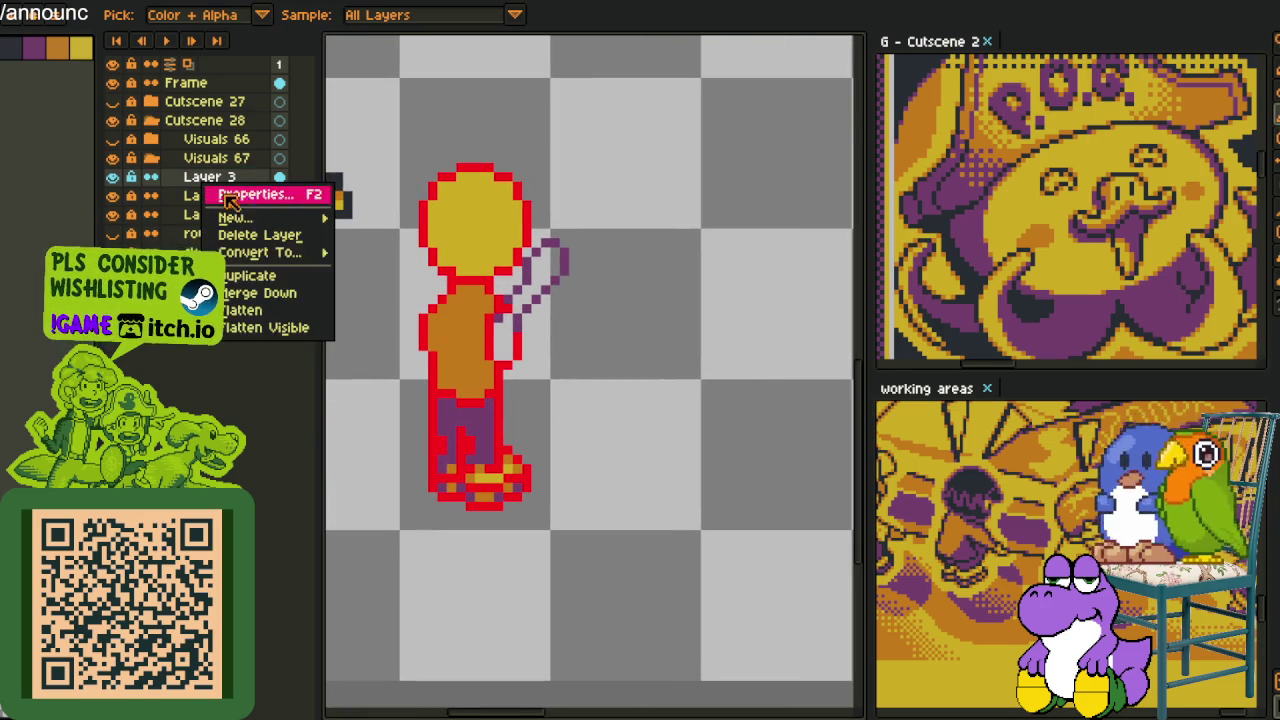
Merge the arm layer down into Layer 2 and toggle its visibility to check it
{"action": "left_click", "coordinate": [268, 293]}
{"action": "left_click", "coordinate": [113, 177]}
{"action": "left_click", "coordinate": [113, 177]}
{"action": "double_click", "coordinate": [205, 177]}
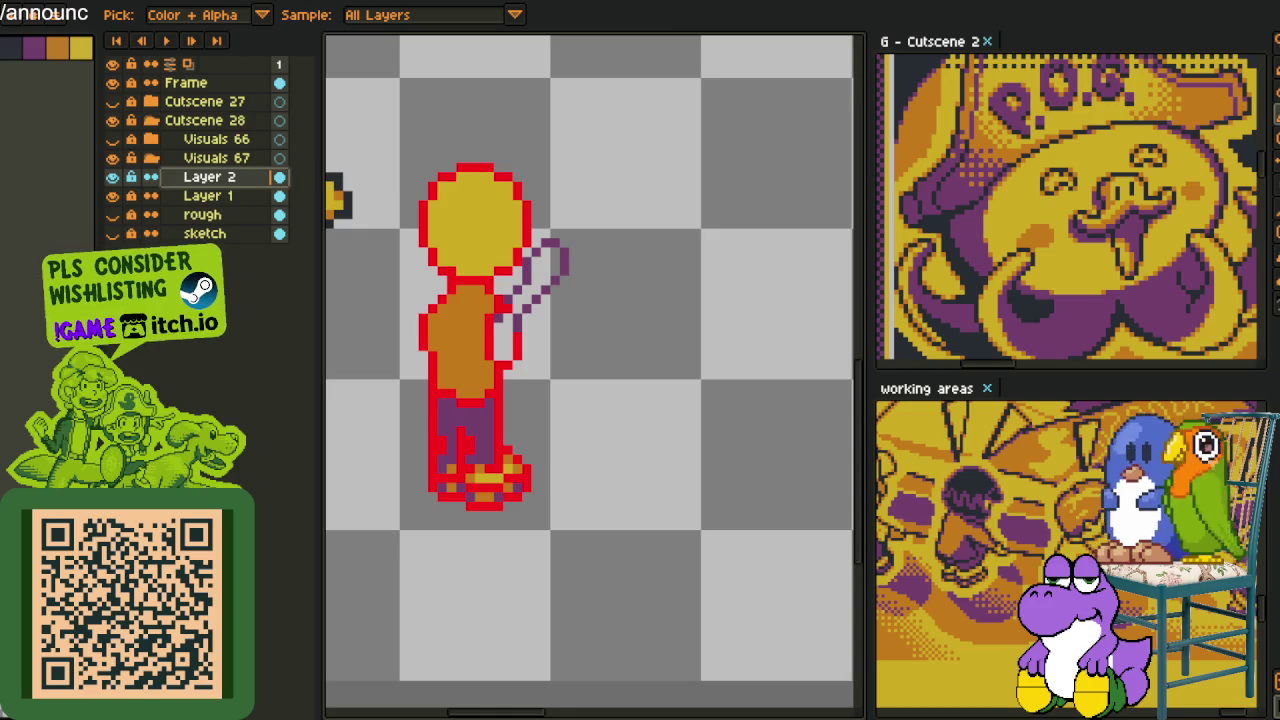
{"action": "scroll", "coordinate": [554, 306], "scroll_direction": "up", "scroll_amount": 3}
Erase a stray red pixel and repaint the shoulder's red outline orange
{"action": "key", "text": "b"}
{"action": "right_click", "coordinate": [471, 414]}
{"action": "key", "text": "alt"}
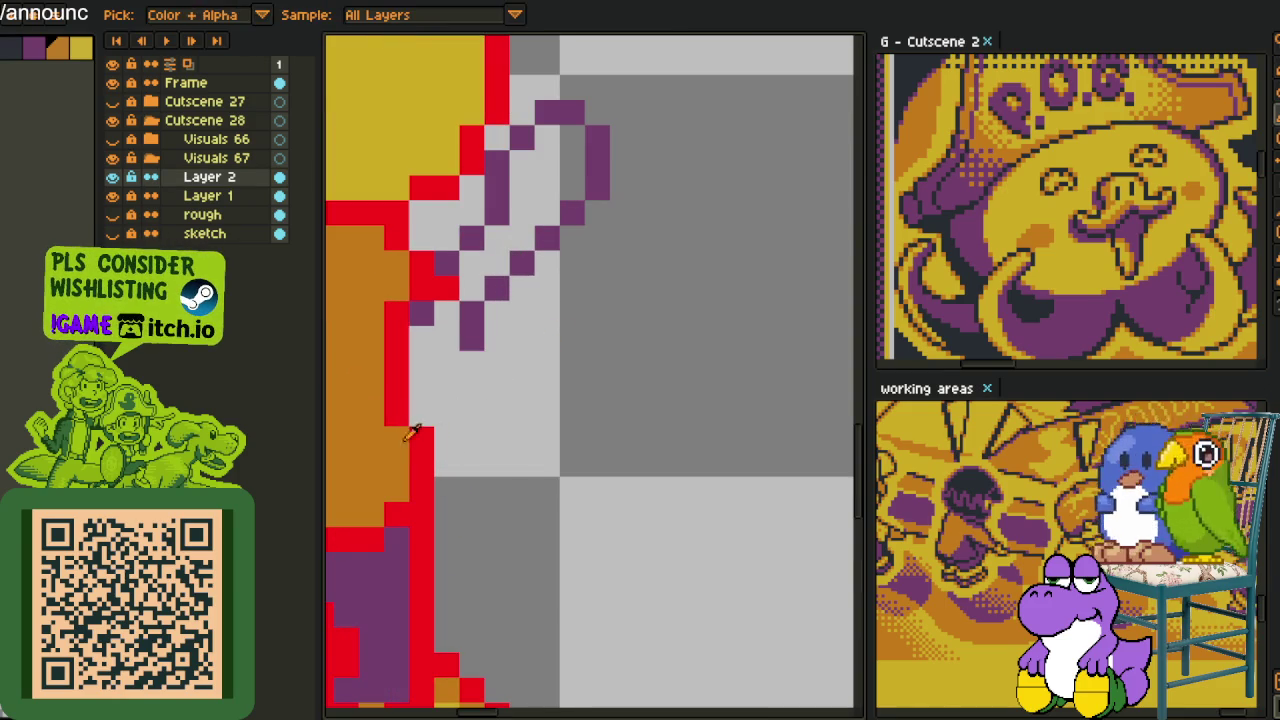
{"action": "left_click_drag", "start_coordinate": [407, 436], "coordinate": [404, 309]}
{"action": "left_click", "coordinate": [450, 356], "text": "alt"}
{"action": "left_click_drag", "start_coordinate": [422, 380], "coordinate": [422, 420]}
{"action": "left_click", "coordinate": [394, 368], "text": "alt"}
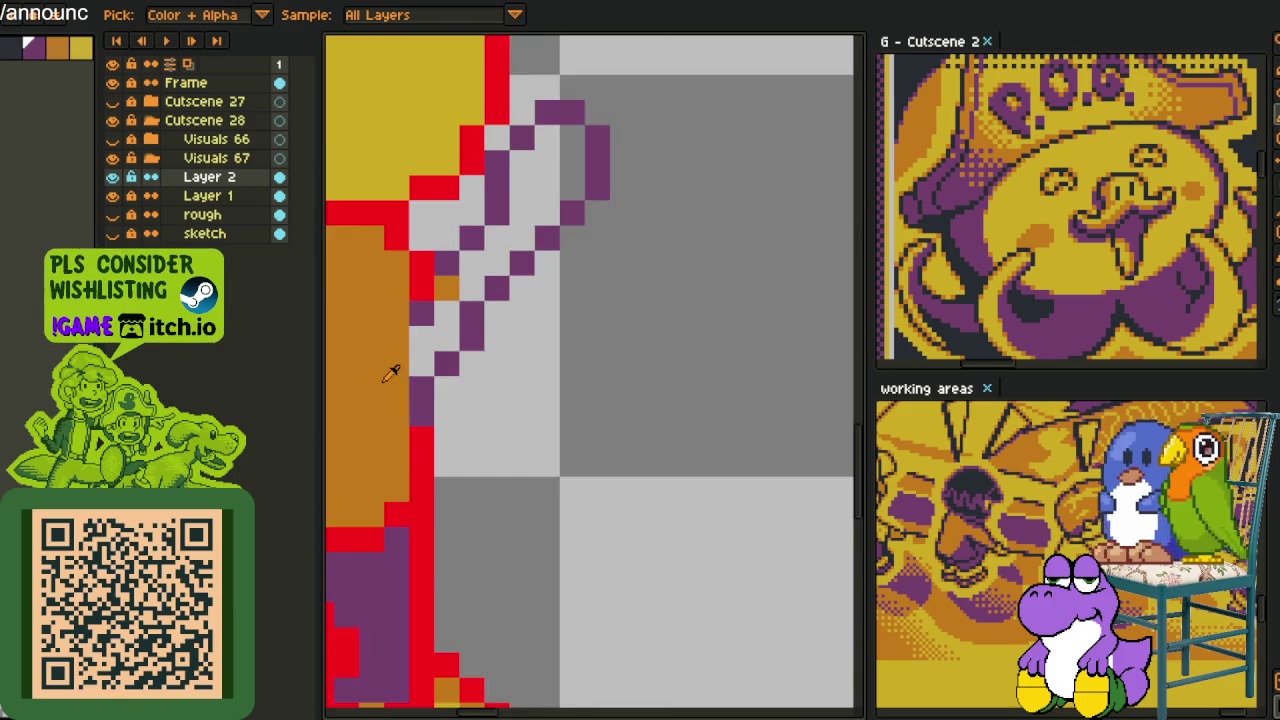
{"action": "scroll", "coordinate": [424, 364], "scroll_direction": "up", "scroll_amount": 2}
Fill the raised arm between its purple lines with the body's orange, joining it to the body
{"action": "key", "text": "g"}
{"action": "left_click", "coordinate": [424, 364]}
{"action": "left_click", "coordinate": [478, 258]}
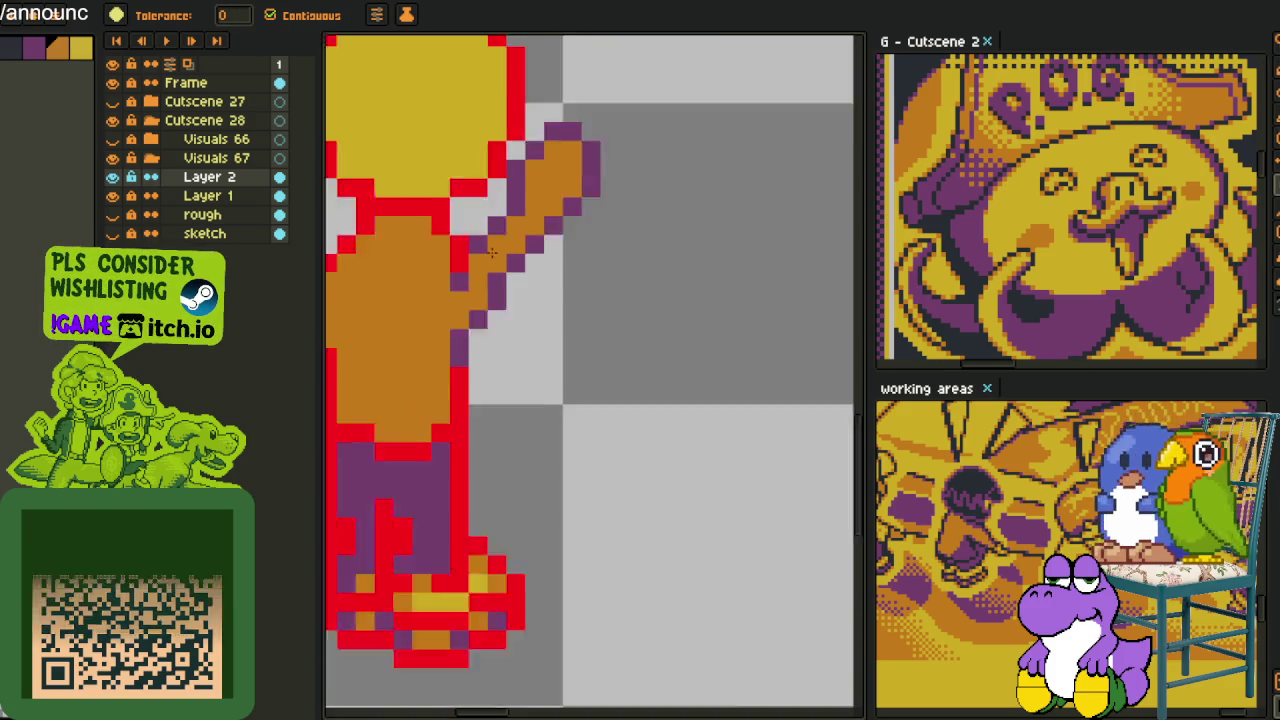
{"action": "scroll", "coordinate": [470, 268], "scroll_direction": "down", "scroll_amount": 3}
{"action": "scroll", "coordinate": [470, 268], "scroll_direction": "down", "scroll_amount": 1}
{"action": "scroll", "coordinate": [465, 272], "scroll_direction": "up", "scroll_amount": 4}
{"action": "key", "text": "b"}
{"action": "scroll", "coordinate": [461, 276], "scroll_direction": "down", "scroll_amount": 2}
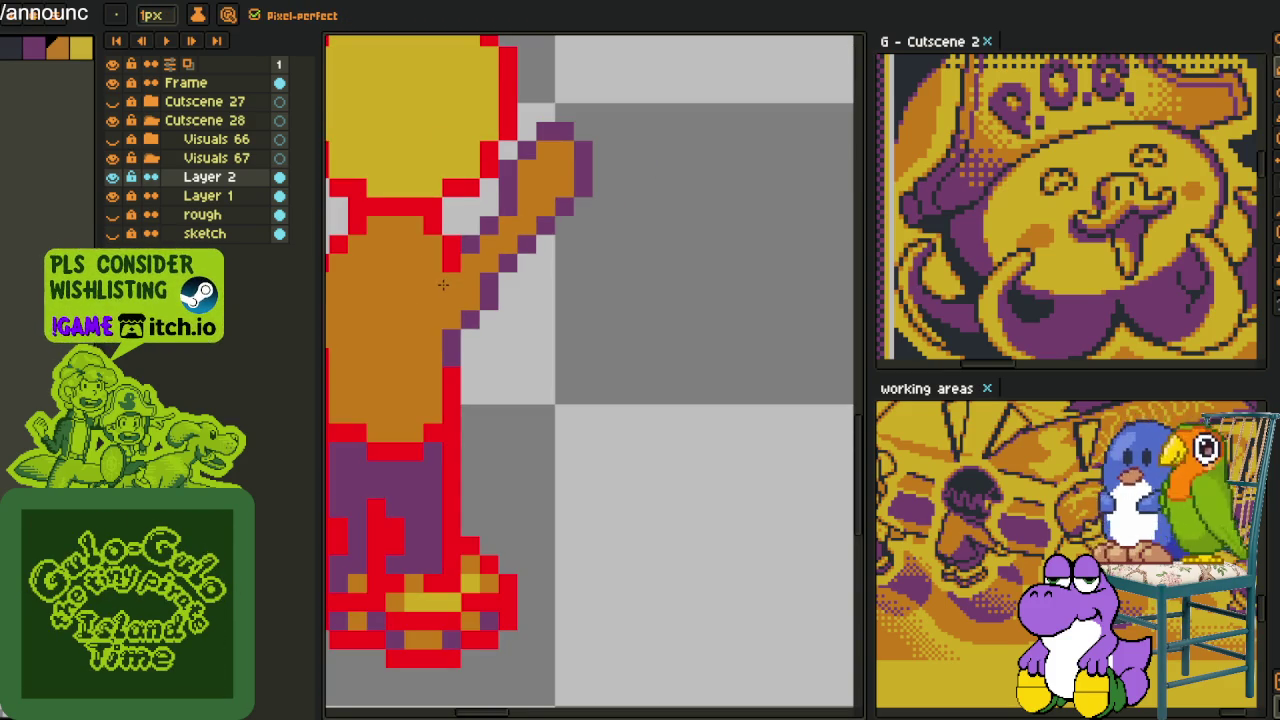
{"action": "scroll", "coordinate": [510, 350], "scroll_direction": "down", "scroll_amount": 3}
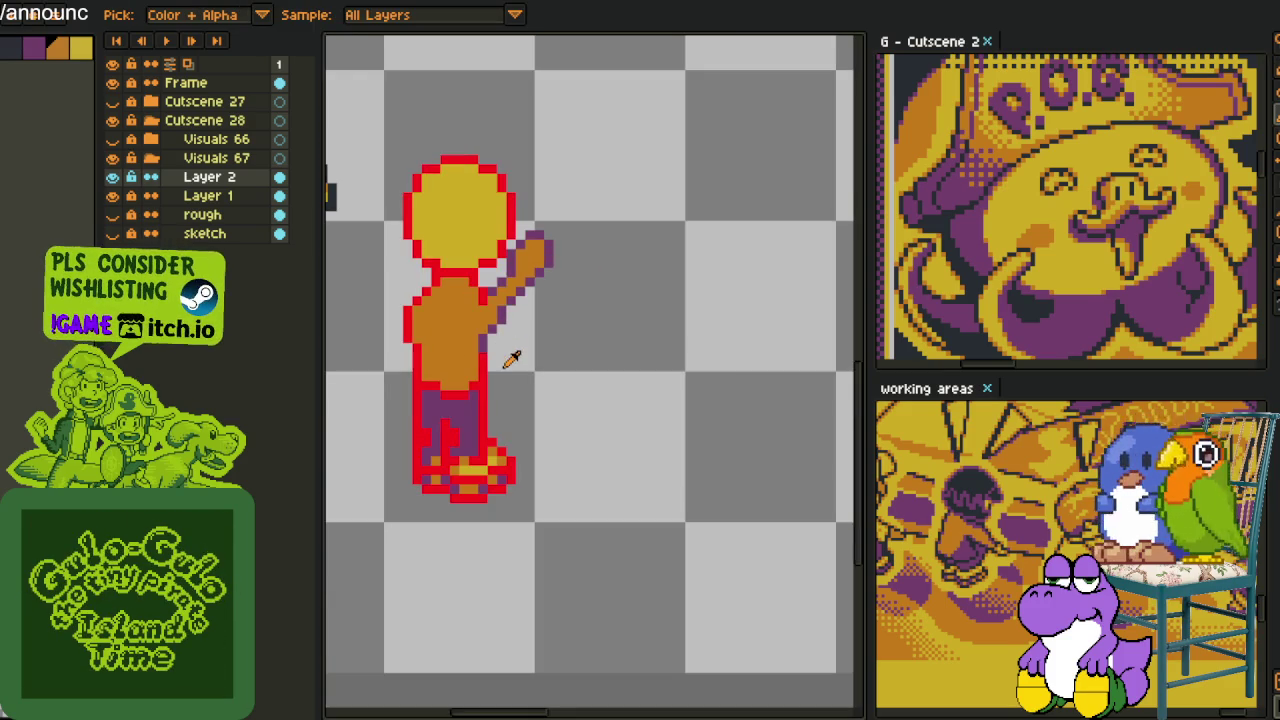
{"action": "scroll", "coordinate": [512, 357], "scroll_direction": "down", "scroll_amount": 1}
{"action": "scroll", "coordinate": [530, 320], "scroll_direction": "up", "scroll_amount": 2}
{"action": "scroll", "coordinate": [540, 307], "scroll_direction": "down", "scroll_amount": 2}
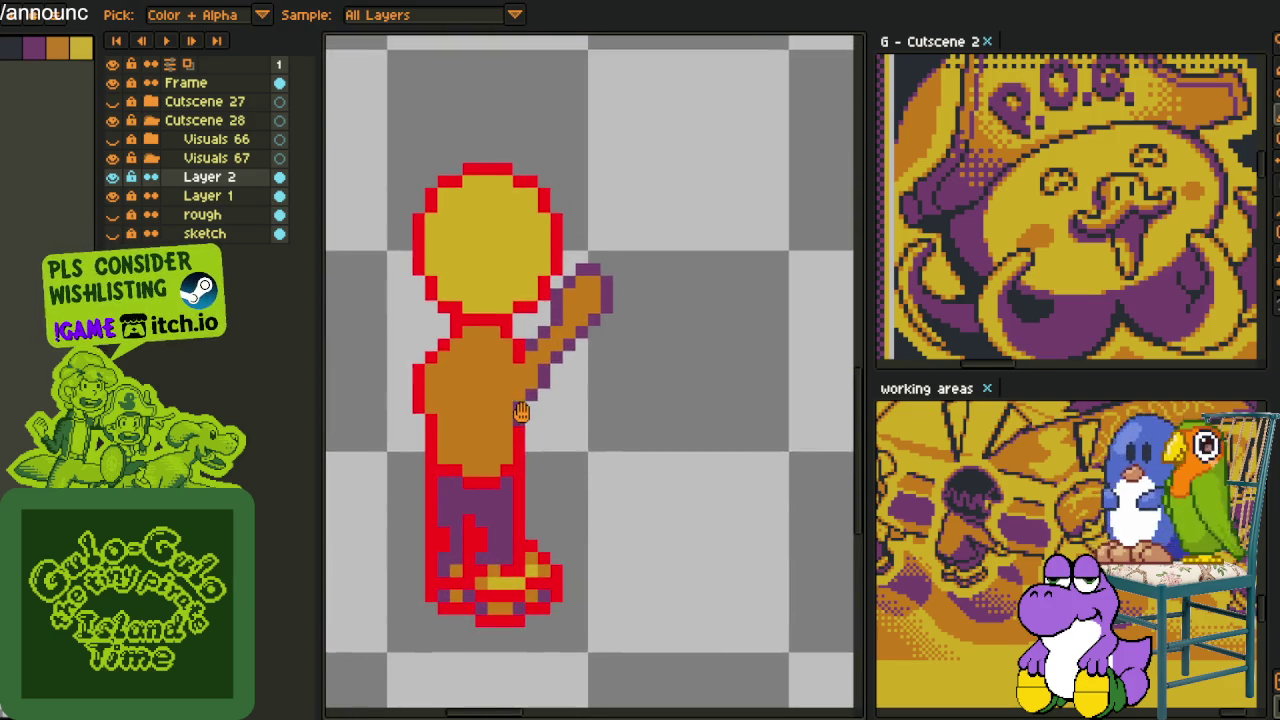
{"action": "scroll", "coordinate": [583, 434], "scroll_direction": "up", "scroll_amount": 2}
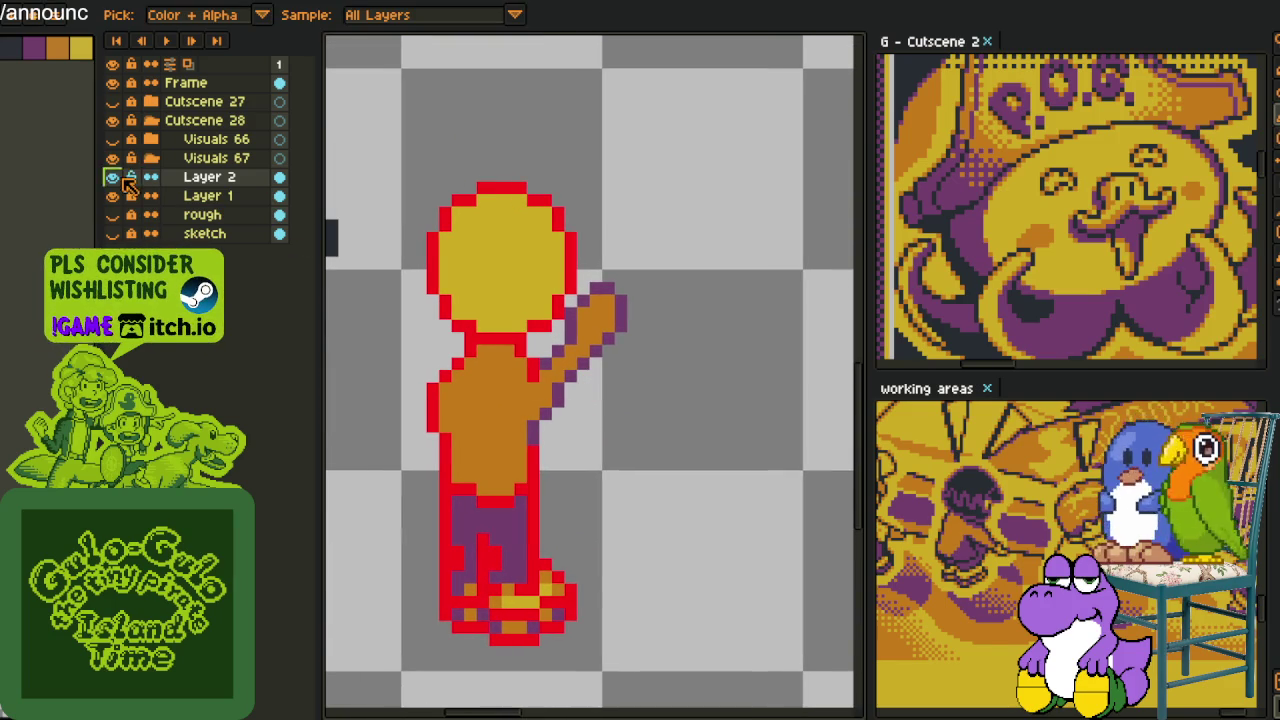
{"action": "right_click", "coordinate": [188, 177]}
{"action": "mouse_move", "coordinate": [222, 204]}
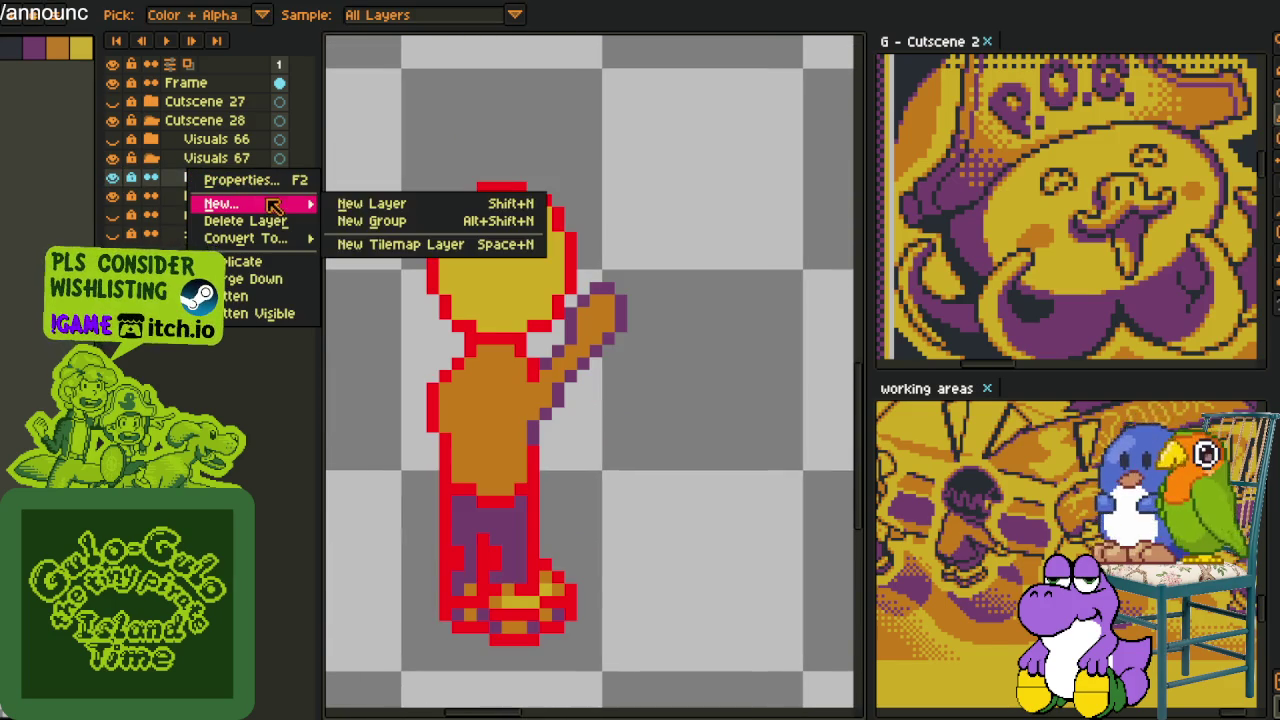
Add a new empty layer above Layer 2 and centre the view on the figure
{"action": "left_click", "coordinate": [350, 205]}
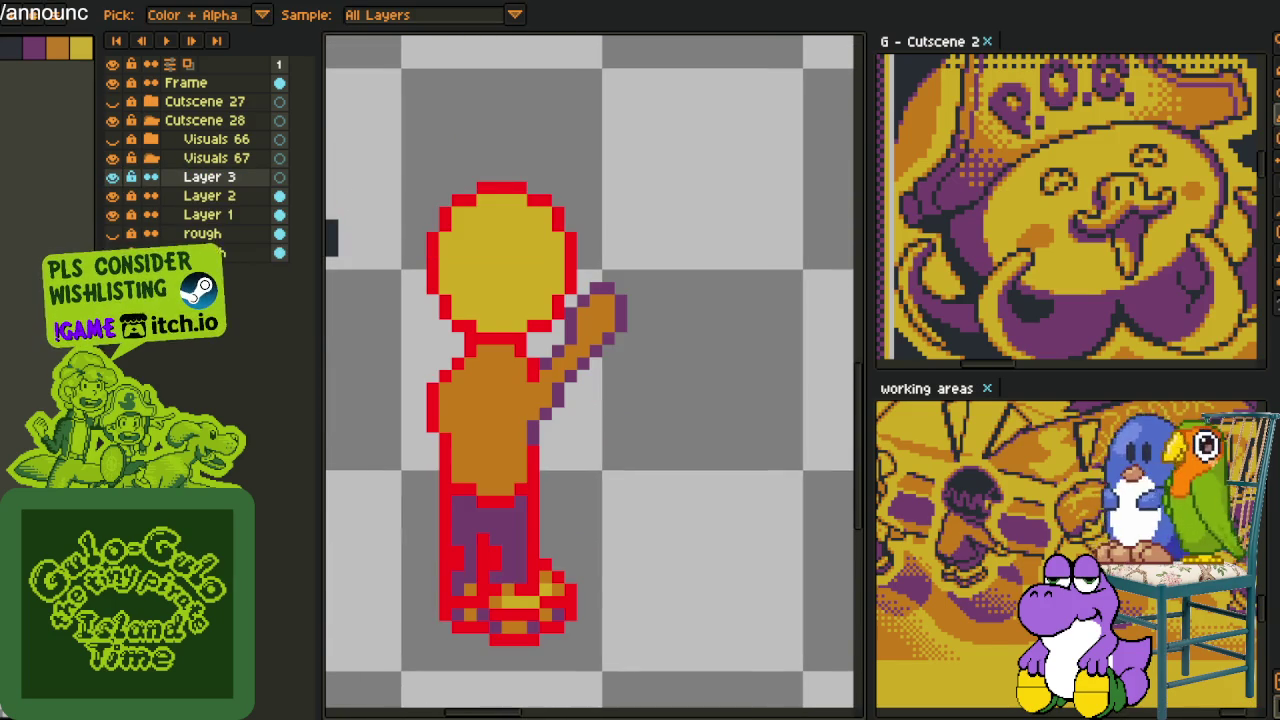
{"action": "scroll", "coordinate": [366, 286], "scroll_direction": "down", "scroll_amount": 2}
{"action": "scroll", "coordinate": [366, 286], "scroll_direction": "down", "scroll_amount": 2}
{"action": "scroll", "coordinate": [366, 286], "scroll_direction": "down", "scroll_amount": 1}
{"action": "left_click_drag", "start_coordinate": [388, 312], "coordinate": [538, 402]}
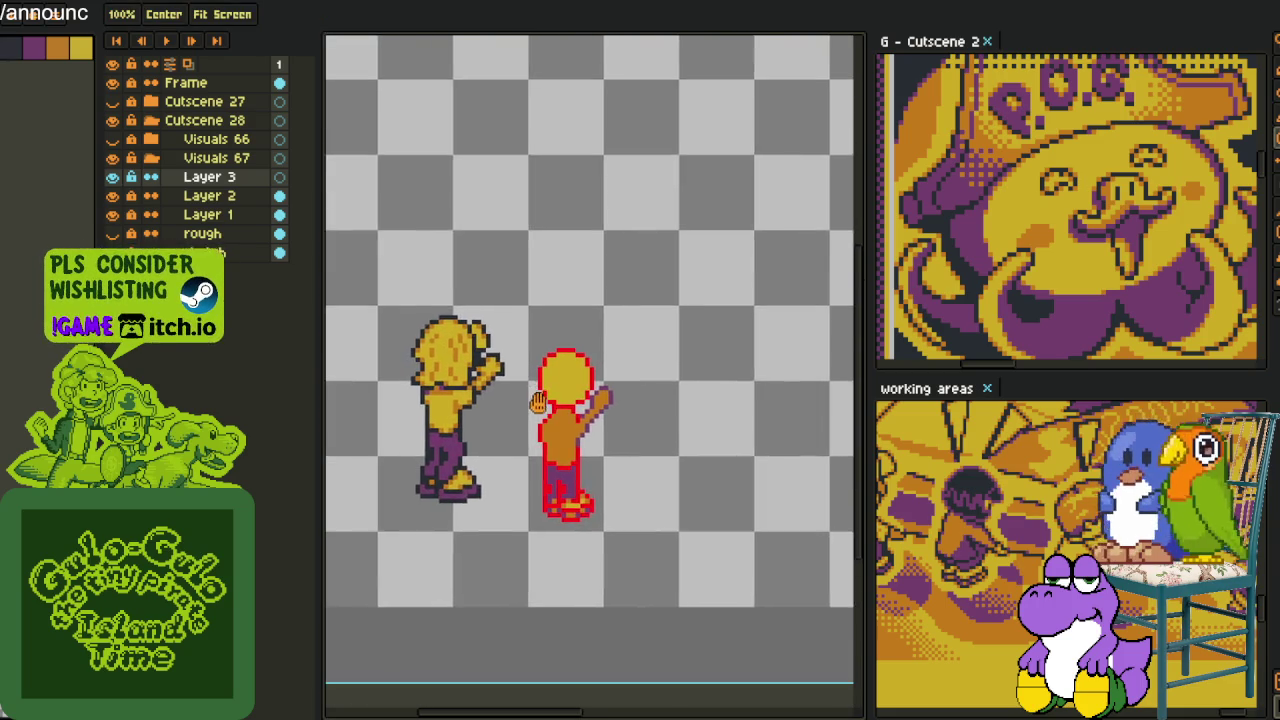
{"action": "scroll", "coordinate": [538, 402], "scroll_direction": "up", "scroll_amount": 1}
{"action": "scroll", "coordinate": [560, 400], "scroll_direction": "up", "scroll_amount": 1}
{"action": "scroll", "coordinate": [600, 395], "scroll_direction": "up", "scroll_amount": 1}
{"action": "scroll", "coordinate": [642, 393], "scroll_direction": "down", "scroll_amount": 1}
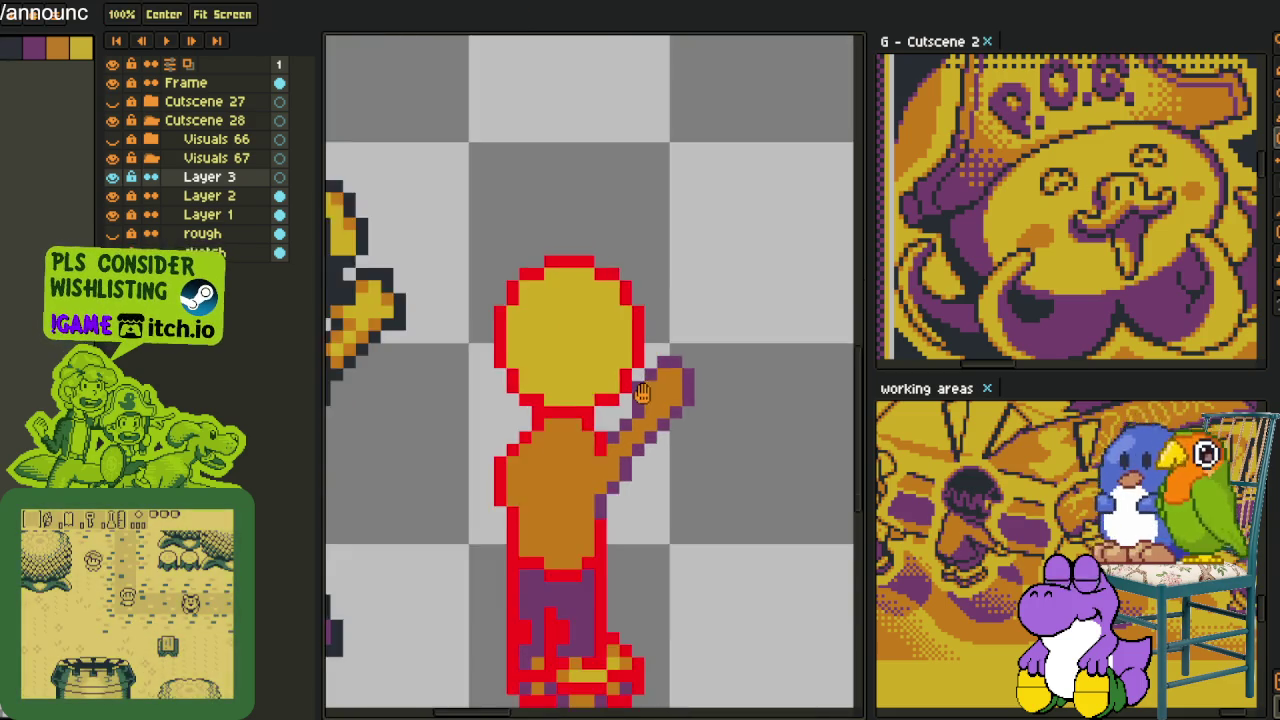
{"action": "left_click_drag", "start_coordinate": [642, 393], "coordinate": [626, 336]}
Draw dark shading pixels under the raised arm, down its underside and near the armpit
{"action": "key", "text": "i"}
{"action": "scroll", "coordinate": [618, 420], "scroll_direction": "up", "scroll_amount": 1}
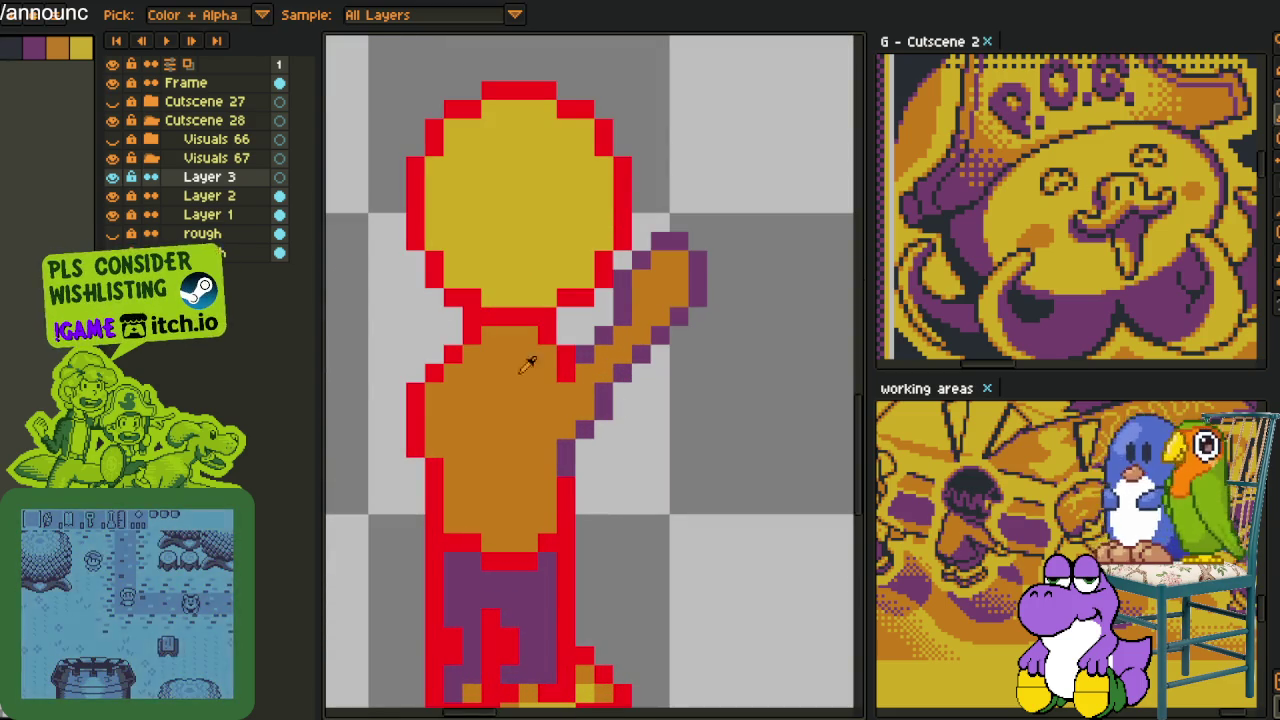
{"action": "key", "text": "b"}
{"action": "scroll", "coordinate": [588, 345], "scroll_direction": "up", "scroll_amount": 2}
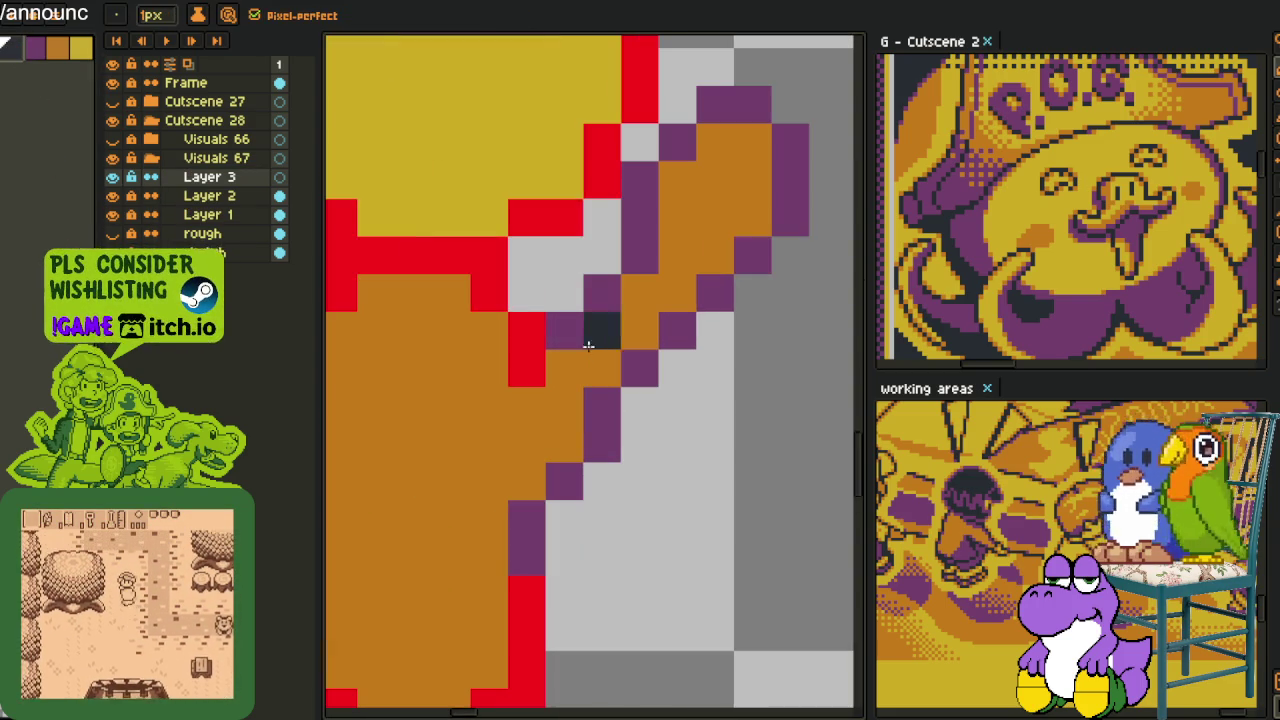
{"action": "left_click", "coordinate": [571, 304]}
{"action": "left_click", "coordinate": [600, 326]}
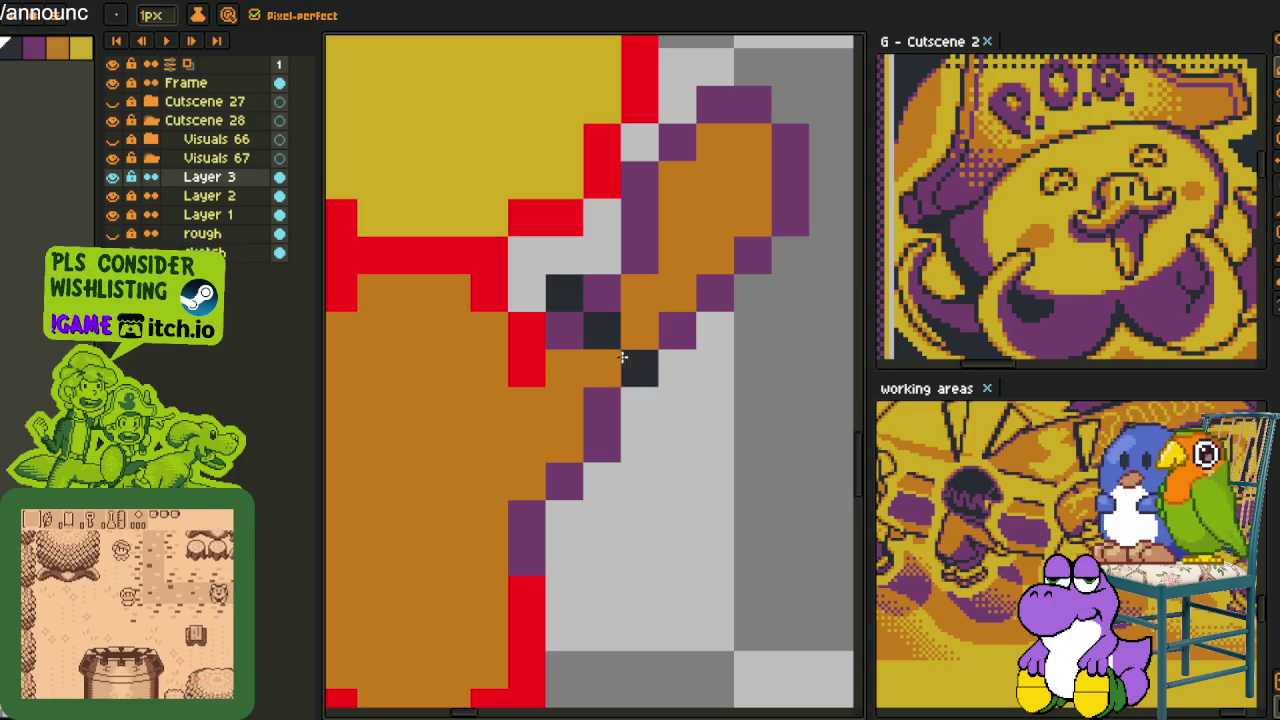
{"action": "left_click", "coordinate": [602, 368]}
{"action": "mouse_move", "coordinate": [628, 410]}
{"action": "left_mouse_down"}
{"action": "mouse_move", "coordinate": [623, 486]}
{"action": "mouse_move", "coordinate": [539, 567]}
{"action": "left_mouse_up"}
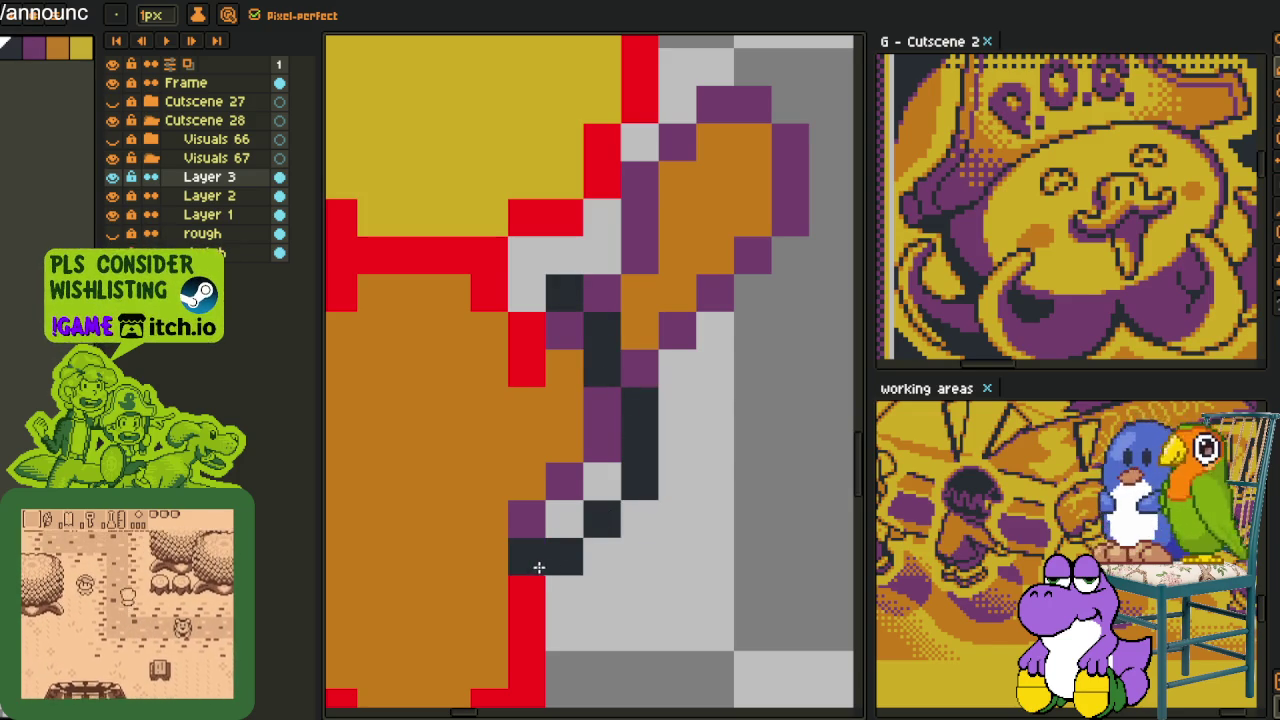
{"action": "scroll", "coordinate": [543, 530], "scroll_direction": "down", "scroll_amount": 4}
{"action": "scroll", "coordinate": [548, 392], "scroll_direction": "up", "scroll_amount": 5}
{"action": "left_click", "coordinate": [515, 343]}
{"action": "scroll", "coordinate": [514, 357], "scroll_direction": "down", "scroll_amount": 3}
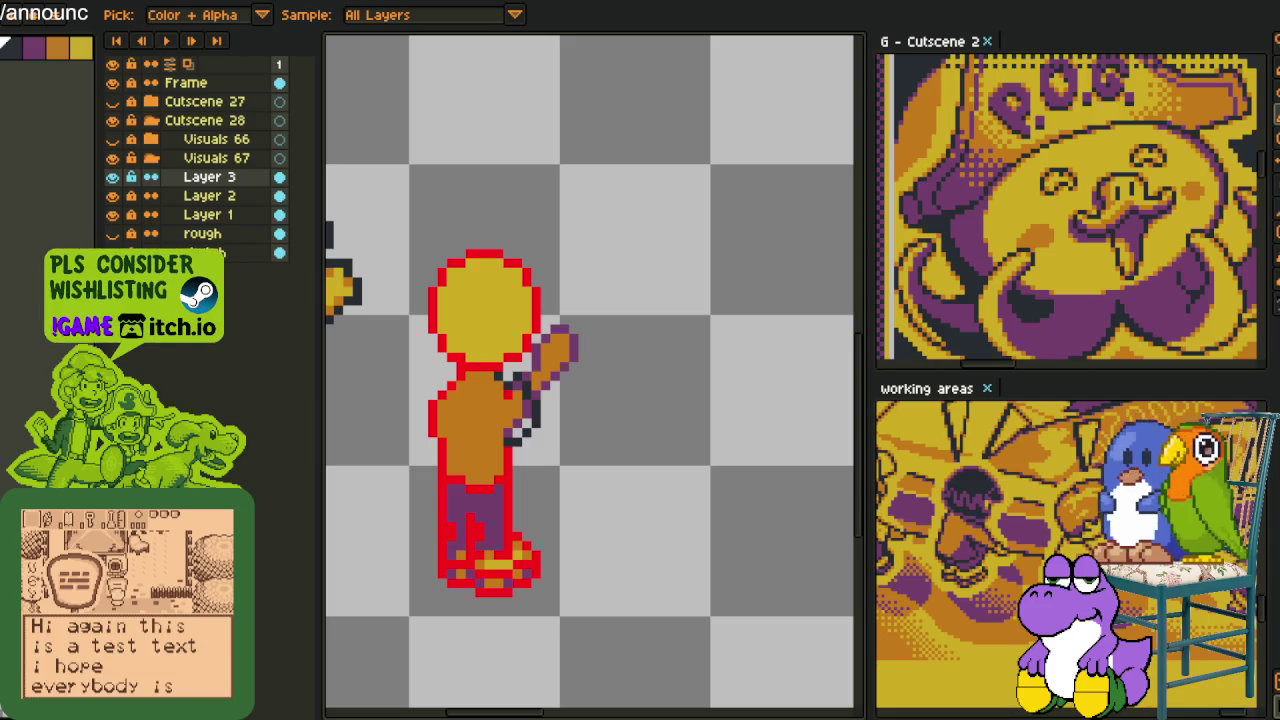
Zoom and recentre the view on the figure while switching between pencil and eyedropper
{"action": "key", "text": "b"}
{"action": "scroll", "coordinate": [540, 430], "scroll_direction": "up", "scroll_amount": 2}
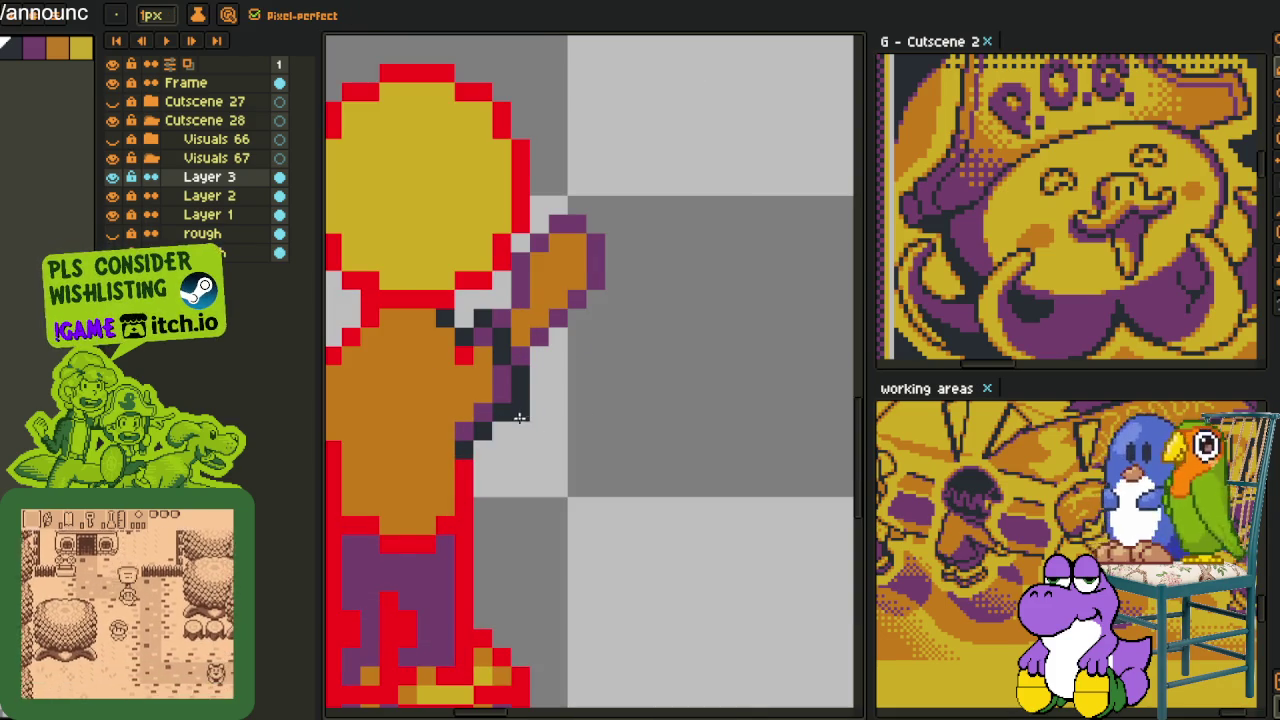
{"action": "scroll", "coordinate": [514, 411], "scroll_direction": "down", "scroll_amount": 2}
{"action": "scroll", "coordinate": [466, 424], "scroll_direction": "up", "scroll_amount": 2}
{"action": "key", "text": "i"}
{"action": "scroll", "coordinate": [466, 424], "scroll_direction": "up", "scroll_amount": 1}
{"action": "key", "text": "b"}
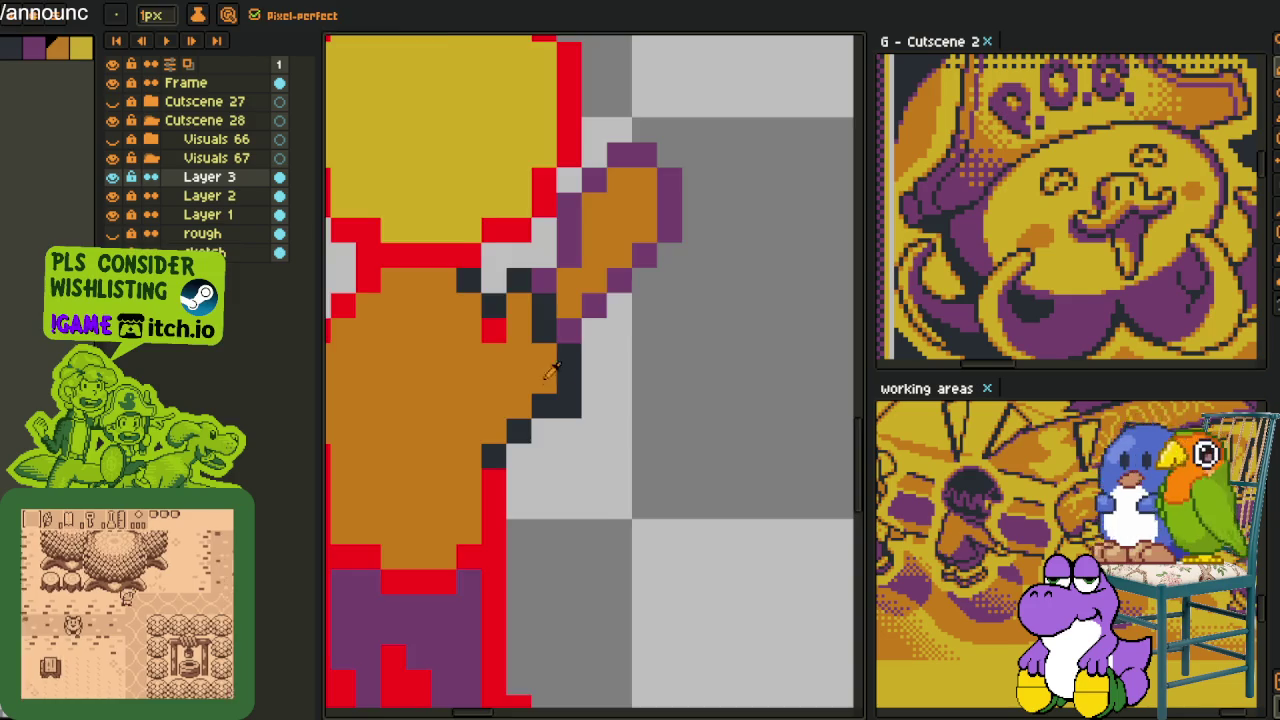
{"action": "scroll", "coordinate": [516, 378], "scroll_direction": "down", "scroll_amount": 2}
{"action": "key", "text": "i"}
{"action": "scroll", "coordinate": [547, 335], "scroll_direction": "up", "scroll_amount": 2}
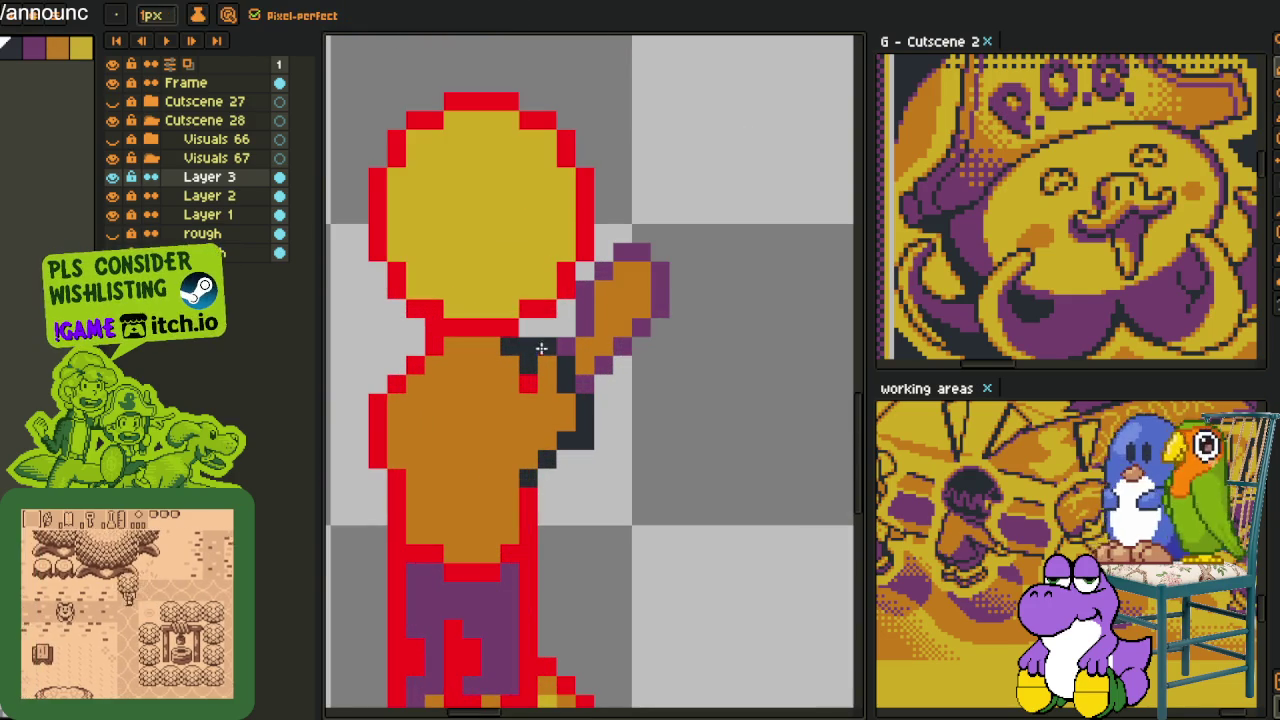
{"action": "scroll", "coordinate": [540, 350], "scroll_direction": "down", "scroll_amount": 2}
{"action": "scroll", "coordinate": [586, 371], "scroll_direction": "up", "scroll_amount": 1}
{"action": "left_click_drag", "start_coordinate": [541, 370], "coordinate": [583, 360]}
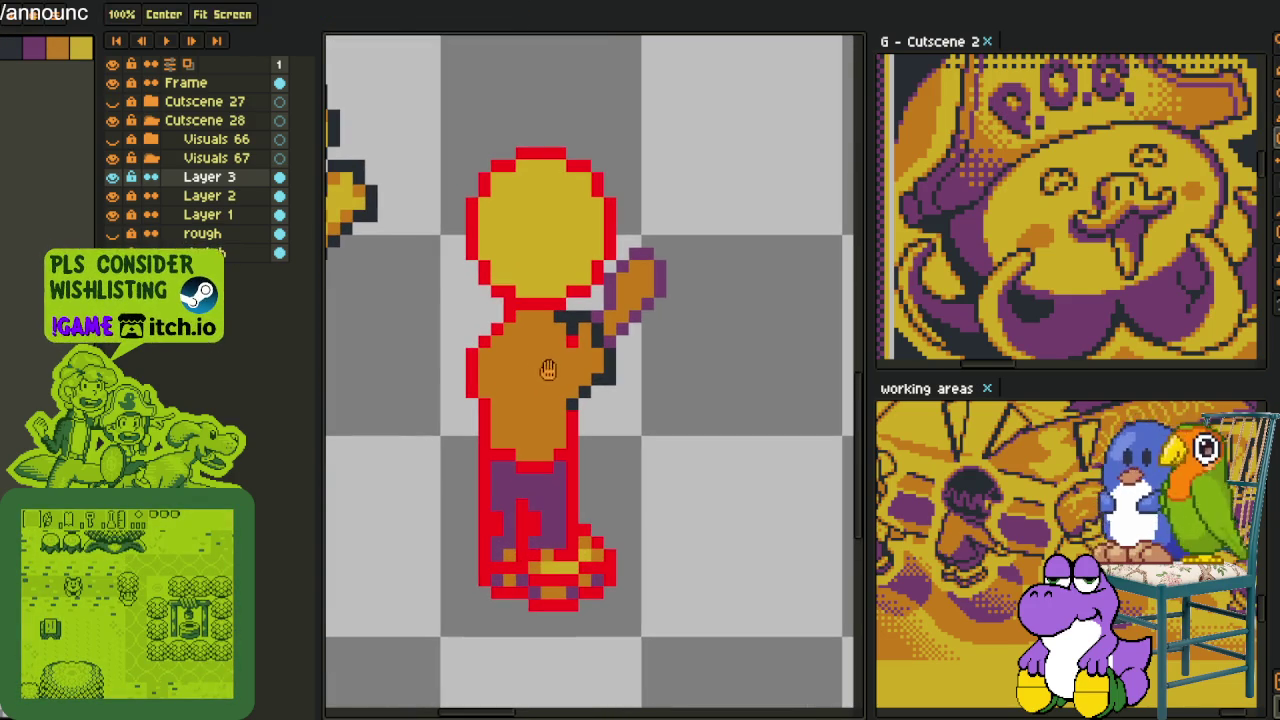
Add purple shading pixels above the belt, along the torso's left edge and shoulder outline
{"action": "left_click", "coordinate": [622, 298]}
{"action": "key", "text": "b"}
{"action": "scroll", "coordinate": [555, 428], "scroll_direction": "up", "scroll_amount": 1}
{"action": "left_click", "coordinate": [545, 458]}
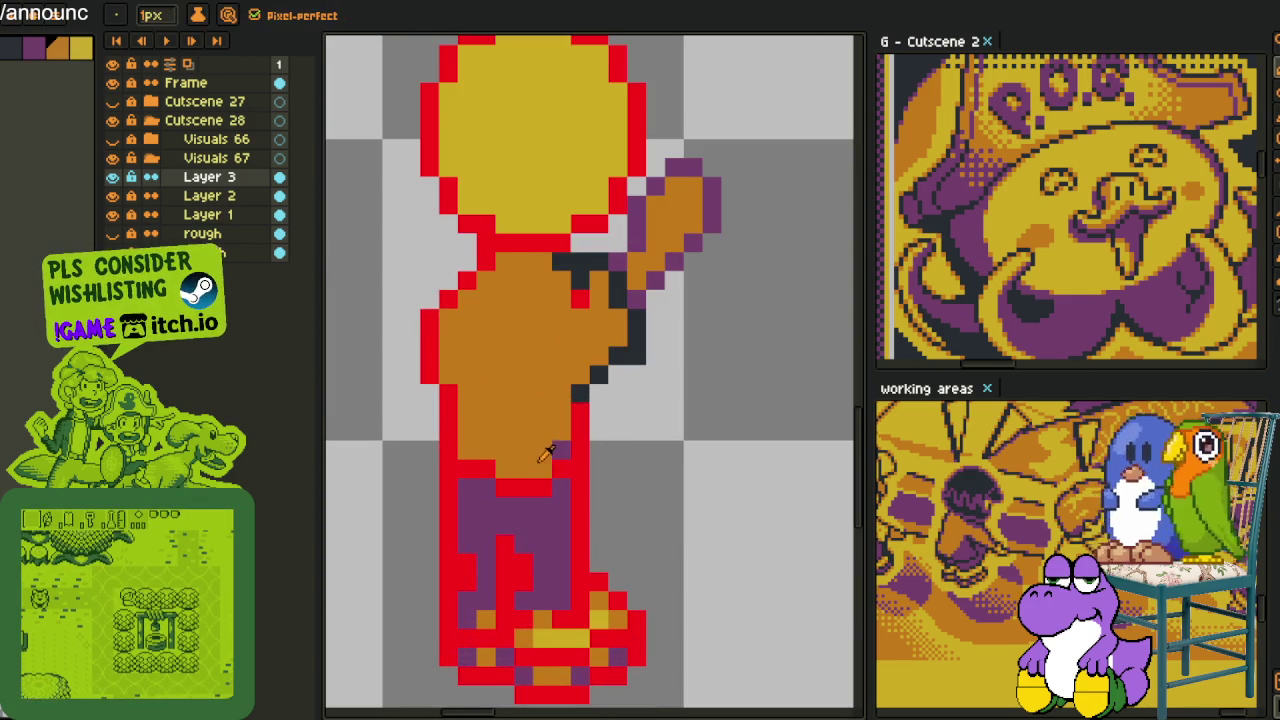
{"action": "left_click", "coordinate": [500, 466], "text": "alt"}
{"action": "left_click", "coordinate": [447, 373]}
{"action": "left_click", "coordinate": [447, 318]}
{"action": "left_click", "coordinate": [466, 298]}
{"action": "left_click", "coordinate": [503, 262]}
{"action": "left_click", "coordinate": [615, 312]}
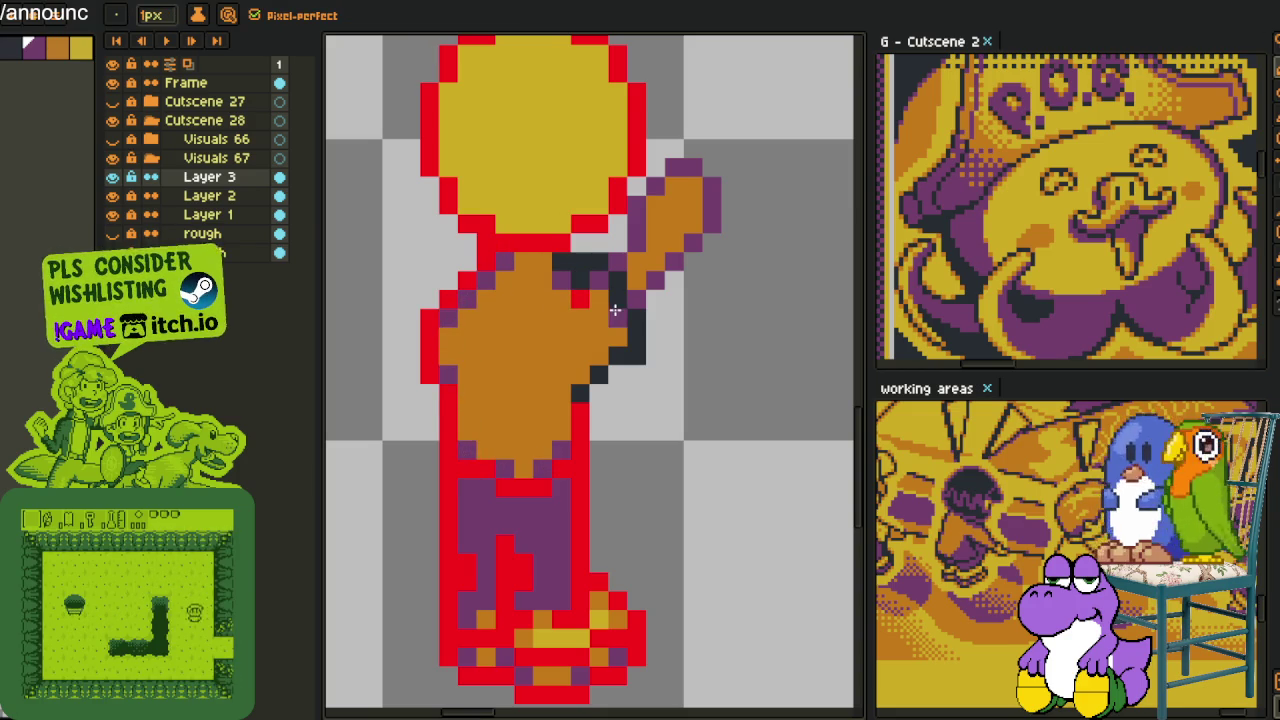
Darken the arm's purple outline pixels with the fill tool
{"action": "scroll", "coordinate": [600, 372], "scroll_direction": "down", "scroll_amount": 3}
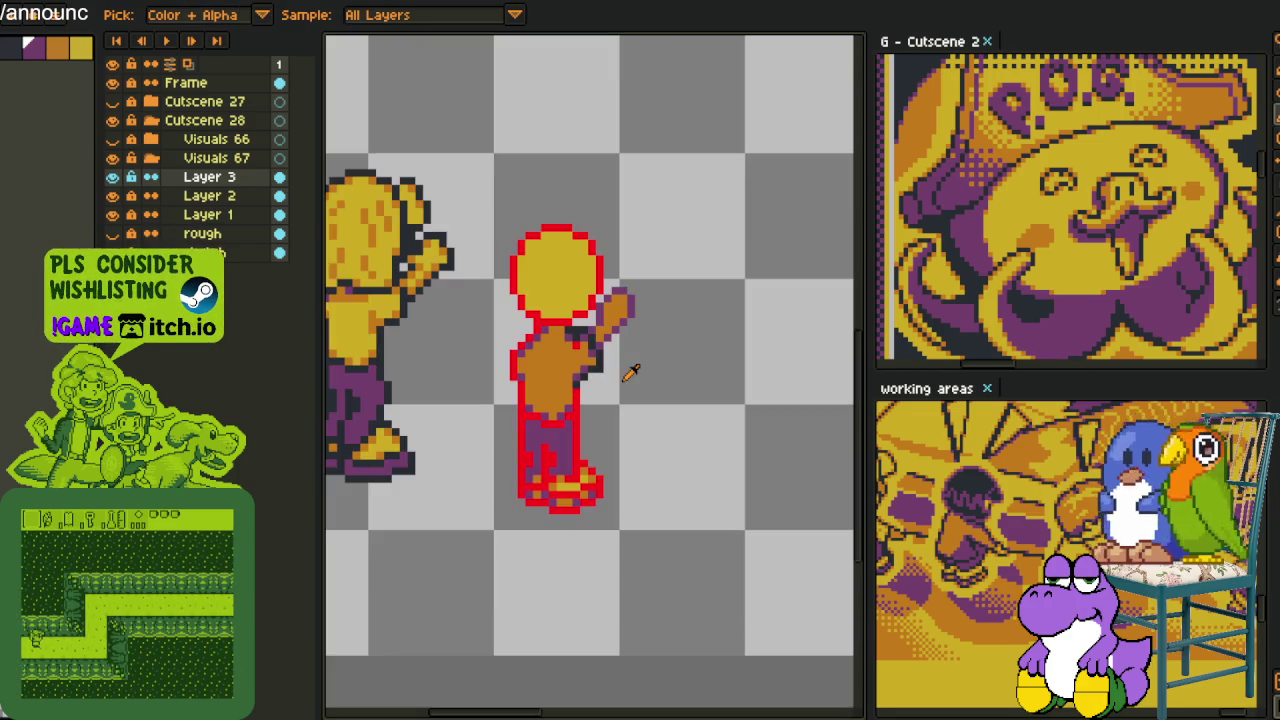
{"action": "scroll", "coordinate": [600, 355], "scroll_direction": "up", "scroll_amount": 1}
{"action": "scroll", "coordinate": [588, 345], "scroll_direction": "up", "scroll_amount": 2}
{"action": "key", "text": "g"}
{"action": "mouse_move", "coordinate": [615, 321]}
{"action": "left_mouse_down"}
{"action": "mouse_move", "coordinate": [637, 249]}
{"action": "mouse_move", "coordinate": [671, 223]}
{"action": "mouse_move", "coordinate": [708, 268]}
{"action": "mouse_move", "coordinate": [673, 341]}
{"action": "mouse_move", "coordinate": [615, 400]}
{"action": "left_mouse_up"}
{"action": "scroll", "coordinate": [615, 400], "scroll_direction": "down", "scroll_amount": 3}
{"action": "key", "text": "i"}
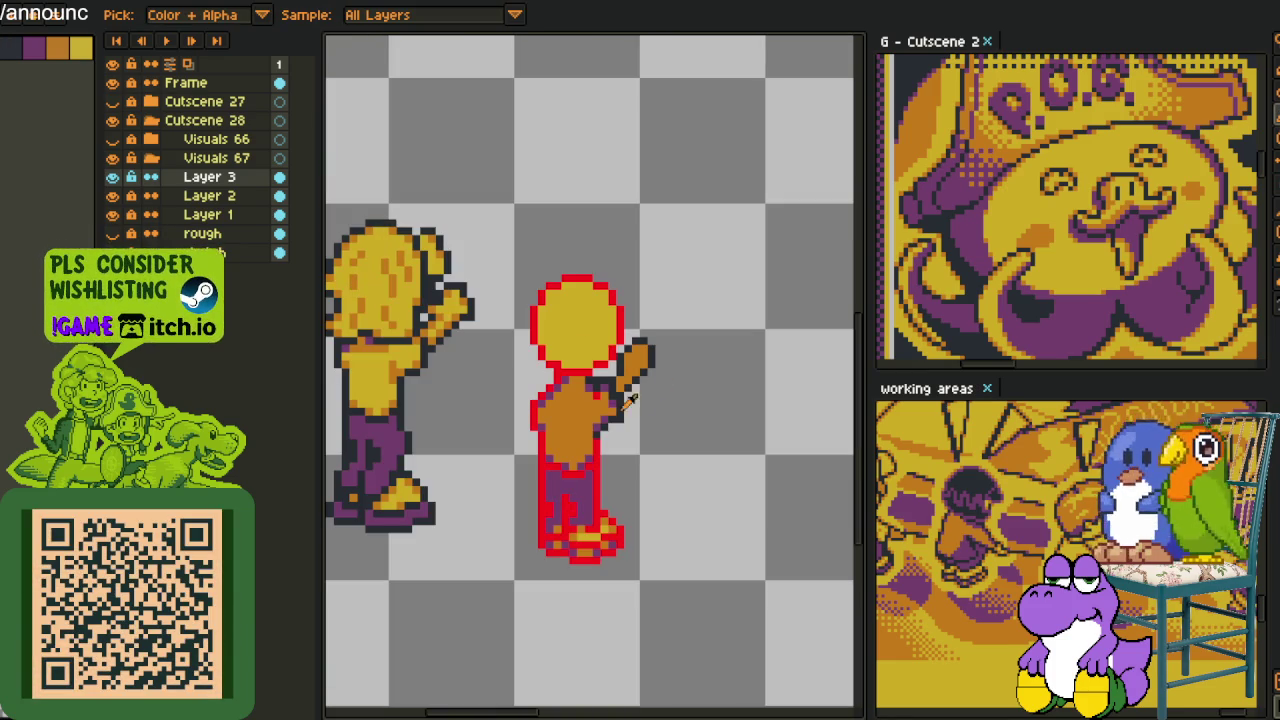
{"action": "scroll", "coordinate": [490, 402], "scroll_direction": "up", "scroll_amount": 1}
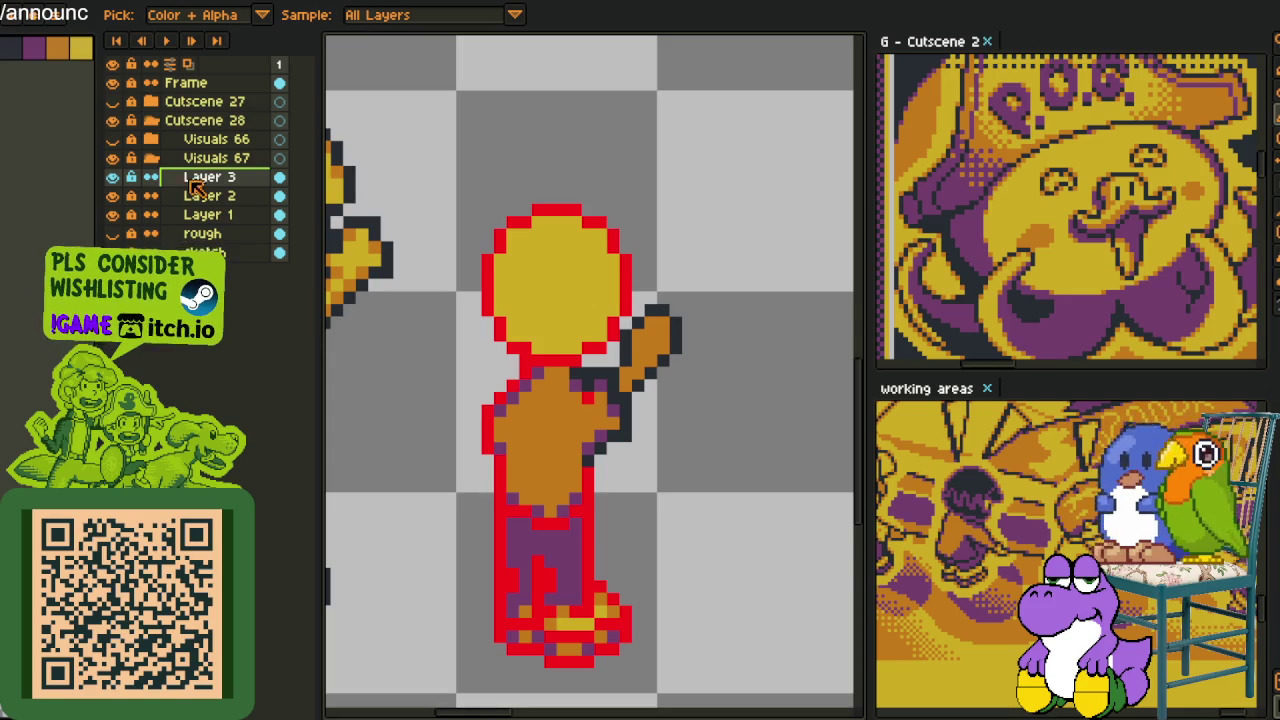
Merge Layer 3 down into Layer 2, toggling Layer 2's visibility to check the merge
{"action": "right_click", "coordinate": [197, 188]}
{"action": "left_click", "coordinate": [296, 288]}
{"action": "left_click", "coordinate": [113, 177]}
{"action": "left_click", "coordinate": [113, 177]}
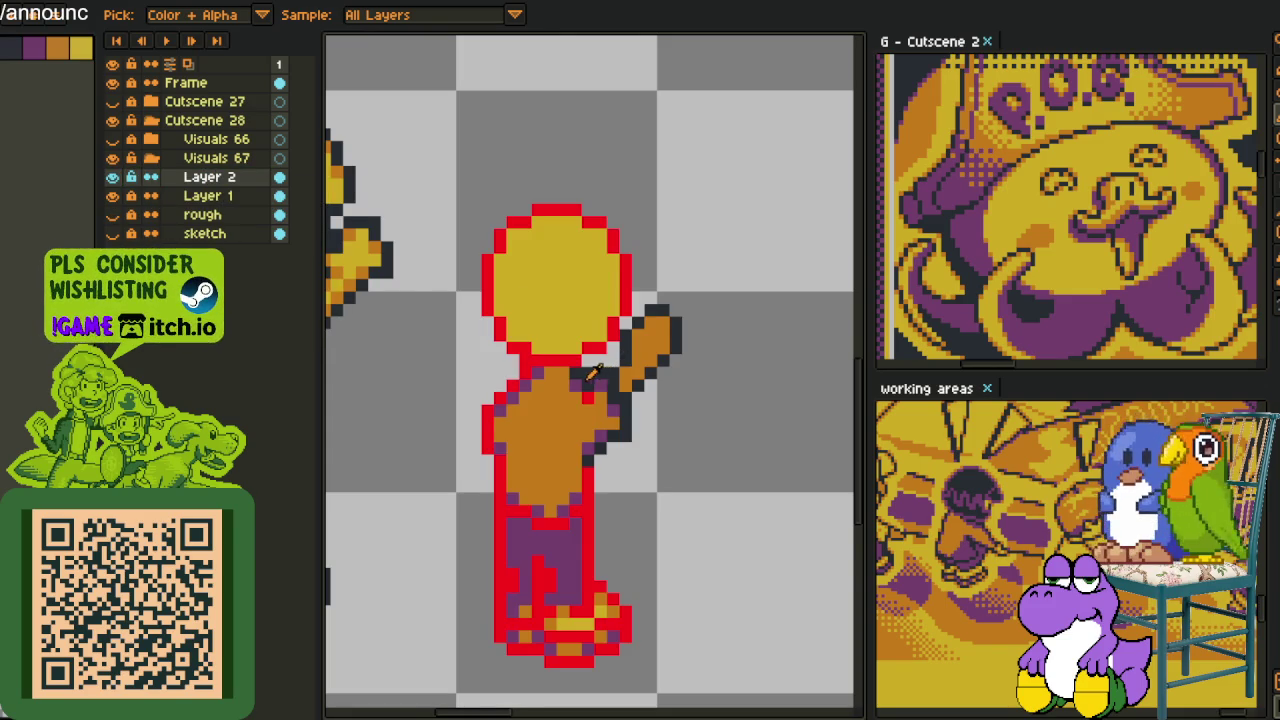
{"action": "scroll", "coordinate": [560, 430], "scroll_direction": "down", "scroll_amount": 1}
{"action": "scroll", "coordinate": [588, 430], "scroll_direction": "up", "scroll_amount": 1}
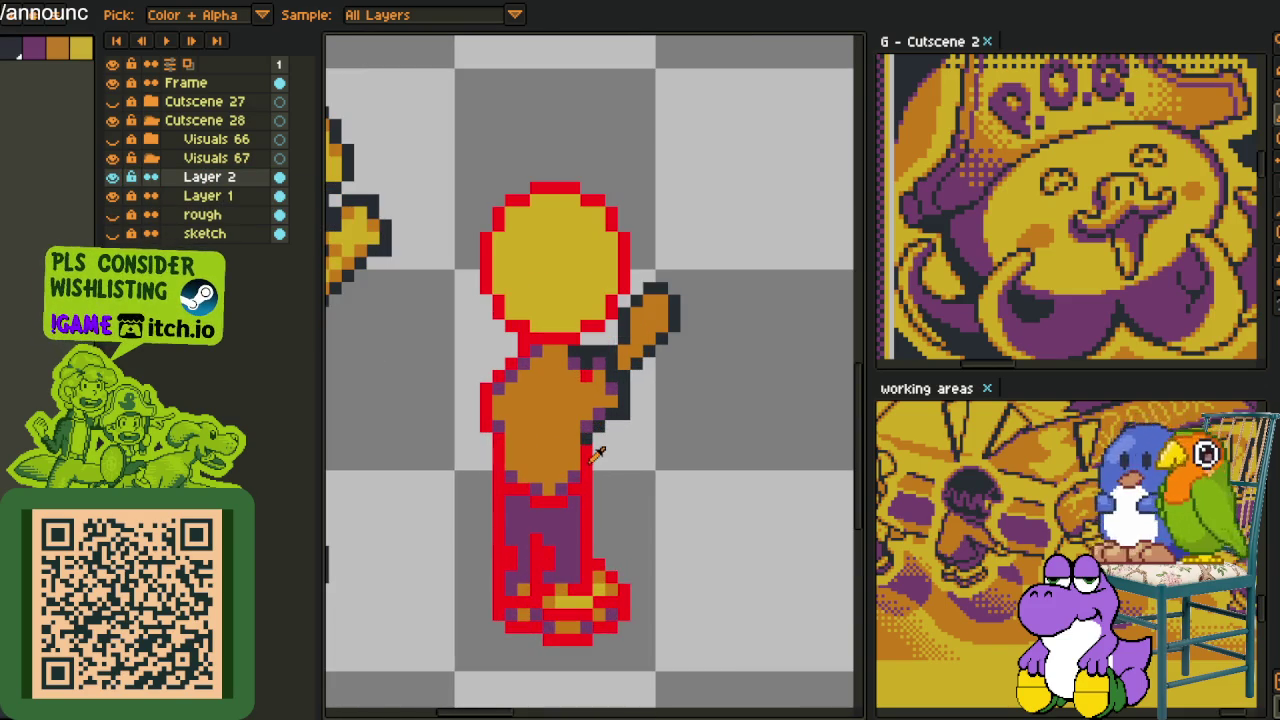
Replace the red outline colour with the dark outline colour
{"action": "key", "text": "shift+r"}
{"action": "left_click", "coordinate": [500, 562]}
{"action": "scroll", "coordinate": [694, 457], "scroll_direction": "down", "scroll_amount": 1}
{"action": "scroll", "coordinate": [700, 463], "scroll_direction": "up", "scroll_amount": 1}
{"action": "scroll", "coordinate": [694, 400], "scroll_direction": "up", "scroll_amount": 1}
{"action": "scroll", "coordinate": [640, 400], "scroll_direction": "up", "scroll_amount": 1}
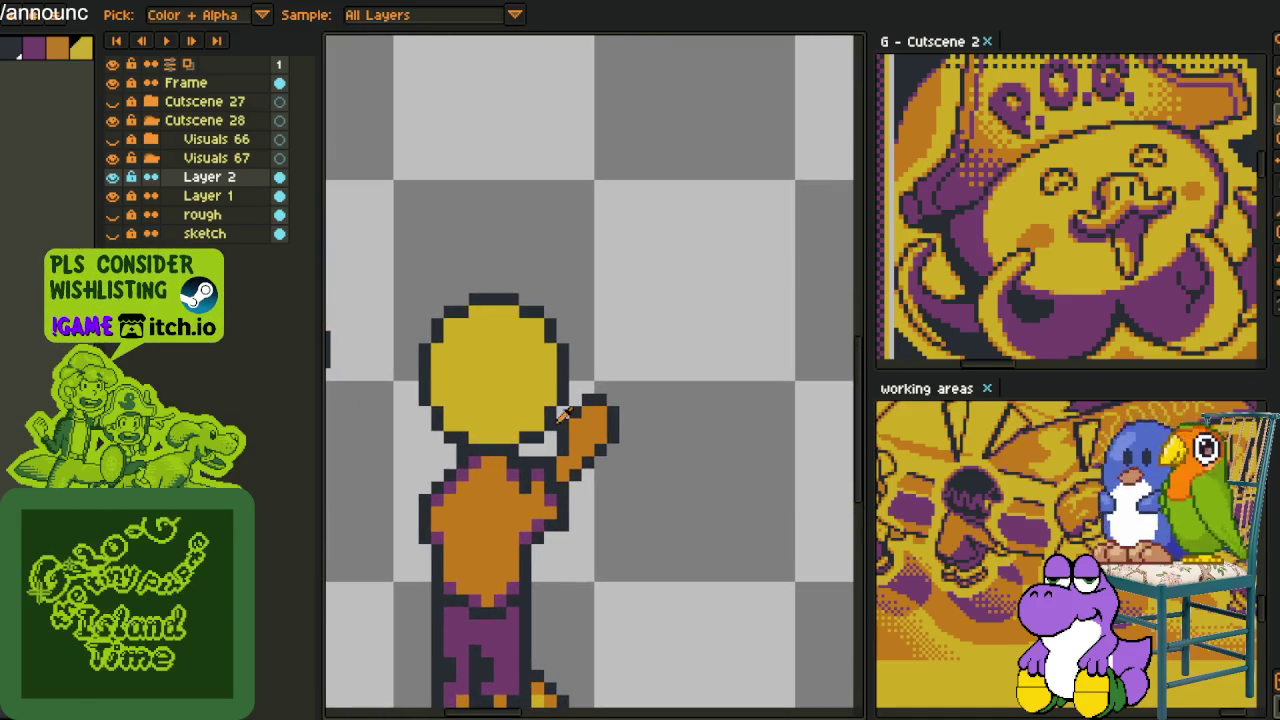
Recolour the raised arm from orange to yellow
{"action": "left_click", "coordinate": [563, 413]}
{"action": "scroll", "coordinate": [565, 415], "scroll_direction": "down", "scroll_amount": 1}
{"action": "scroll", "coordinate": [570, 418], "scroll_direction": "down", "scroll_amount": 1}
{"action": "scroll", "coordinate": [578, 422], "scroll_direction": "up", "scroll_amount": 1}
{"action": "scroll", "coordinate": [585, 428], "scroll_direction": "up", "scroll_amount": 1}
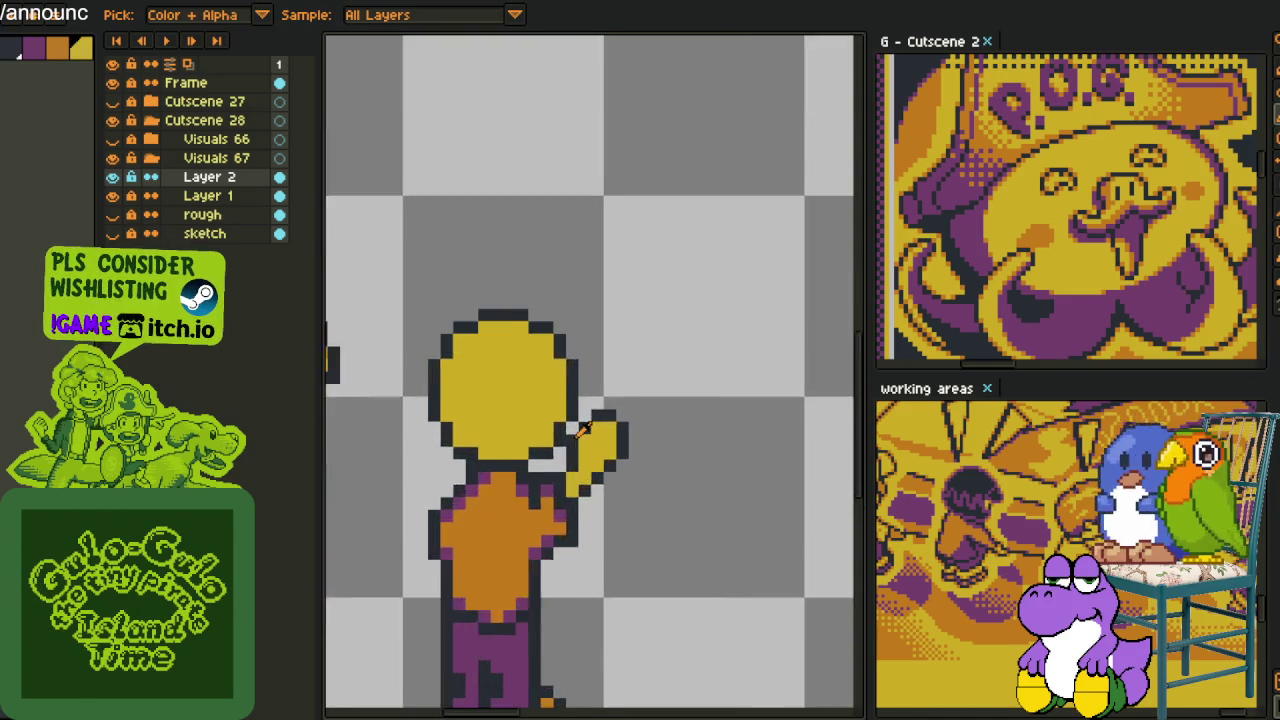
{"action": "scroll", "coordinate": [583, 428], "scroll_direction": "up", "scroll_amount": 1}
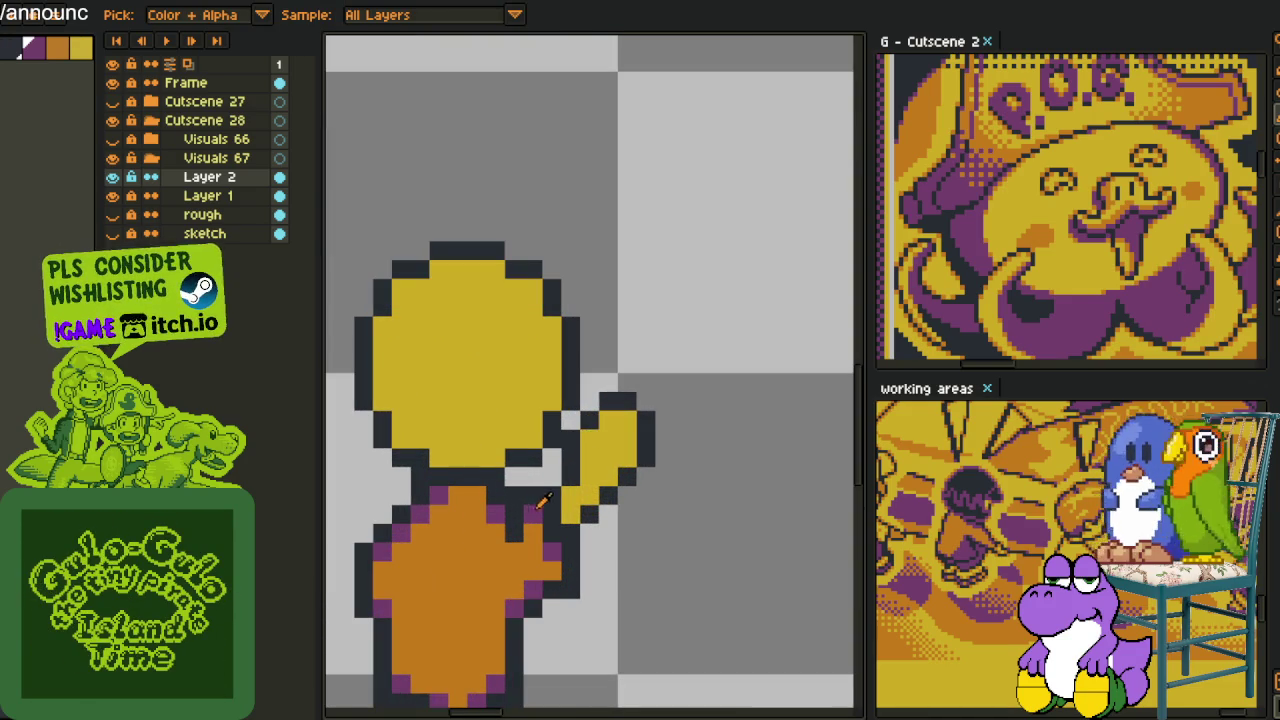
Draw purple shading along the arm's lower edge, sampling colours from the character
{"action": "left_click_drag", "start_coordinate": [568, 512], "coordinate": [613, 473]}
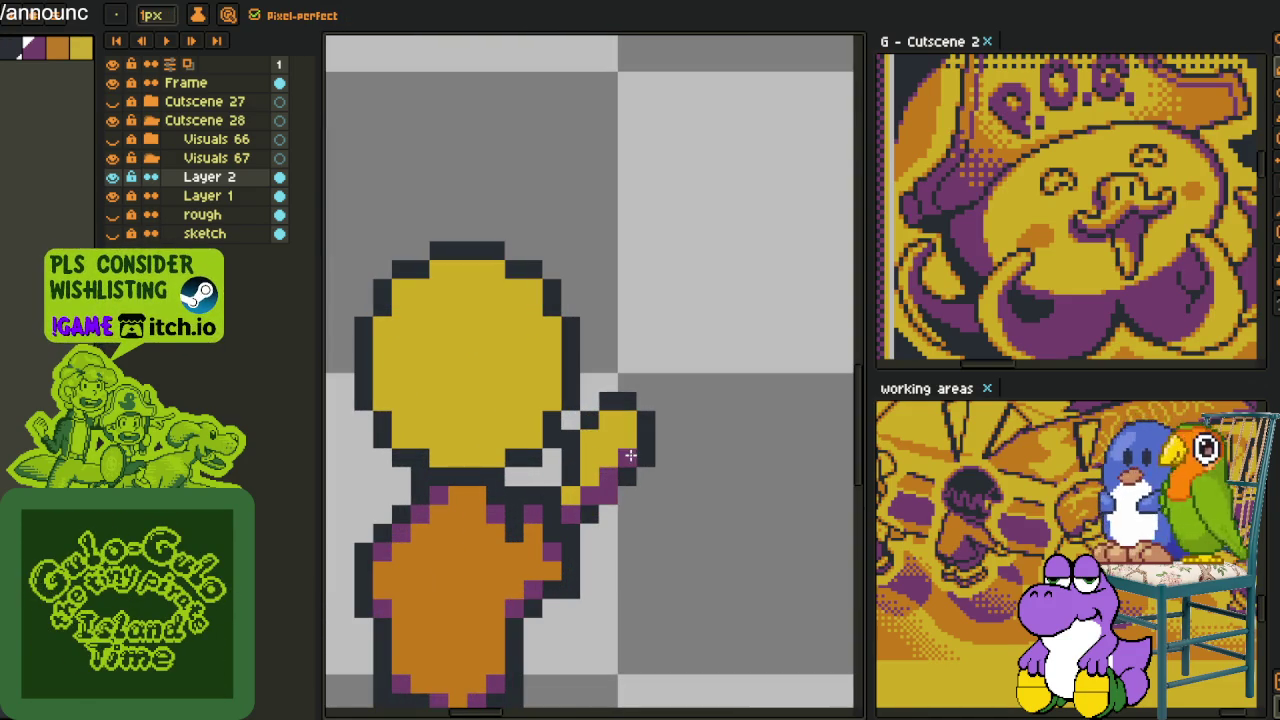
{"action": "left_click", "coordinate": [638, 470], "text": "alt"}
{"action": "left_click", "coordinate": [618, 466], "text": "alt"}
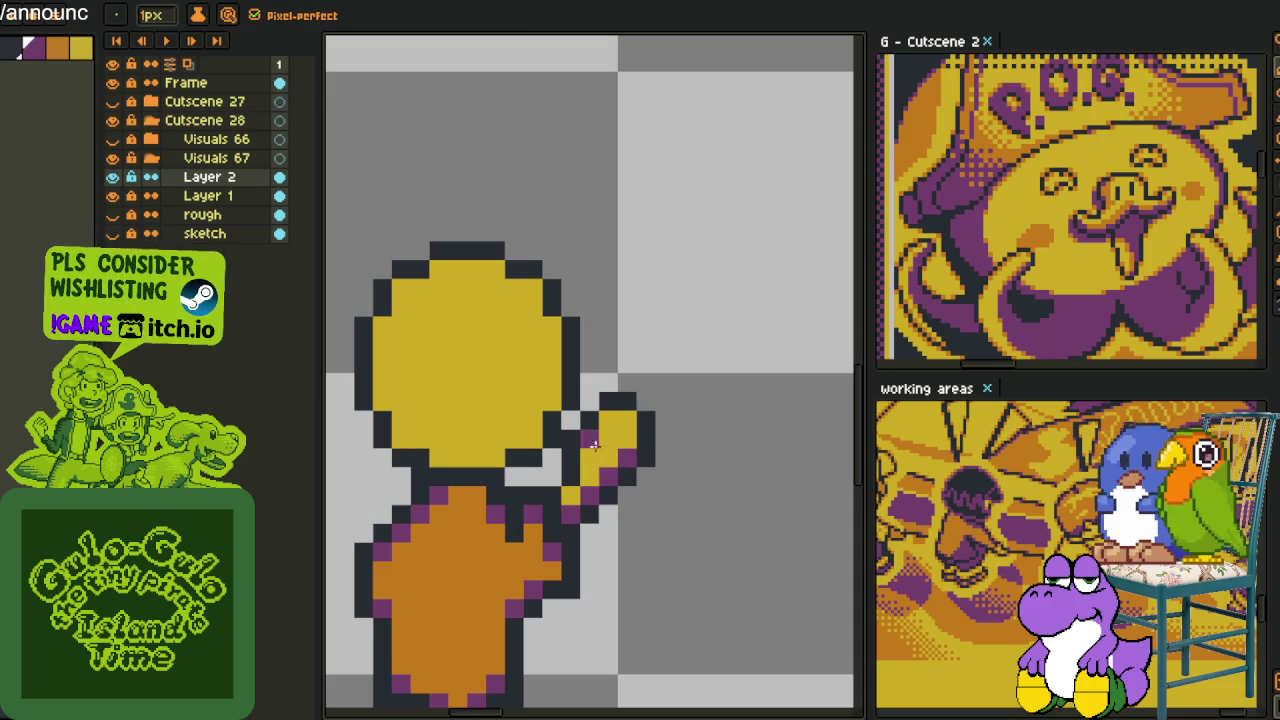
{"action": "scroll", "coordinate": [606, 418], "scroll_direction": "down", "scroll_amount": 3}
{"action": "scroll", "coordinate": [661, 407], "scroll_direction": "down", "scroll_amount": 1}
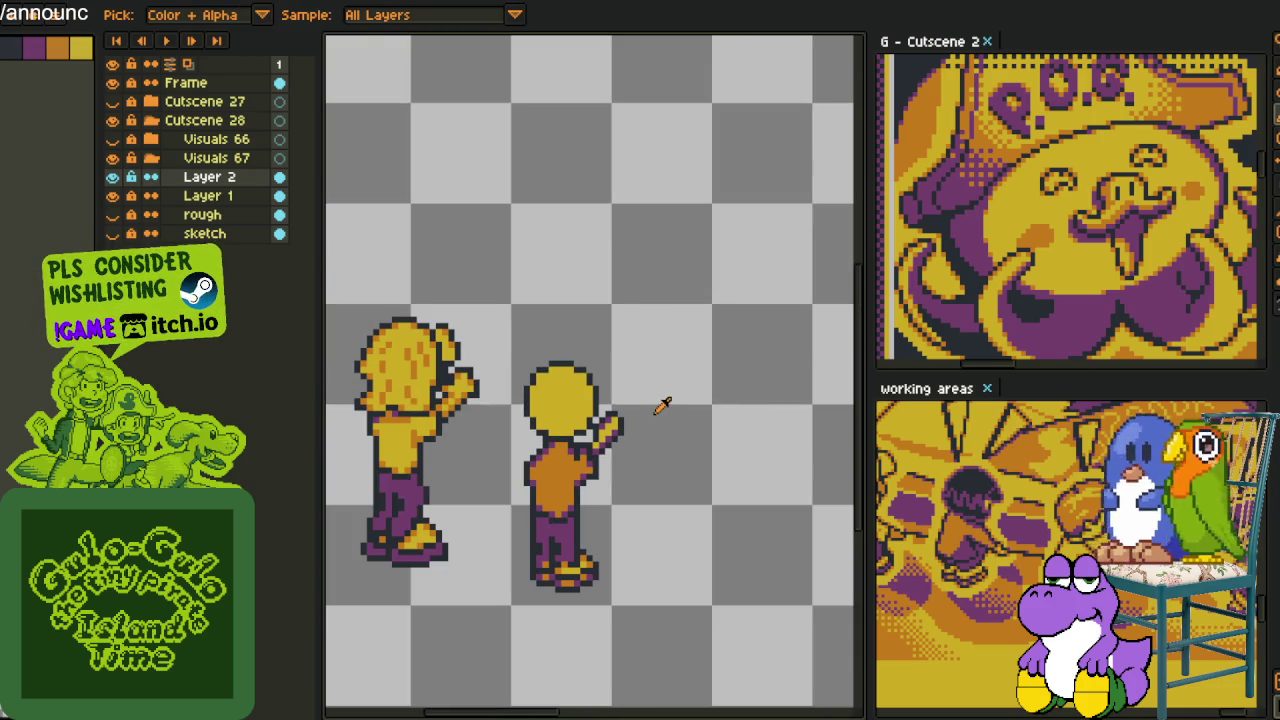
{"action": "scroll", "coordinate": [584, 440], "scroll_direction": "up", "scroll_amount": 3}
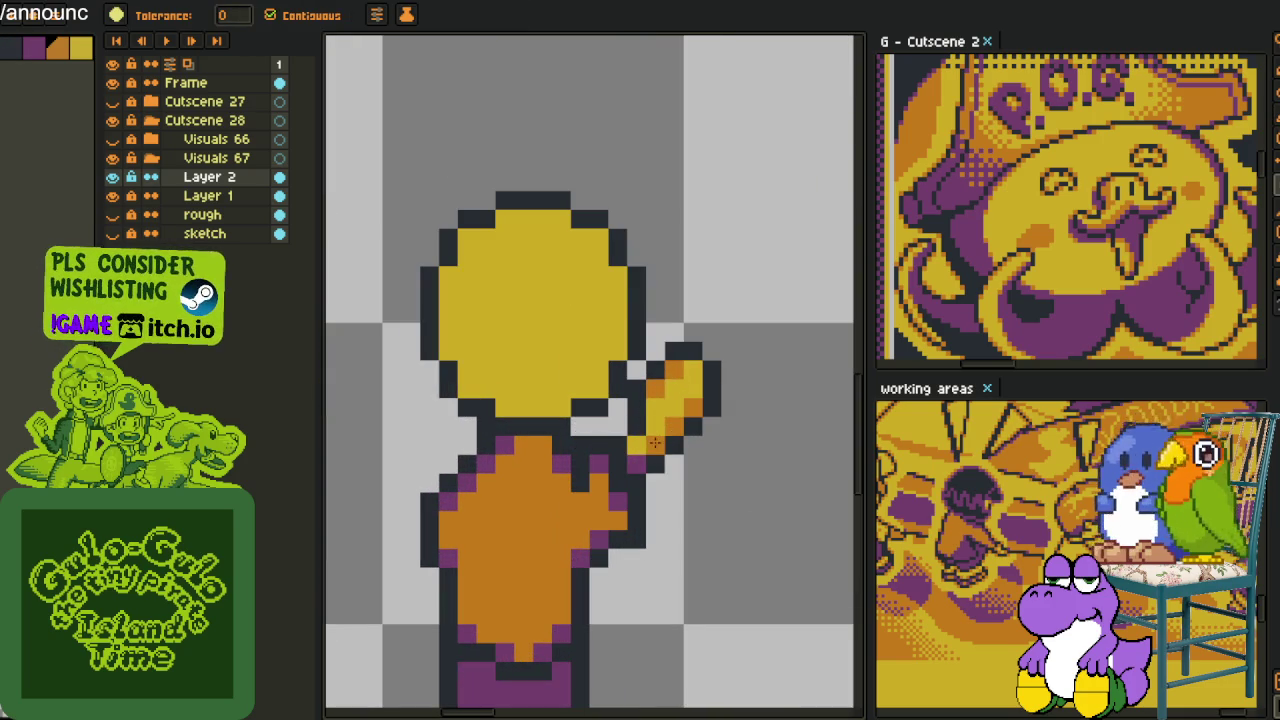
{"action": "scroll", "coordinate": [610, 480], "scroll_direction": "down", "scroll_amount": 2}
{"action": "key", "text": "alt"}
{"action": "scroll", "coordinate": [603, 483], "scroll_direction": "down", "scroll_amount": 1}
{"action": "scroll", "coordinate": [600, 480], "scroll_direction": "up", "scroll_amount": 1}
{"action": "scroll", "coordinate": [590, 475], "scroll_direction": "up", "scroll_amount": 1}
Darken a few pixels below the head and save the sprite file
{"action": "key", "text": "alt"}
{"action": "scroll", "coordinate": [605, 475], "scroll_direction": "down", "scroll_amount": 2}
{"action": "scroll", "coordinate": [612, 472], "scroll_direction": "down", "scroll_amount": 1}
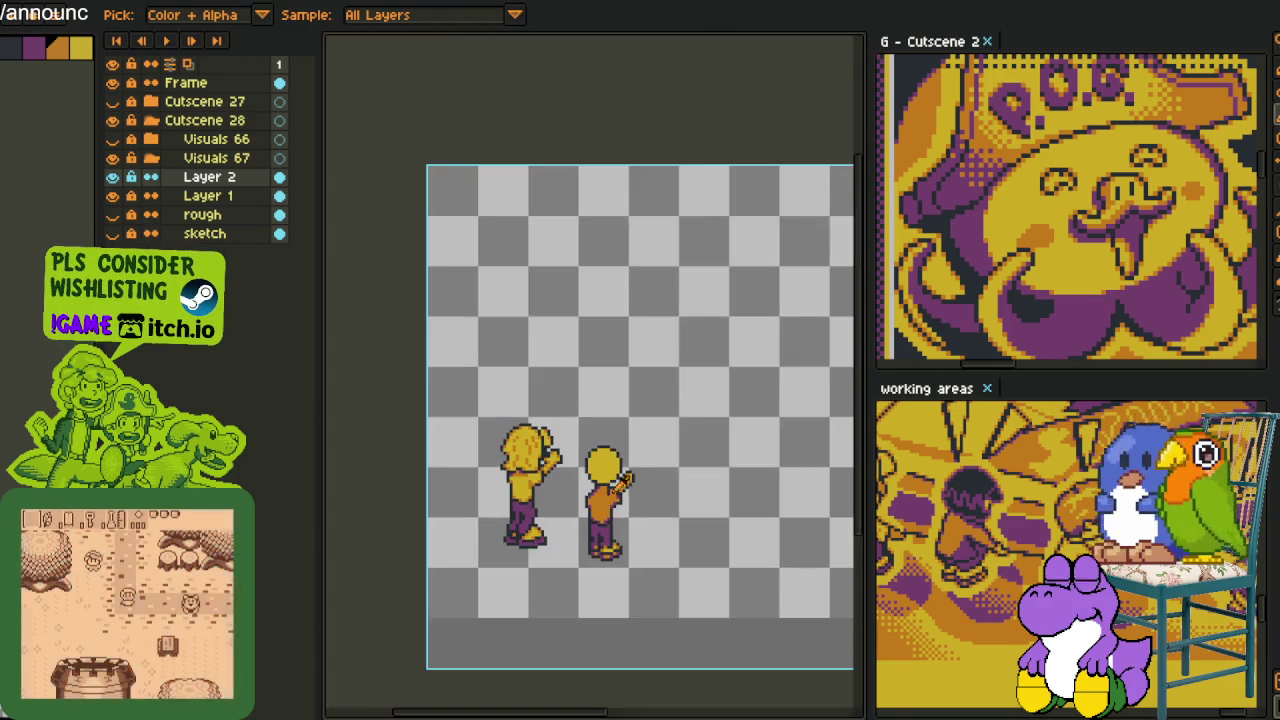
{"action": "scroll", "coordinate": [612, 472], "scroll_direction": "up", "scroll_amount": 3}
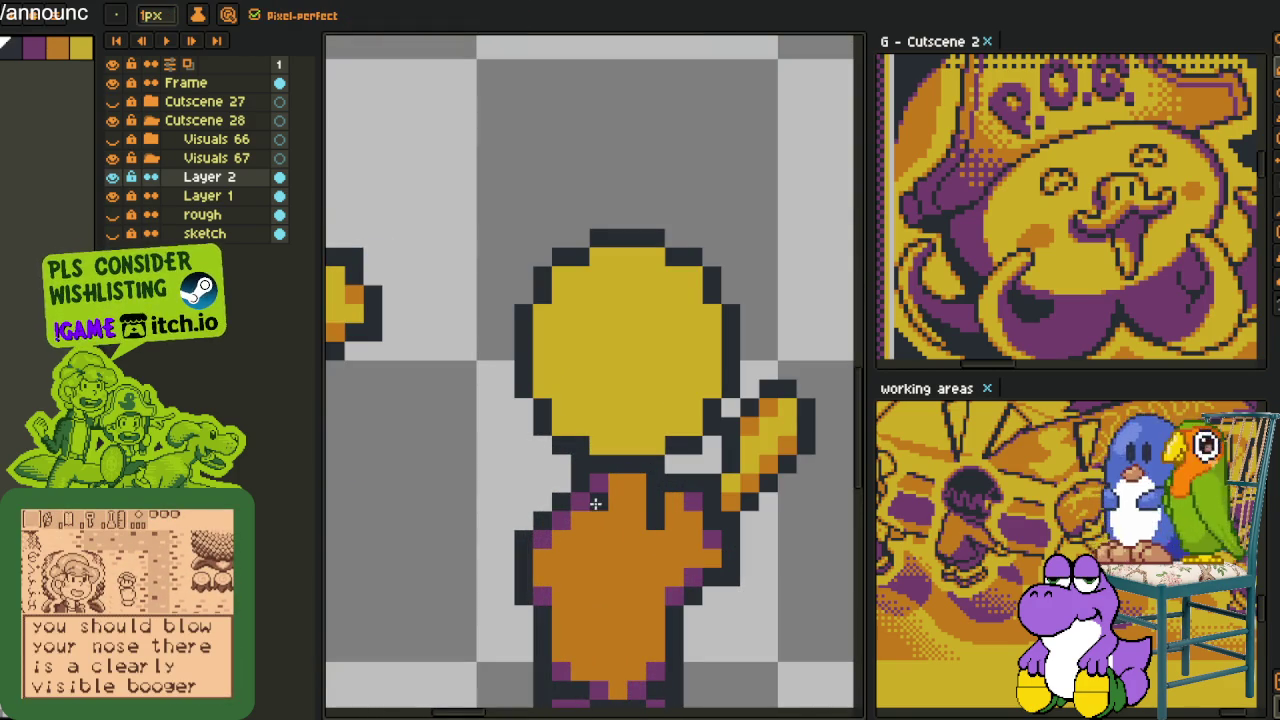
{"action": "left_click_drag", "start_coordinate": [612, 502], "coordinate": [645, 502]}
{"action": "key", "text": "alt"}
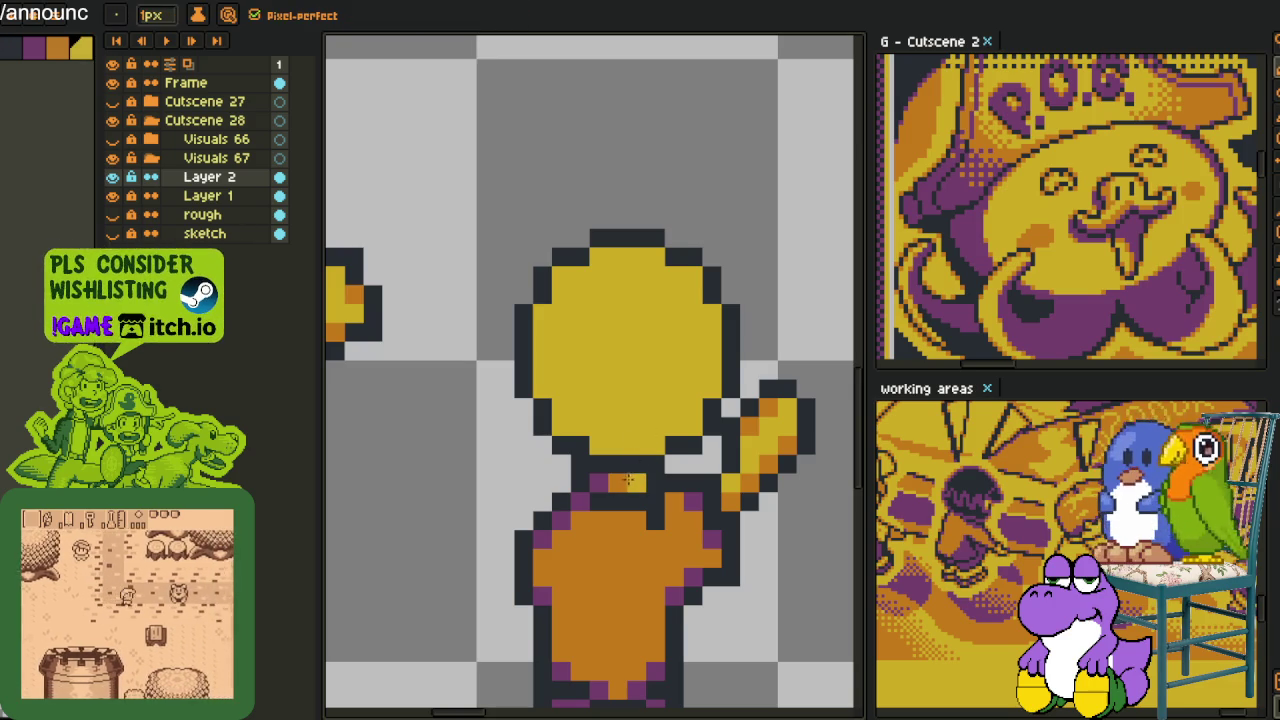
{"action": "scroll", "coordinate": [628, 481], "scroll_direction": "down", "scroll_amount": 3}
{"action": "key", "text": "ctrl+s"}
{"action": "right_click", "coordinate": [205, 177]}
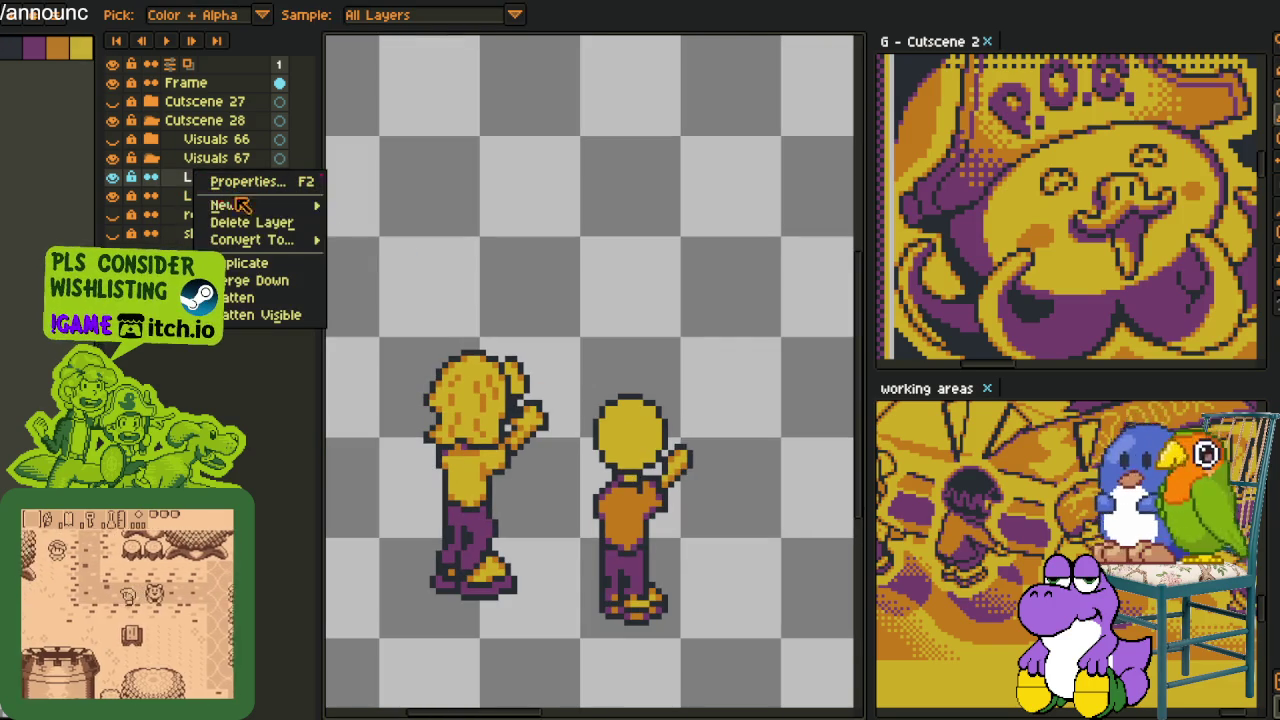
Add a new empty layer above Layer 2 and pick the red pencil colour
{"action": "mouse_move", "coordinate": [224, 205]}
{"action": "left_click", "coordinate": [372, 205]}
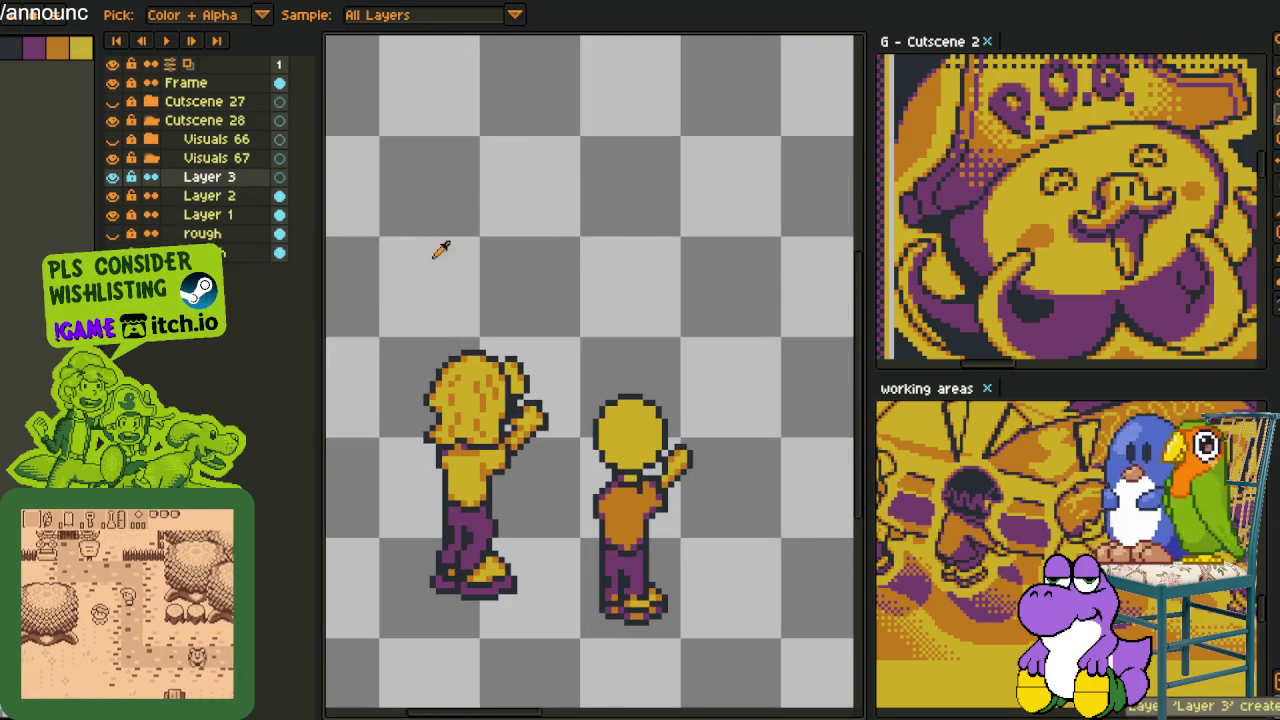
{"action": "scroll", "coordinate": [441, 249], "scroll_direction": "down", "scroll_amount": 2}
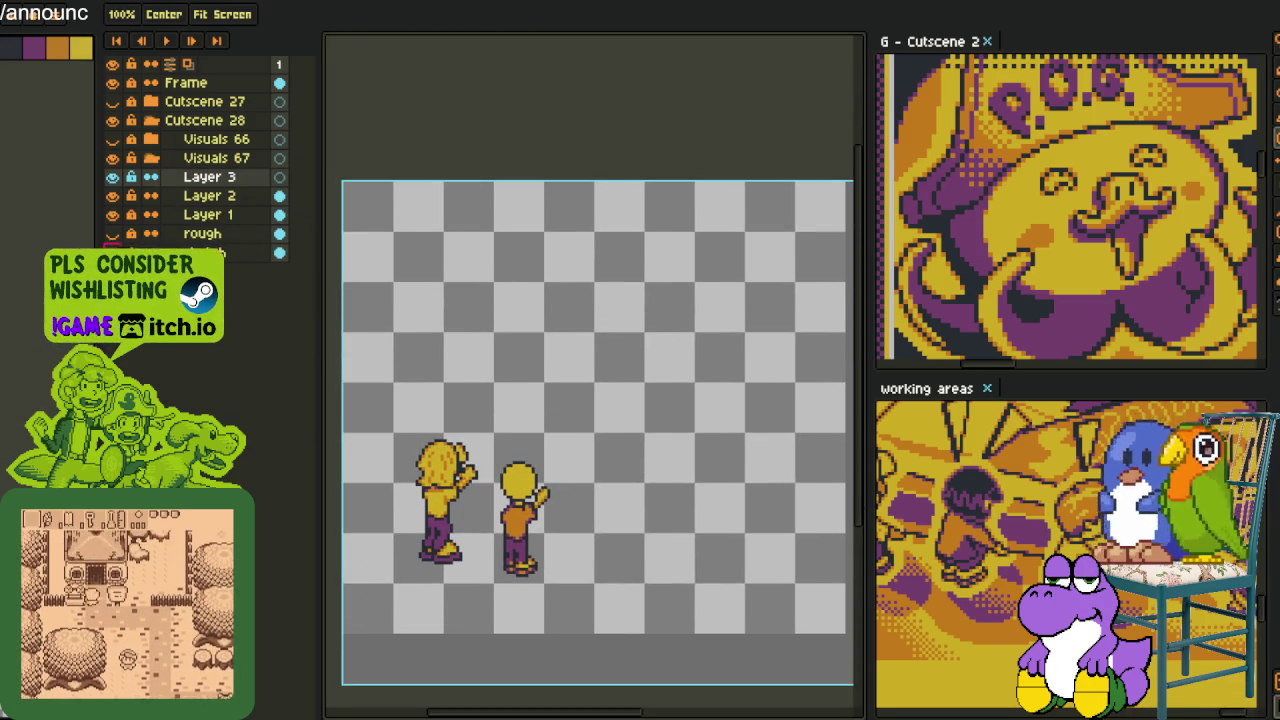
{"action": "key", "text": "i"}
{"action": "scroll", "coordinate": [535, 420], "scroll_direction": "up", "scroll_amount": 1}
{"action": "scroll", "coordinate": [535, 420], "scroll_direction": "up", "scroll_amount": 1}
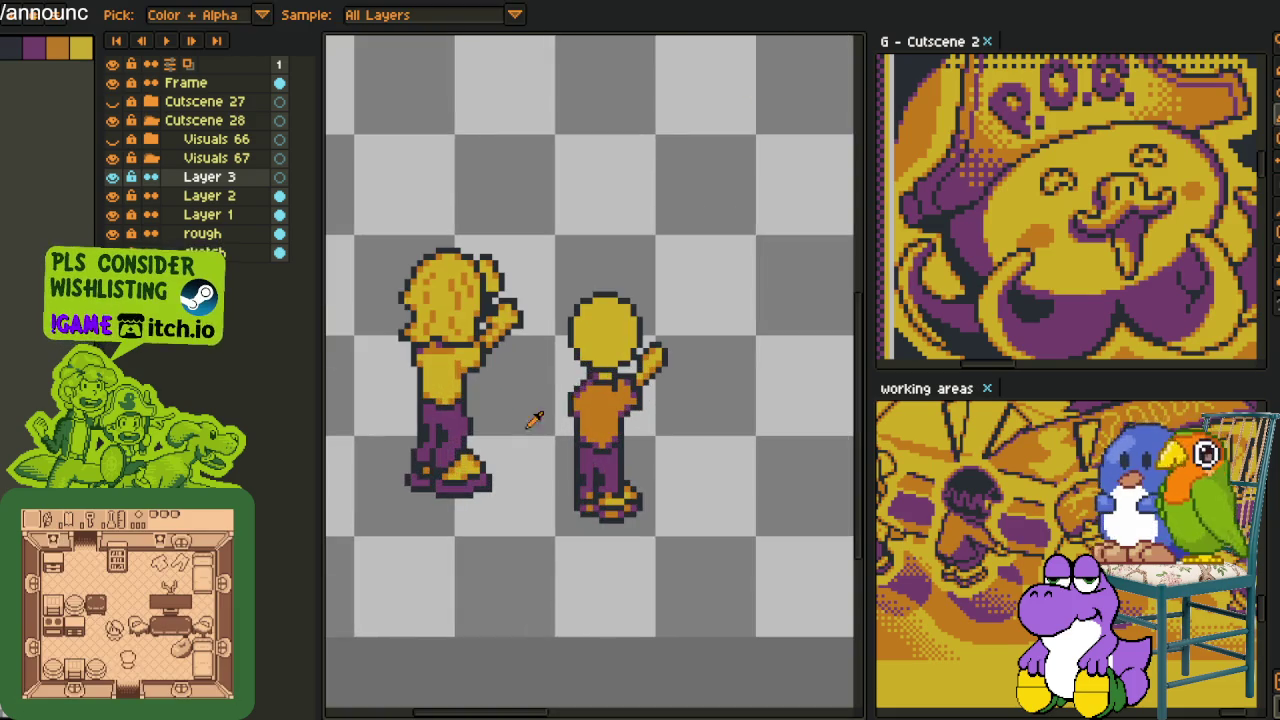
{"action": "scroll", "coordinate": [561, 389], "scroll_direction": "up", "scroll_amount": 1}
{"action": "scroll", "coordinate": [545, 395], "scroll_direction": "up", "scroll_amount": 1}
{"action": "scroll", "coordinate": [530, 397], "scroll_direction": "up", "scroll_amount": 1}
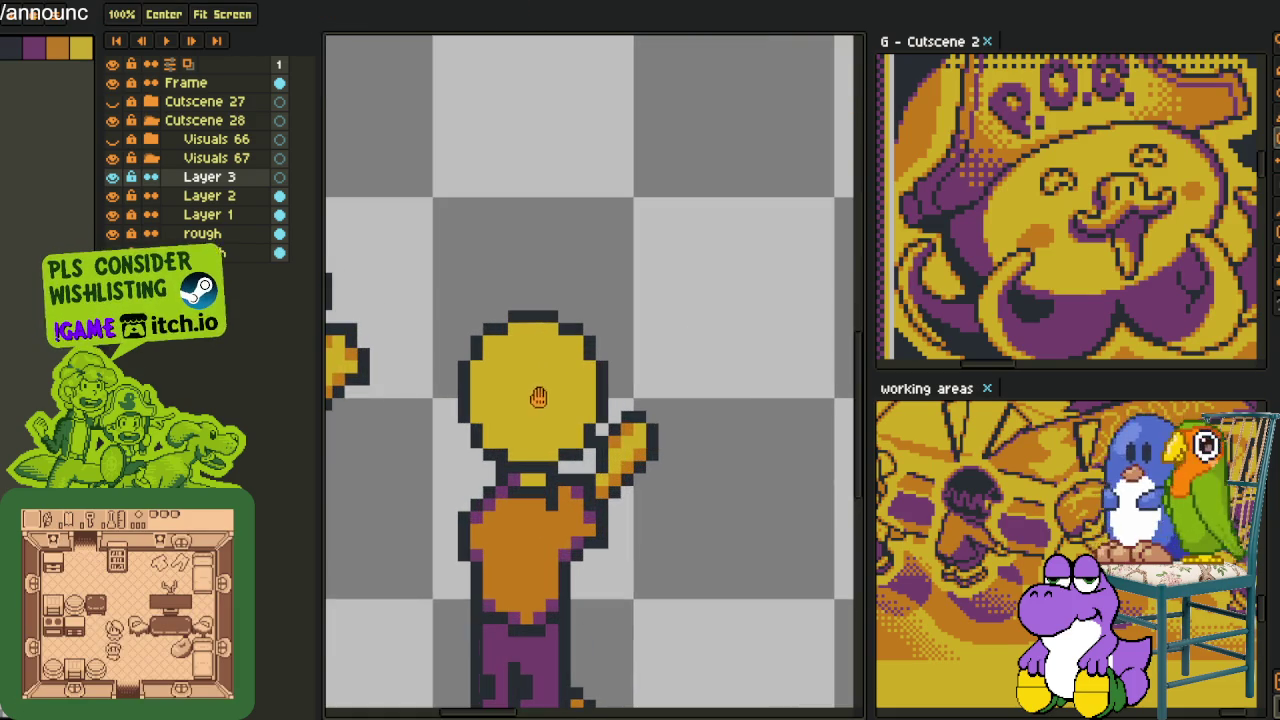
{"action": "scroll", "coordinate": [522, 397], "scroll_direction": "down", "scroll_amount": 1}
{"action": "key", "text": "b"}
{"action": "scroll", "coordinate": [520, 409], "scroll_direction": "up", "scroll_amount": 2}
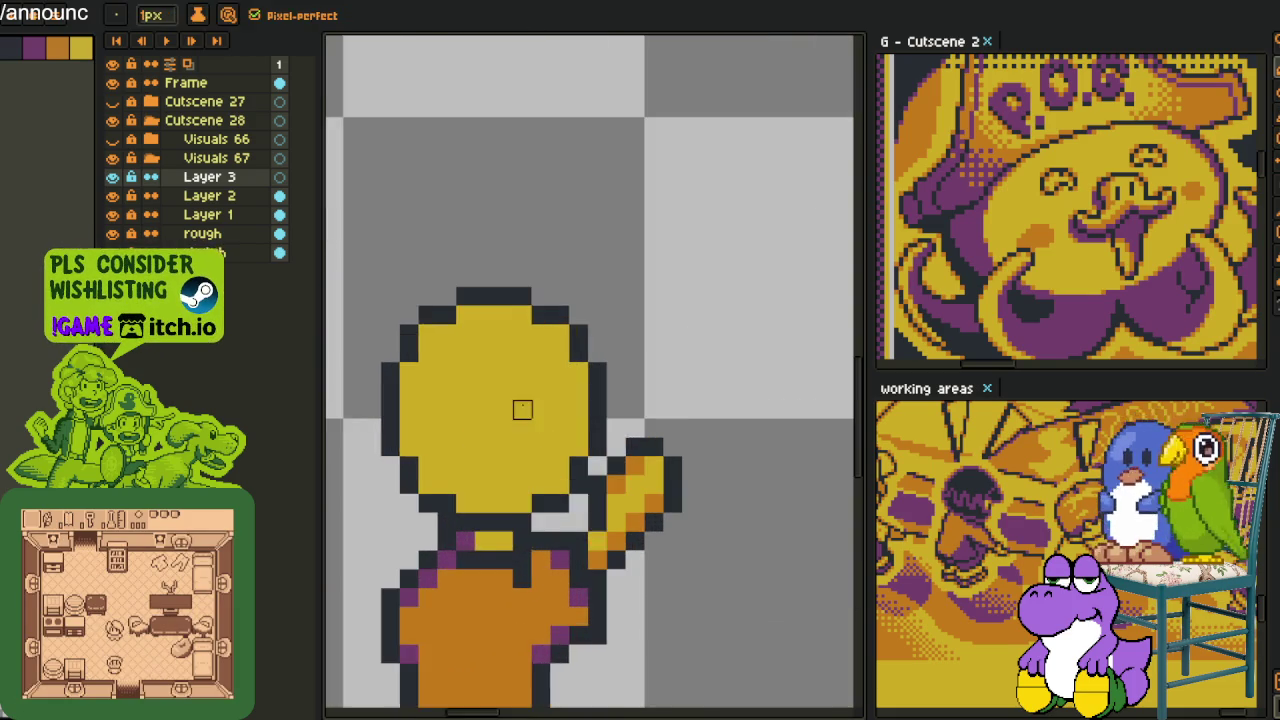
{"action": "scroll", "coordinate": [520, 409], "scroll_direction": "down", "scroll_amount": 1}
{"action": "scroll", "coordinate": [611, 314], "scroll_direction": "up", "scroll_amount": 1}
{"action": "scroll", "coordinate": [609, 291], "scroll_direction": "down", "scroll_amount": 2}
{"action": "scroll", "coordinate": [609, 288], "scroll_direction": "down", "scroll_amount": 1}
{"action": "scroll", "coordinate": [598, 282], "scroll_direction": "up", "scroll_amount": 1}
{"action": "scroll", "coordinate": [598, 282], "scroll_direction": "up", "scroll_amount": 1}
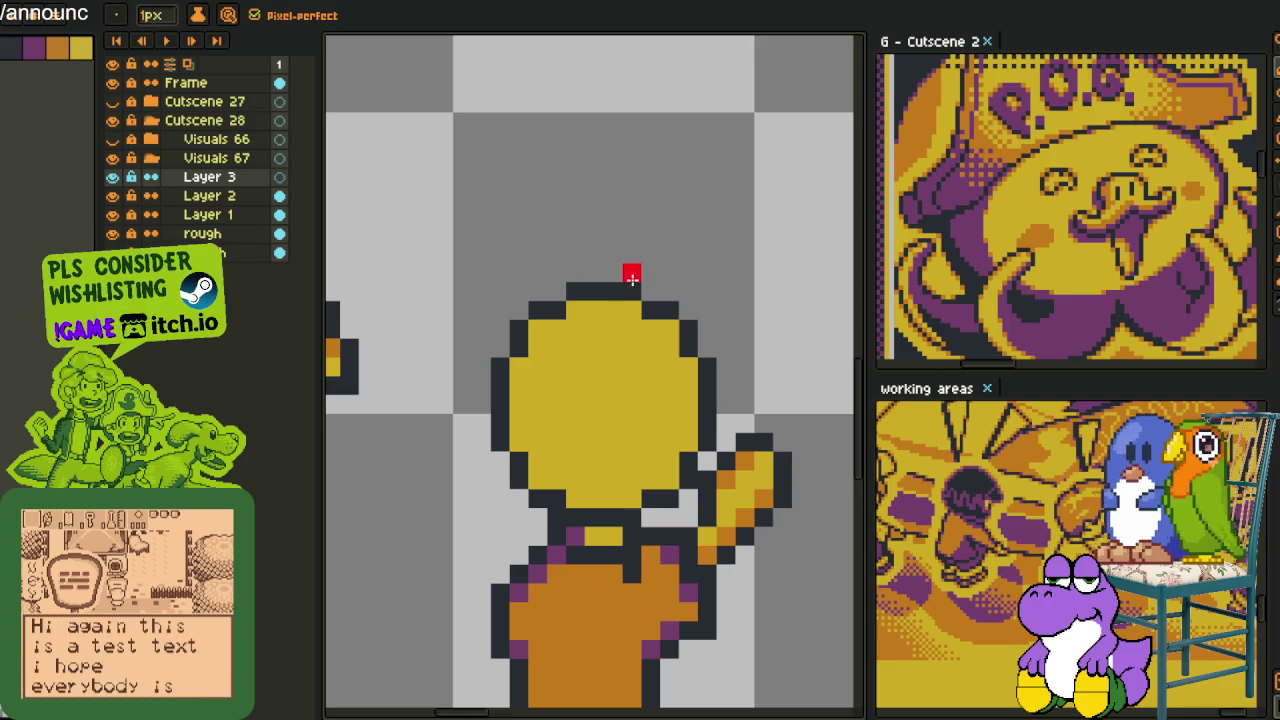
Pencil a red arc over the top of the head and down its left side
{"action": "left_click_drag", "start_coordinate": [609, 273], "coordinate": [623, 278]}
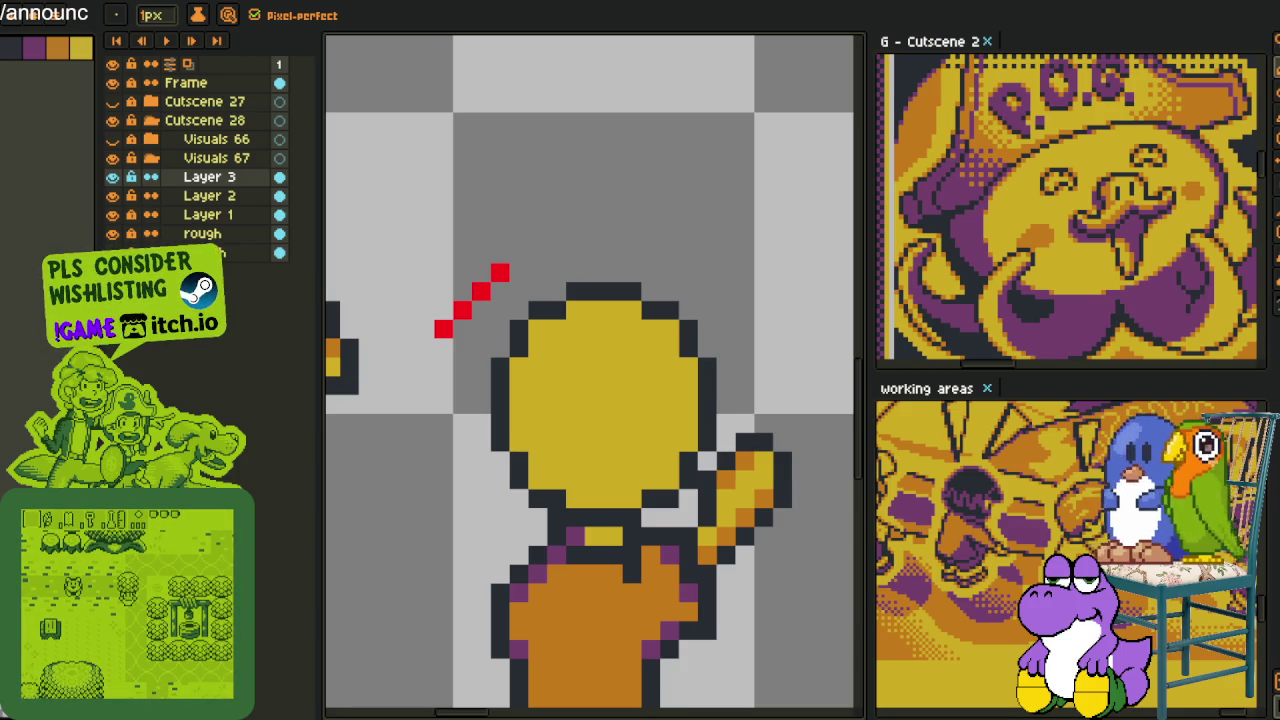
{"action": "left_click", "coordinate": [650, 272]}
{"action": "mouse_move", "coordinate": [640, 254]}
{"action": "left_mouse_down"}
{"action": "mouse_move", "coordinate": [566, 254]}
{"action": "mouse_move", "coordinate": [557, 237]}
{"action": "mouse_move", "coordinate": [570, 254]}
{"action": "left_mouse_up"}
{"action": "left_click", "coordinate": [537, 254]}
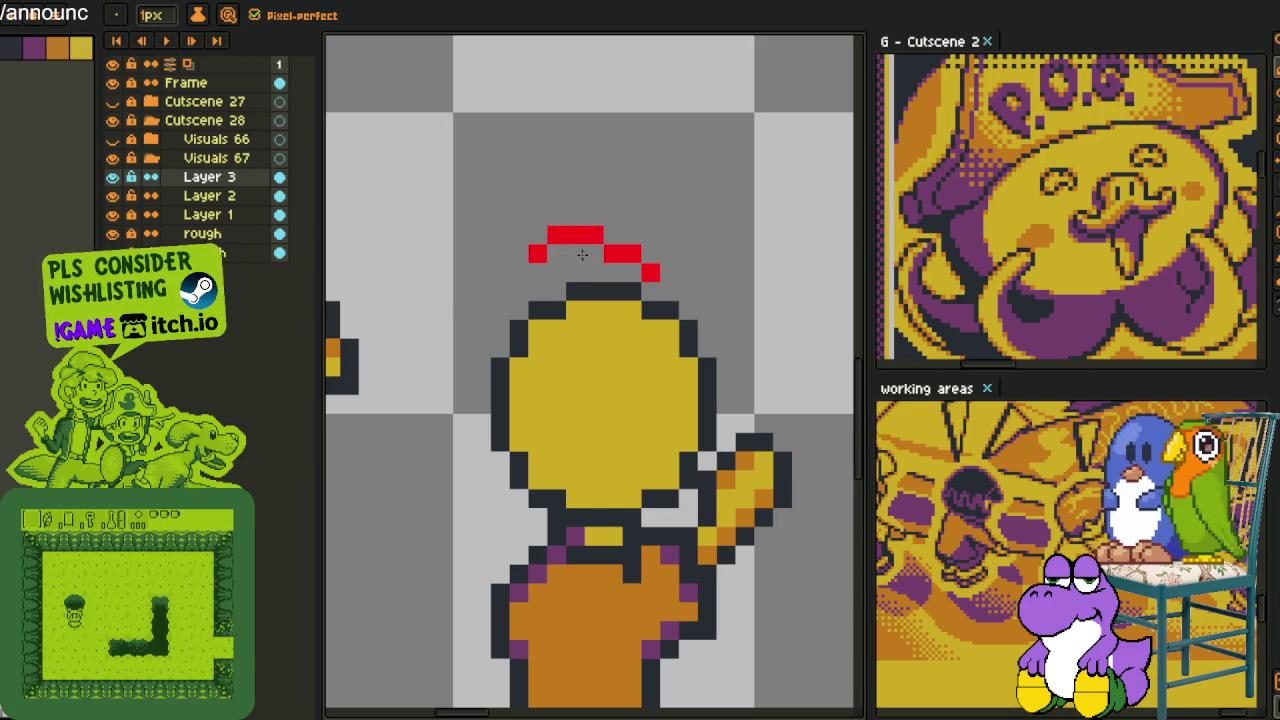
{"action": "left_click", "coordinate": [519, 254]}
{"action": "mouse_move", "coordinate": [498, 274]}
{"action": "left_mouse_down"}
{"action": "mouse_move", "coordinate": [443, 371]}
{"action": "mouse_move", "coordinate": [443, 425]}
{"action": "left_mouse_up"}
{"action": "scroll", "coordinate": [515, 272], "scroll_direction": "down", "scroll_amount": 2}
{"action": "scroll", "coordinate": [565, 252], "scroll_direction": "up", "scroll_amount": 1}
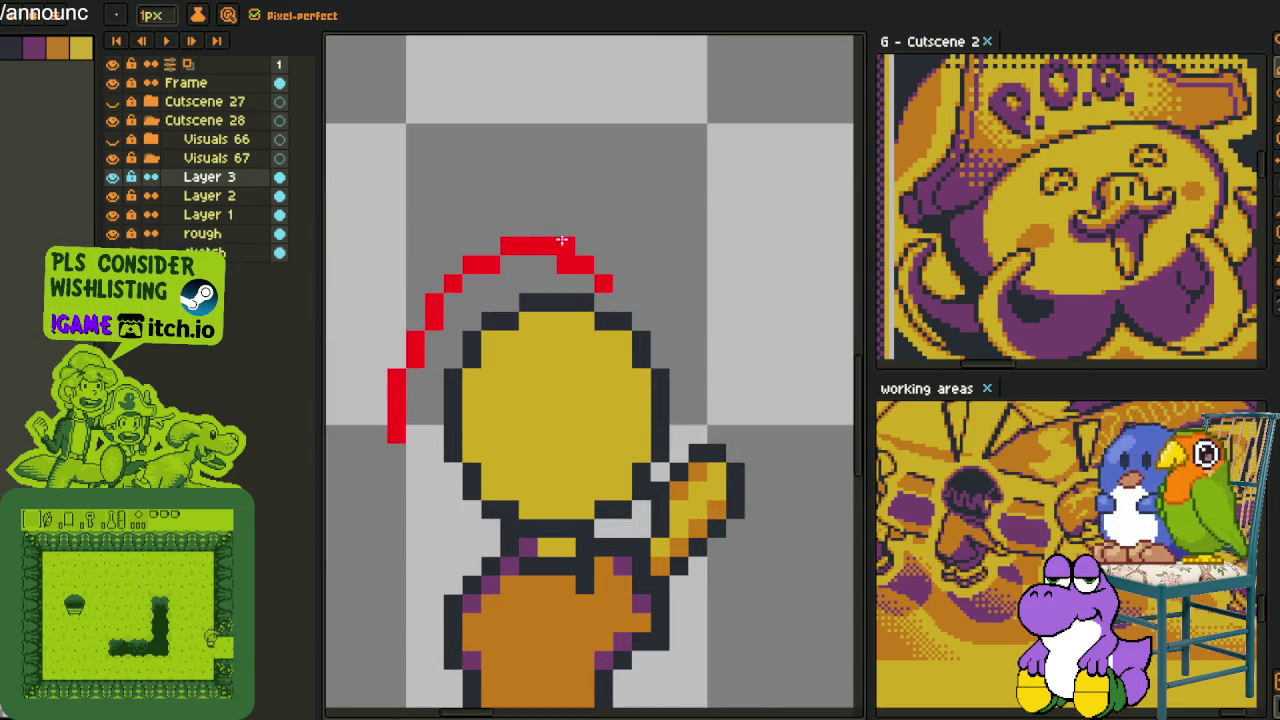
Move the red arc down onto the head, then nudge it one pixel right
{"action": "key", "text": "ctrl+t"}
{"action": "left_click_drag", "start_coordinate": [555, 270], "coordinate": [557, 287]}
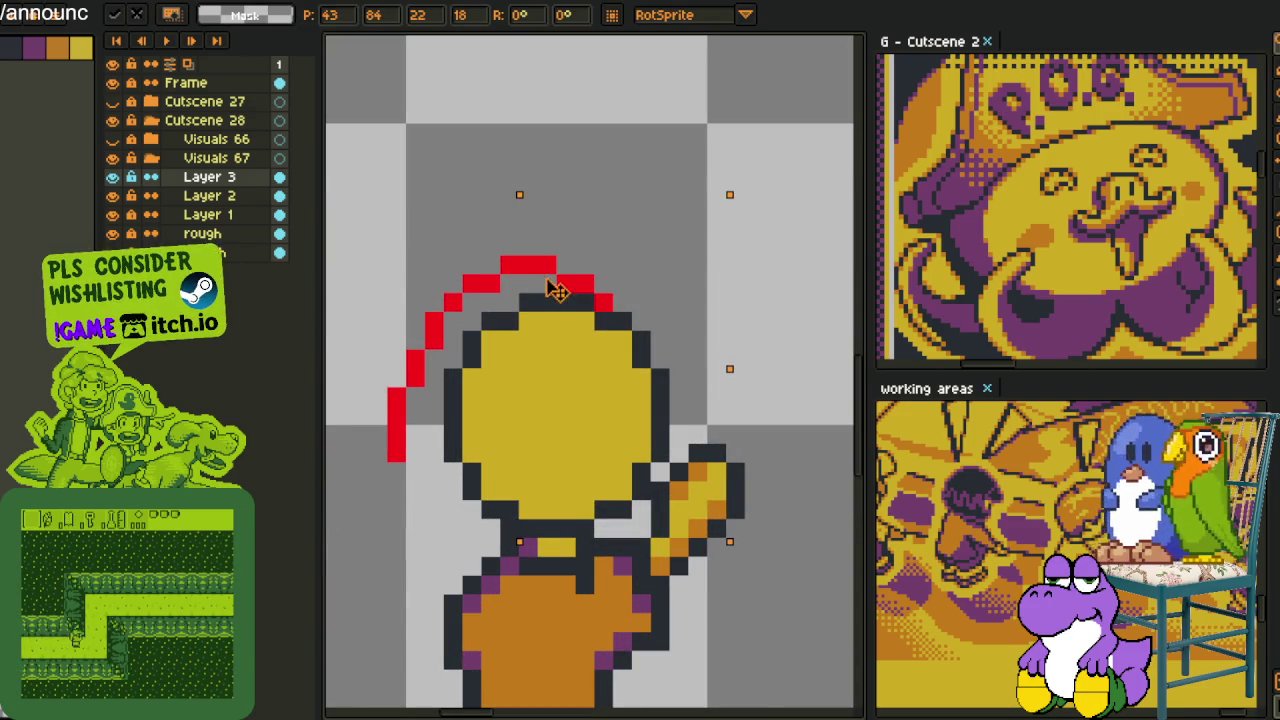
{"action": "key", "text": "Return"}
{"action": "key", "text": "i"}
{"action": "key", "text": "ctrl+t"}
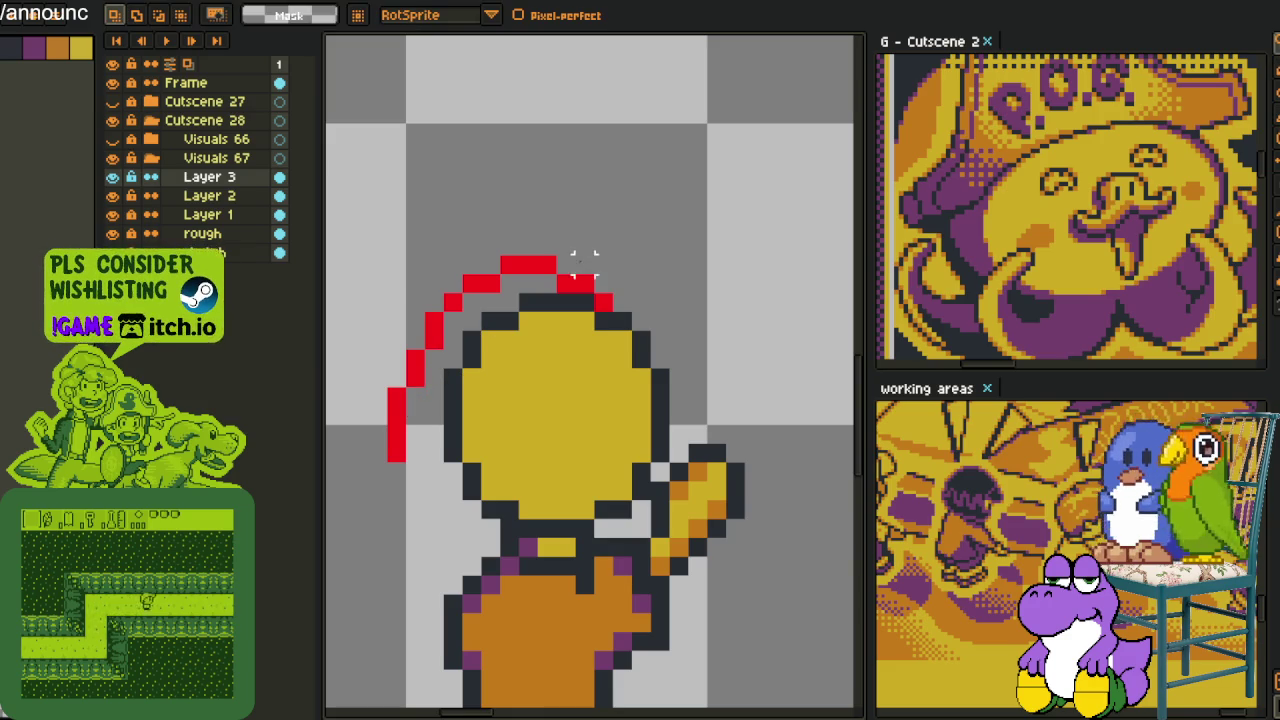
{"action": "left_click_drag", "start_coordinate": [593, 293], "coordinate": [603, 288]}
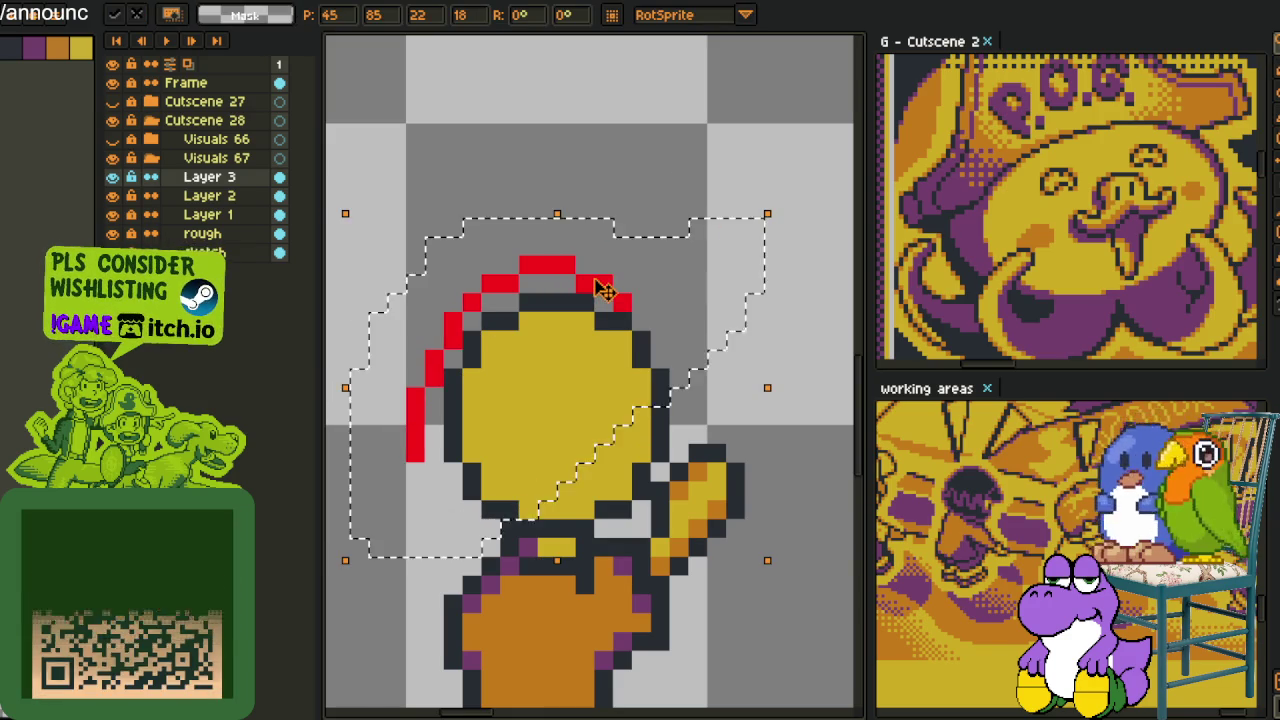
{"action": "key", "text": "Return"}
{"action": "key", "text": "i"}
Draw red lines down and under the head, erasing a stray pixel
{"action": "key", "text": "b"}
{"action": "left_click", "coordinate": [397, 471]}
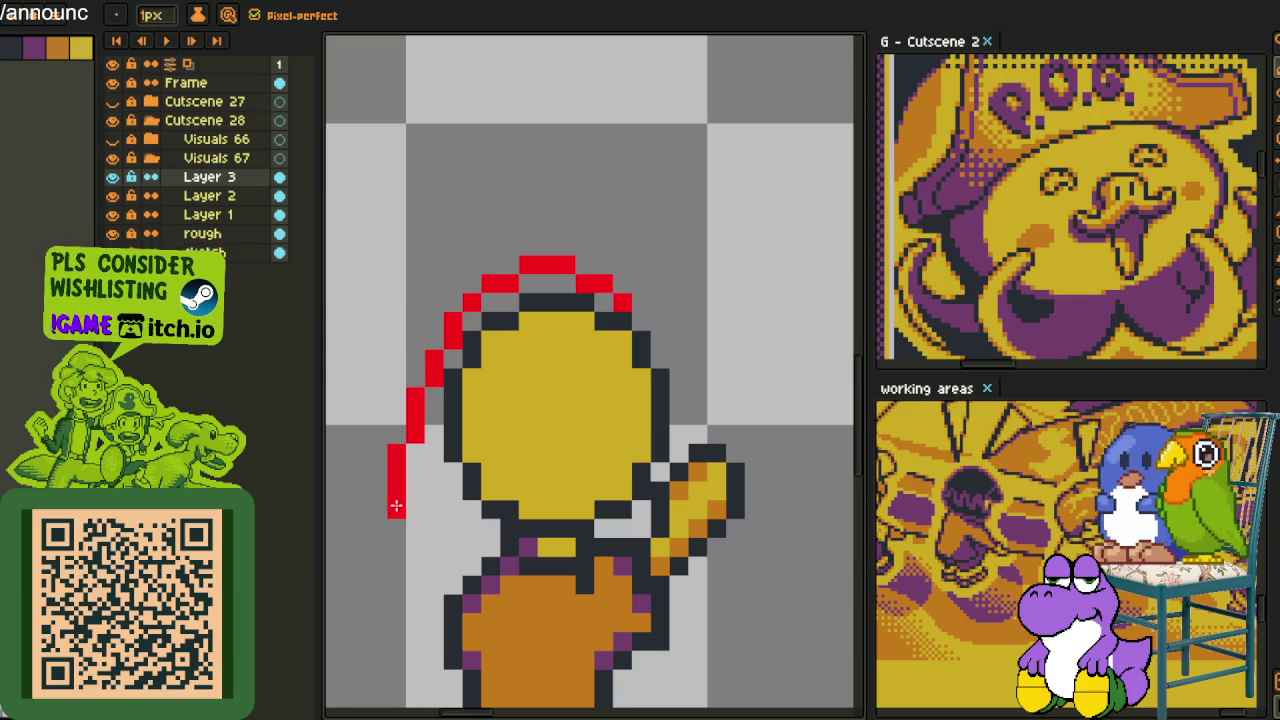
{"action": "left_click_drag", "start_coordinate": [411, 510], "coordinate": [591, 549]}
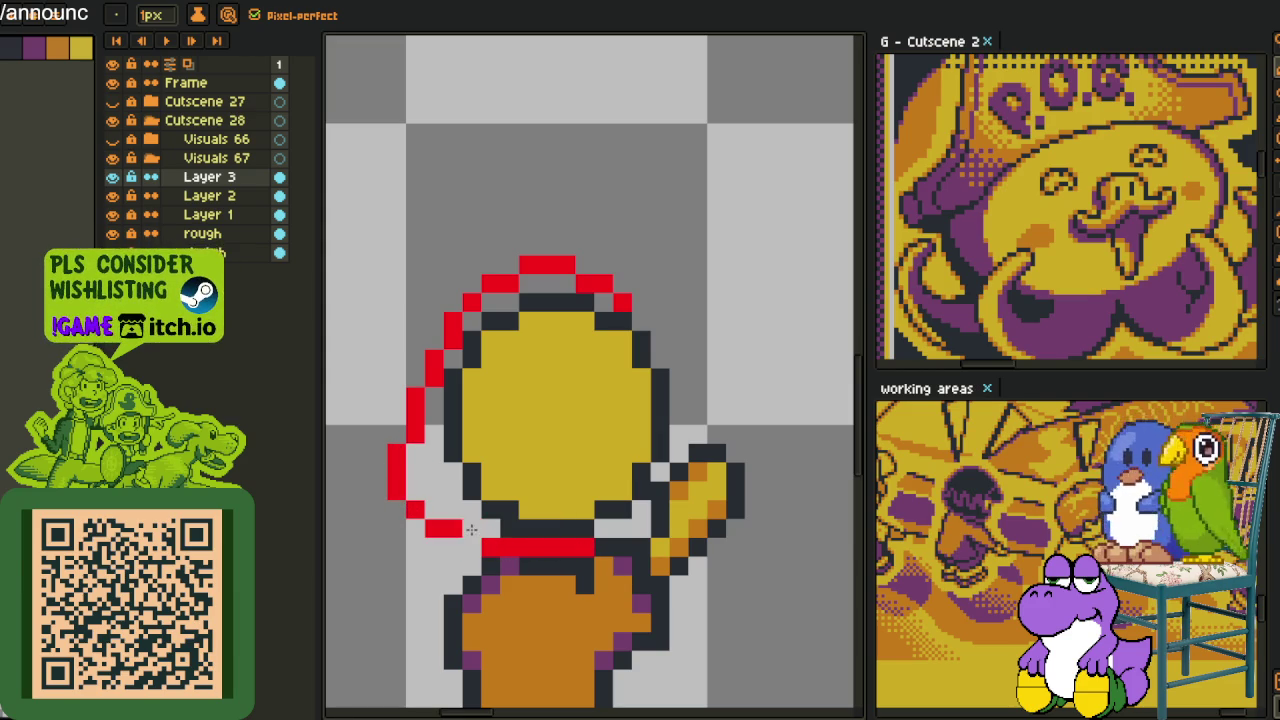
{"action": "right_click", "coordinate": [471, 530]}
{"action": "key", "text": "m"}
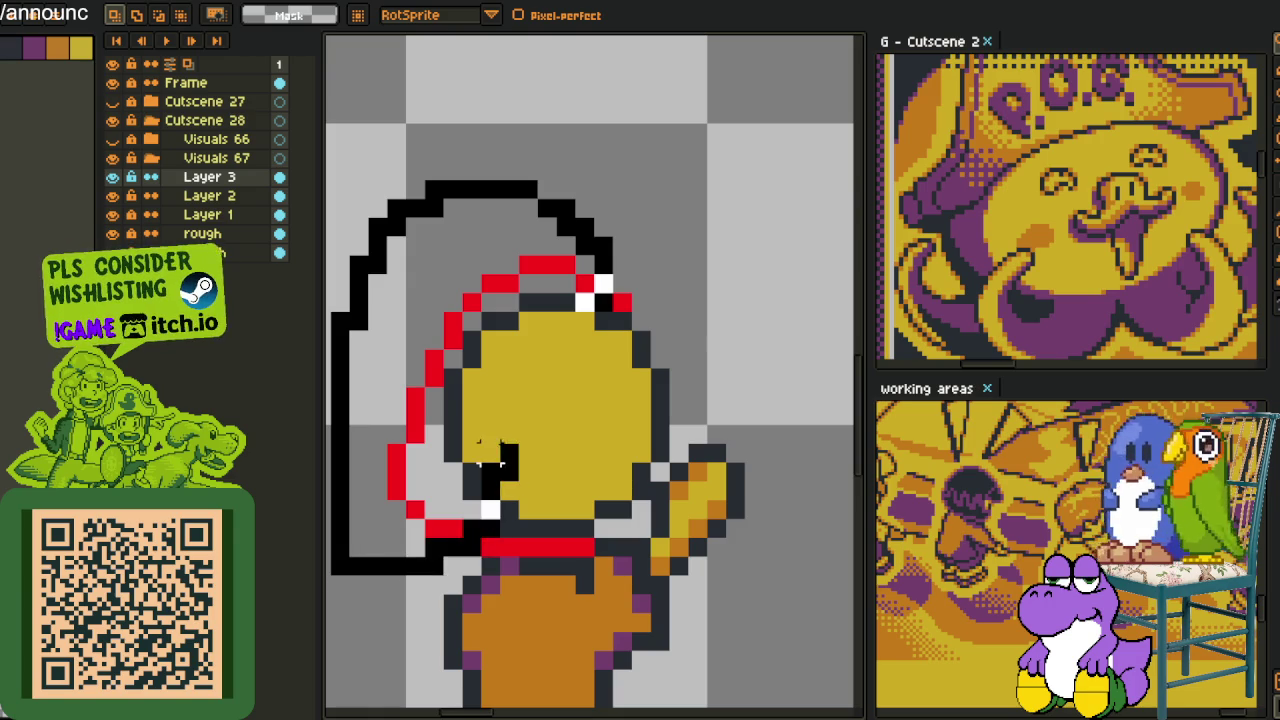
Shift the left part of the red outline one pixel right
{"action": "left_click_drag", "start_coordinate": [590, 297], "coordinate": [596, 318]}
{"action": "key", "text": "Right"}
{"action": "key", "text": "ctrl+d"}
{"action": "scroll", "coordinate": [636, 390], "scroll_direction": "down", "scroll_amount": 2}
{"action": "scroll", "coordinate": [630, 392], "scroll_direction": "up", "scroll_amount": 2}
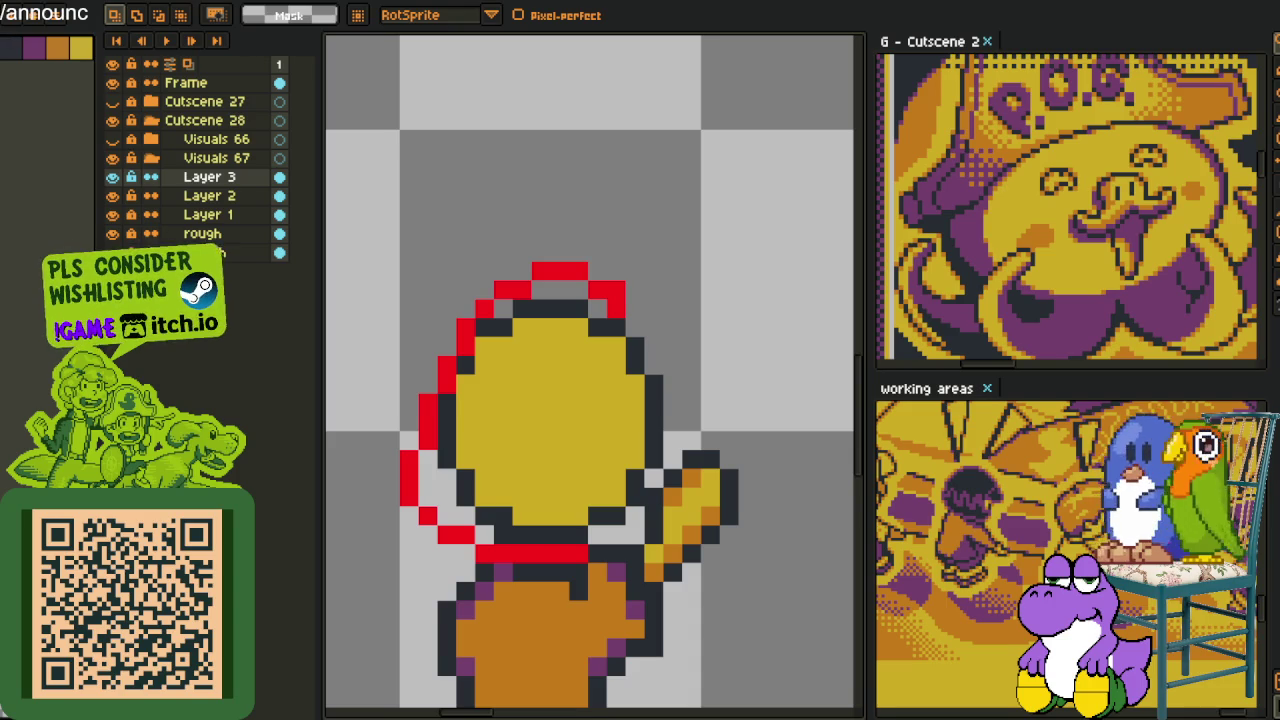
{"action": "scroll", "coordinate": [708, 400], "scroll_direction": "up", "scroll_amount": 1}
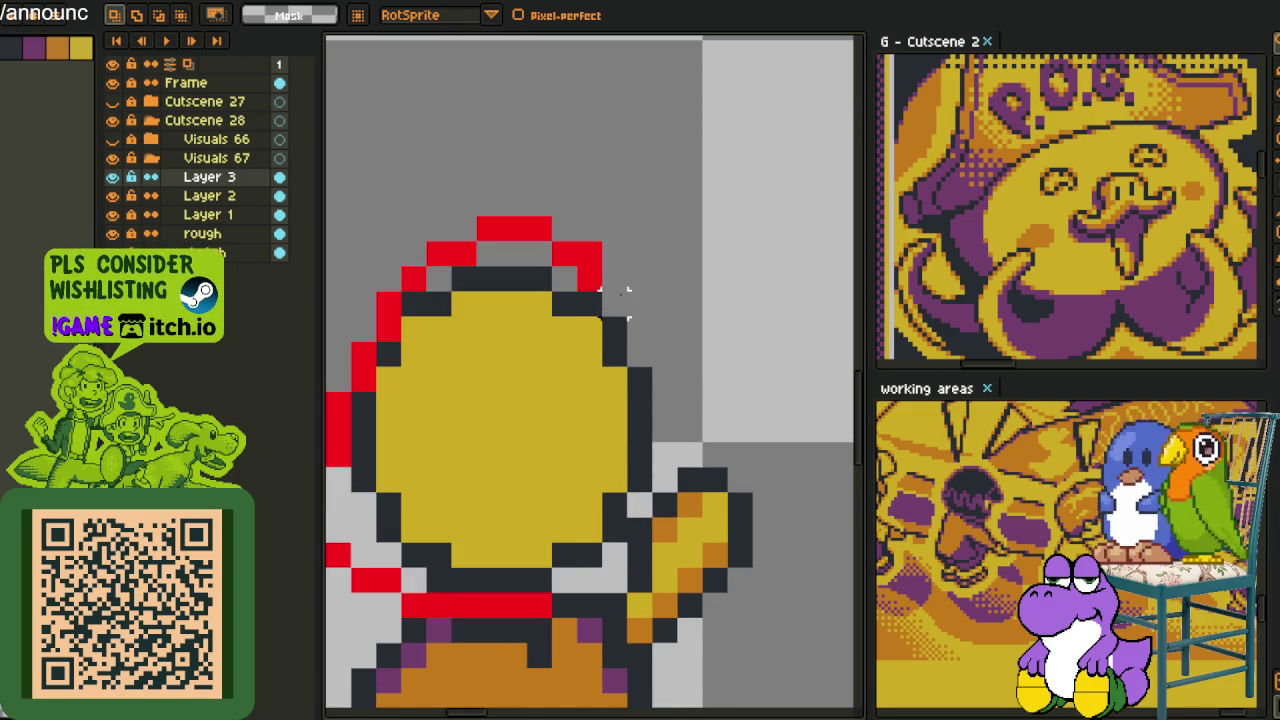
Pencil the red outline down the head's right edge and lower right
{"action": "key", "text": "b"}
{"action": "mouse_move", "coordinate": [639, 320]}
{"action": "left_mouse_down"}
{"action": "mouse_move", "coordinate": [639, 304]}
{"action": "mouse_move", "coordinate": [639, 404]}
{"action": "left_mouse_up"}
{"action": "left_click", "coordinate": [565, 579]}
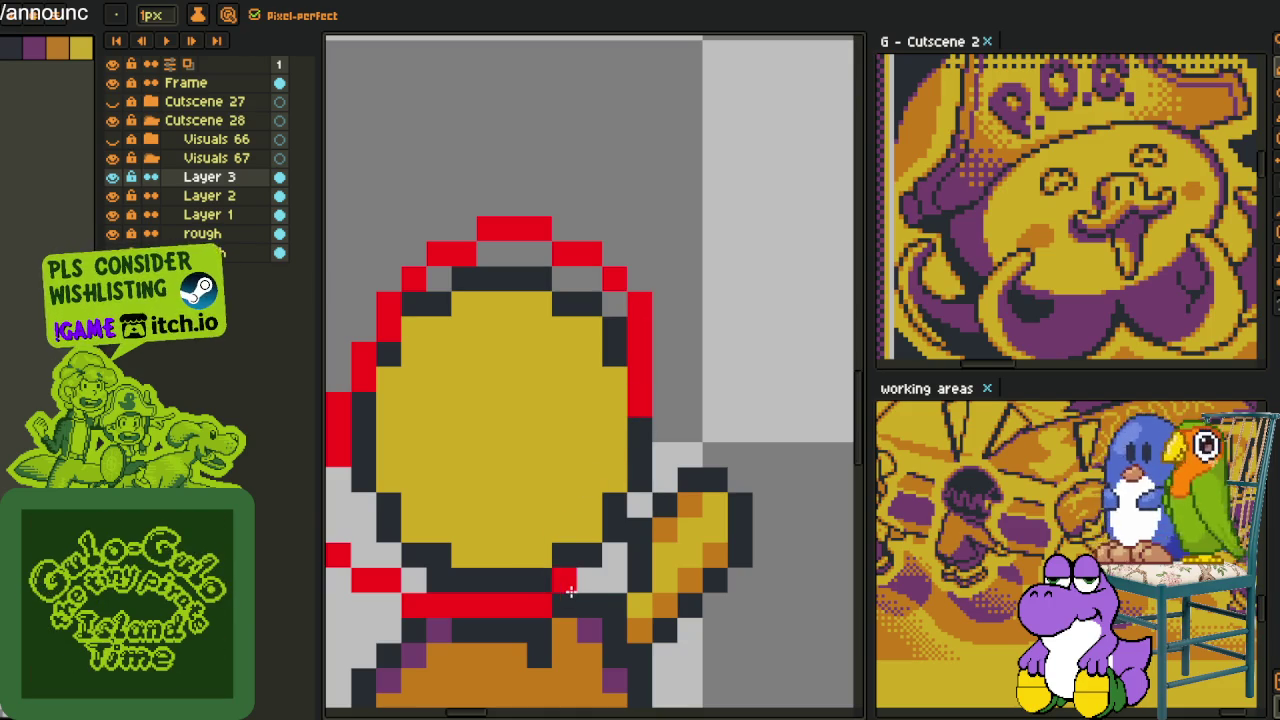
{"action": "left_click", "coordinate": [588, 578]}
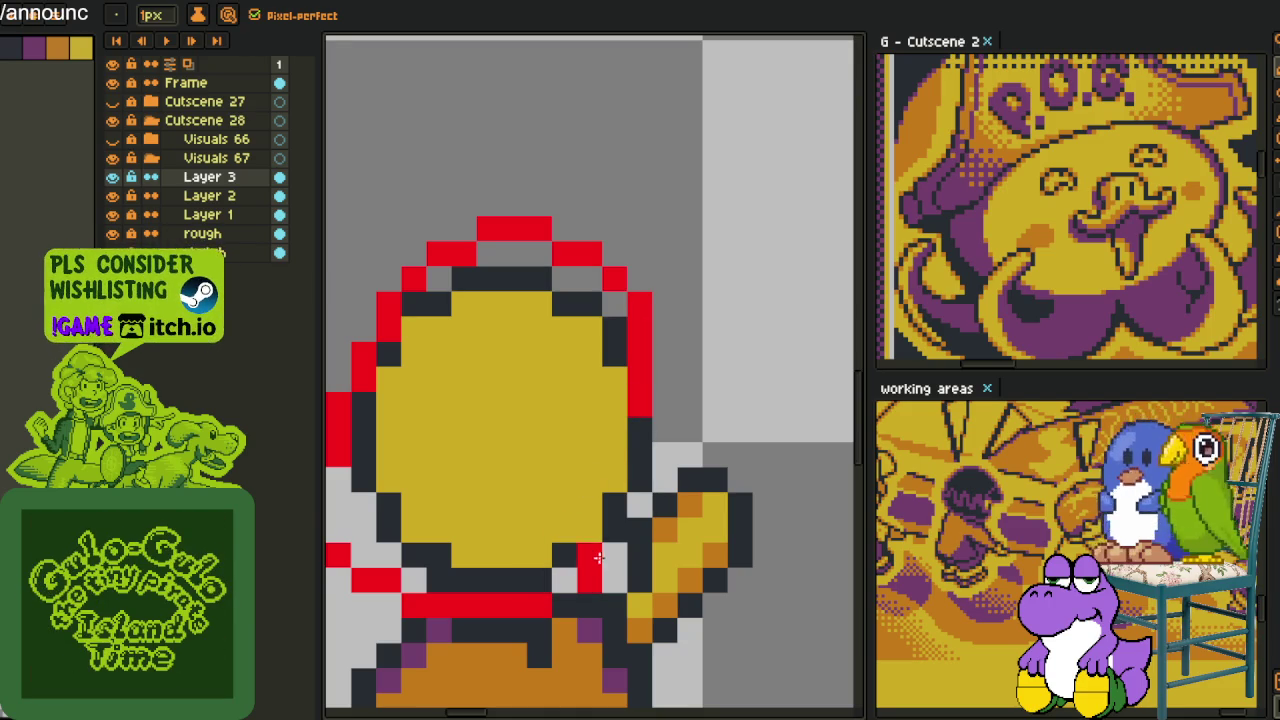
{"action": "left_click_drag", "start_coordinate": [617, 523], "coordinate": [642, 426]}
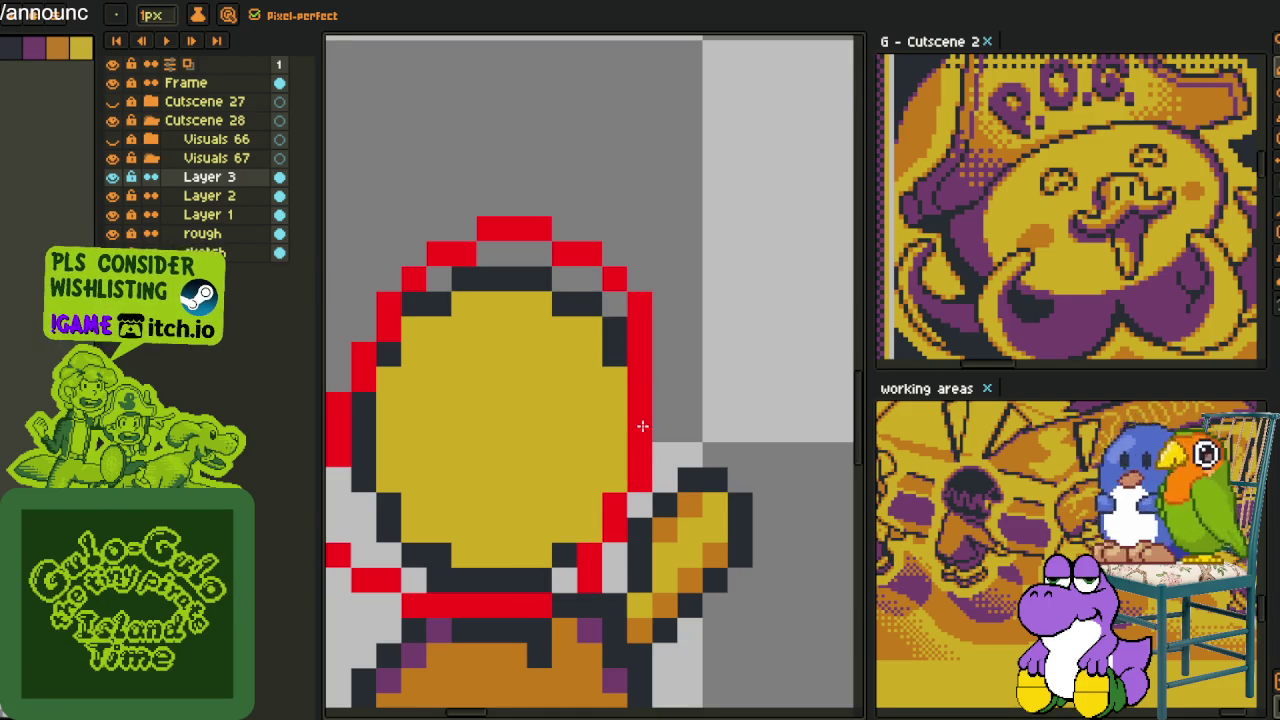
{"action": "scroll", "coordinate": [569, 551], "scroll_direction": "down", "scroll_amount": 3}
{"action": "scroll", "coordinate": [600, 480], "scroll_direction": "up", "scroll_amount": 3}
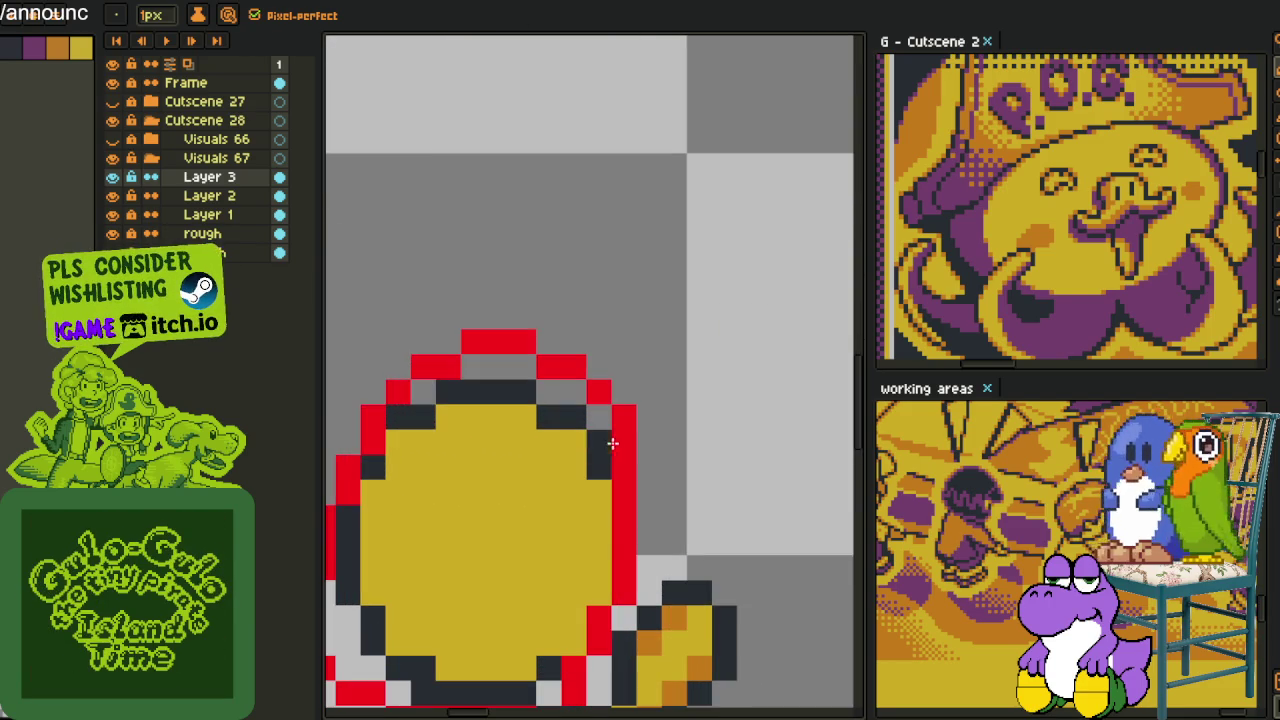
{"action": "key", "text": "alt"}
{"action": "mouse_move", "coordinate": [650, 440]}
{"action": "left_mouse_down"}
{"action": "mouse_move", "coordinate": [678, 481]}
{"action": "mouse_move", "coordinate": [674, 531]}
{"action": "mouse_move", "coordinate": [651, 537]}
{"action": "left_mouse_up"}
{"action": "scroll", "coordinate": [651, 537], "scroll_direction": "down", "scroll_amount": 3}
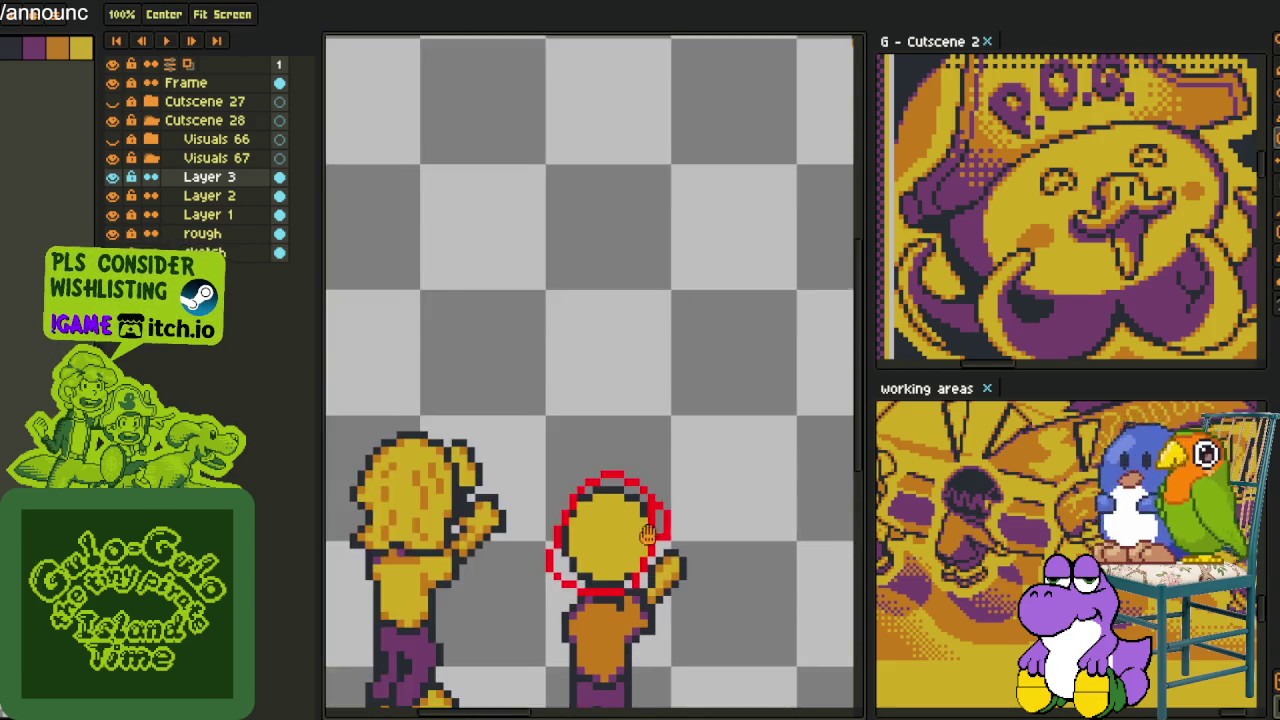
Flood-fill the head interior and light gaps dark, and the right outline gaps red
{"action": "scroll", "coordinate": [604, 390], "scroll_direction": "up", "scroll_amount": 1}
{"action": "key", "text": "alt"}
{"action": "scroll", "coordinate": [604, 390], "scroll_direction": "up", "scroll_amount": 1}
{"action": "scroll", "coordinate": [608, 456], "scroll_direction": "up", "scroll_amount": 1}
{"action": "key", "text": "g"}
{"action": "left_click", "coordinate": [577, 466]}
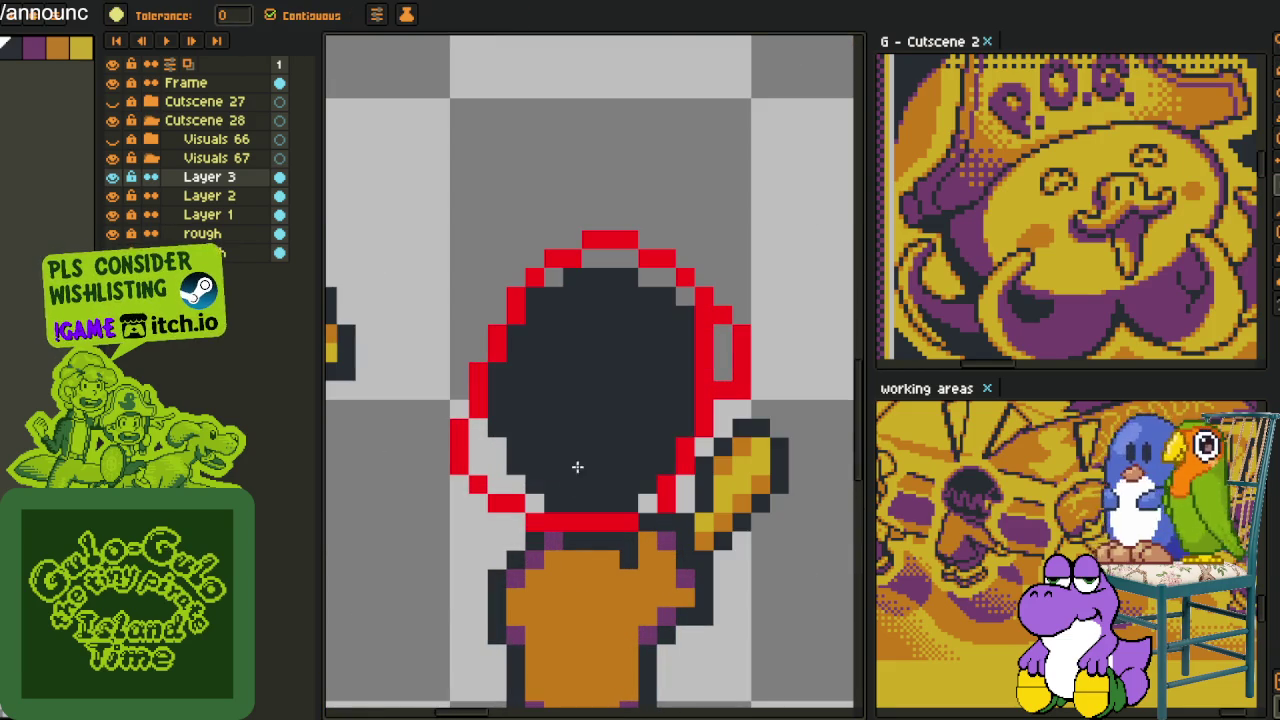
{"action": "left_click", "coordinate": [641, 499]}
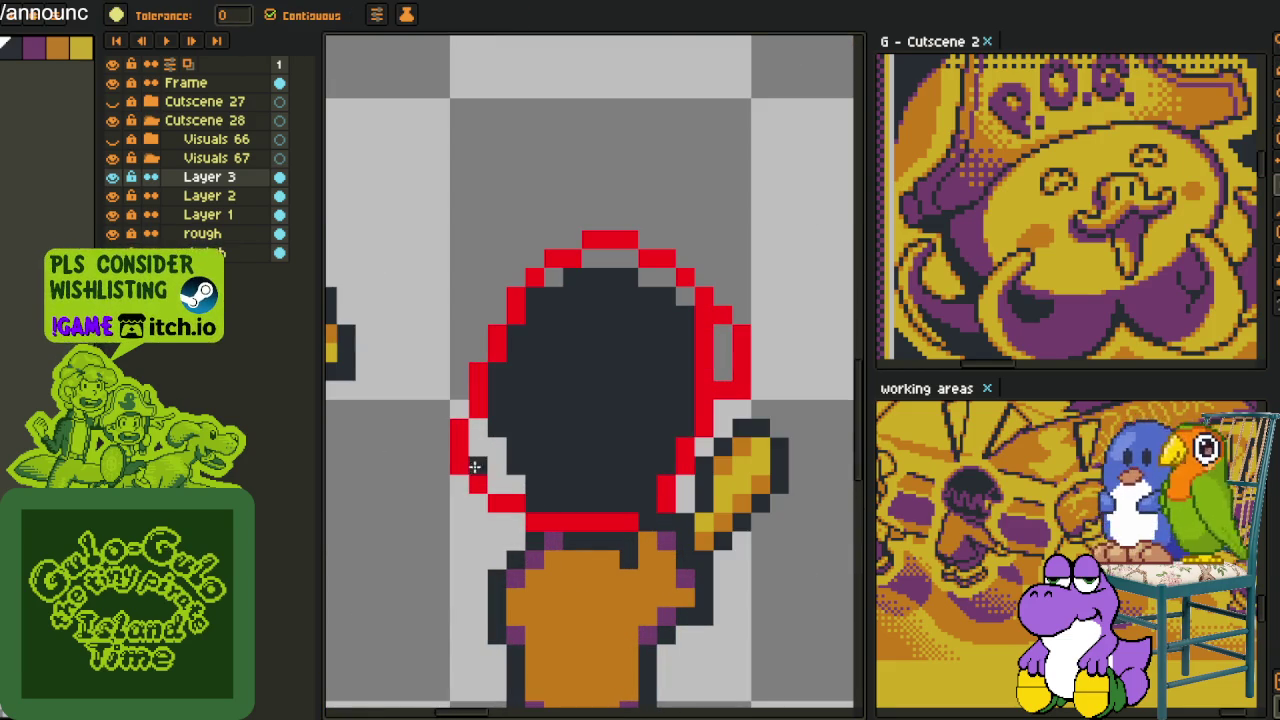
{"action": "left_click", "coordinate": [475, 467]}
{"action": "left_click", "coordinate": [608, 258]}
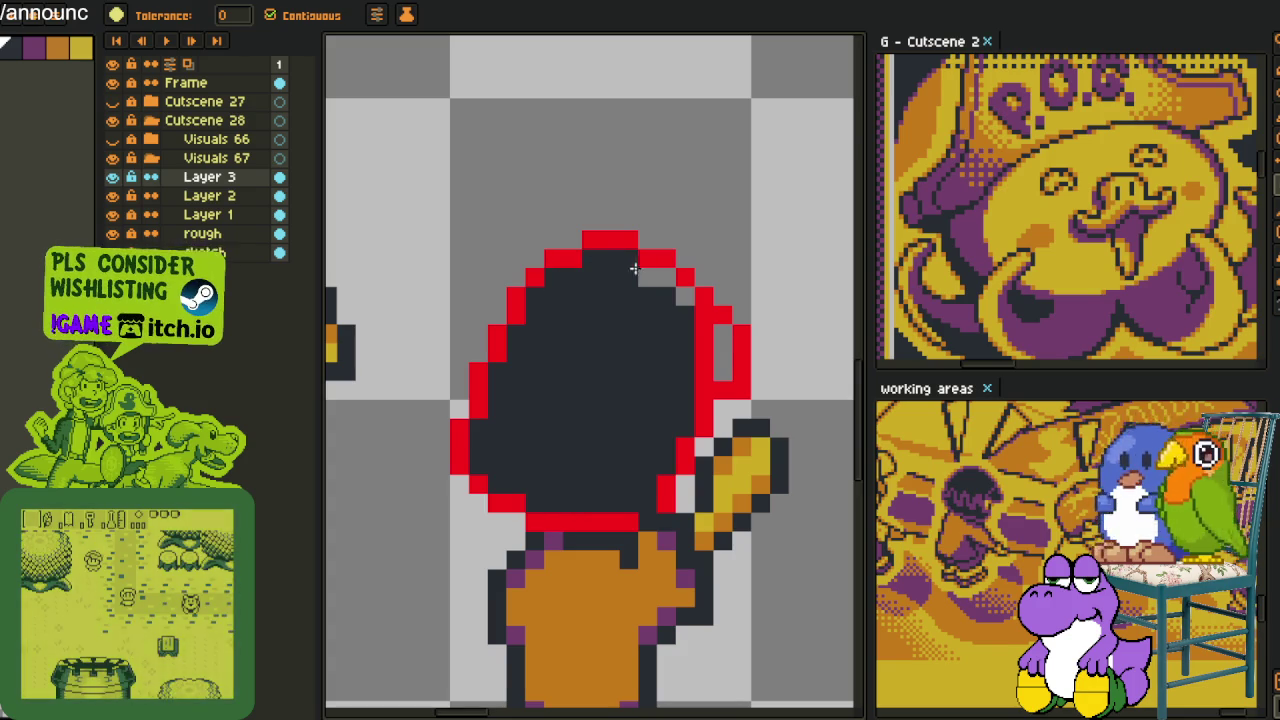
{"action": "left_click", "coordinate": [652, 277]}
{"action": "left_click", "coordinate": [720, 350]}
Fill the head interior orange and the dark pixels in the right outline red
{"action": "key", "text": "i"}
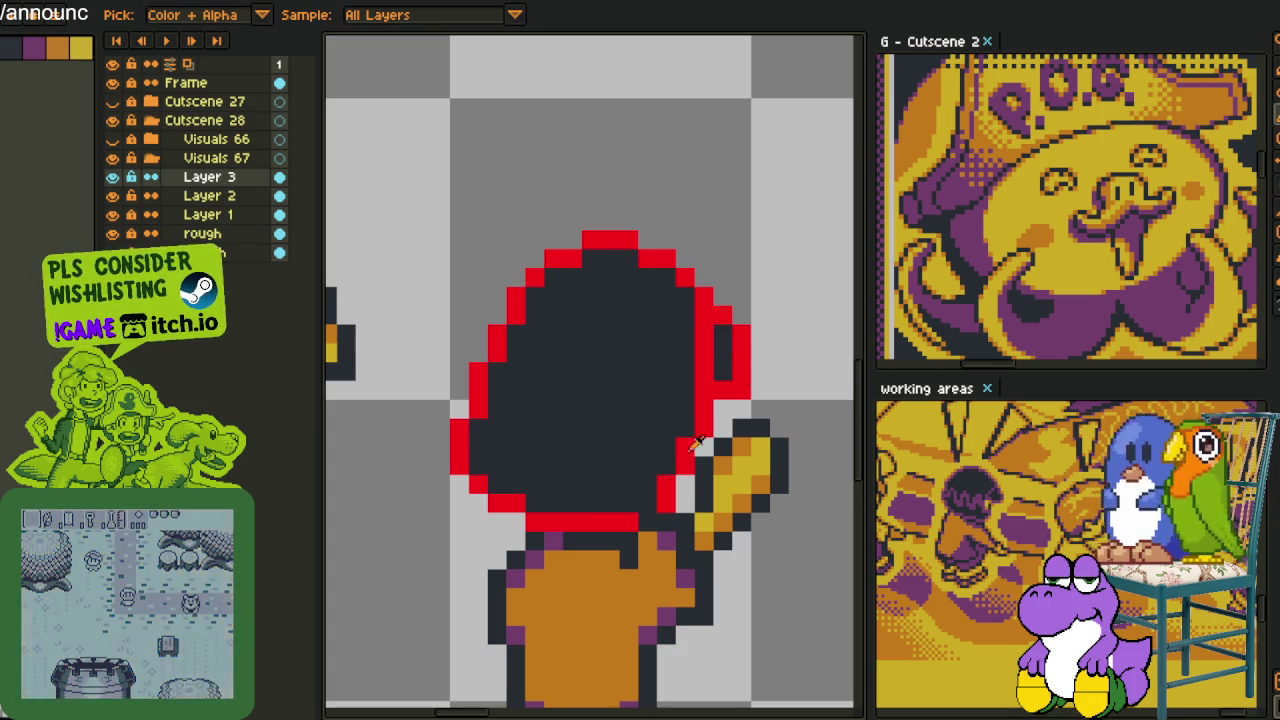
{"action": "key", "text": "b"}
{"action": "key", "text": "g"}
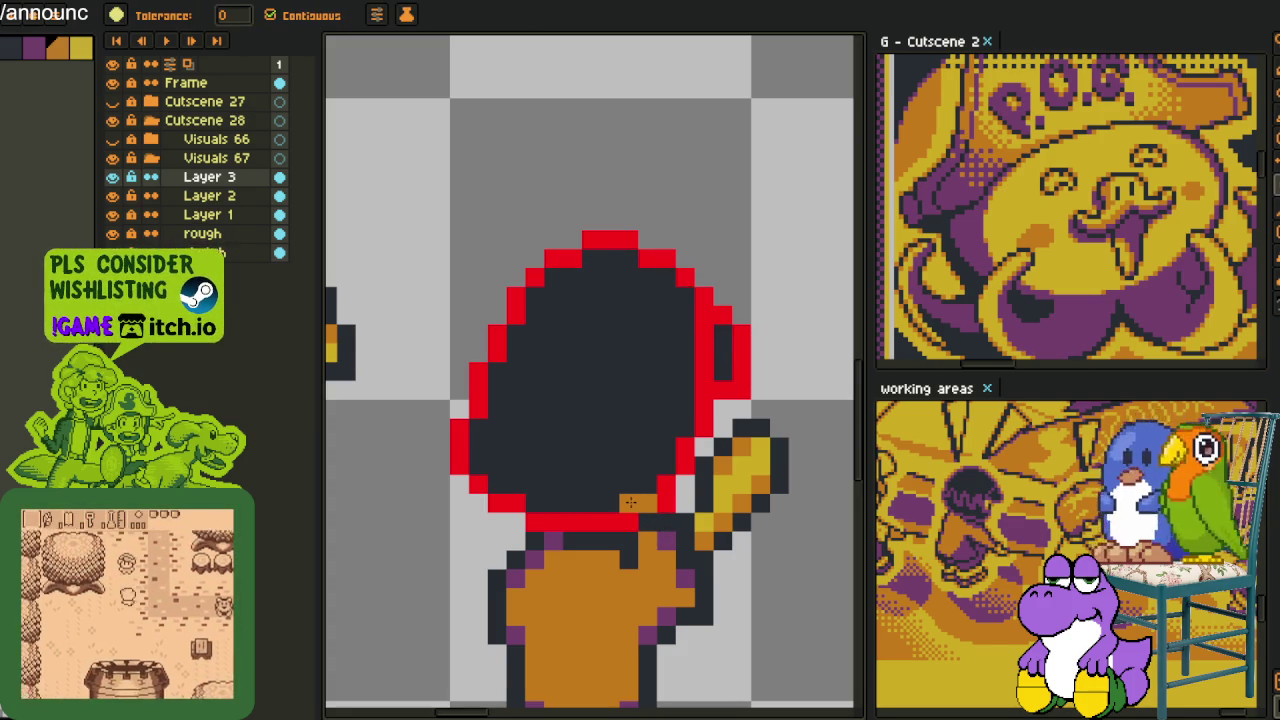
{"action": "left_click", "coordinate": [645, 502]}
{"action": "left_click", "coordinate": [722, 352]}
{"action": "key", "text": "i"}
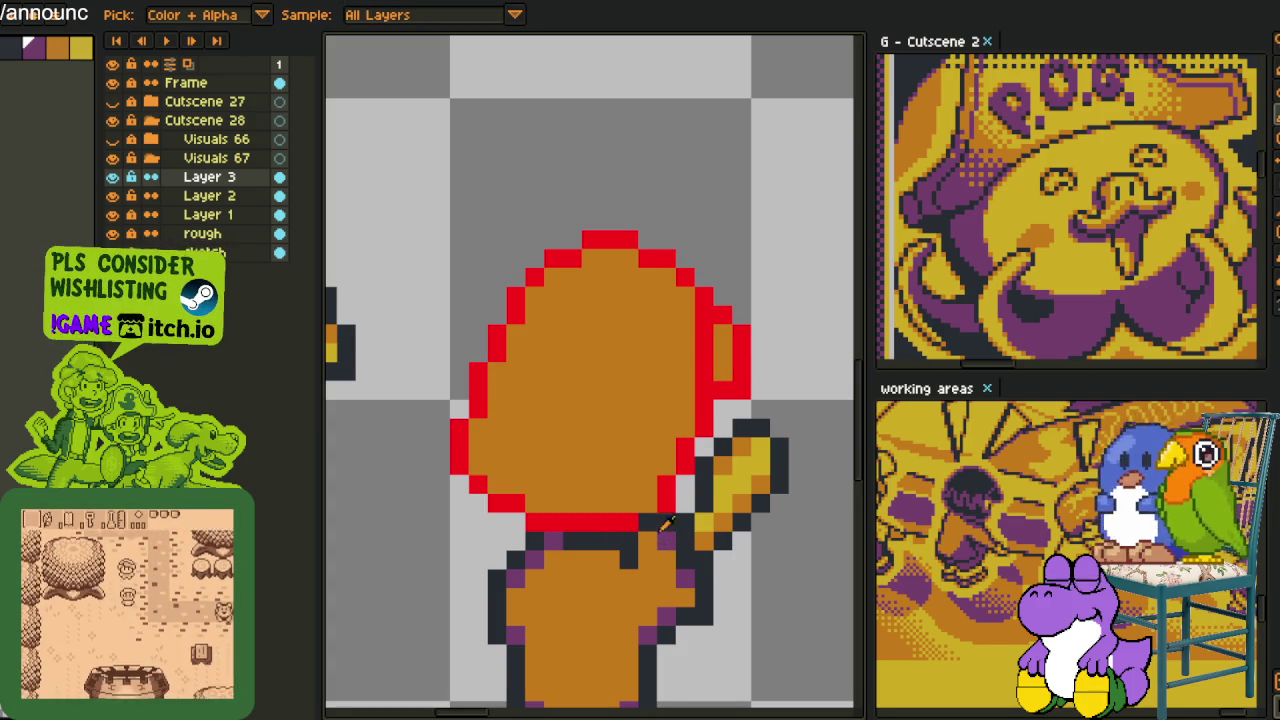
{"action": "scroll", "coordinate": [652, 484], "scroll_direction": "down", "scroll_amount": 1}
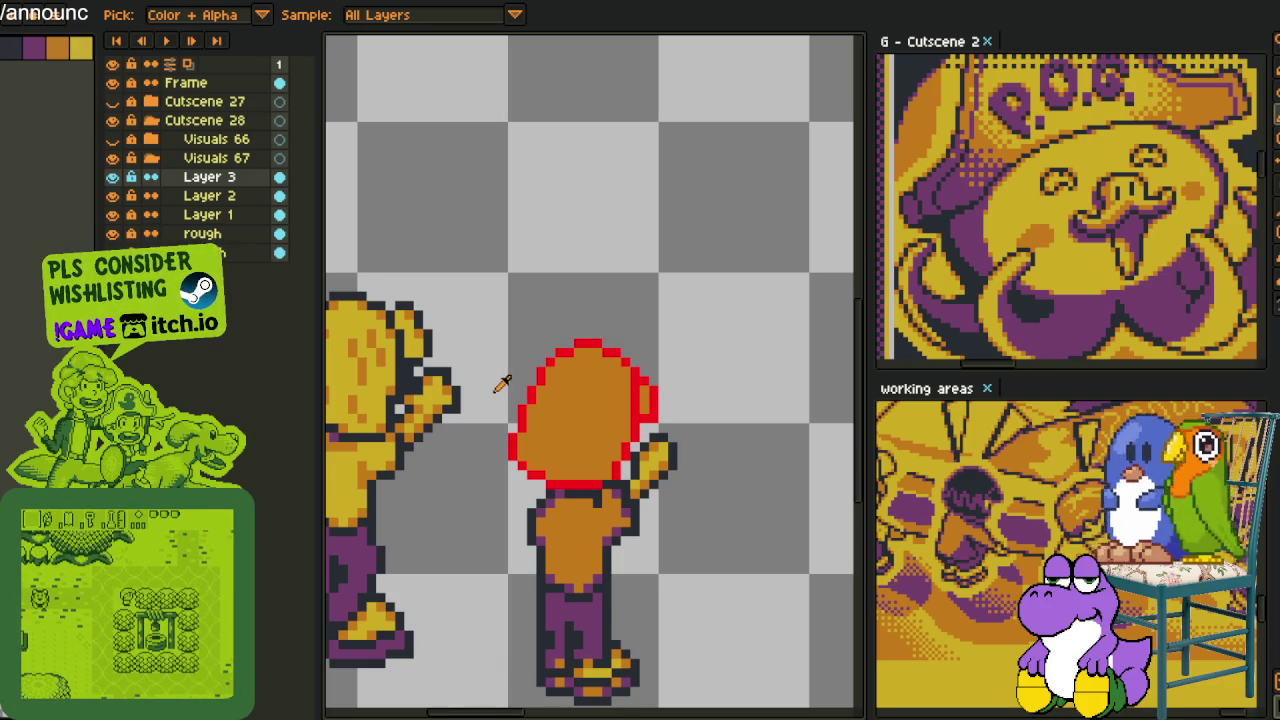
Pan to empty canvas below the sandal and draw a short purple vertical stroke
{"action": "scroll", "coordinate": [500, 385], "scroll_direction": "down", "scroll_amount": 1}
{"action": "scroll", "coordinate": [489, 440], "scroll_direction": "up", "scroll_amount": 1}
{"action": "scroll", "coordinate": [520, 430], "scroll_direction": "up", "scroll_amount": 1}
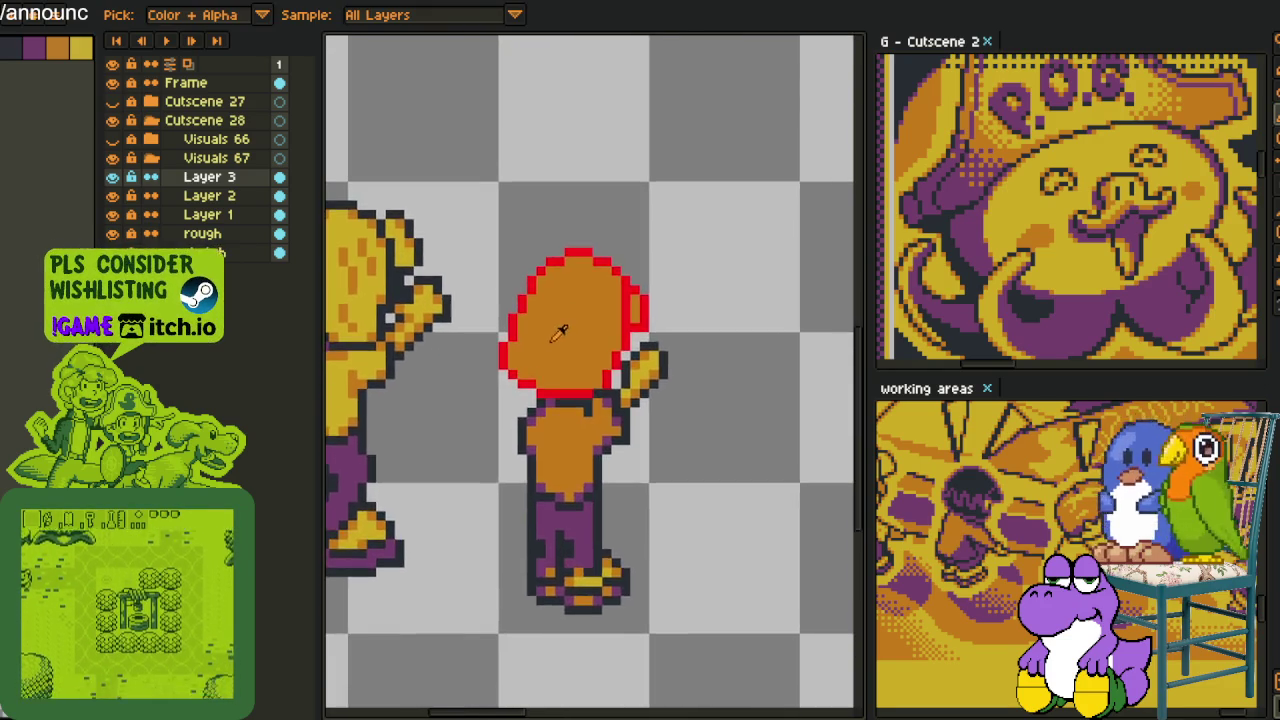
{"action": "scroll", "coordinate": [574, 408], "scroll_direction": "up", "scroll_amount": 3}
{"action": "scroll", "coordinate": [563, 490], "scroll_direction": "down", "scroll_amount": 2}
{"action": "scroll", "coordinate": [550, 490], "scroll_direction": "up", "scroll_amount": 2}
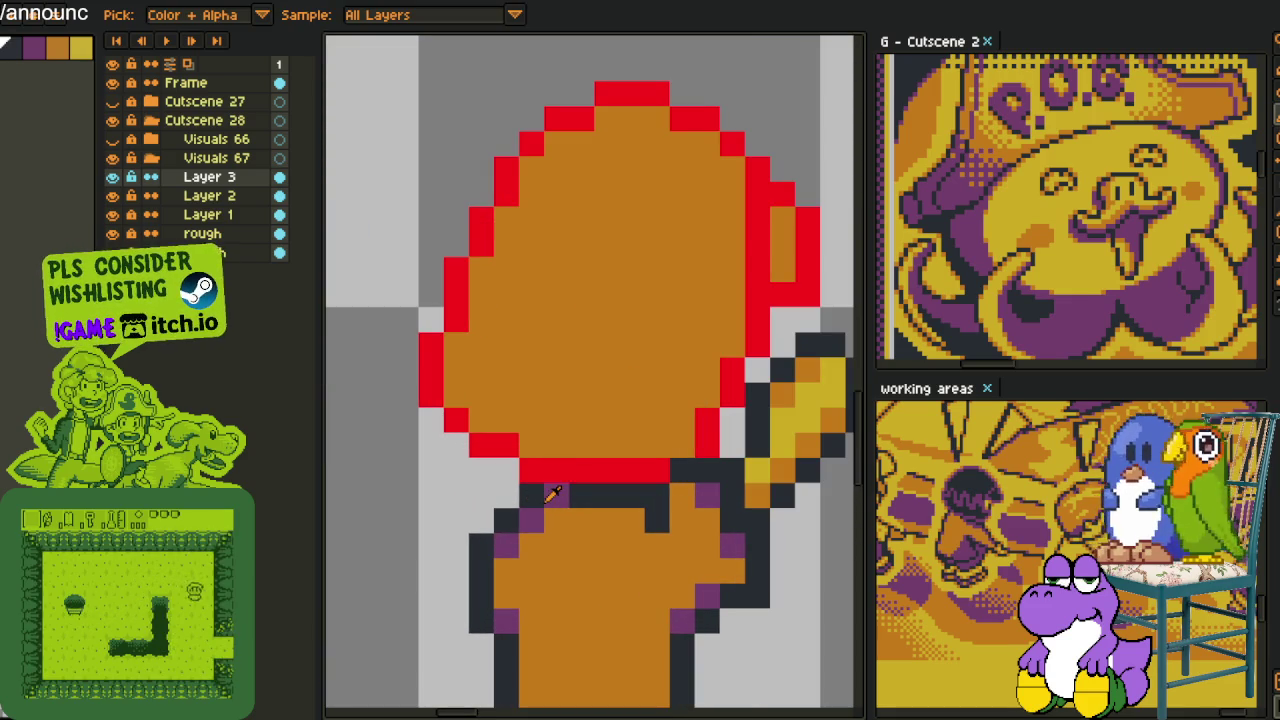
{"action": "scroll", "coordinate": [548, 488], "scroll_direction": "down", "scroll_amount": 4}
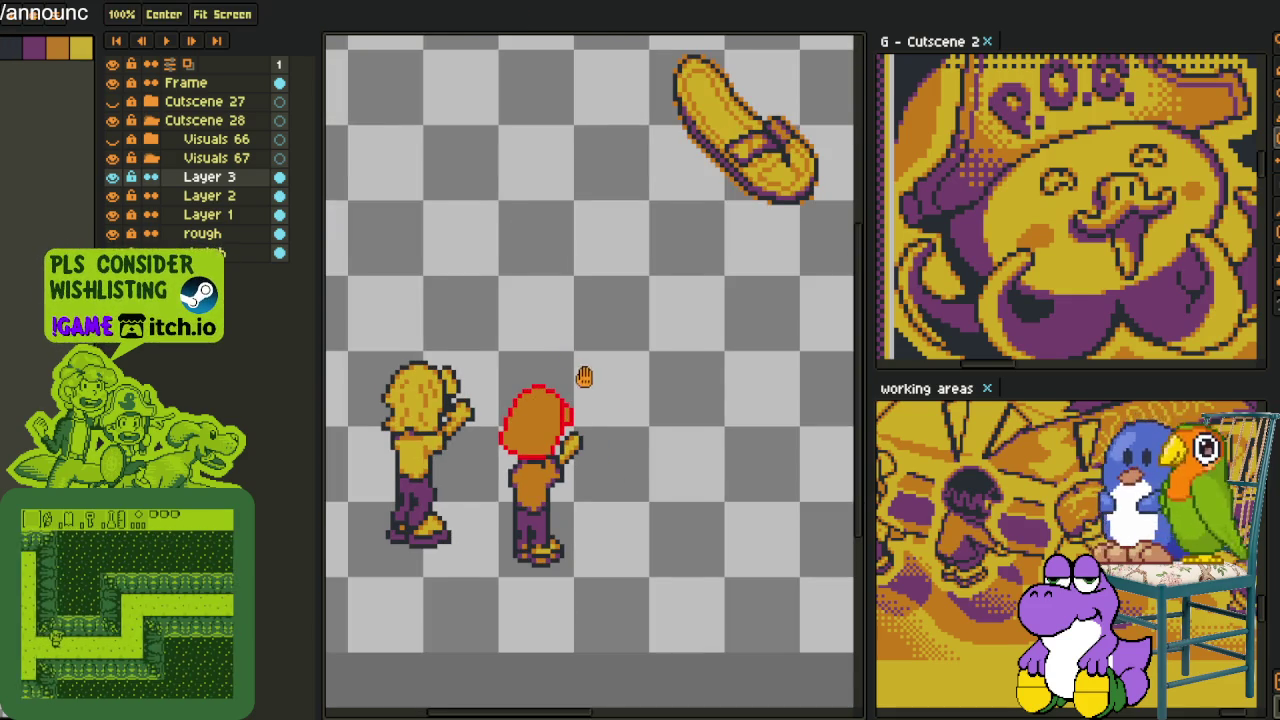
{"action": "left_click_drag", "start_coordinate": [585, 371], "coordinate": [550, 349]}
{"action": "scroll", "coordinate": [560, 380], "scroll_direction": "up", "scroll_amount": 3}
{"action": "scroll", "coordinate": [607, 396], "scroll_direction": "down", "scroll_amount": 3}
{"action": "left_click_drag", "start_coordinate": [607, 396], "coordinate": [514, 388]}
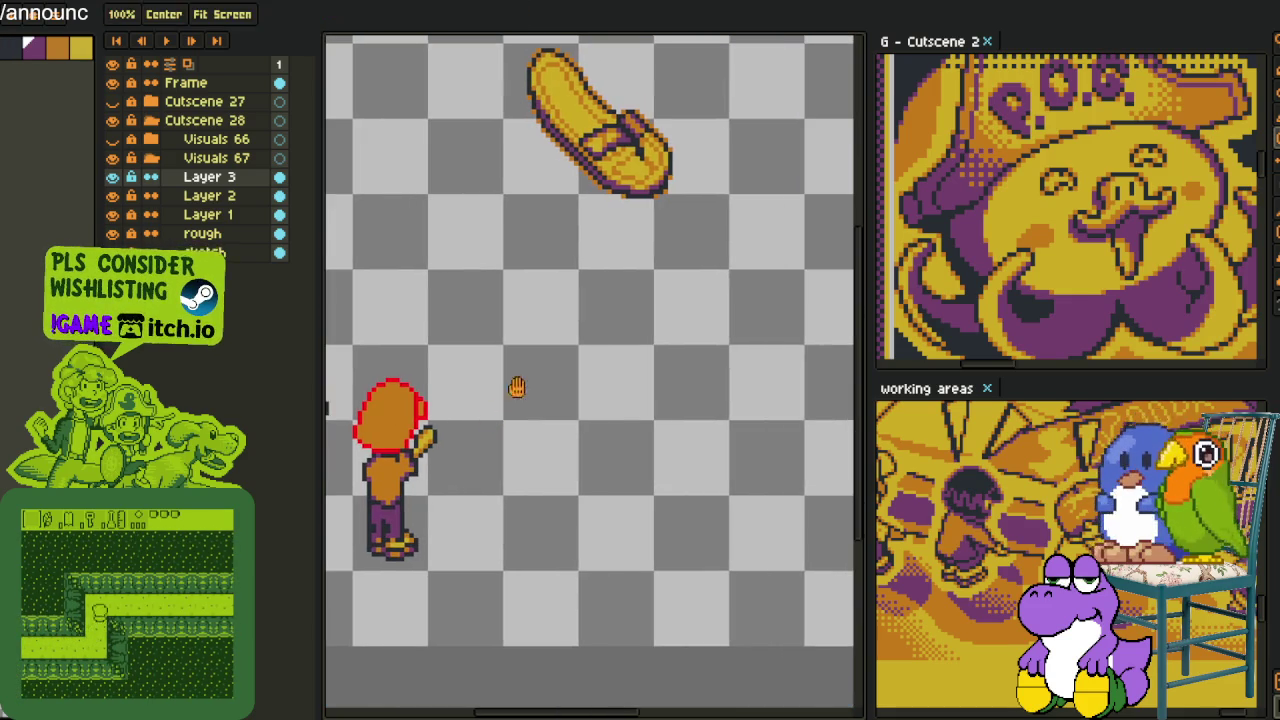
{"action": "left_click_drag", "start_coordinate": [548, 337], "coordinate": [405, 309]}
{"action": "scroll", "coordinate": [441, 240], "scroll_direction": "up", "scroll_amount": 1}
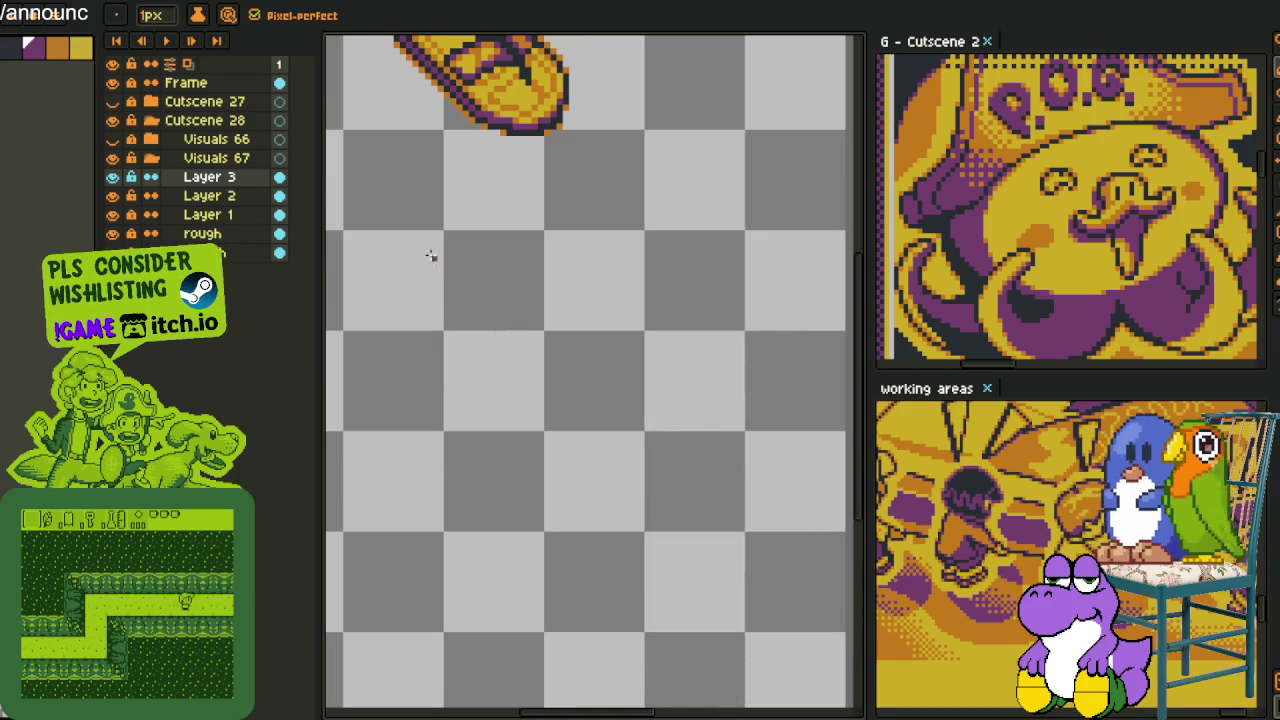
{"action": "left_click_drag", "start_coordinate": [427, 263], "coordinate": [440, 378]}
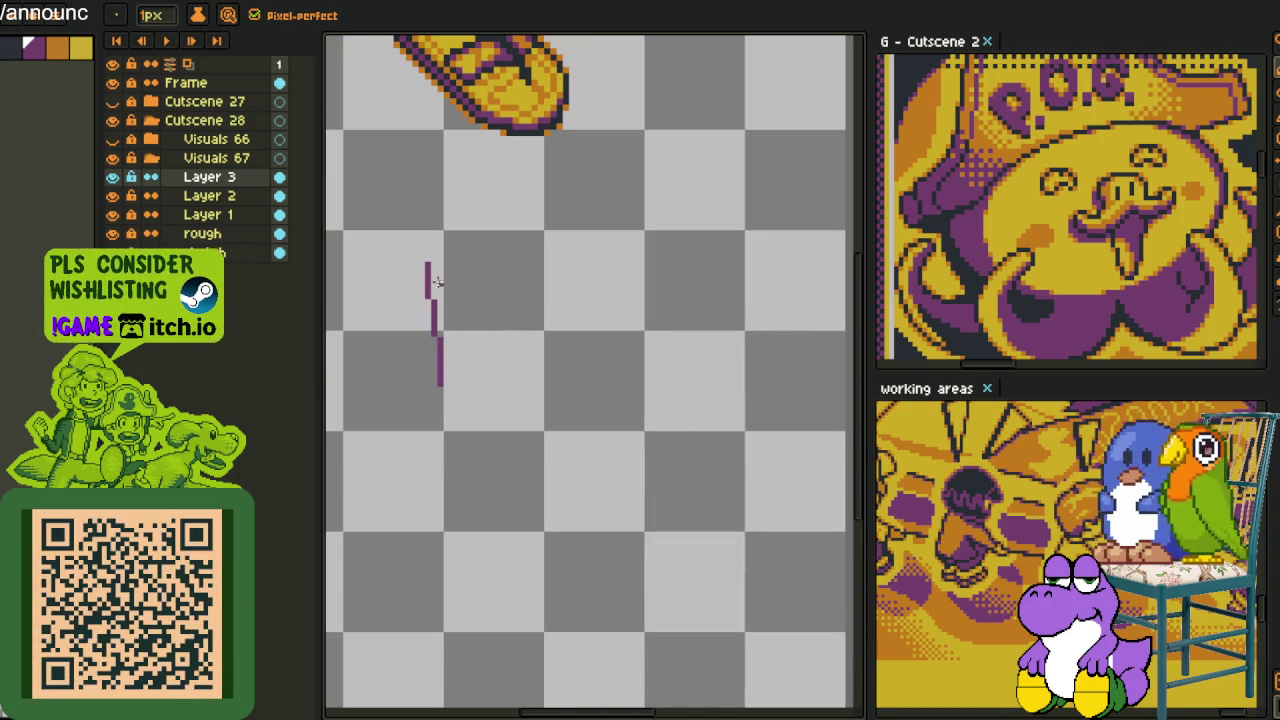
Undo the purple stroke and sketch a purple triangle instead
{"action": "key", "text": "ctrl+z"}
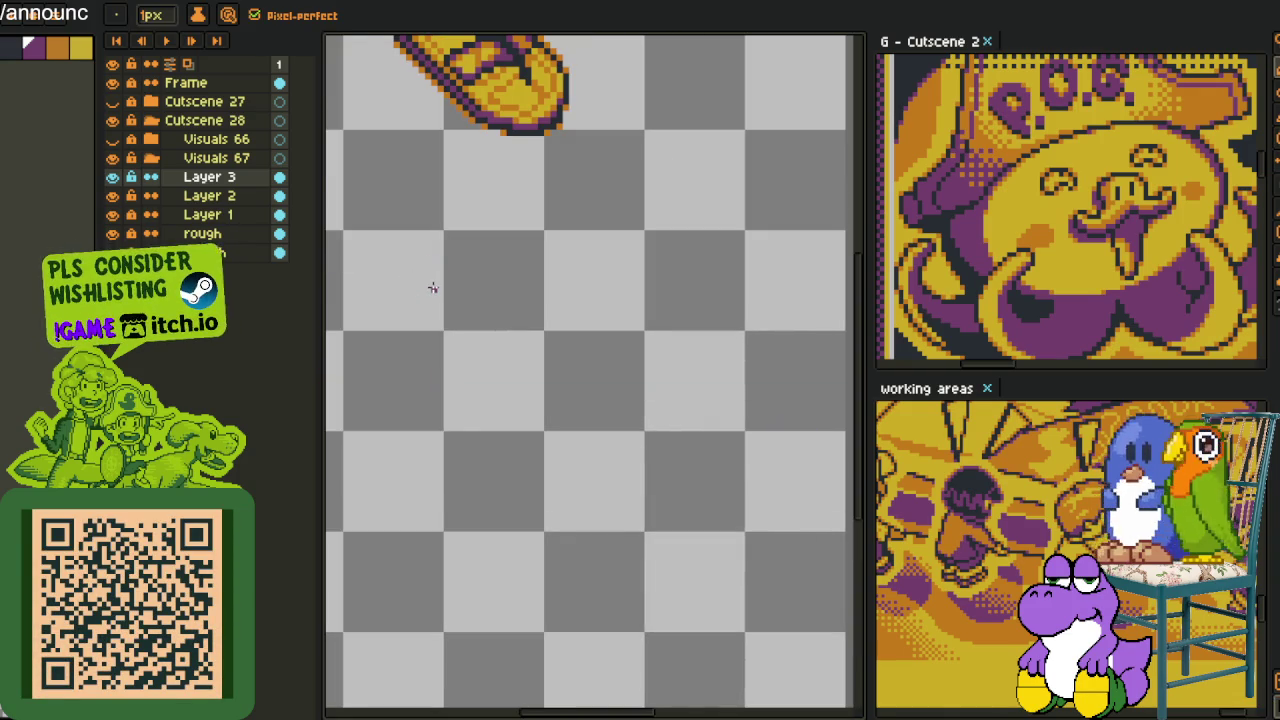
{"action": "mouse_move", "coordinate": [432, 288]}
{"action": "left_mouse_down"}
{"action": "mouse_move", "coordinate": [402, 372]}
{"action": "mouse_move", "coordinate": [486, 384]}
{"action": "left_mouse_up"}
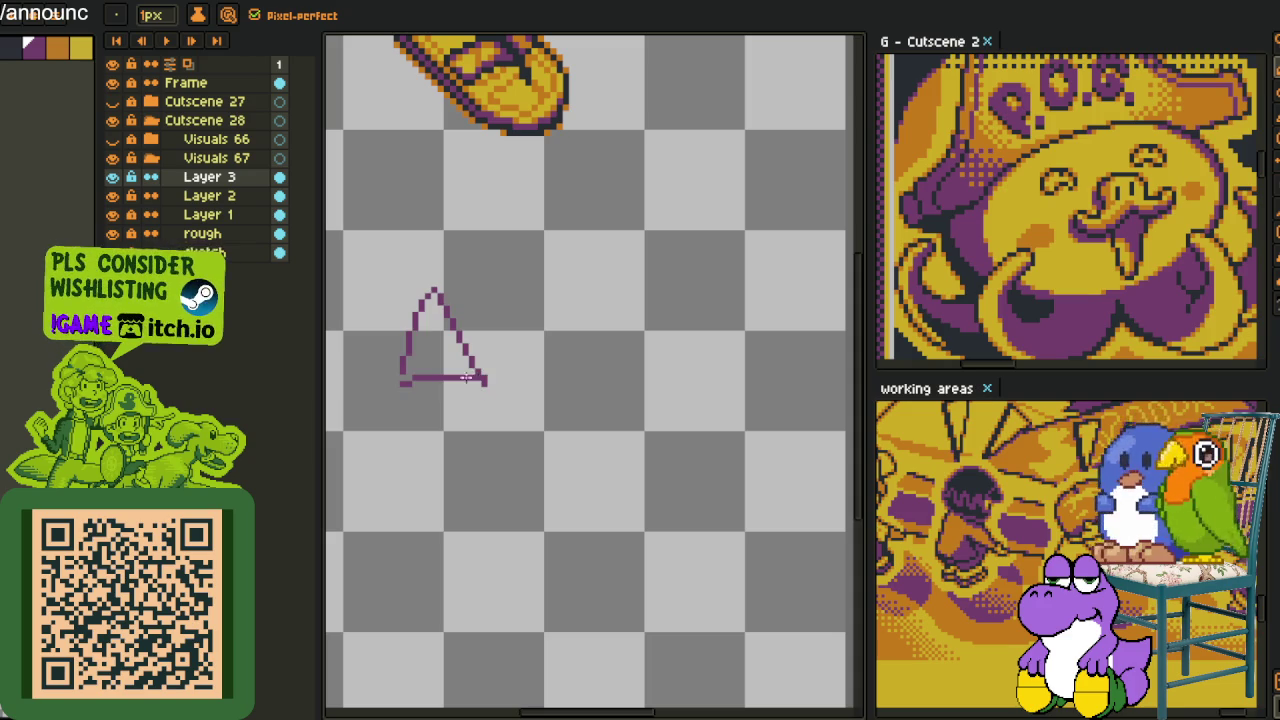
{"action": "scroll", "coordinate": [422, 346], "scroll_direction": "up", "scroll_amount": 1}
{"action": "scroll", "coordinate": [457, 340], "scroll_direction": "up", "scroll_amount": 1}
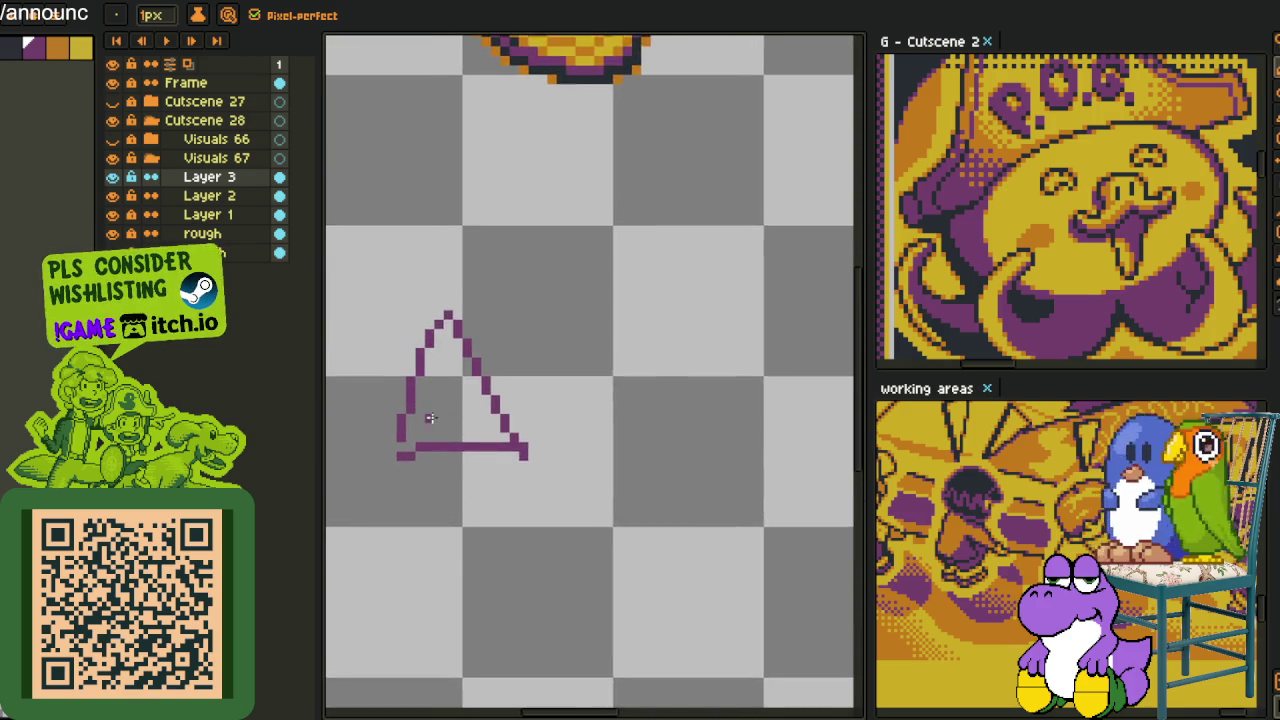
{"action": "scroll", "coordinate": [429, 420], "scroll_direction": "up", "scroll_amount": 2}
{"action": "scroll", "coordinate": [424, 417], "scroll_direction": "down", "scroll_amount": 3}
{"action": "scroll", "coordinate": [443, 377], "scroll_direction": "down", "scroll_amount": 1}
{"action": "scroll", "coordinate": [434, 386], "scroll_direction": "up", "scroll_amount": 1}
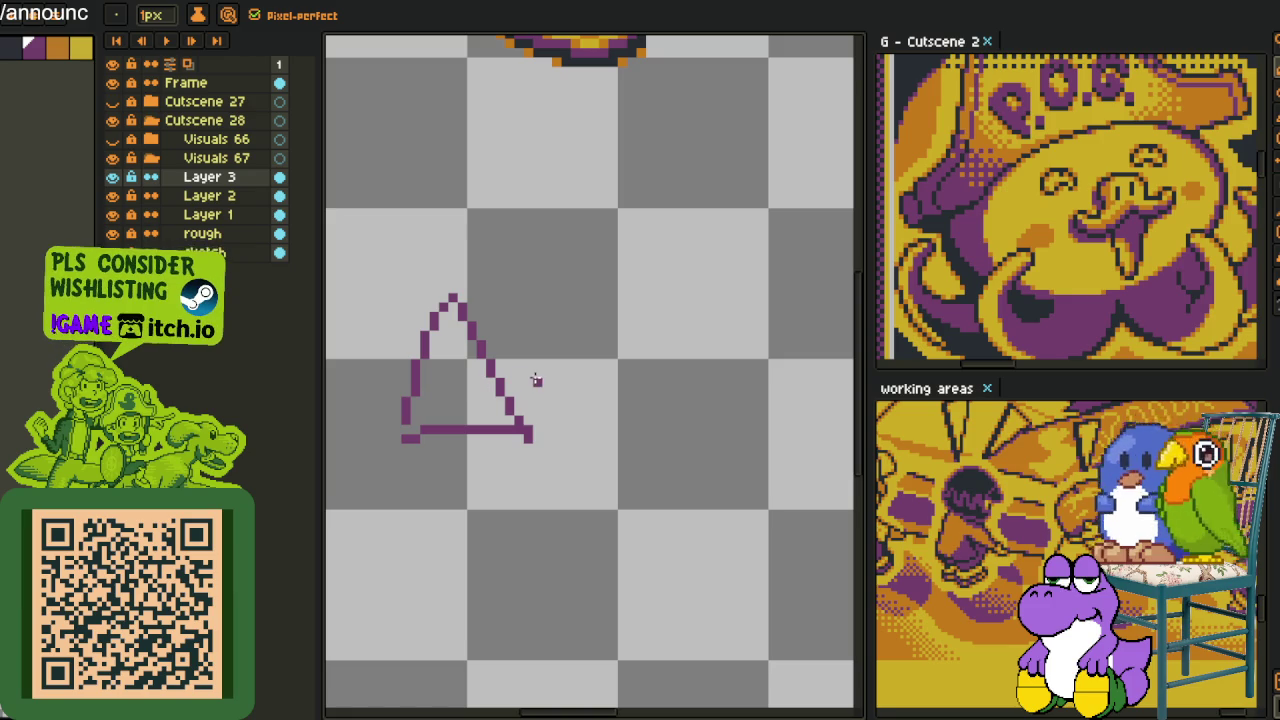
{"action": "scroll", "coordinate": [392, 335], "scroll_direction": "down", "scroll_amount": 1}
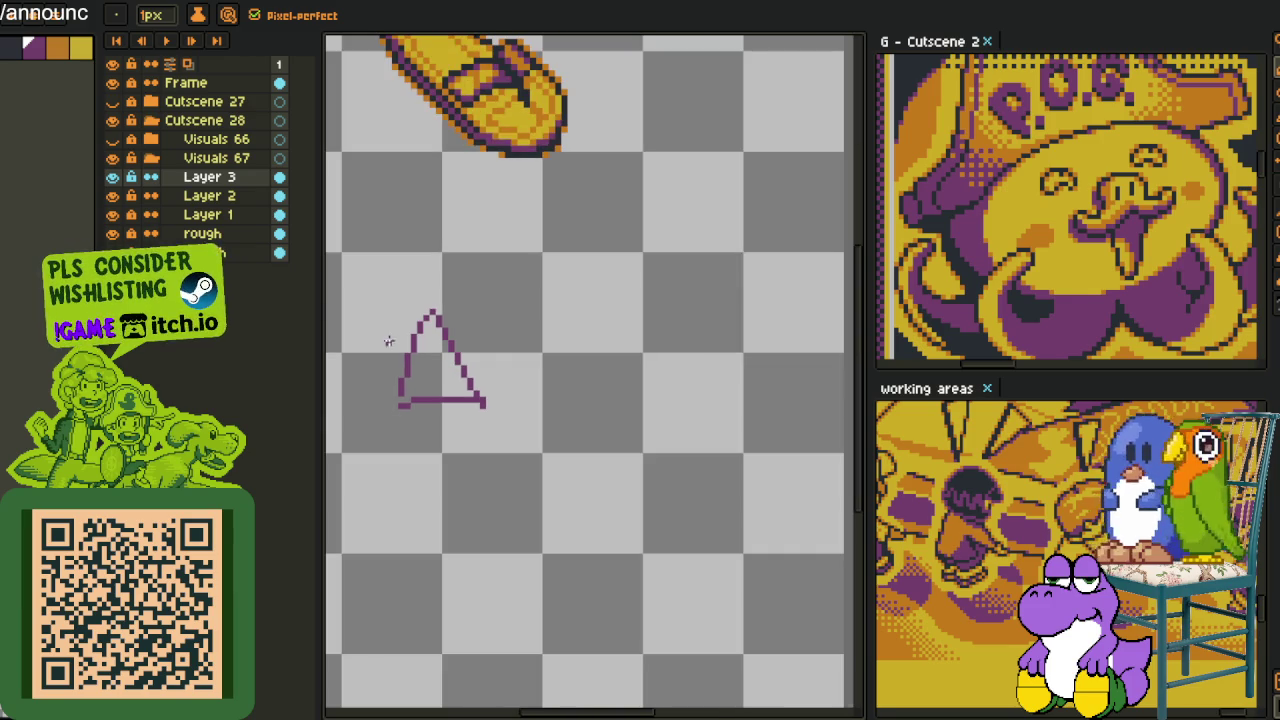
Select the purple triangle with a rectangular marquee and delete it
{"action": "key", "text": "m"}
{"action": "left_click_drag", "start_coordinate": [362, 273], "coordinate": [632, 519]}
{"action": "key", "text": "Delete"}
{"action": "scroll", "coordinate": [608, 494], "scroll_direction": "down", "scroll_amount": 2}
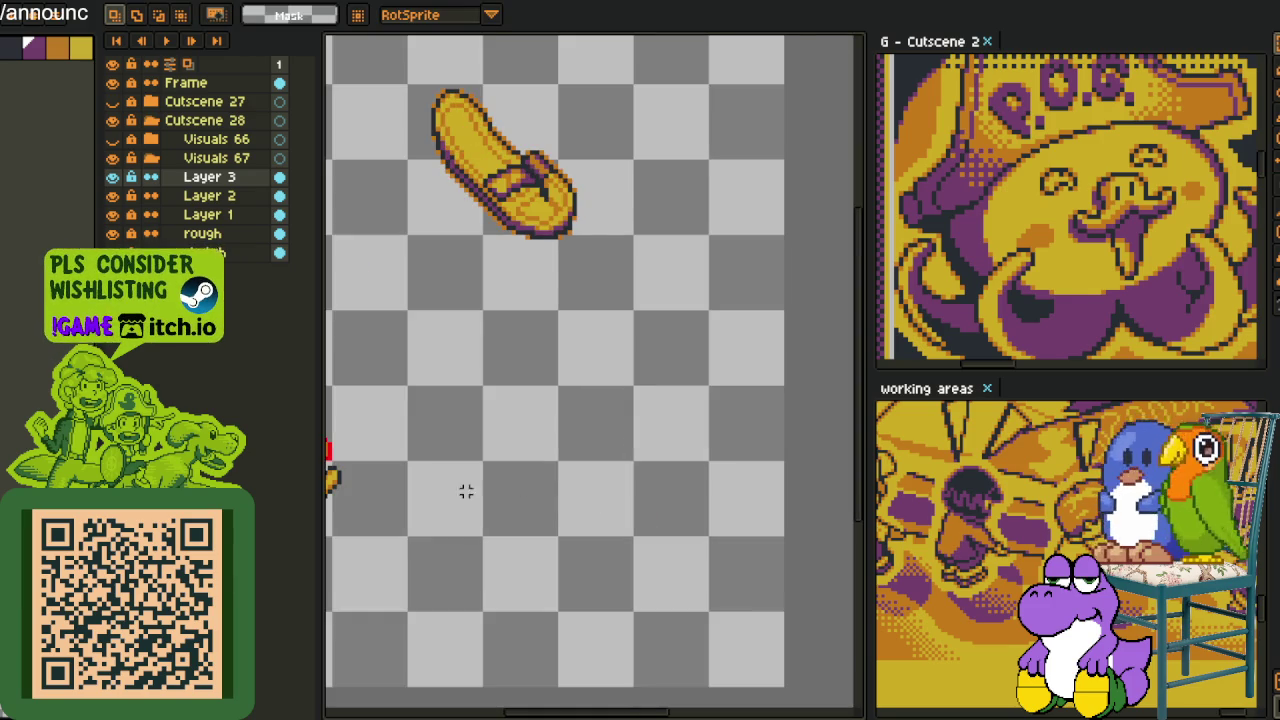
Replace the head's red outline colour #FF0000 with purple #753f6d
{"action": "left_click_drag", "start_coordinate": [466, 491], "coordinate": [594, 437]}
{"action": "scroll", "coordinate": [594, 437], "scroll_direction": "up", "scroll_amount": 2}
{"action": "key", "text": "i"}
{"action": "scroll", "coordinate": [497, 413], "scroll_direction": "up", "scroll_amount": 2}
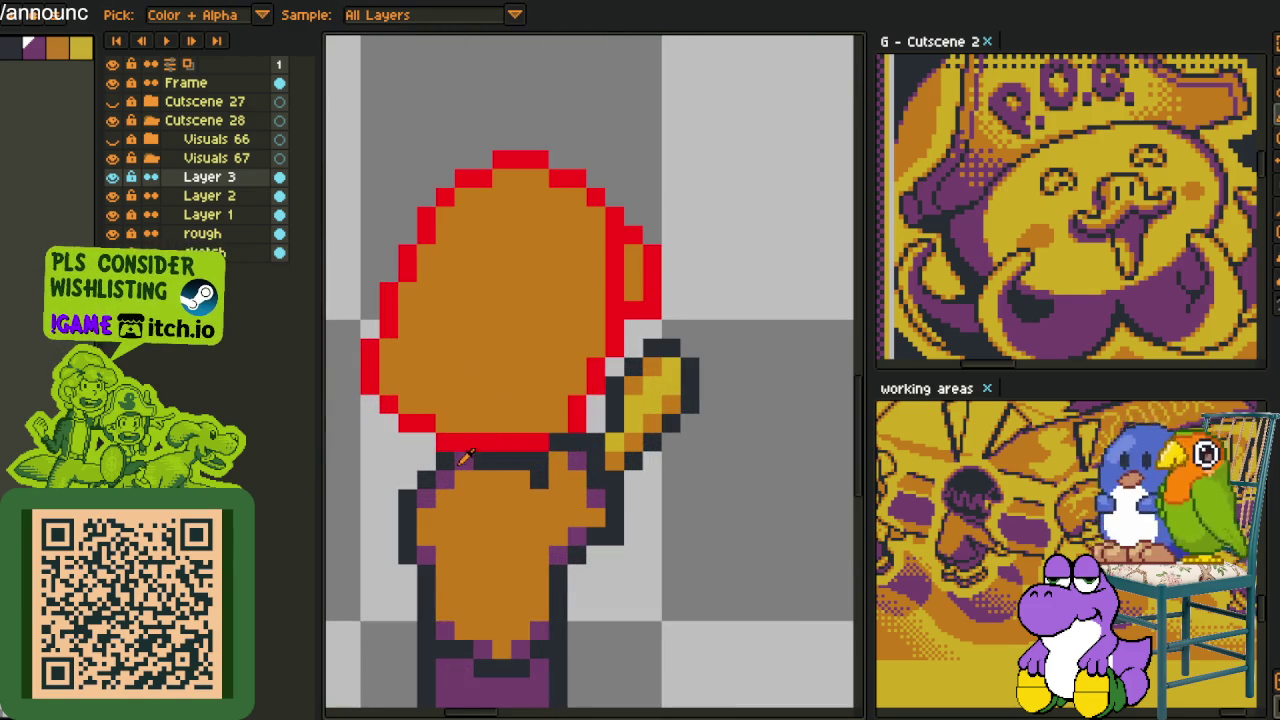
{"action": "key", "text": "shift+r"}
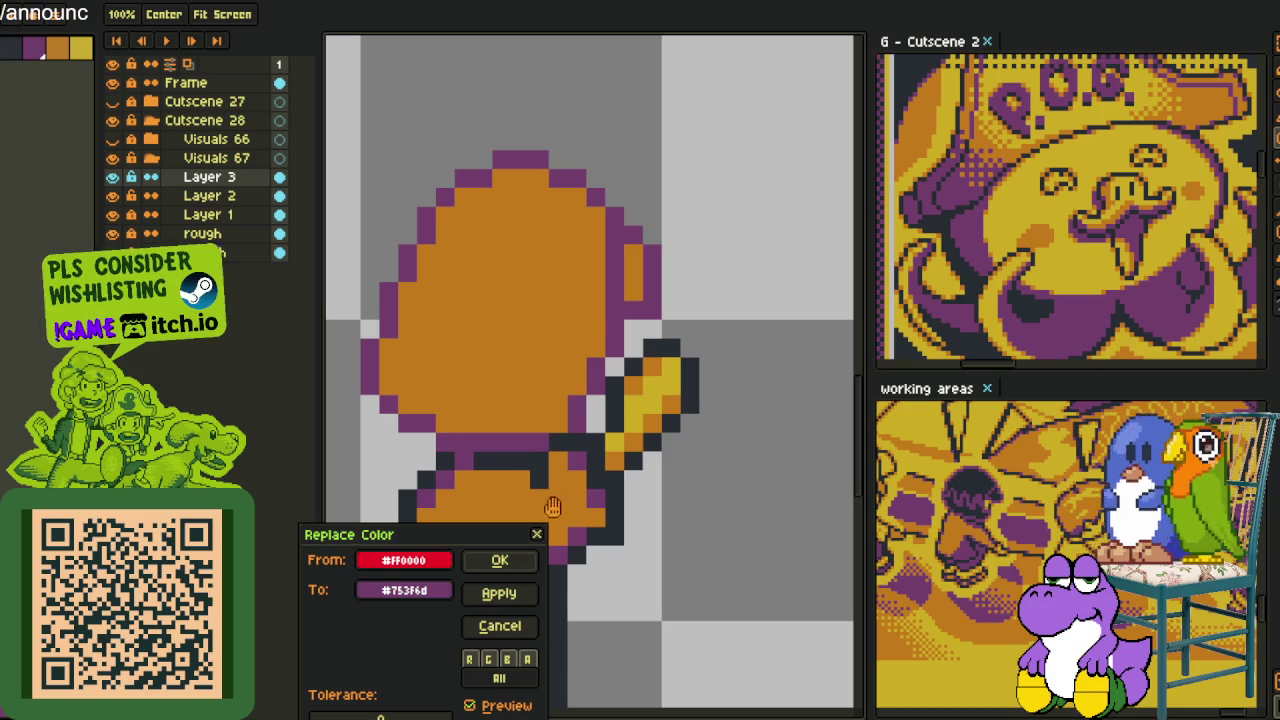
{"action": "left_click", "coordinate": [502, 566]}
Bucket-fill the head and the small purple strip with the dark colour
{"action": "scroll", "coordinate": [730, 488], "scroll_direction": "down", "scroll_amount": 3}
{"action": "scroll", "coordinate": [620, 478], "scroll_direction": "up", "scroll_amount": 2}
{"action": "scroll", "coordinate": [620, 478], "scroll_direction": "up", "scroll_amount": 2}
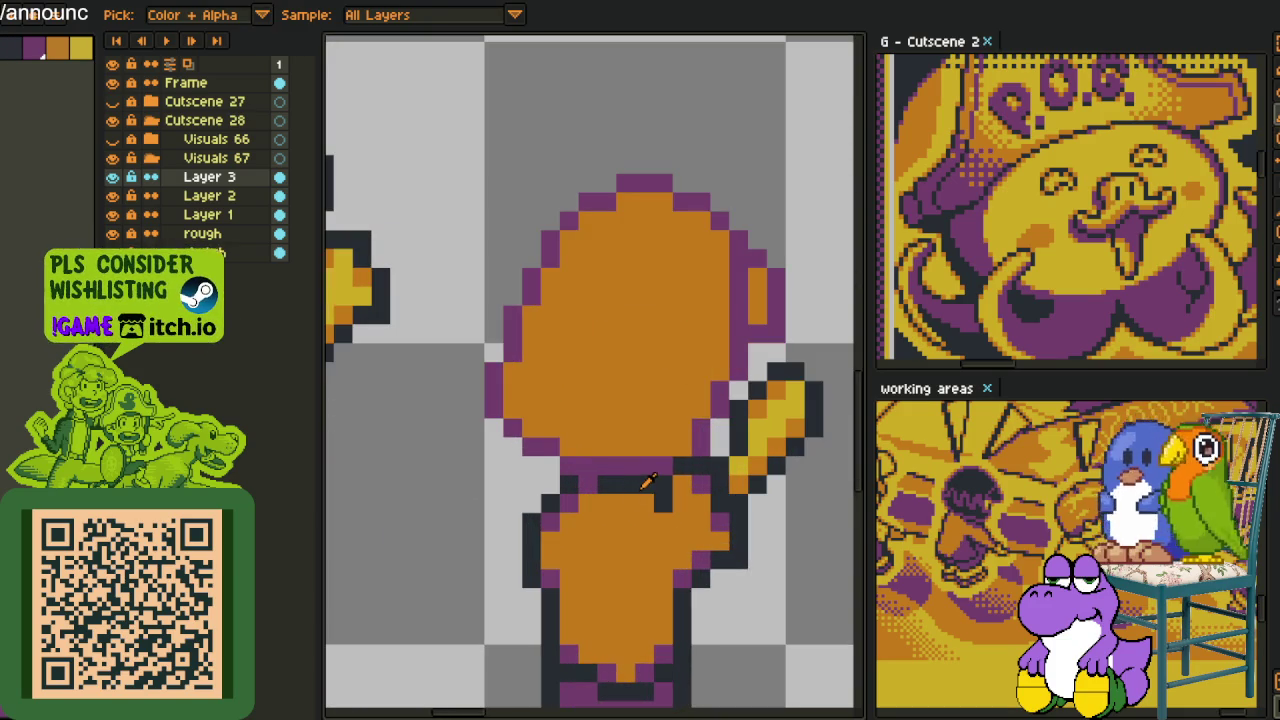
{"action": "key", "text": "g"}
{"action": "left_click", "coordinate": [617, 343]}
{"action": "left_click", "coordinate": [757, 303]}
{"action": "scroll", "coordinate": [765, 308], "scroll_direction": "down", "scroll_amount": 3}
{"action": "key", "text": "i"}
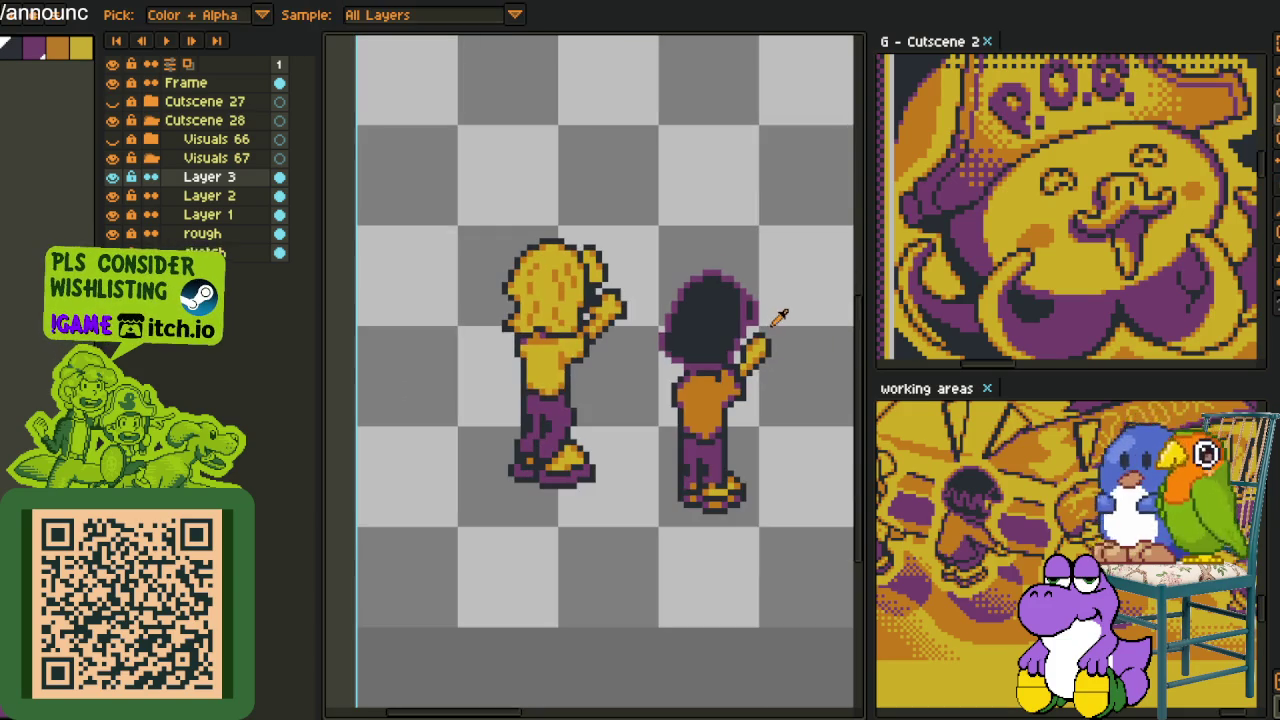
{"action": "scroll", "coordinate": [560, 425], "scroll_direction": "up", "scroll_amount": 2}
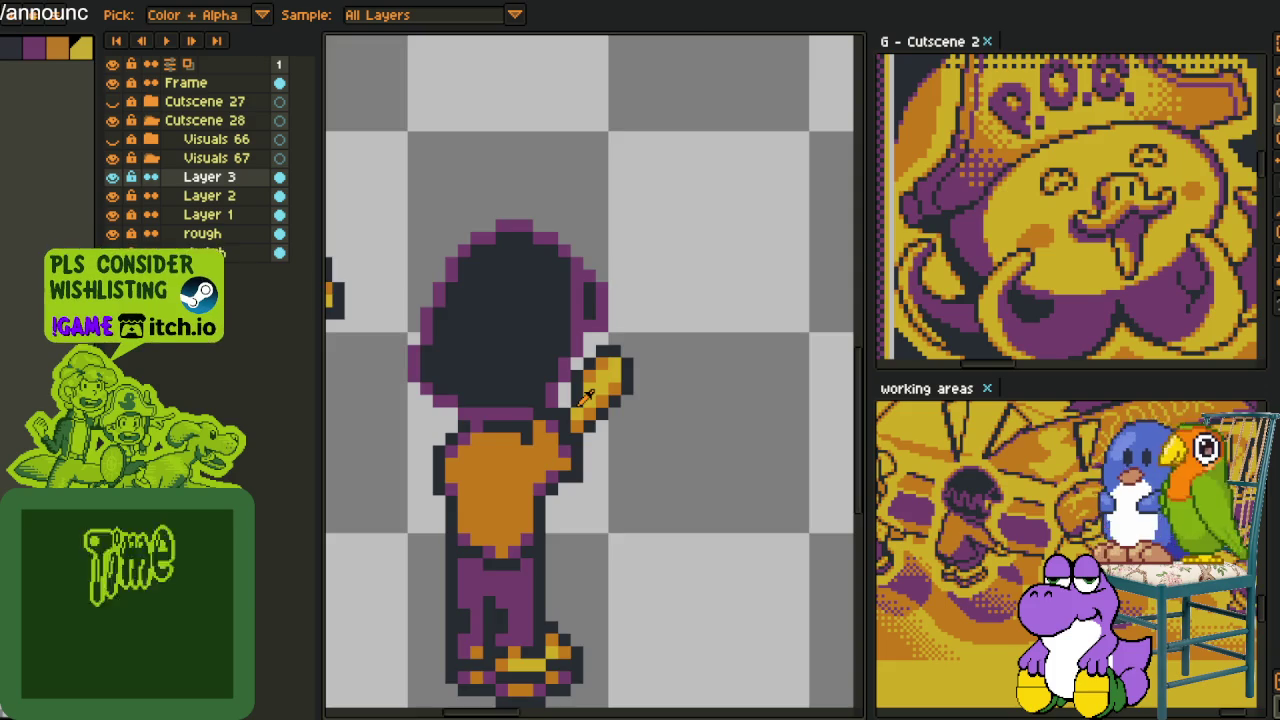
Pencil a purple strand up through the dark hair and extend it higher
{"action": "scroll", "coordinate": [600, 390], "scroll_direction": "up", "scroll_amount": 2}
{"action": "key", "text": "b"}
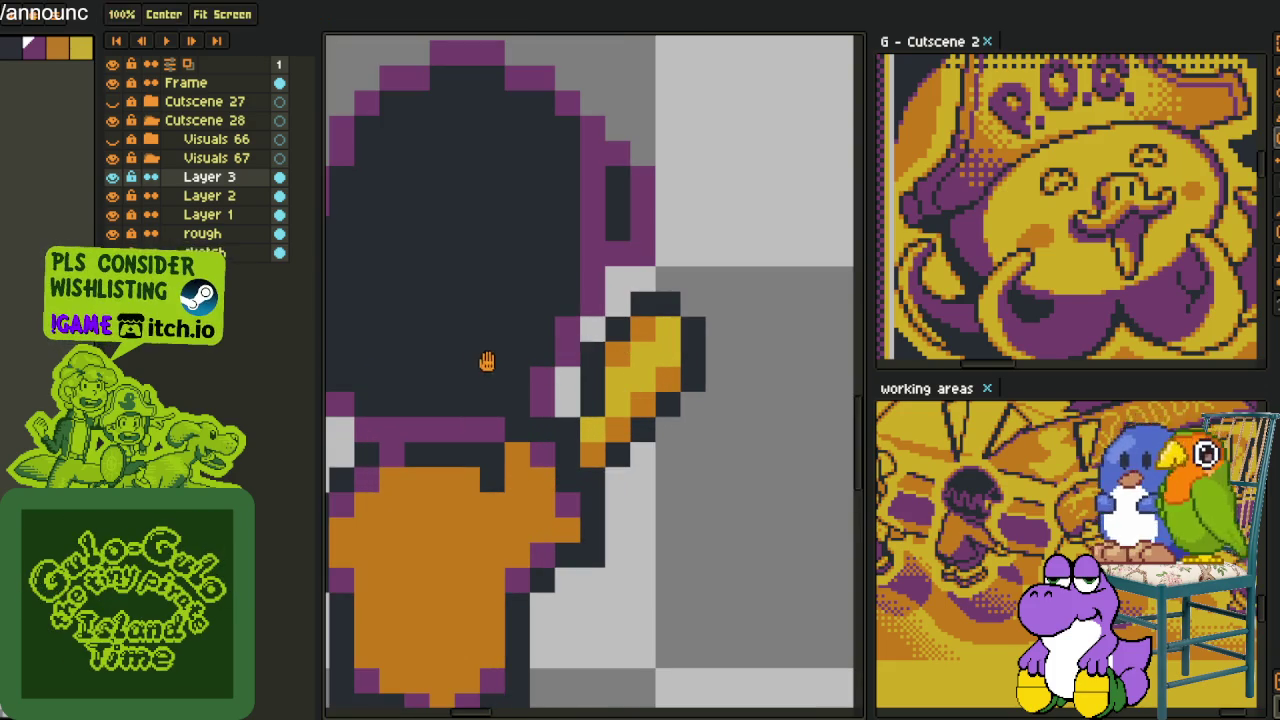
{"action": "scroll", "coordinate": [486, 363], "scroll_direction": "down", "scroll_amount": 2}
{"action": "scroll", "coordinate": [471, 366], "scroll_direction": "up", "scroll_amount": 2}
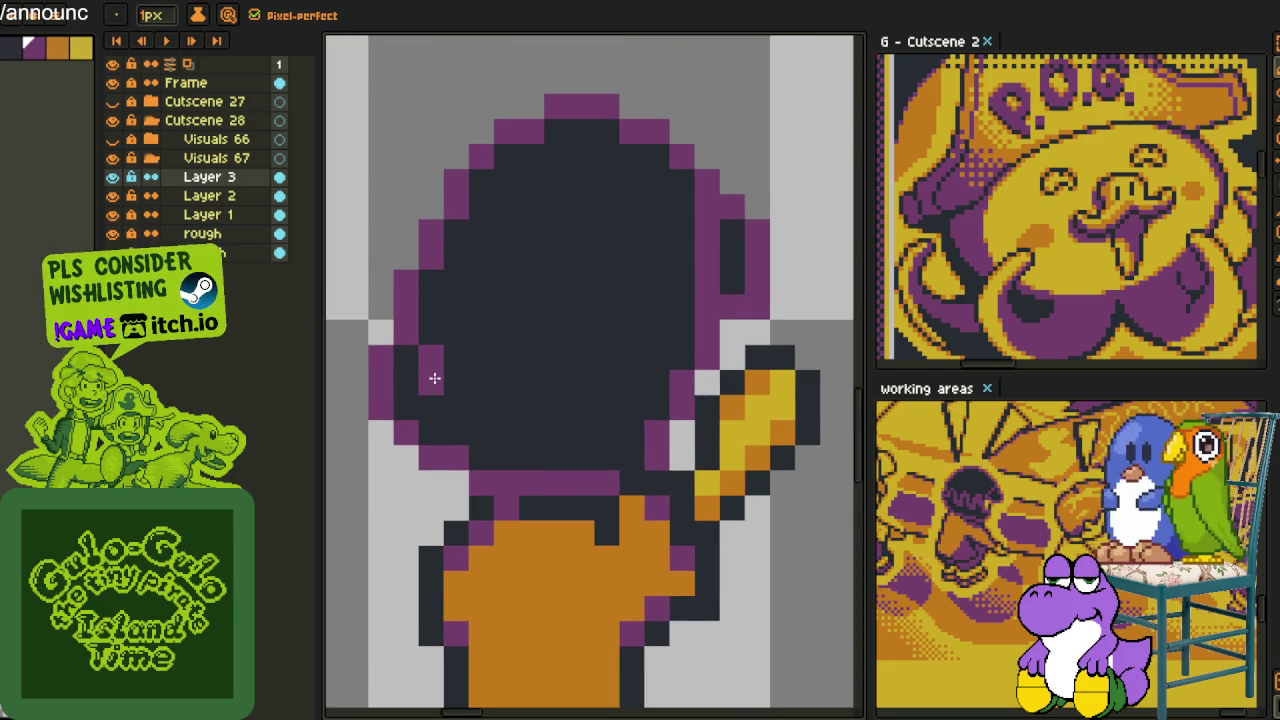
{"action": "mouse_move", "coordinate": [467, 385]}
{"action": "left_mouse_down"}
{"action": "mouse_move", "coordinate": [526, 308]}
{"action": "mouse_move", "coordinate": [570, 430]}
{"action": "left_mouse_up"}
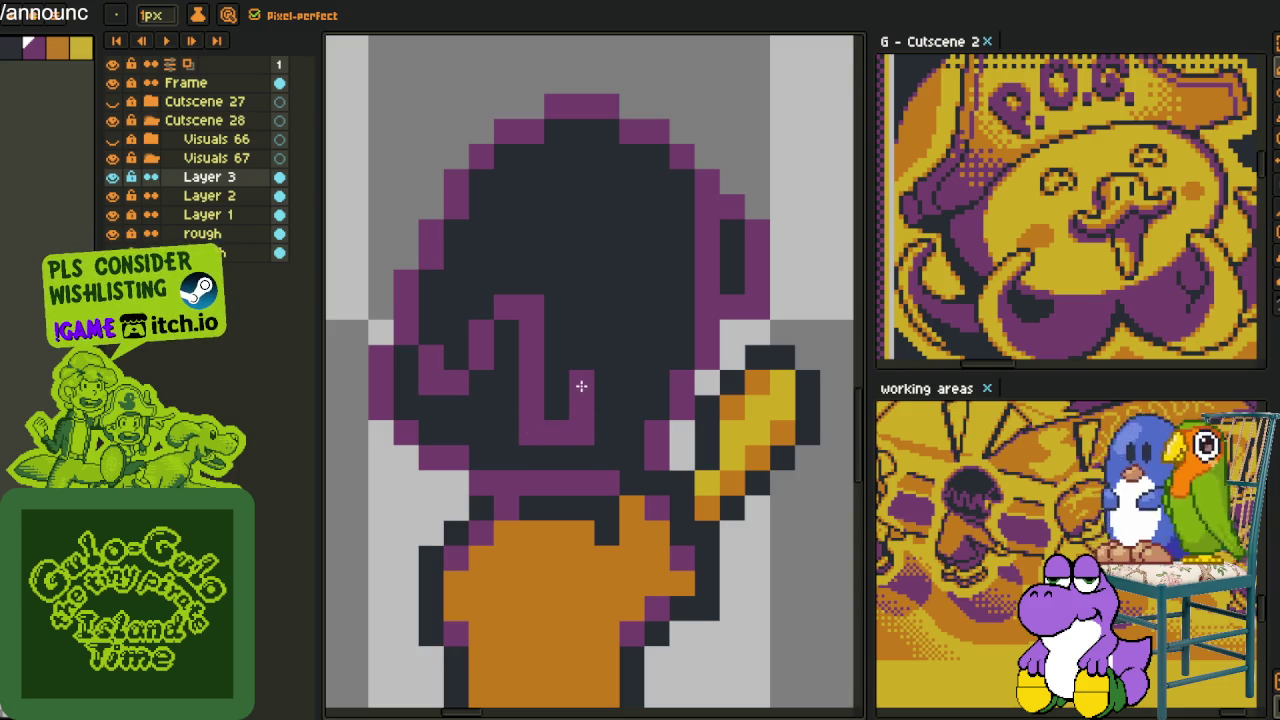
{"action": "mouse_move", "coordinate": [580, 366]}
{"action": "left_mouse_down"}
{"action": "mouse_move", "coordinate": [582, 330]}
{"action": "mouse_move", "coordinate": [603, 330]}
{"action": "mouse_move", "coordinate": [634, 383]}
{"action": "mouse_move", "coordinate": [632, 405]}
{"action": "mouse_move", "coordinate": [600, 421]}
{"action": "left_mouse_up"}
Eyedrop the hair's purple and extend the strand further up the head
{"action": "left_click", "coordinate": [606, 425], "text": "alt"}
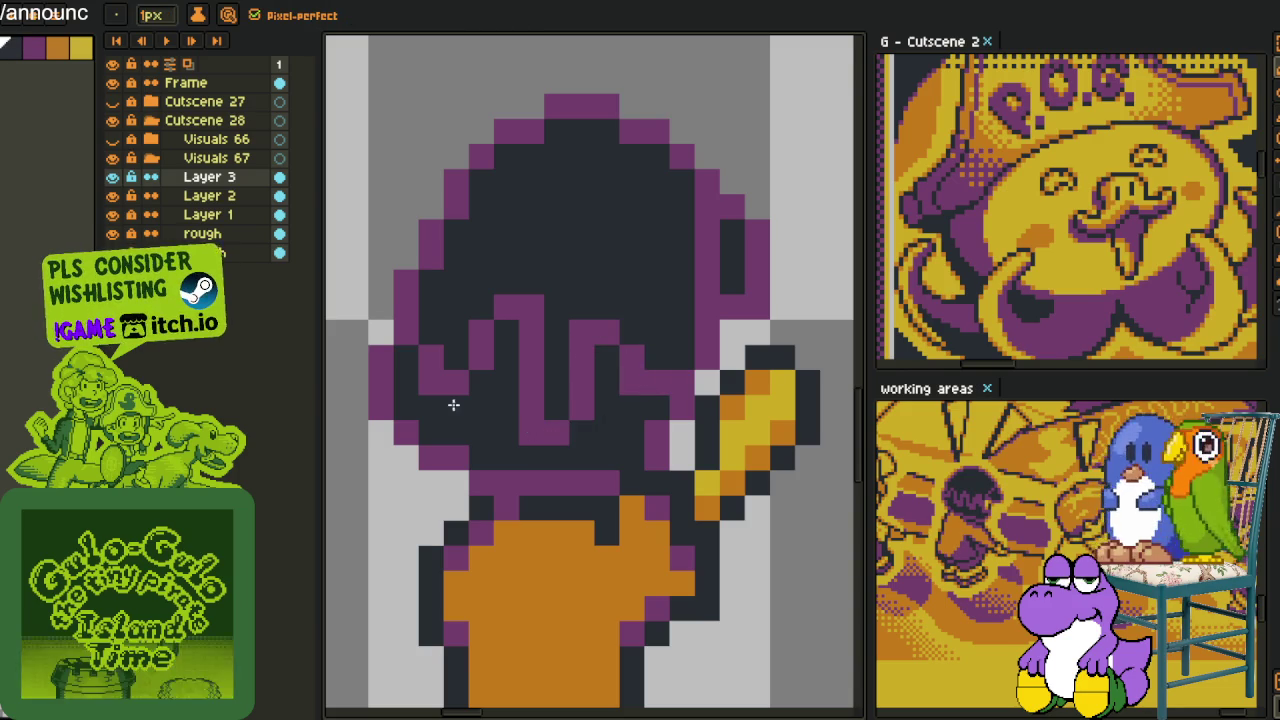
{"action": "scroll", "coordinate": [514, 337], "scroll_direction": "down", "scroll_amount": 1}
{"action": "scroll", "coordinate": [571, 349], "scroll_direction": "down", "scroll_amount": 2}
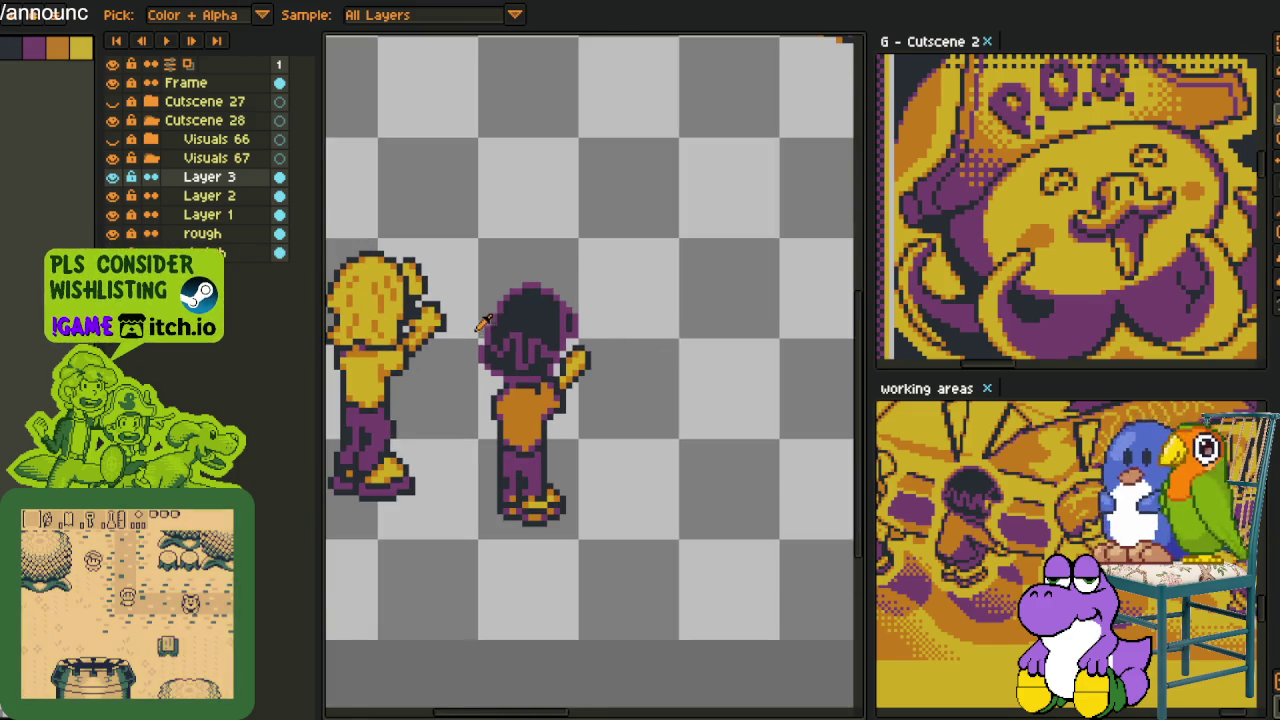
{"action": "scroll", "coordinate": [537, 362], "scroll_direction": "up", "scroll_amount": 3}
{"action": "left_click", "coordinate": [533, 367], "text": "alt"}
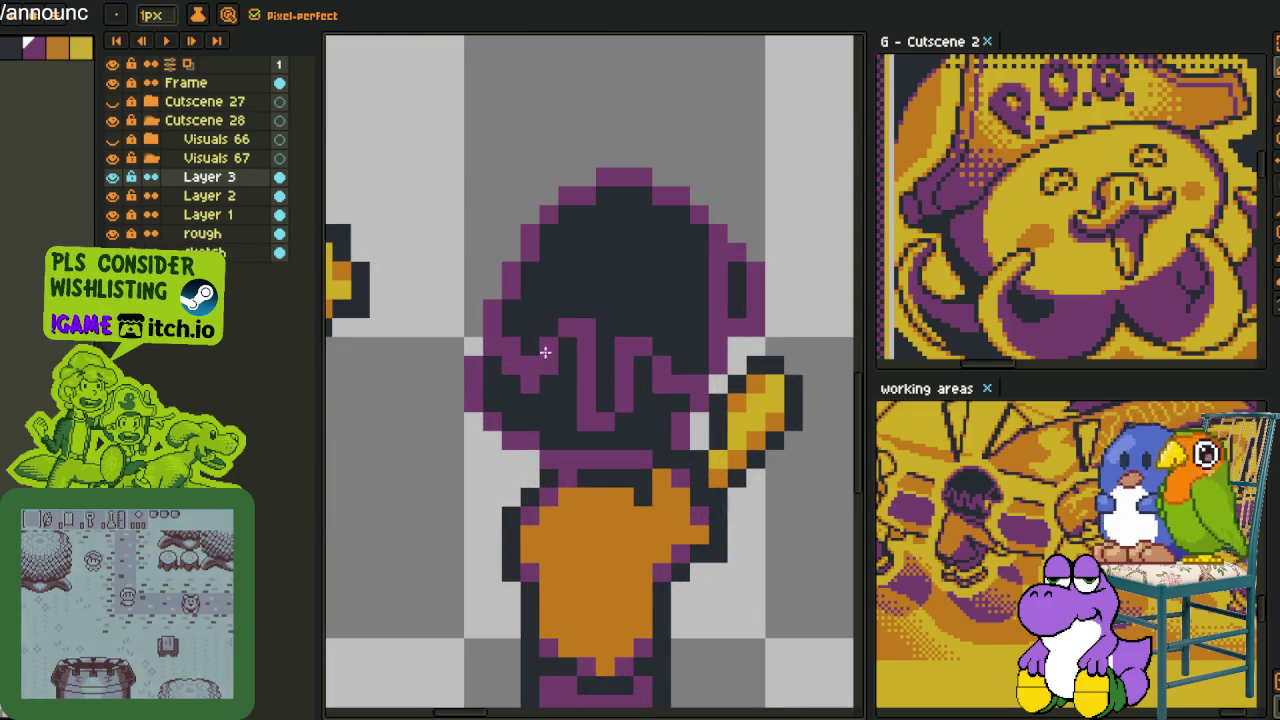
{"action": "left_click_drag", "start_coordinate": [566, 303], "coordinate": [577, 357]}
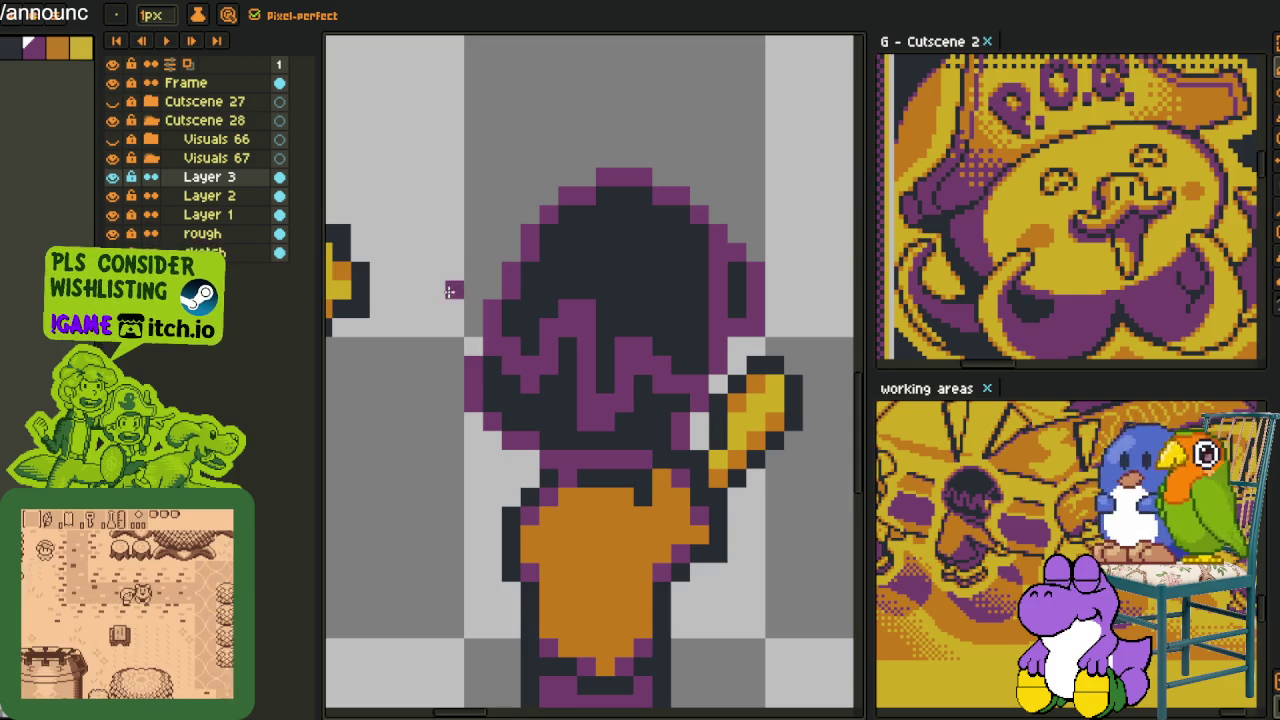
{"action": "scroll", "coordinate": [598, 316], "scroll_direction": "up", "scroll_amount": 4}
{"action": "scroll", "coordinate": [598, 316], "scroll_direction": "down", "scroll_amount": 1}
{"action": "scroll", "coordinate": [571, 320], "scroll_direction": "down", "scroll_amount": 1}
{"action": "scroll", "coordinate": [480, 288], "scroll_direction": "down", "scroll_amount": 2}
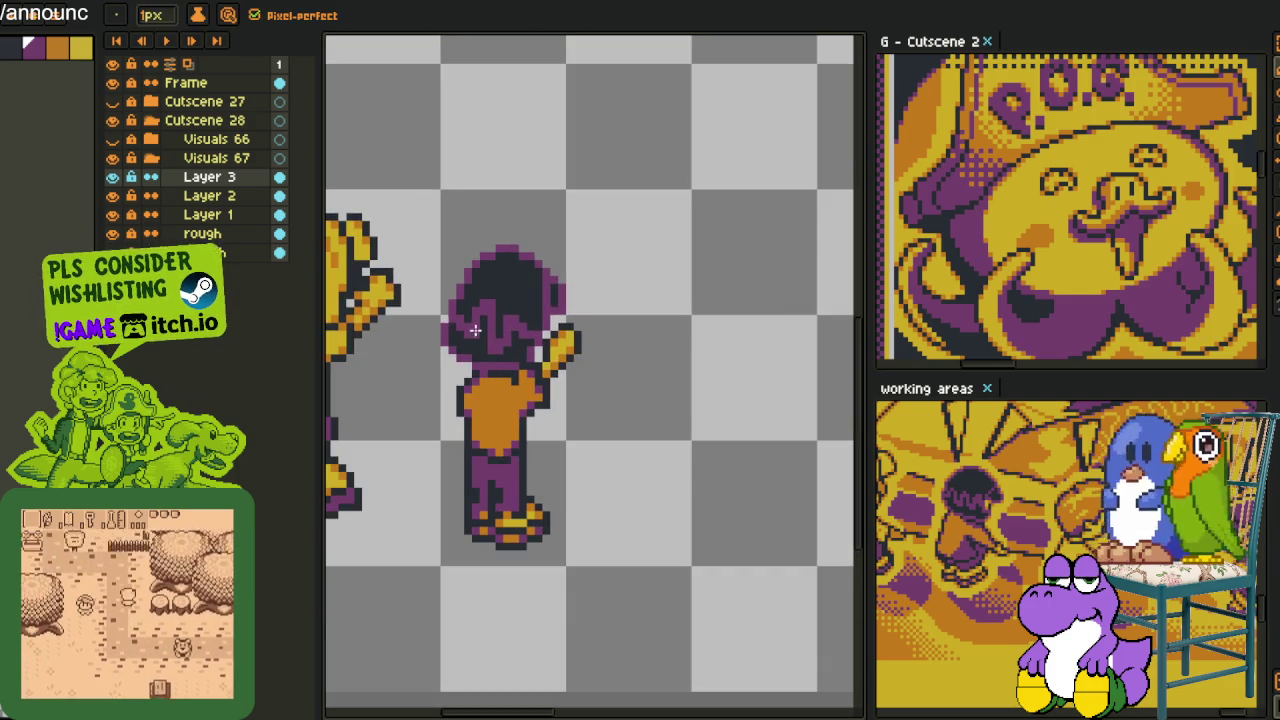
{"action": "key", "text": "alt"}
{"action": "left_click", "coordinate": [516, 344]}
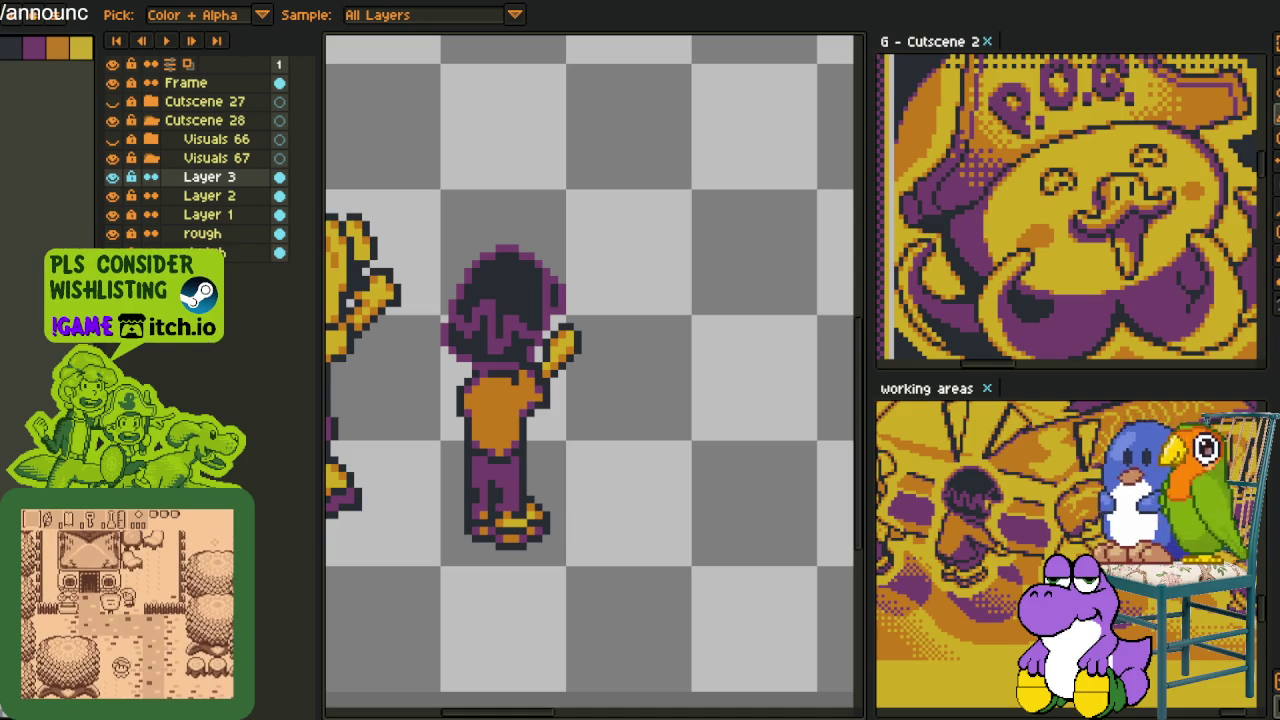
Marquee-select the purple-haired character, undoing an accidental transformation
{"action": "scroll", "coordinate": [418, 350], "scroll_direction": "up", "scroll_amount": 2}
{"action": "scroll", "coordinate": [585, 425], "scroll_direction": "up", "scroll_amount": 1}
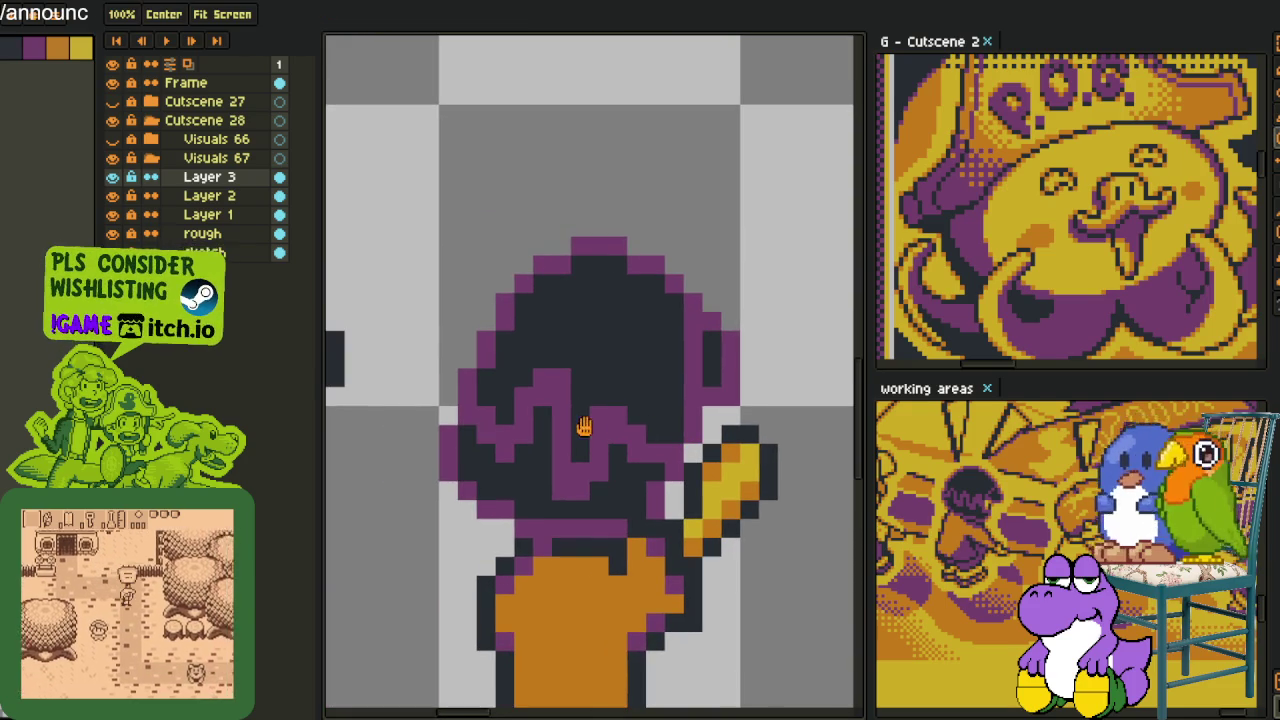
{"action": "scroll", "coordinate": [628, 420], "scroll_direction": "down", "scroll_amount": 2}
{"action": "scroll", "coordinate": [623, 337], "scroll_direction": "down", "scroll_amount": 1}
{"action": "scroll", "coordinate": [614, 337], "scroll_direction": "down", "scroll_amount": 1}
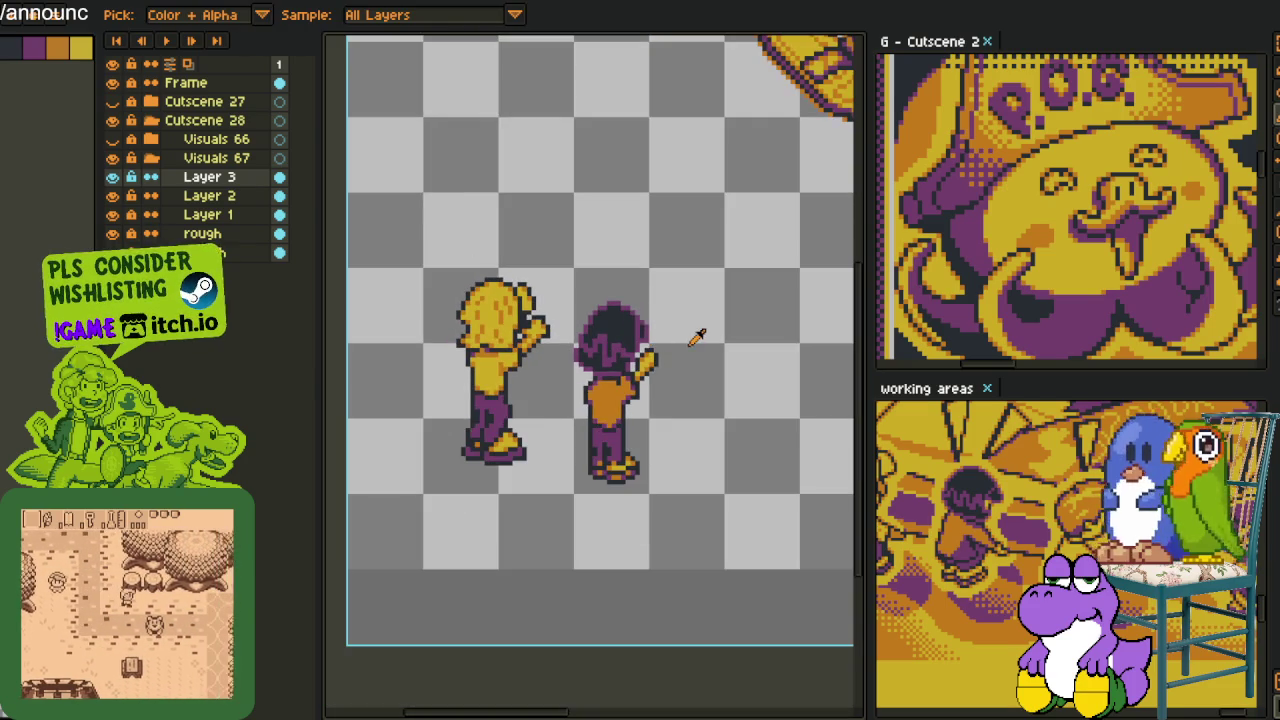
{"action": "key", "text": "m"}
{"action": "scroll", "coordinate": [598, 341], "scroll_direction": "up", "scroll_amount": 1}
{"action": "left_click_drag", "start_coordinate": [527, 245], "coordinate": [817, 519]}
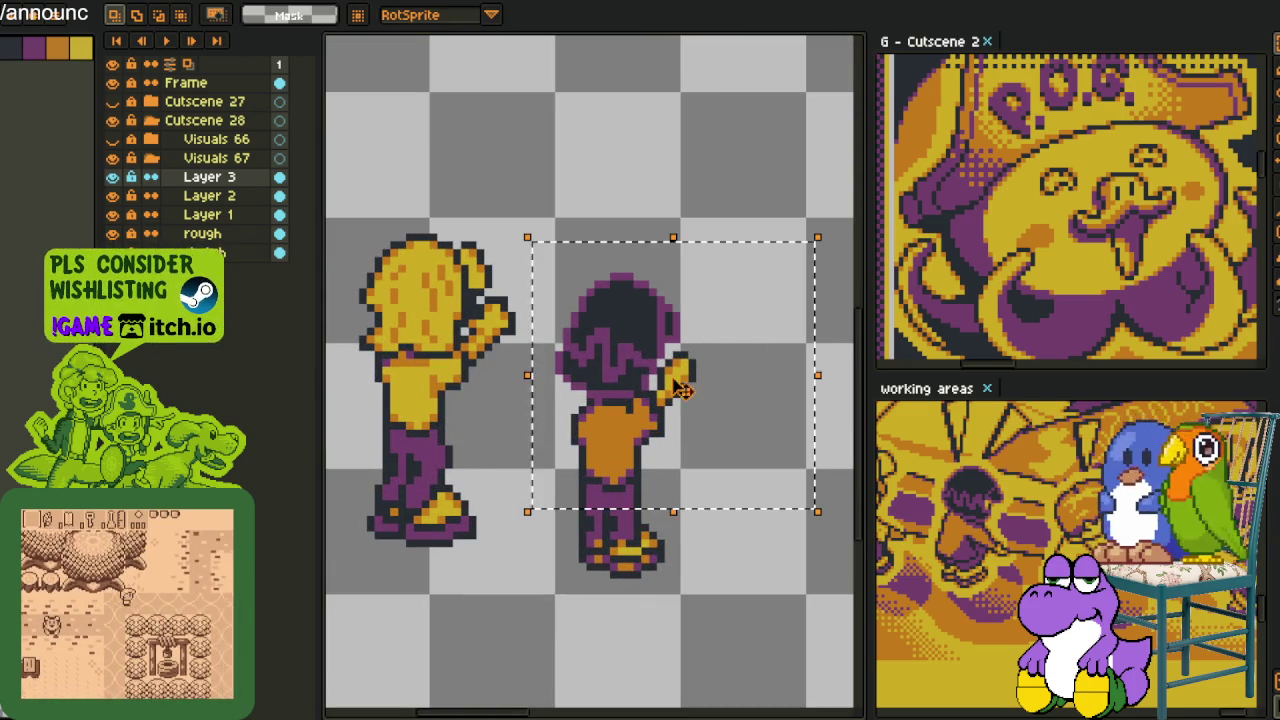
{"action": "key", "text": "ctrl+z"}
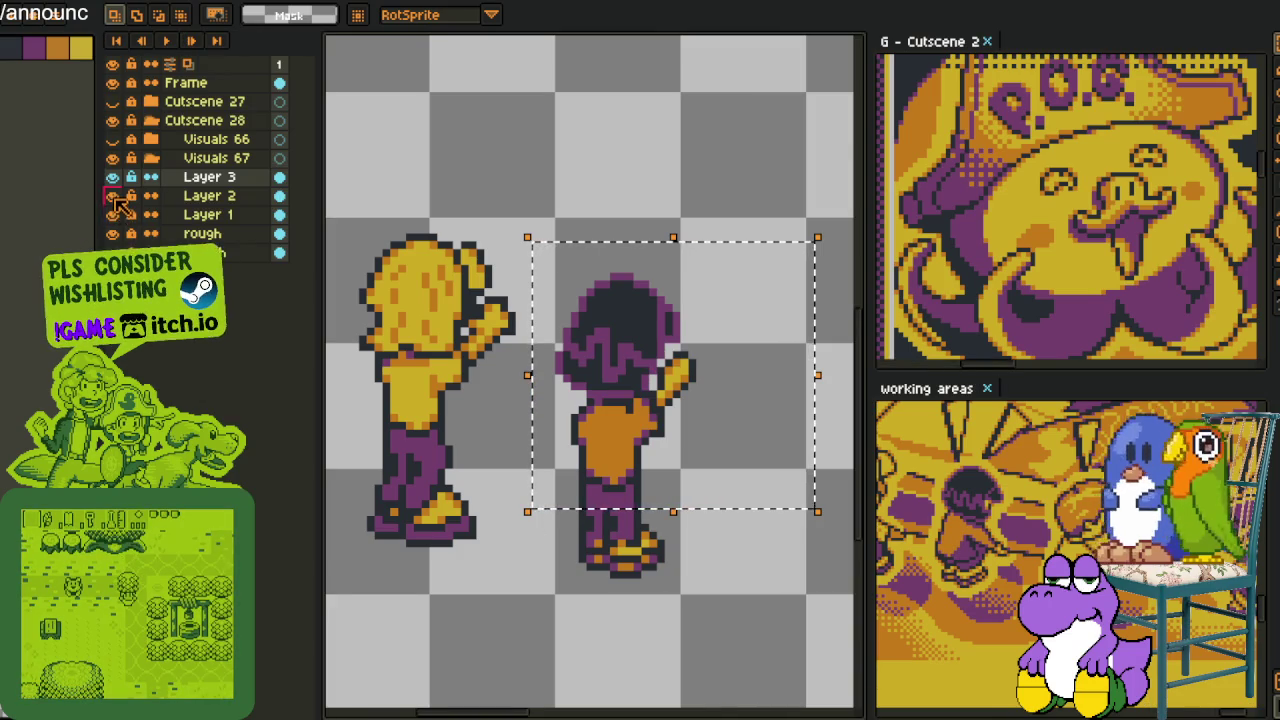
Hide Layers 2 and 1, then delete the dark stroke below the head
{"action": "left_click", "coordinate": [113, 195]}
{"action": "left_click", "coordinate": [113, 214]}
{"action": "scroll", "coordinate": [660, 370], "scroll_direction": "up", "scroll_amount": 2}
{"action": "left_click_drag", "start_coordinate": [600, 412], "coordinate": [680, 570]}
{"action": "key", "text": "Delete"}
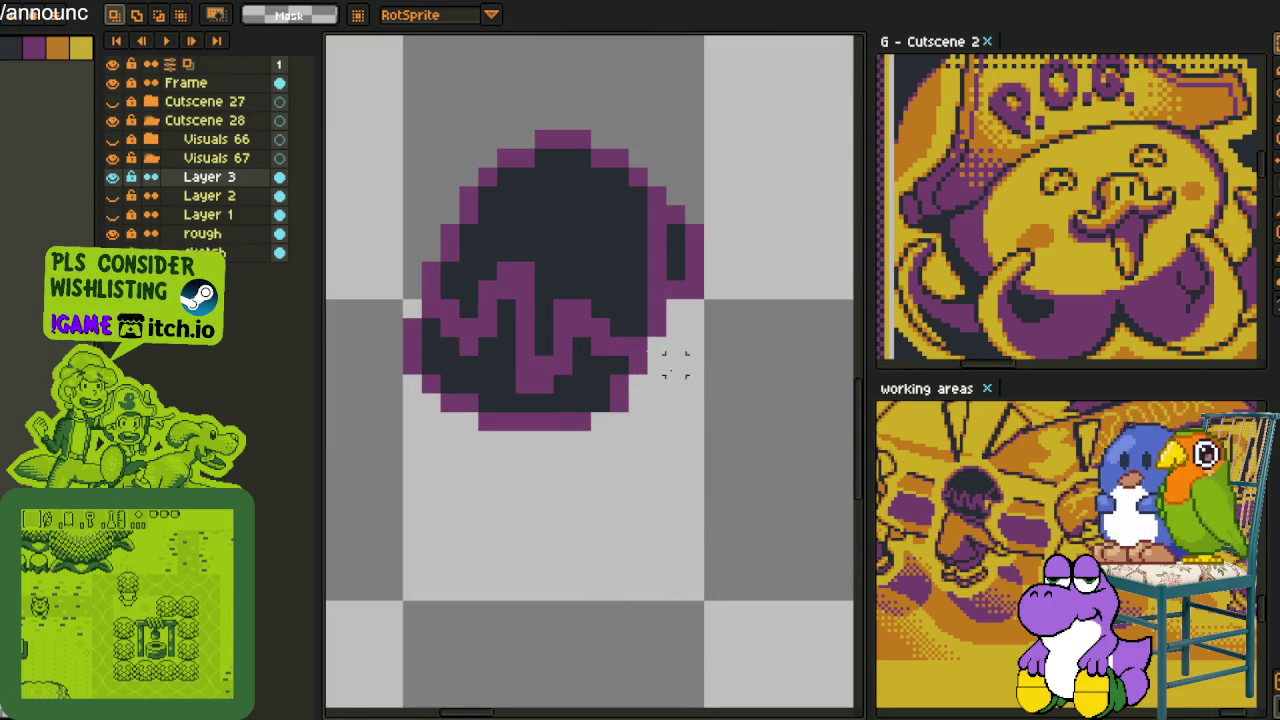
{"action": "scroll", "coordinate": [680, 368], "scroll_direction": "down", "scroll_amount": 2}
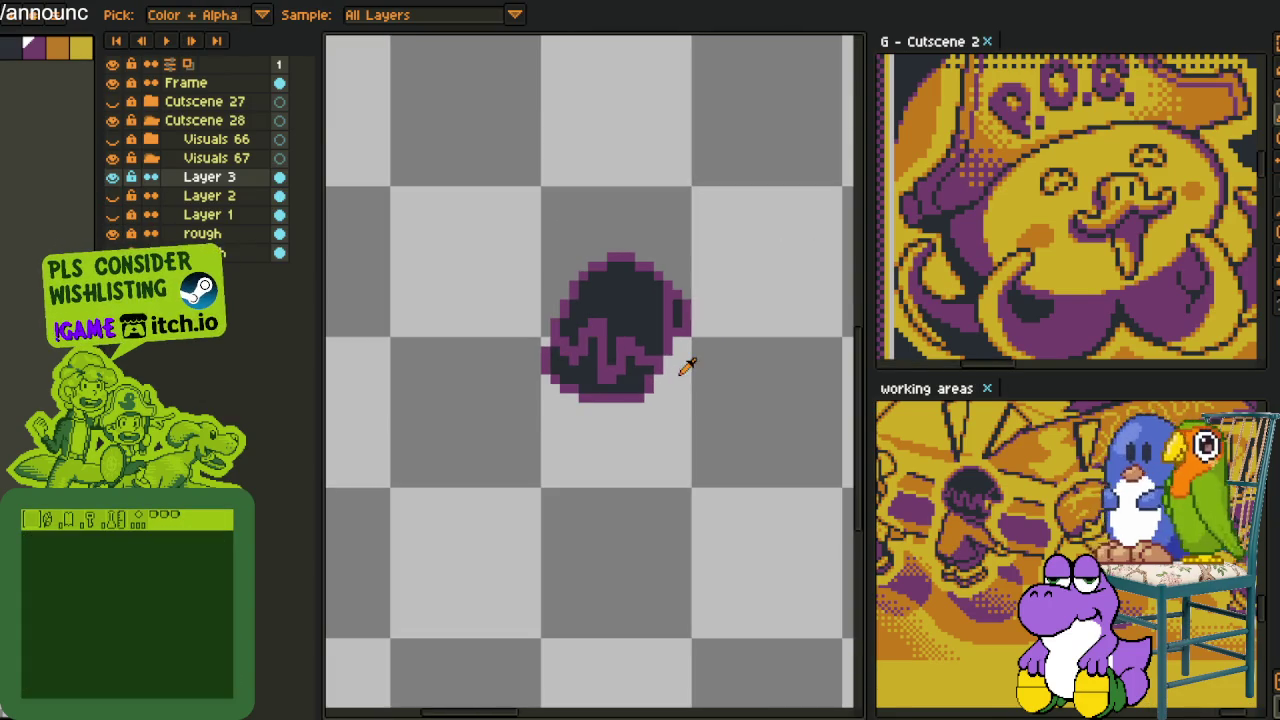
Show Layer 2, hide Layer 3, and delete the old yellow head on Layer 2
{"action": "left_click", "coordinate": [112, 196]}
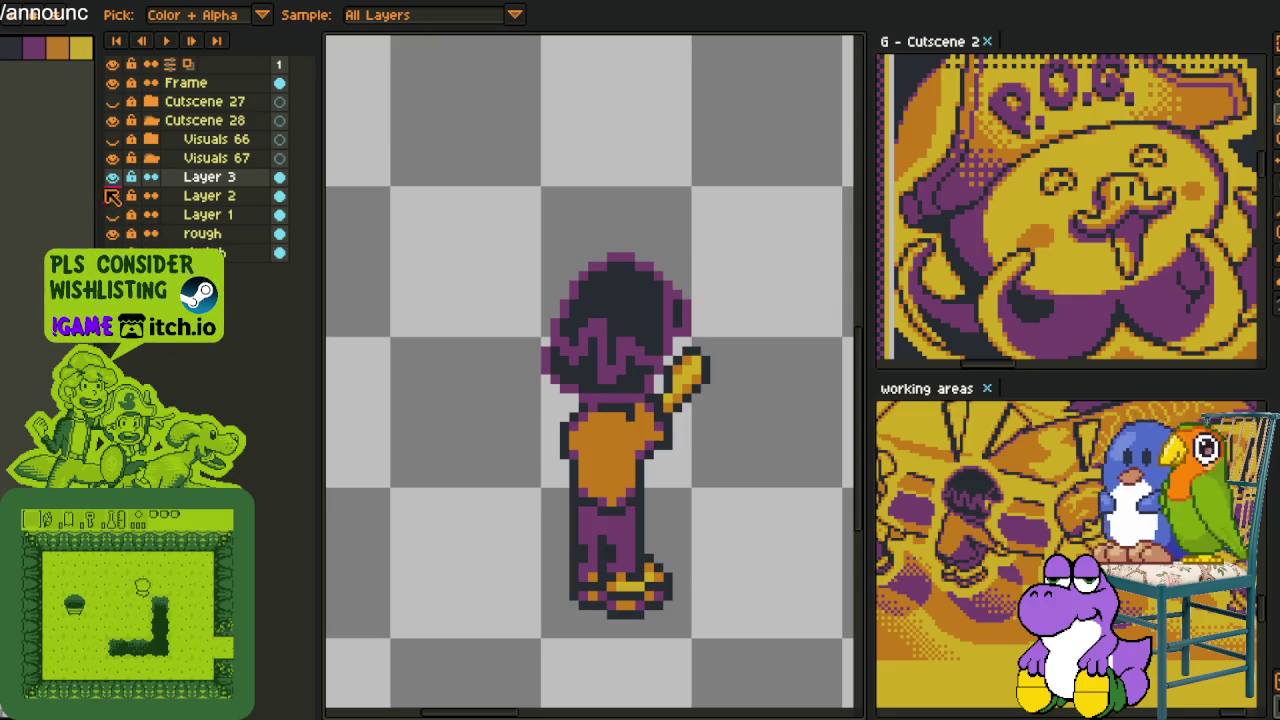
{"action": "left_click", "coordinate": [112, 177]}
{"action": "key", "text": "m"}
{"action": "left_click_drag", "start_coordinate": [514, 246], "coordinate": [686, 377]}
{"action": "scroll", "coordinate": [686, 375], "scroll_direction": "up", "scroll_amount": 2}
{"action": "scroll", "coordinate": [686, 375], "scroll_direction": "up", "scroll_amount": 1}
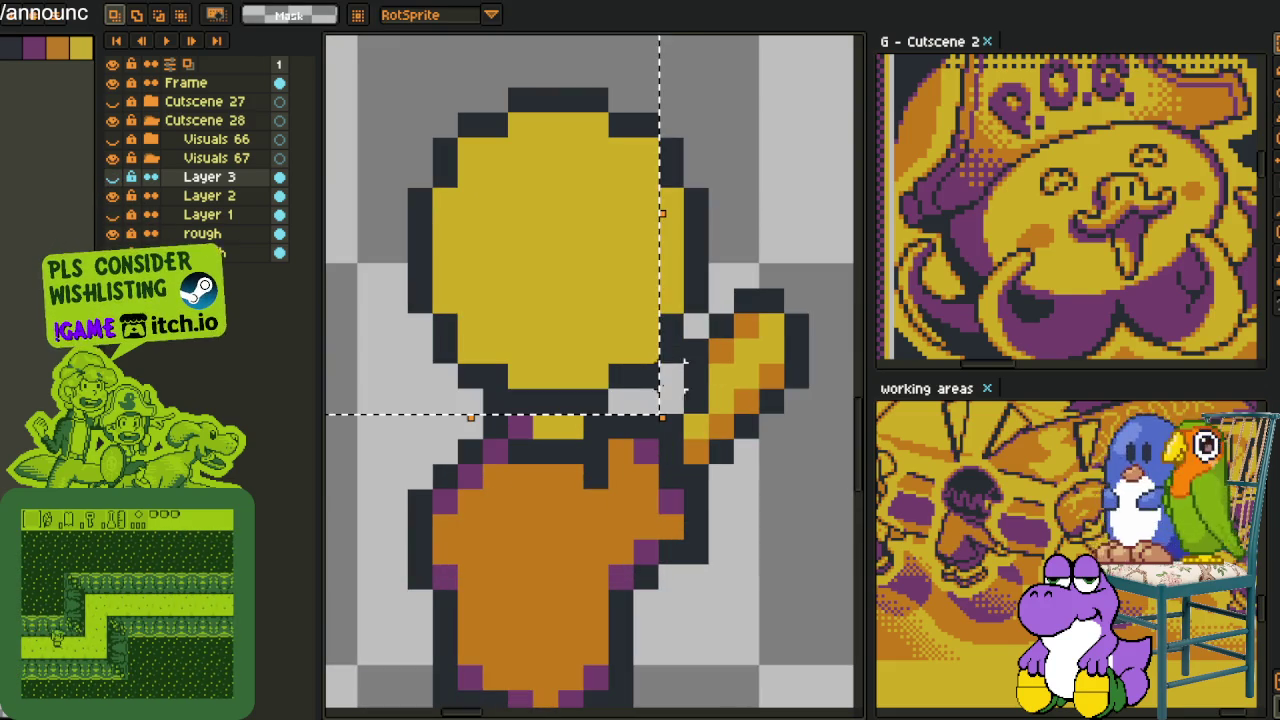
{"action": "key", "text": "Down"}
{"action": "key", "text": "Delete"}
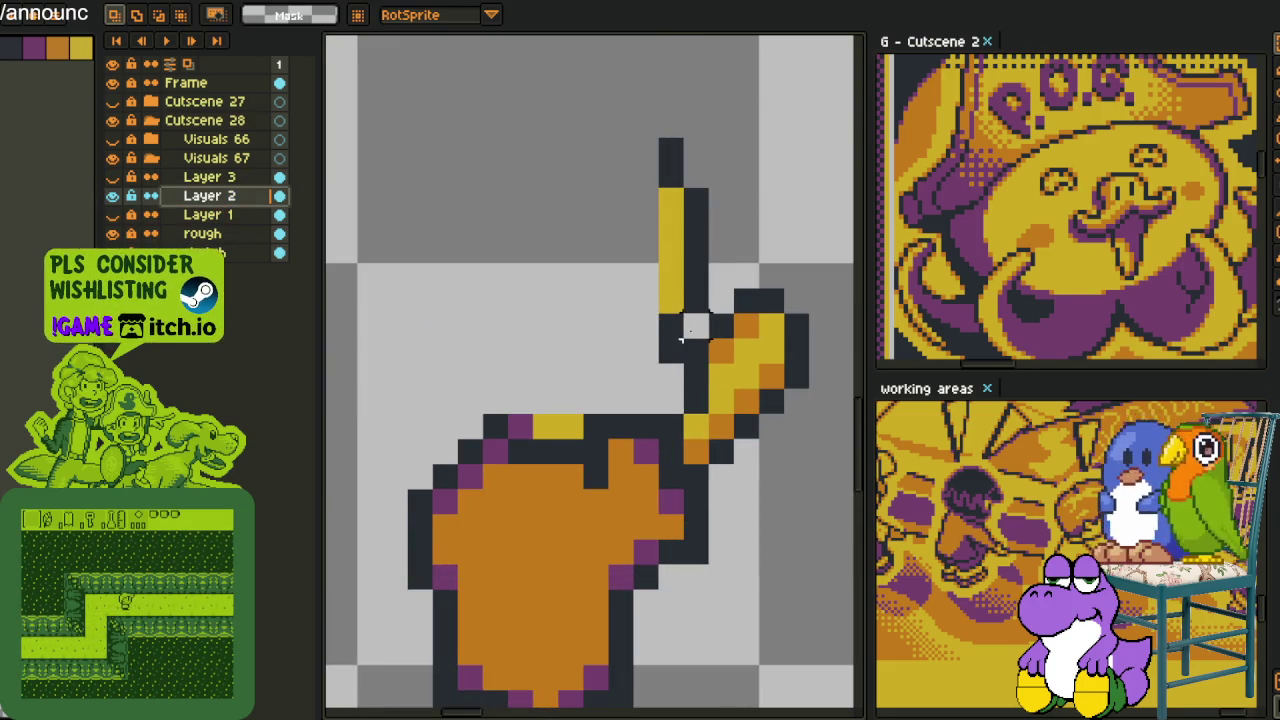
Erase the tall stick above the head
{"action": "left_click_drag", "start_coordinate": [681, 340], "coordinate": [670, 140]}
{"action": "left_click_drag", "start_coordinate": [697, 190], "coordinate": [697, 310]}
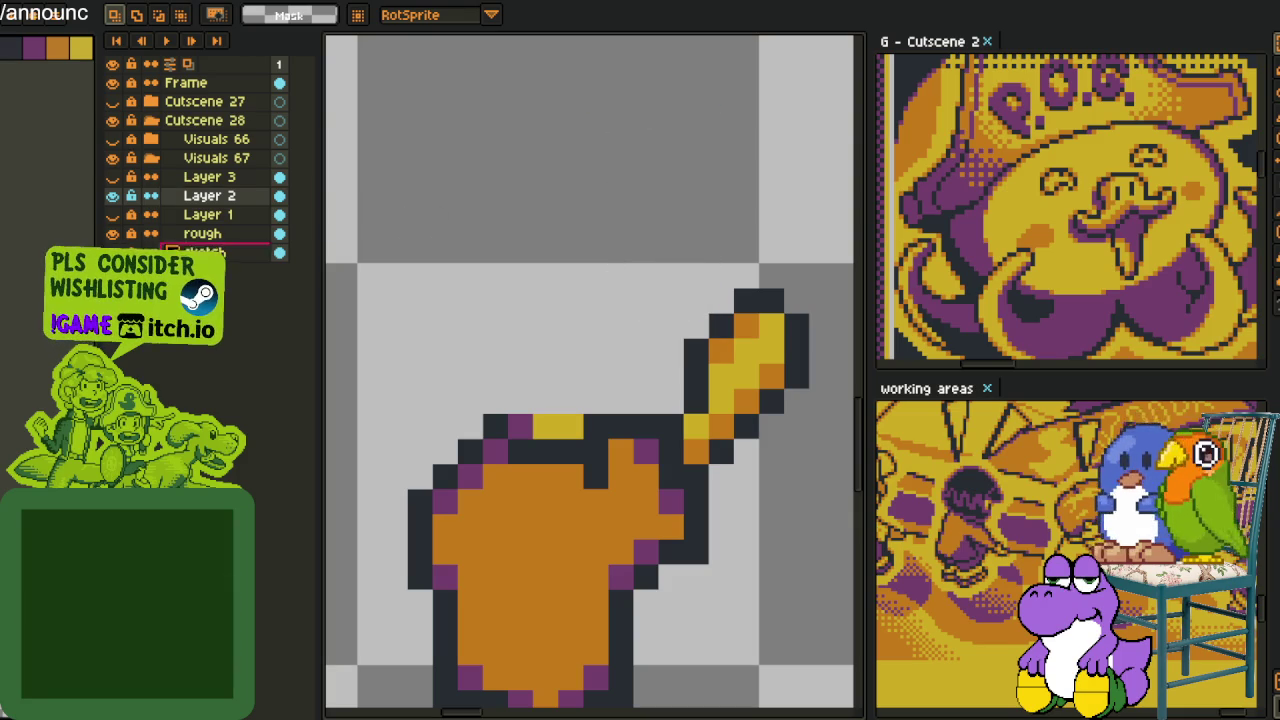
{"action": "scroll", "coordinate": [686, 263], "scroll_direction": "down", "scroll_amount": 1}
{"action": "scroll", "coordinate": [686, 263], "scroll_direction": "down", "scroll_amount": 2}
Select the upper body, lower the head onto the body, commit and deselect
{"action": "left_click_drag", "start_coordinate": [434, 129], "coordinate": [717, 381]}
{"action": "mouse_move", "coordinate": [551, 294]}
{"action": "left_mouse_down"}
{"action": "mouse_move", "coordinate": [508, 277]}
{"action": "mouse_move", "coordinate": [521, 268]}
{"action": "left_mouse_up"}
{"action": "key", "text": "ctrl+z"}
{"action": "left_click", "coordinate": [207, 182]}
{"action": "key", "text": "Return"}
{"action": "key", "text": "ctrl+d"}
{"action": "scroll", "coordinate": [631, 420], "scroll_direction": "up", "scroll_amount": 1}
{"action": "scroll", "coordinate": [647, 341], "scroll_direction": "up", "scroll_amount": 1}
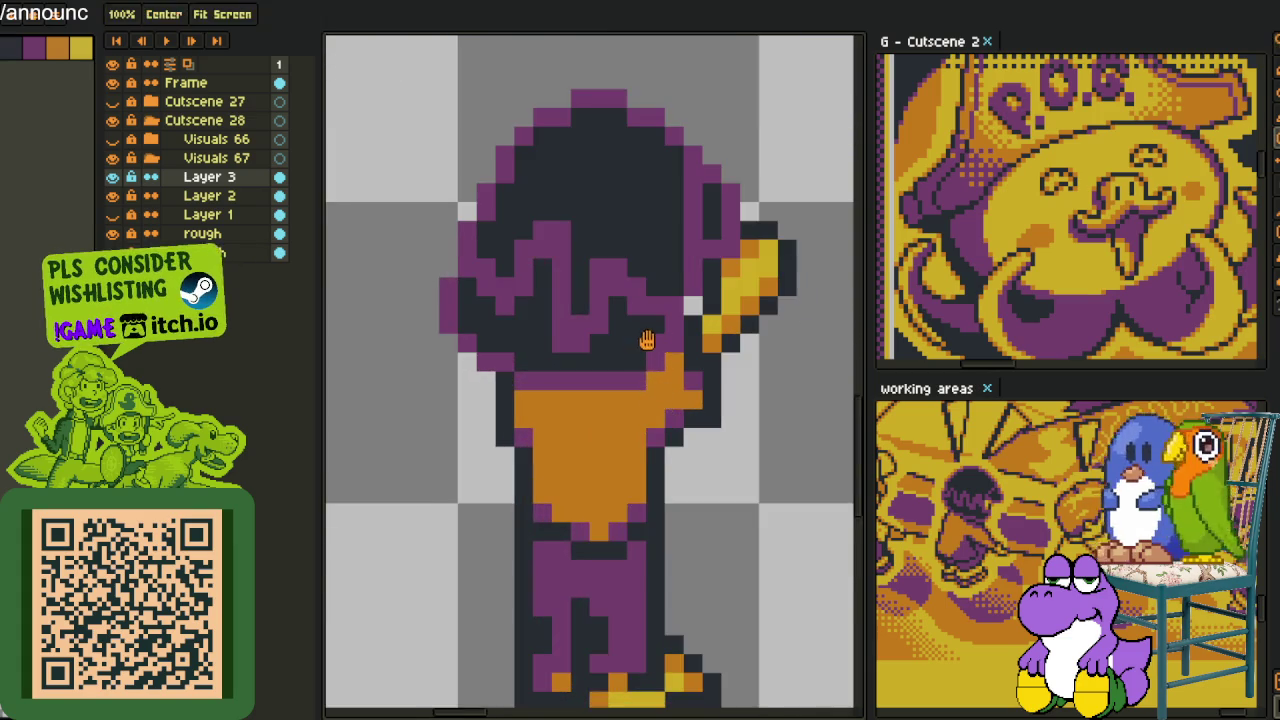
Reshape part of the hair and undo a stray stroke across the head
{"action": "left_click_drag", "start_coordinate": [647, 341], "coordinate": [697, 395]}
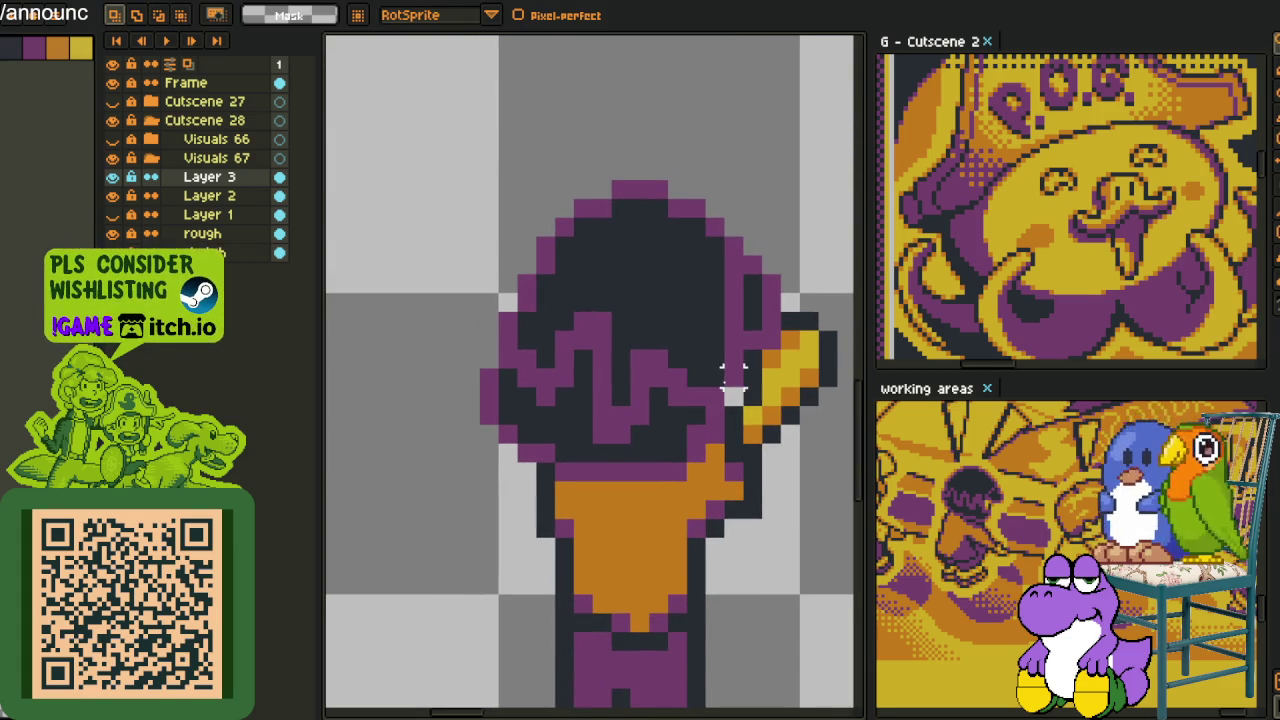
{"action": "mouse_move", "coordinate": [713, 395]}
{"action": "left_mouse_down"}
{"action": "mouse_move", "coordinate": [582, 304]}
{"action": "mouse_move", "coordinate": [571, 623]}
{"action": "mouse_move", "coordinate": [714, 449]}
{"action": "mouse_move", "coordinate": [690, 412]}
{"action": "mouse_move", "coordinate": [704, 423]}
{"action": "left_mouse_up"}
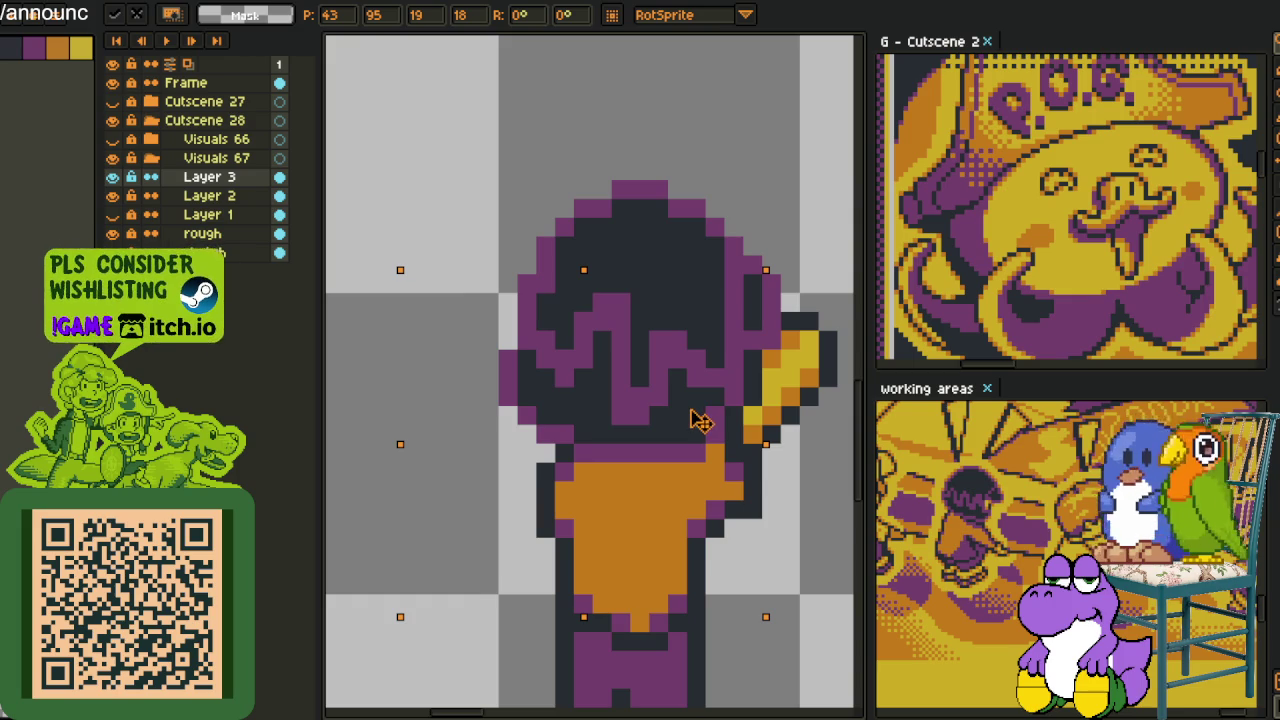
{"action": "key", "text": "Return"}
{"action": "mouse_move", "coordinate": [619, 340]}
{"action": "left_mouse_down"}
{"action": "mouse_move", "coordinate": [615, 290]}
{"action": "mouse_move", "coordinate": [545, 315]}
{"action": "mouse_move", "coordinate": [443, 471]}
{"action": "mouse_move", "coordinate": [600, 448]}
{"action": "left_mouse_up"}
{"action": "key", "text": "ctrl+z"}
{"action": "key", "text": "ctrl+z"}
{"action": "key", "text": "ctrl+z"}
{"action": "key", "text": "ctrl+z"}
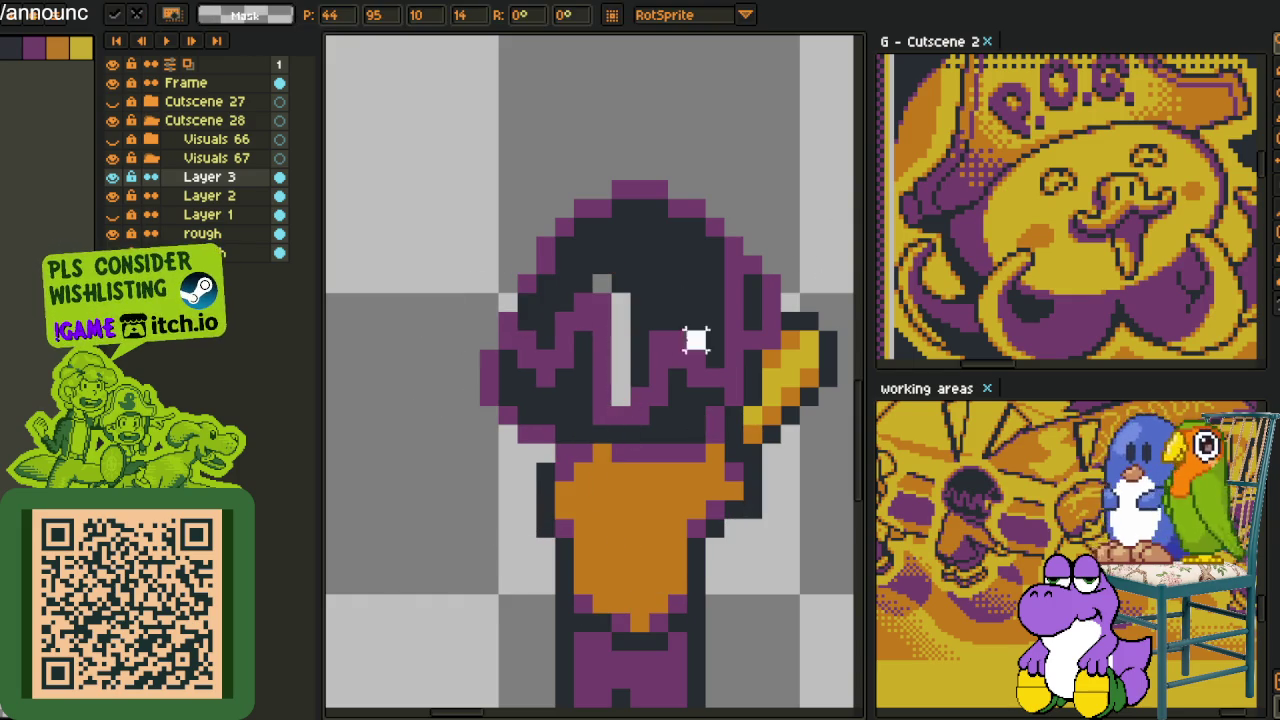
Patch the head's left outline with purple pixels
{"action": "key", "text": "i"}
{"action": "left_click", "coordinate": [518, 288]}
{"action": "left_click", "coordinate": [527, 268]}
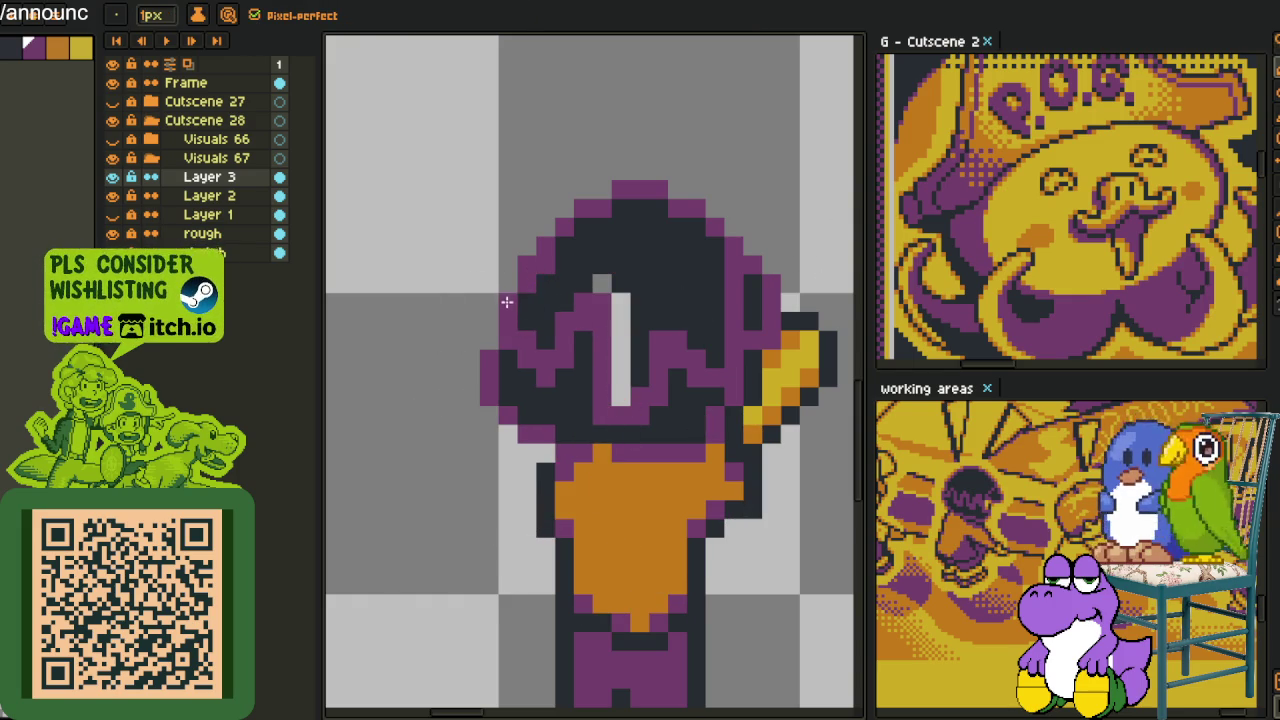
Flood-fill the leftover light stripe with the dark hair colour
{"action": "key", "text": "g"}
{"action": "left_click", "coordinate": [626, 311]}
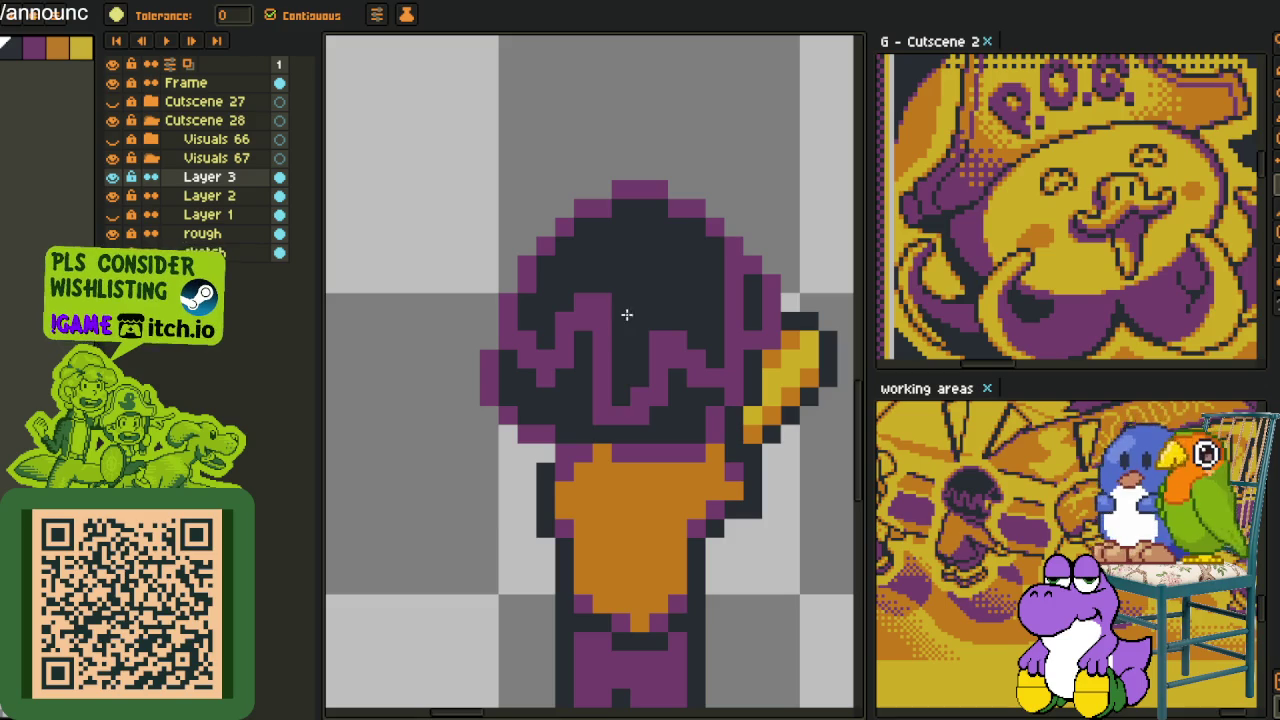
{"action": "key", "text": "b"}
{"action": "key", "text": "i"}
{"action": "key", "text": "b"}
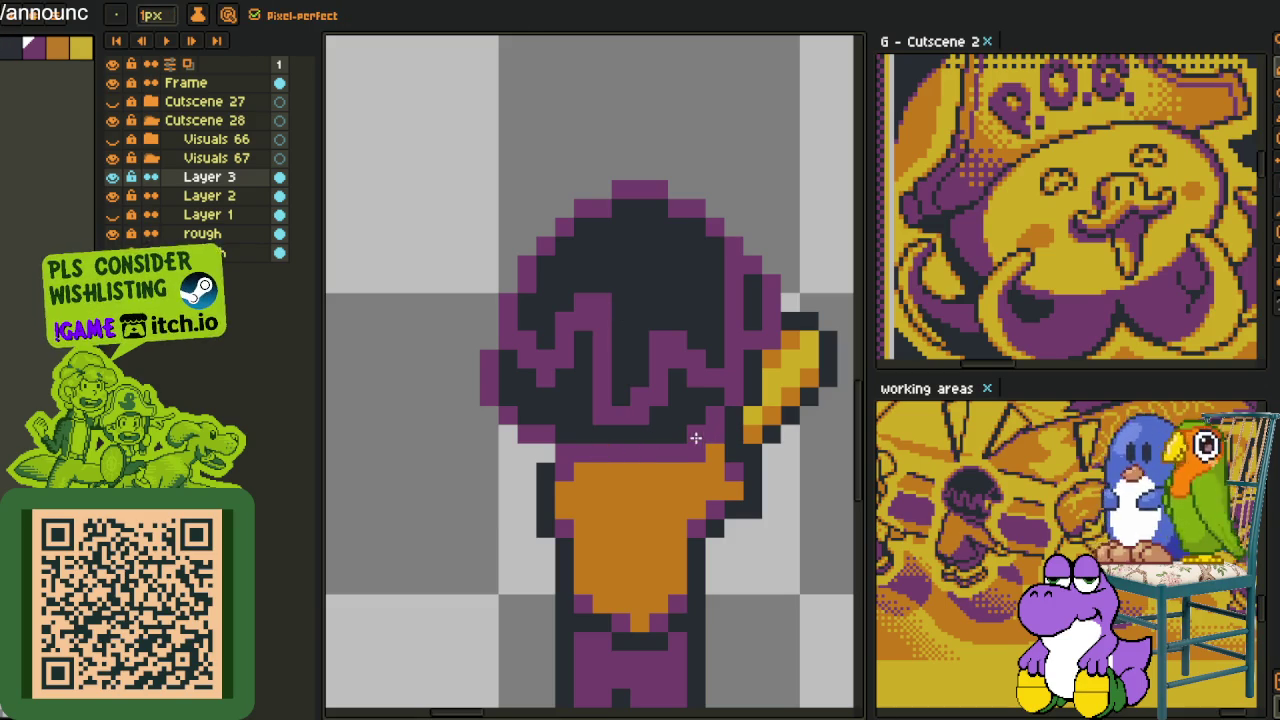
{"action": "key", "text": "i"}
{"action": "scroll", "coordinate": [750, 480], "scroll_direction": "down", "scroll_amount": 1}
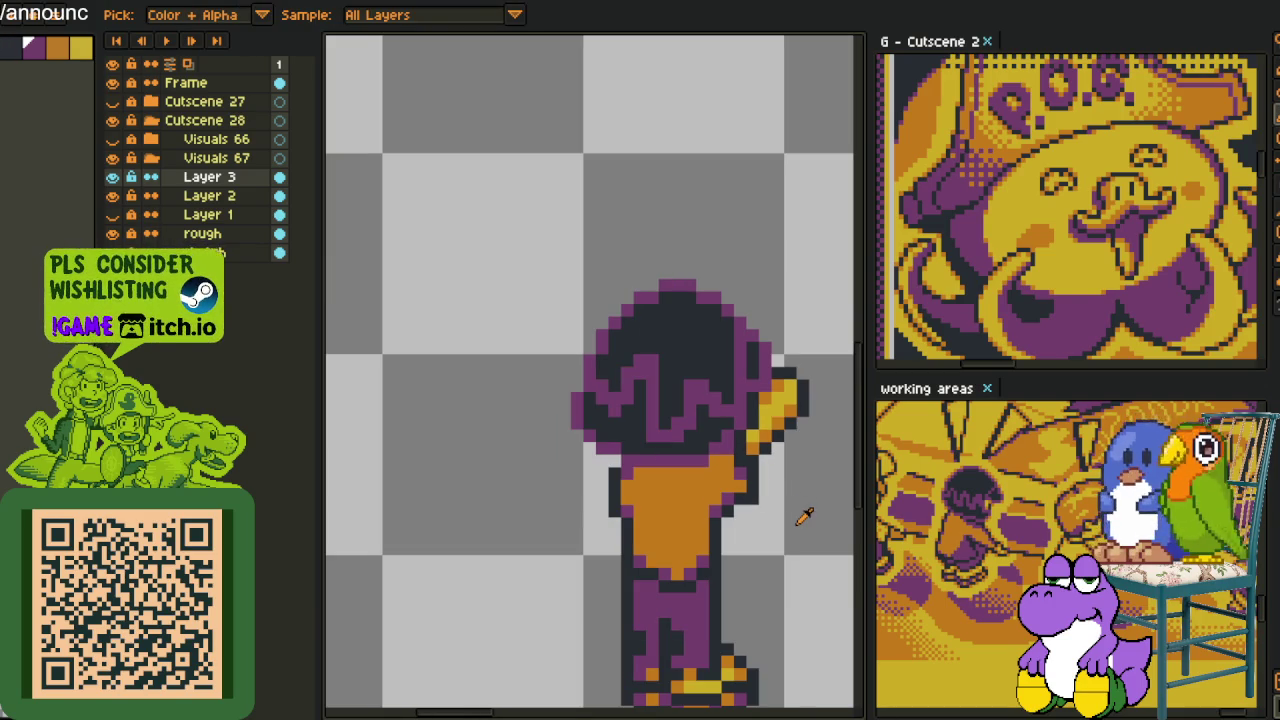
{"action": "key", "text": "ctrl"}
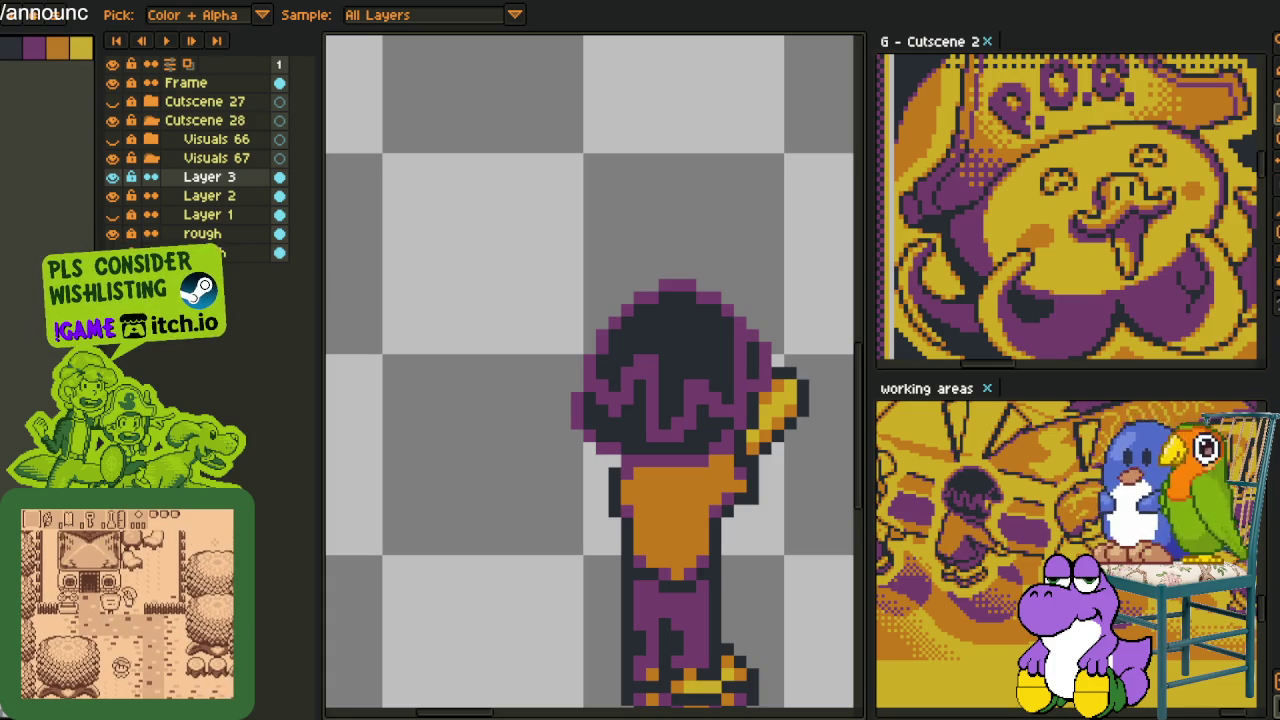
Repaint hair pixels in dark navy, with one purple pixel
{"action": "scroll", "coordinate": [529, 363], "scroll_direction": "down", "scroll_amount": 3}
{"action": "scroll", "coordinate": [545, 398], "scroll_direction": "up", "scroll_amount": 2}
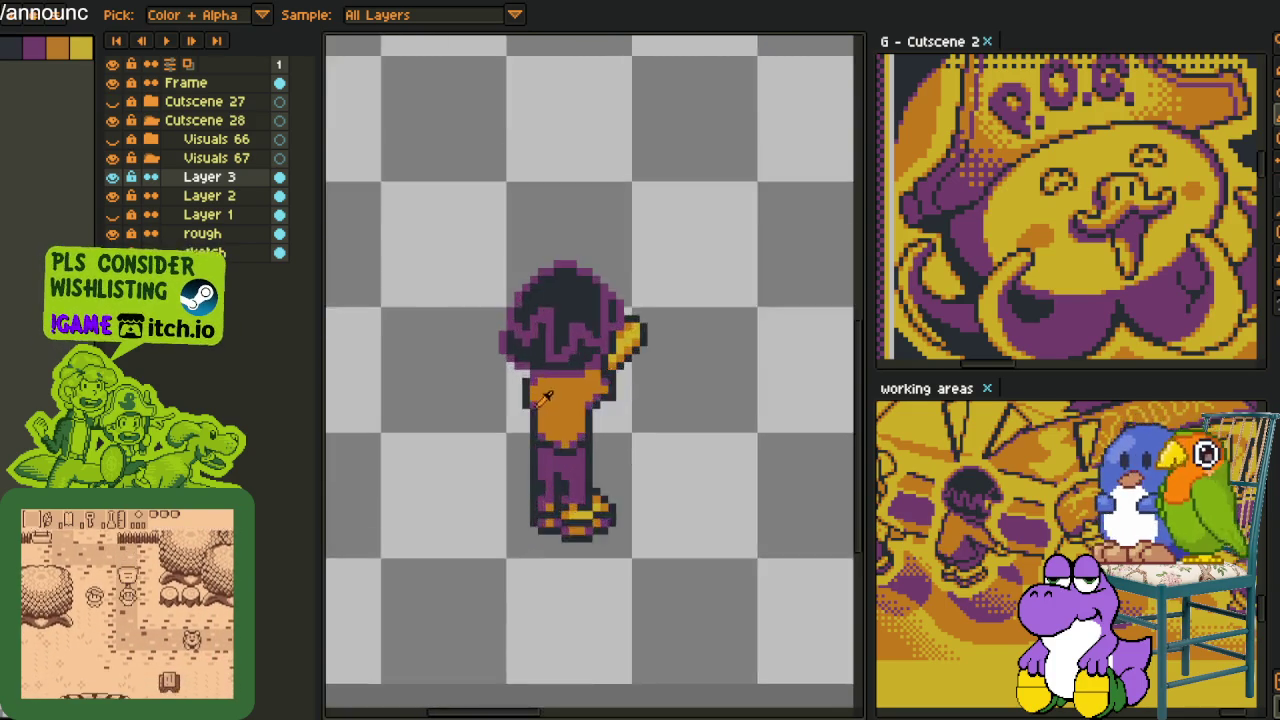
{"action": "scroll", "coordinate": [545, 398], "scroll_direction": "up", "scroll_amount": 1}
{"action": "scroll", "coordinate": [540, 385], "scroll_direction": "up", "scroll_amount": 2}
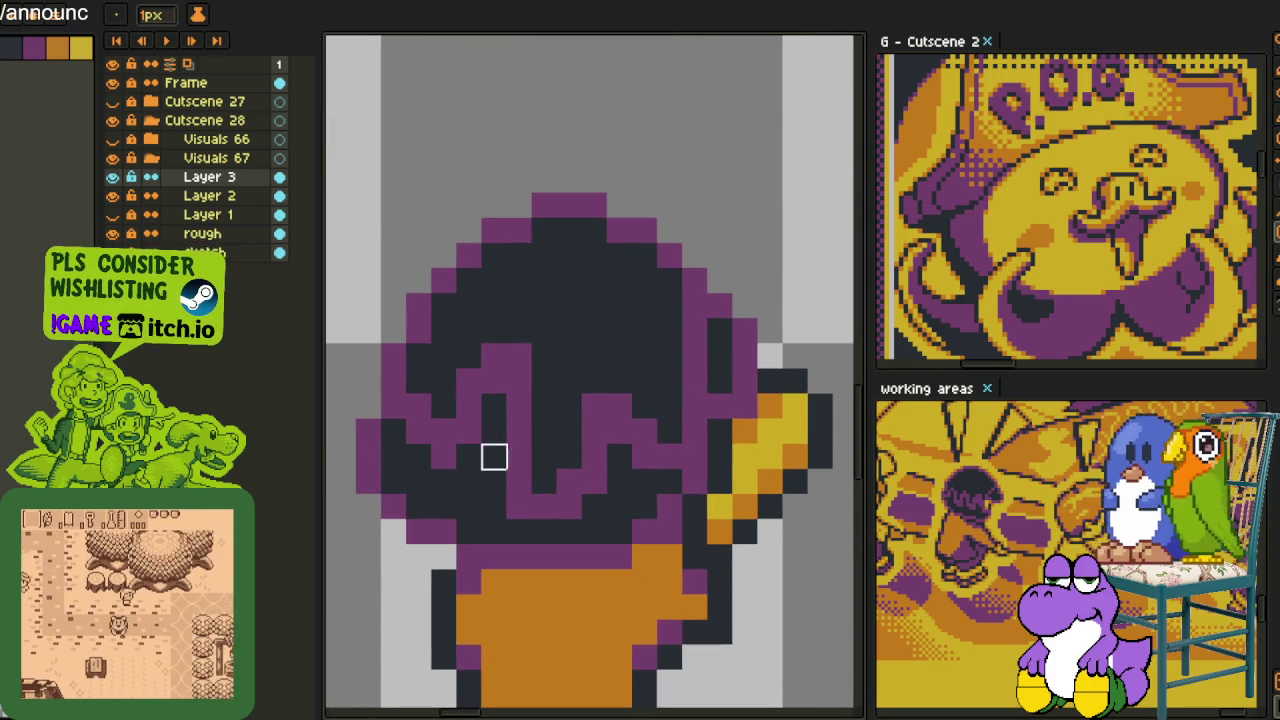
{"action": "key", "text": "b"}
{"action": "right_click", "coordinate": [493, 433]}
{"action": "left_click", "coordinate": [543, 456]}
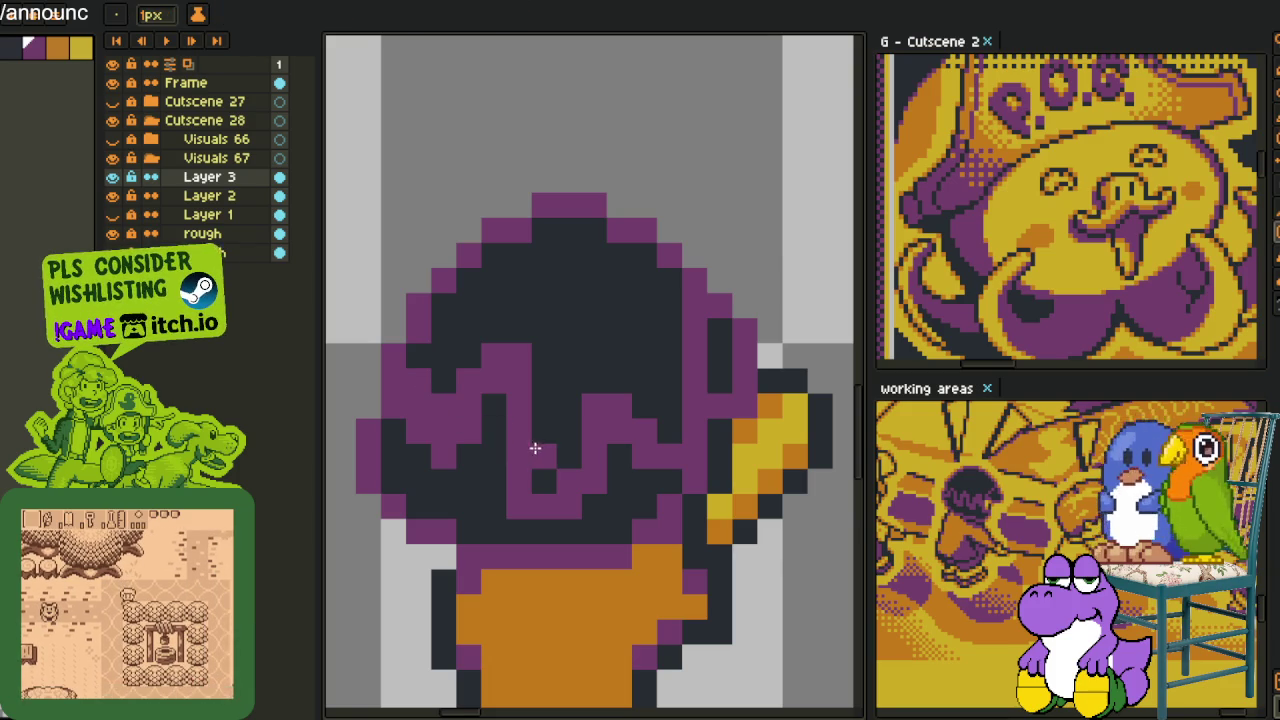
{"action": "left_click", "coordinate": [621, 484], "text": "alt"}
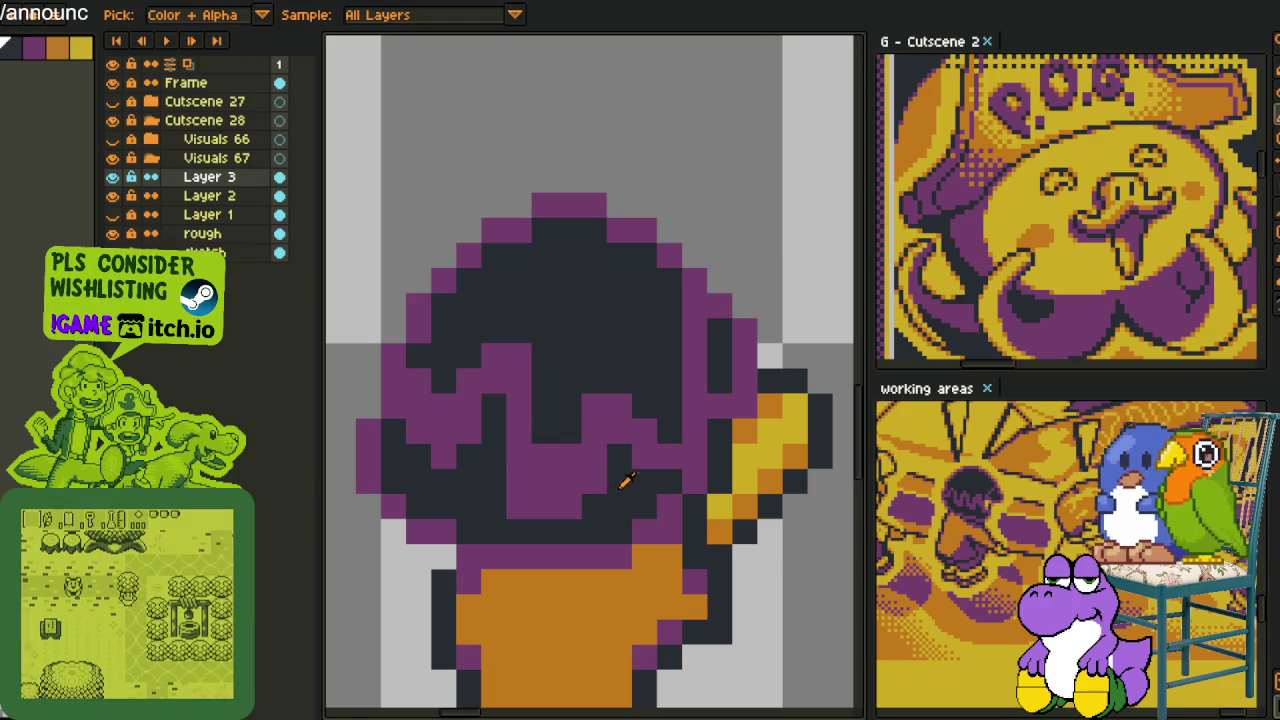
{"action": "left_click_drag", "start_coordinate": [580, 507], "coordinate": [520, 508]}
{"action": "left_click", "coordinate": [519, 490]}
{"action": "left_click", "coordinate": [594, 482]}
Eyedrop the purple and add purple pixels along the hair's right edge
{"action": "scroll", "coordinate": [594, 484], "scroll_direction": "down", "scroll_amount": 2}
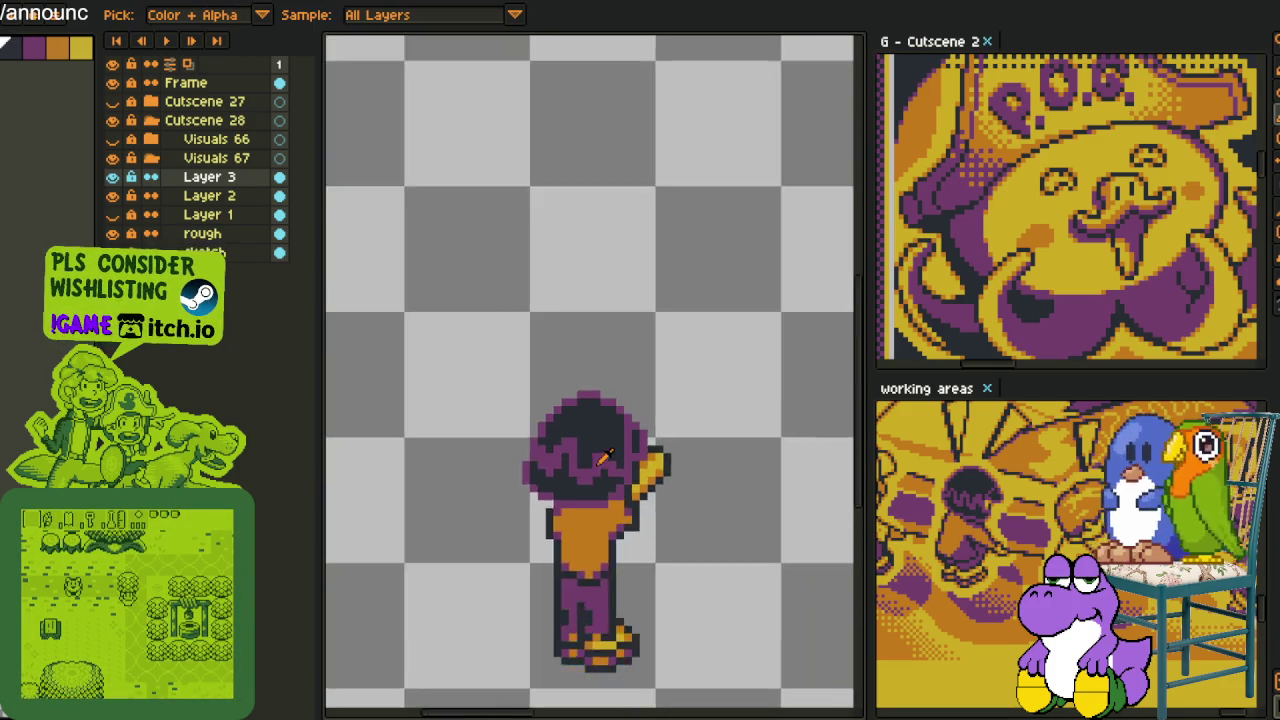
{"action": "scroll", "coordinate": [590, 470], "scroll_direction": "up", "scroll_amount": 2}
{"action": "left_click", "coordinate": [588, 460], "text": "alt"}
{"action": "left_click", "coordinate": [645, 437]}
{"action": "left_click", "coordinate": [664, 461]}
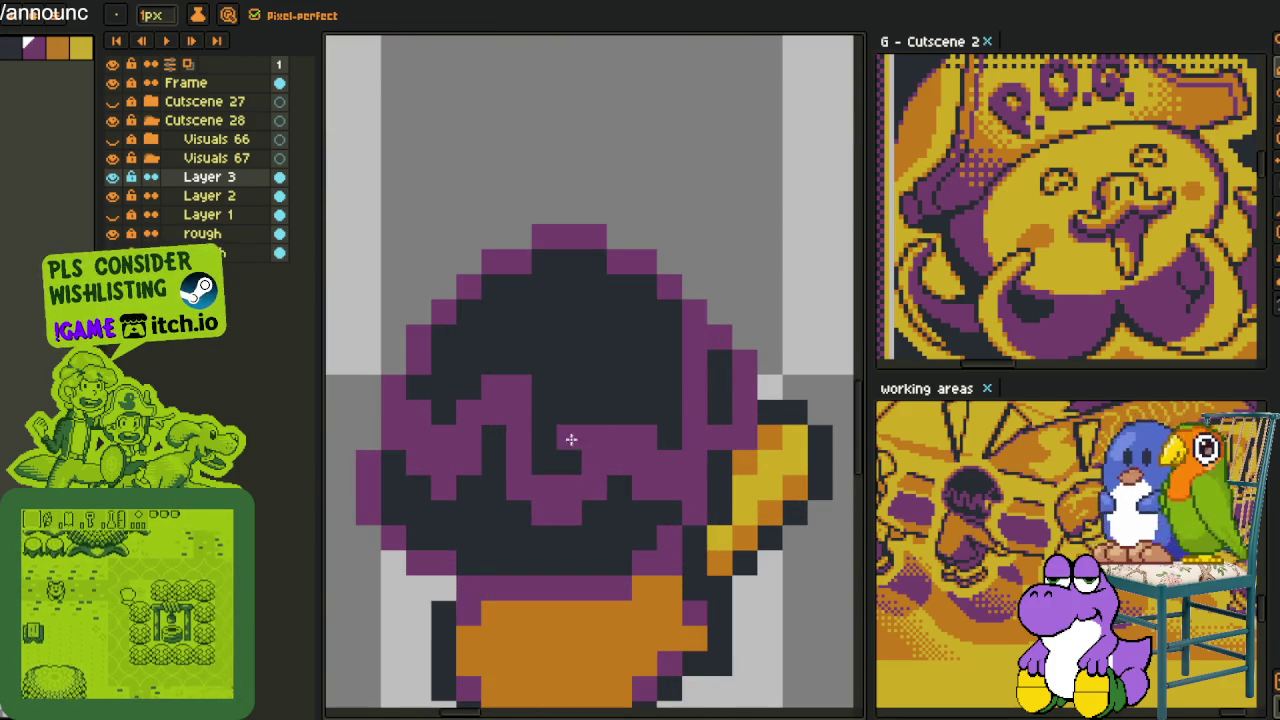
Zoom out to check the hair and save the sprite with Ctrl+S
{"action": "scroll", "coordinate": [640, 440], "scroll_direction": "down", "scroll_amount": 3}
{"action": "scroll", "coordinate": [652, 451], "scroll_direction": "up", "scroll_amount": 3}
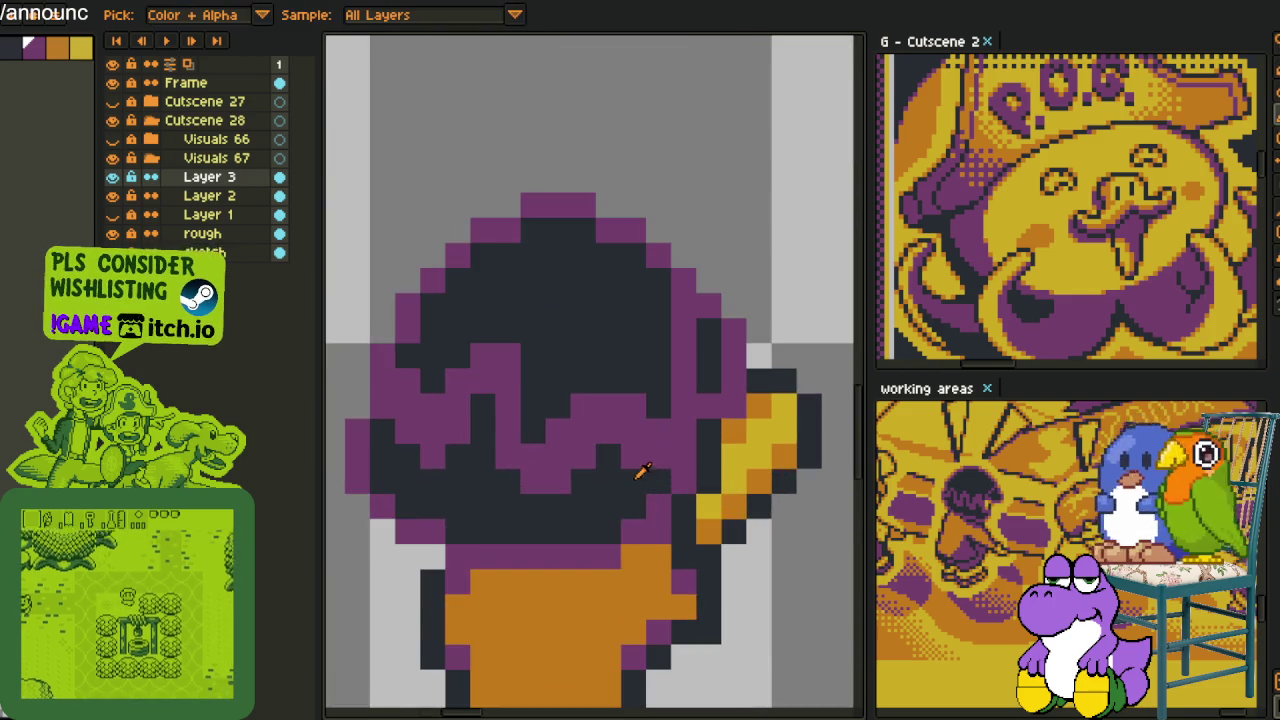
{"action": "scroll", "coordinate": [623, 460], "scroll_direction": "down", "scroll_amount": 4}
{"action": "scroll", "coordinate": [700, 478], "scroll_direction": "down", "scroll_amount": 1}
{"action": "key", "text": "ctrl+s"}
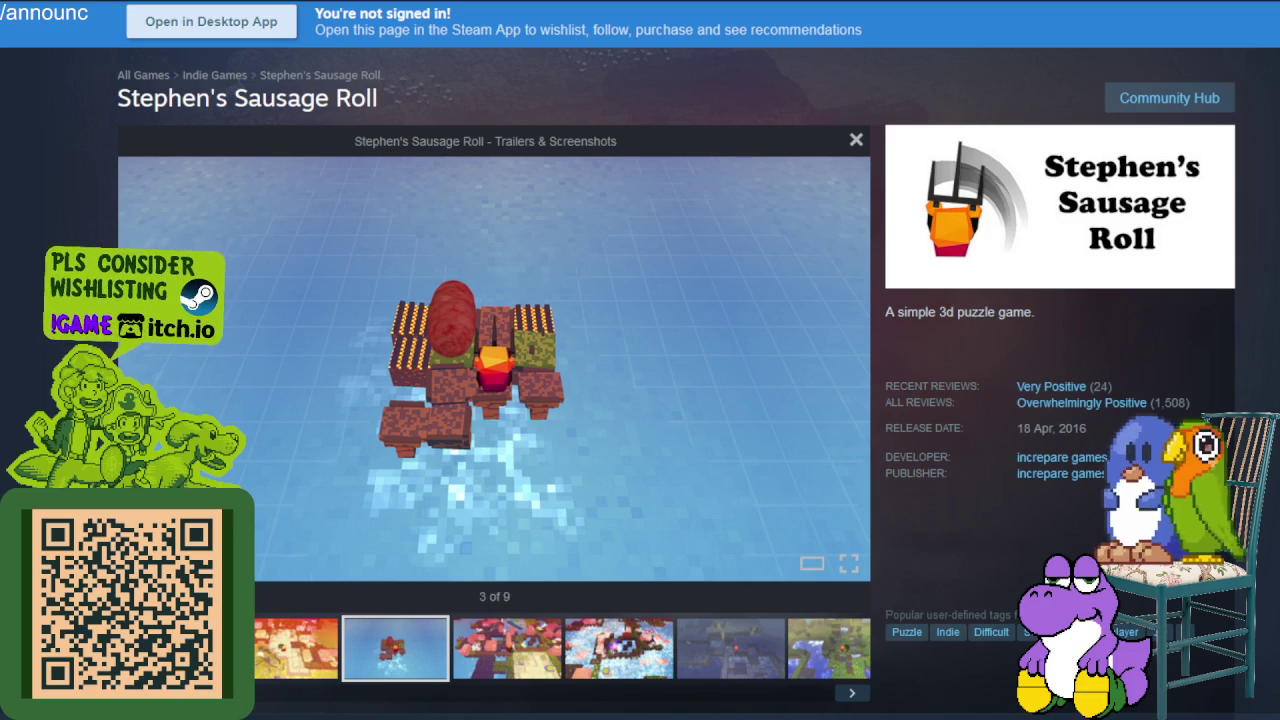
{"action": "key", "text": "Right"}
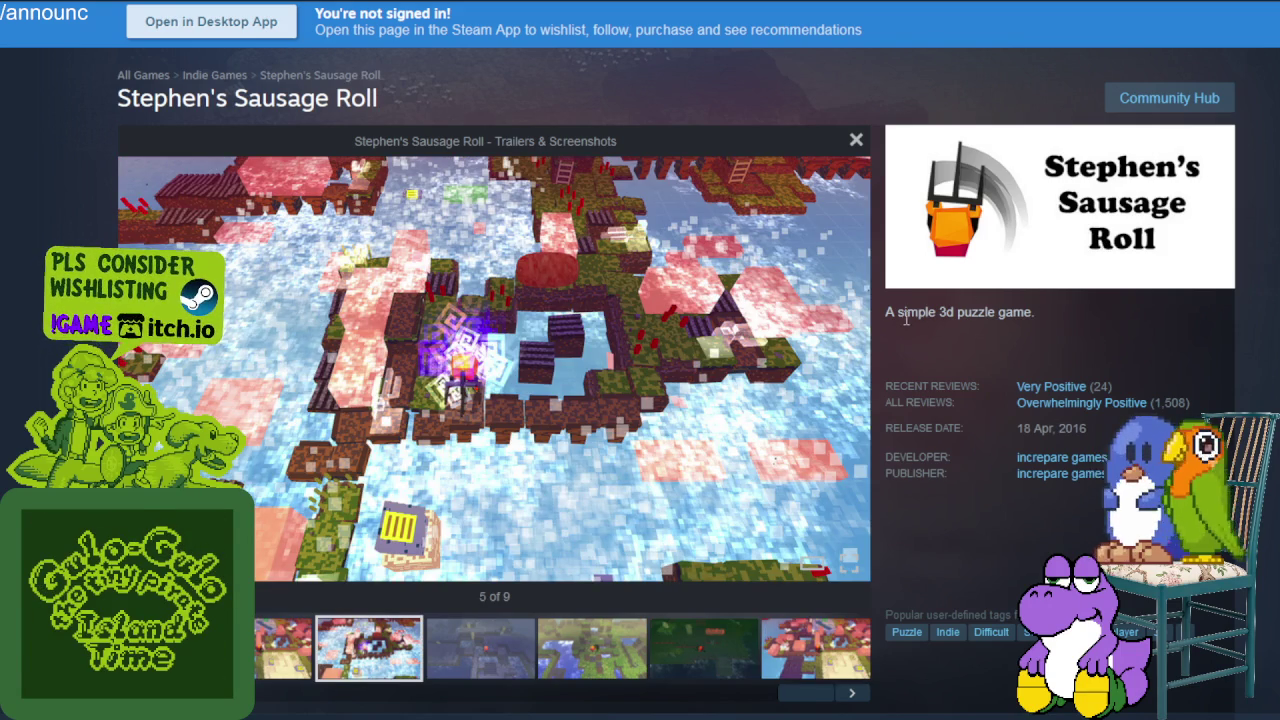
{"action": "triple_click", "coordinate": [913, 317]}
{"action": "left_click_drag", "start_coordinate": [913, 317], "coordinate": [1058, 318]}
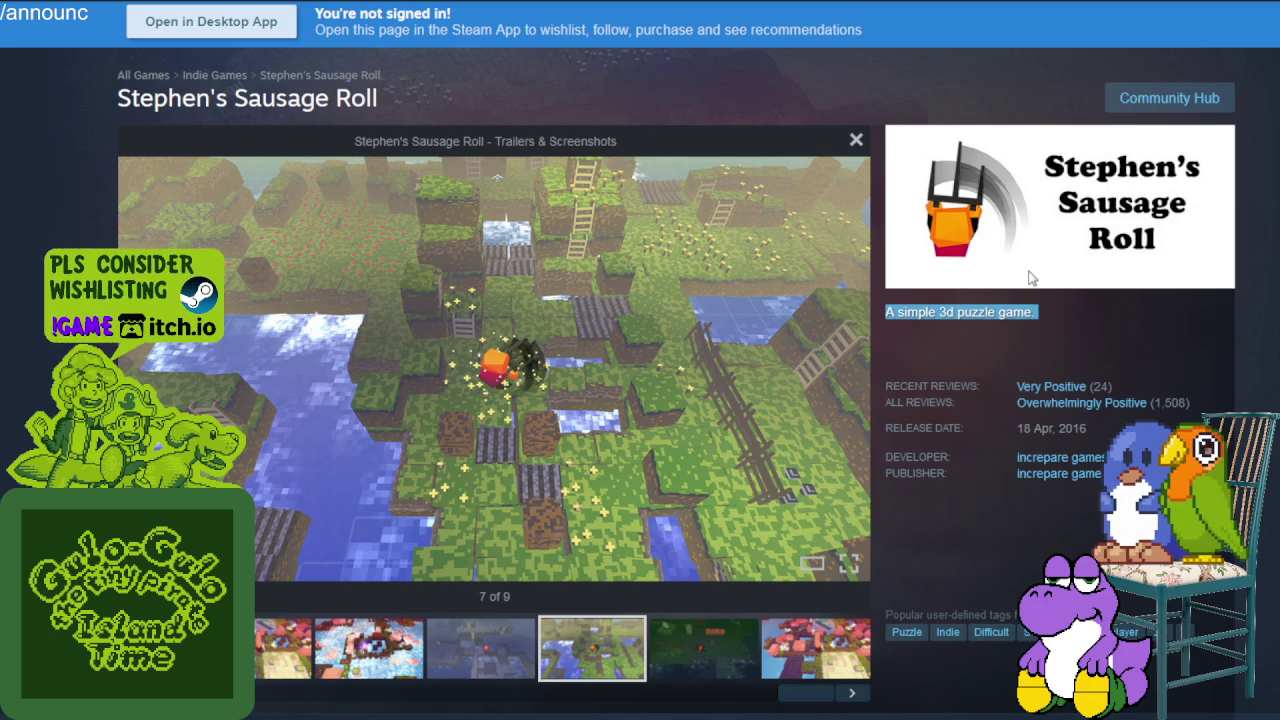
{"action": "left_click", "coordinate": [1068, 338]}
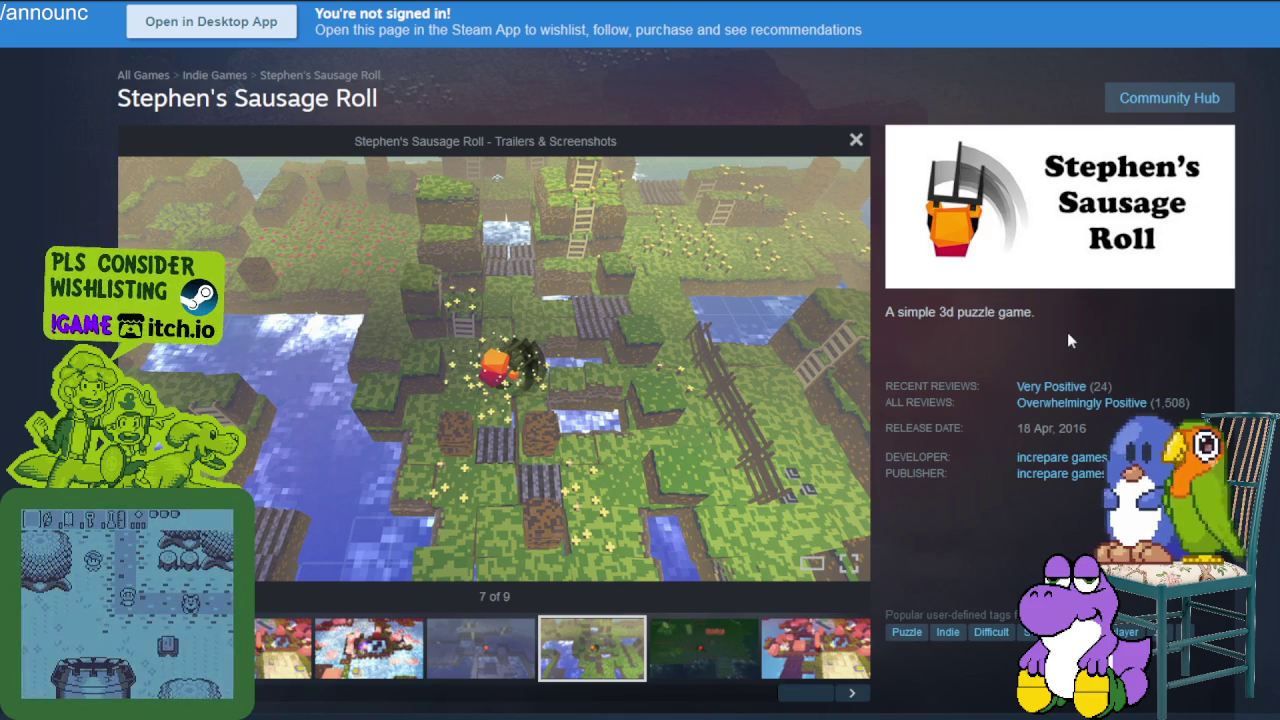
{"action": "key", "text": "Right"}
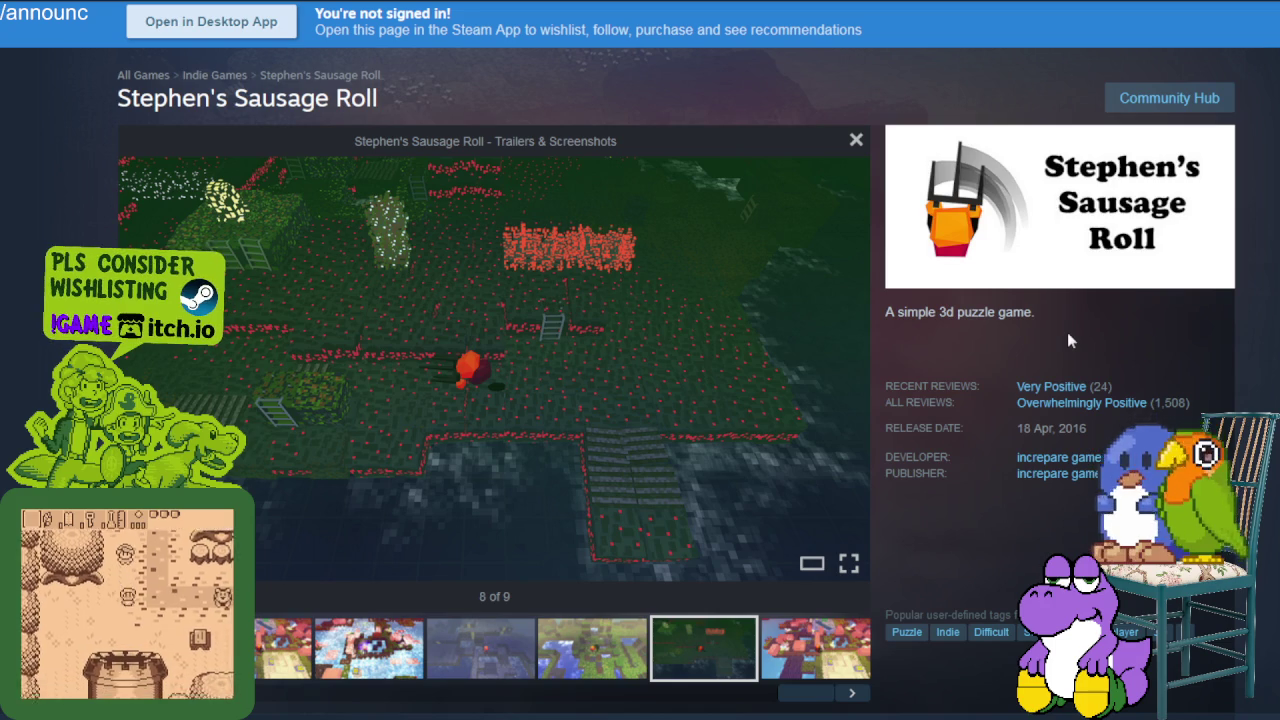
{"action": "key", "text": "Right"}
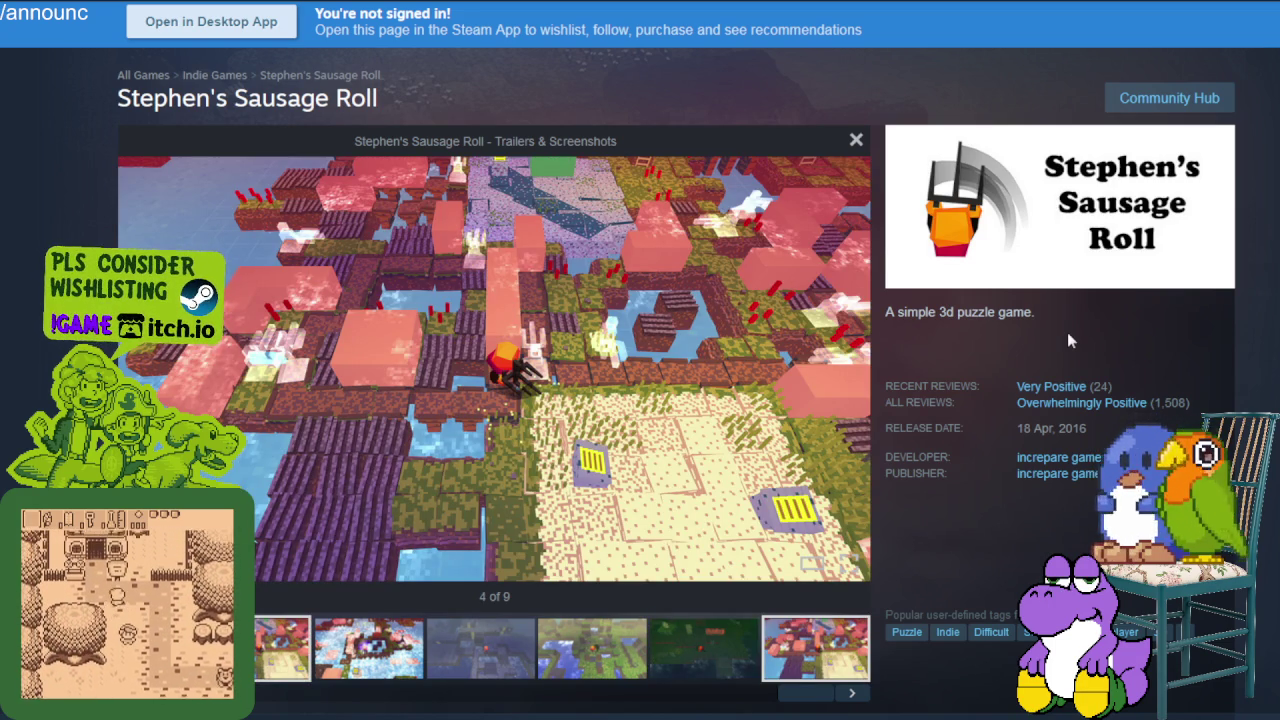
{"action": "key", "text": "Right"}
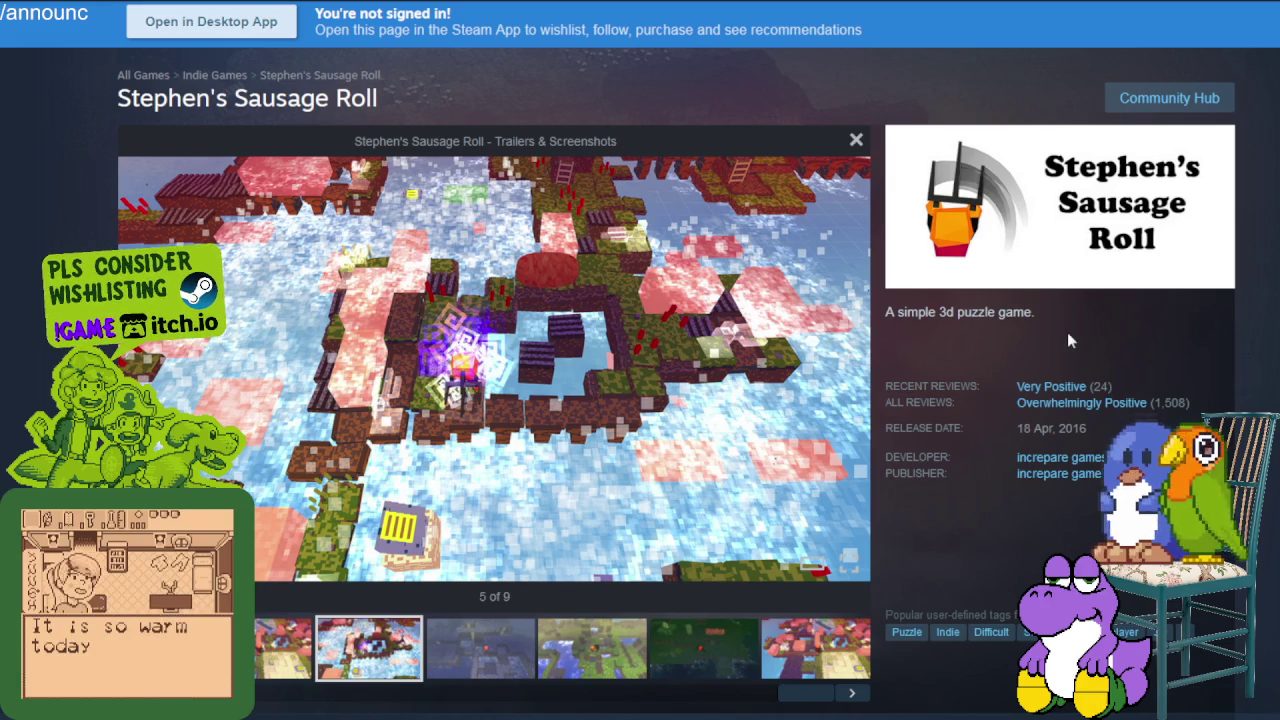
{"action": "key", "text": "Right"}
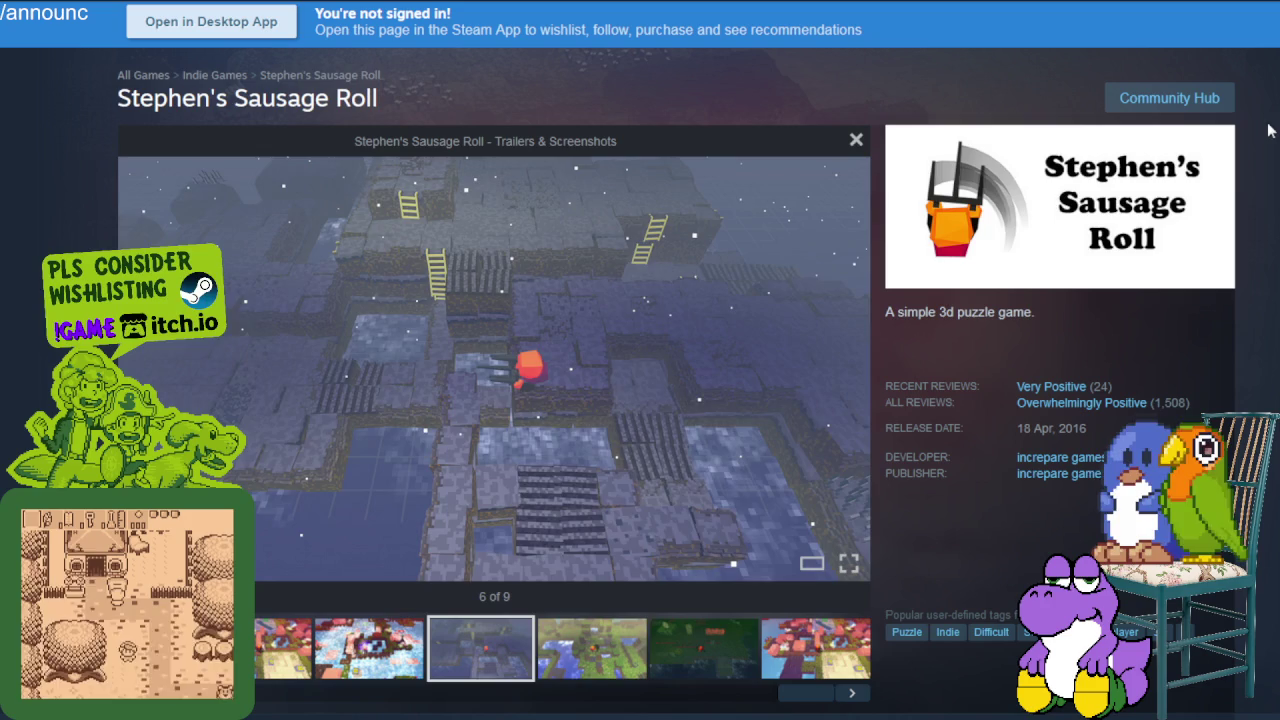
{"action": "key", "text": "Right"}
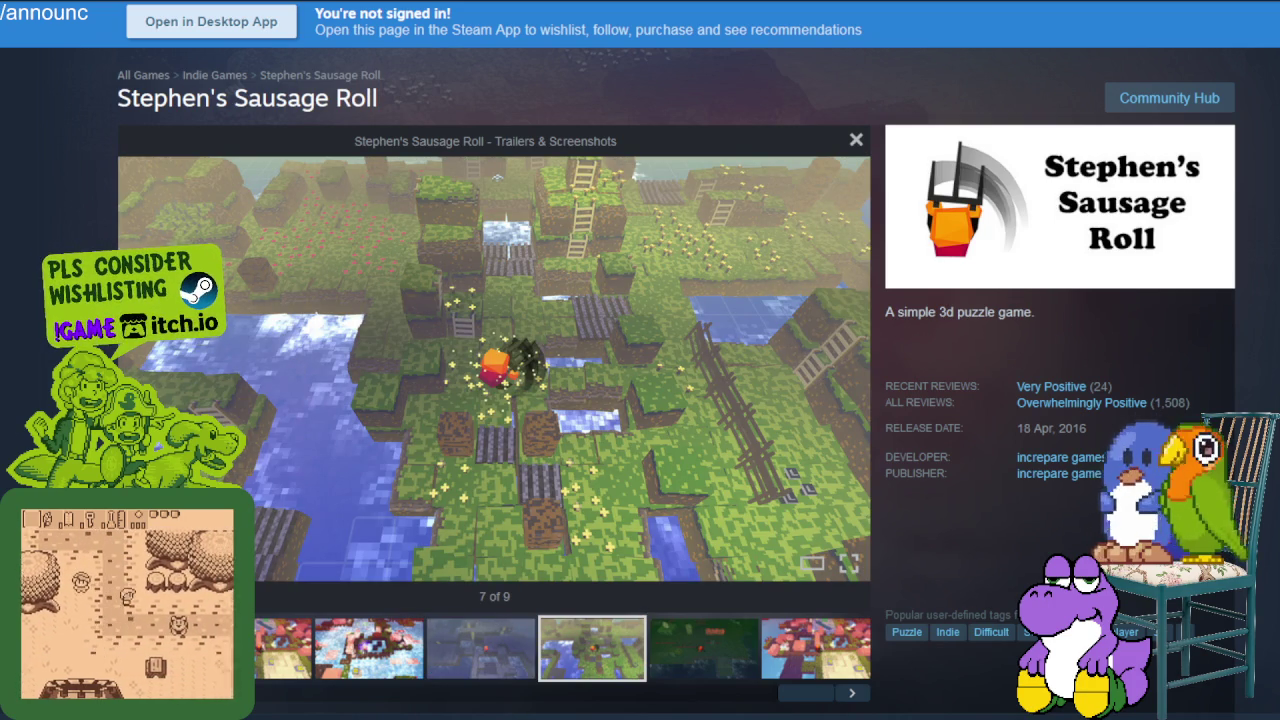
{"action": "key", "text": "Right"}
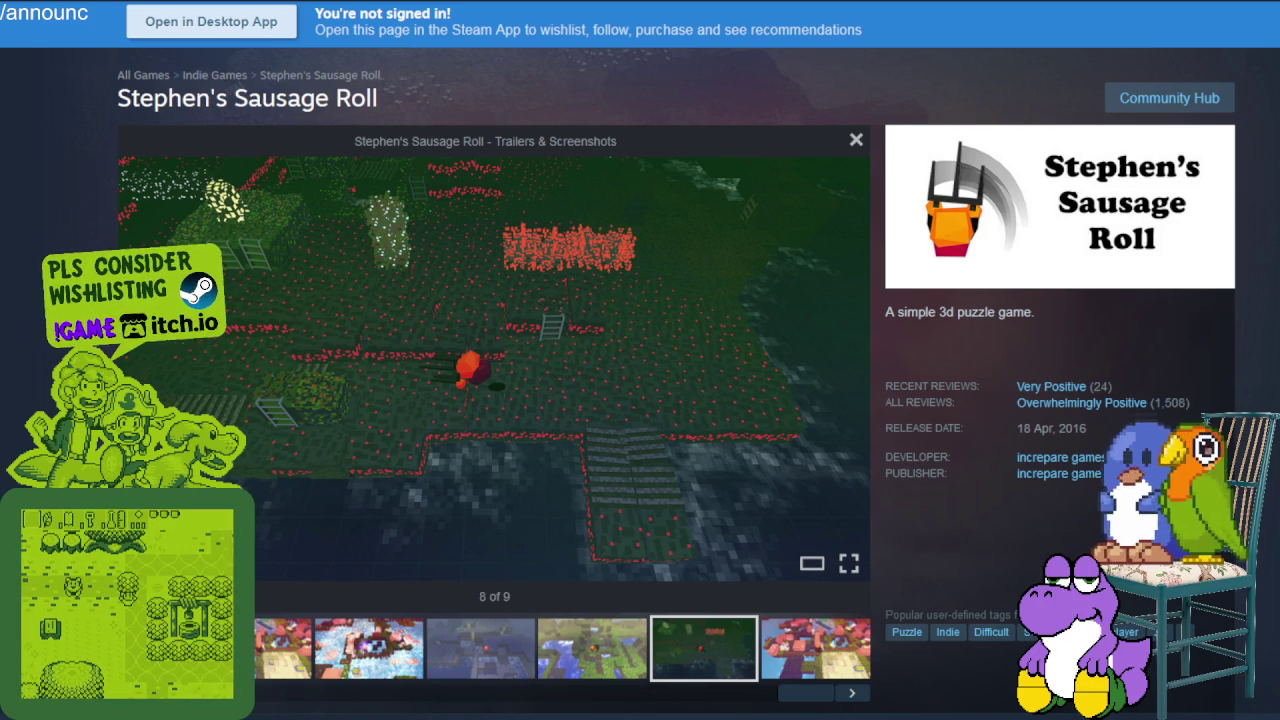
{"action": "key", "text": "Right"}
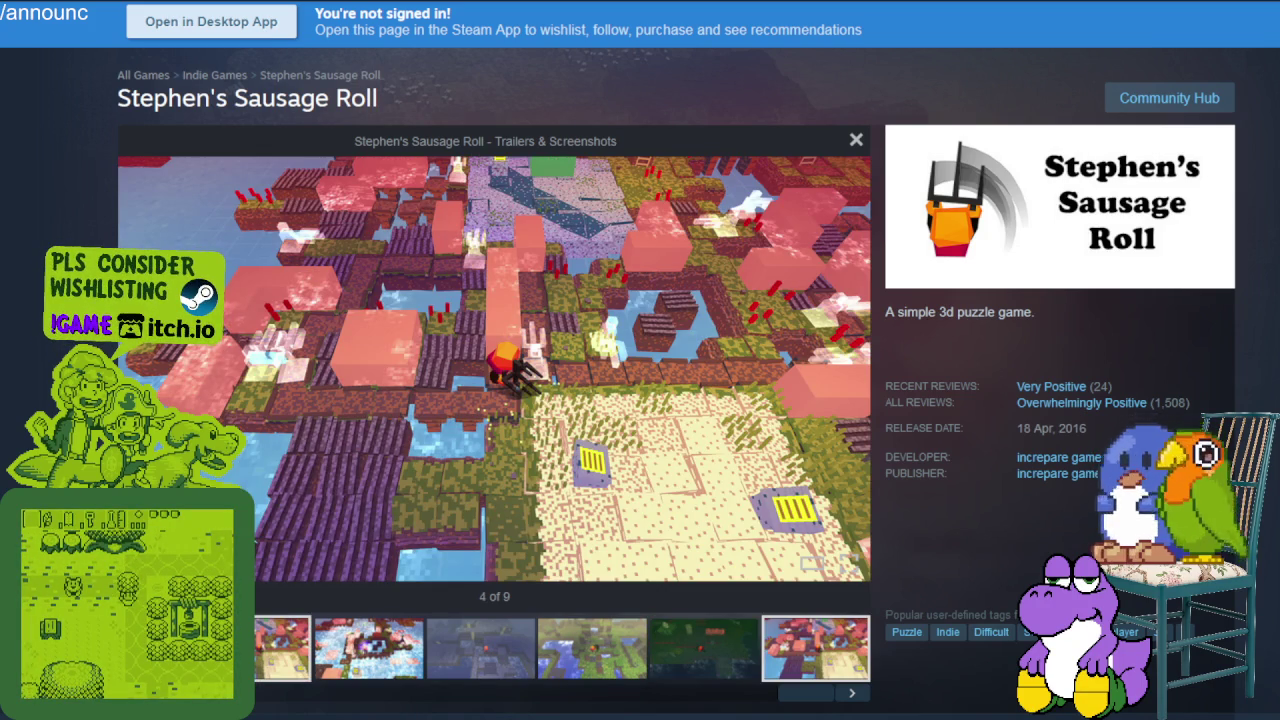
{"action": "left_click", "coordinate": [605, 678]}
{"action": "left_click", "coordinate": [702, 655]}
{"action": "left_click", "coordinate": [478, 651]}
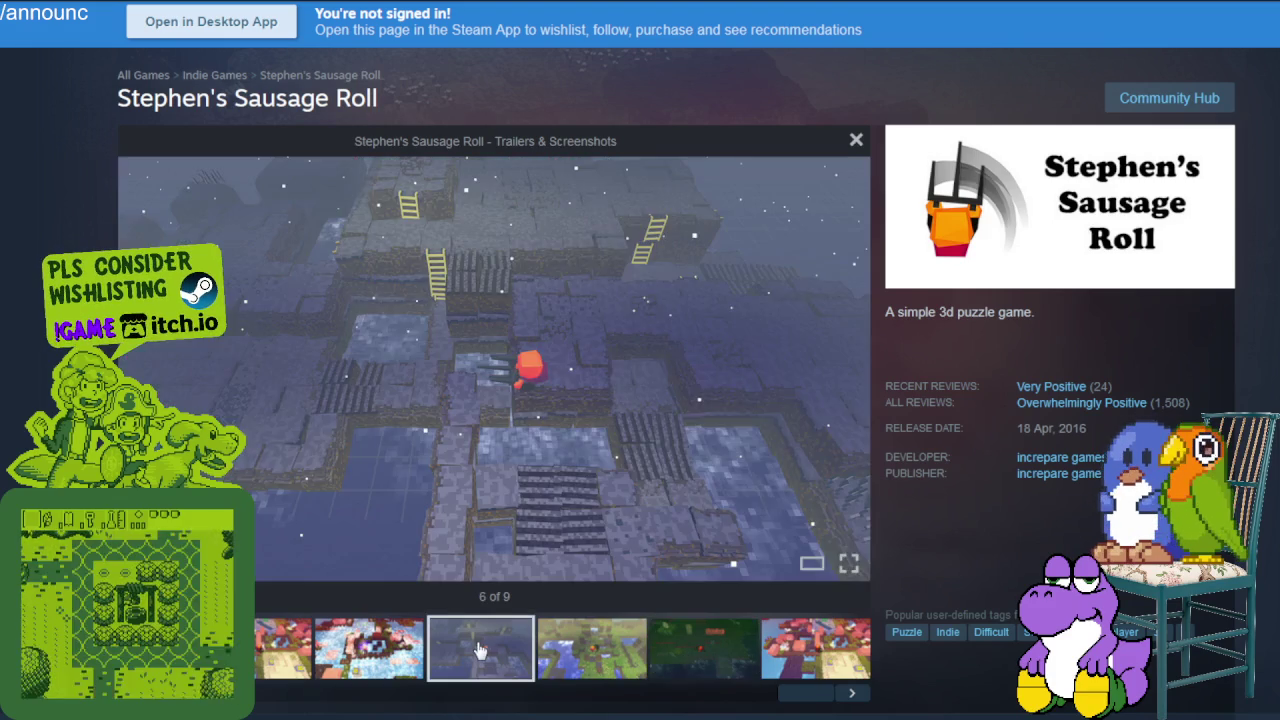
{"action": "key", "text": "Left"}
{"action": "key", "text": "Left"}
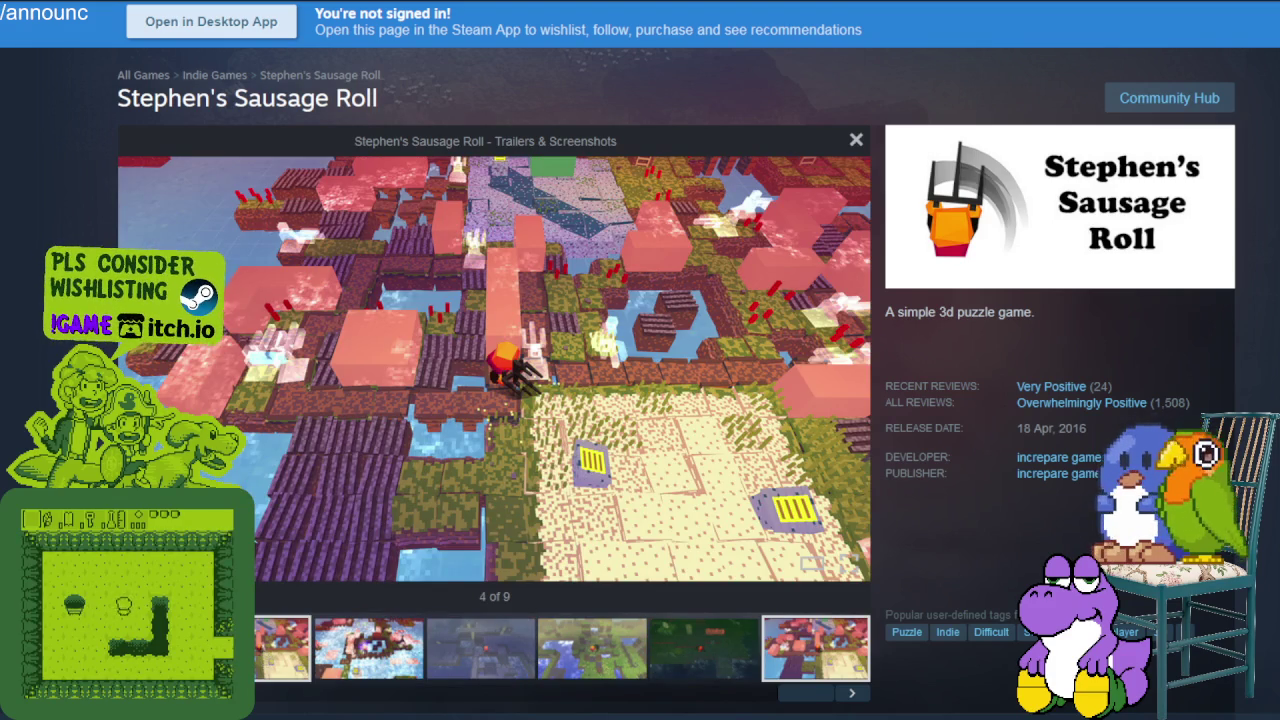
{"action": "key", "text": "Left"}
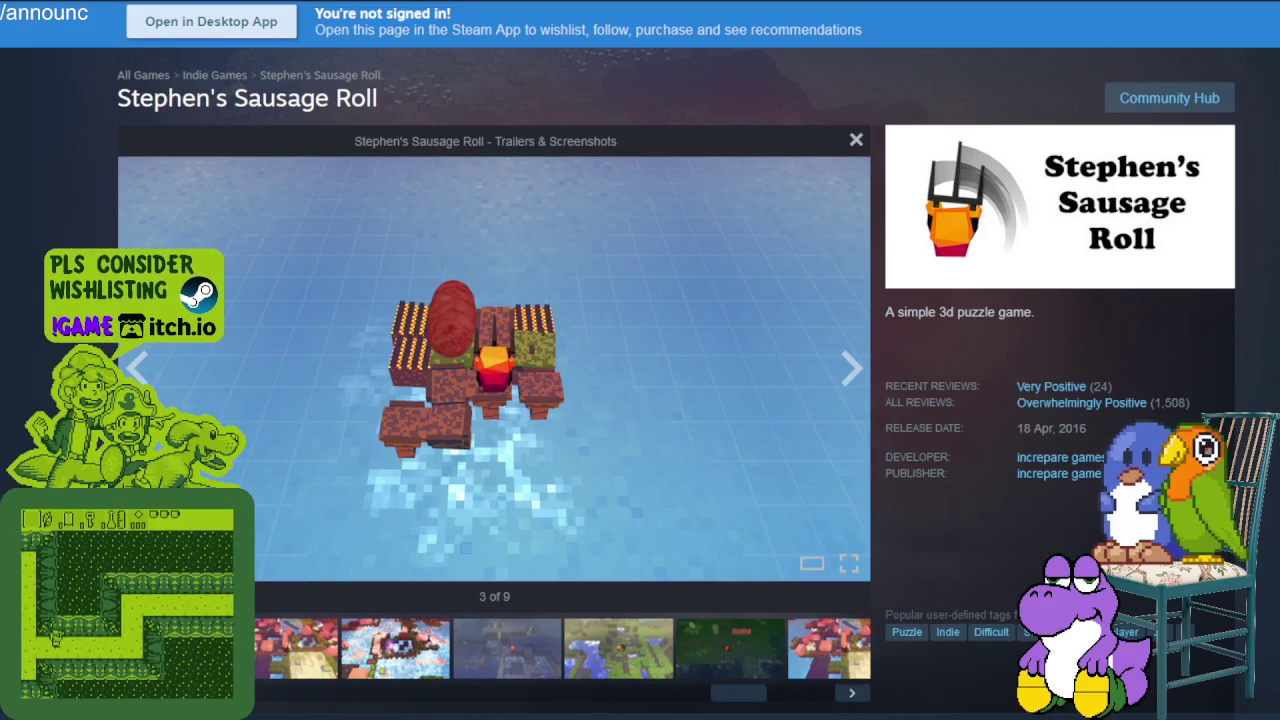
{"action": "key", "text": "alt+Tab"}
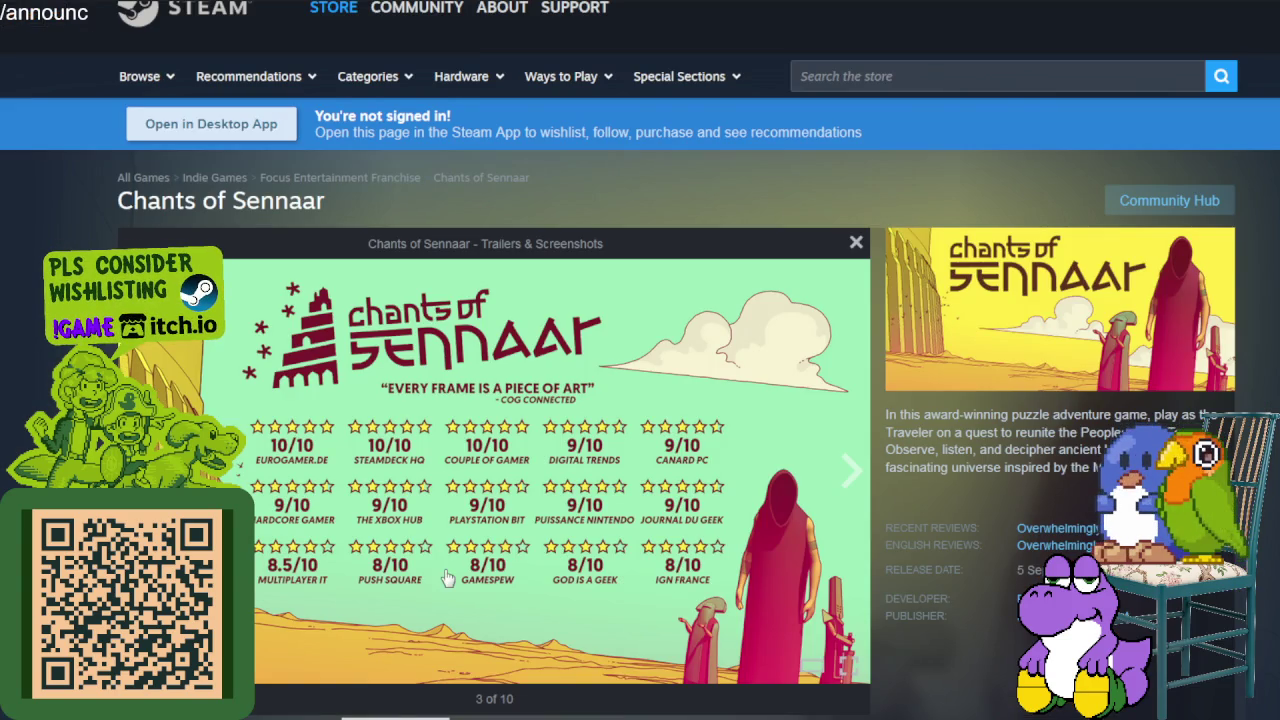
{"action": "scroll", "coordinate": [903, 478], "scroll_direction": "down", "scroll_amount": 1}
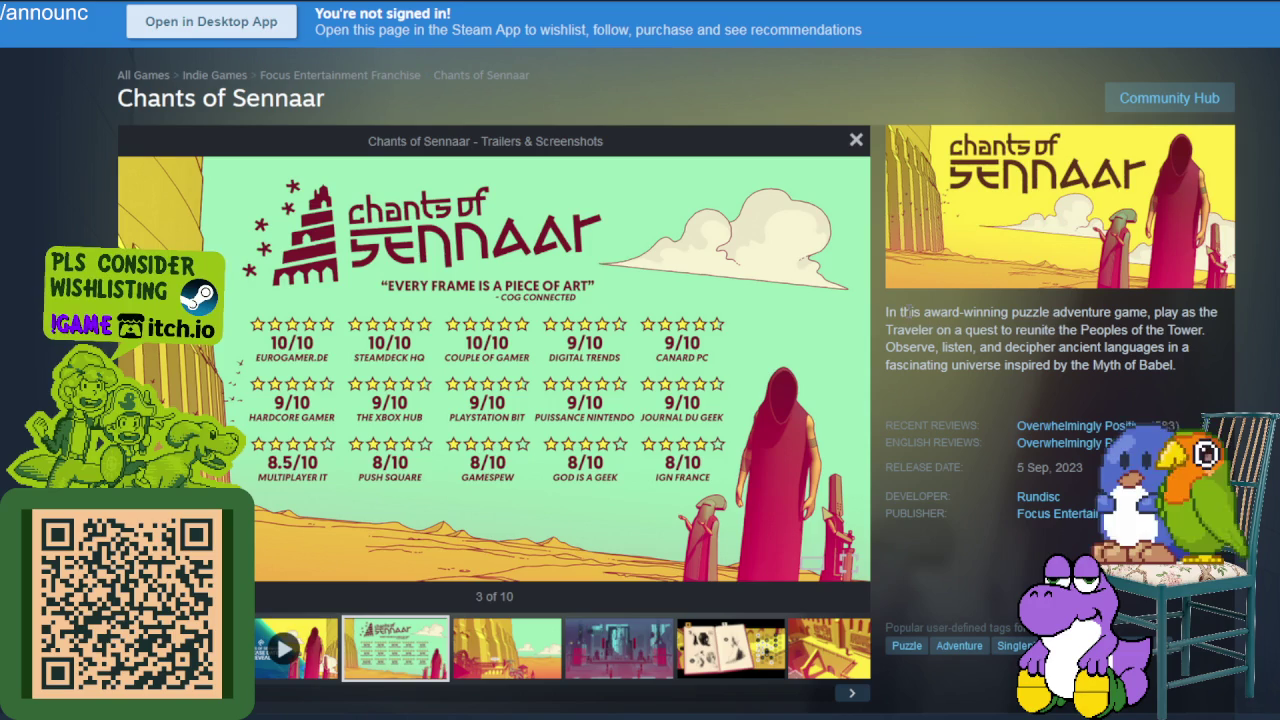
{"action": "left_click", "coordinate": [797, 648]}
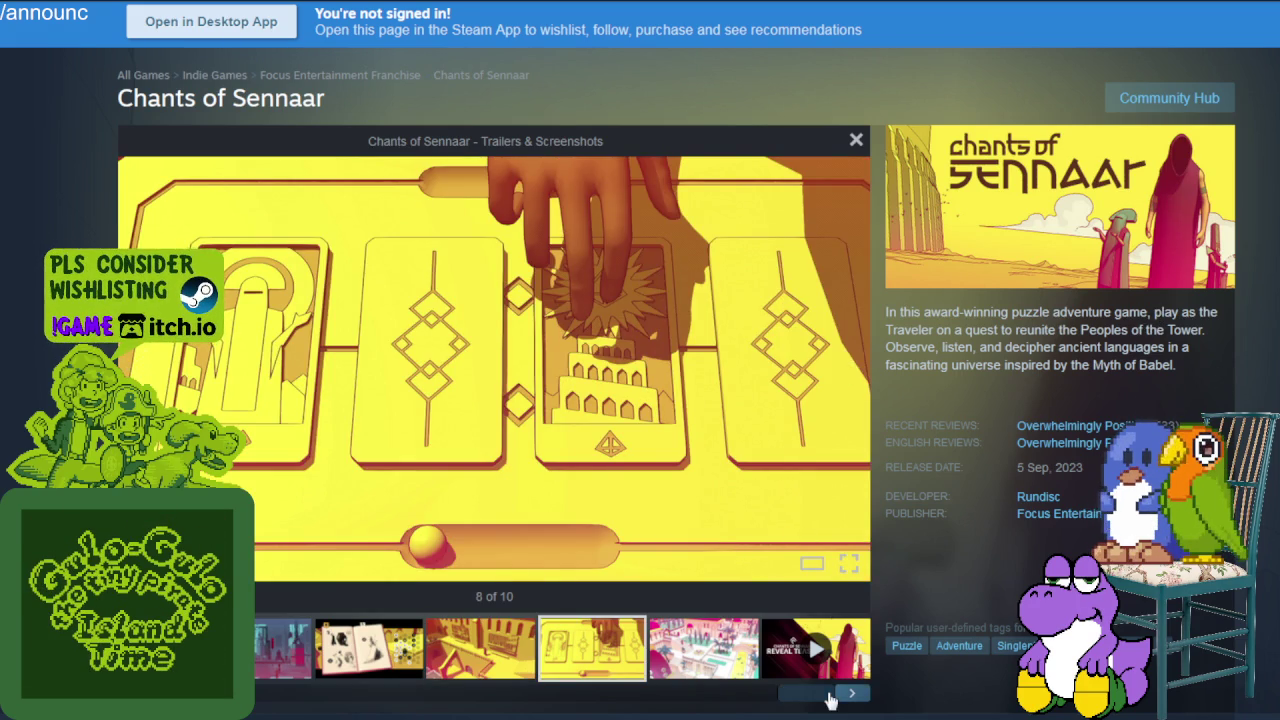
{"action": "left_click", "coordinate": [860, 695]}
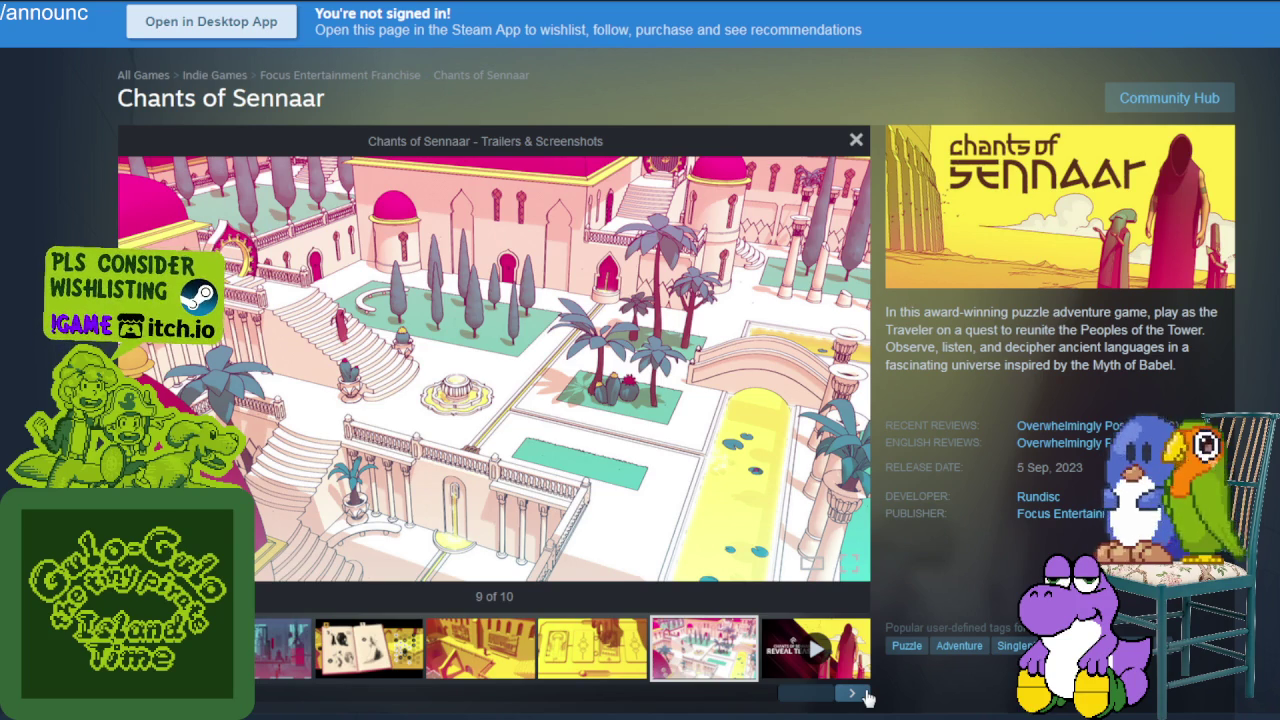
{"action": "left_click", "coordinate": [862, 695]}
{"action": "left_click", "coordinate": [866, 695]}
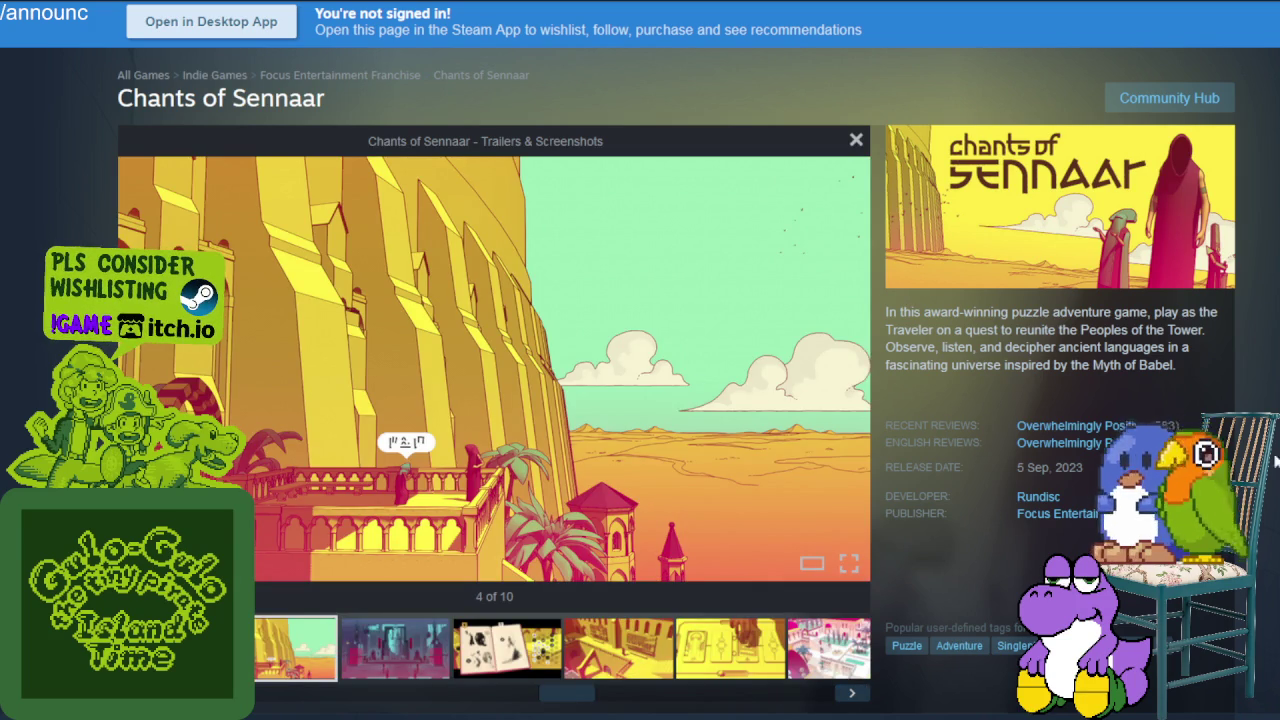
{"action": "triple_click", "coordinate": [1050, 467]}
{"action": "left_click", "coordinate": [1050, 467]}
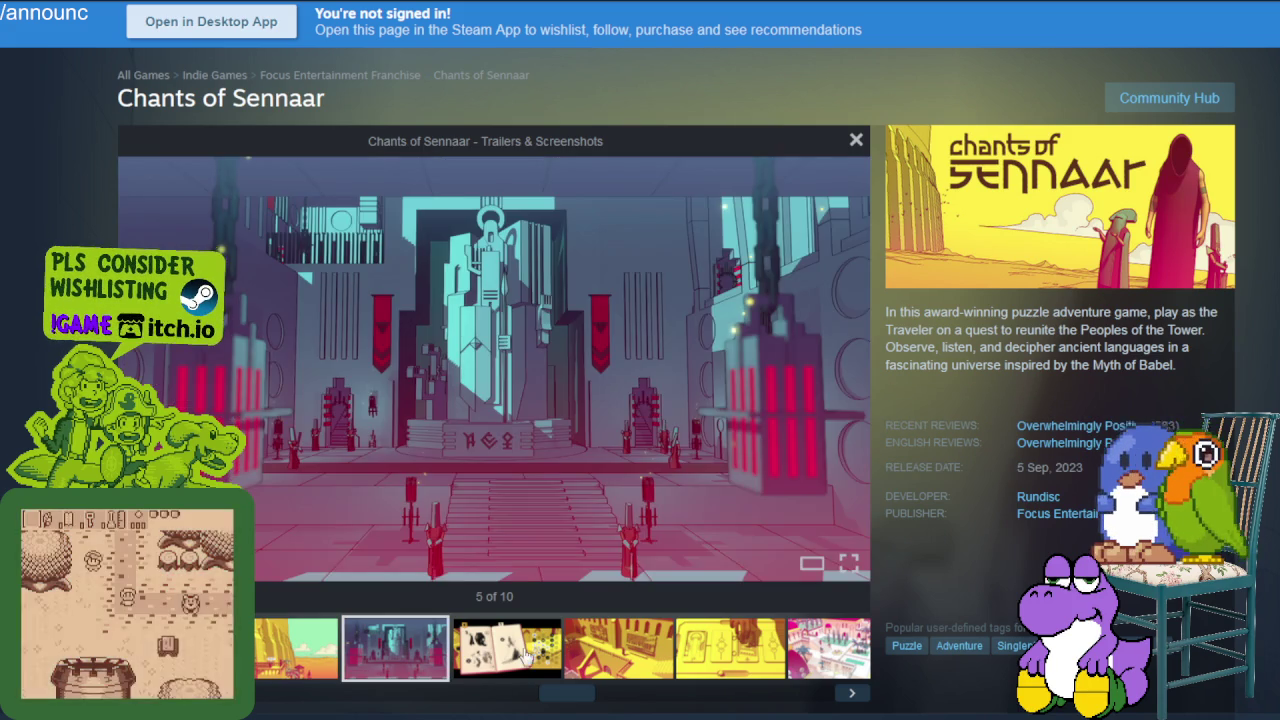
{"action": "left_click", "coordinate": [510, 660]}
{"action": "left_click", "coordinate": [610, 660]}
{"action": "left_click", "coordinate": [716, 658]}
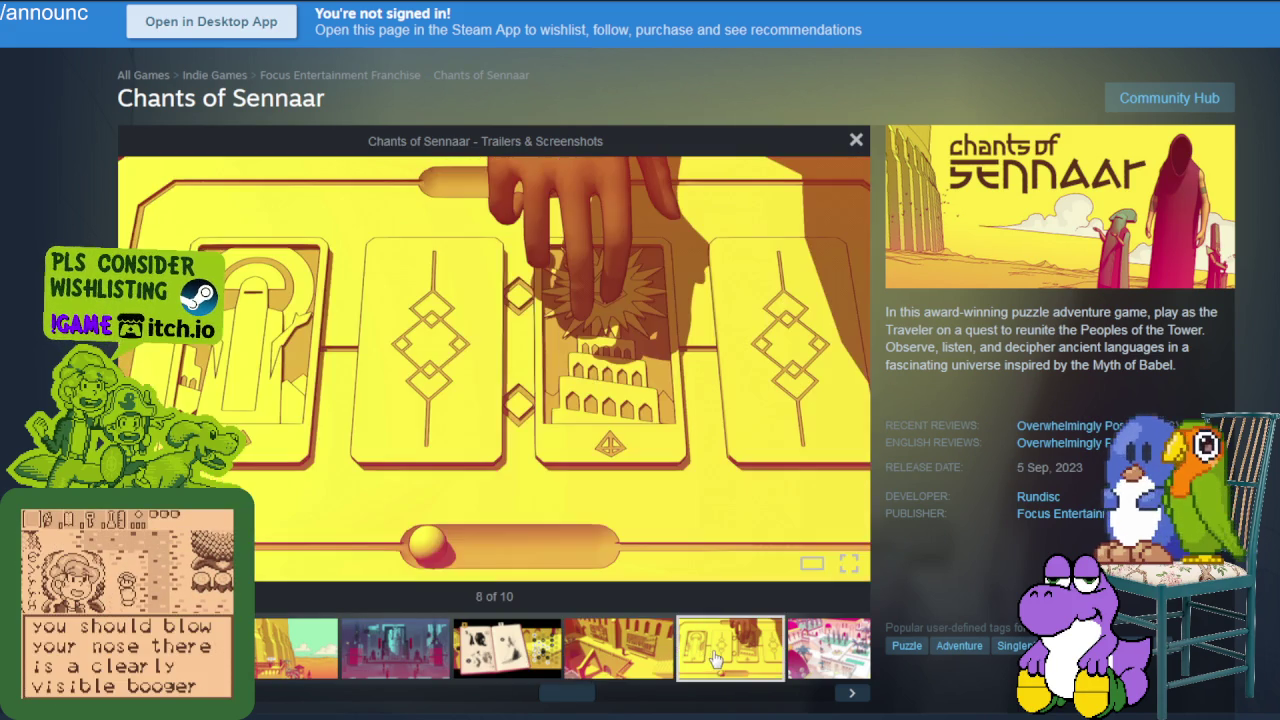
{"action": "left_click", "coordinate": [852, 693]}
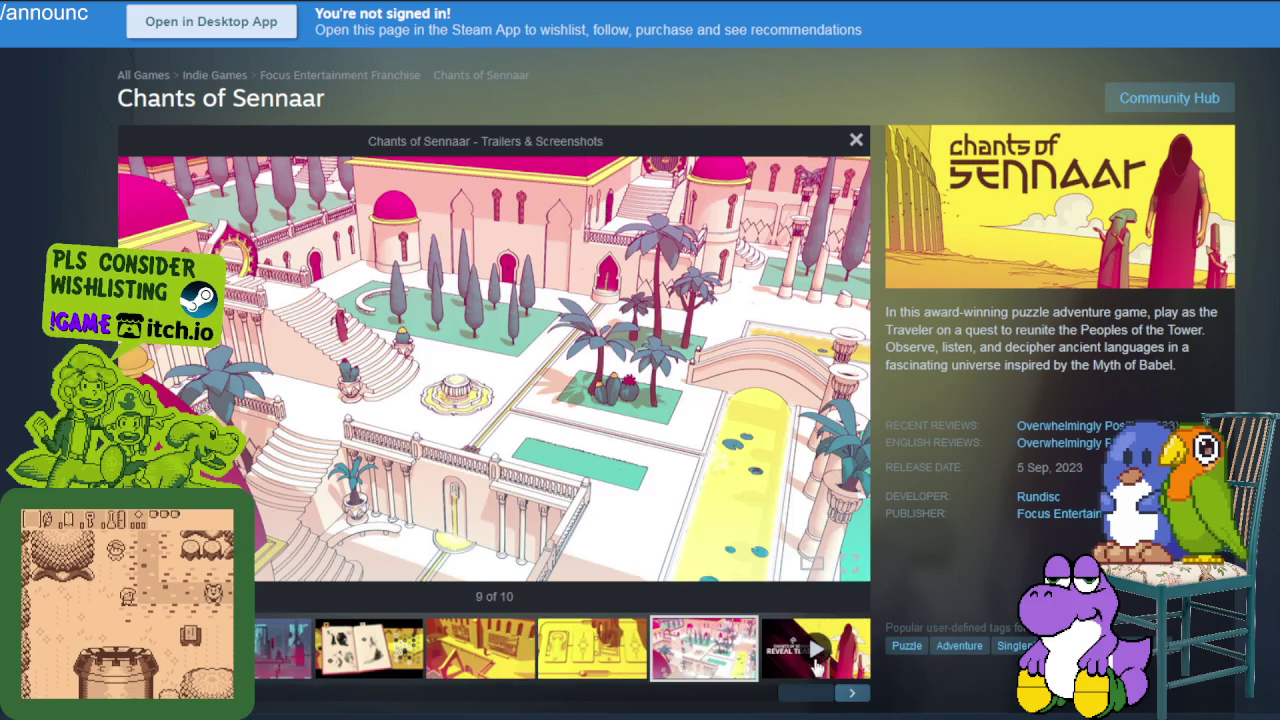
{"action": "left_click", "coordinate": [853, 694]}
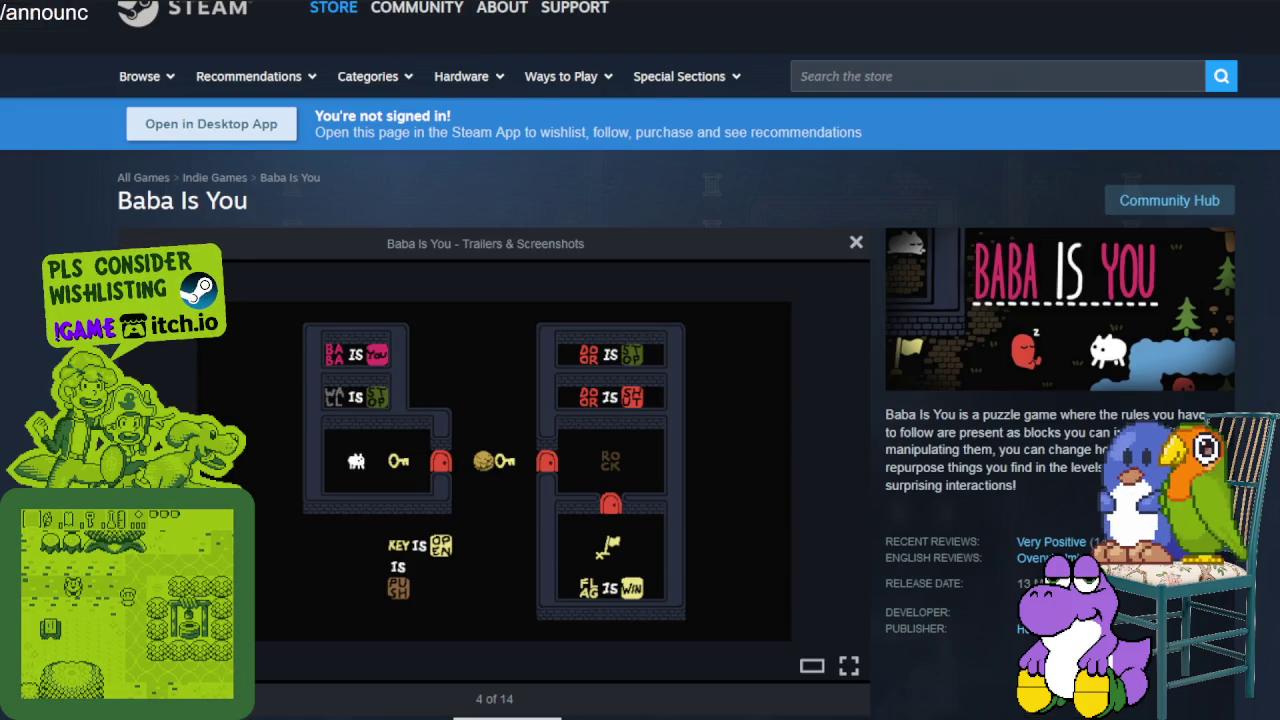
{"action": "mouse_move", "coordinate": [700, 470]}
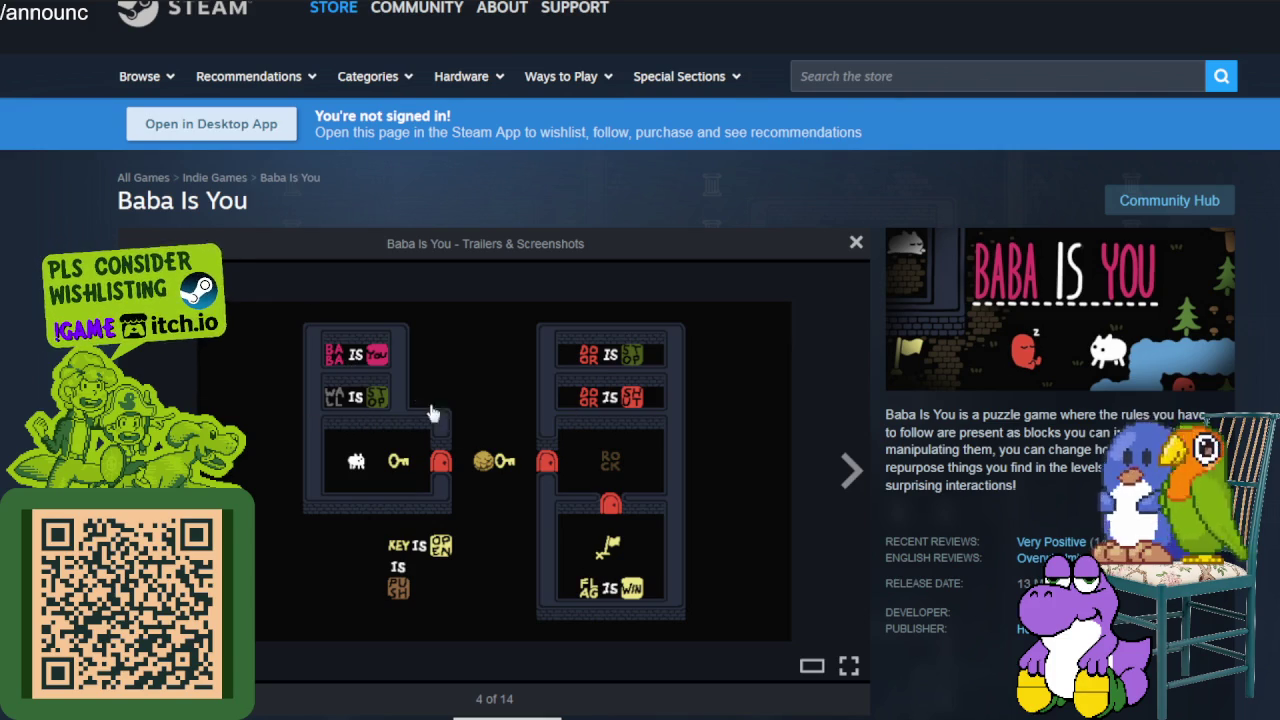
Page through six Baba Is You screenshots with the next arrow
{"action": "left_click", "coordinate": [848, 470]}
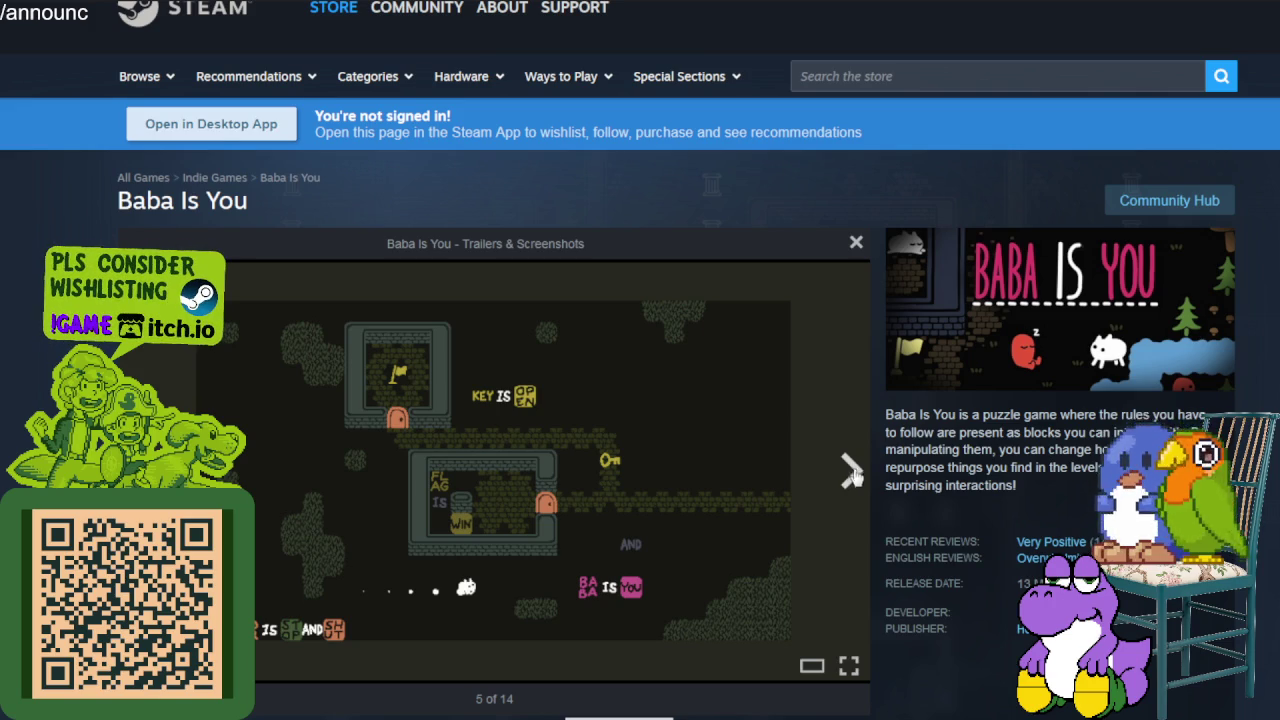
{"action": "left_click", "coordinate": [852, 476]}
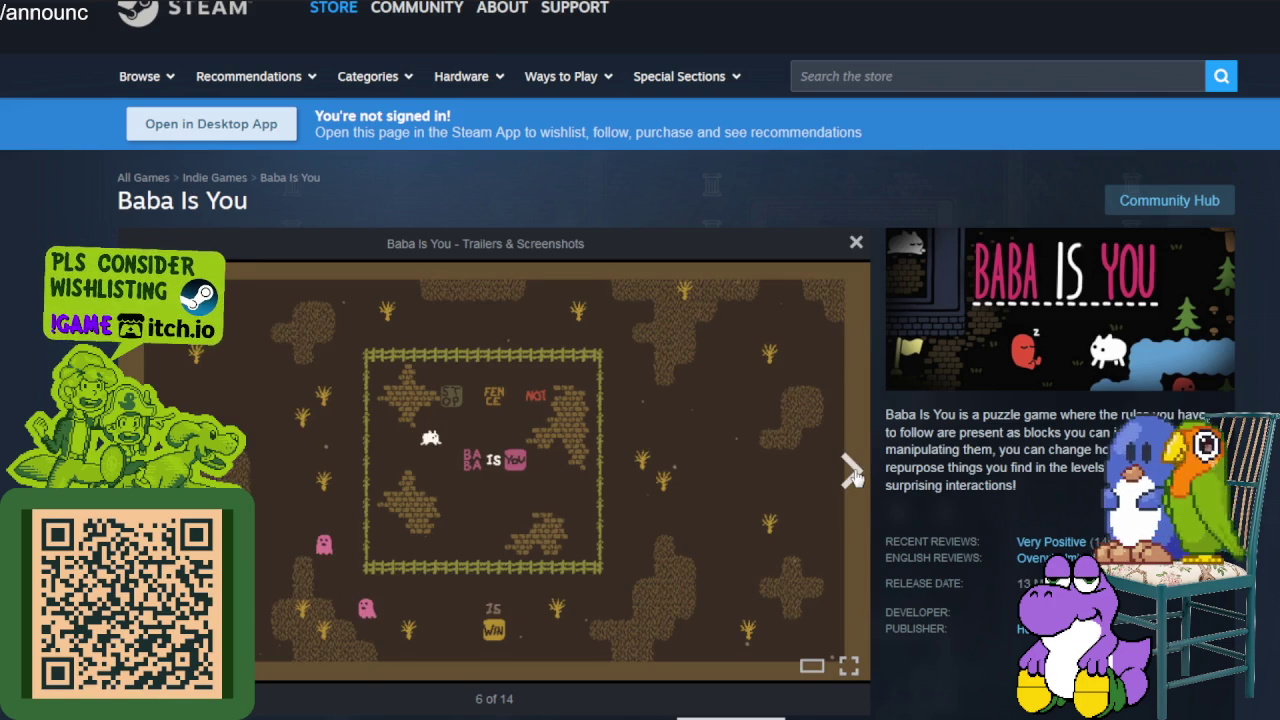
{"action": "left_click", "coordinate": [852, 476]}
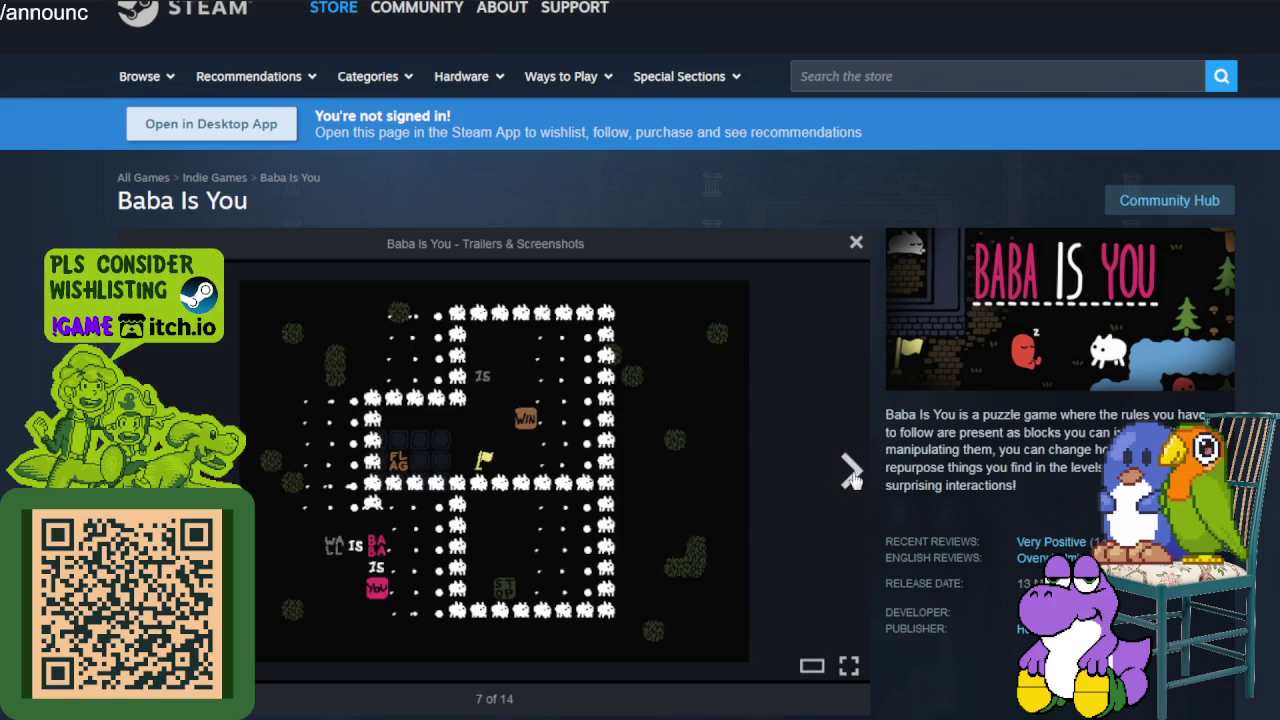
{"action": "left_click", "coordinate": [852, 476]}
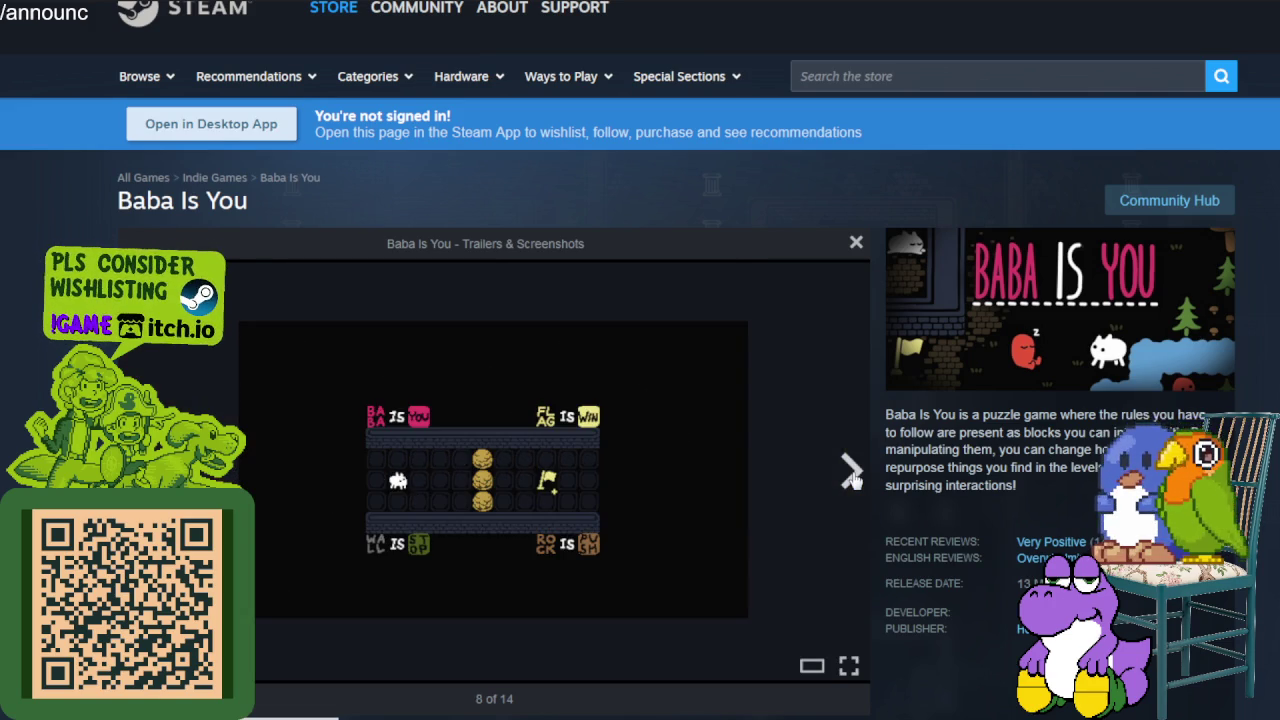
{"action": "left_click", "coordinate": [852, 476]}
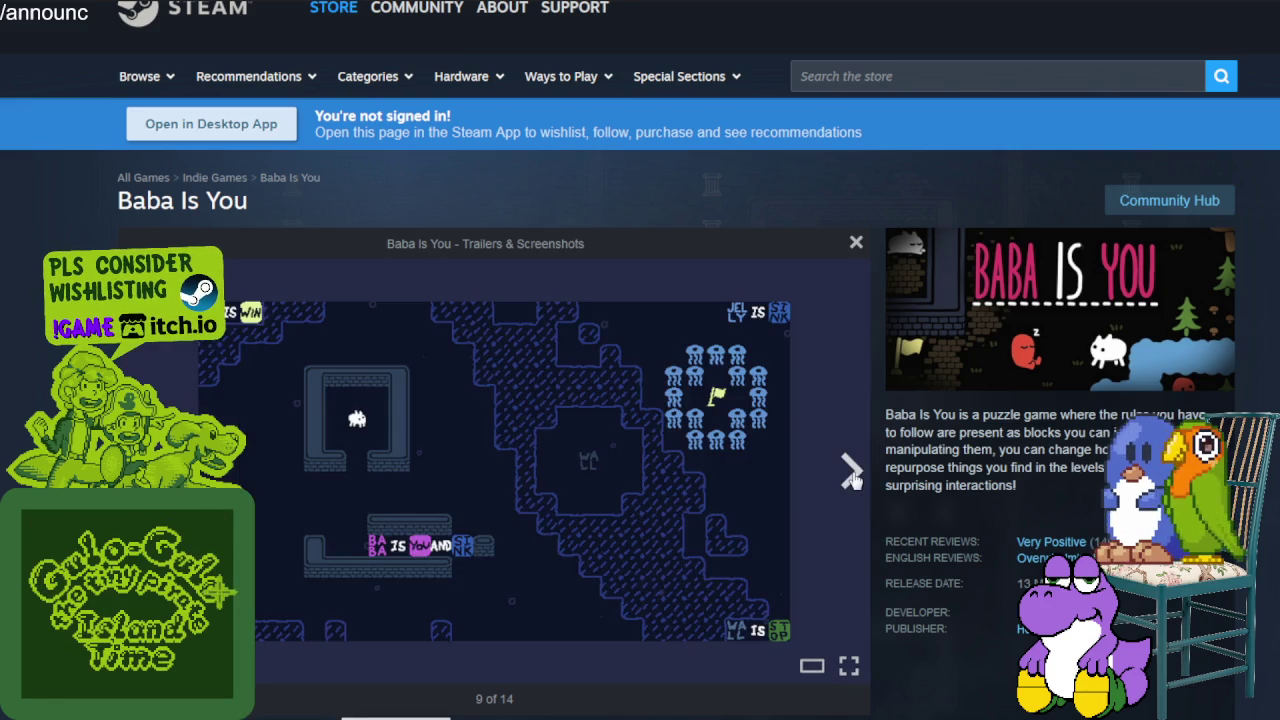
{"action": "left_click", "coordinate": [852, 476]}
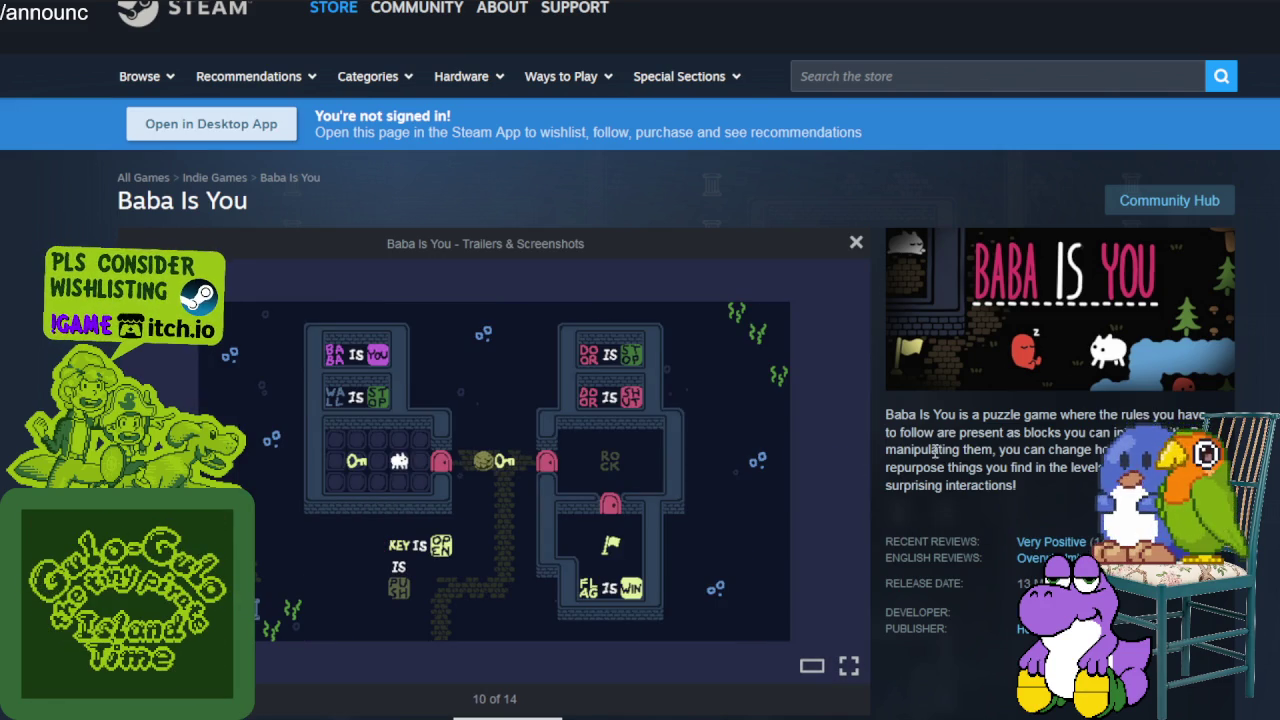
Select description lines while advancing more screenshots, then Alt+Tab back to Aseprite
{"action": "left_click_drag", "start_coordinate": [933, 414], "coordinate": [1112, 432]}
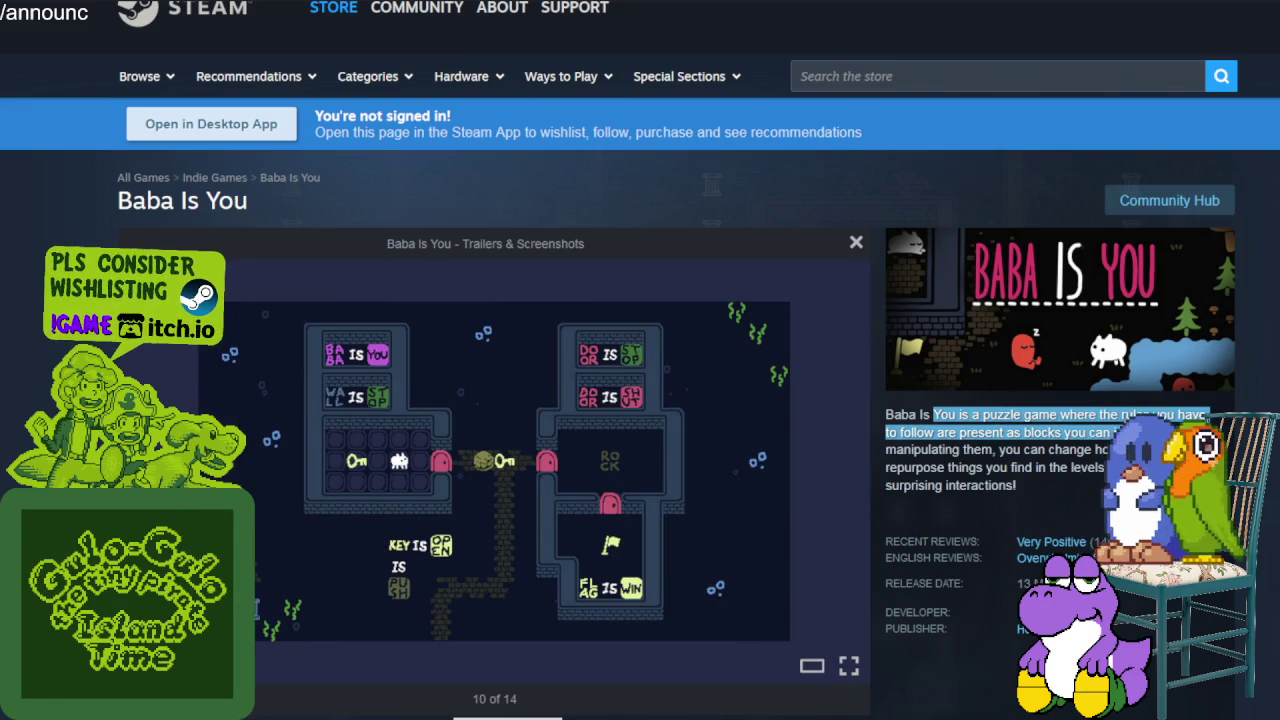
{"action": "key", "text": "Right"}
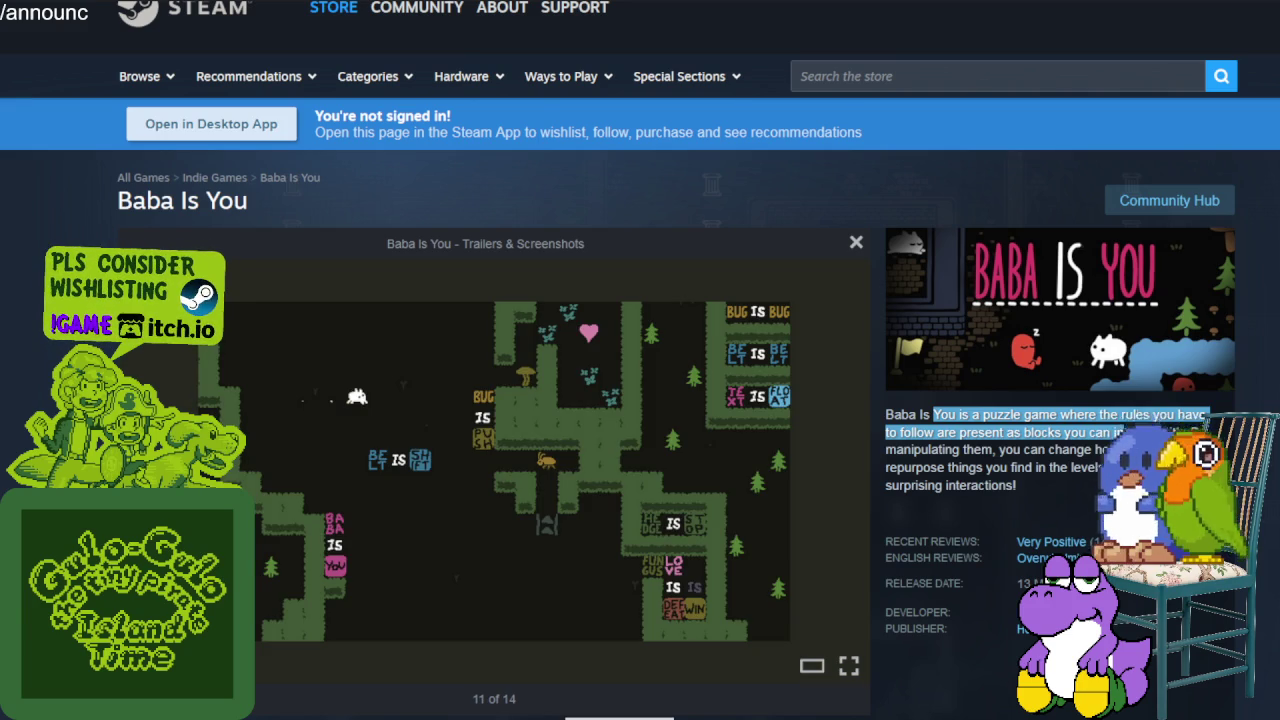
{"action": "left_click_drag", "start_coordinate": [886, 449], "coordinate": [1110, 449]}
{"action": "key", "text": "Right"}
{"action": "mouse_move", "coordinate": [974, 449]}
{"action": "left_mouse_down"}
{"action": "mouse_move", "coordinate": [1110, 449]}
{"action": "mouse_move", "coordinate": [1105, 467]}
{"action": "left_mouse_up"}
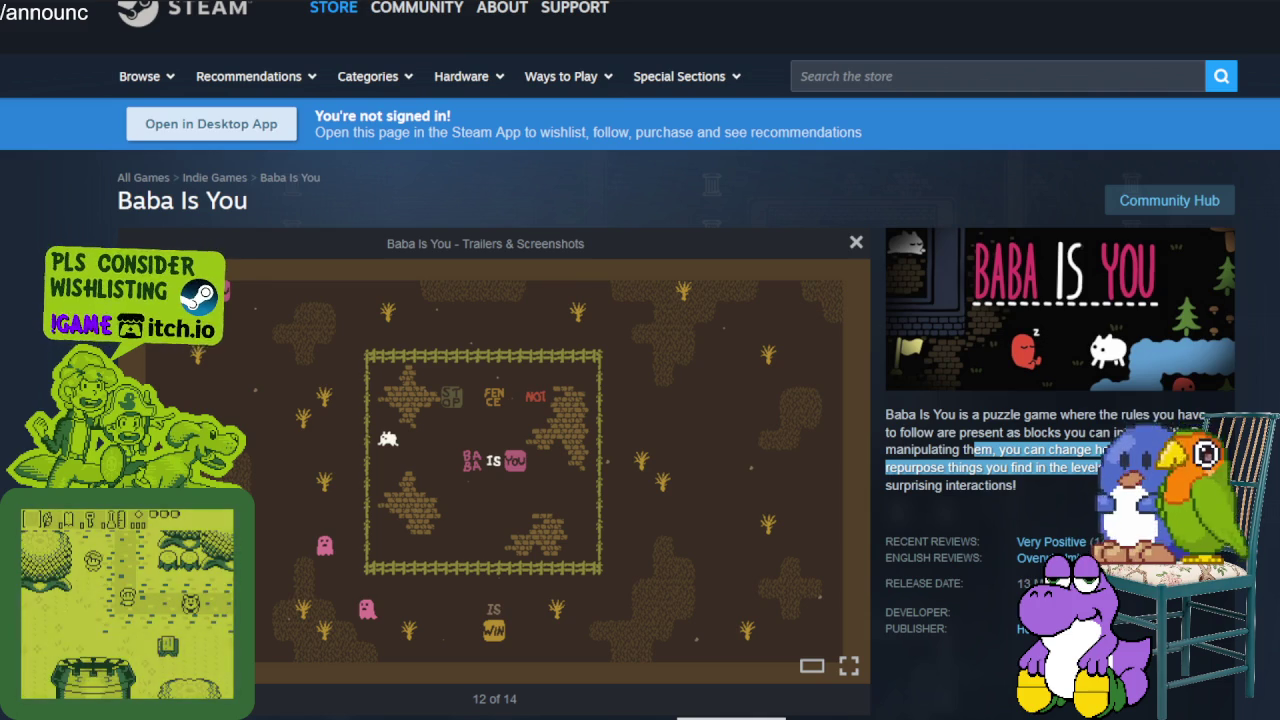
{"action": "key", "text": "Right"}
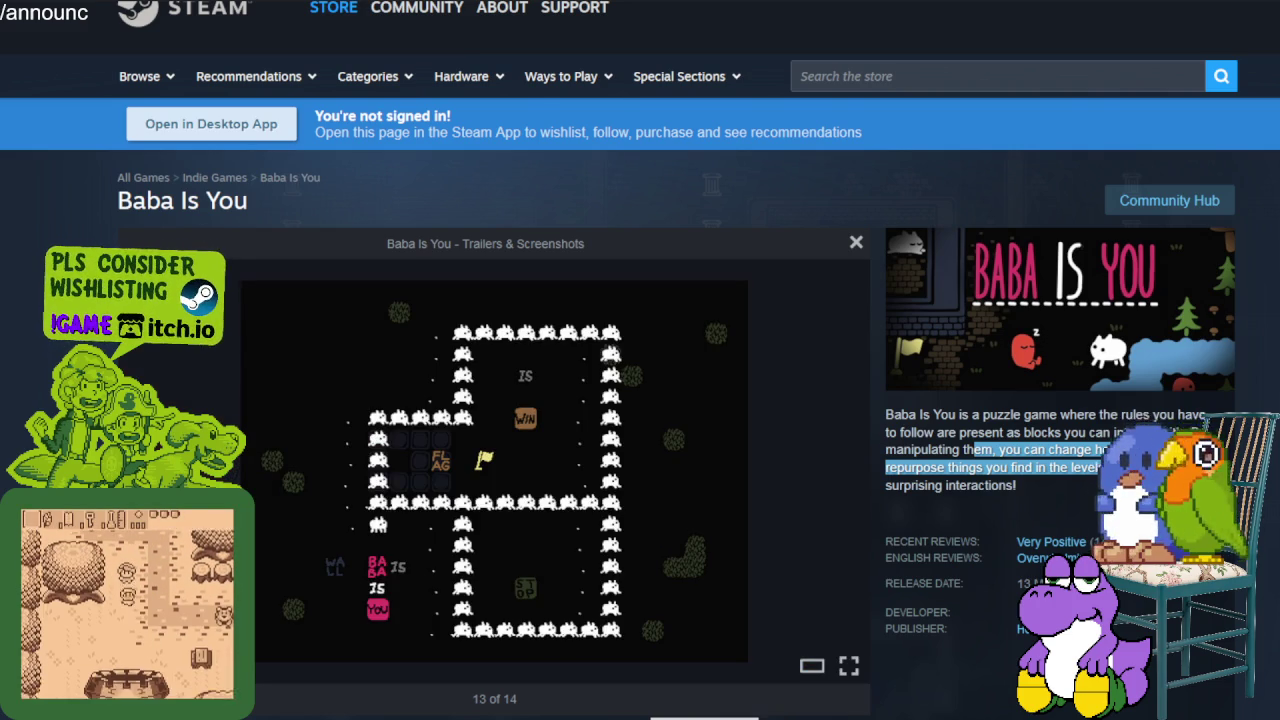
{"action": "key", "text": "Right"}
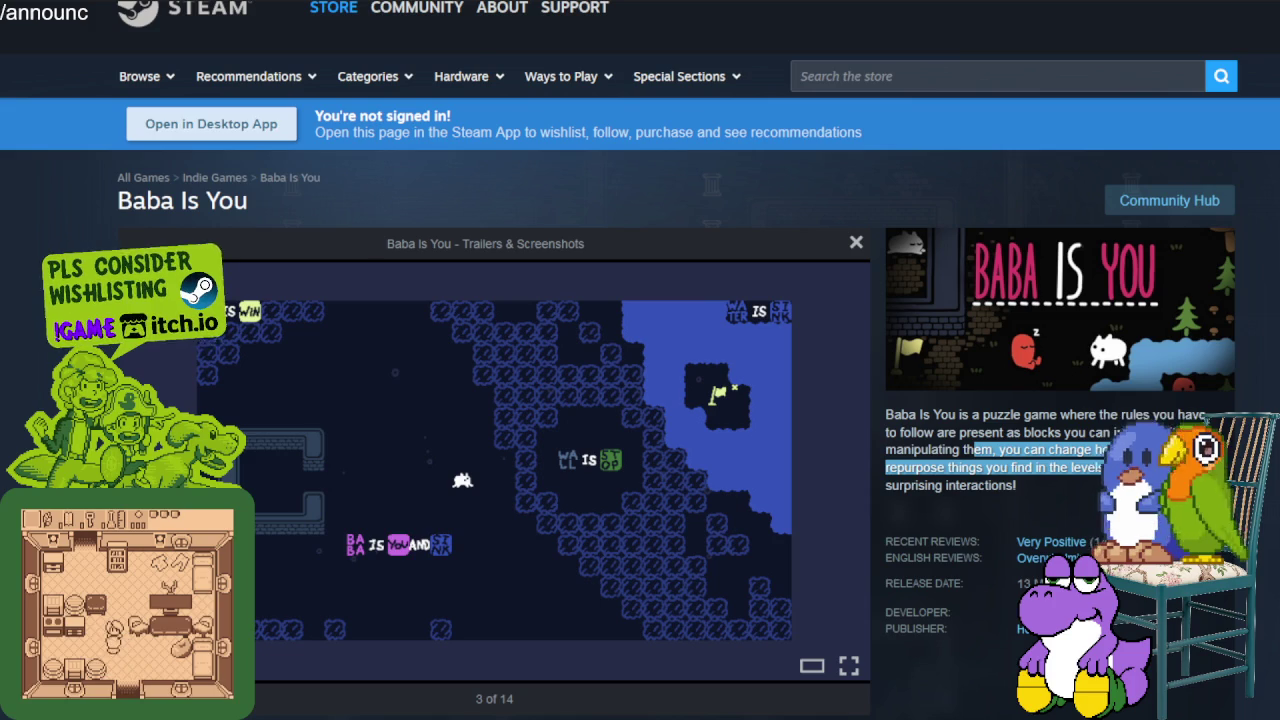
{"action": "key", "text": "Right"}
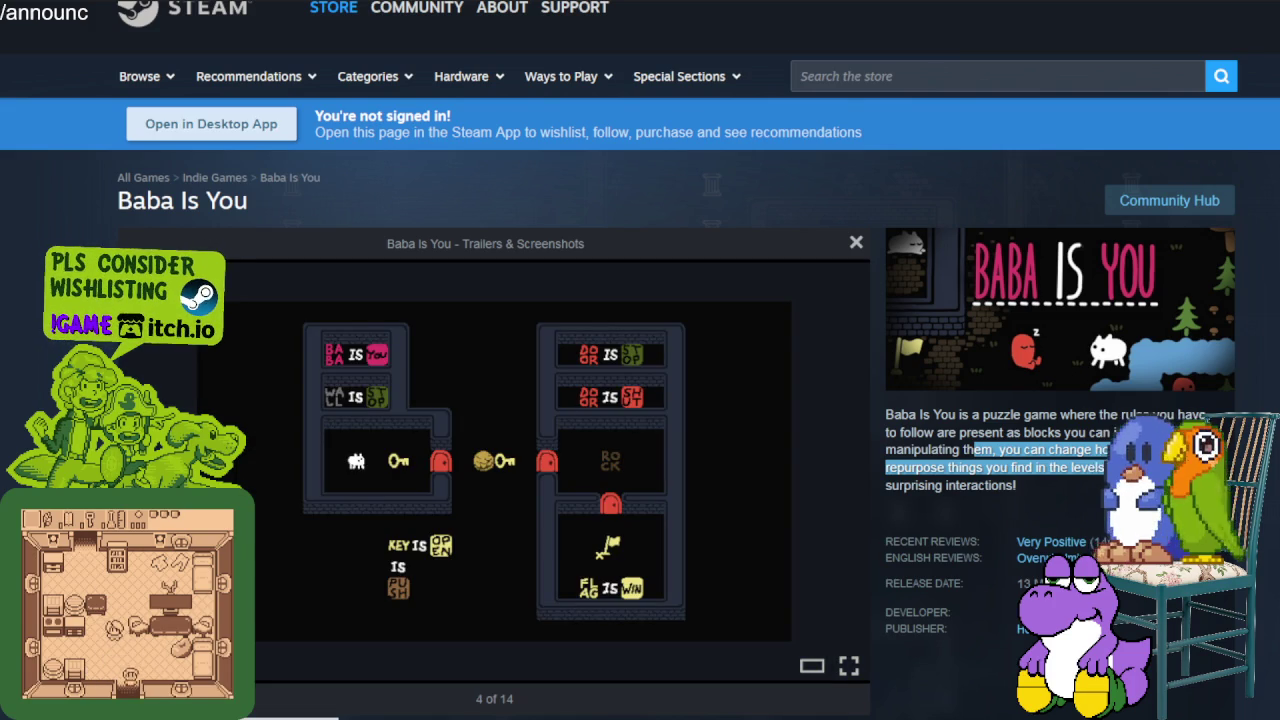
{"action": "key", "text": "alt+Tab"}
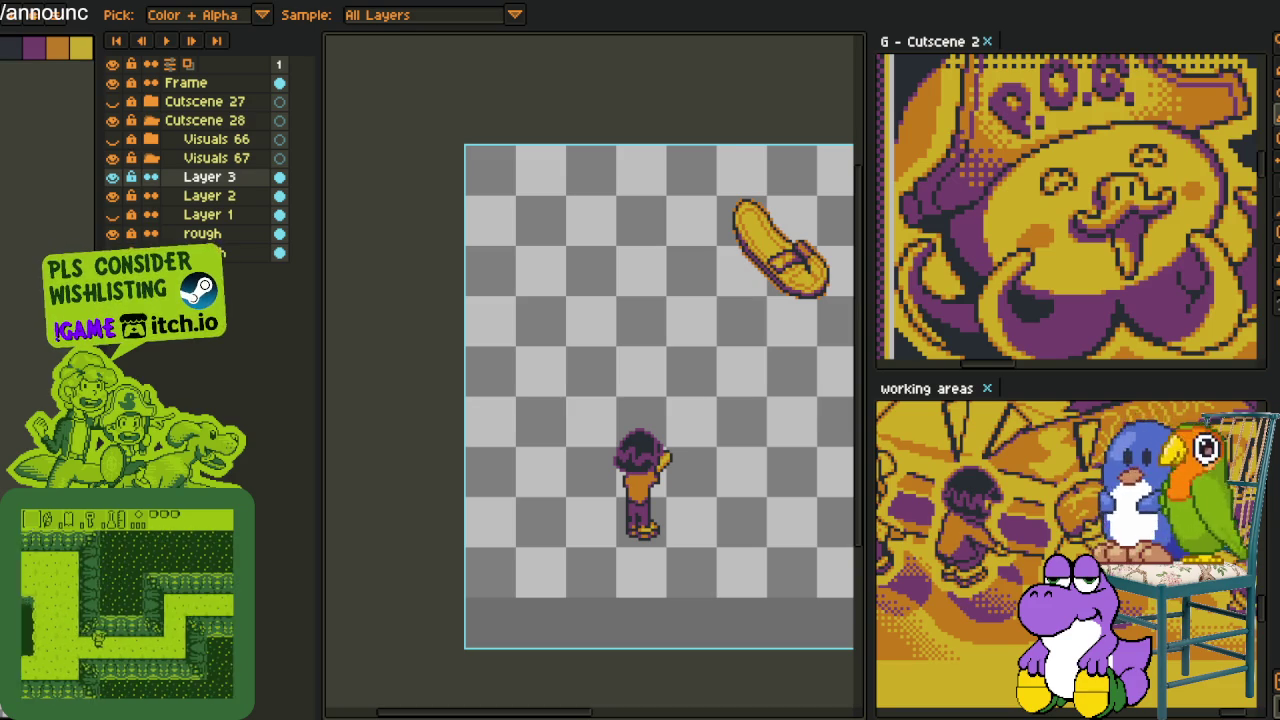
Make Layer 1 visible and bring the yellow and purple figures into view
{"action": "scroll", "coordinate": [608, 402], "scroll_direction": "down", "scroll_amount": 2}
{"action": "scroll", "coordinate": [622, 392], "scroll_direction": "up", "scroll_amount": 3}
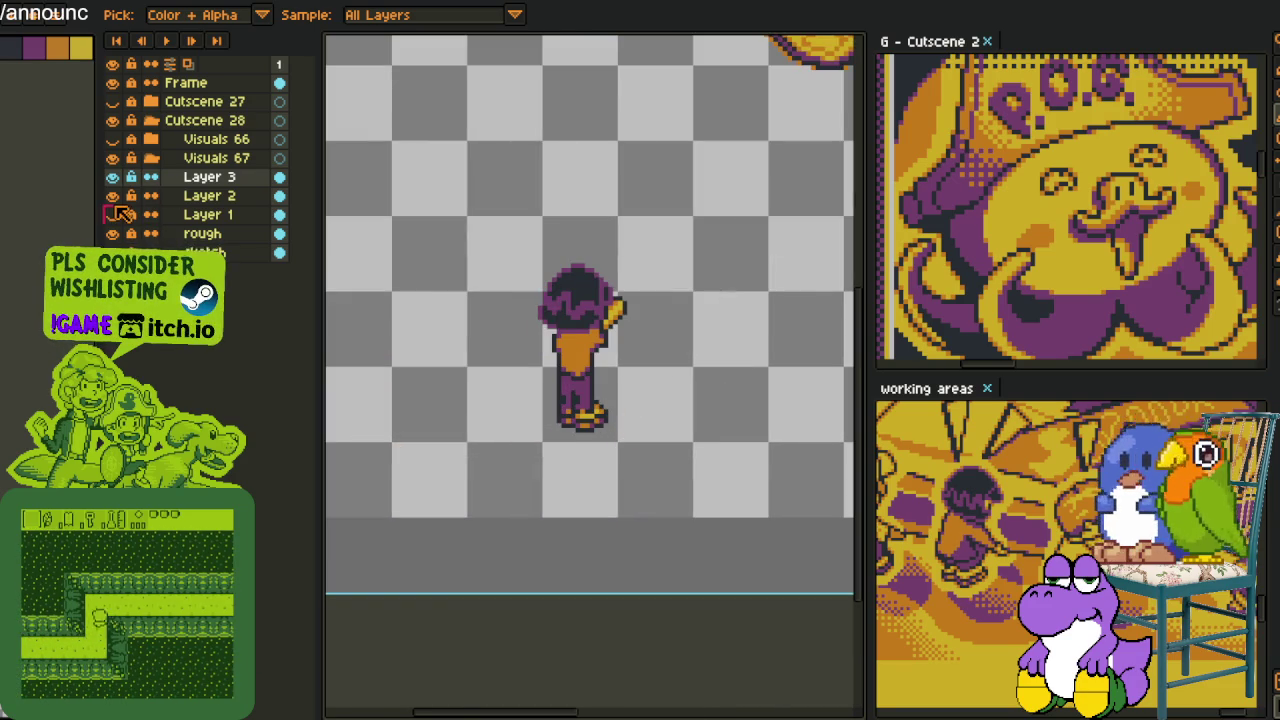
{"action": "left_click", "coordinate": [112, 214]}
{"action": "mouse_move", "coordinate": [632, 318]}
{"action": "left_mouse_down"}
{"action": "mouse_move", "coordinate": [515, 358]}
{"action": "mouse_move", "coordinate": [634, 366]}
{"action": "left_mouse_up"}
{"action": "scroll", "coordinate": [540, 362], "scroll_direction": "down", "scroll_amount": 1}
{"action": "scroll", "coordinate": [577, 366], "scroll_direction": "up", "scroll_amount": 2}
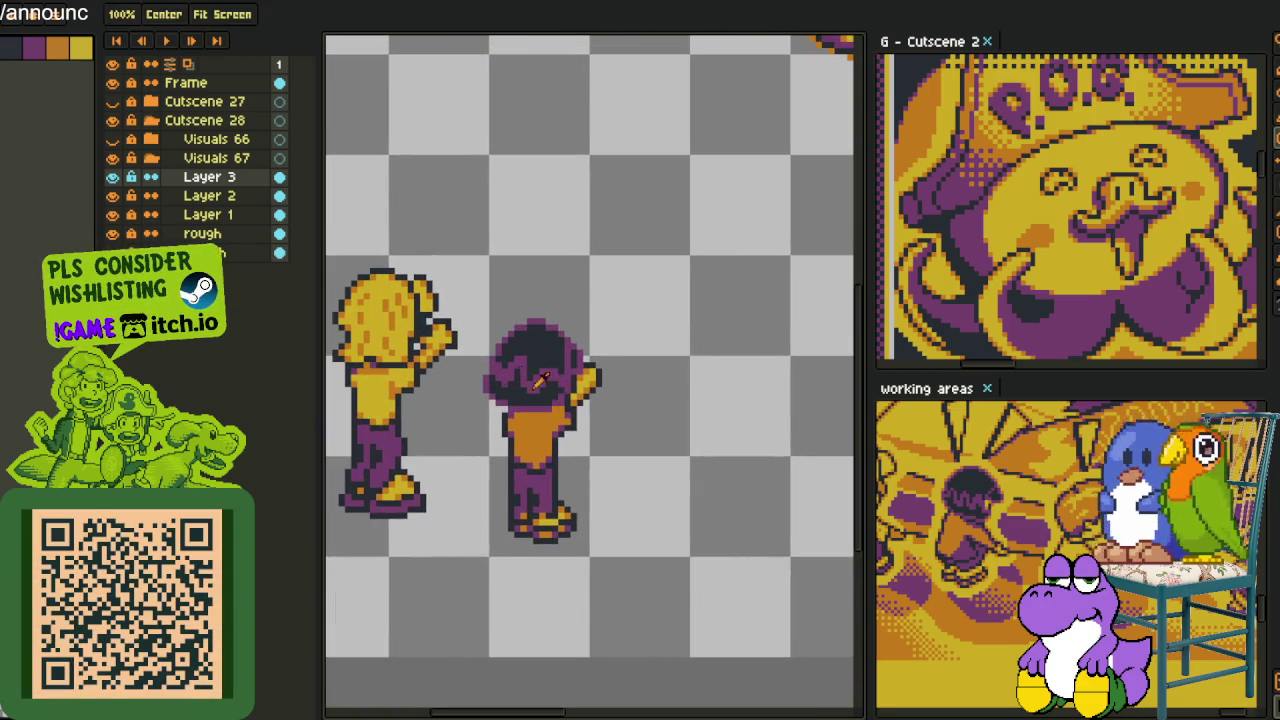
Check Layer 3's contents, then merge Layer 3 down into Layer 2
{"action": "left_click", "coordinate": [112, 177]}
{"action": "left_click", "coordinate": [112, 177]}
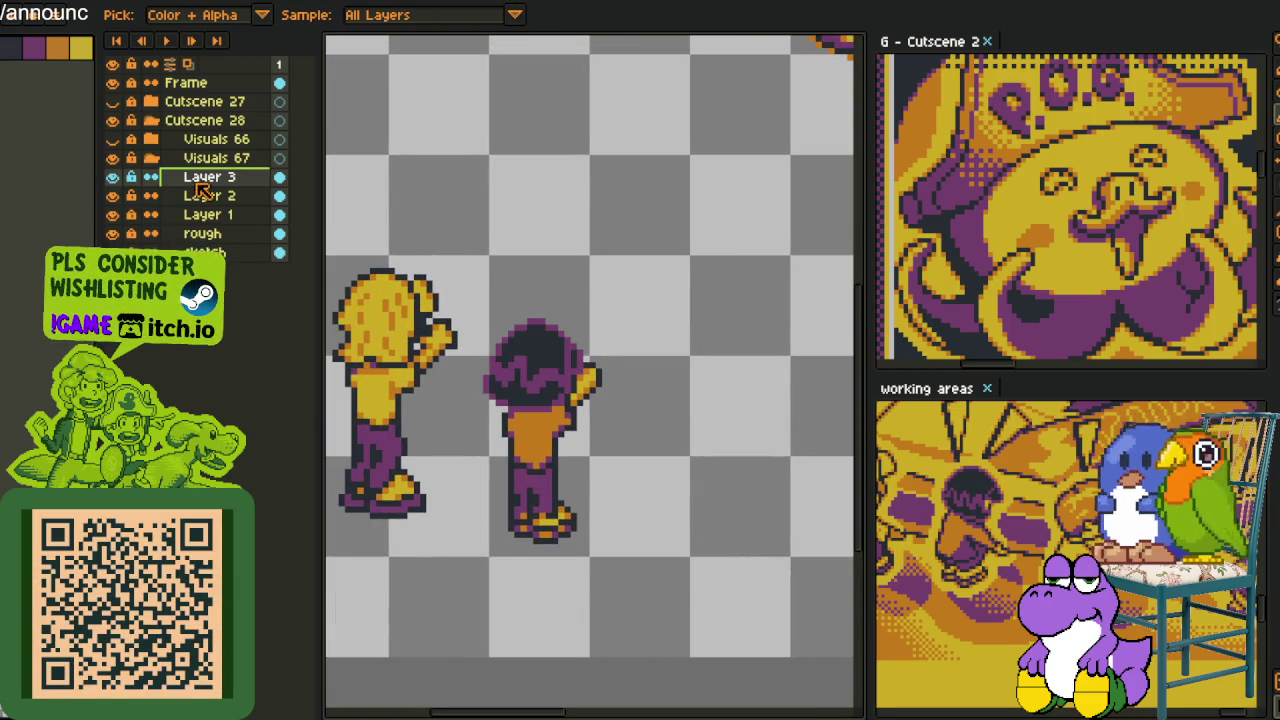
{"action": "right_click", "coordinate": [201, 180]}
{"action": "left_click", "coordinate": [276, 289]}
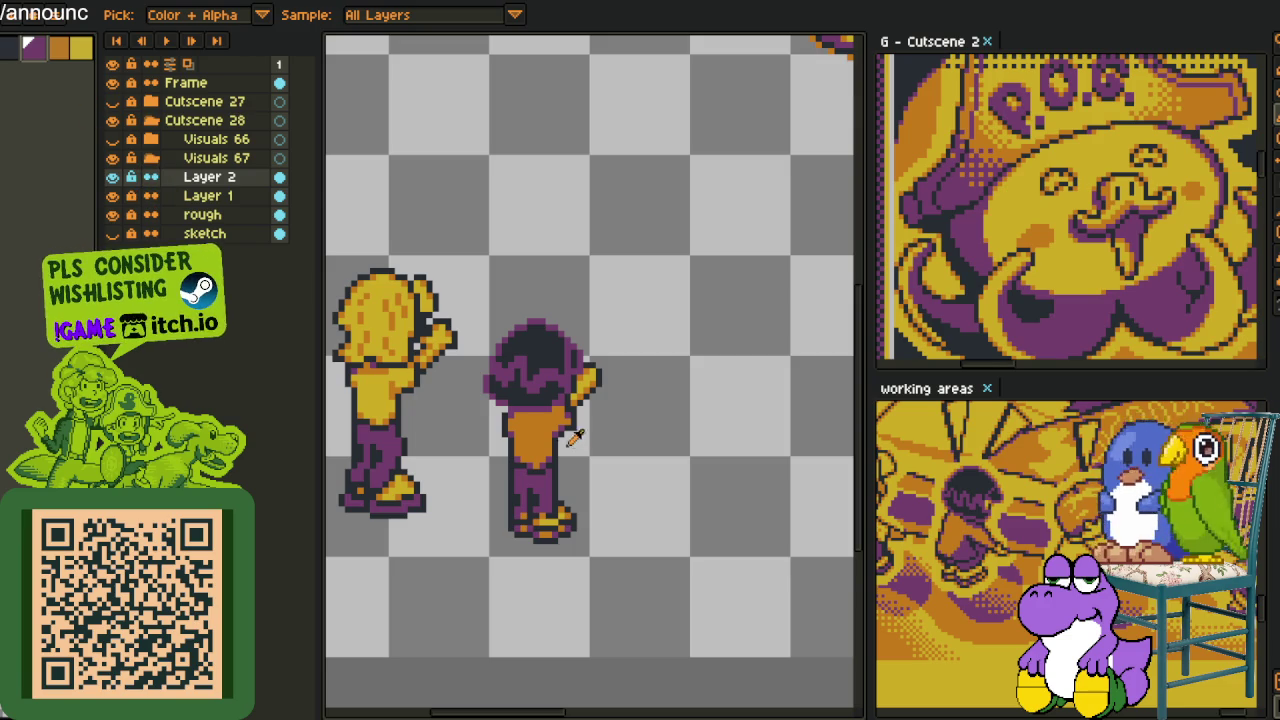
Recolour the orange outline pixels purple with the pencil to extend the outline
{"action": "key", "text": "b"}
{"action": "scroll", "coordinate": [566, 432], "scroll_direction": "up", "scroll_amount": 5}
{"action": "mouse_move", "coordinate": [564, 547]}
{"action": "left_mouse_down"}
{"action": "mouse_move", "coordinate": [539, 597]}
{"action": "mouse_move", "coordinate": [616, 445]}
{"action": "left_mouse_up"}
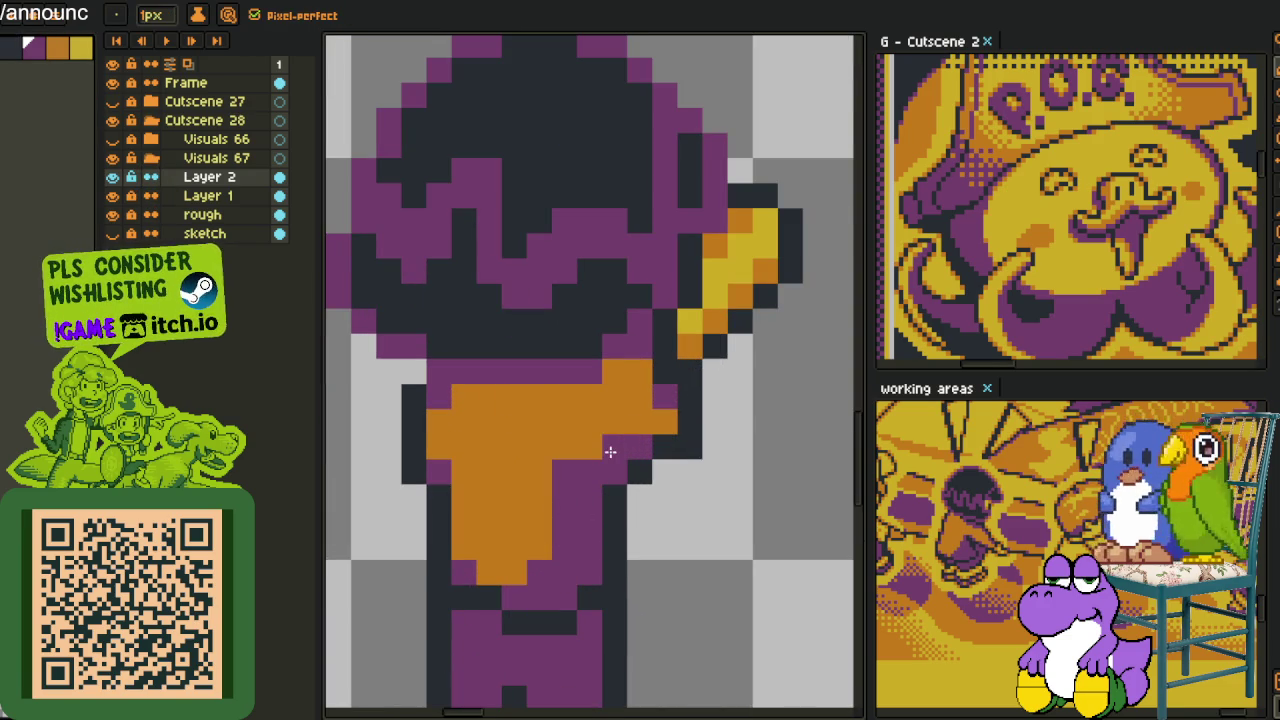
{"action": "scroll", "coordinate": [585, 497], "scroll_direction": "down", "scroll_amount": 5}
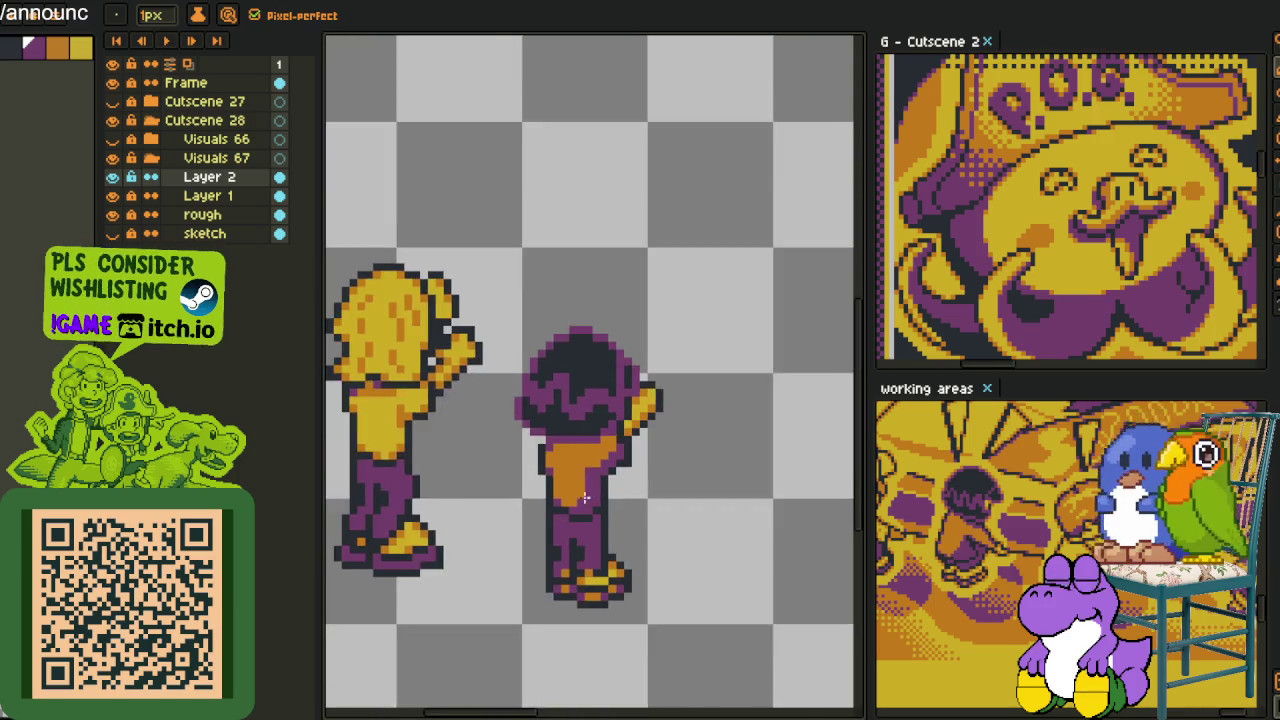
{"action": "key", "text": "i"}
{"action": "scroll", "coordinate": [520, 420], "scroll_direction": "up", "scroll_amount": 1}
{"action": "scroll", "coordinate": [510, 413], "scroll_direction": "up", "scroll_amount": 2}
{"action": "scroll", "coordinate": [521, 411], "scroll_direction": "down", "scroll_amount": 3}
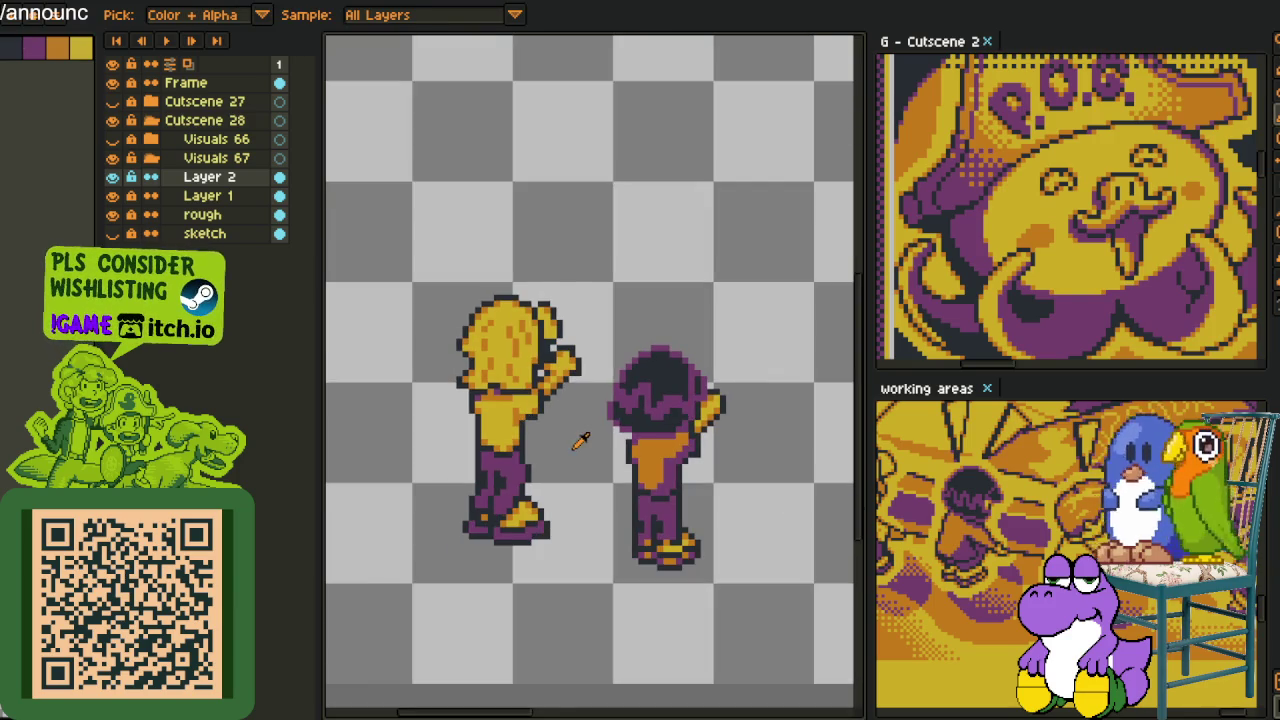
Merge Layer 2 down into Layer 1
{"action": "left_click_drag", "start_coordinate": [580, 443], "coordinate": [537, 429]}
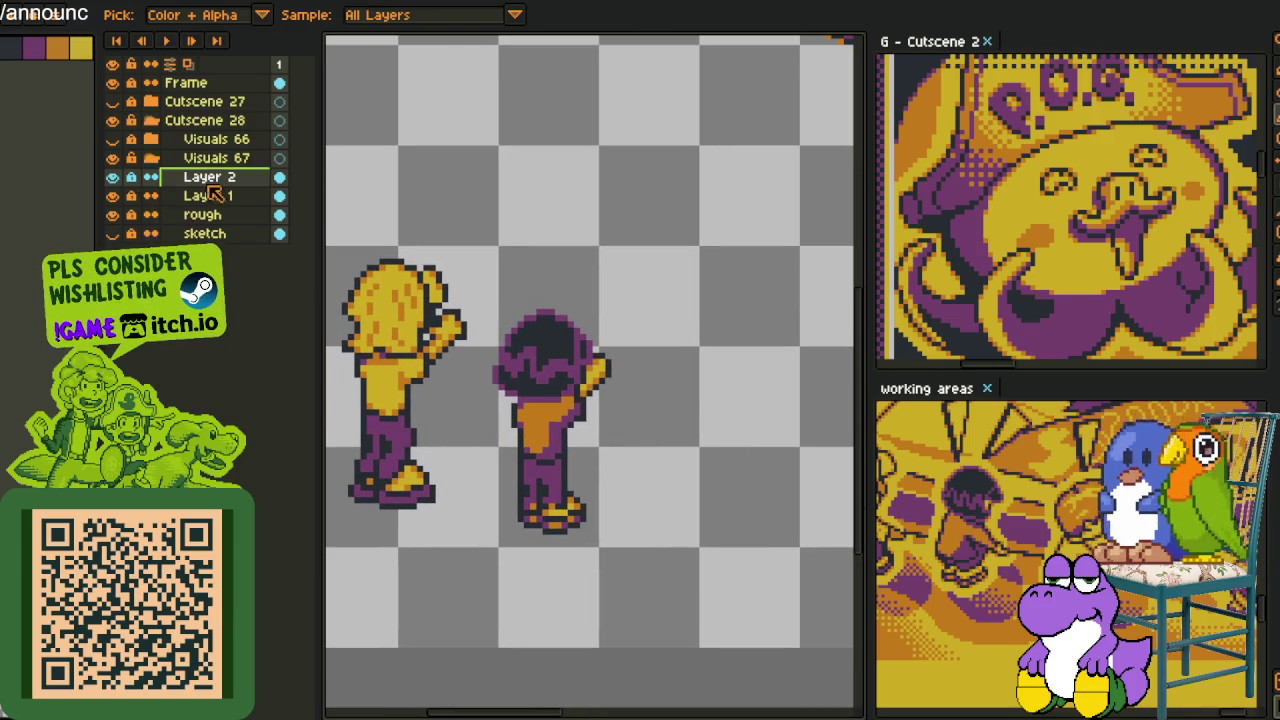
{"action": "right_click", "coordinate": [206, 178]}
{"action": "left_click", "coordinate": [270, 291]}
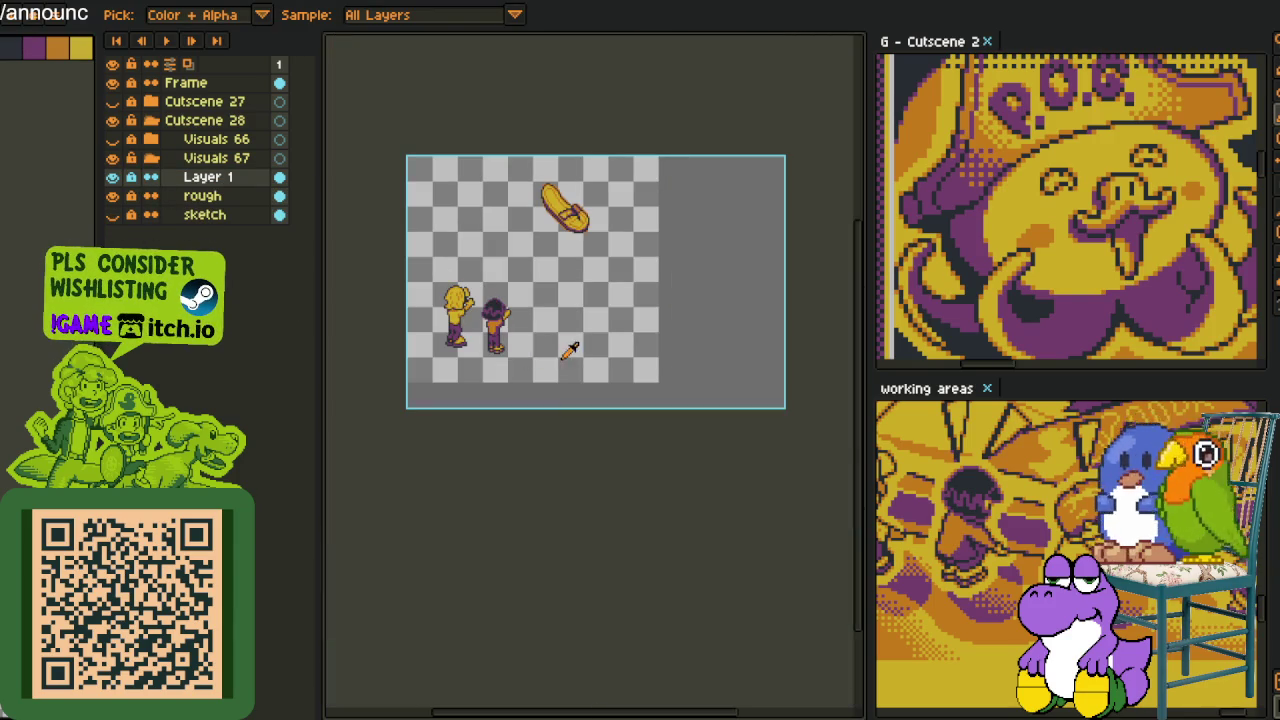
{"action": "key", "text": "h"}
{"action": "scroll", "coordinate": [481, 274], "scroll_direction": "up", "scroll_amount": 2}
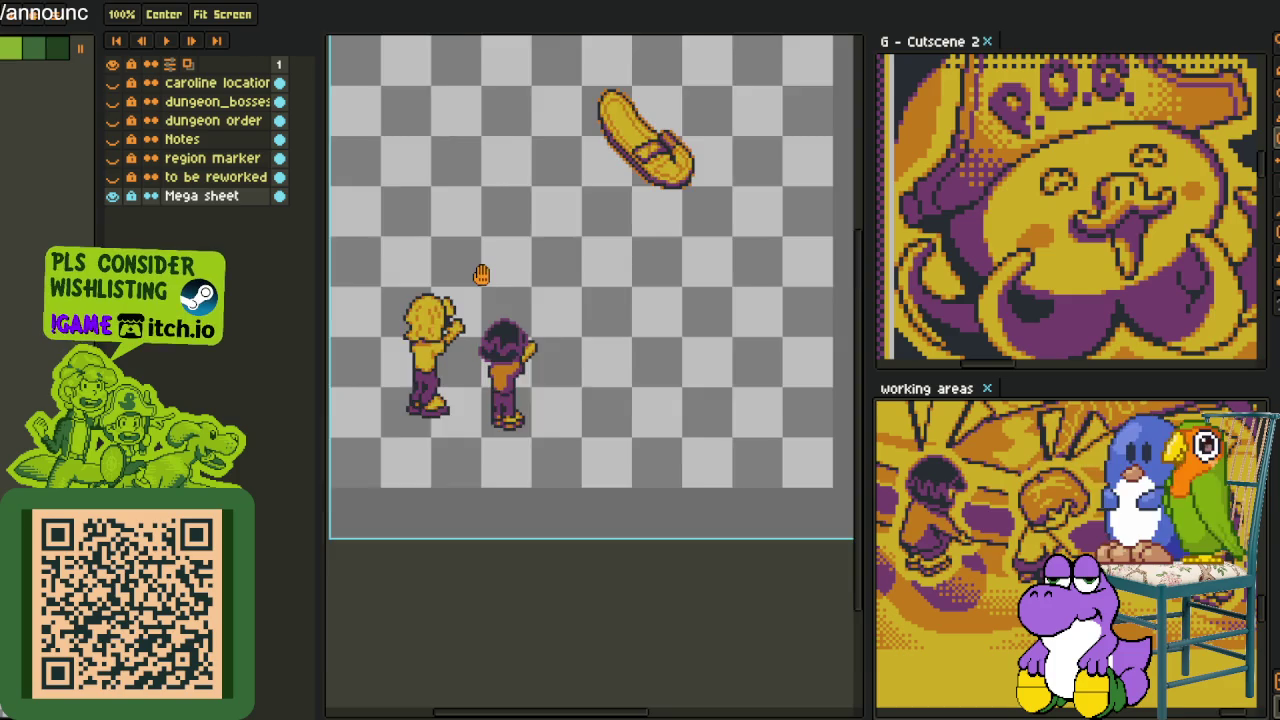
{"action": "scroll", "coordinate": [481, 274], "scroll_direction": "up", "scroll_amount": 2}
Add a new empty layer above Layer 1 and frame the empty space beside the characters
{"action": "right_click", "coordinate": [222, 178]}
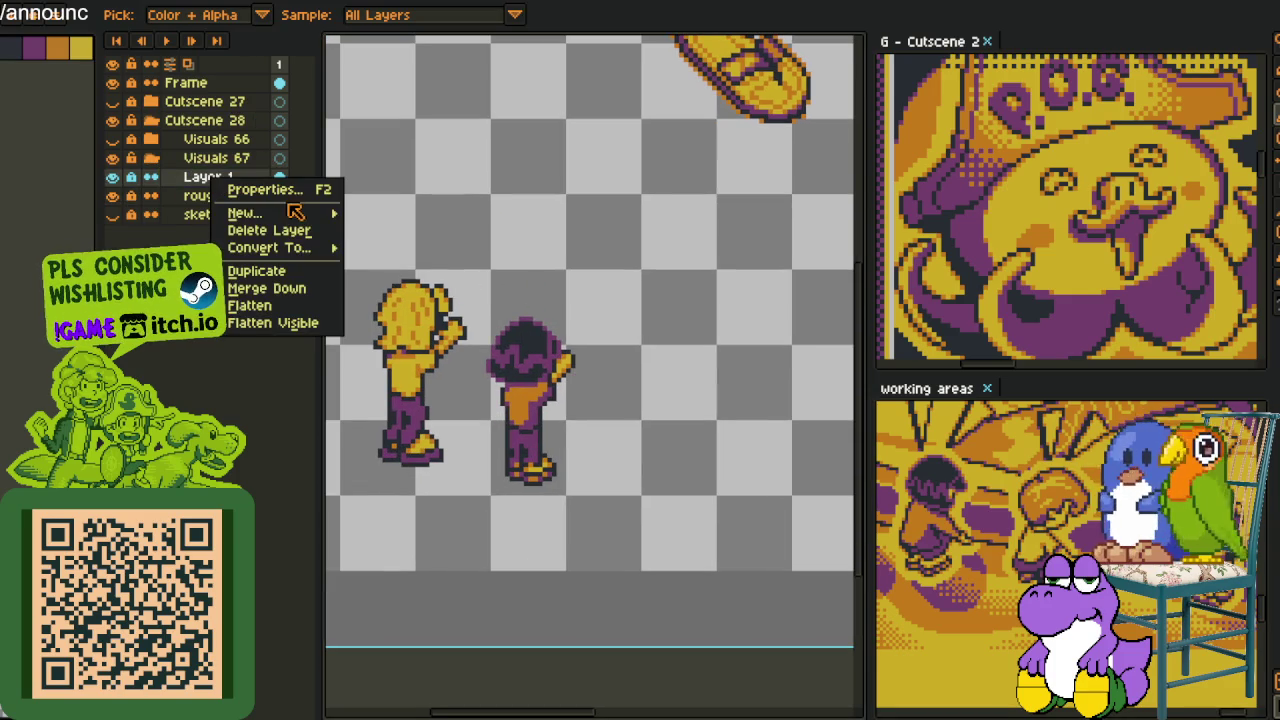
{"action": "mouse_move", "coordinate": [245, 213]}
{"action": "left_click", "coordinate": [414, 209]}
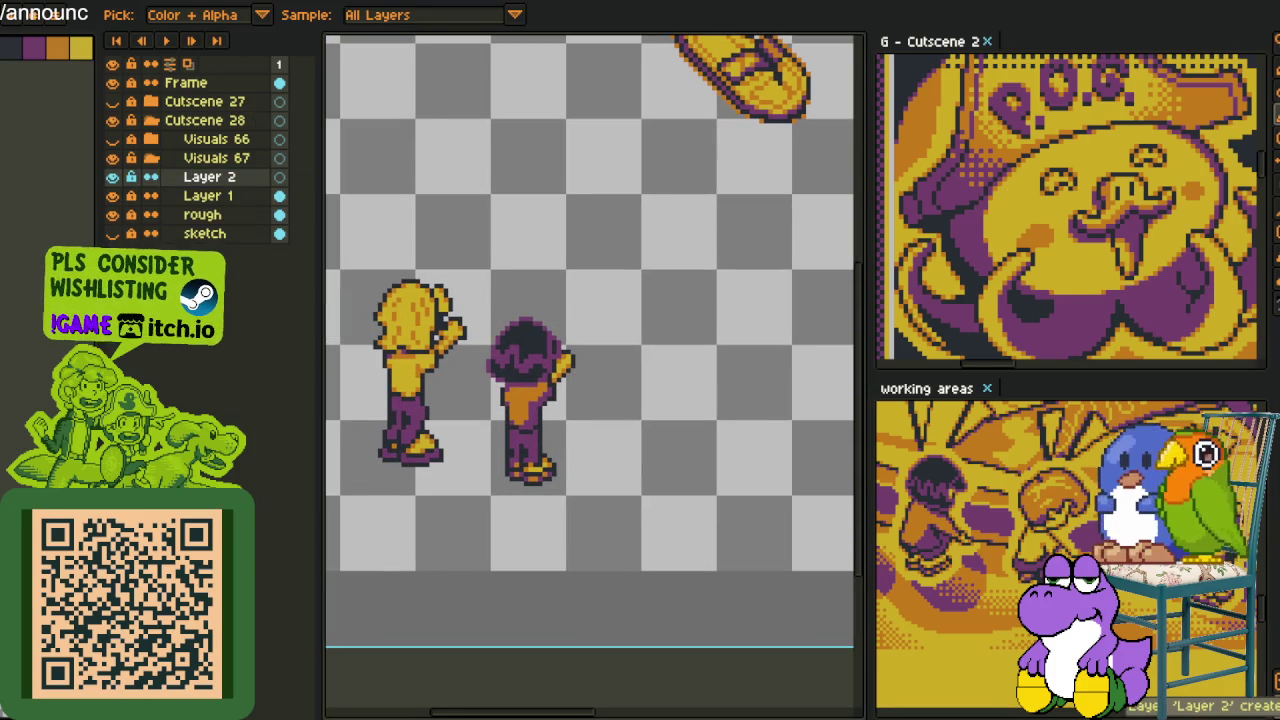
{"action": "scroll", "coordinate": [589, 364], "scroll_direction": "down", "scroll_amount": 4}
{"action": "left_click_drag", "start_coordinate": [589, 364], "coordinate": [432, 378]}
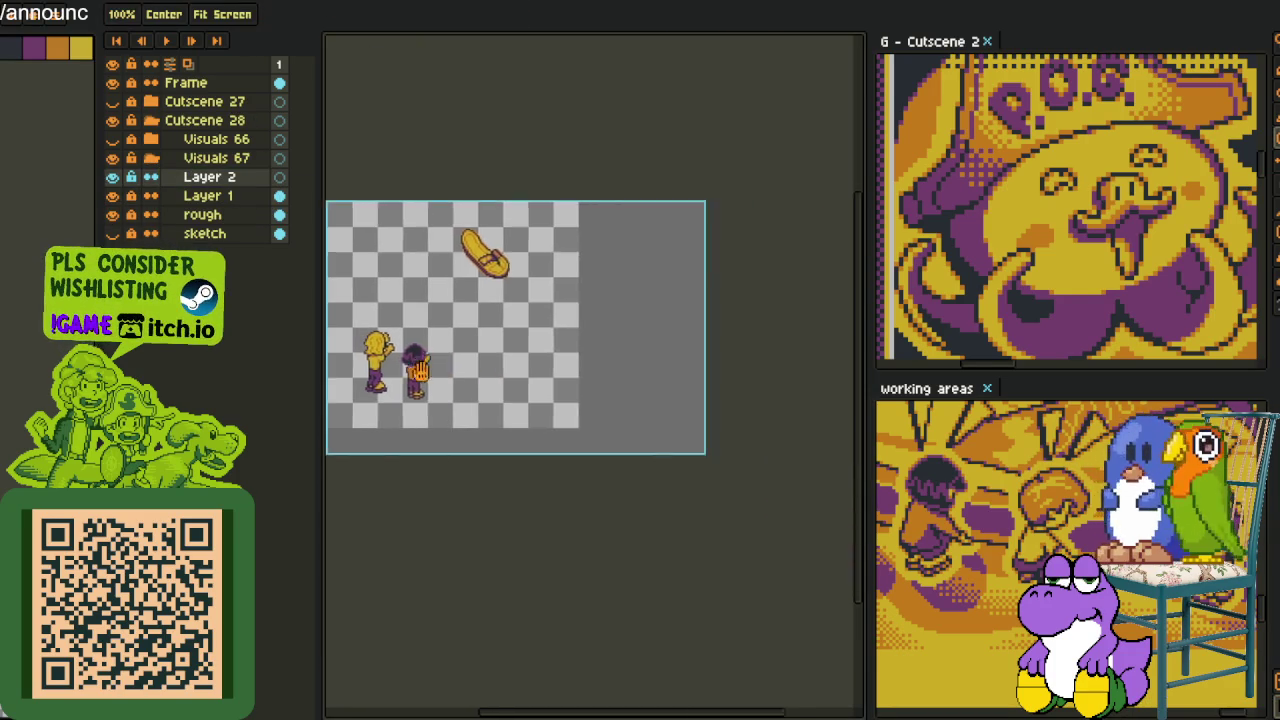
{"action": "scroll", "coordinate": [420, 375], "scroll_direction": "up", "scroll_amount": 3}
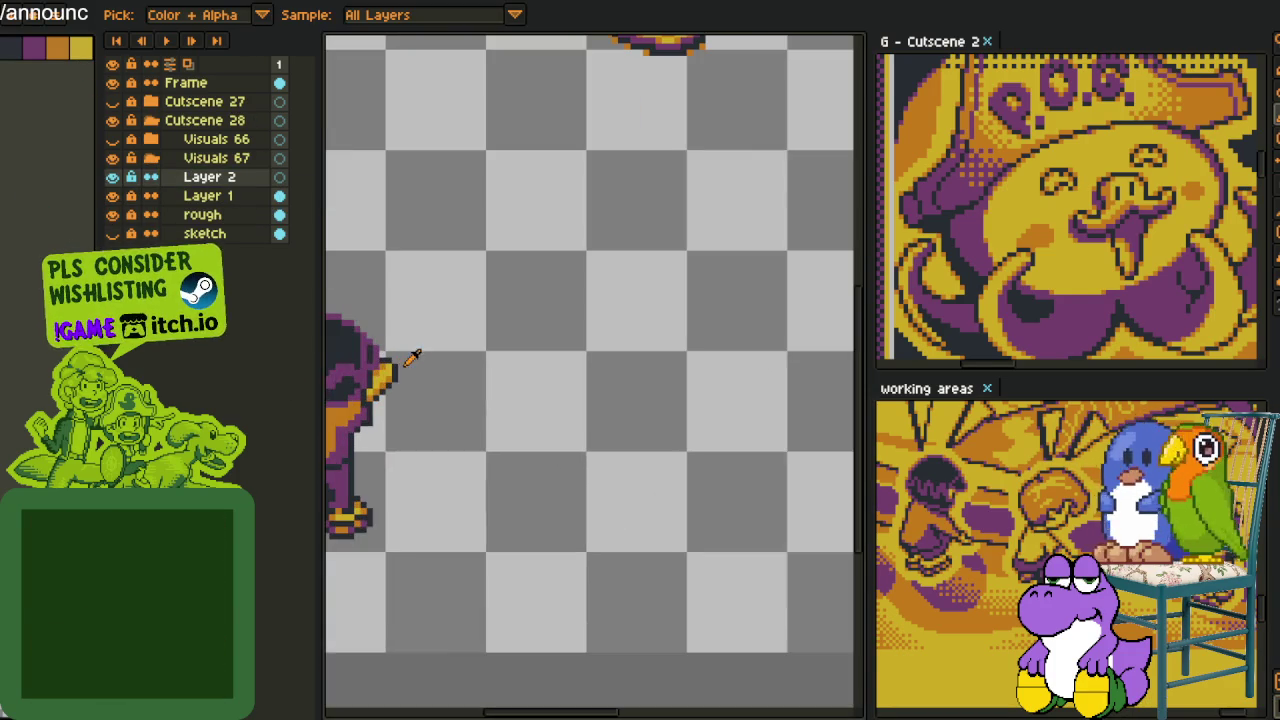
{"action": "left_click_drag", "start_coordinate": [443, 366], "coordinate": [479, 445]}
Draw a red circle beside the purple character with the ellipse tool
{"action": "key", "text": "Tab"}
{"action": "key", "text": "b"}
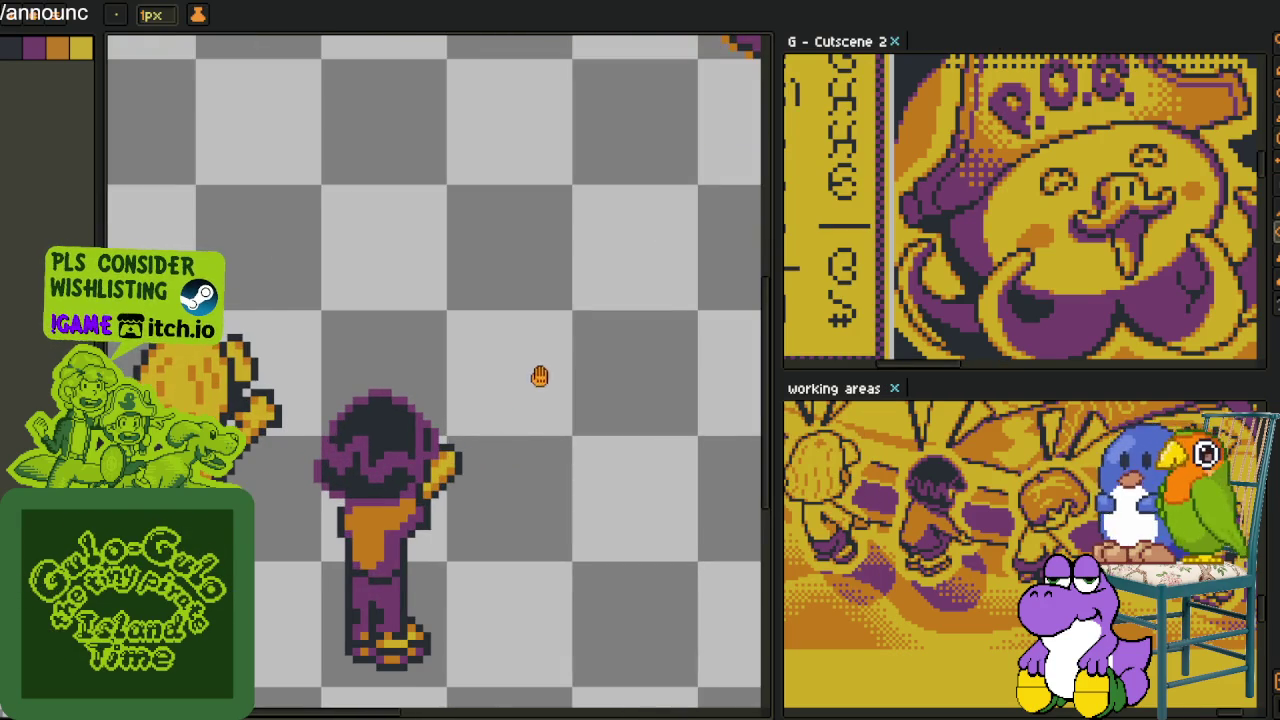
{"action": "scroll", "coordinate": [432, 362], "scroll_direction": "up", "scroll_amount": 1}
{"action": "key", "text": "shift+u"}
{"action": "left_click_drag", "start_coordinate": [443, 336], "coordinate": [530, 421]}
{"action": "scroll", "coordinate": [515, 408], "scroll_direction": "down", "scroll_amount": 2}
{"action": "scroll", "coordinate": [540, 465], "scroll_direction": "up", "scroll_amount": 2}
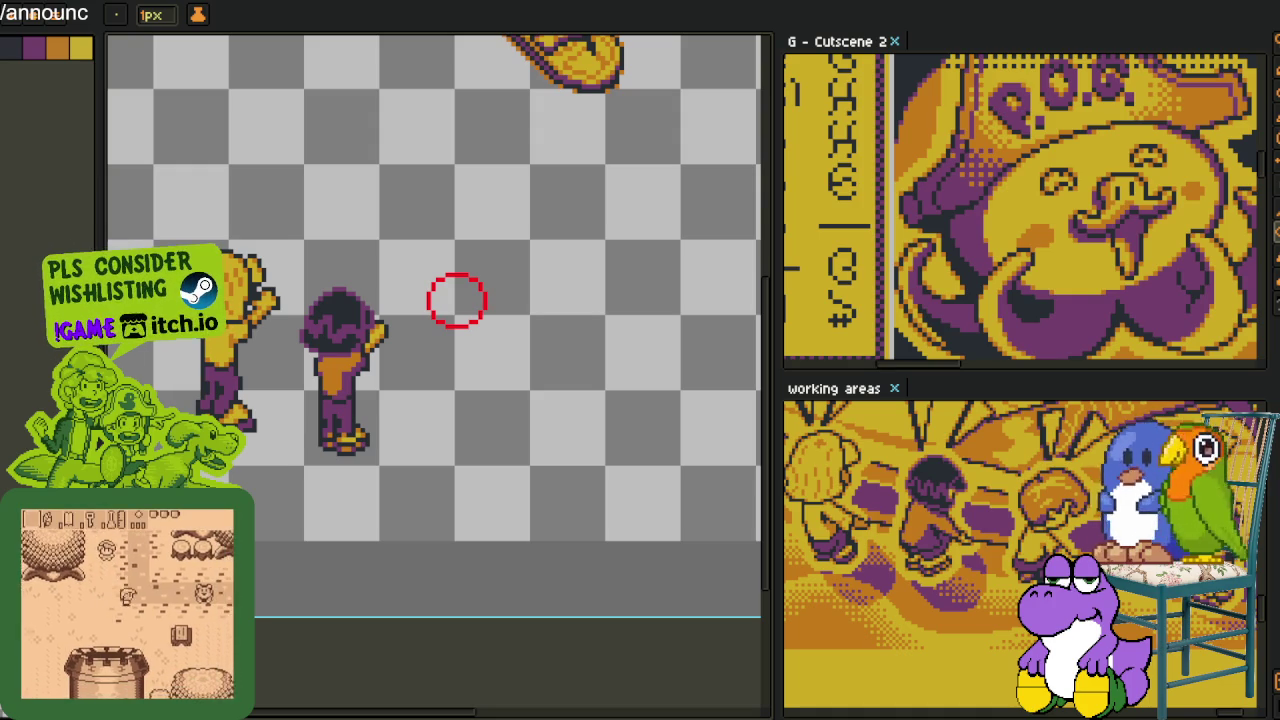
{"action": "scroll", "coordinate": [480, 337], "scroll_direction": "up", "scroll_amount": 1}
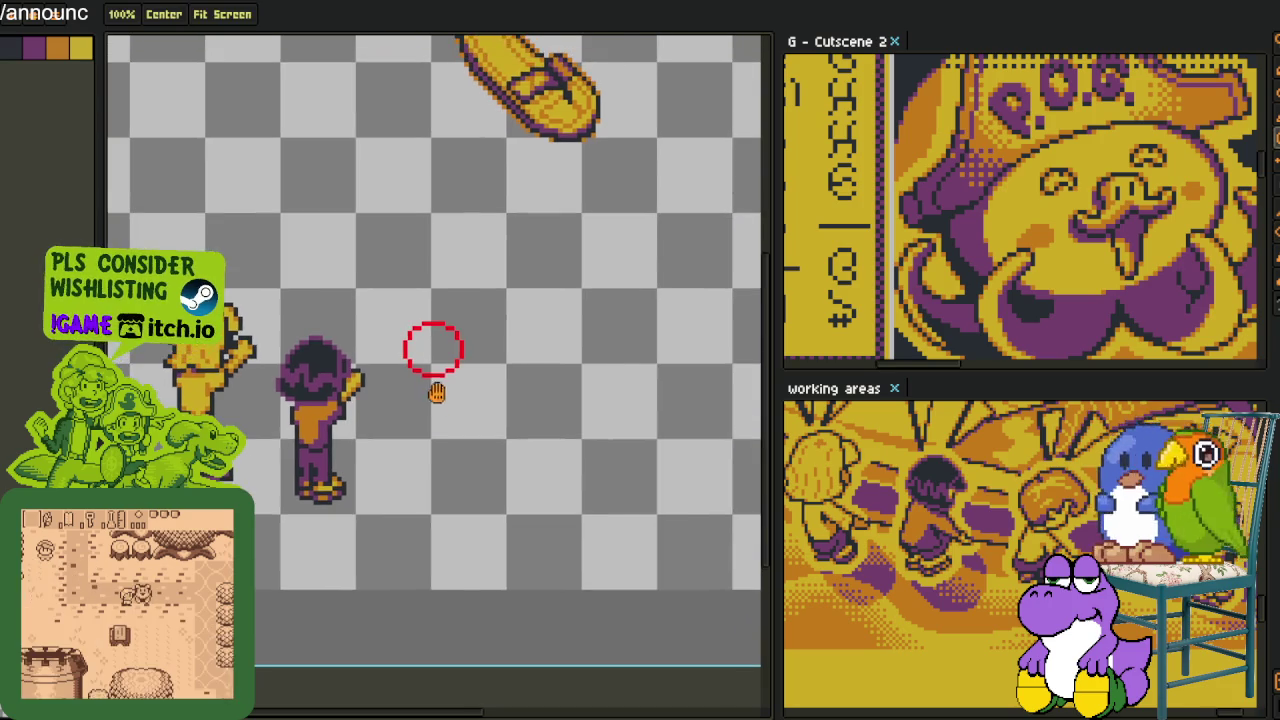
Draw two red oval feet below the circle, resizing them smaller and shorter
{"action": "scroll", "coordinate": [448, 361], "scroll_direction": "up", "scroll_amount": 1}
{"action": "scroll", "coordinate": [448, 361], "scroll_direction": "up", "scroll_amount": 1}
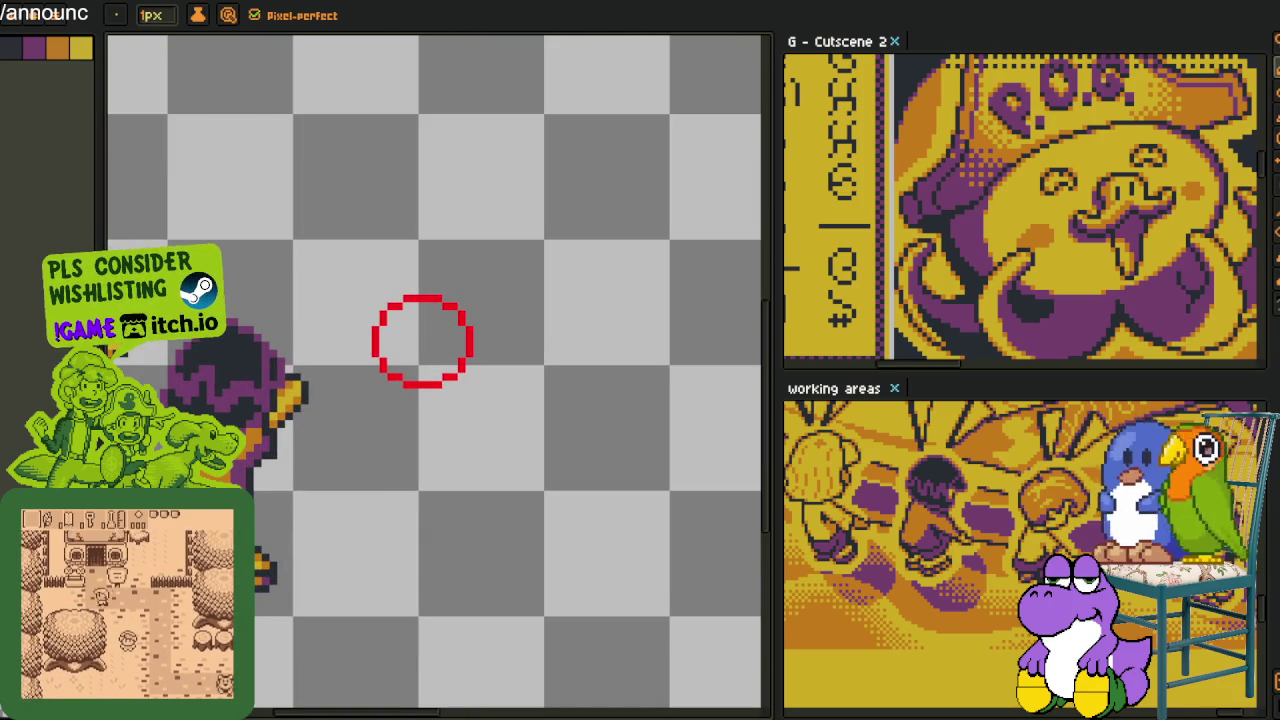
{"action": "scroll", "coordinate": [444, 333], "scroll_direction": "down", "scroll_amount": 3}
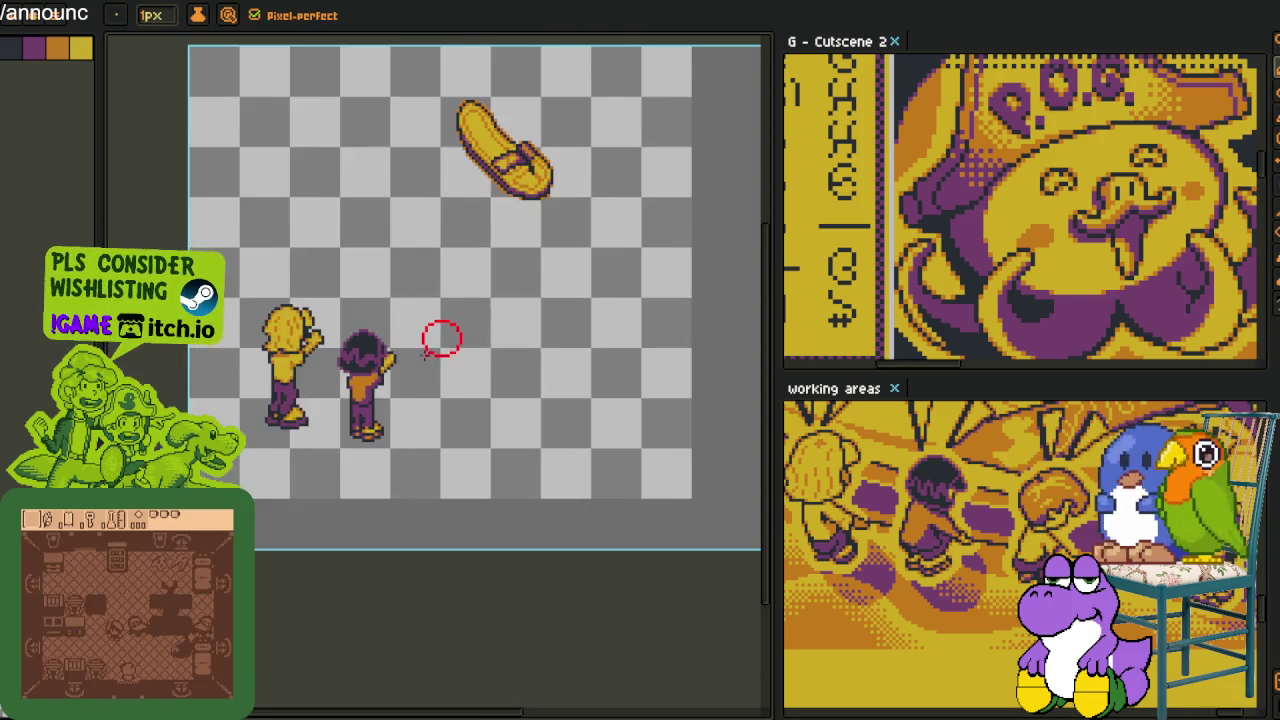
{"action": "scroll", "coordinate": [452, 355], "scroll_direction": "up", "scroll_amount": 3}
{"action": "scroll", "coordinate": [460, 372], "scroll_direction": "up", "scroll_amount": 1}
{"action": "scroll", "coordinate": [460, 372], "scroll_direction": "up", "scroll_amount": 1}
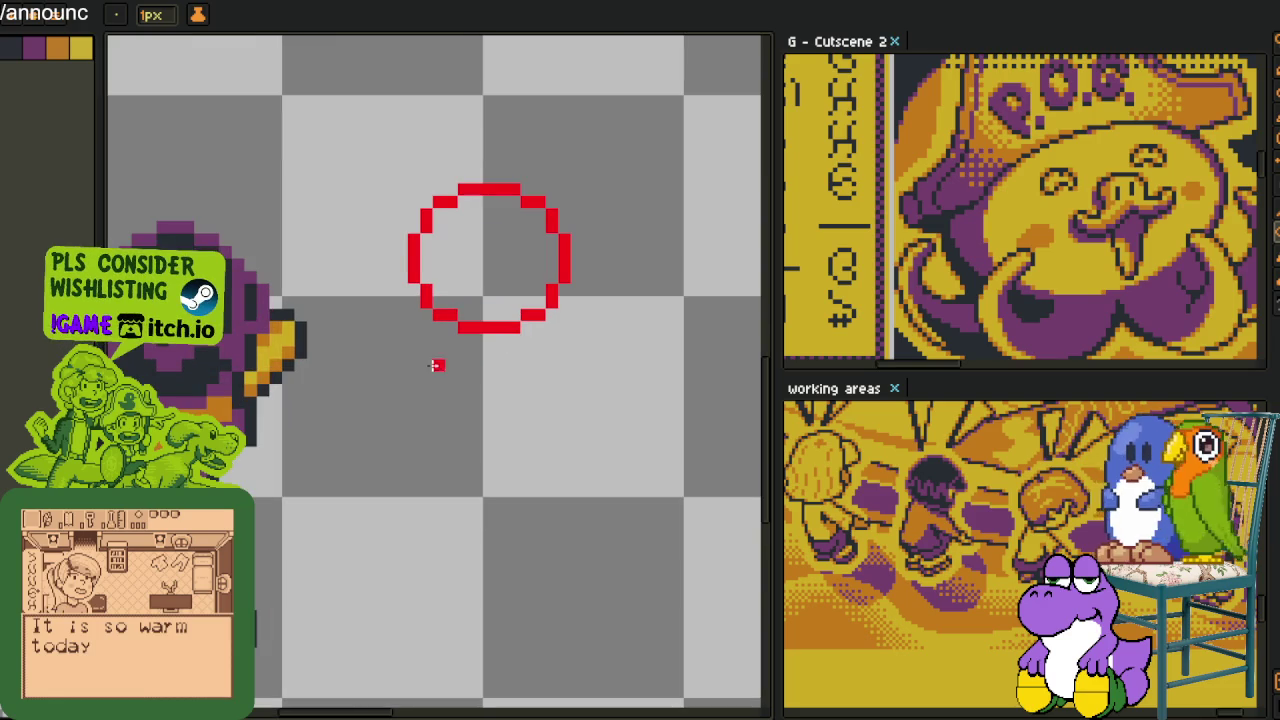
{"action": "mouse_move", "coordinate": [401, 340]}
{"action": "left_mouse_down"}
{"action": "mouse_move", "coordinate": [410, 457]}
{"action": "mouse_move", "coordinate": [446, 460]}
{"action": "mouse_move", "coordinate": [434, 430]}
{"action": "left_mouse_up"}
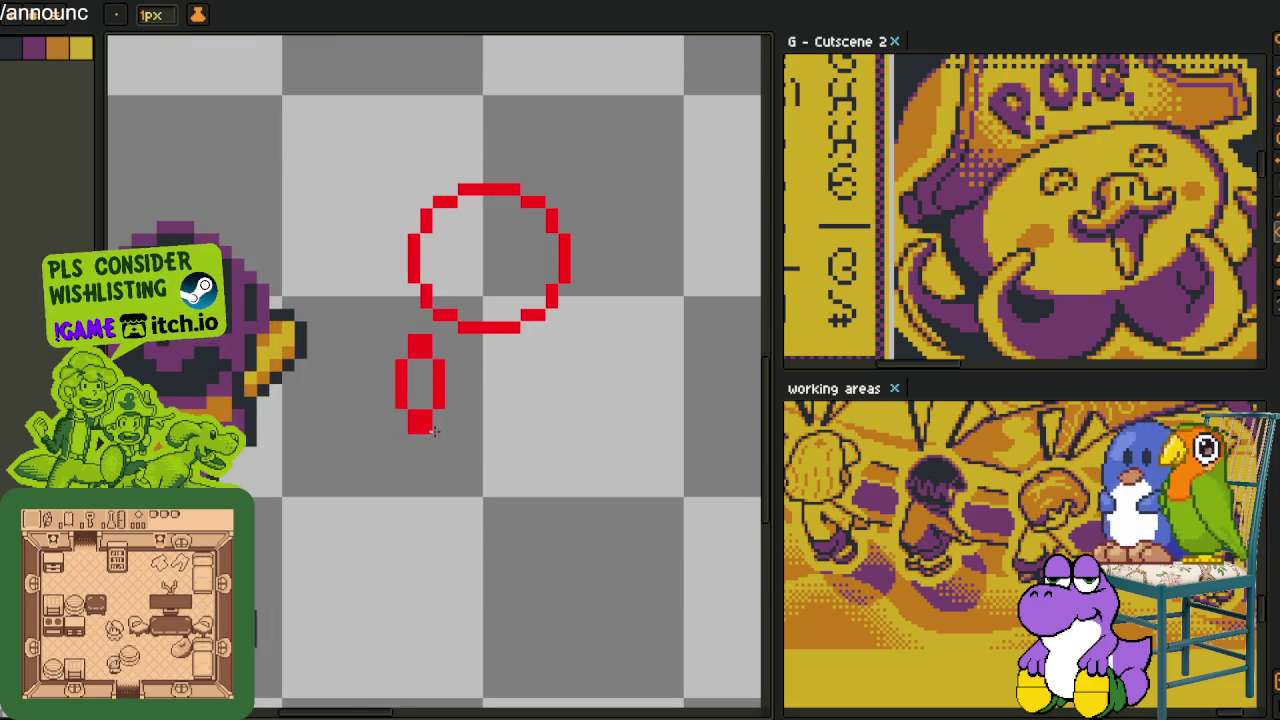
{"action": "mouse_move", "coordinate": [512, 362]}
{"action": "left_mouse_down"}
{"action": "mouse_move", "coordinate": [516, 458]}
{"action": "mouse_move", "coordinate": [540, 460]}
{"action": "left_mouse_up"}
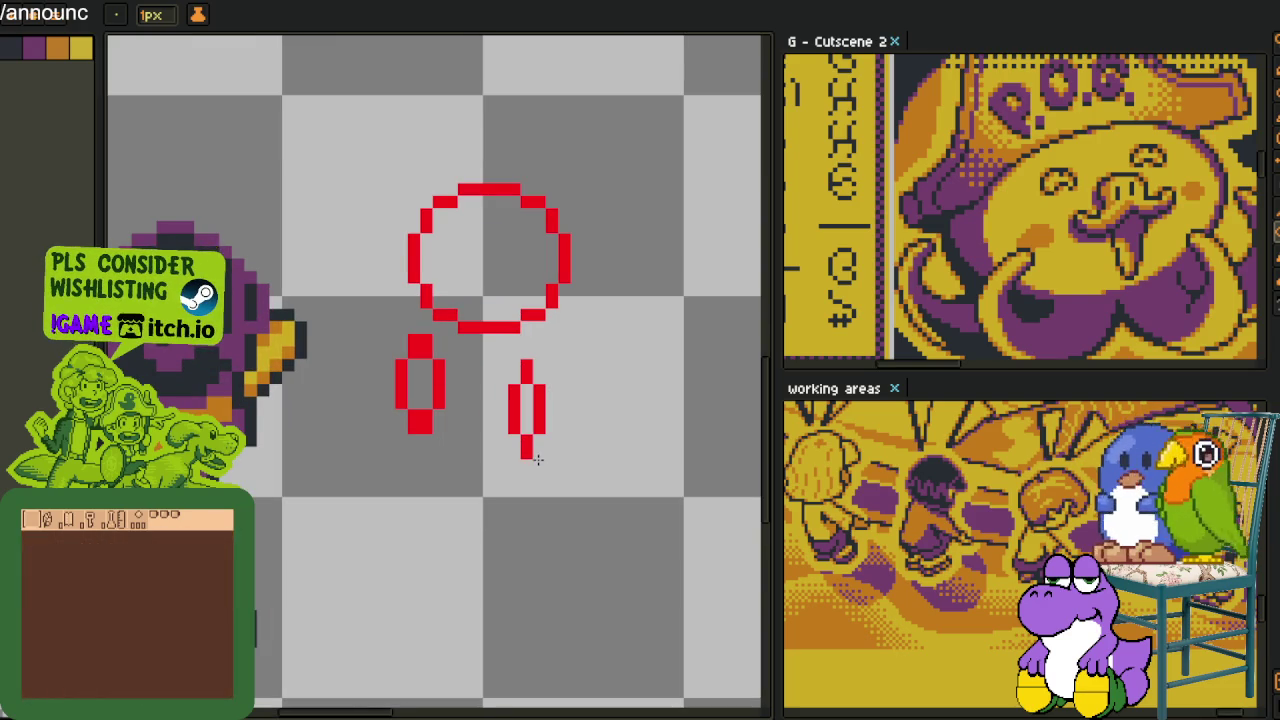
{"action": "mouse_move", "coordinate": [439, 341]}
{"action": "left_mouse_down"}
{"action": "mouse_move", "coordinate": [389, 340]}
{"action": "mouse_move", "coordinate": [426, 437]}
{"action": "mouse_move", "coordinate": [402, 420]}
{"action": "left_mouse_up"}
{"action": "left_click_drag", "start_coordinate": [526, 368], "coordinate": [526, 446]}
Draw red pencil lines linking the circle down to both feet
{"action": "key", "text": "i"}
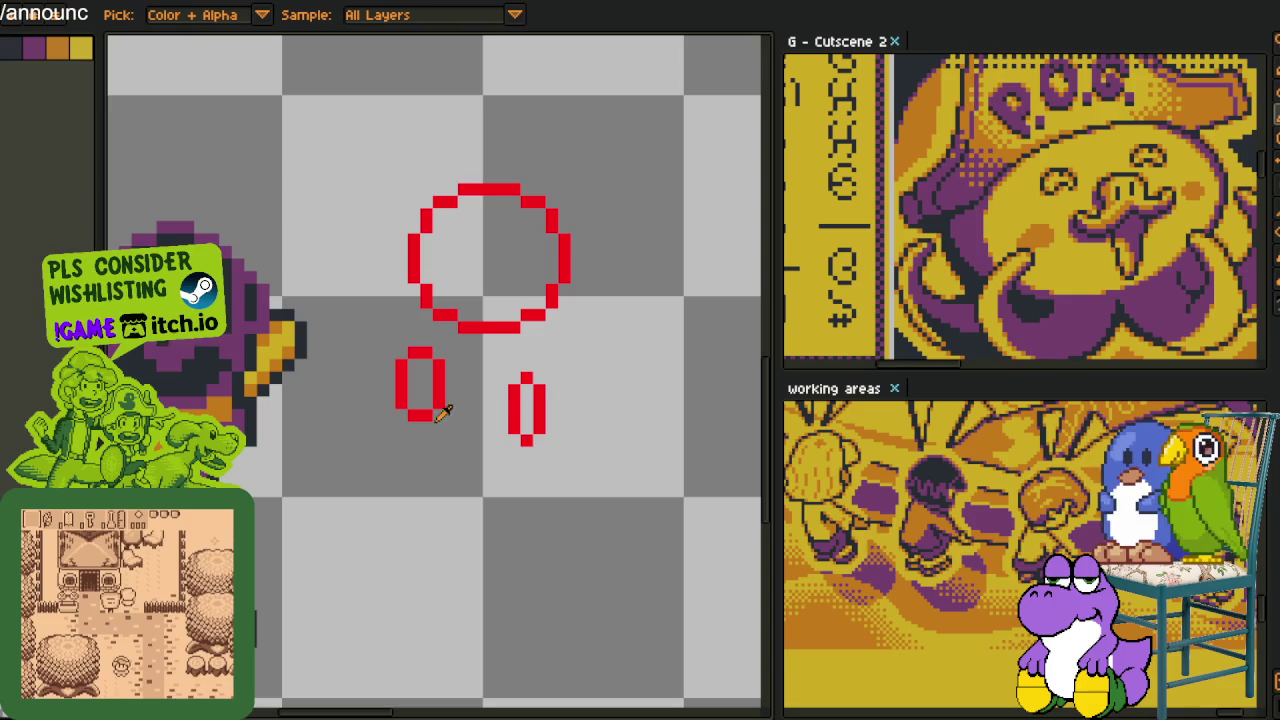
{"action": "scroll", "coordinate": [445, 330], "scroll_direction": "up", "scroll_amount": 1}
{"action": "key", "text": "b"}
{"action": "scroll", "coordinate": [425, 315], "scroll_direction": "up", "scroll_amount": 1}
{"action": "left_click_drag", "start_coordinate": [433, 320], "coordinate": [433, 366]}
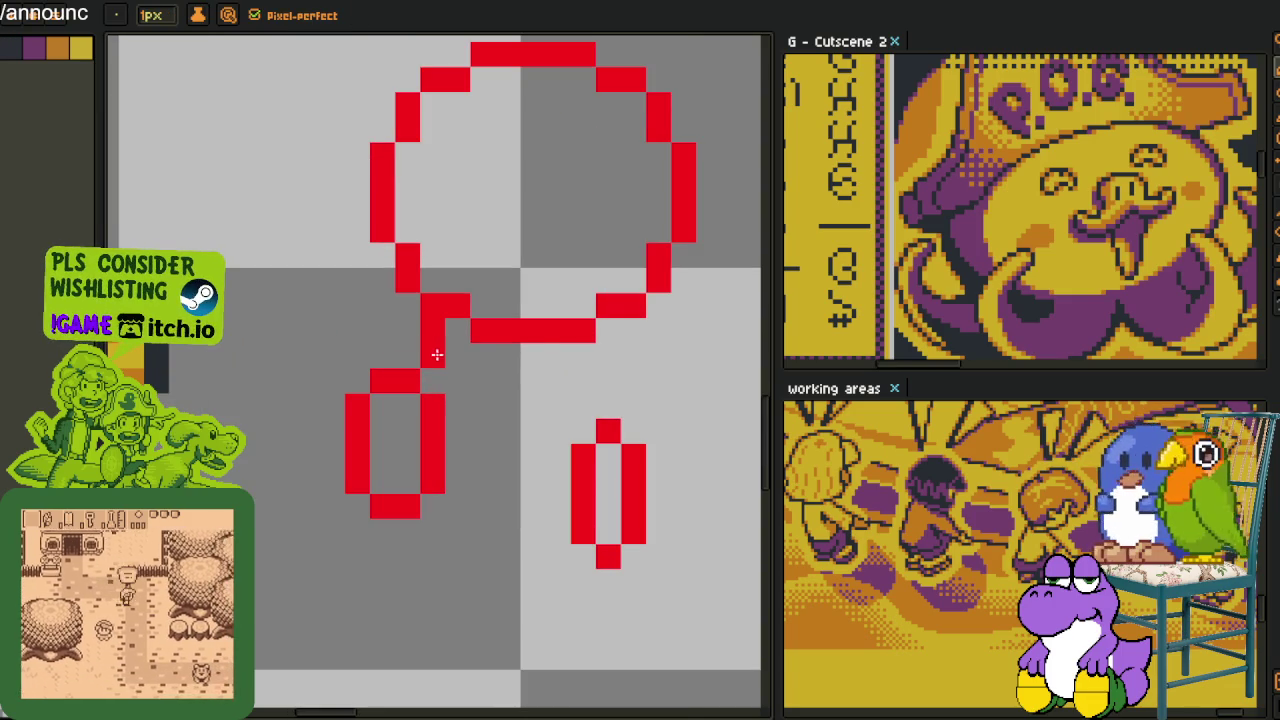
{"action": "left_click", "coordinate": [552, 358]}
{"action": "mouse_move", "coordinate": [550, 364]}
{"action": "left_mouse_down"}
{"action": "mouse_move", "coordinate": [585, 400]}
{"action": "mouse_move", "coordinate": [600, 372]}
{"action": "left_mouse_up"}
Lasso-nudge the right oval and leg into place and redraw the red stem to it
{"action": "key", "text": "q"}
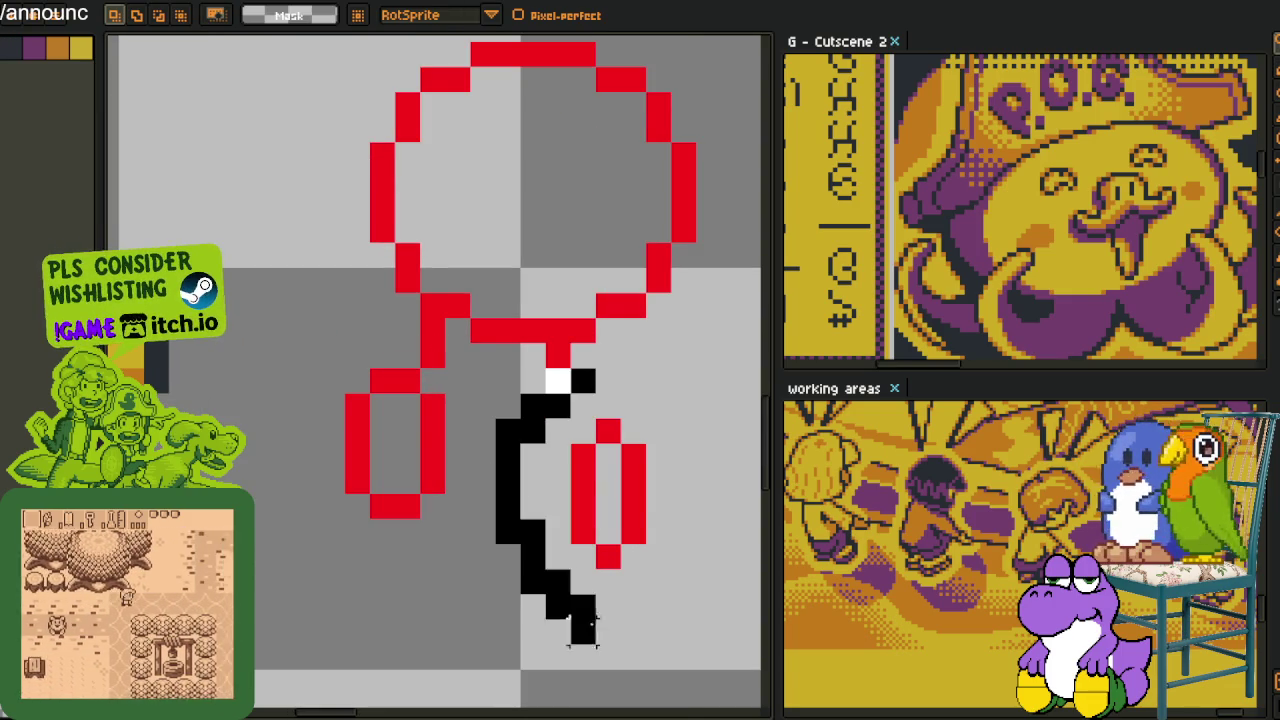
{"action": "left_click_drag", "start_coordinate": [645, 507], "coordinate": [655, 477]}
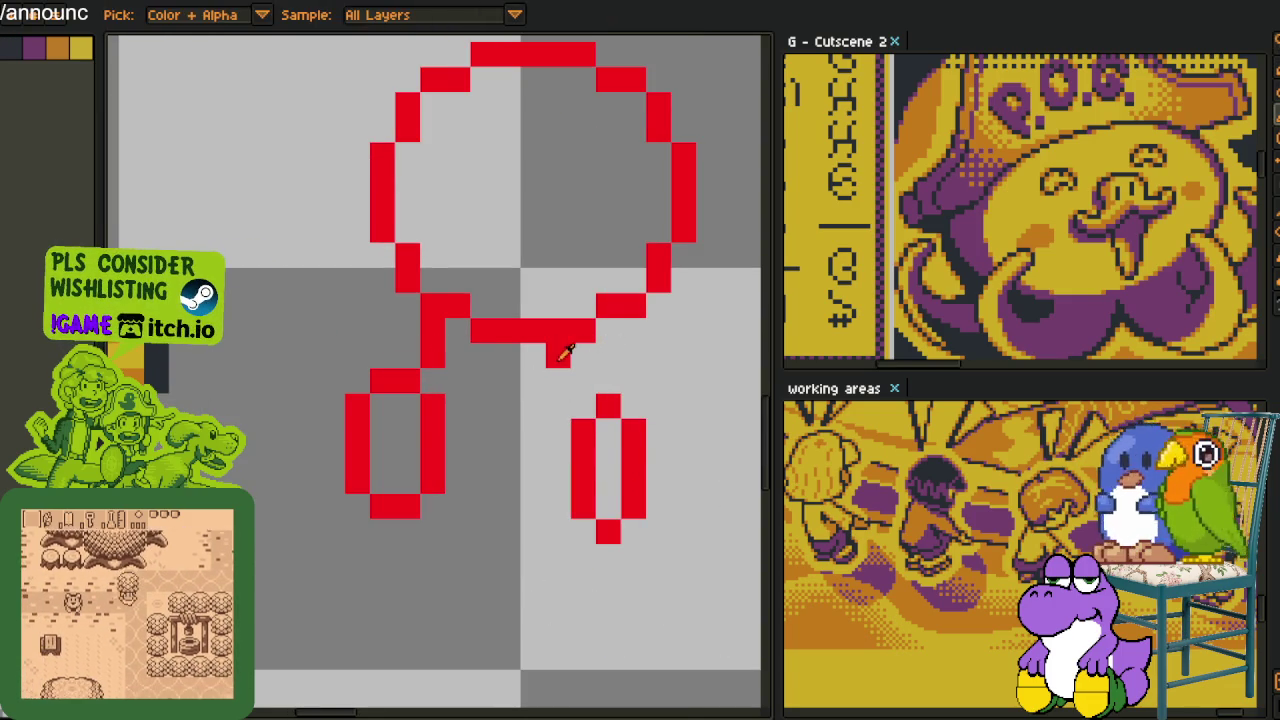
{"action": "left_click", "coordinate": [557, 380]}
{"action": "left_click_drag", "start_coordinate": [597, 395], "coordinate": [600, 409]}
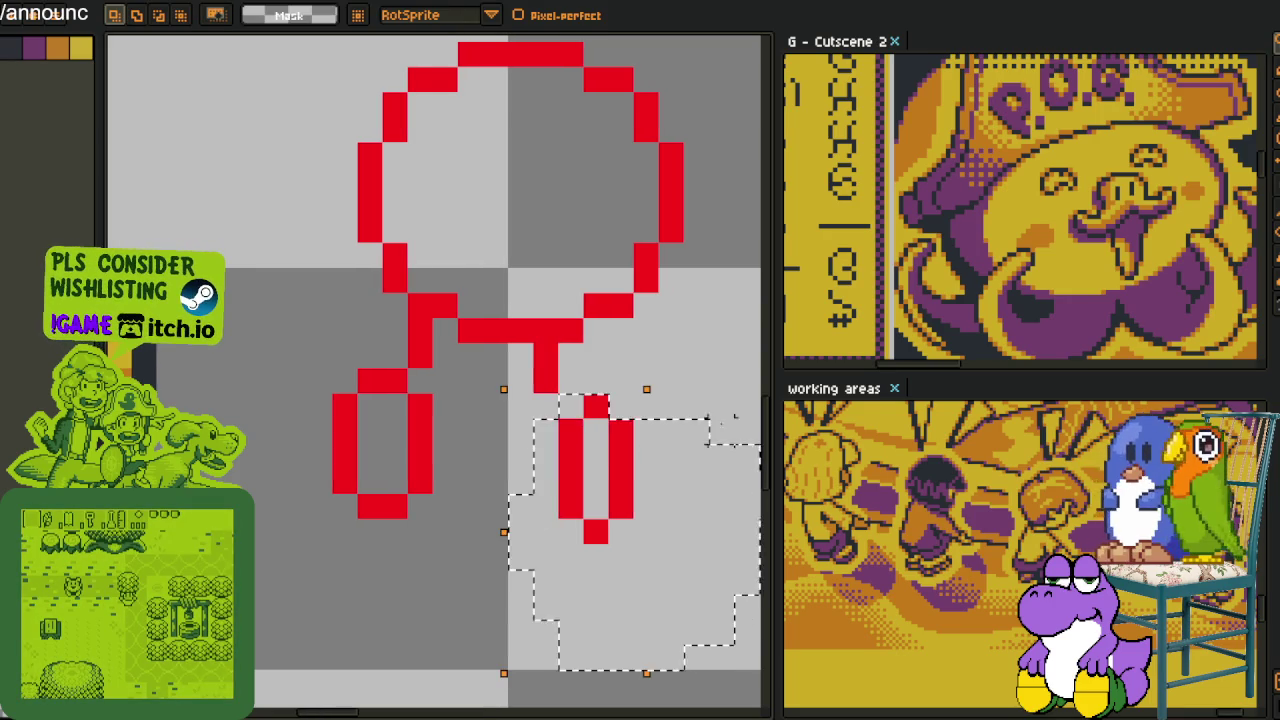
{"action": "key", "text": "Left"}
{"action": "scroll", "coordinate": [575, 360], "scroll_direction": "down", "scroll_amount": 2}
{"action": "scroll", "coordinate": [572, 364], "scroll_direction": "up", "scroll_amount": 4}
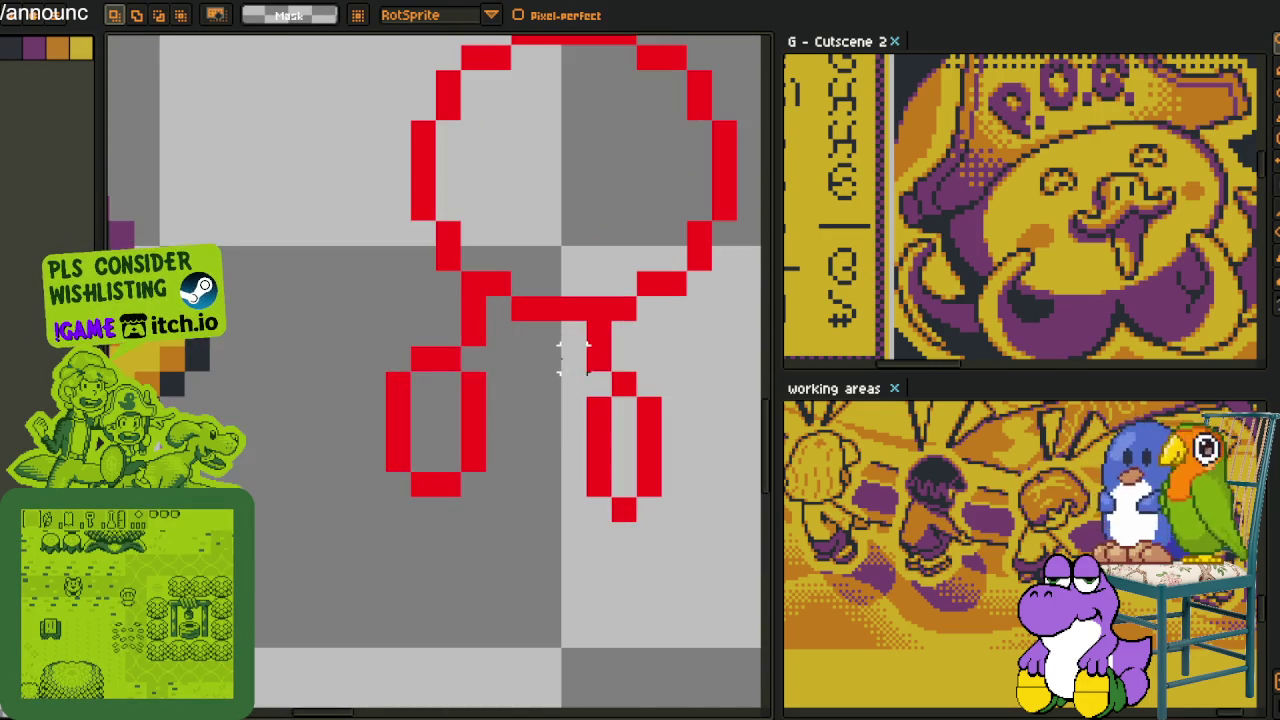
{"action": "key", "text": "b"}
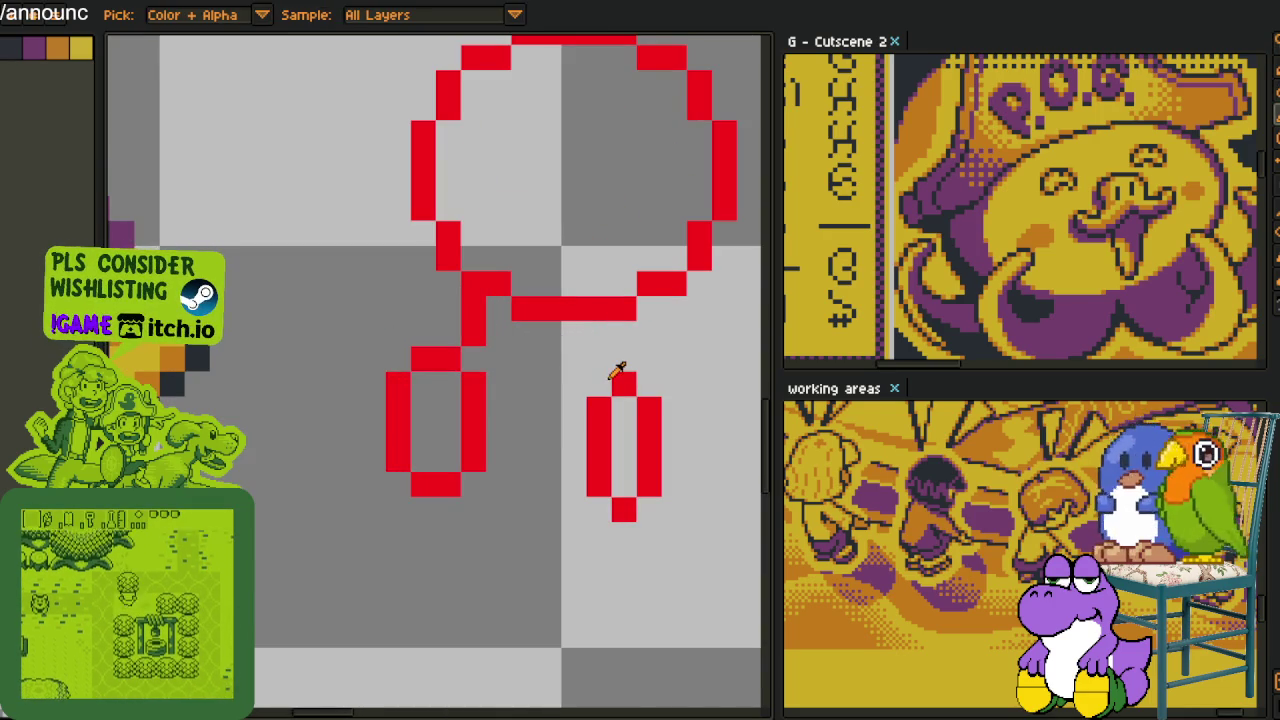
{"action": "left_click_drag", "start_coordinate": [573, 325], "coordinate": [573, 362]}
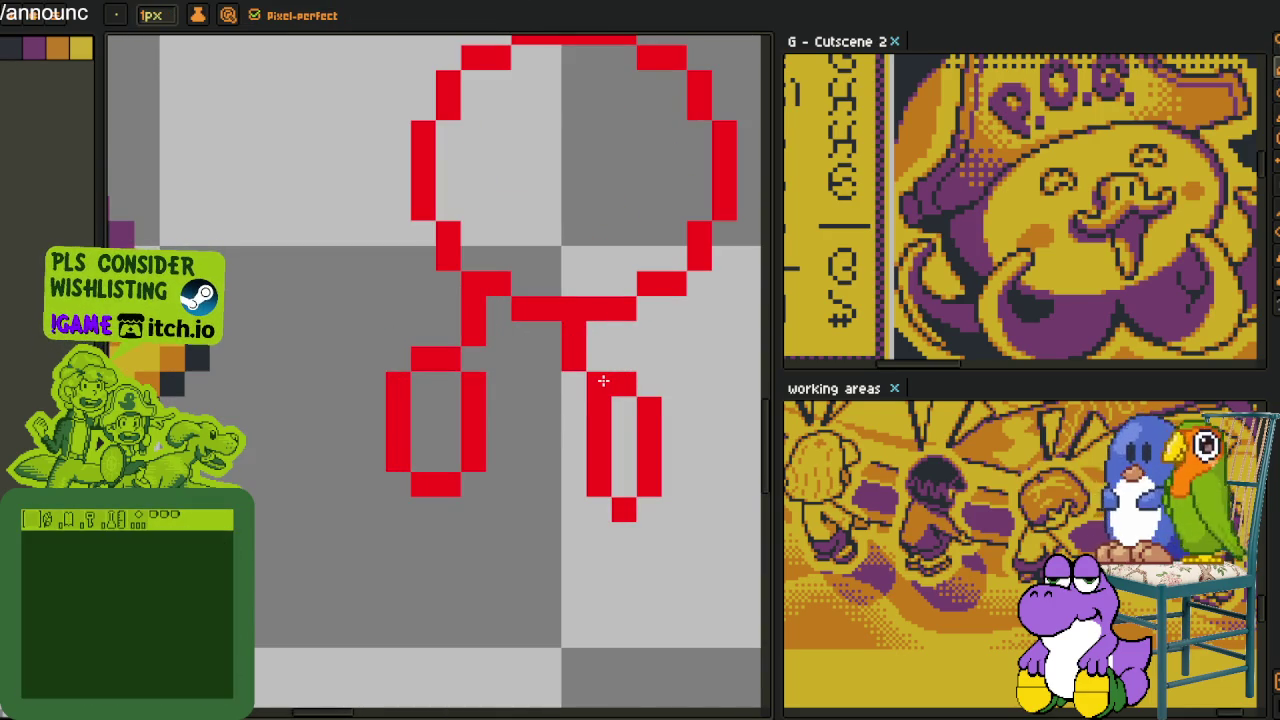
{"action": "scroll", "coordinate": [603, 374], "scroll_direction": "down", "scroll_amount": 3}
{"action": "key", "text": "i"}
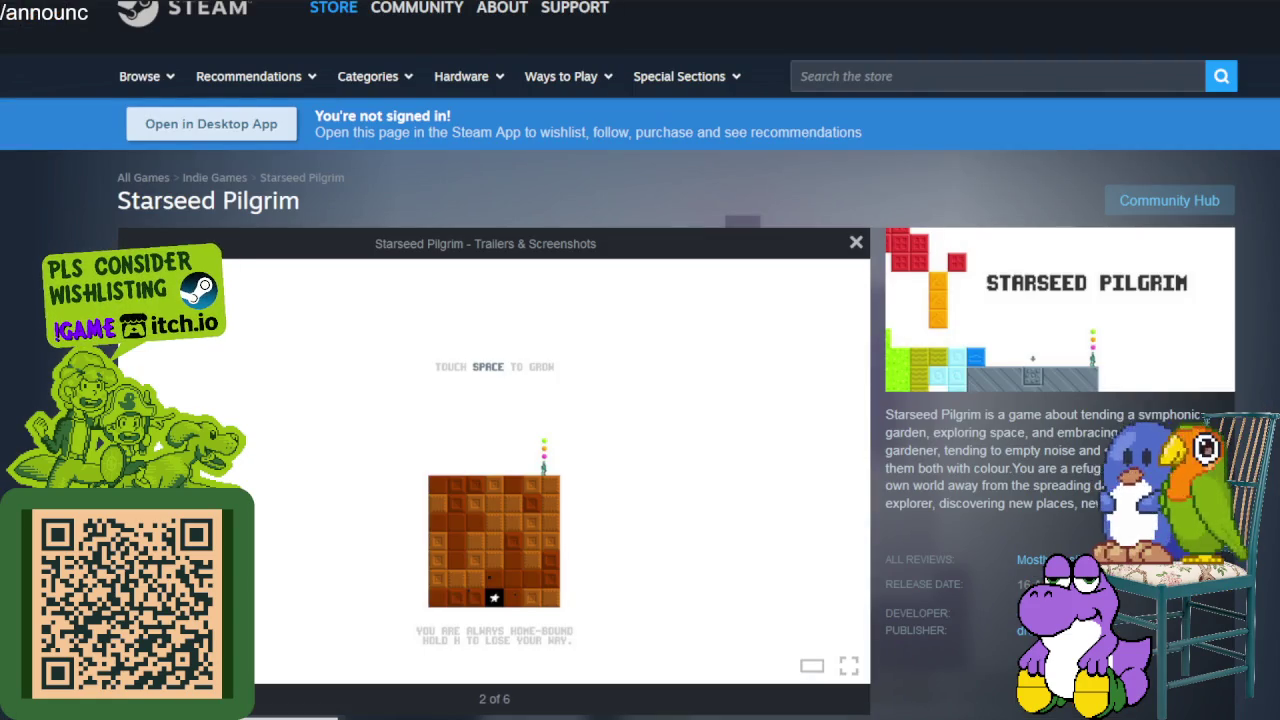
Advance three Starseed Pilgrim screenshots and highlight the start of the game description
{"action": "key", "text": "Right"}
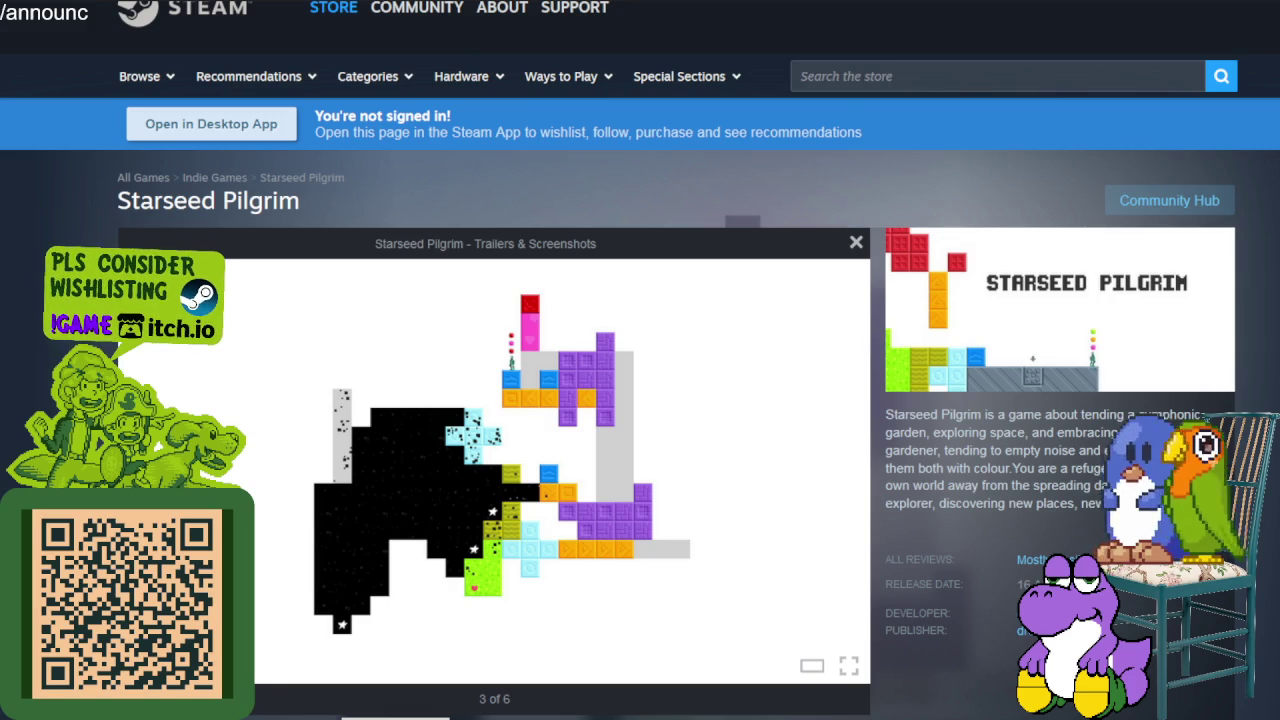
{"action": "key", "text": "Right"}
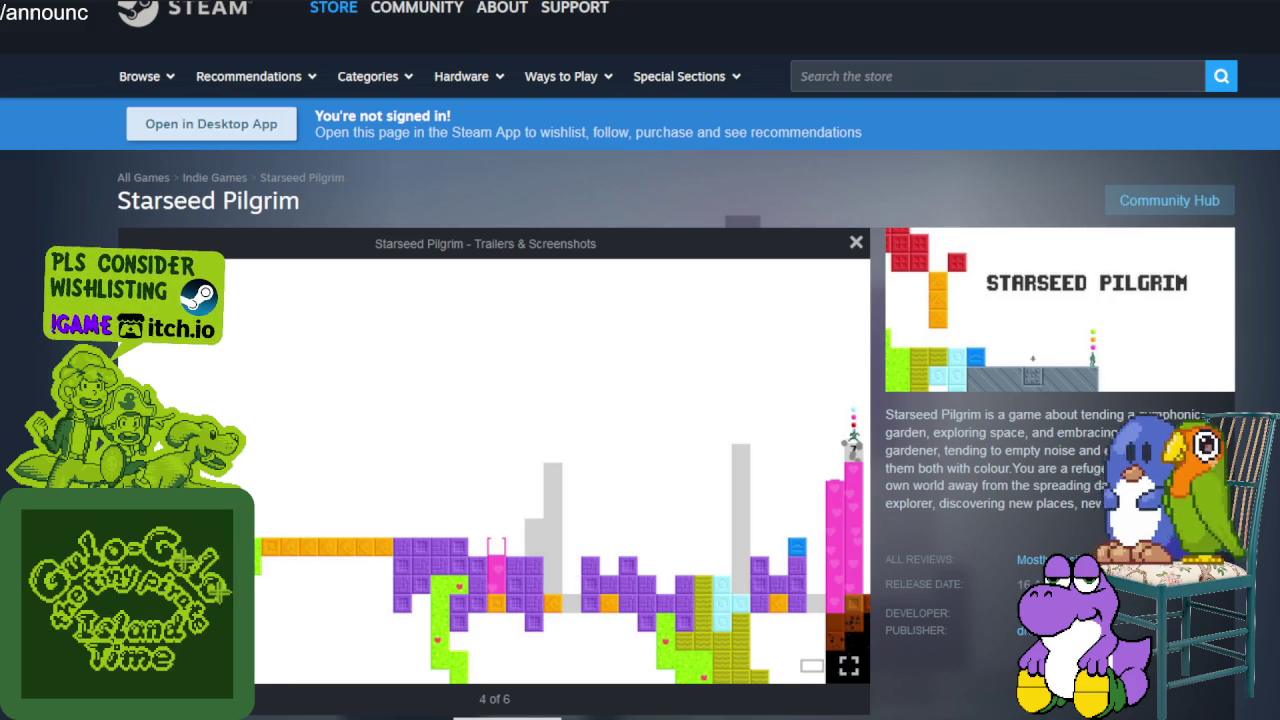
{"action": "key", "text": "Right"}
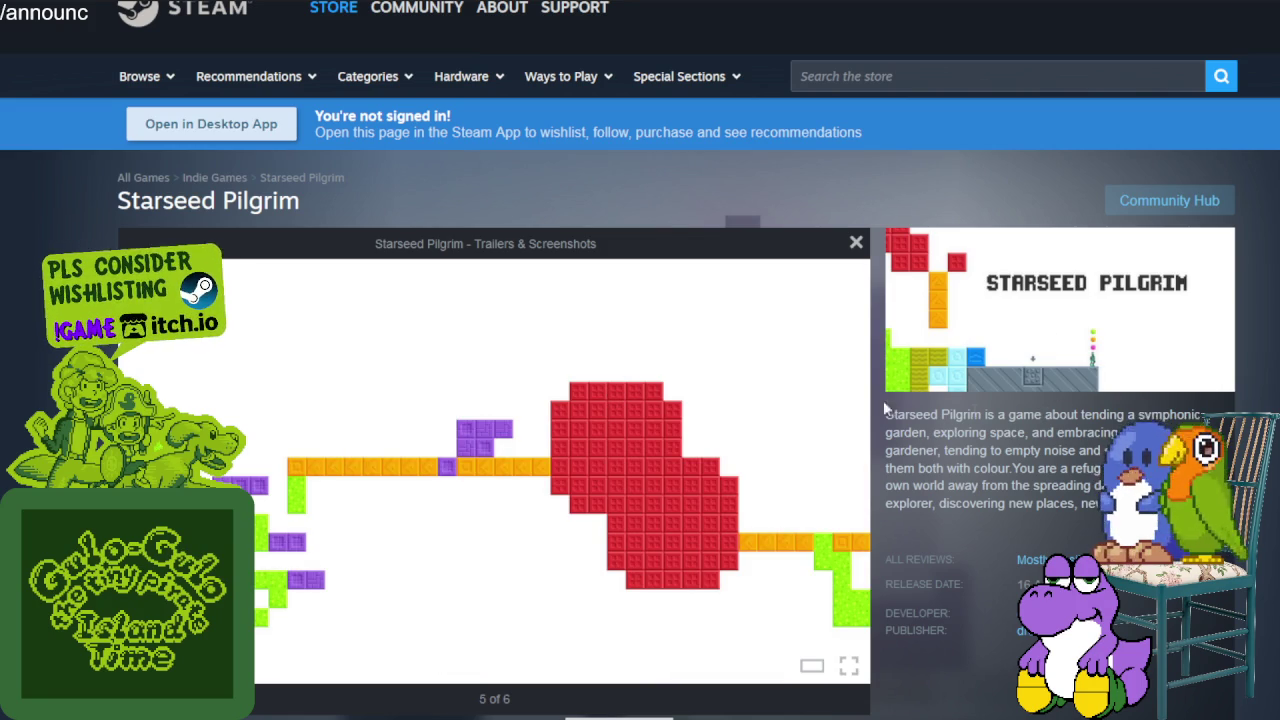
{"action": "mouse_move", "coordinate": [983, 428]}
{"action": "left_mouse_down"}
{"action": "mouse_move", "coordinate": [1135, 416]}
{"action": "mouse_move", "coordinate": [1089, 432]}
{"action": "mouse_move", "coordinate": [1118, 432]}
{"action": "mouse_move", "coordinate": [1100, 450]}
{"action": "left_mouse_up"}
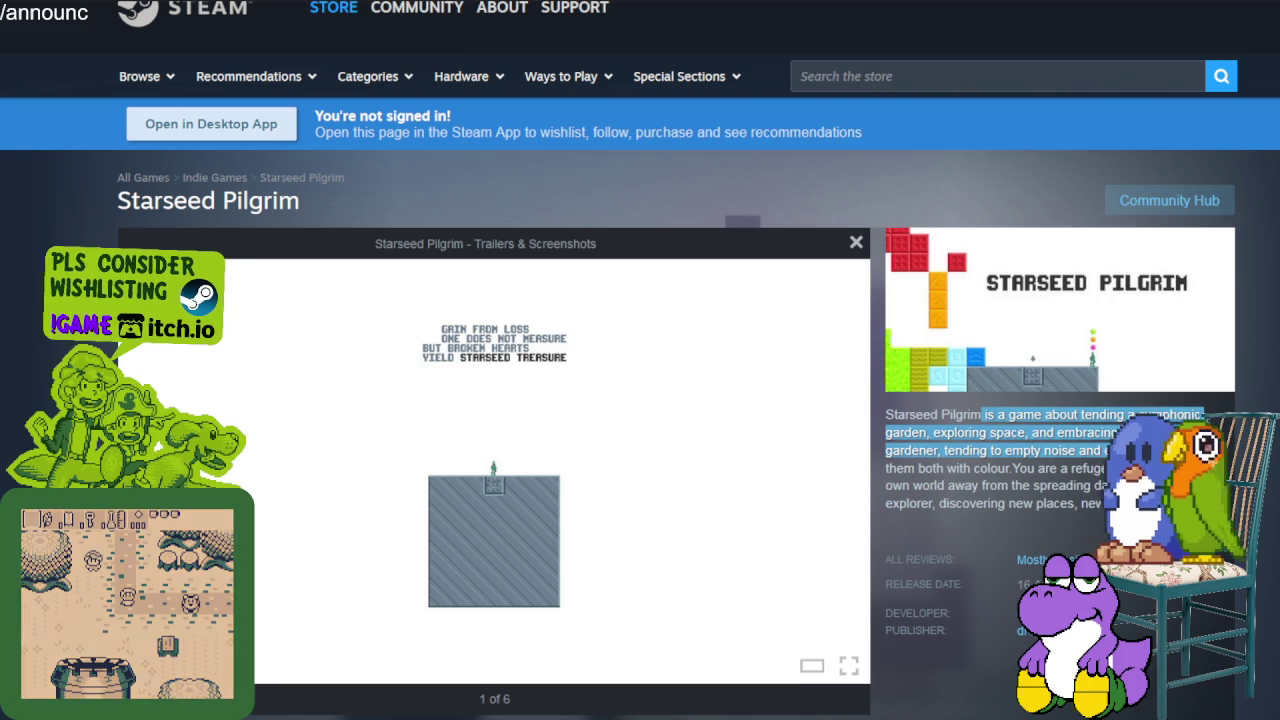
Extend the description highlight to the sixth line, then clear it
{"action": "mouse_move", "coordinate": [1100, 450]}
{"action": "left_mouse_down"}
{"action": "mouse_move", "coordinate": [1025, 486]}
{"action": "mouse_move", "coordinate": [1110, 468]}
{"action": "mouse_move", "coordinate": [1100, 486]}
{"action": "left_mouse_up"}
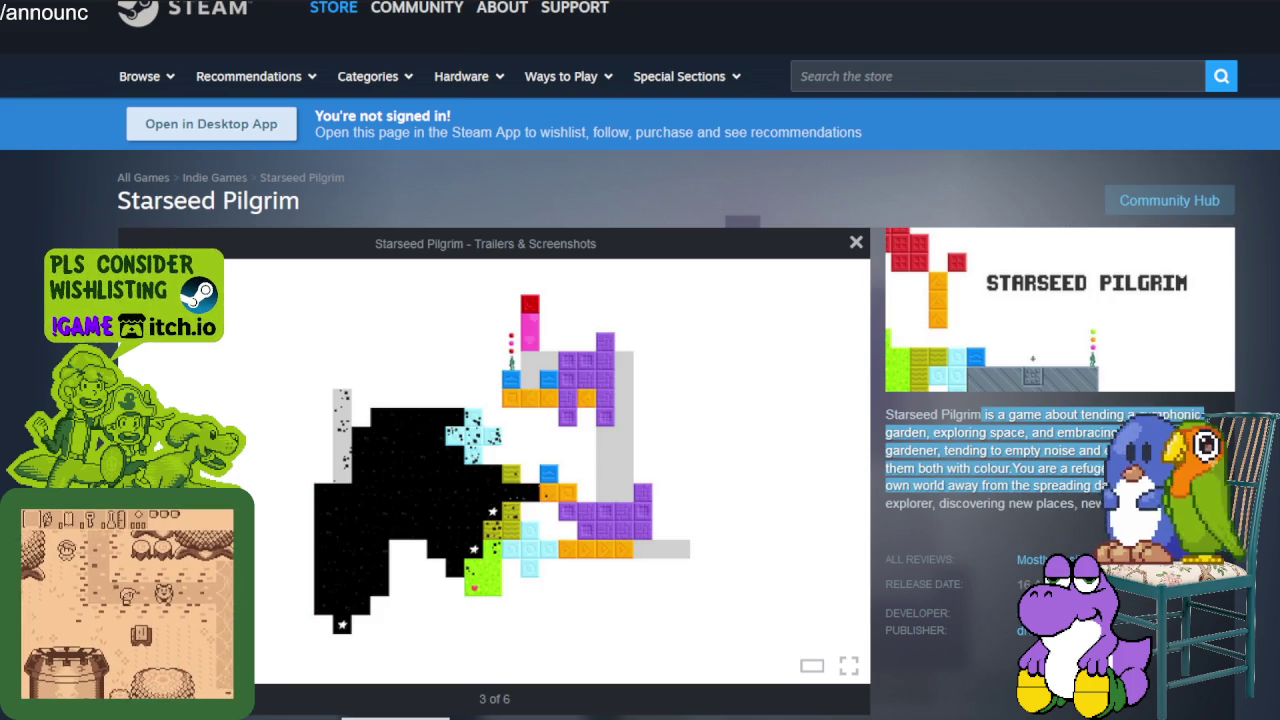
{"action": "left_click_drag", "start_coordinate": [1100, 486], "coordinate": [1100, 503]}
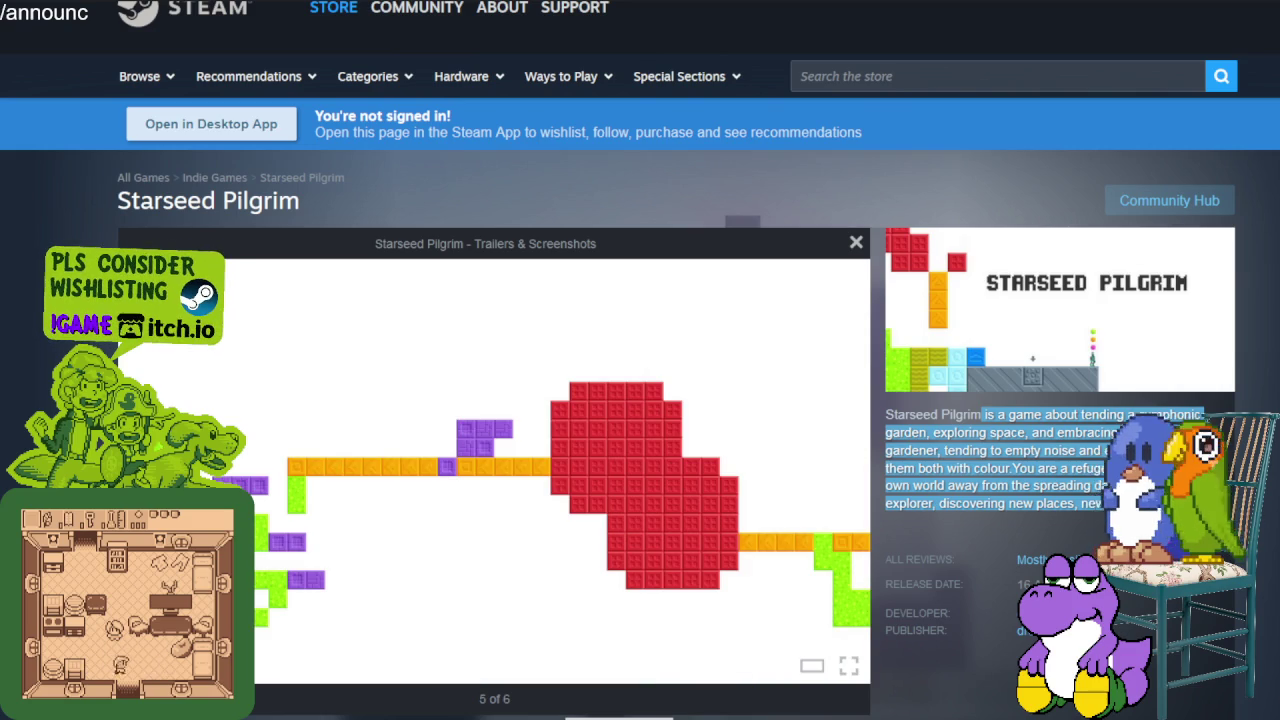
{"action": "left_click", "coordinate": [862, 494]}
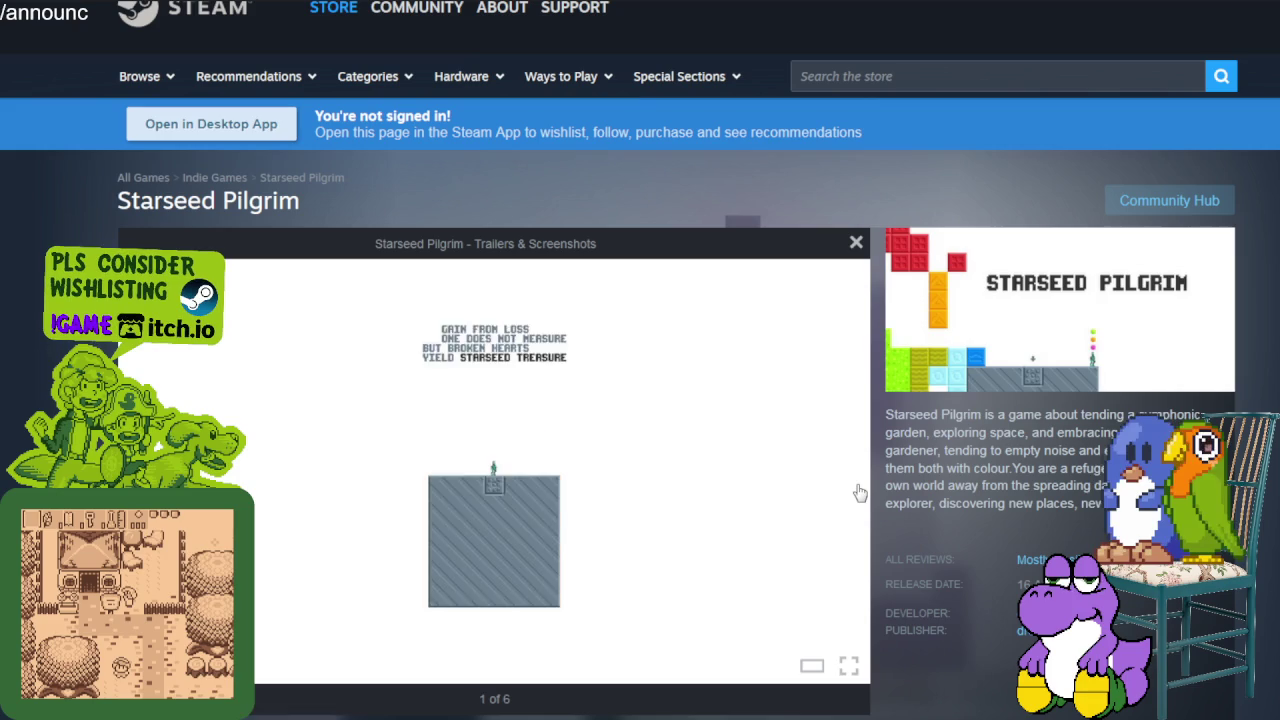
Advance the Starseed Pilgrim screenshots from 1 of 6 to 5 of 6
{"action": "left_click", "coordinate": [859, 492]}
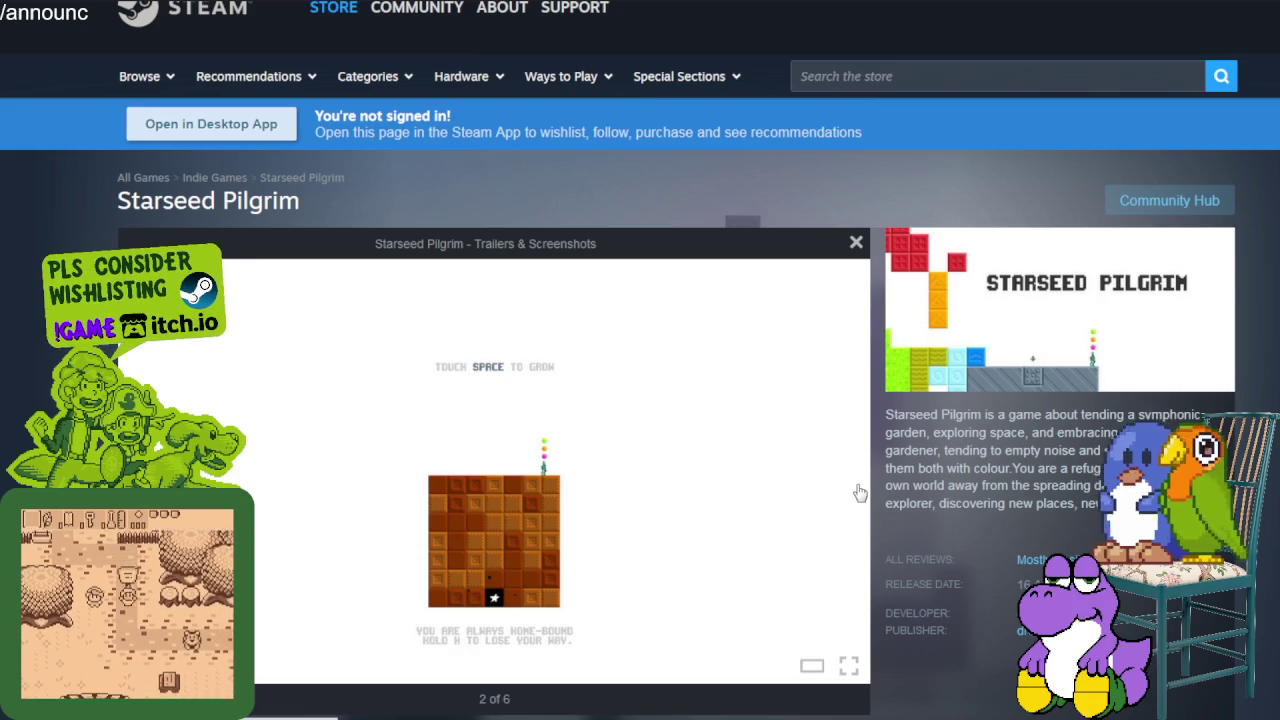
{"action": "left_click", "coordinate": [859, 492]}
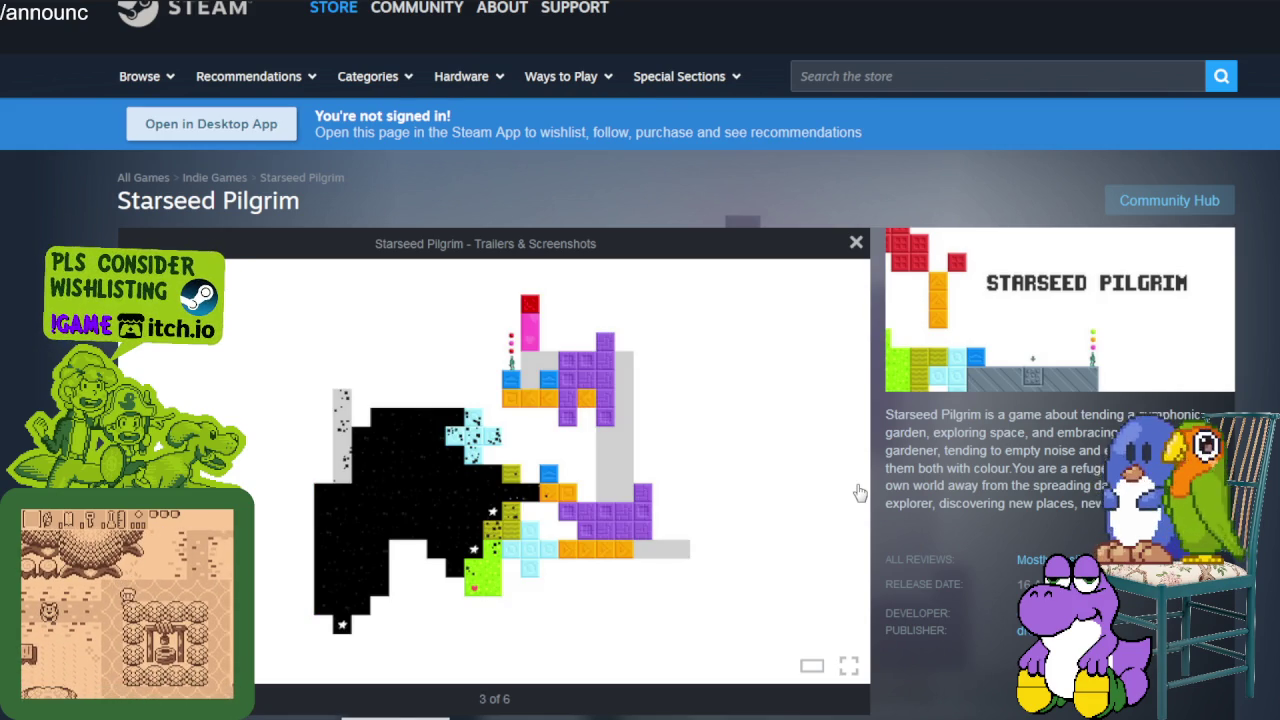
{"action": "left_click", "coordinate": [859, 492]}
{"action": "left_click", "coordinate": [859, 492]}
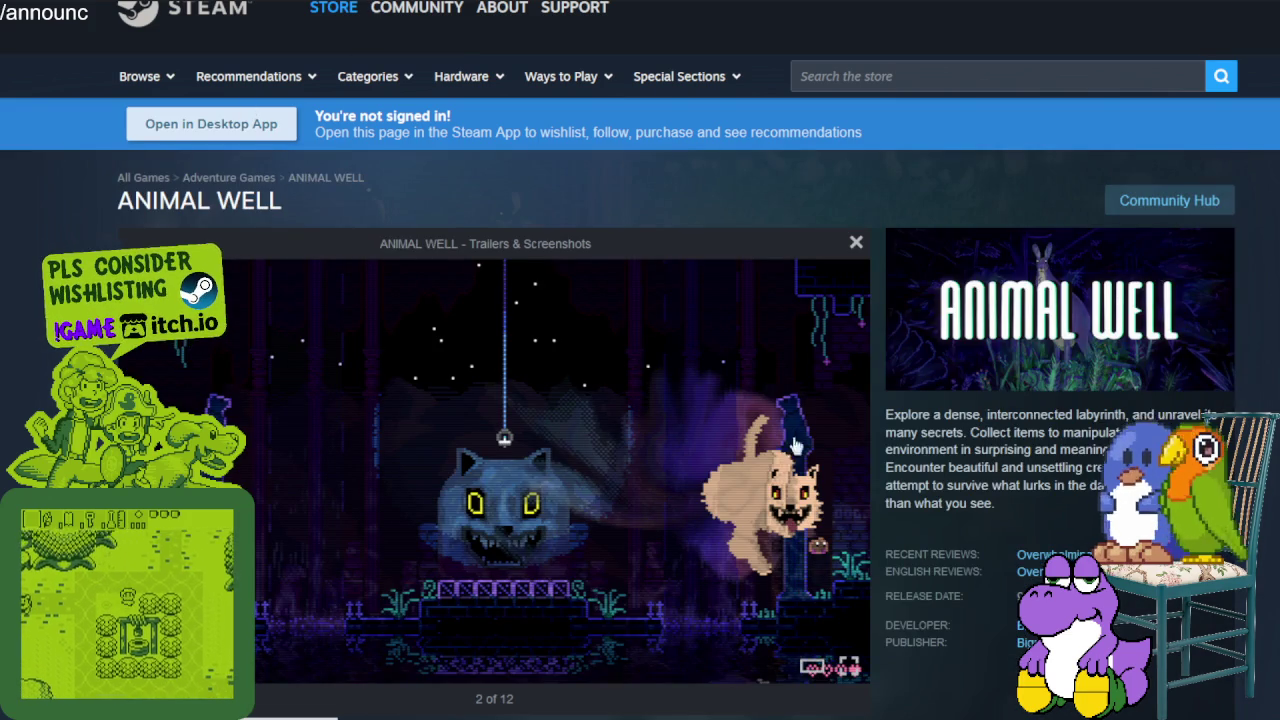
Highlight the ANIMAL WELL description and page title, then advance three screenshots
{"action": "mouse_move", "coordinate": [907, 414]}
{"action": "left_mouse_down"}
{"action": "mouse_move", "coordinate": [1186, 412]}
{"action": "mouse_move", "coordinate": [1122, 432]}
{"action": "mouse_move", "coordinate": [1020, 432]}
{"action": "mouse_move", "coordinate": [1090, 432]}
{"action": "mouse_move", "coordinate": [1008, 452]}
{"action": "mouse_move", "coordinate": [1088, 450]}
{"action": "mouse_move", "coordinate": [1000, 467]}
{"action": "mouse_move", "coordinate": [1072, 468]}
{"action": "mouse_move", "coordinate": [1095, 486]}
{"action": "mouse_move", "coordinate": [1000, 505]}
{"action": "left_mouse_up"}
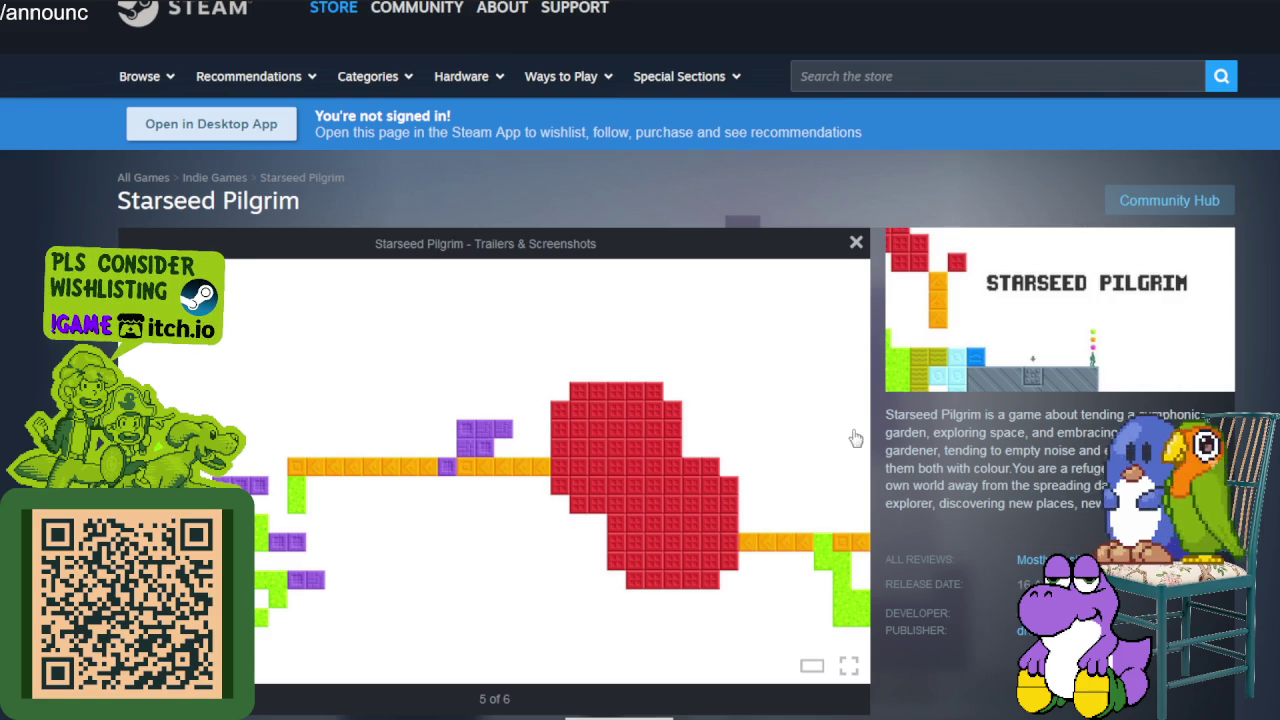
{"action": "left_click_drag", "start_coordinate": [117, 200], "coordinate": [301, 202]}
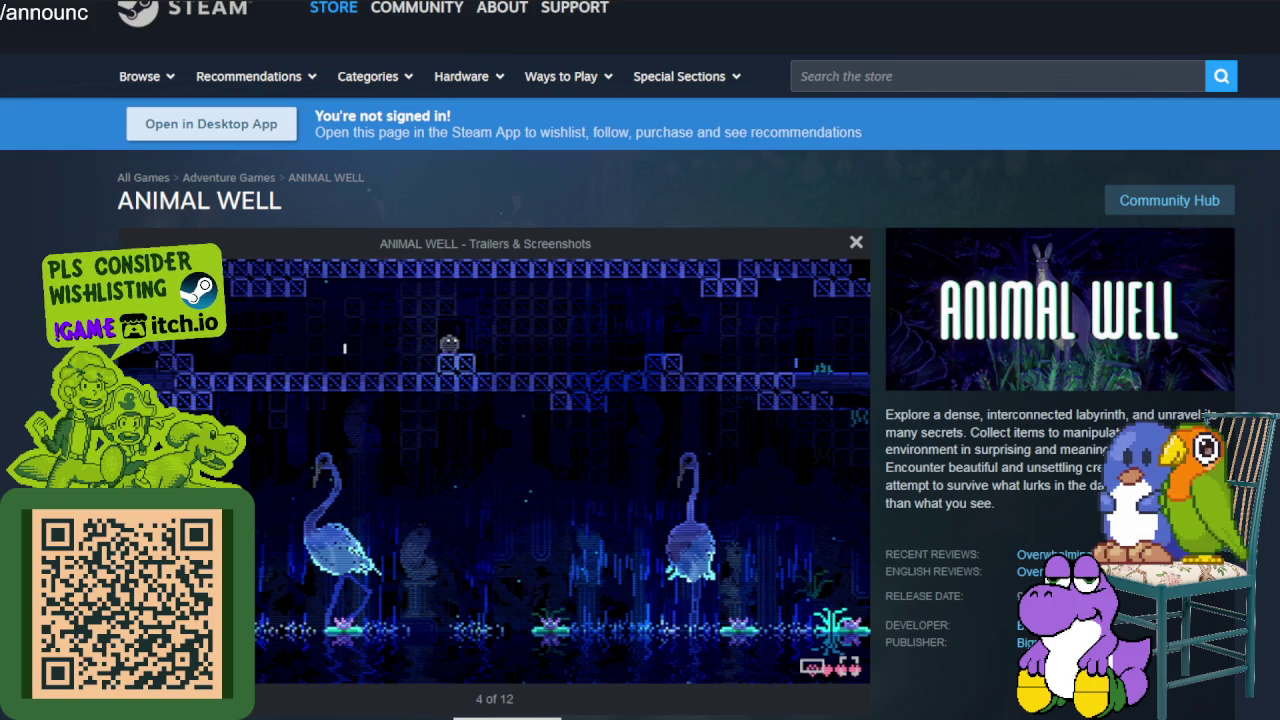
{"action": "key", "text": "Right"}
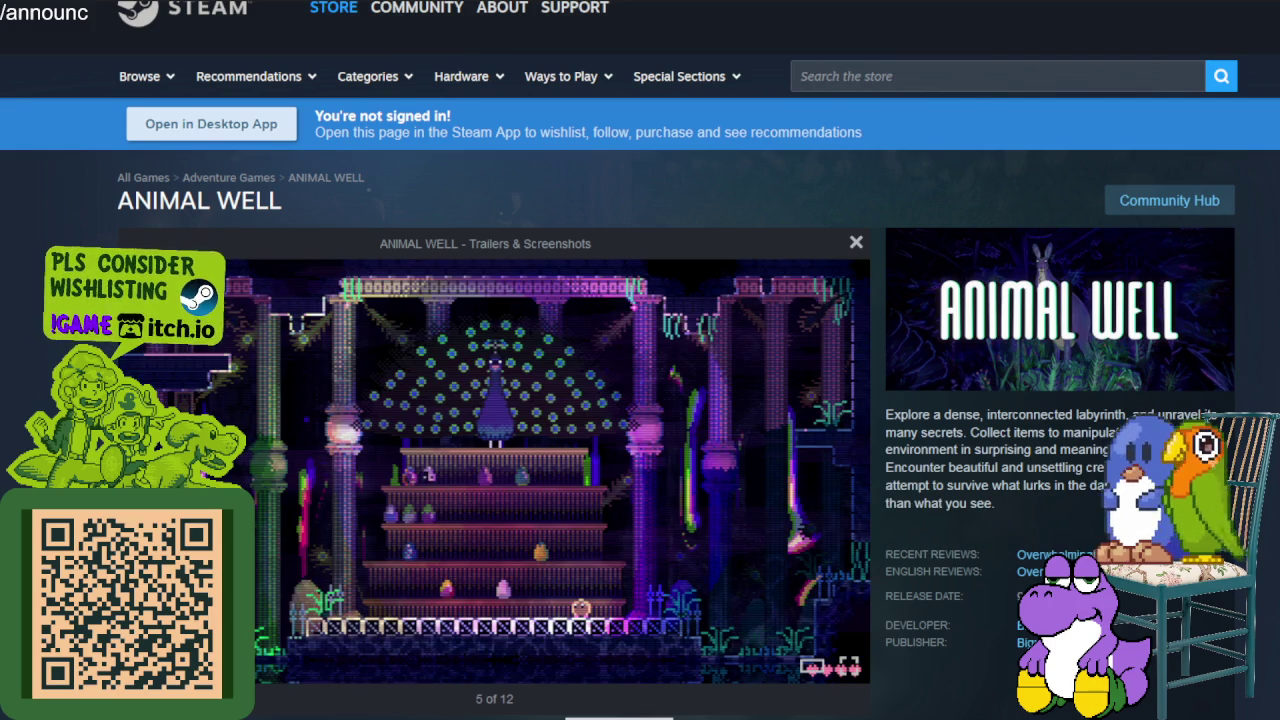
{"action": "key", "text": "Right"}
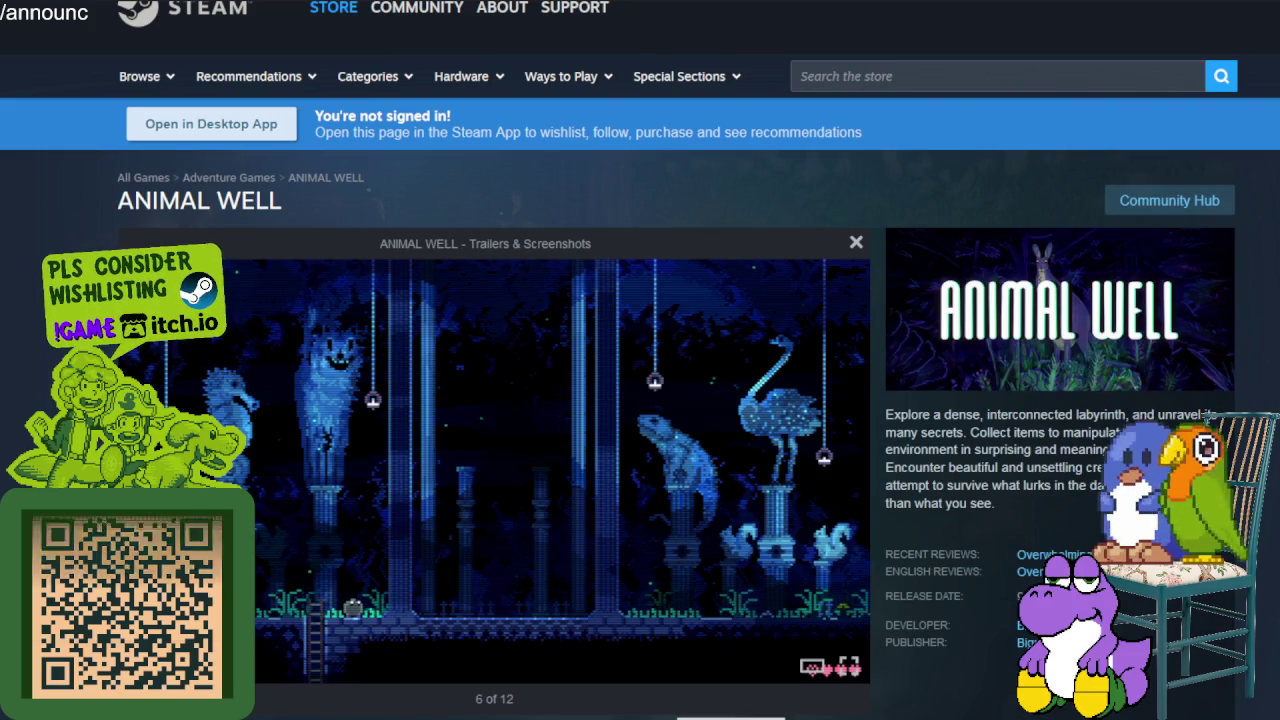
{"action": "key", "text": "Right"}
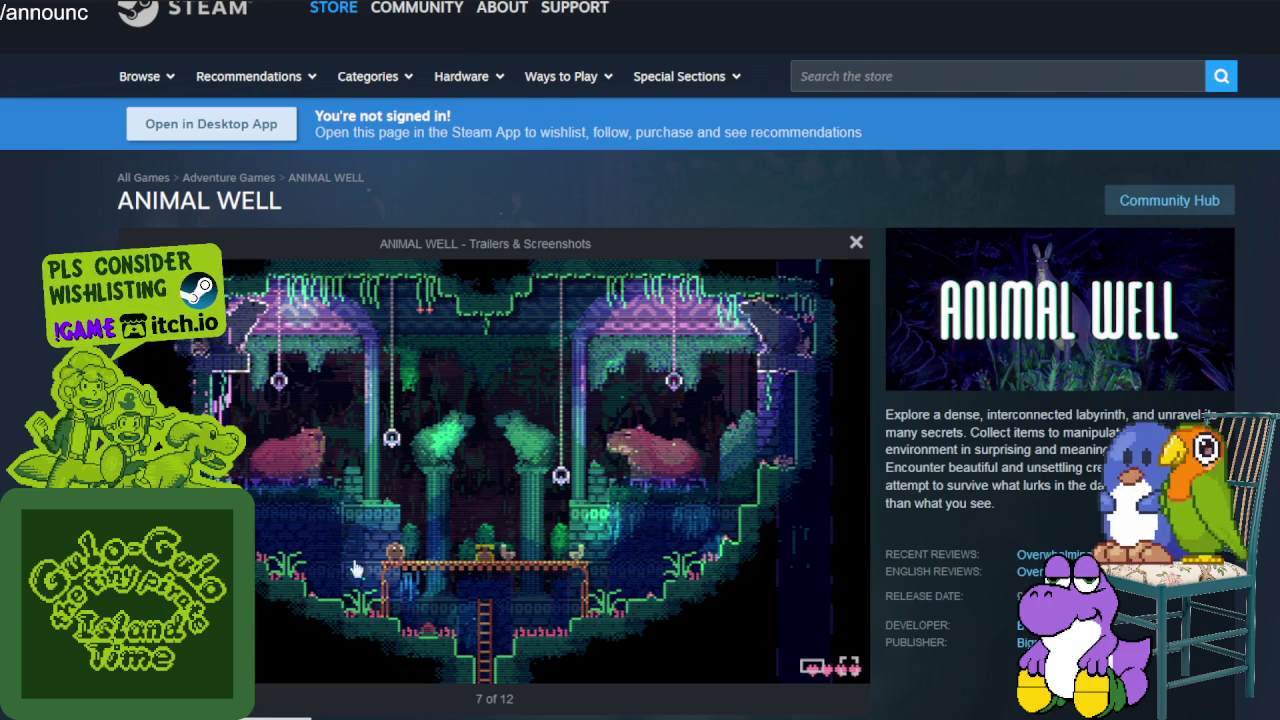
{"action": "mouse_move", "coordinate": [760, 487]}
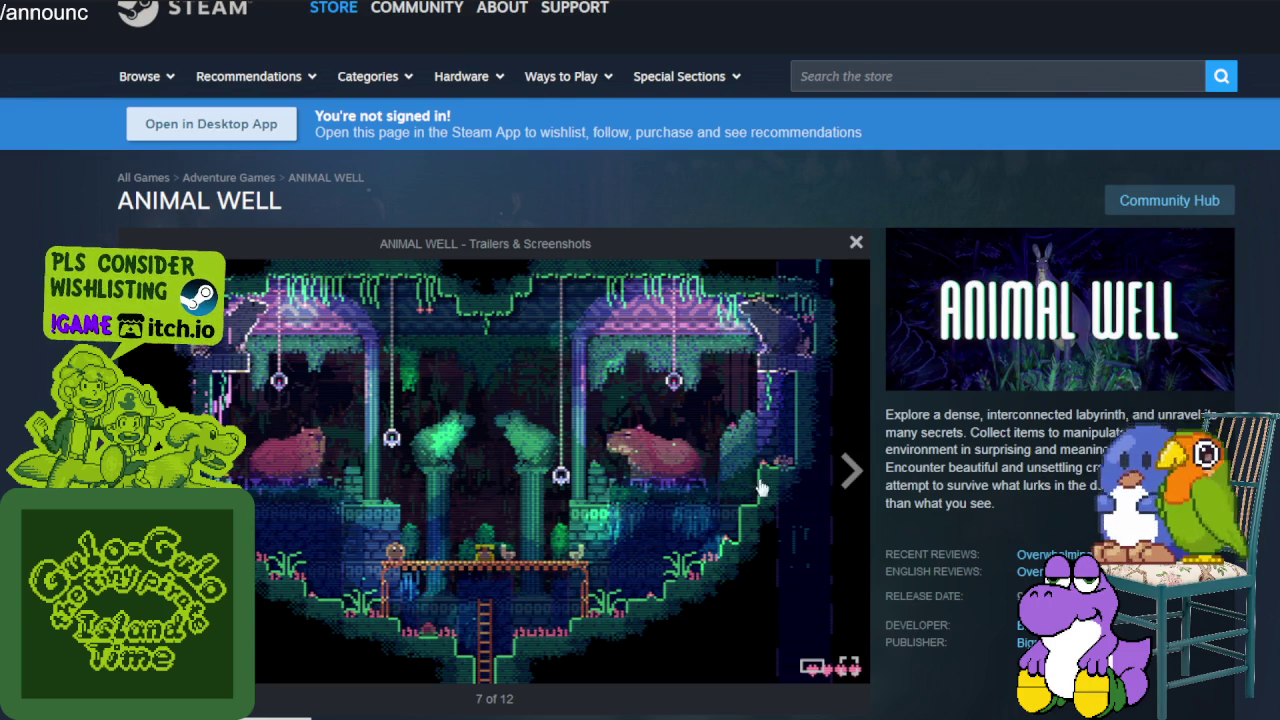
Click through the remaining ANIMAL WELL screenshots, wrapping past 12 of 12
{"action": "left_click", "coordinate": [852, 472]}
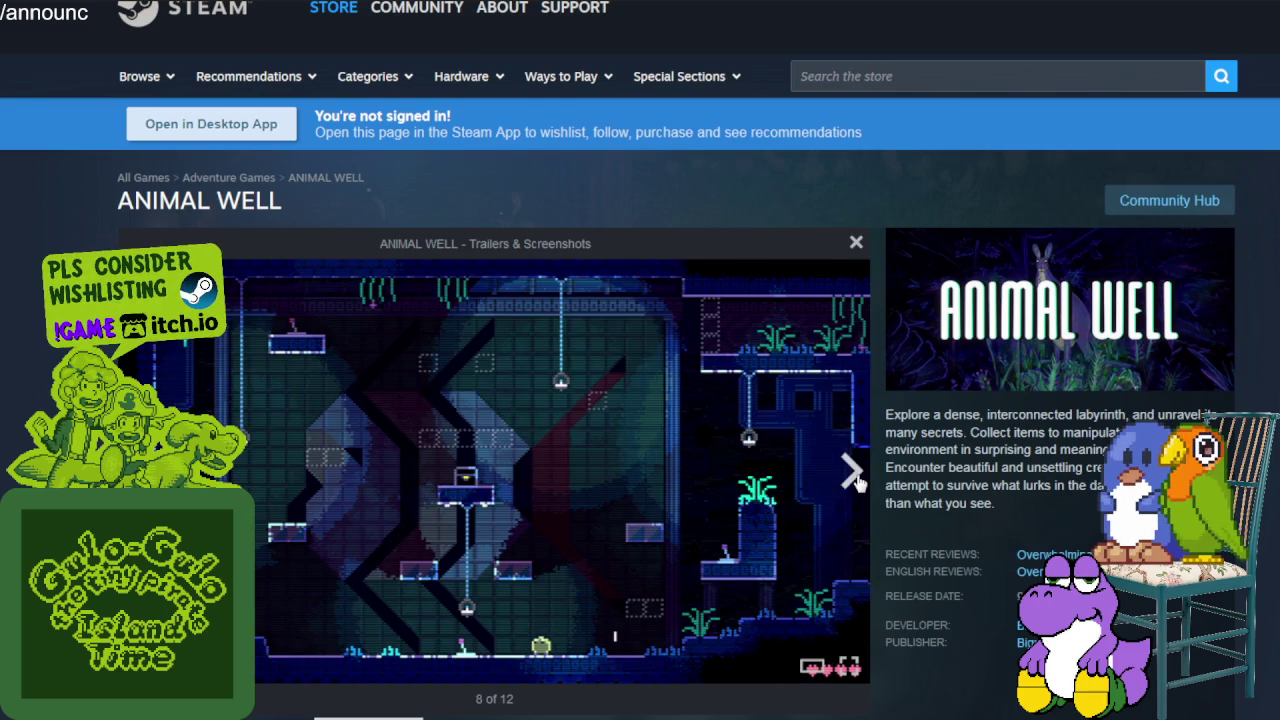
{"action": "left_click", "coordinate": [854, 476]}
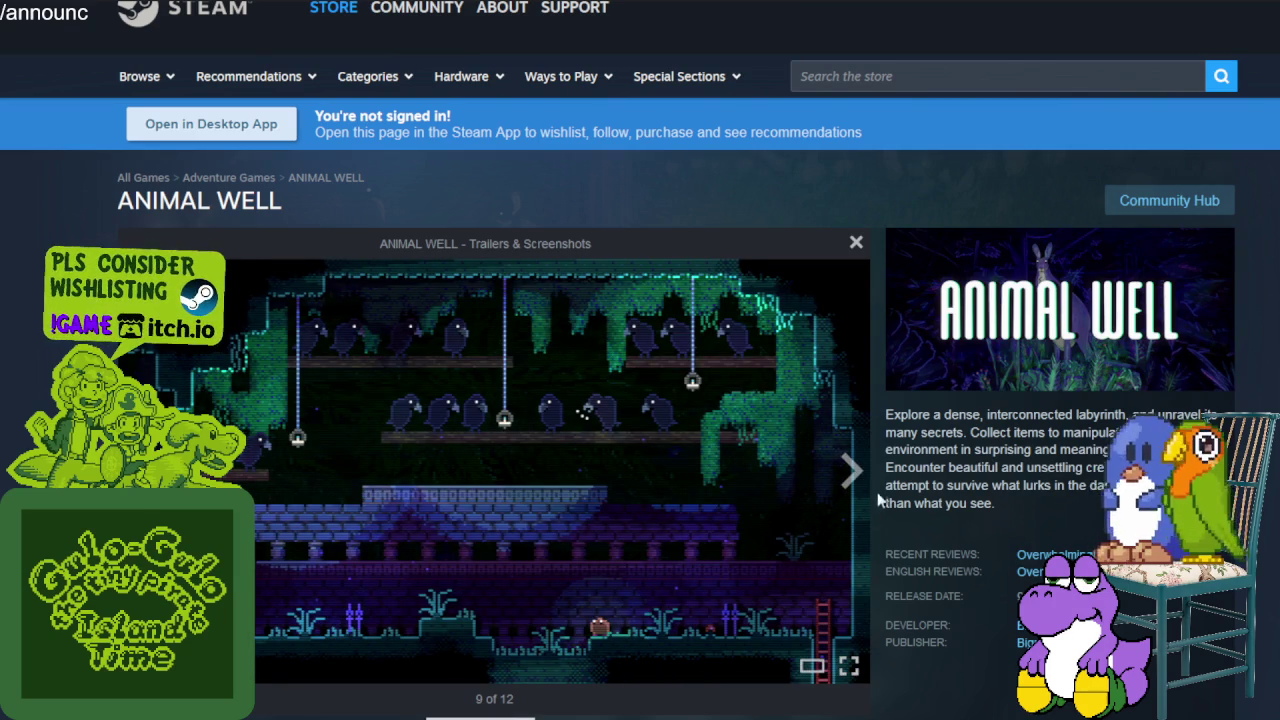
{"action": "left_click", "coordinate": [850, 472]}
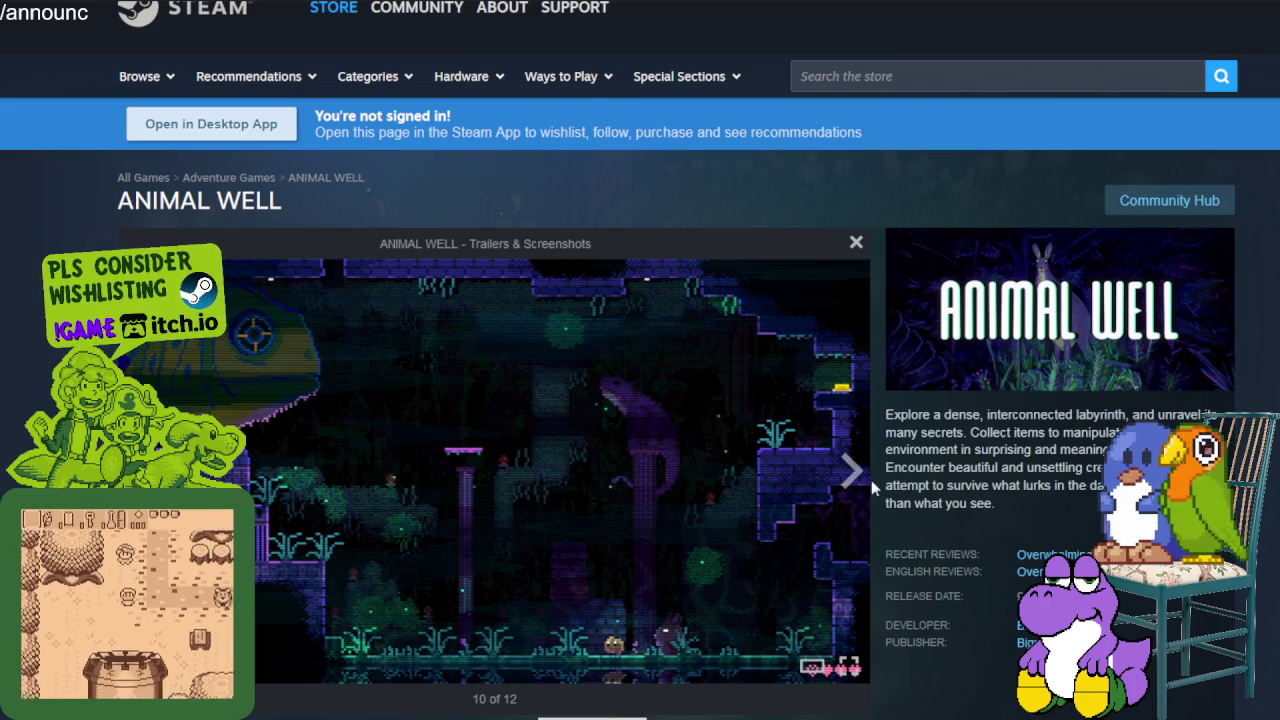
{"action": "left_click", "coordinate": [851, 478]}
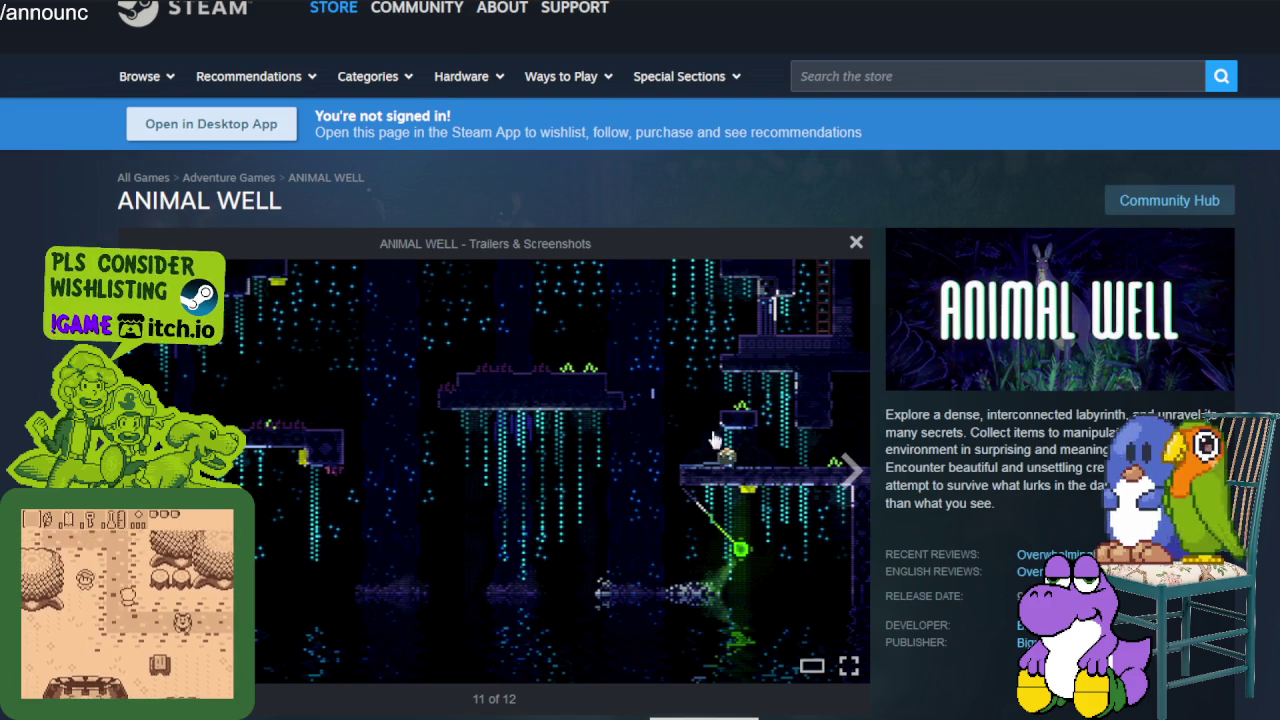
{"action": "left_click", "coordinate": [851, 475]}
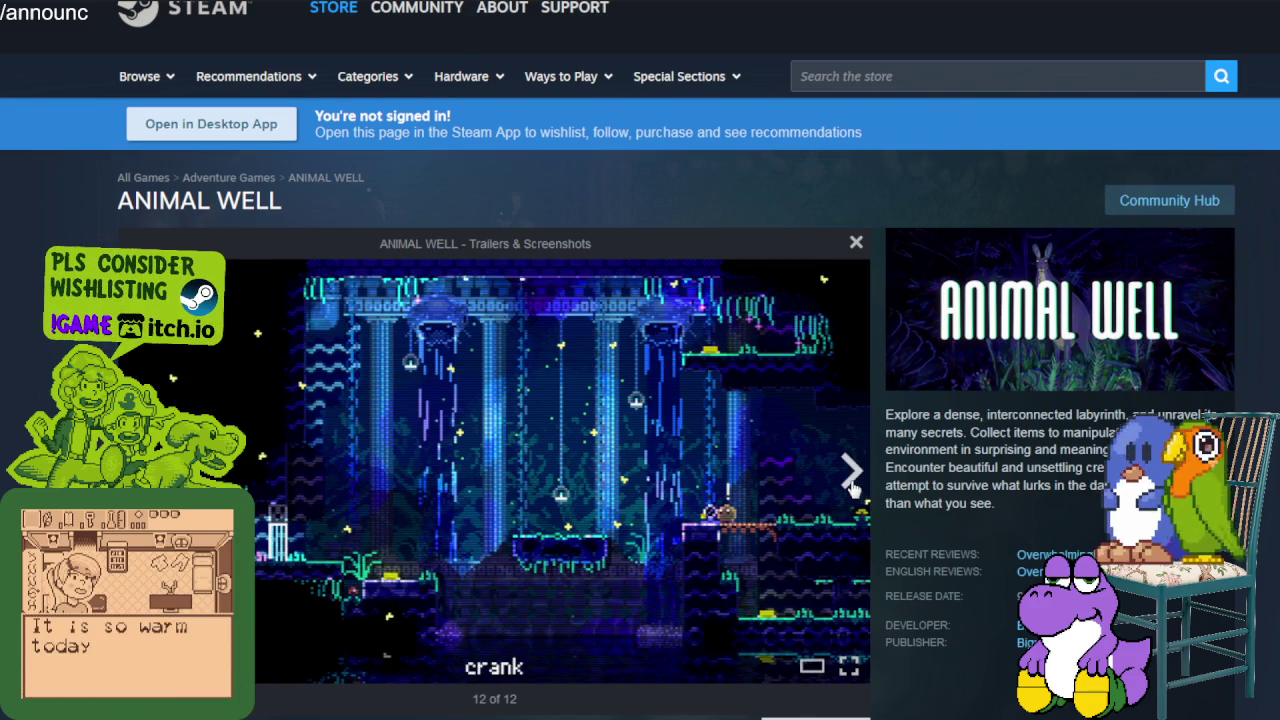
{"action": "double_click", "coordinate": [851, 475]}
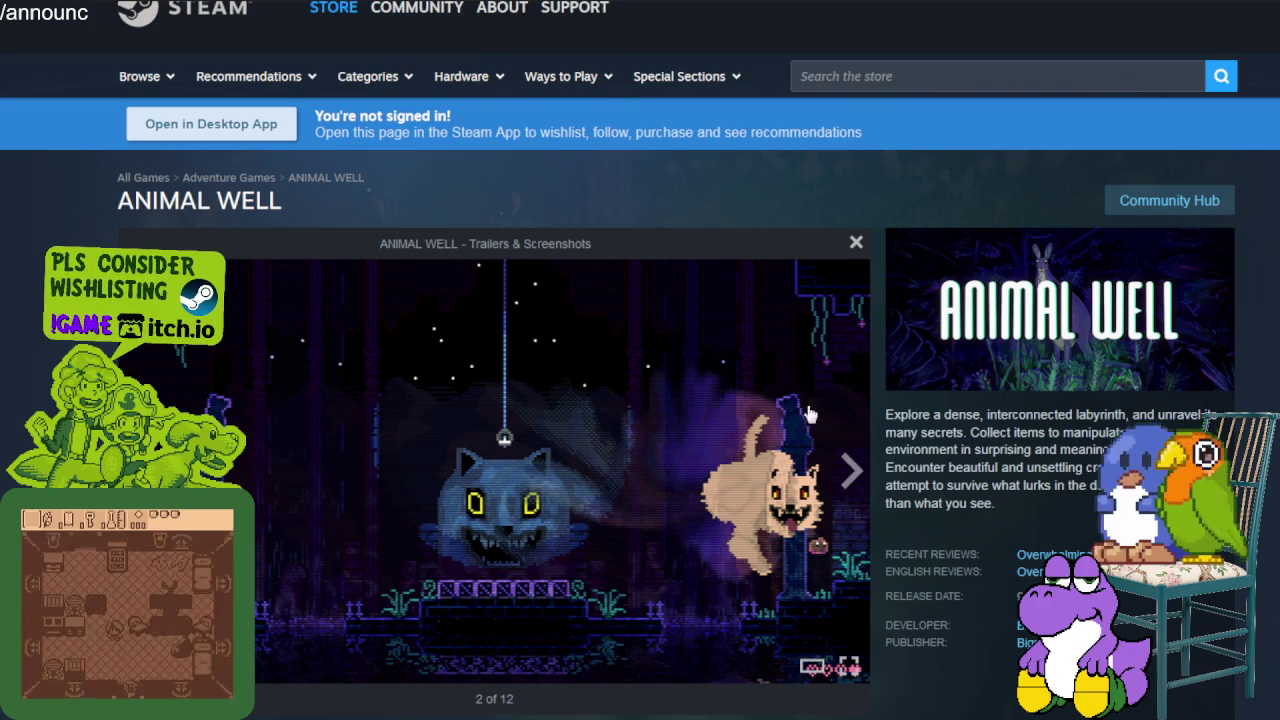
Step the ANIMAL WELL screenshots forward from 2 of 12 to 7 of 12
{"action": "left_click", "coordinate": [868, 480]}
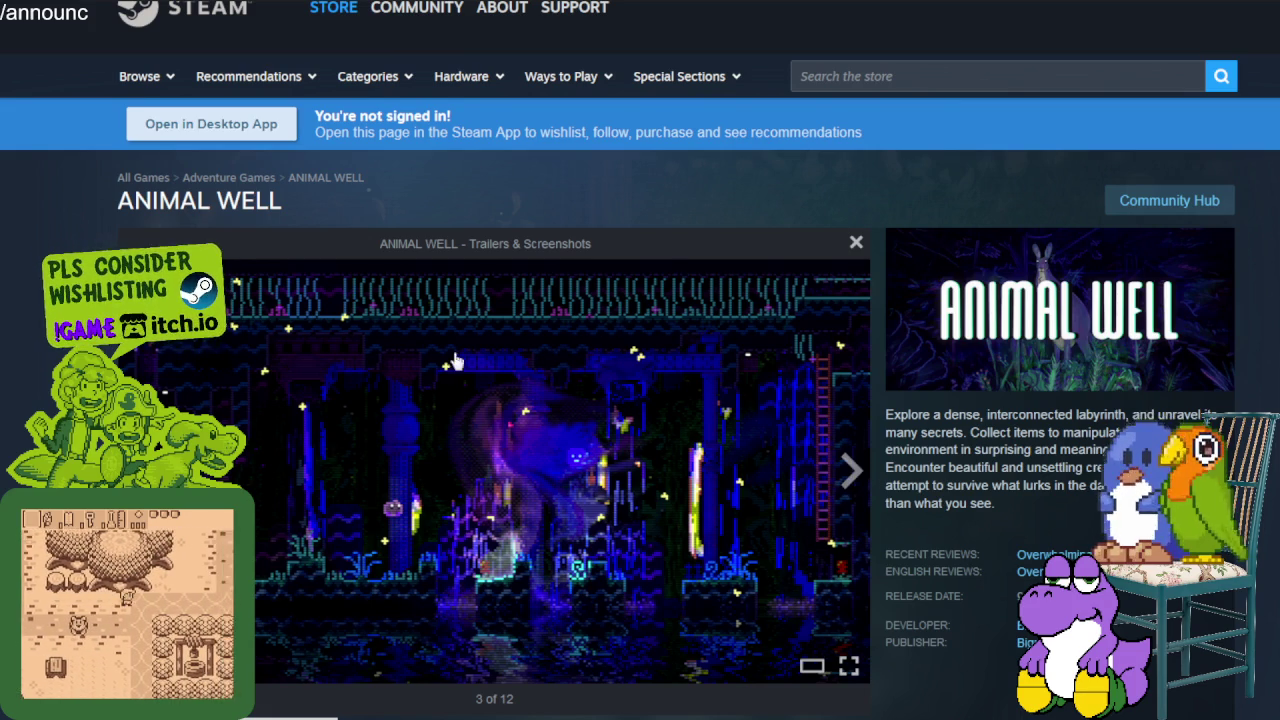
{"action": "left_click", "coordinate": [853, 474]}
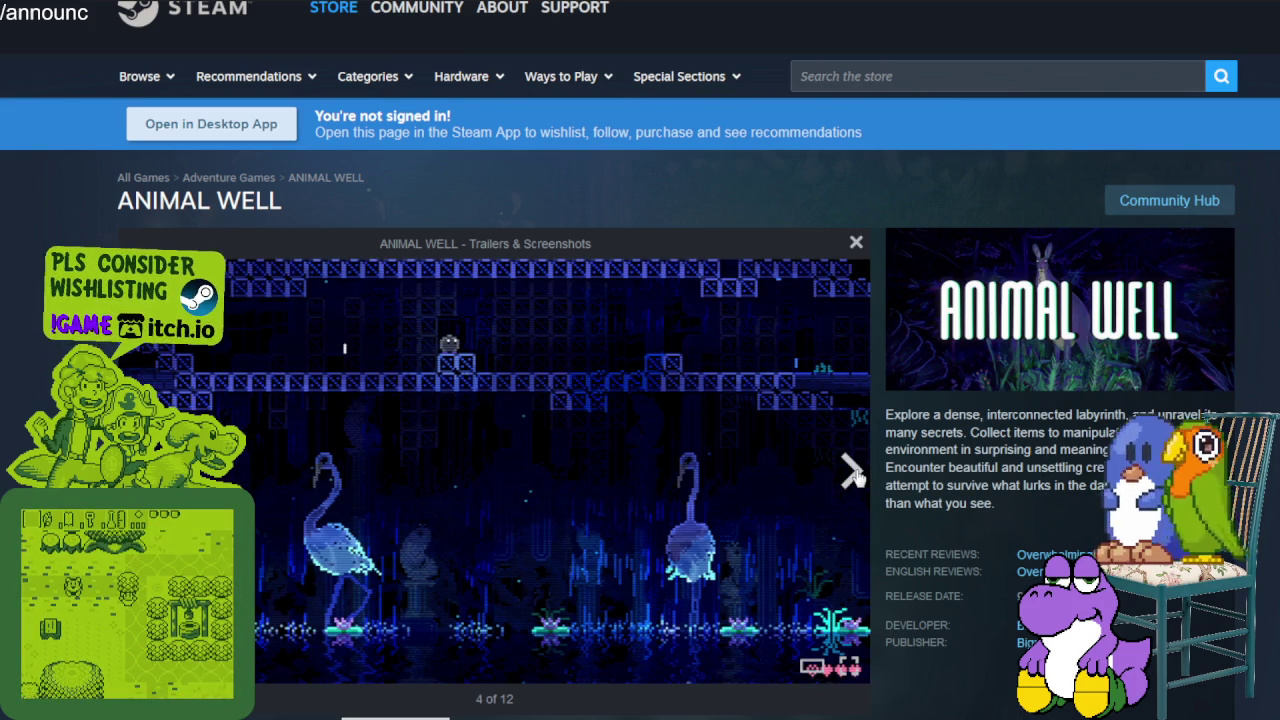
{"action": "left_click", "coordinate": [852, 474]}
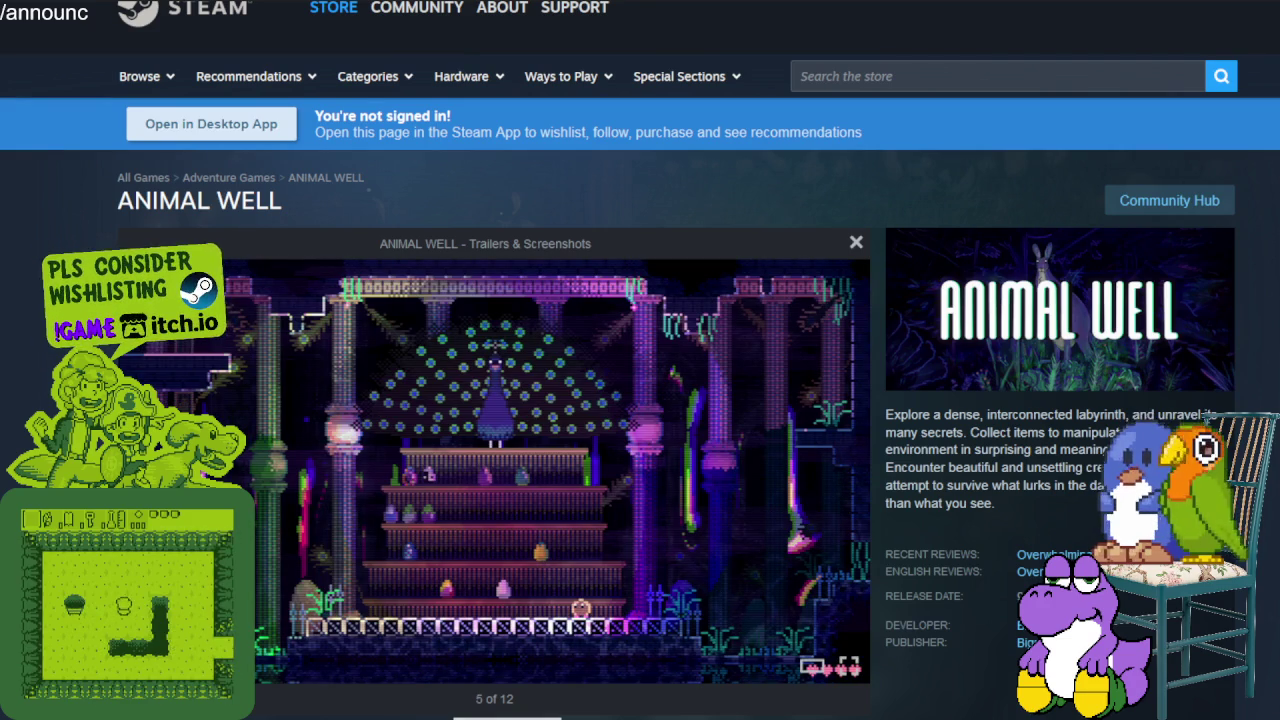
{"action": "key", "text": "Right"}
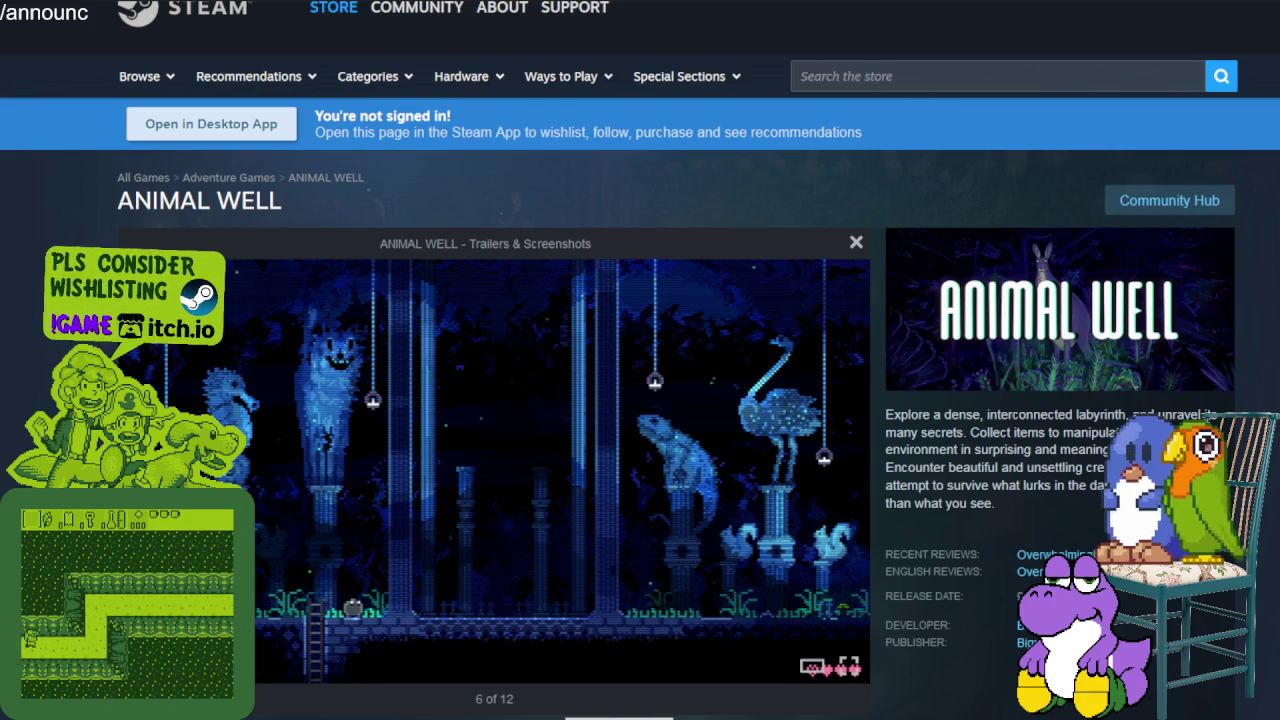
{"action": "key", "text": "Right"}
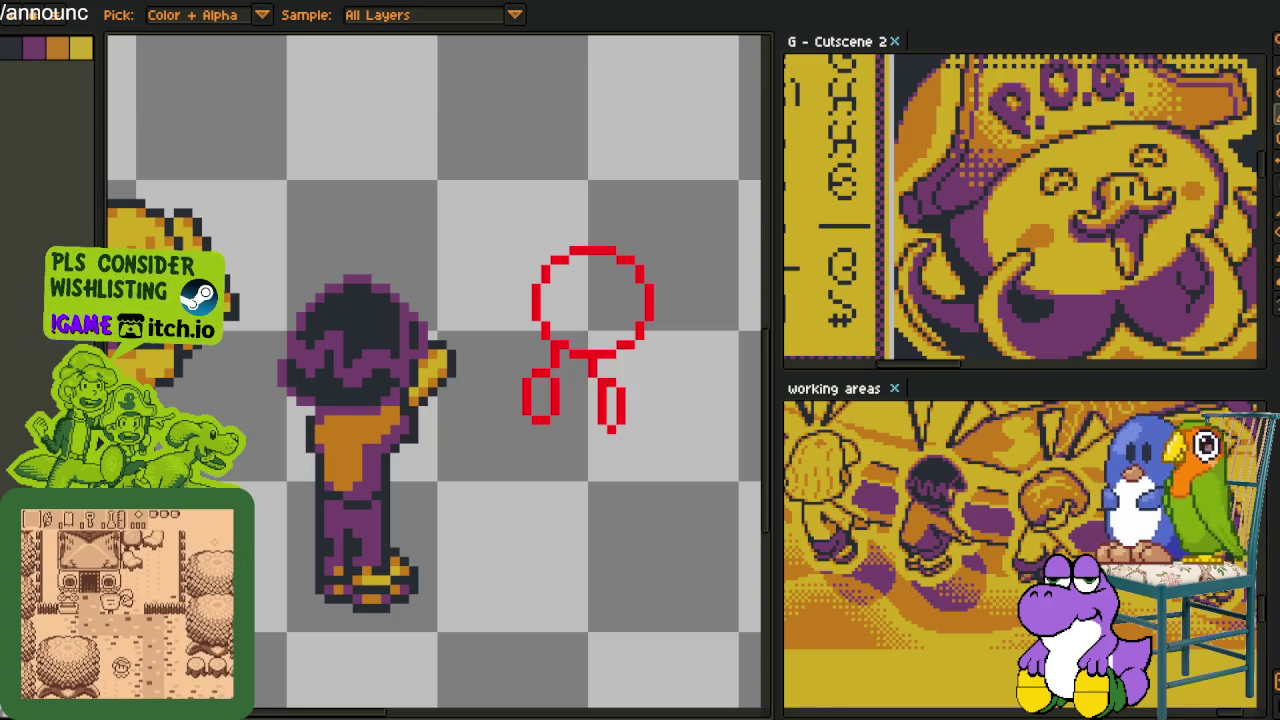
Zoom in and pan to bring the red stick-figure sketch into view
{"action": "scroll", "coordinate": [563, 385], "scroll_direction": "down", "scroll_amount": 3}
{"action": "scroll", "coordinate": [560, 400], "scroll_direction": "up", "scroll_amount": 1}
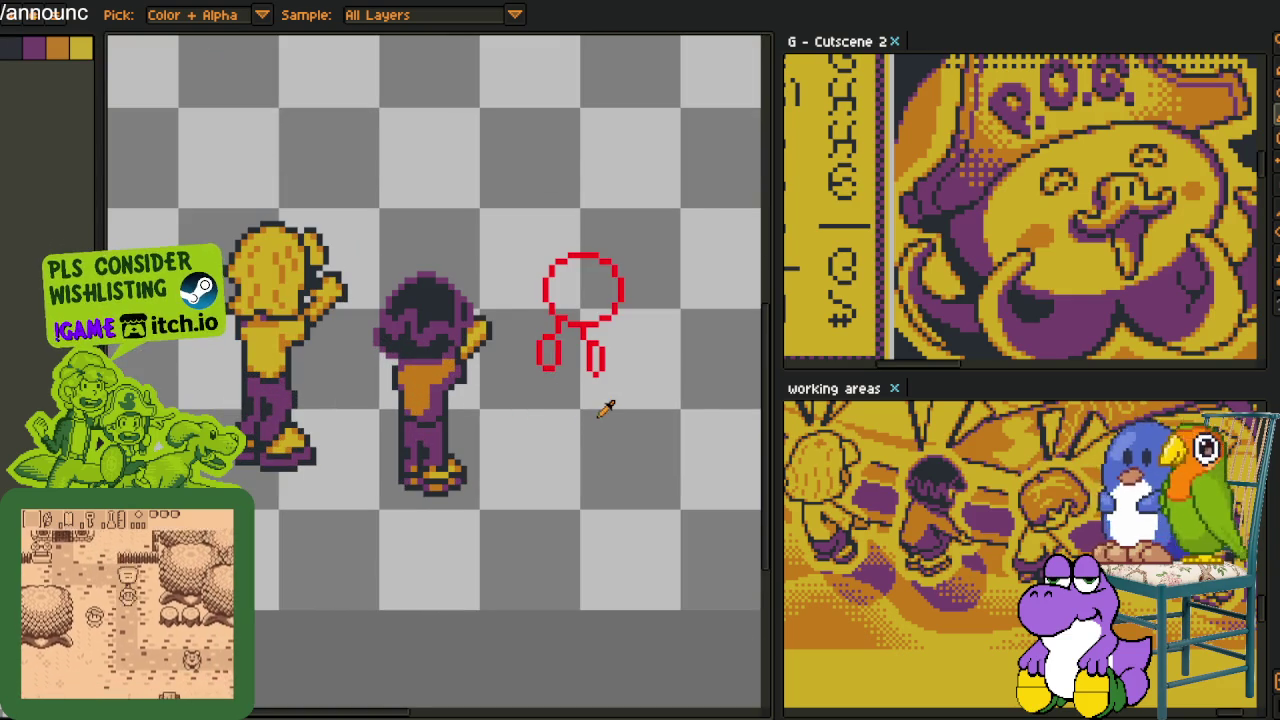
{"action": "scroll", "coordinate": [606, 403], "scroll_direction": "up", "scroll_amount": 1}
{"action": "mouse_move", "coordinate": [606, 383]}
{"action": "left_mouse_down"}
{"action": "mouse_move", "coordinate": [400, 363]}
{"action": "mouse_move", "coordinate": [457, 420]}
{"action": "left_mouse_up"}
{"action": "scroll", "coordinate": [400, 330], "scroll_direction": "up", "scroll_amount": 1}
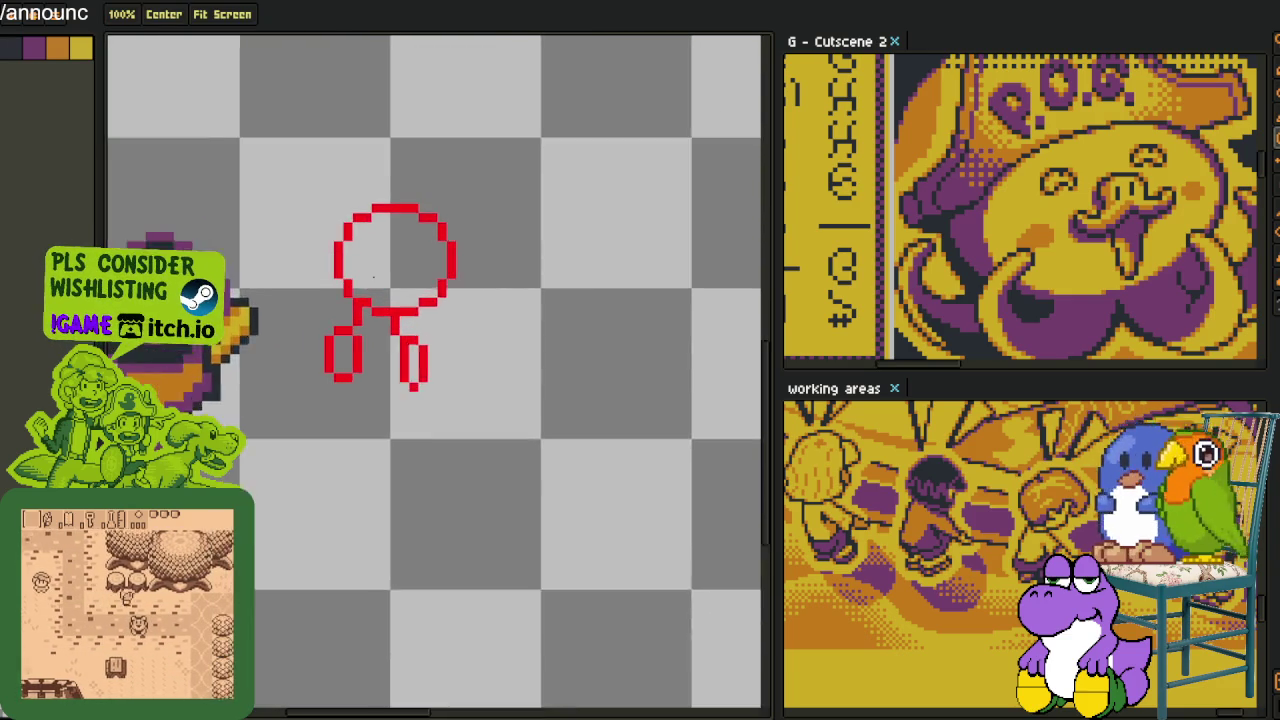
{"action": "scroll", "coordinate": [370, 287], "scroll_direction": "up", "scroll_amount": 2}
{"action": "scroll", "coordinate": [370, 287], "scroll_direction": "up", "scroll_amount": 1}
Lasso the red head circle, shift it slightly left over the legs, and commit
{"action": "mouse_move", "coordinate": [372, 125]}
{"action": "left_mouse_down"}
{"action": "mouse_move", "coordinate": [286, 286]}
{"action": "mouse_move", "coordinate": [316, 340]}
{"action": "mouse_move", "coordinate": [543, 349]}
{"action": "left_mouse_up"}
{"action": "key", "text": "ctrl+z"}
{"action": "key", "text": "q"}
{"action": "left_click_drag", "start_coordinate": [270, 150], "coordinate": [290, 340]}
{"action": "mouse_move", "coordinate": [457, 211]}
{"action": "left_mouse_down"}
{"action": "mouse_move", "coordinate": [425, 210]}
{"action": "mouse_move", "coordinate": [437, 209]}
{"action": "left_mouse_up"}
{"action": "key", "text": "Return"}
{"action": "key", "text": "b"}
{"action": "scroll", "coordinate": [437, 209], "scroll_direction": "down", "scroll_amount": 2}
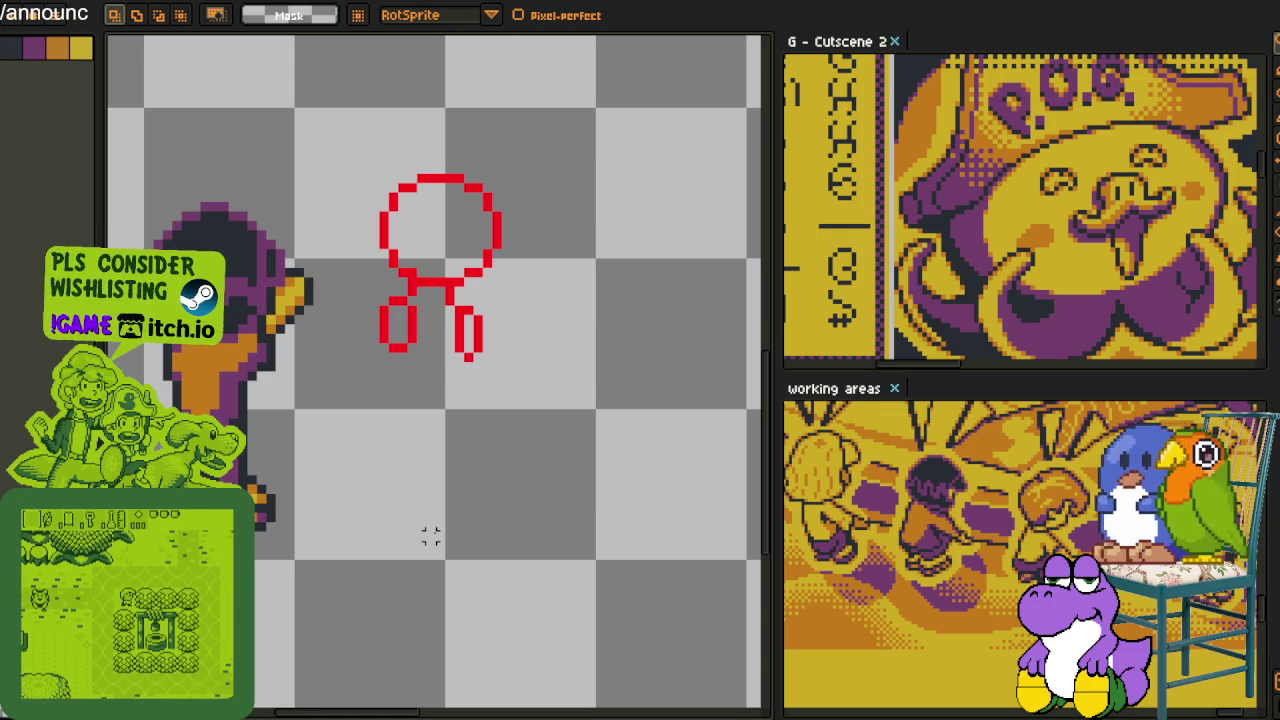
{"action": "key", "text": "i"}
{"action": "scroll", "coordinate": [471, 263], "scroll_direction": "up", "scroll_amount": 1}
Move the top arc of the red head circle down one pixel using a freehand selection
{"action": "scroll", "coordinate": [471, 263], "scroll_direction": "up", "scroll_amount": 2}
{"action": "scroll", "coordinate": [471, 263], "scroll_direction": "down", "scroll_amount": 2}
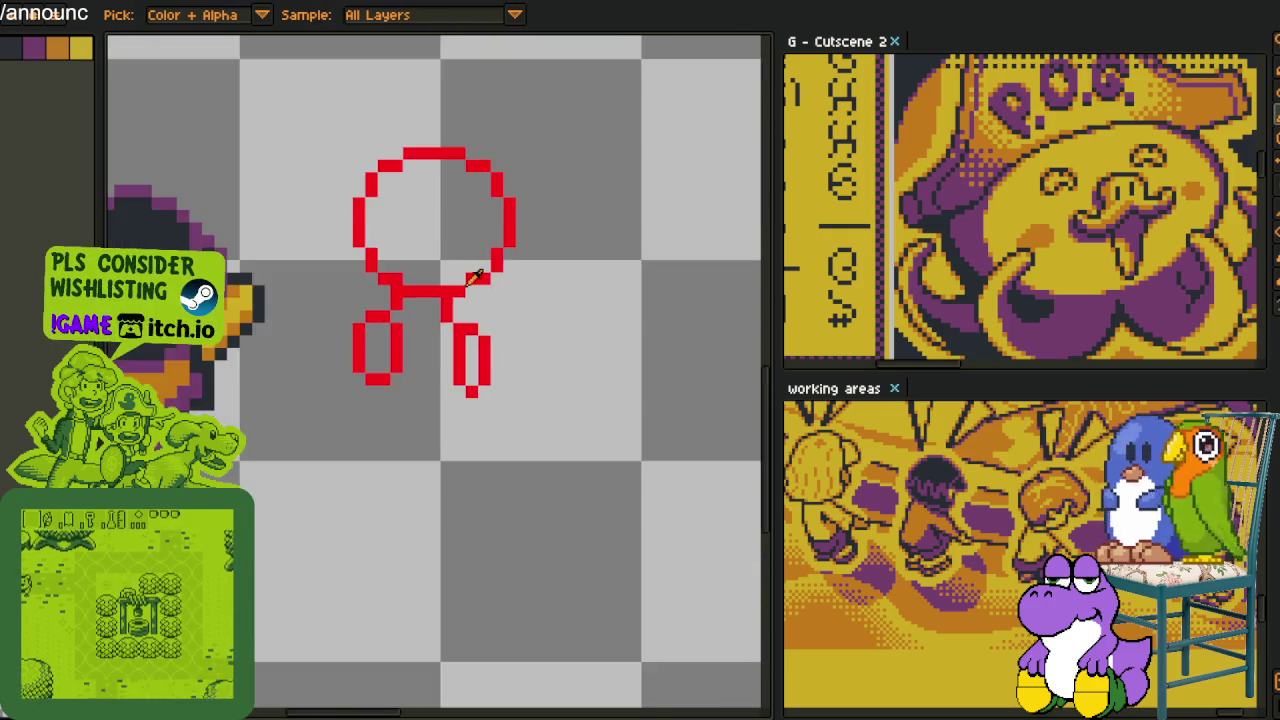
{"action": "scroll", "coordinate": [484, 342], "scroll_direction": "up", "scroll_amount": 1}
{"action": "key", "text": "b"}
{"action": "mouse_move", "coordinate": [405, 308]}
{"action": "left_mouse_down"}
{"action": "mouse_move", "coordinate": [303, 320]}
{"action": "mouse_move", "coordinate": [388, 365]}
{"action": "mouse_move", "coordinate": [585, 350]}
{"action": "mouse_move", "coordinate": [528, 306]}
{"action": "left_mouse_up"}
{"action": "key", "text": "Down"}
{"action": "key", "text": "ctrl+d"}
Sample the sketch's red and fill the gap in the head's left edge
{"action": "key", "text": "i"}
{"action": "key", "text": "b"}
{"action": "left_click", "coordinate": [552, 289]}
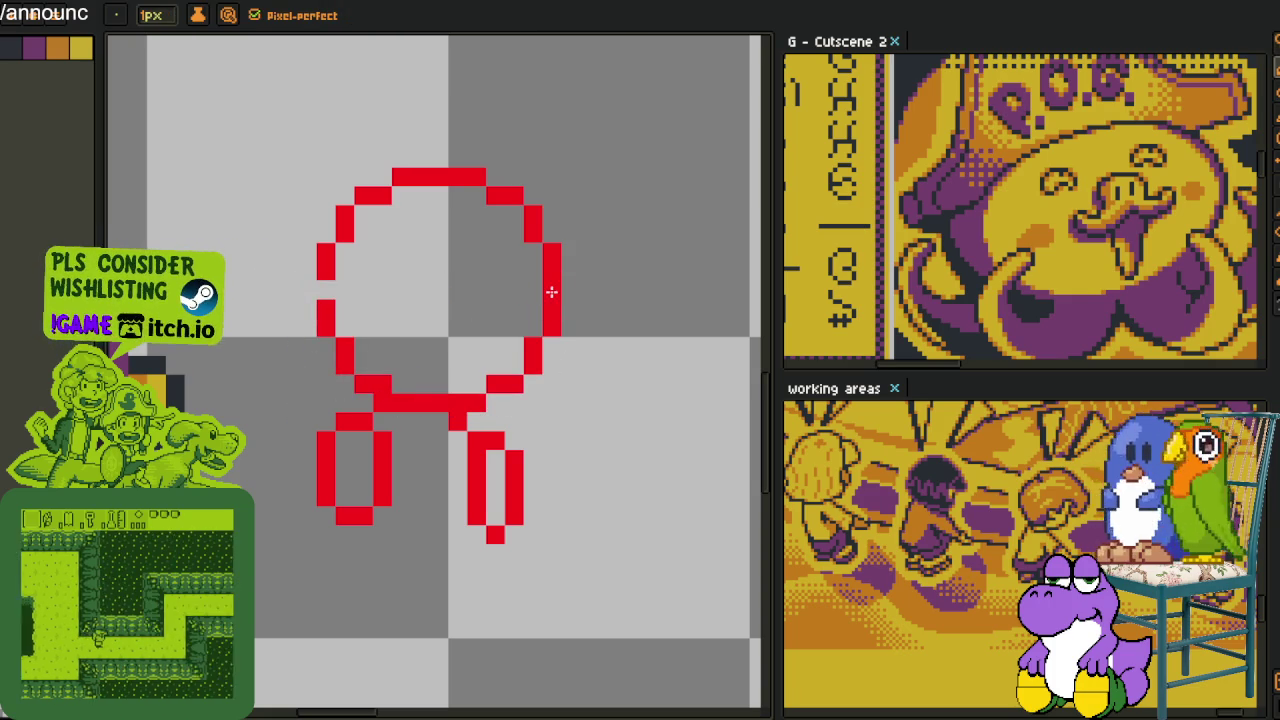
{"action": "left_click", "coordinate": [325, 290]}
{"action": "left_click", "coordinate": [307, 290]}
{"action": "key", "text": "ctrl+z"}
Draw a red stroke from the head's right side down to the right leg, erasing stray pixels
{"action": "mouse_move", "coordinate": [566, 304]}
{"action": "left_mouse_down"}
{"action": "mouse_move", "coordinate": [584, 387]}
{"action": "mouse_move", "coordinate": [532, 420]}
{"action": "left_mouse_up"}
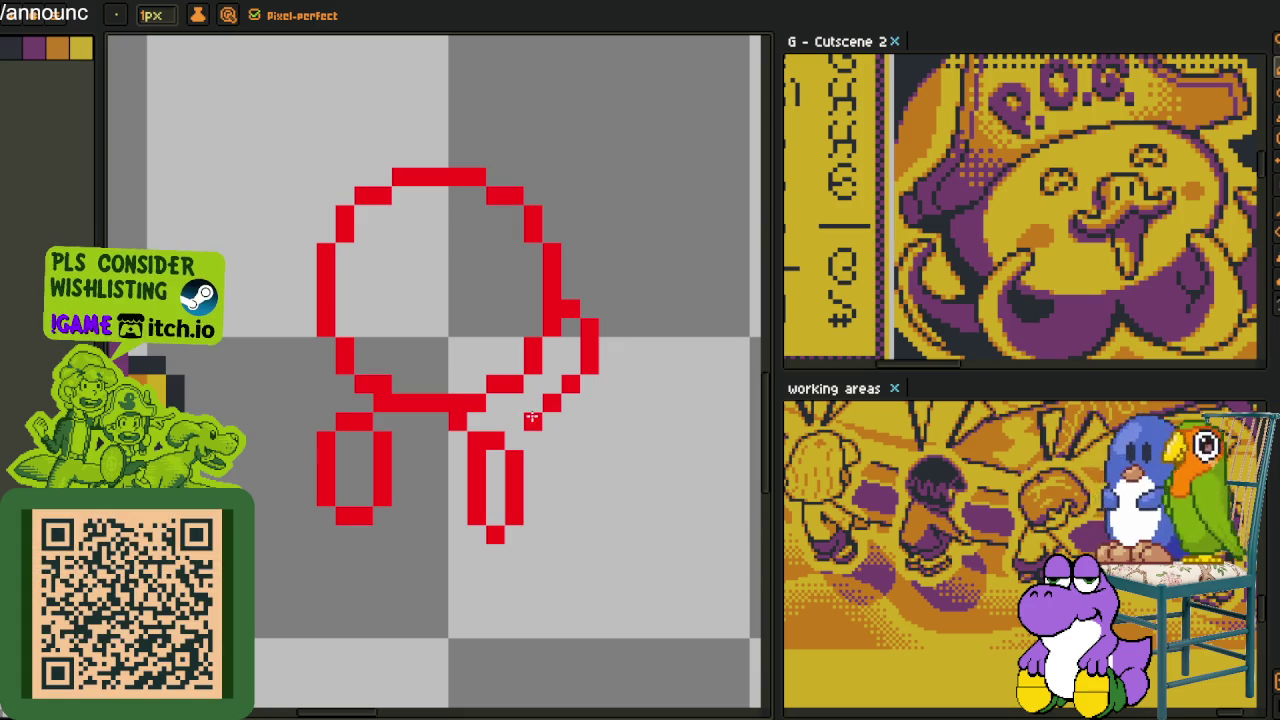
{"action": "left_click_drag", "start_coordinate": [522, 417], "coordinate": [503, 412]}
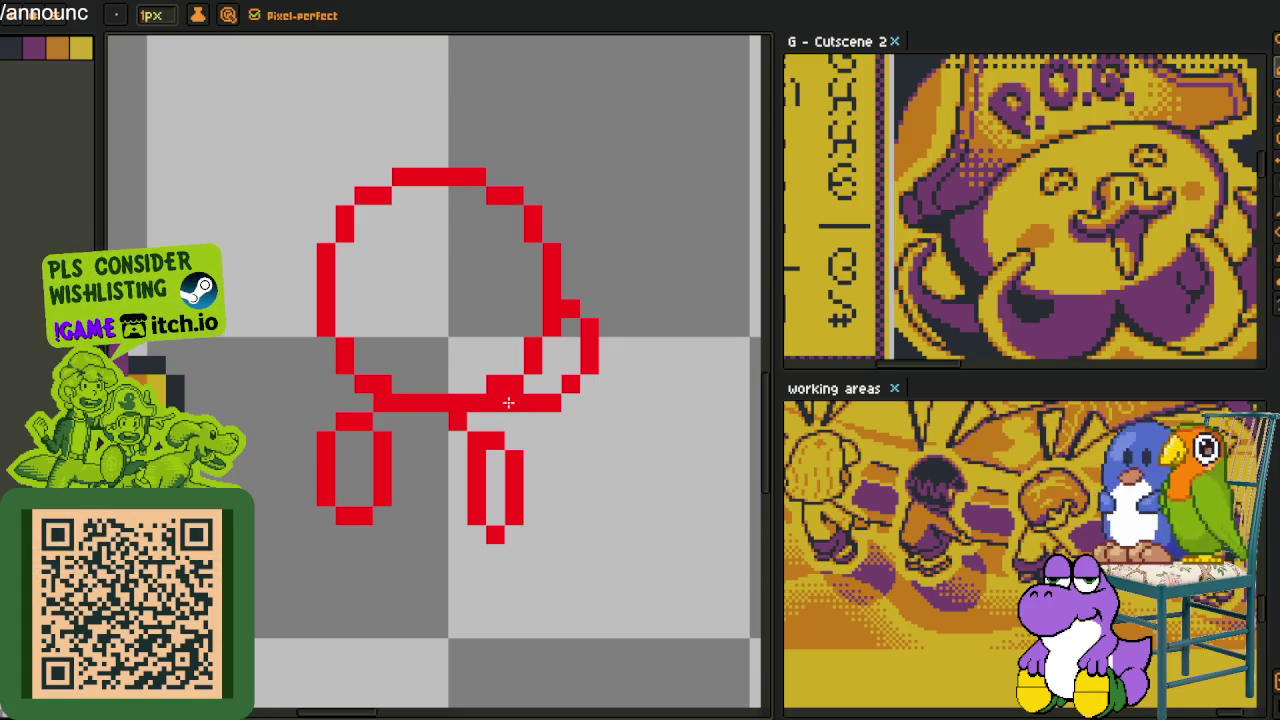
{"action": "key", "text": "o"}
{"action": "scroll", "coordinate": [508, 402], "scroll_direction": "down", "scroll_amount": 1}
{"action": "scroll", "coordinate": [554, 351], "scroll_direction": "up", "scroll_amount": 3}
{"action": "key", "text": "e"}
{"action": "left_click_drag", "start_coordinate": [547, 269], "coordinate": [434, 420]}
Rectangle-select the whole red drawing
{"action": "scroll", "coordinate": [449, 394], "scroll_direction": "down", "scroll_amount": 3}
{"action": "key", "text": "i"}
{"action": "scroll", "coordinate": [437, 366], "scroll_direction": "up", "scroll_amount": 2}
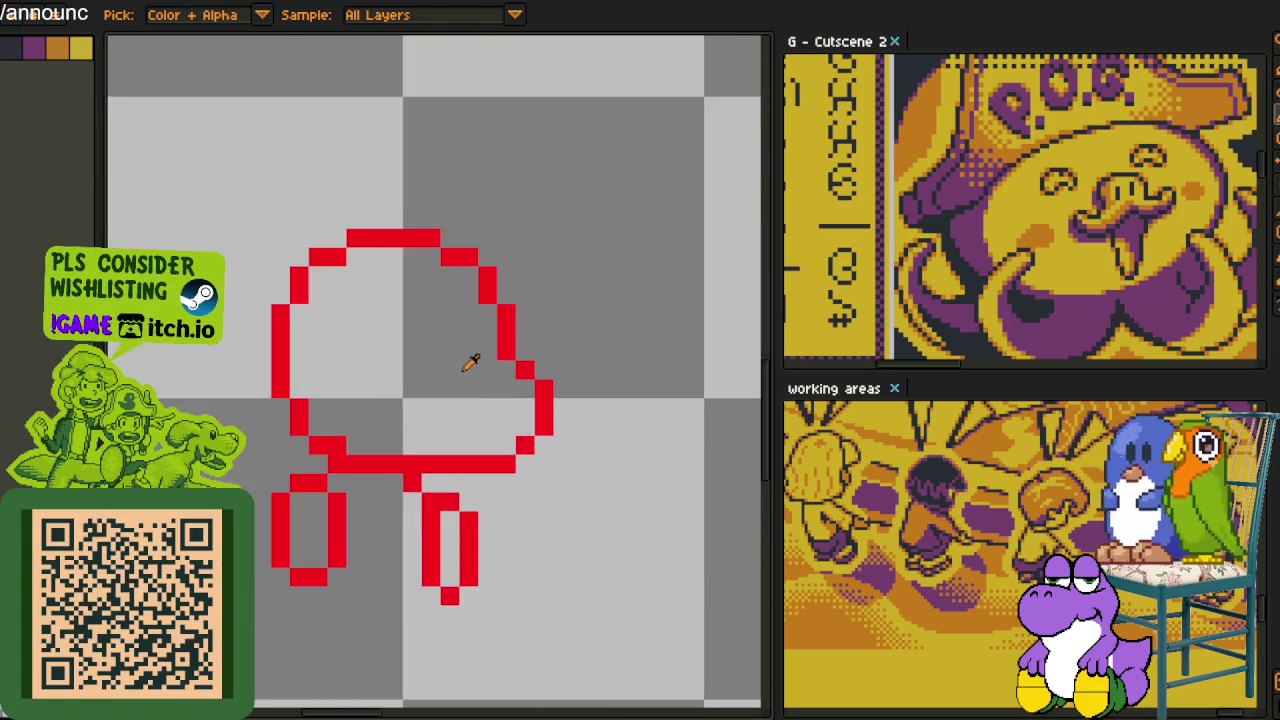
{"action": "scroll", "coordinate": [470, 363], "scroll_direction": "up", "scroll_amount": 1}
{"action": "key", "text": "m"}
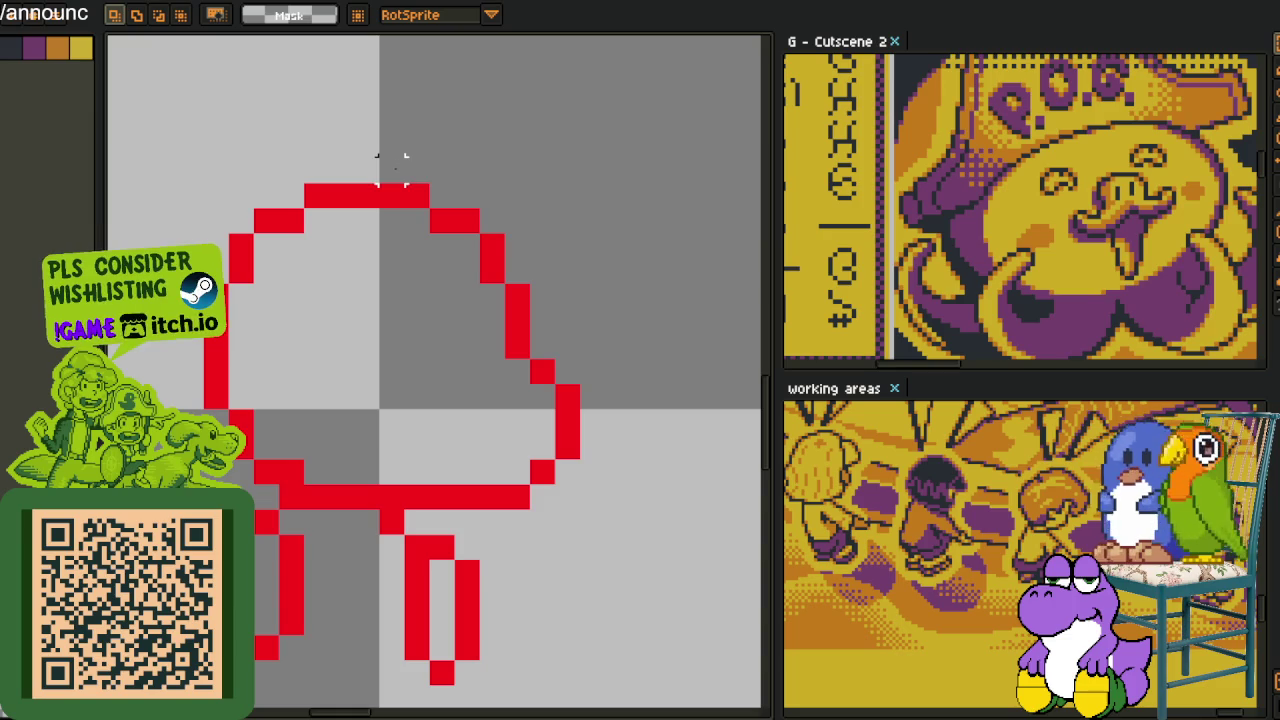
{"action": "mouse_move", "coordinate": [392, 170]}
{"action": "left_mouse_down"}
{"action": "mouse_move", "coordinate": [471, 443]}
{"action": "mouse_move", "coordinate": [614, 137]}
{"action": "mouse_move", "coordinate": [488, 160]}
{"action": "left_mouse_up"}
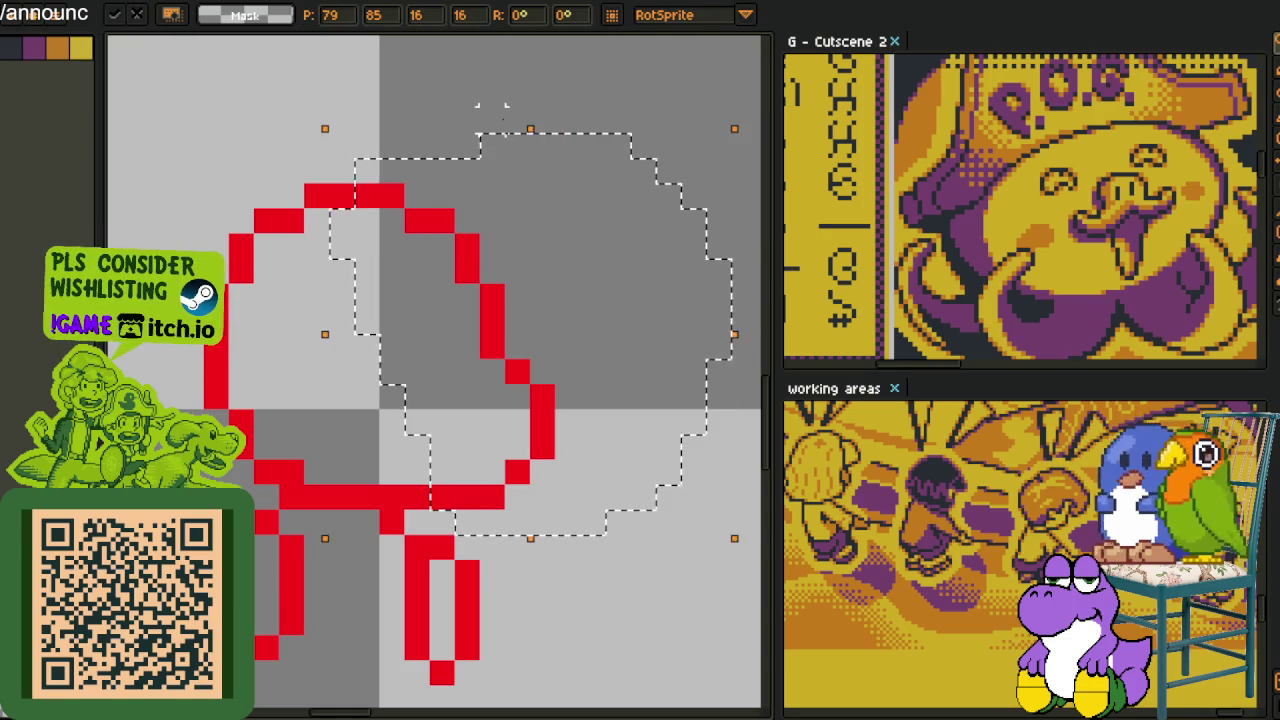
{"action": "scroll", "coordinate": [488, 160], "scroll_direction": "down", "scroll_amount": 3}
{"action": "scroll", "coordinate": [488, 160], "scroll_direction": "down", "scroll_amount": 2}
{"action": "key", "text": "b"}
{"action": "scroll", "coordinate": [455, 240], "scroll_direction": "up", "scroll_amount": 3}
{"action": "scroll", "coordinate": [449, 248], "scroll_direction": "down", "scroll_amount": 1}
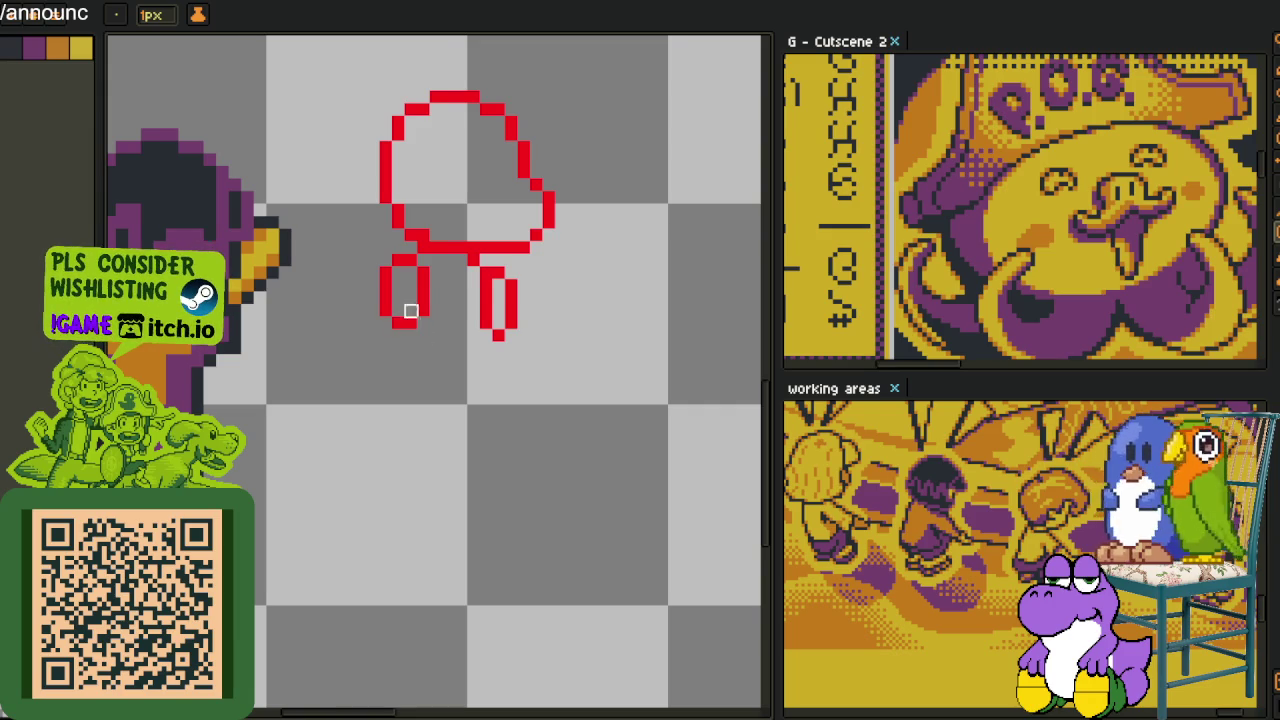
{"action": "scroll", "coordinate": [409, 277], "scroll_direction": "up", "scroll_amount": 3}
Extend the left leg down from its loop and draw the right leg down, curving left
{"action": "key", "text": "m"}
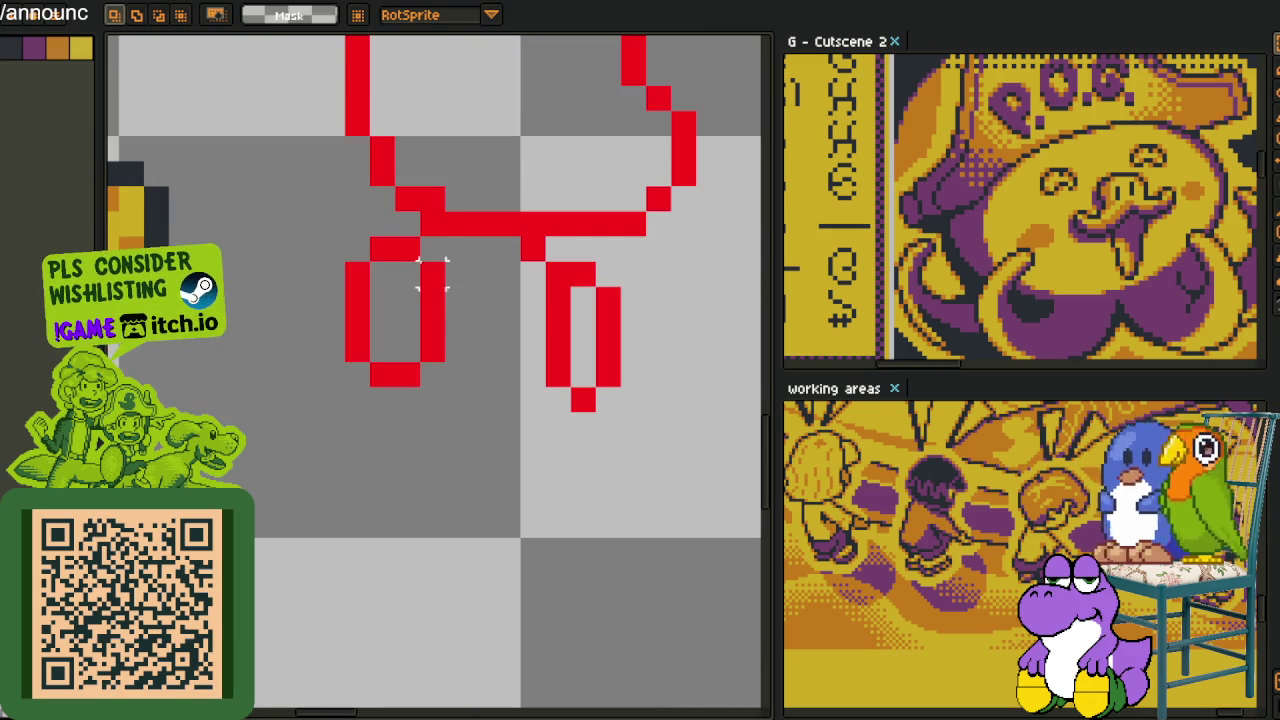
{"action": "scroll", "coordinate": [435, 270], "scroll_direction": "down", "scroll_amount": 3}
{"action": "scroll", "coordinate": [460, 295], "scroll_direction": "up", "scroll_amount": 3}
{"action": "key", "text": "i"}
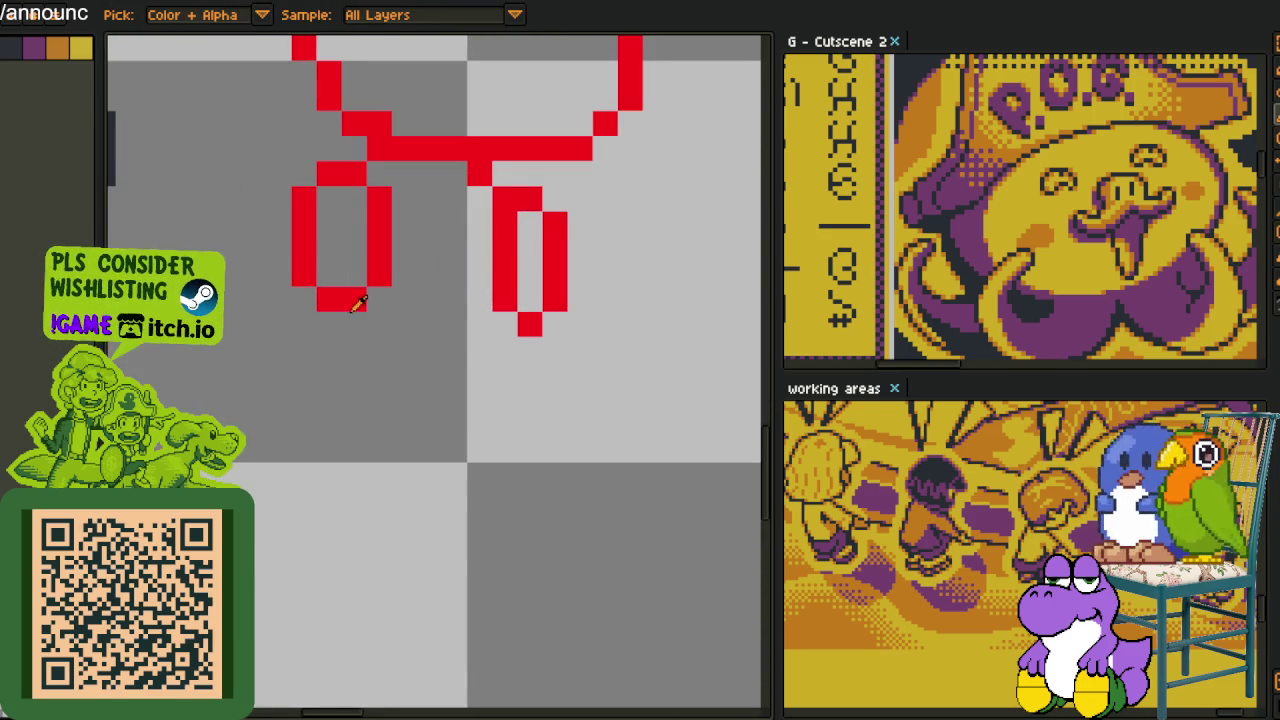
{"action": "key", "text": "b"}
{"action": "mouse_move", "coordinate": [329, 400]}
{"action": "left_mouse_down"}
{"action": "mouse_move", "coordinate": [347, 320]}
{"action": "mouse_move", "coordinate": [329, 322]}
{"action": "left_mouse_up"}
{"action": "left_click", "coordinate": [521, 350]}
{"action": "mouse_move", "coordinate": [529, 355]}
{"action": "left_mouse_down"}
{"action": "mouse_move", "coordinate": [505, 478]}
{"action": "mouse_move", "coordinate": [375, 455]}
{"action": "mouse_move", "coordinate": [350, 428]}
{"action": "left_mouse_up"}
{"action": "scroll", "coordinate": [381, 422], "scroll_direction": "down", "scroll_amount": 3}
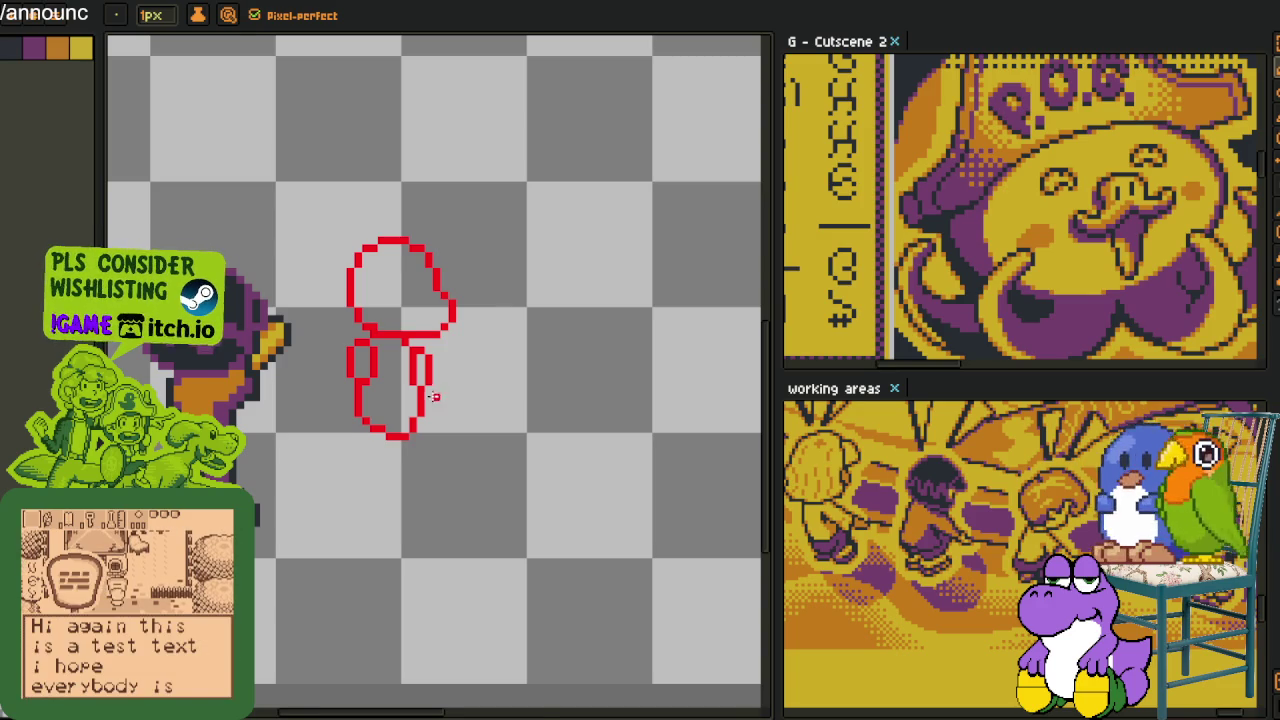
Join the right stroke to the bottom curve and draw a hooked red line down from it
{"action": "scroll", "coordinate": [434, 396], "scroll_direction": "up", "scroll_amount": 1}
{"action": "scroll", "coordinate": [400, 375], "scroll_direction": "up", "scroll_amount": 1}
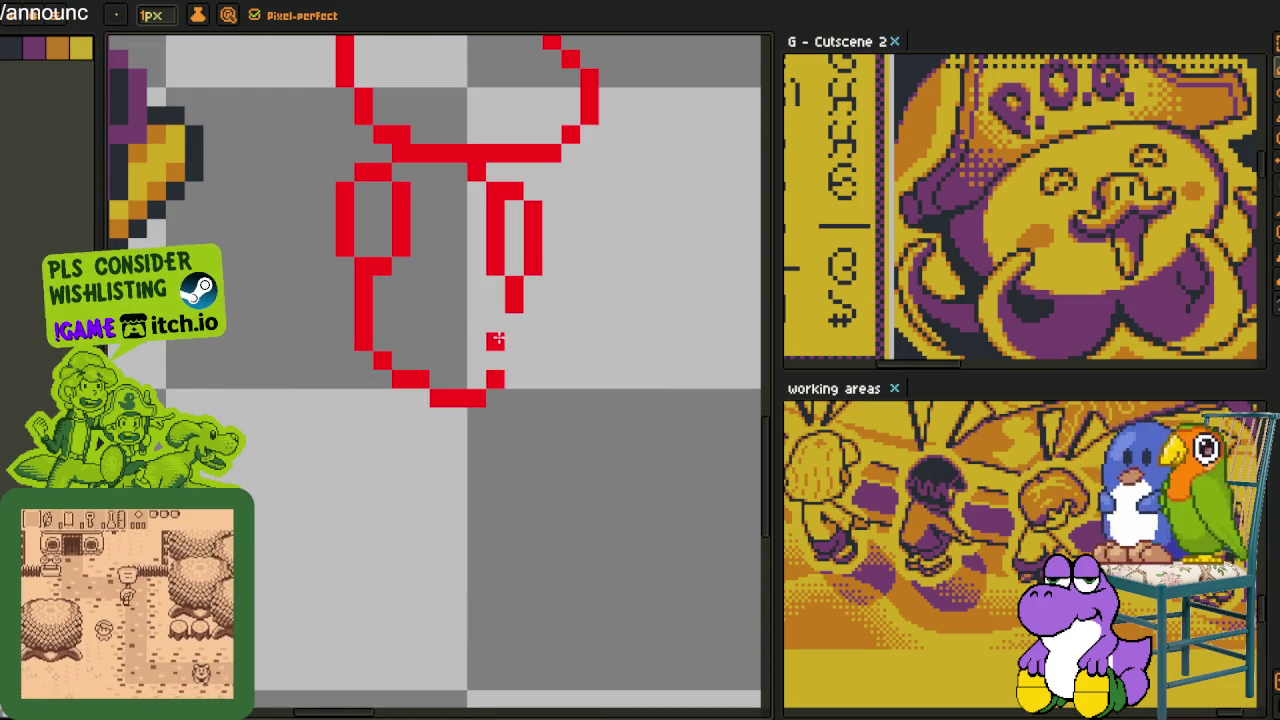
{"action": "mouse_move", "coordinate": [362, 382]}
{"action": "left_mouse_down"}
{"action": "mouse_move", "coordinate": [357, 360]}
{"action": "mouse_move", "coordinate": [345, 480]}
{"action": "left_mouse_up"}
{"action": "key", "text": "ctrl+z"}
{"action": "scroll", "coordinate": [420, 400], "scroll_direction": "down", "scroll_amount": 1}
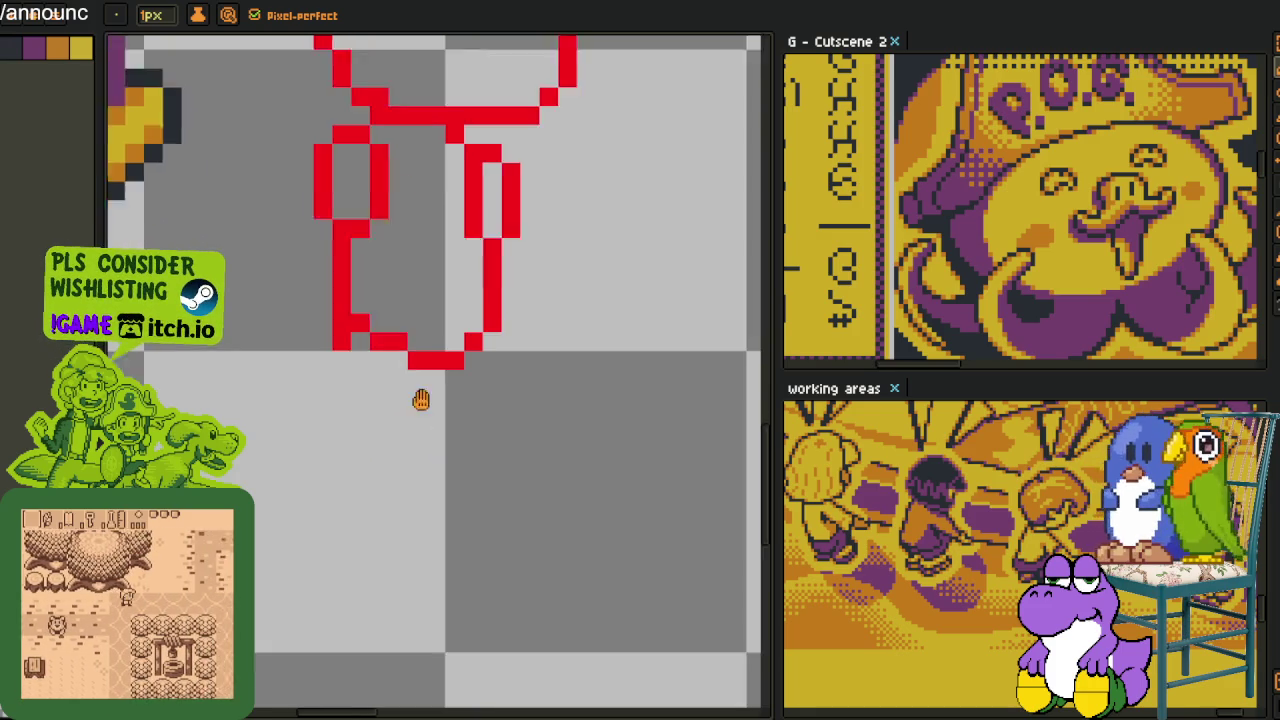
{"action": "scroll", "coordinate": [440, 340], "scroll_direction": "down", "scroll_amount": 3}
{"action": "left_click", "coordinate": [460, 264]}
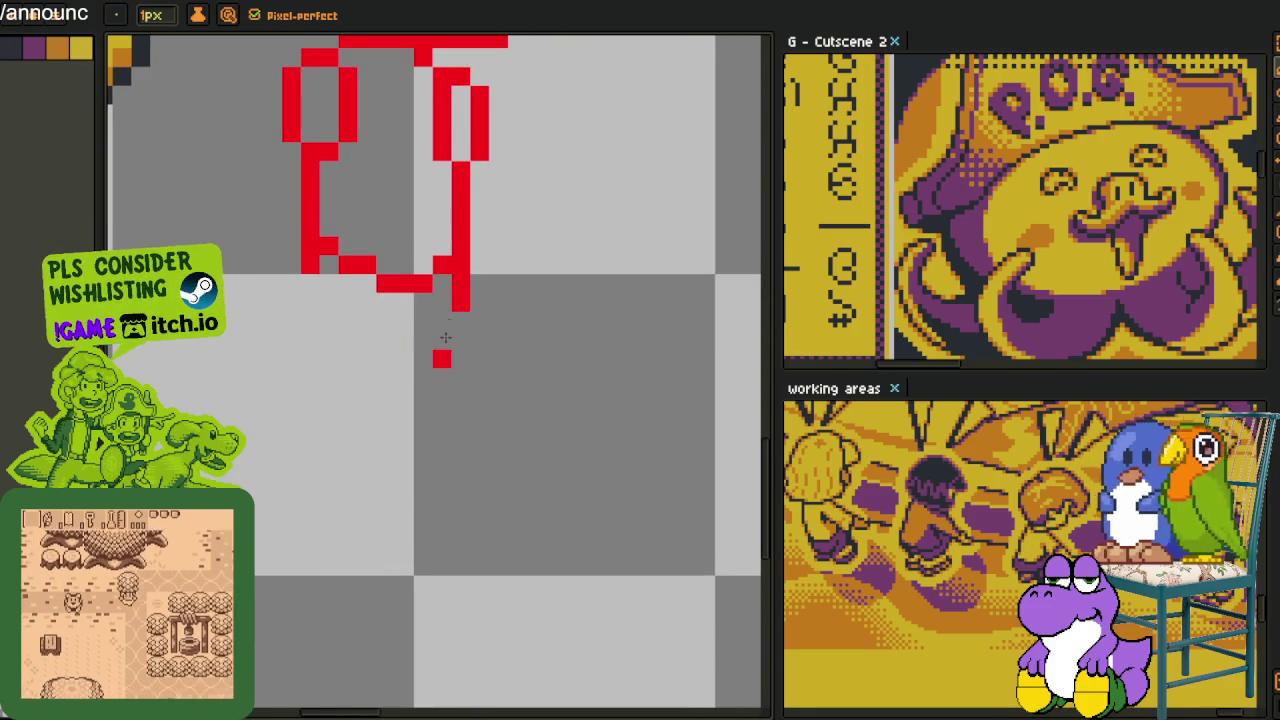
{"action": "left_click", "coordinate": [460, 279]}
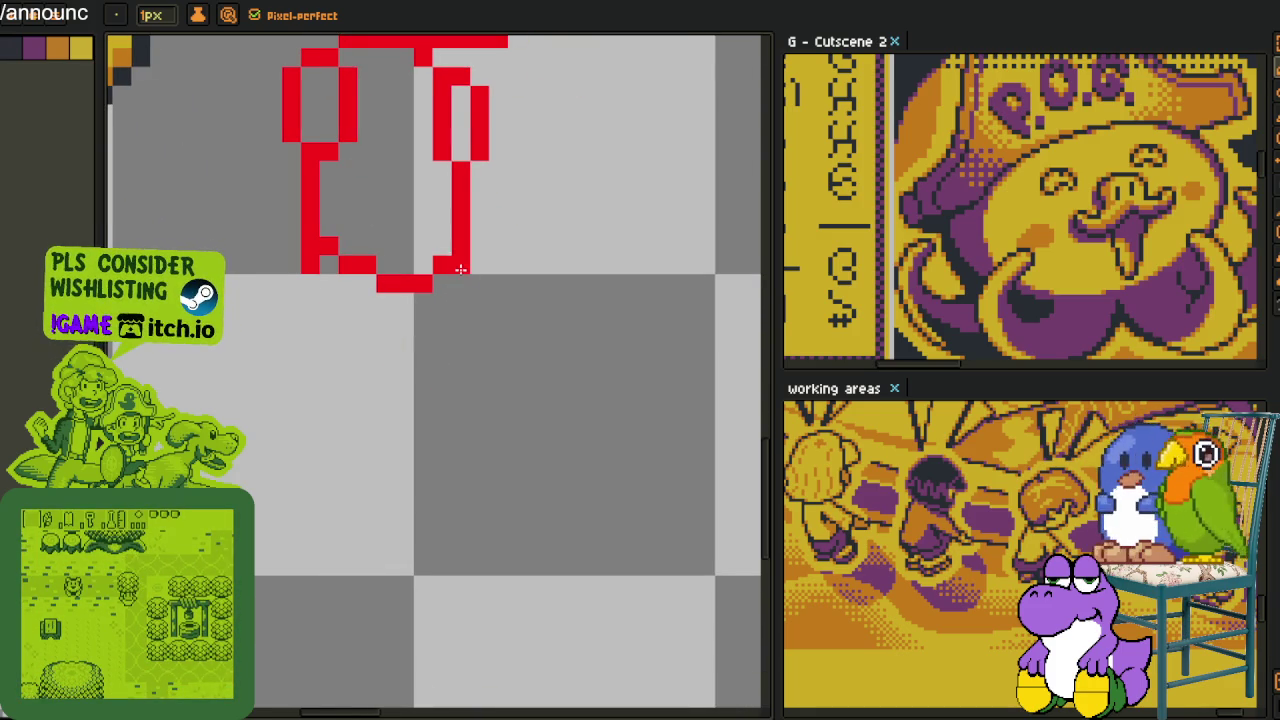
{"action": "left_click_drag", "start_coordinate": [460, 268], "coordinate": [457, 350]}
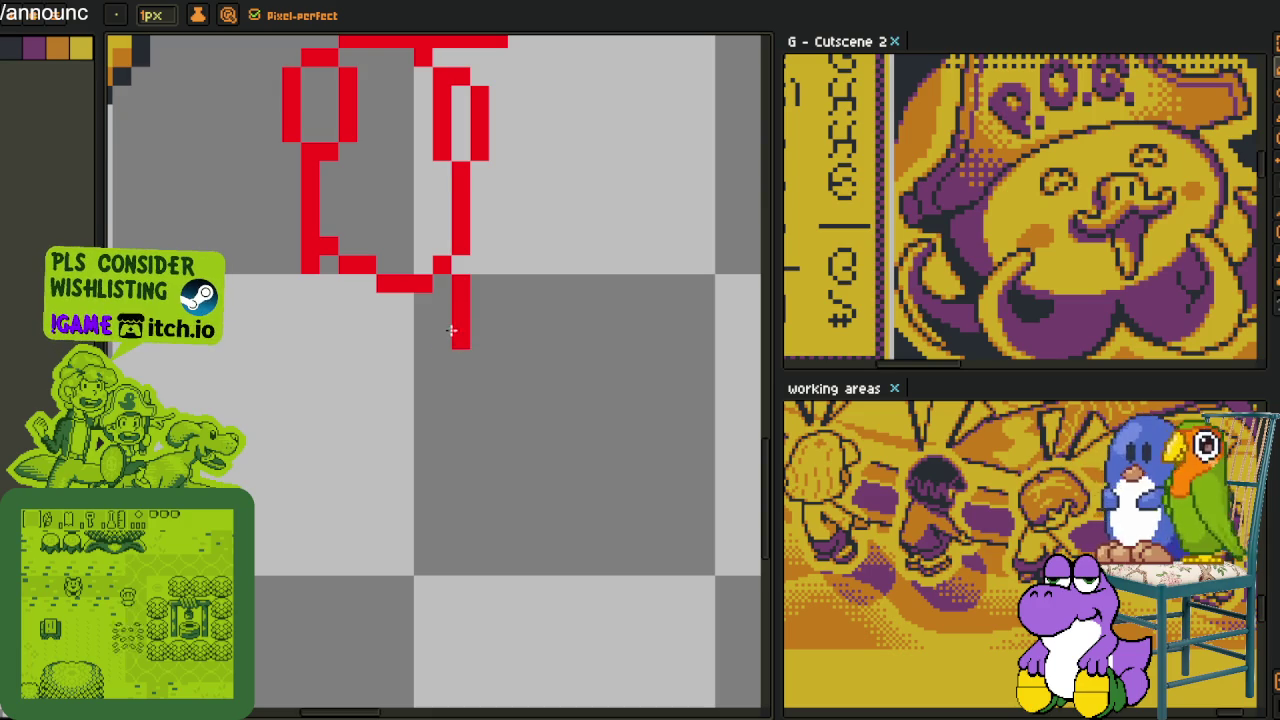
{"action": "left_click", "coordinate": [437, 354]}
Add a short left vertical stroke, extend the right line down, and connect them along the bottom
{"action": "left_click", "coordinate": [366, 340]}
{"action": "mouse_move", "coordinate": [347, 415]}
{"action": "left_mouse_down"}
{"action": "mouse_move", "coordinate": [347, 397]}
{"action": "mouse_move", "coordinate": [366, 424]}
{"action": "left_mouse_up"}
{"action": "key", "text": "ctrl+z"}
{"action": "left_click", "coordinate": [347, 340]}
{"action": "left_click_drag", "start_coordinate": [366, 368], "coordinate": [367, 339]}
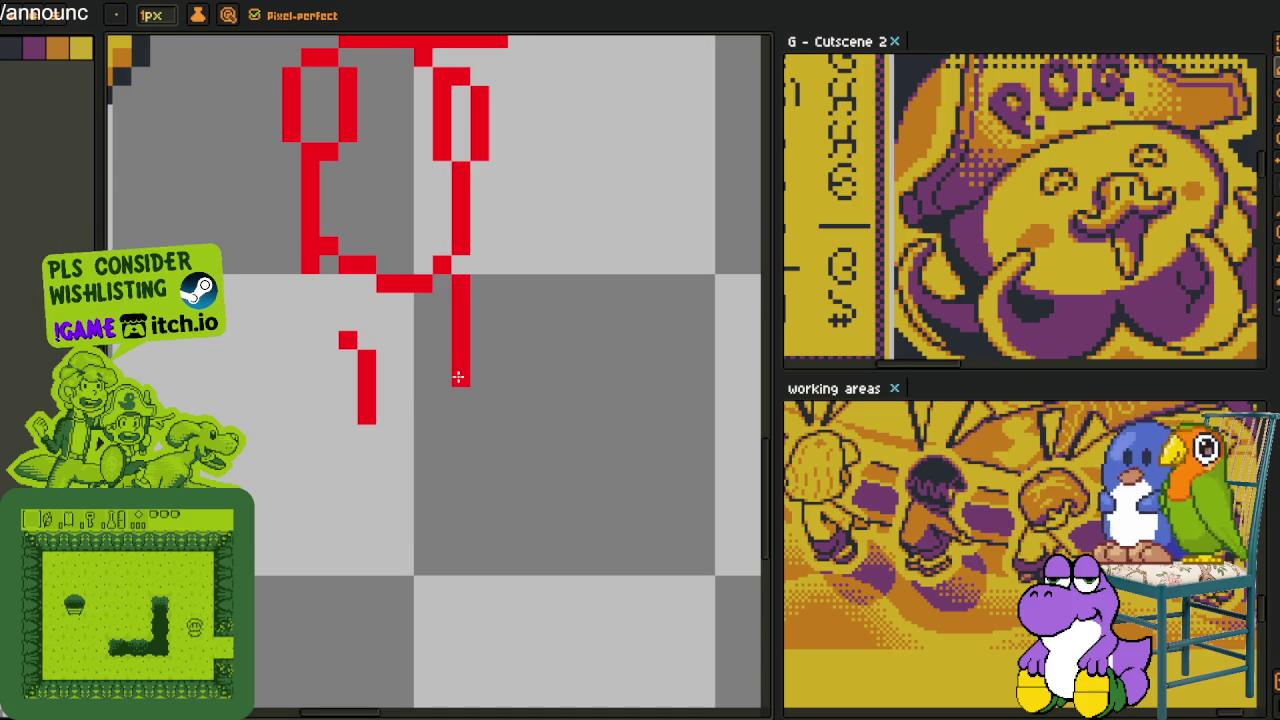
{"action": "mouse_move", "coordinate": [460, 370]}
{"action": "left_mouse_down"}
{"action": "mouse_move", "coordinate": [460, 404]}
{"action": "mouse_move", "coordinate": [362, 433]}
{"action": "left_mouse_up"}
{"action": "left_click", "coordinate": [322, 335]}
Draw a new red vertical line on the left side of the legs
{"action": "scroll", "coordinate": [322, 335], "scroll_direction": "up", "scroll_amount": 2}
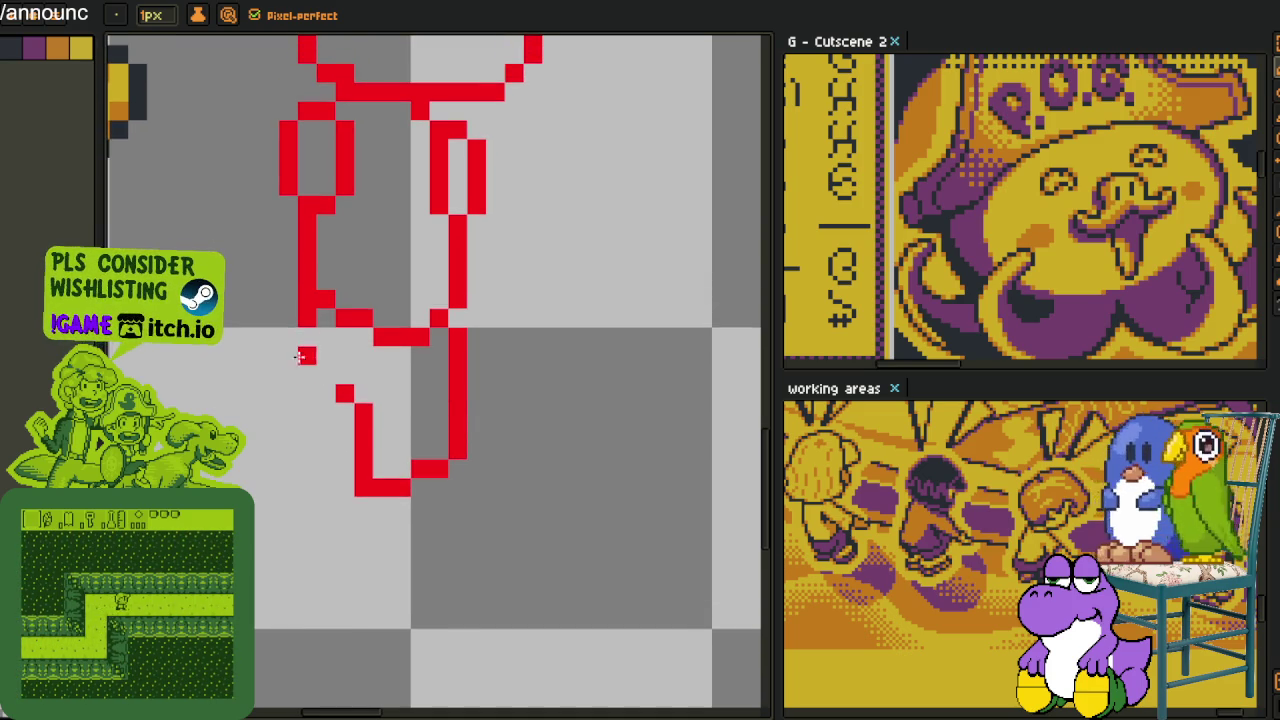
{"action": "left_click_drag", "start_coordinate": [288, 347], "coordinate": [288, 438]}
{"action": "key", "text": "ctrl+z"}
{"action": "mouse_move", "coordinate": [306, 330]}
{"action": "left_mouse_down"}
{"action": "mouse_move", "coordinate": [306, 474]}
{"action": "mouse_move", "coordinate": [315, 466]}
{"action": "left_mouse_up"}
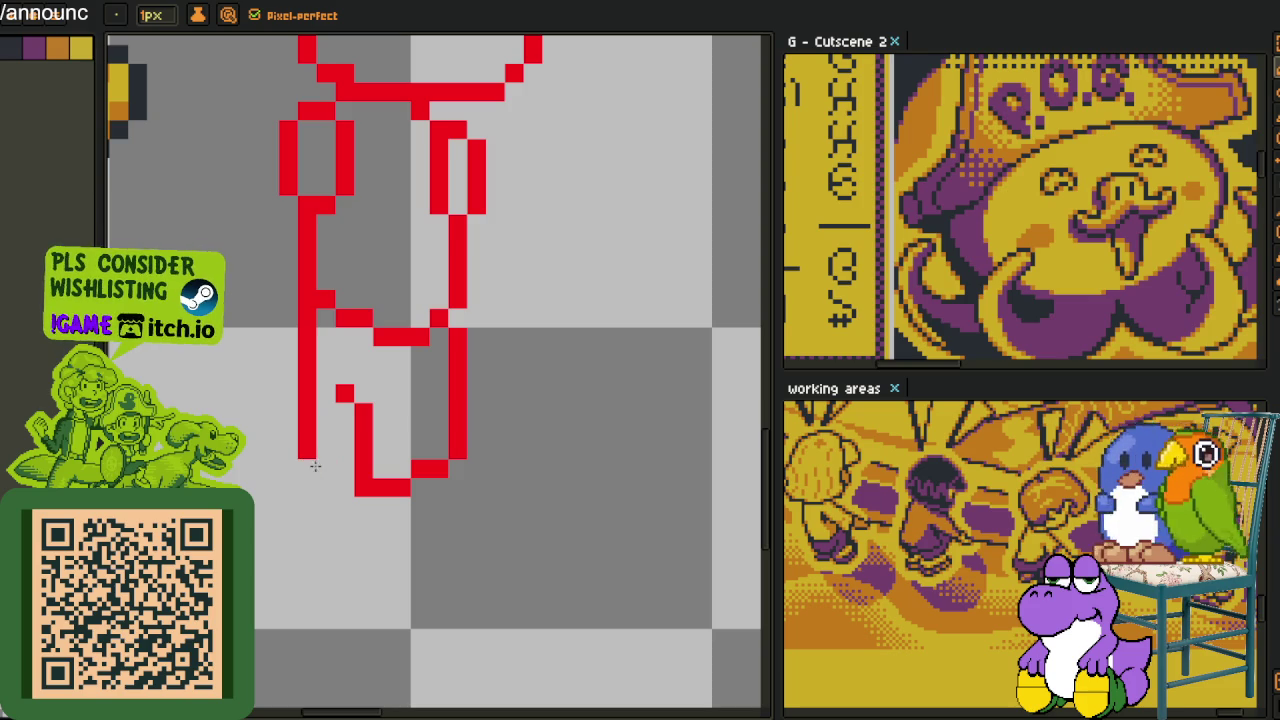
{"action": "scroll", "coordinate": [366, 449], "scroll_direction": "right", "scroll_amount": 1}
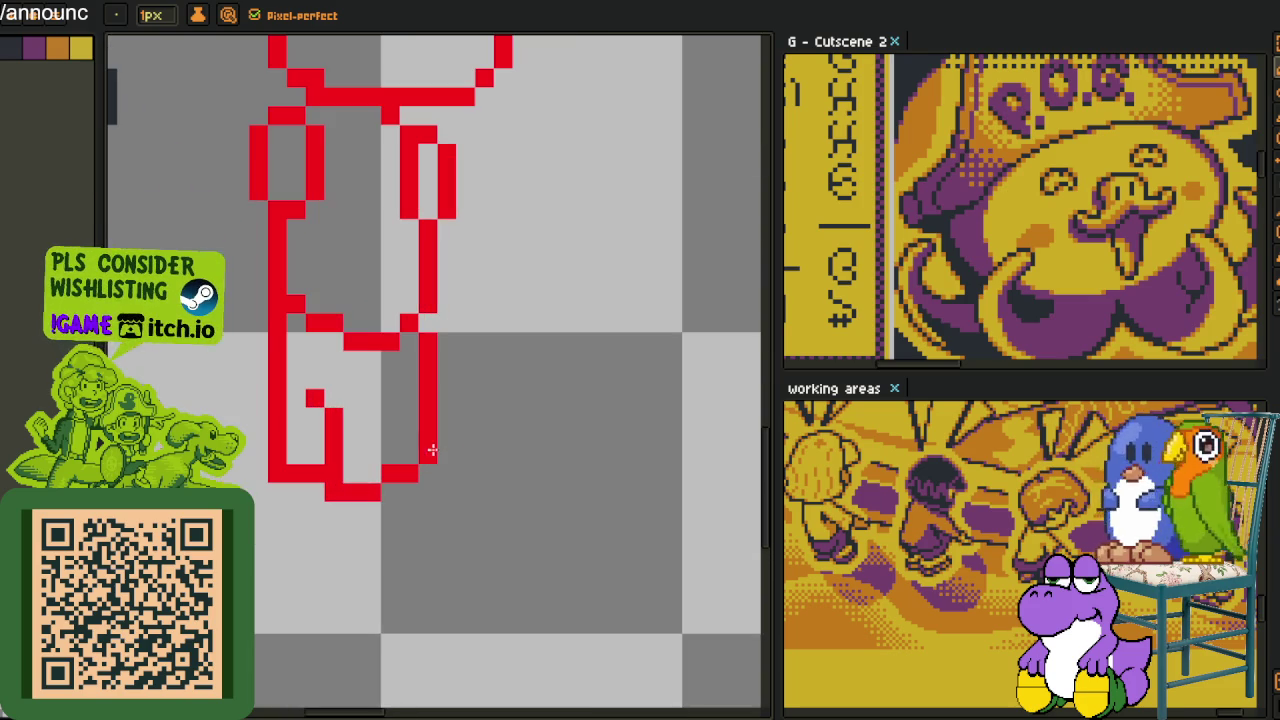
Draw the foot's diagonal and bottom edges to close its loops, then sample purple from the neighbouring sprite
{"action": "left_click_drag", "start_coordinate": [481, 490], "coordinate": [375, 511]}
{"action": "left_click", "coordinate": [487, 511]}
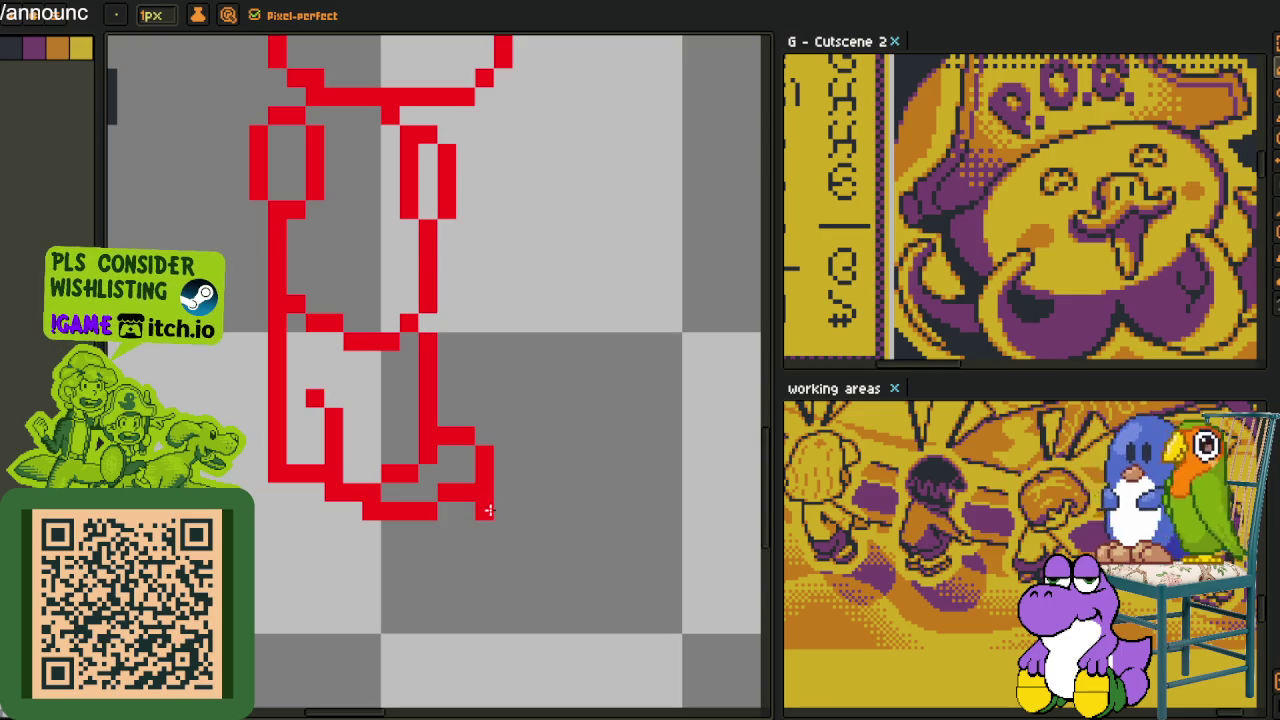
{"action": "left_click_drag", "start_coordinate": [455, 528], "coordinate": [440, 532]}
{"action": "left_click", "coordinate": [427, 545]}
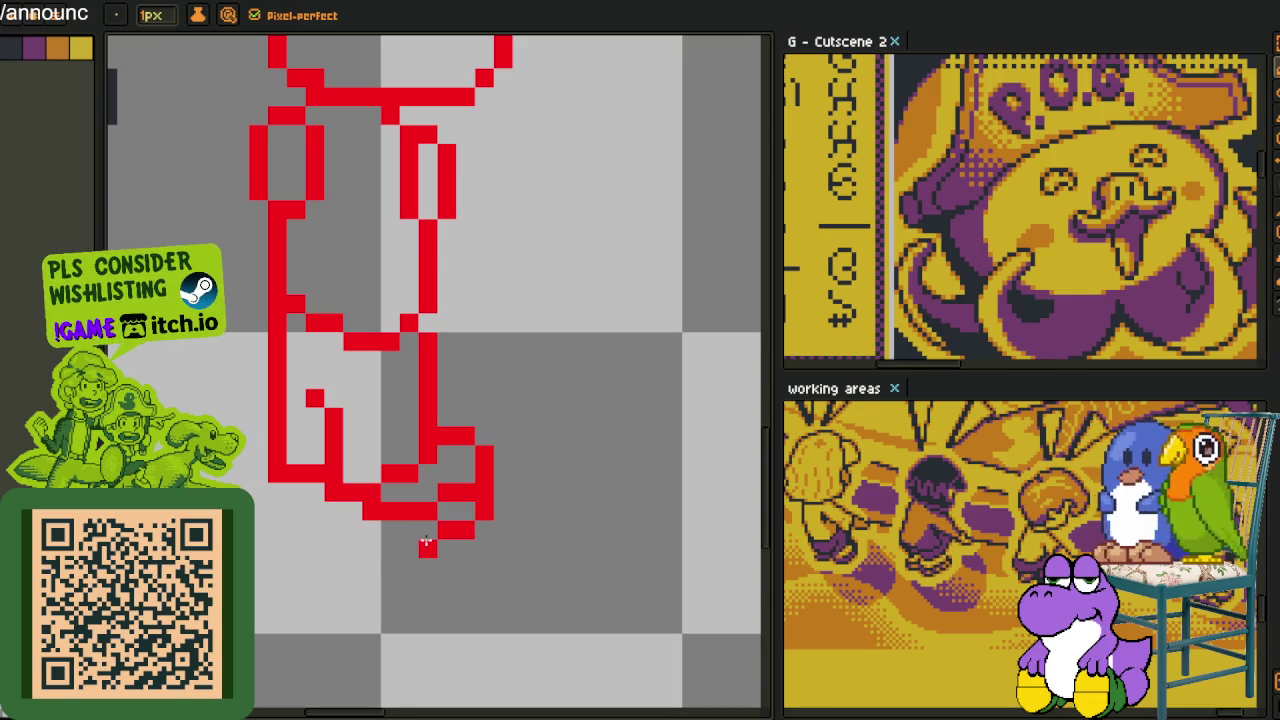
{"action": "left_click_drag", "start_coordinate": [357, 540], "coordinate": [353, 527]}
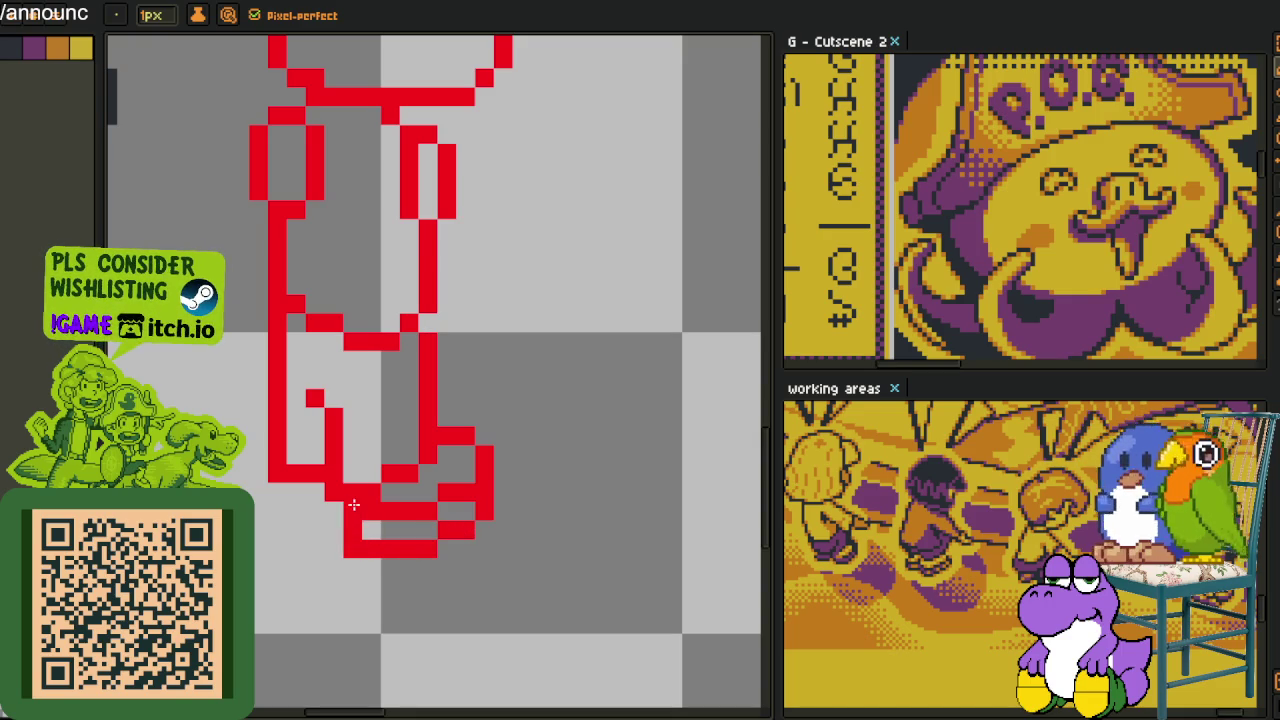
{"action": "left_click", "coordinate": [295, 492]}
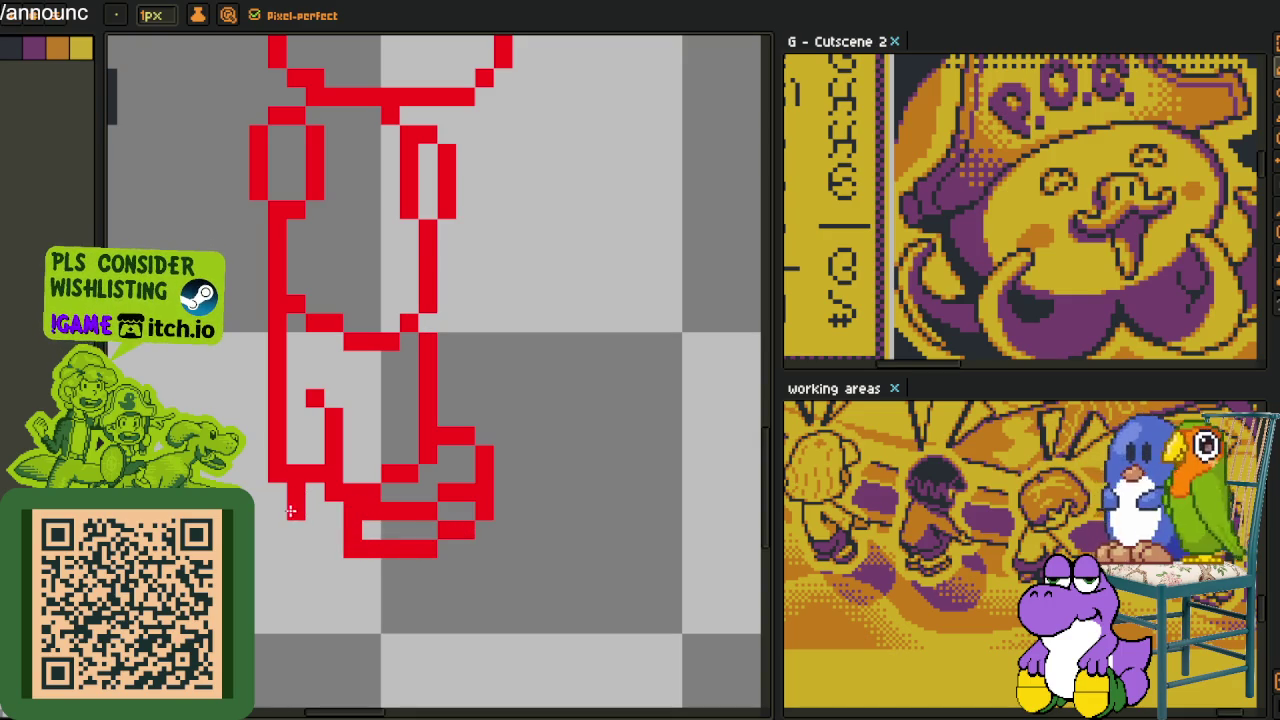
{"action": "left_click_drag", "start_coordinate": [296, 521], "coordinate": [344, 530]}
{"action": "left_click", "coordinate": [316, 493]}
{"action": "scroll", "coordinate": [316, 494], "scroll_direction": "down", "scroll_amount": 3}
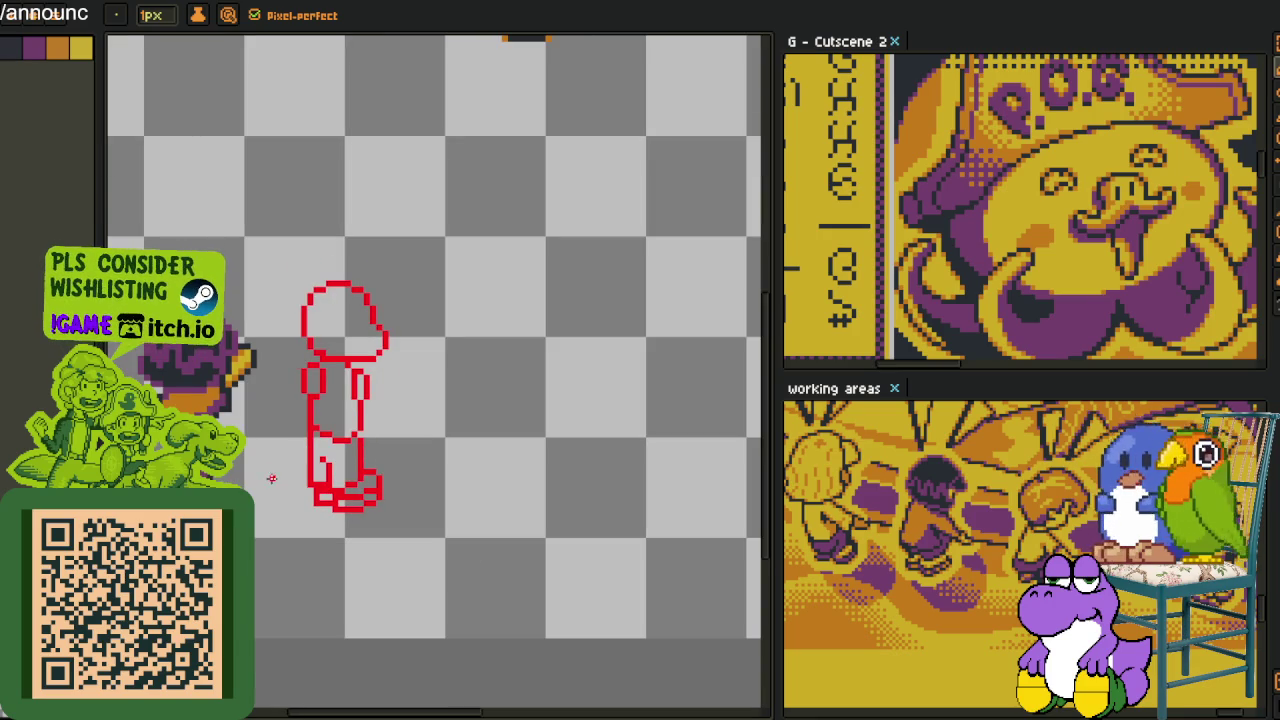
{"action": "key", "text": "o"}
{"action": "left_click", "coordinate": [235, 360]}
Bucket-fill three enclosed foot gaps with purple
{"action": "scroll", "coordinate": [290, 470], "scroll_direction": "up", "scroll_amount": 2}
{"action": "scroll", "coordinate": [290, 470], "scroll_direction": "up", "scroll_amount": 2}
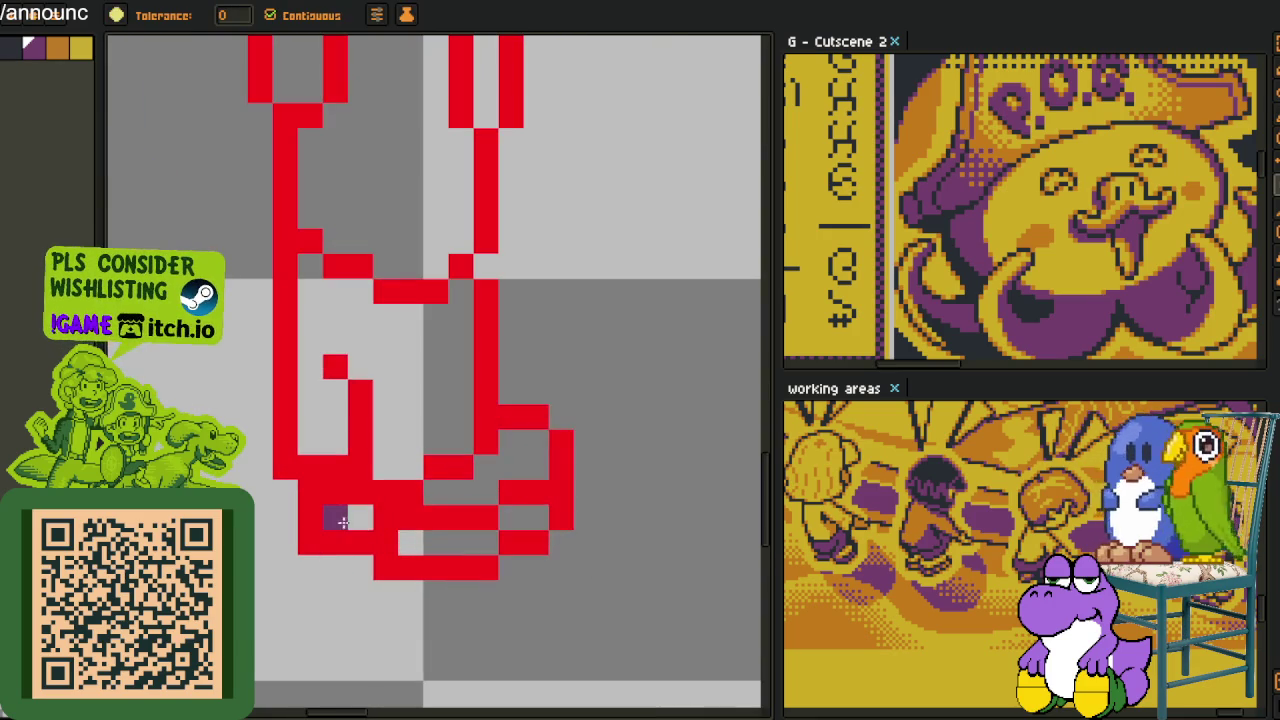
{"action": "left_click", "coordinate": [350, 517]}
{"action": "left_click", "coordinate": [426, 535]}
{"action": "left_click", "coordinate": [523, 517]}
{"action": "scroll", "coordinate": [540, 505], "scroll_direction": "down", "scroll_amount": 4}
{"action": "key", "text": "o"}
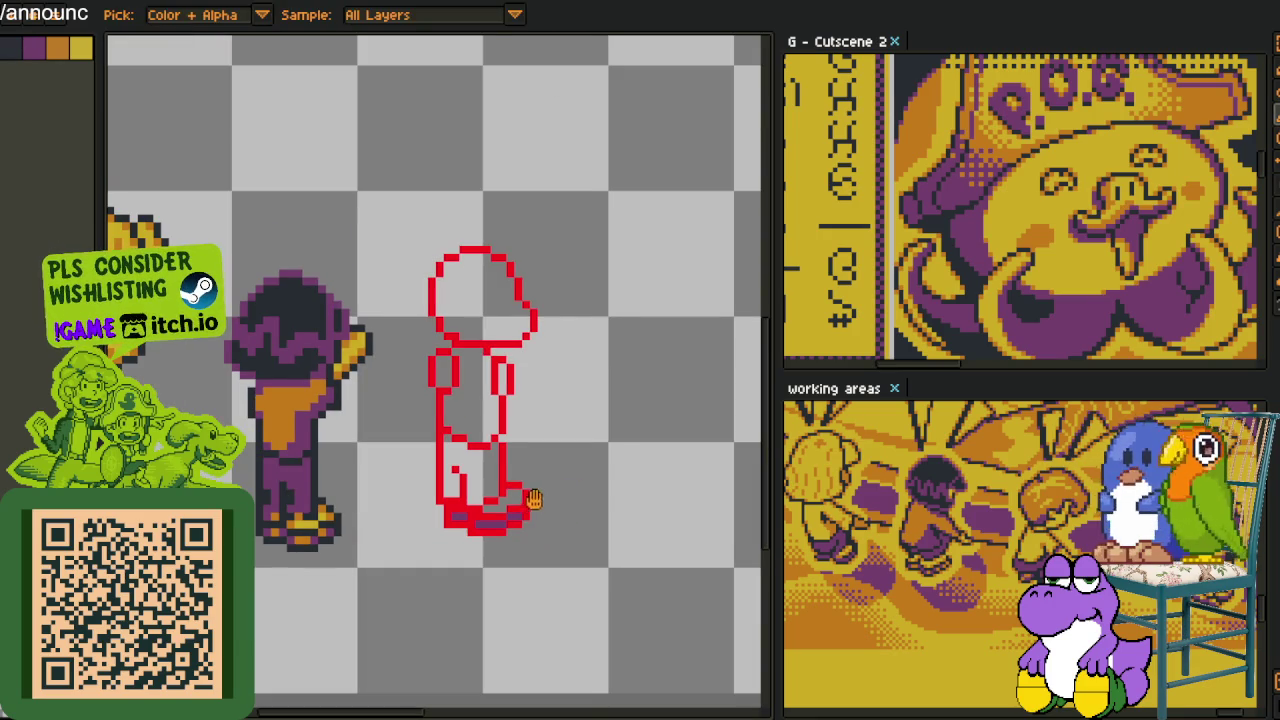
{"action": "left_click_drag", "start_coordinate": [535, 500], "coordinate": [530, 507]}
{"action": "scroll", "coordinate": [335, 493], "scroll_direction": "up", "scroll_amount": 1}
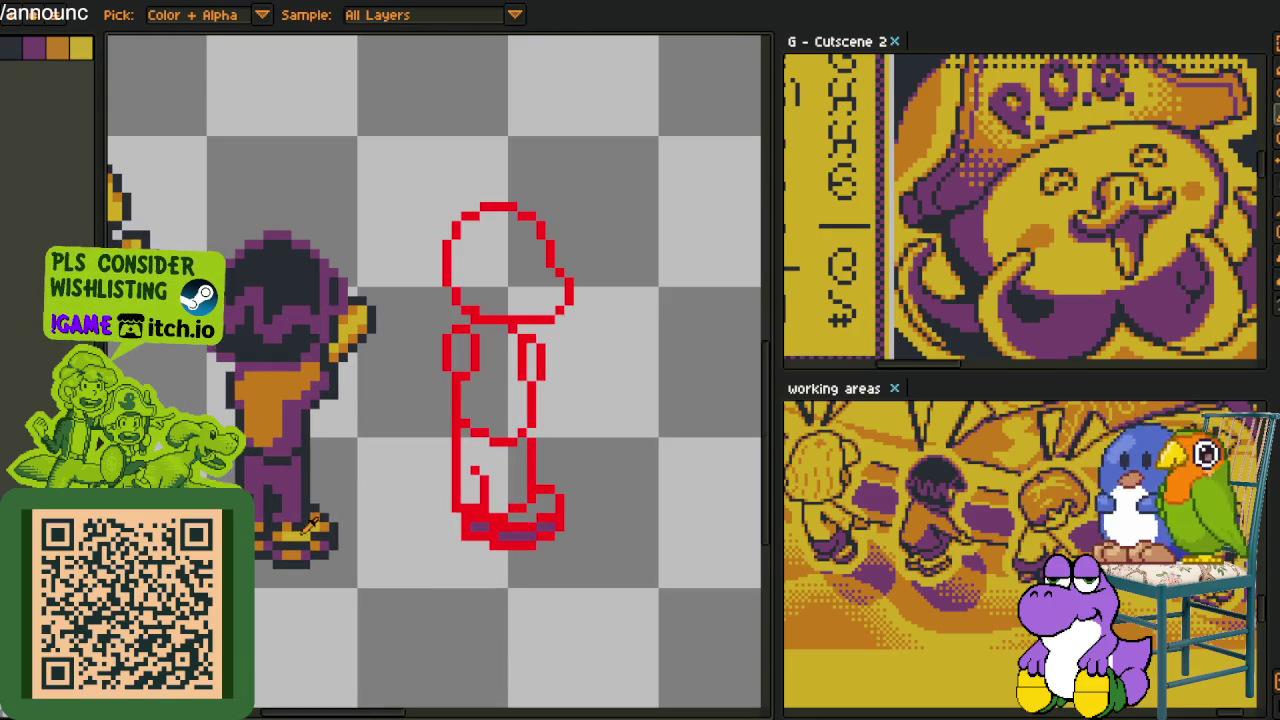
Paint three shoe outline pixels orange
{"action": "key", "text": "b"}
{"action": "scroll", "coordinate": [509, 521], "scroll_direction": "up", "scroll_amount": 2}
{"action": "scroll", "coordinate": [509, 521], "scroll_direction": "up", "scroll_amount": 1}
{"action": "left_click", "coordinate": [512, 555]}
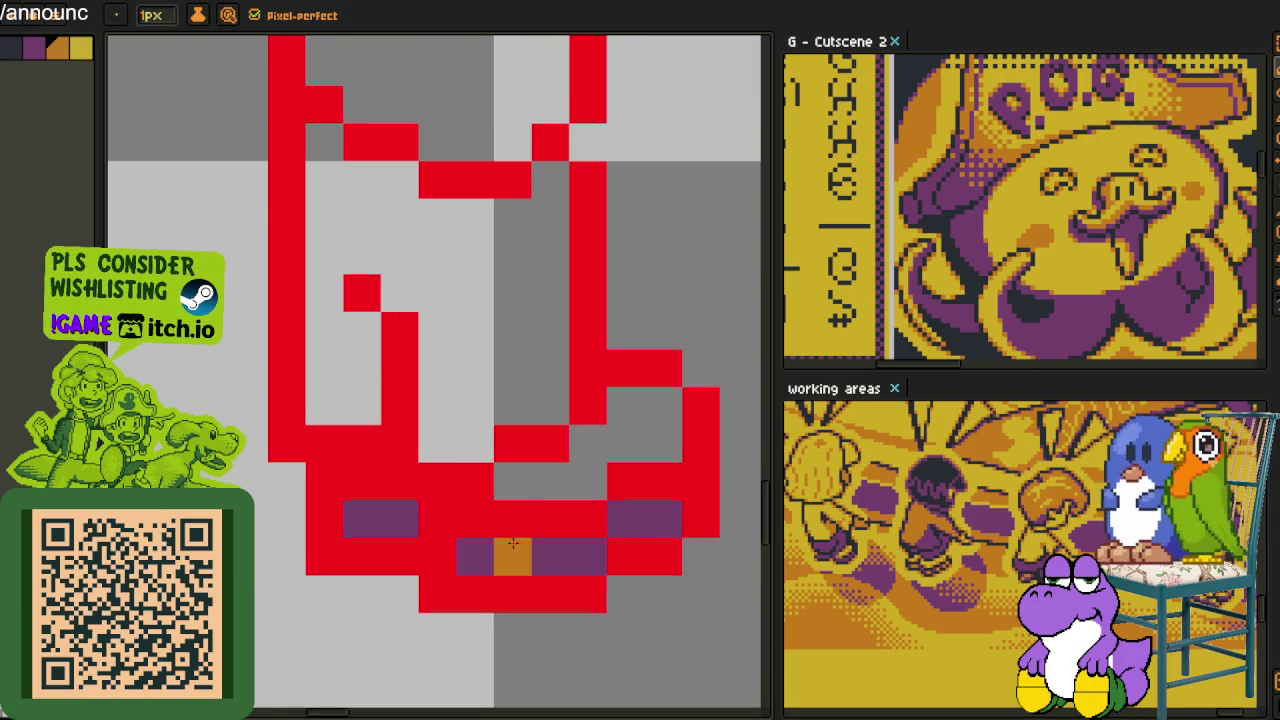
{"action": "left_click", "coordinate": [550, 555]}
{"action": "left_click", "coordinate": [626, 518]}
{"action": "scroll", "coordinate": [405, 518], "scroll_direction": "down", "scroll_amount": 4}
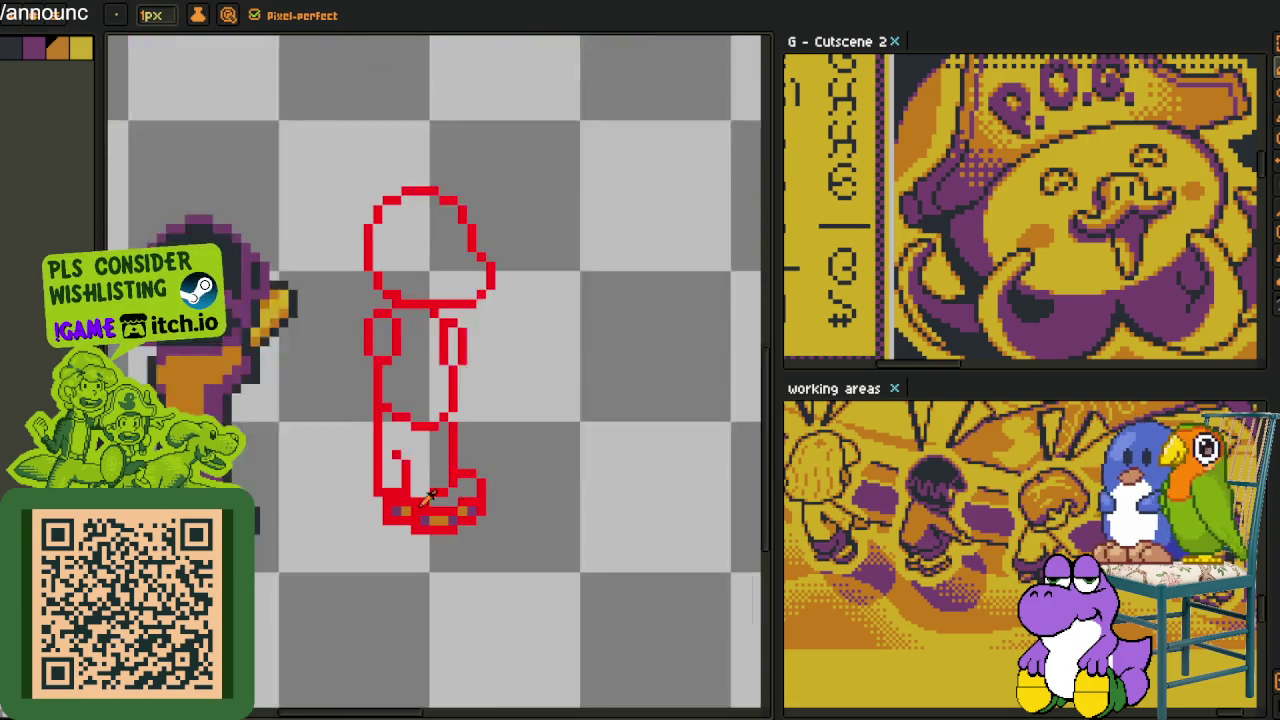
Sample yellow from the neighbouring sprite's shoe
{"action": "key", "text": "i"}
{"action": "scroll", "coordinate": [518, 484], "scroll_direction": "down", "scroll_amount": 3}
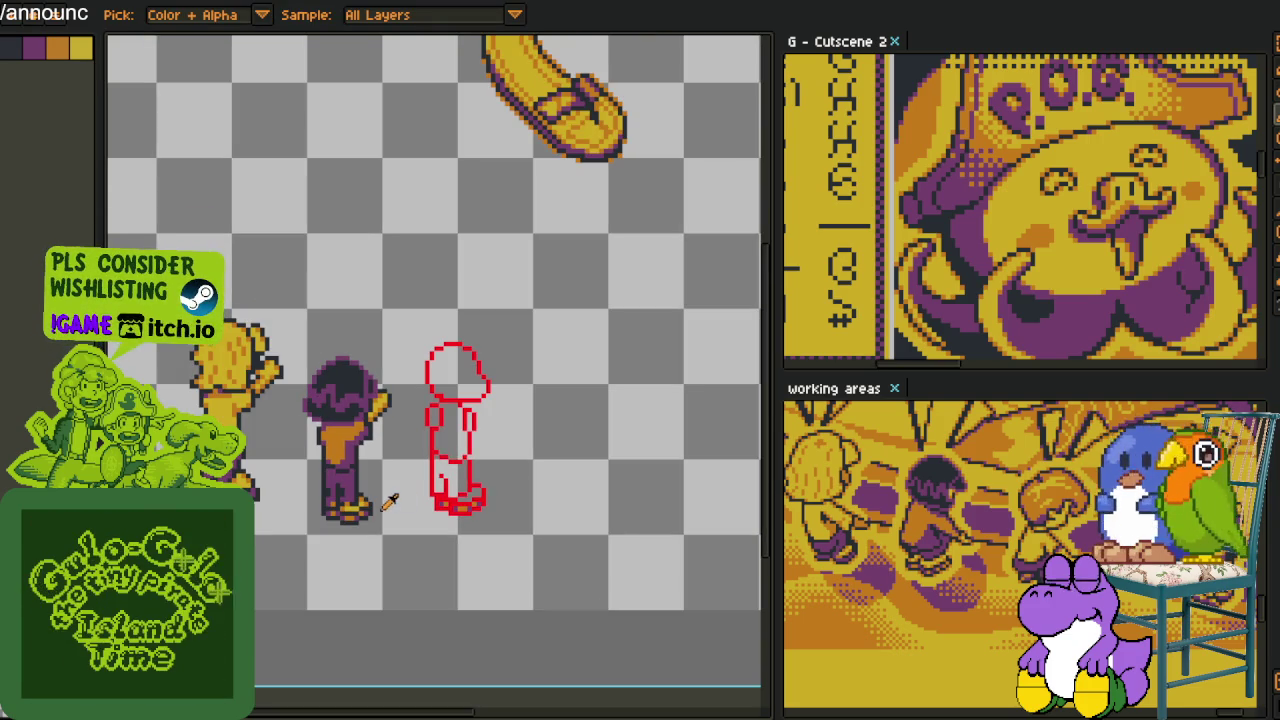
{"action": "scroll", "coordinate": [358, 482], "scroll_direction": "up", "scroll_amount": 2}
{"action": "scroll", "coordinate": [358, 482], "scroll_direction": "up", "scroll_amount": 1}
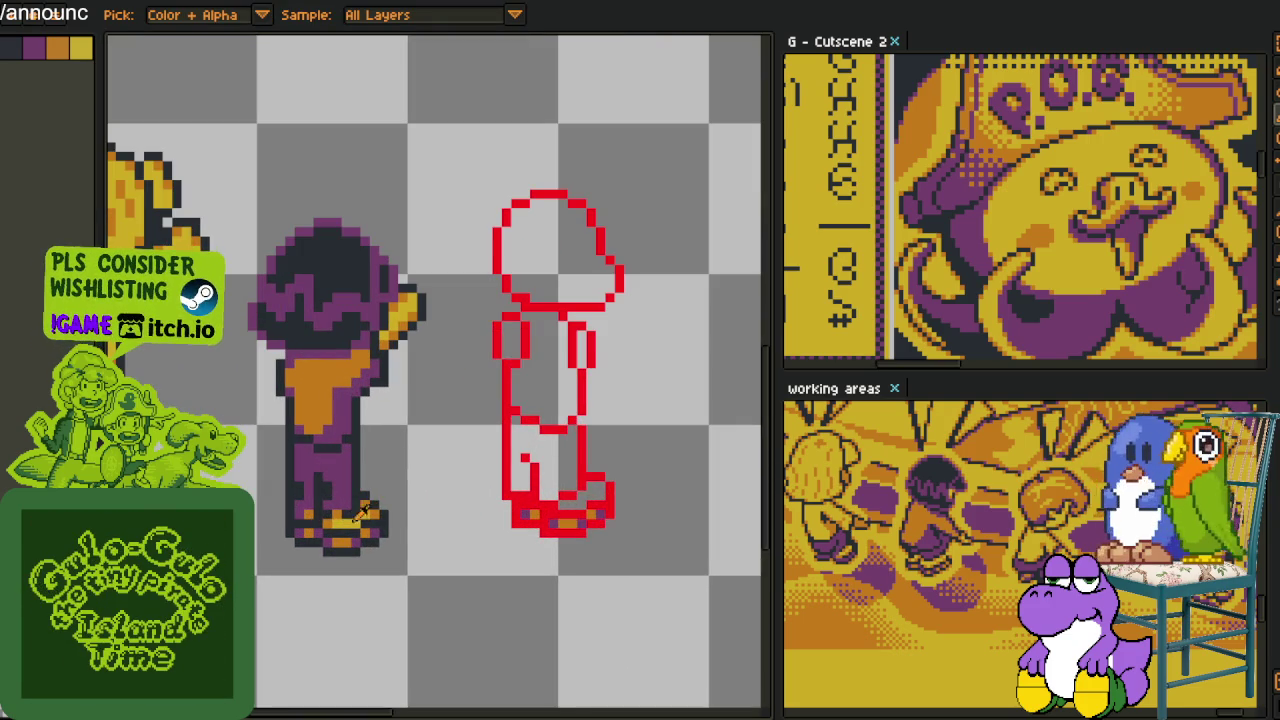
{"action": "scroll", "coordinate": [518, 495], "scroll_direction": "down", "scroll_amount": 1}
{"action": "scroll", "coordinate": [520, 530], "scroll_direction": "up", "scroll_amount": 3}
{"action": "left_click", "coordinate": [520, 530]}
Paint yellow pixels onto the sketch's shoe and recolour one more shoe pixel
{"action": "scroll", "coordinate": [580, 497], "scroll_direction": "down", "scroll_amount": 3}
{"action": "scroll", "coordinate": [580, 497], "scroll_direction": "up", "scroll_amount": 2}
{"action": "scroll", "coordinate": [580, 497], "scroll_direction": "up", "scroll_amount": 2}
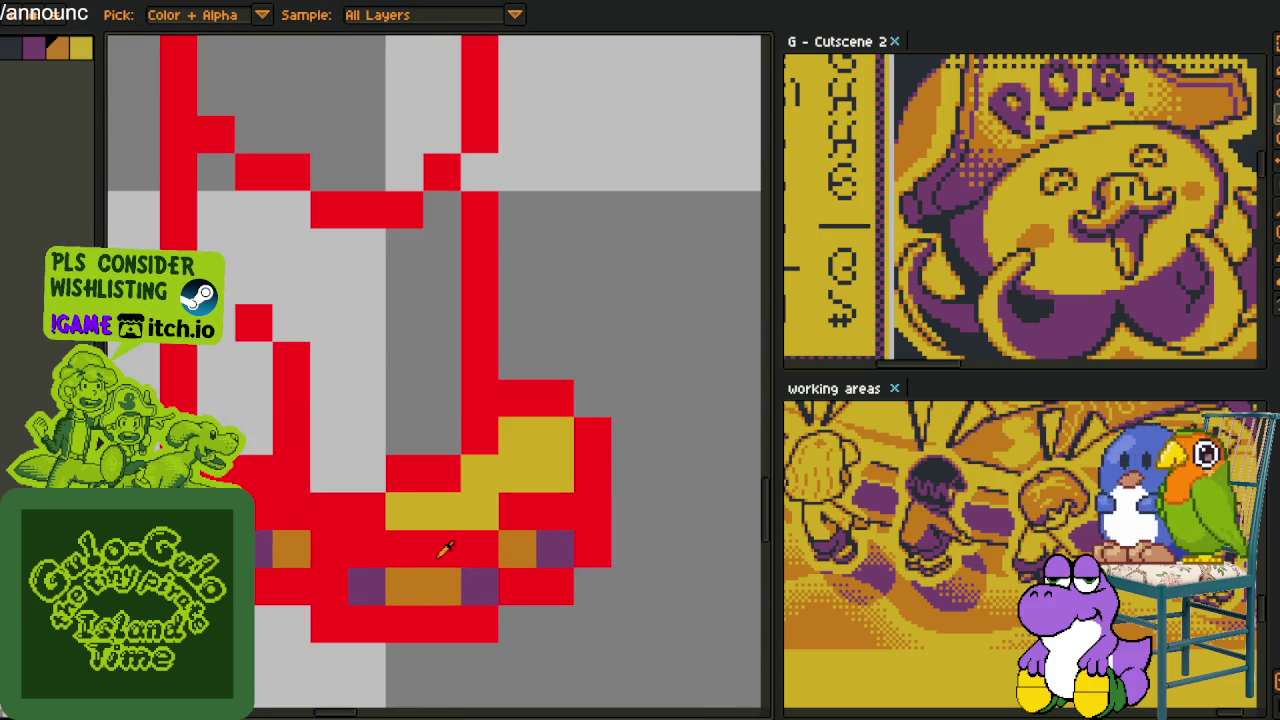
{"action": "key", "text": "b"}
{"action": "left_click_drag", "start_coordinate": [442, 508], "coordinate": [512, 430]}
{"action": "left_click", "coordinate": [555, 474]}
{"action": "scroll", "coordinate": [590, 460], "scroll_direction": "down", "scroll_amount": 5}
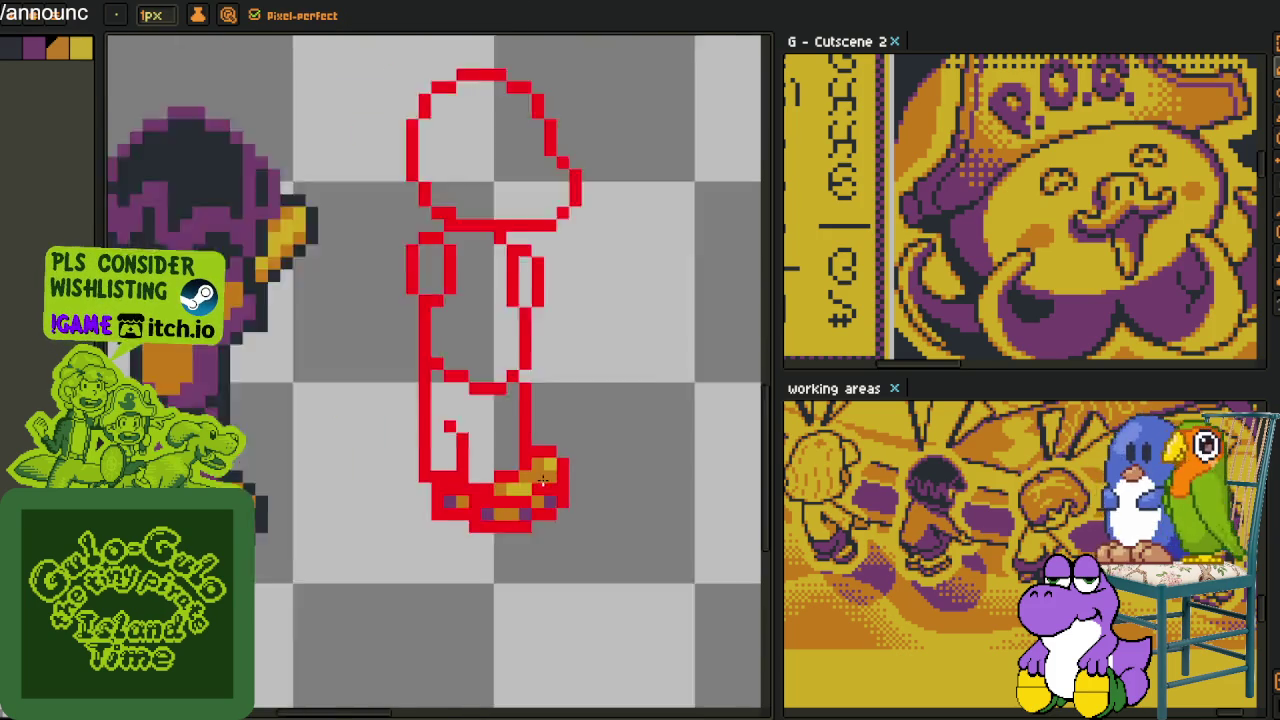
{"action": "scroll", "coordinate": [593, 459], "scroll_direction": "down", "scroll_amount": 1}
{"action": "key", "text": "i"}
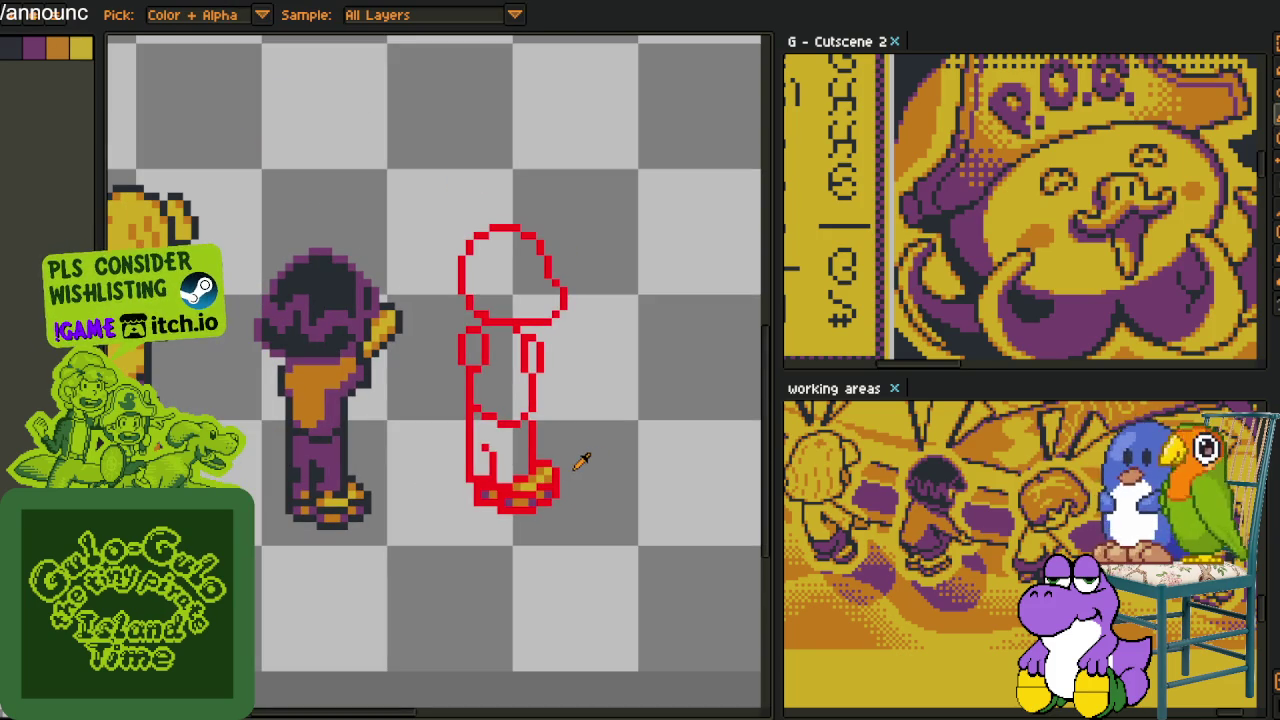
{"action": "scroll", "coordinate": [556, 440], "scroll_direction": "up", "scroll_amount": 2}
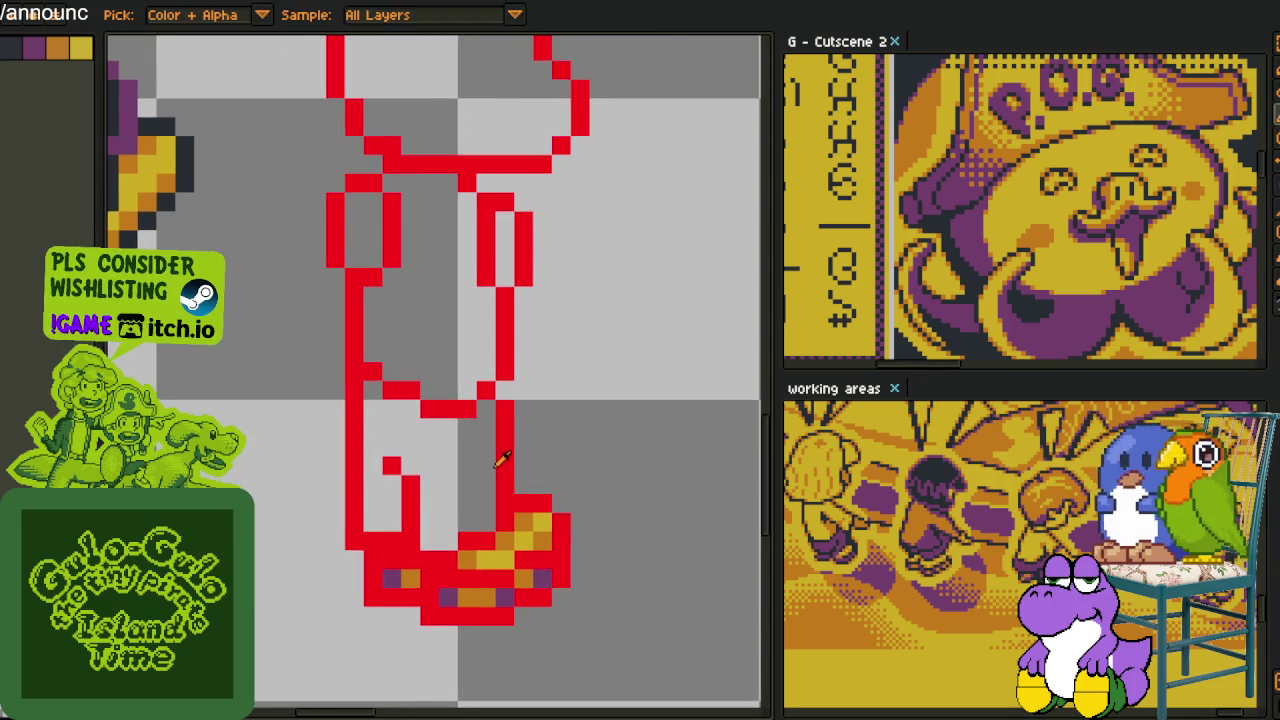
{"action": "scroll", "coordinate": [530, 400], "scroll_direction": "up", "scroll_amount": 1}
{"action": "key", "text": "b"}
{"action": "scroll", "coordinate": [510, 352], "scroll_direction": "down", "scroll_amount": 3}
{"action": "scroll", "coordinate": [457, 423], "scroll_direction": "down", "scroll_amount": 1}
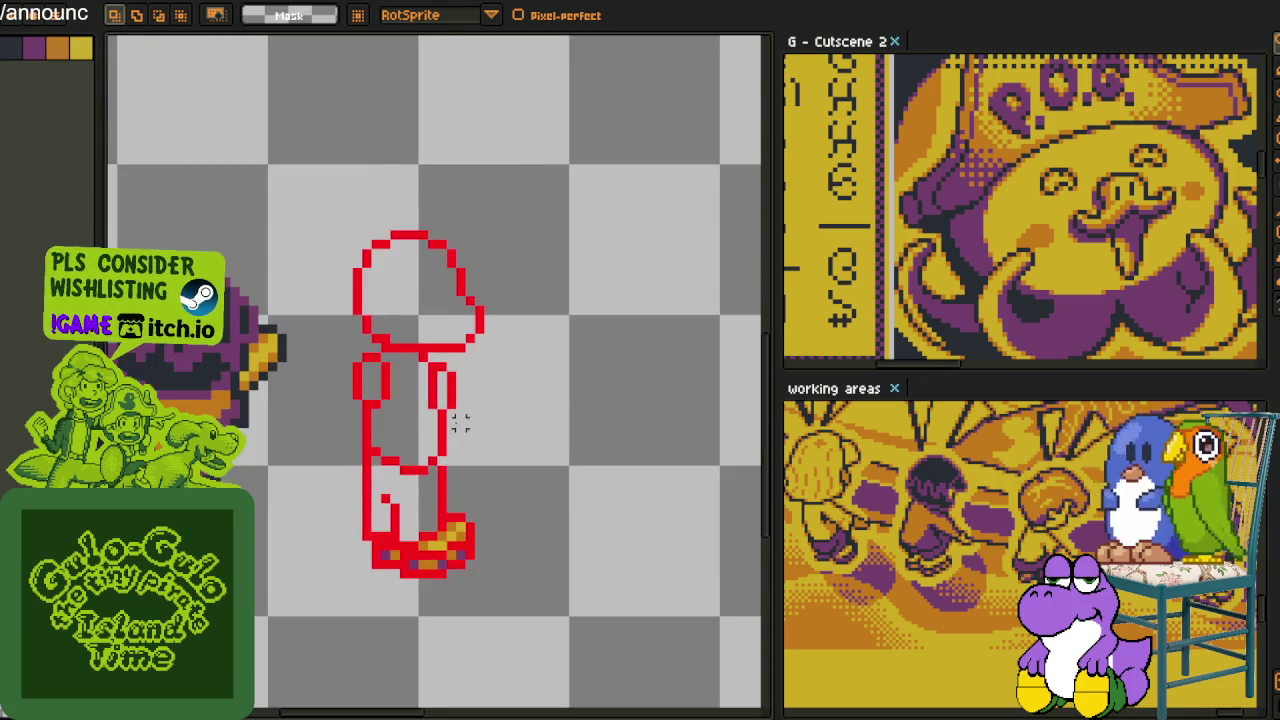
Draw and undo a black guide line, then delete a lasso-selected part of the leg and foot area
{"action": "scroll", "coordinate": [452, 420], "scroll_direction": "up", "scroll_amount": 2}
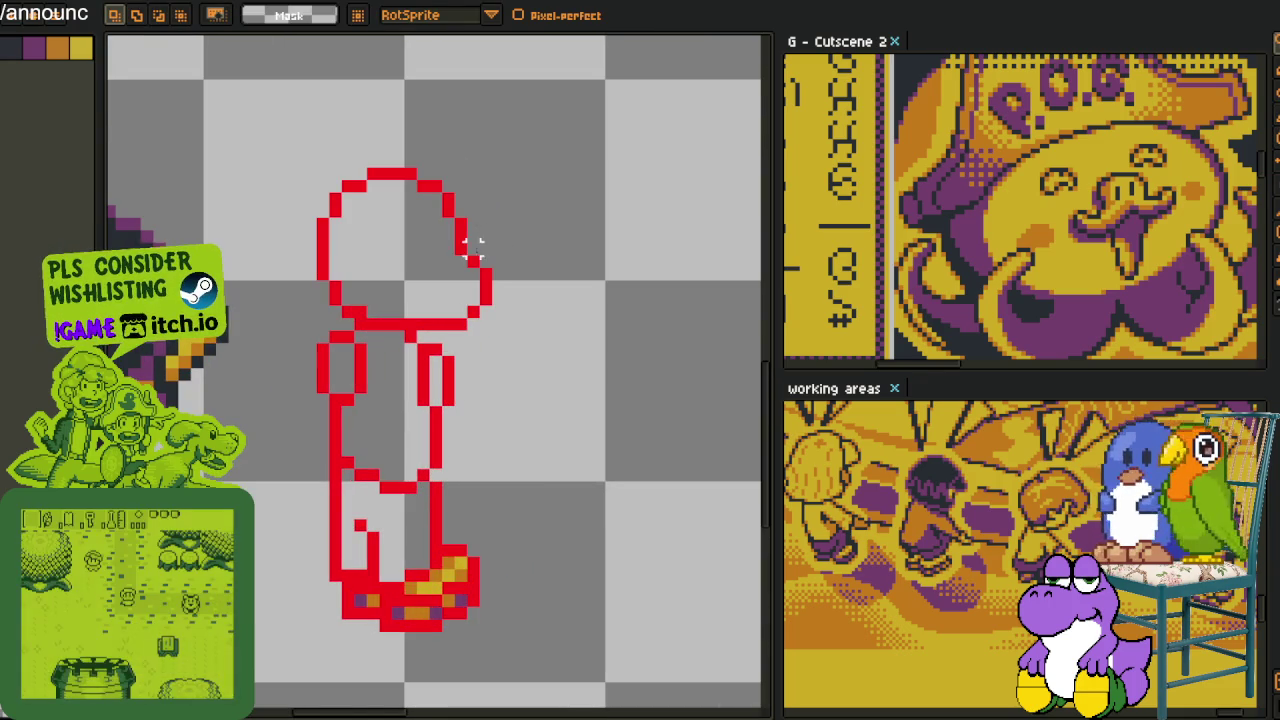
{"action": "mouse_move", "coordinate": [474, 264]}
{"action": "left_mouse_down"}
{"action": "mouse_move", "coordinate": [421, 298]}
{"action": "mouse_move", "coordinate": [396, 488]}
{"action": "mouse_move", "coordinate": [422, 570]}
{"action": "left_mouse_up"}
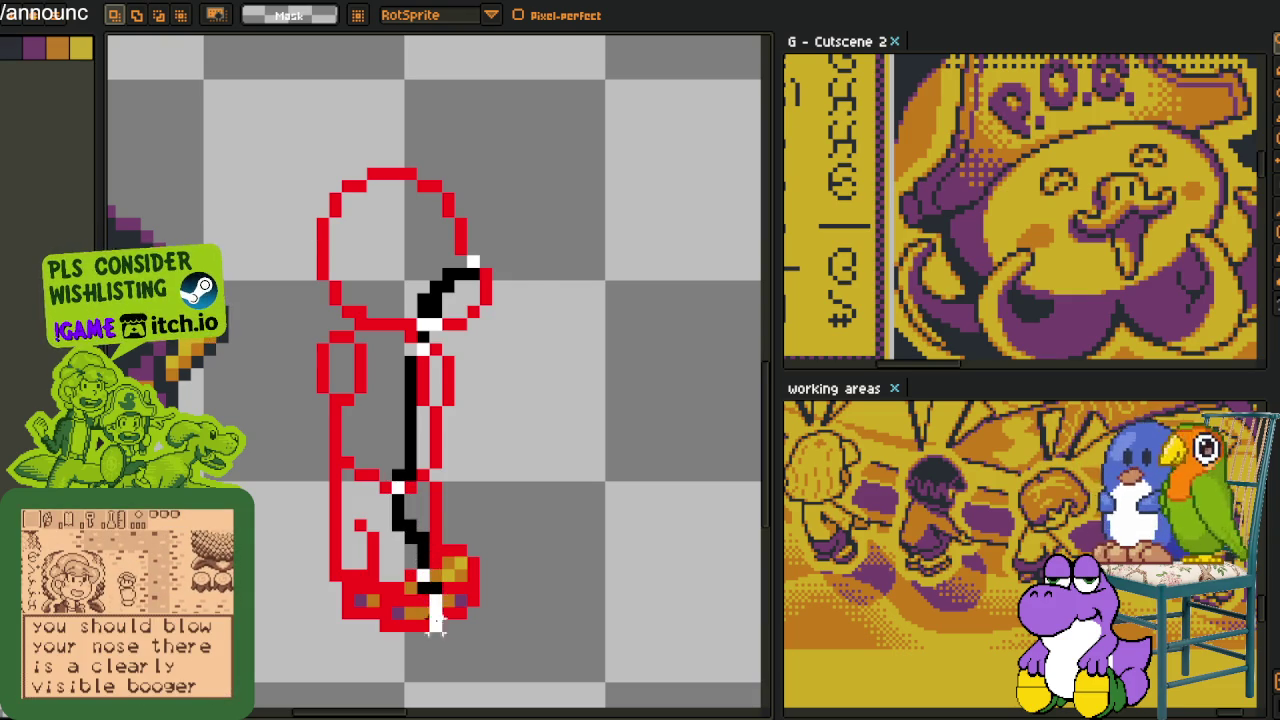
{"action": "key", "text": "q"}
{"action": "left_click_drag", "start_coordinate": [430, 625], "coordinate": [400, 500]}
{"action": "key", "text": "Delete"}
{"action": "key", "text": "ctrl+d"}
Move the rectangle-selected hip lines of the sketch up two pixels
{"action": "scroll", "coordinate": [600, 170], "scroll_direction": "down", "scroll_amount": 2}
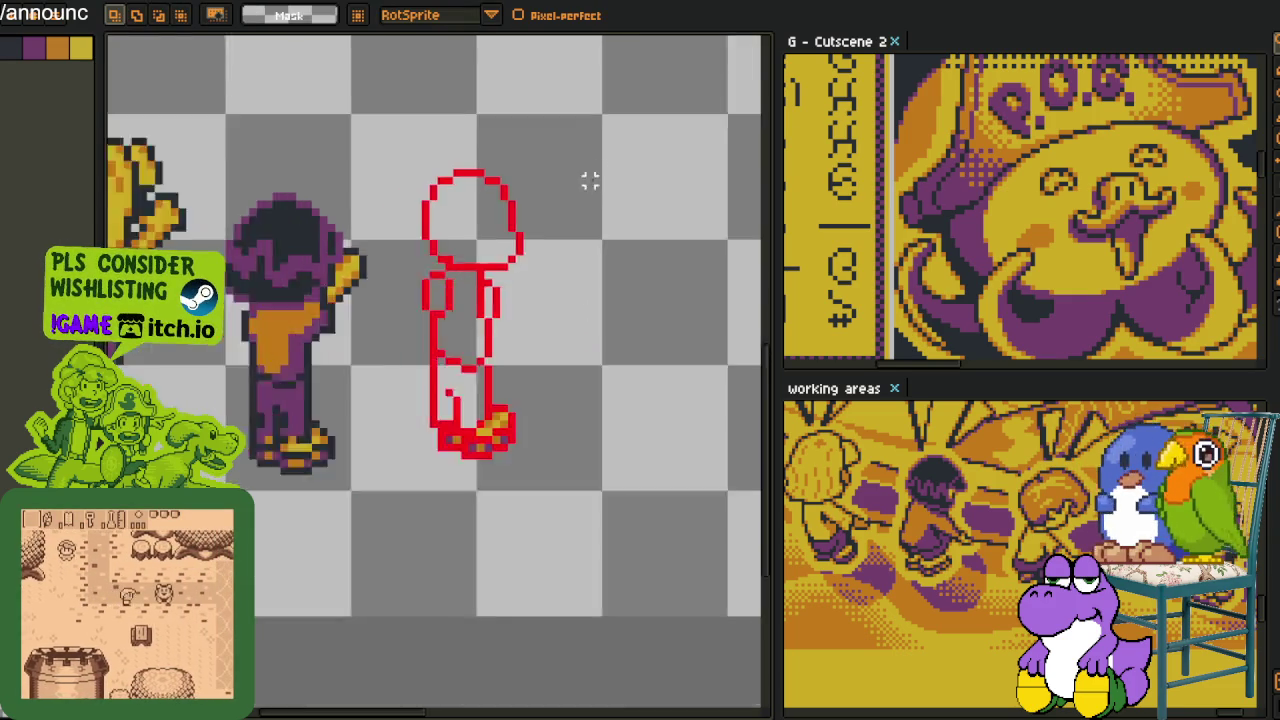
{"action": "scroll", "coordinate": [575, 195], "scroll_direction": "down", "scroll_amount": 2}
{"action": "scroll", "coordinate": [600, 349], "scroll_direction": "up", "scroll_amount": 2}
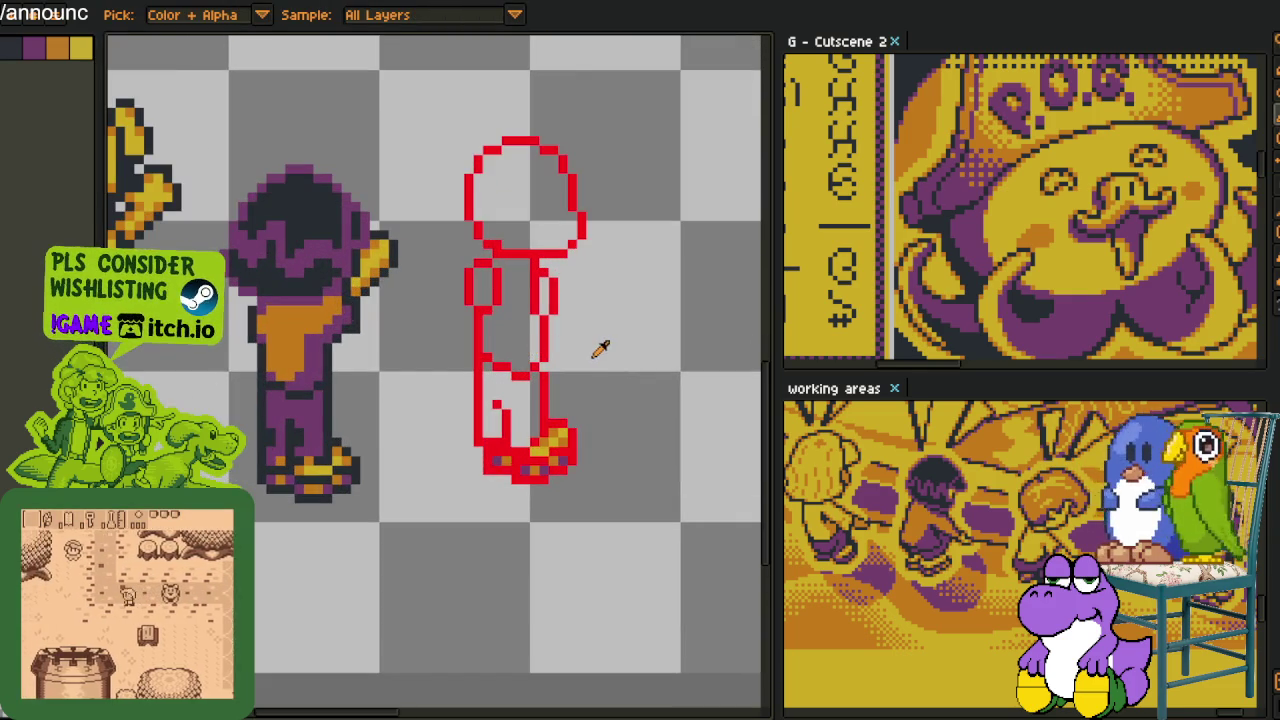
{"action": "scroll", "coordinate": [508, 370], "scroll_direction": "up", "scroll_amount": 1}
{"action": "scroll", "coordinate": [505, 370], "scroll_direction": "up", "scroll_amount": 2}
{"action": "key", "text": "m"}
{"action": "left_click_drag", "start_coordinate": [385, 338], "coordinate": [528, 510]}
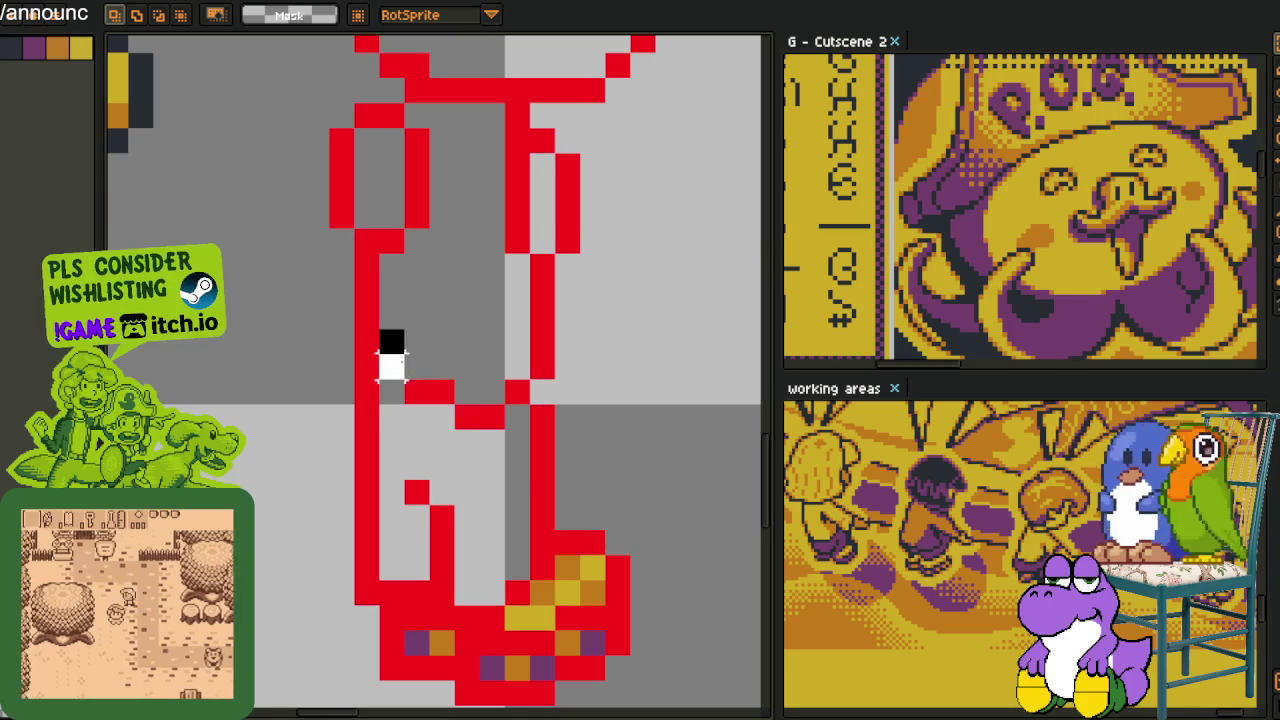
{"action": "key", "text": "Up"}
{"action": "key", "text": "Up"}
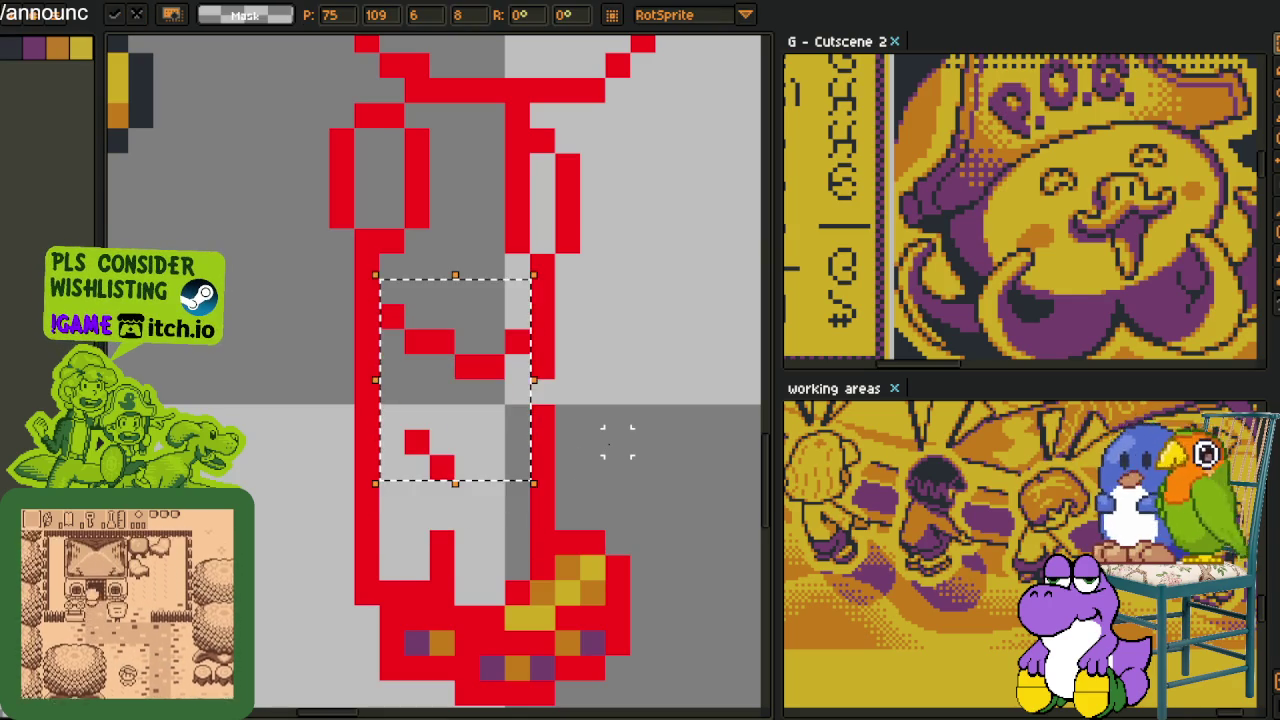
{"action": "key", "text": "b"}
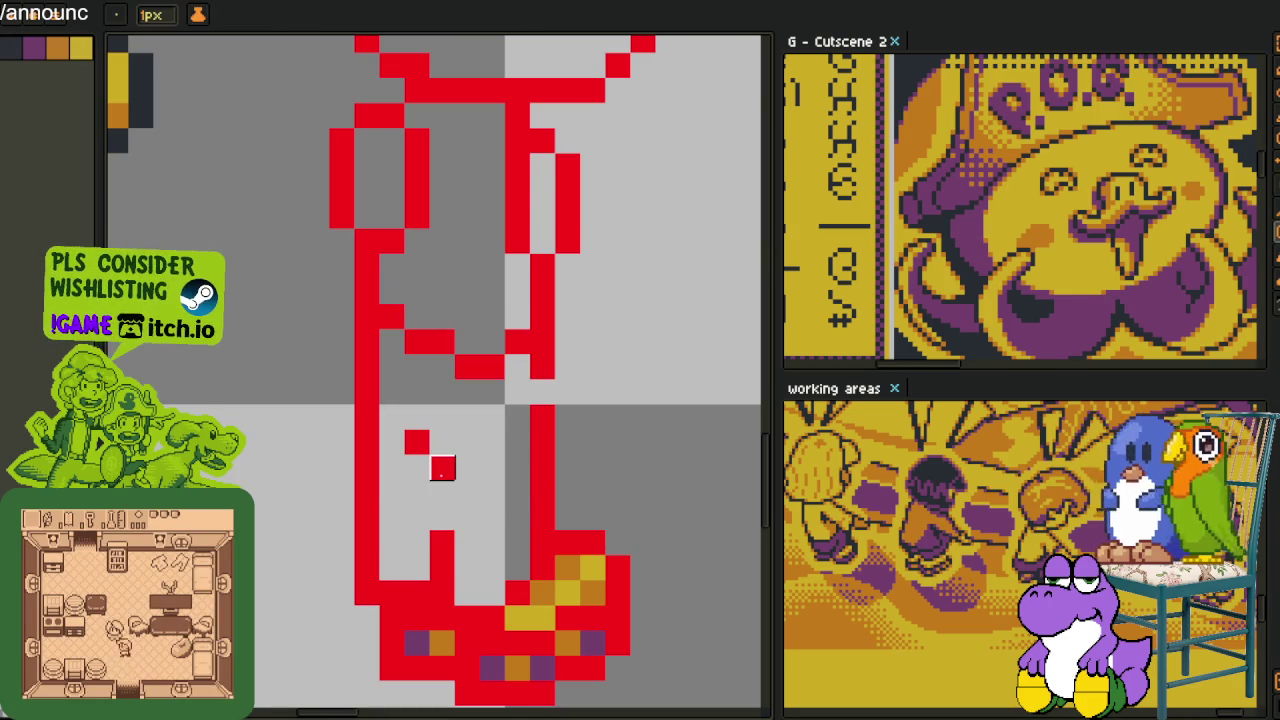
Close the leg outline gaps in red, then fill the legs with purple sampled from the neighbouring sprite
{"action": "left_click_drag", "start_coordinate": [443, 490], "coordinate": [444, 507]}
{"action": "left_click", "coordinate": [548, 399]}
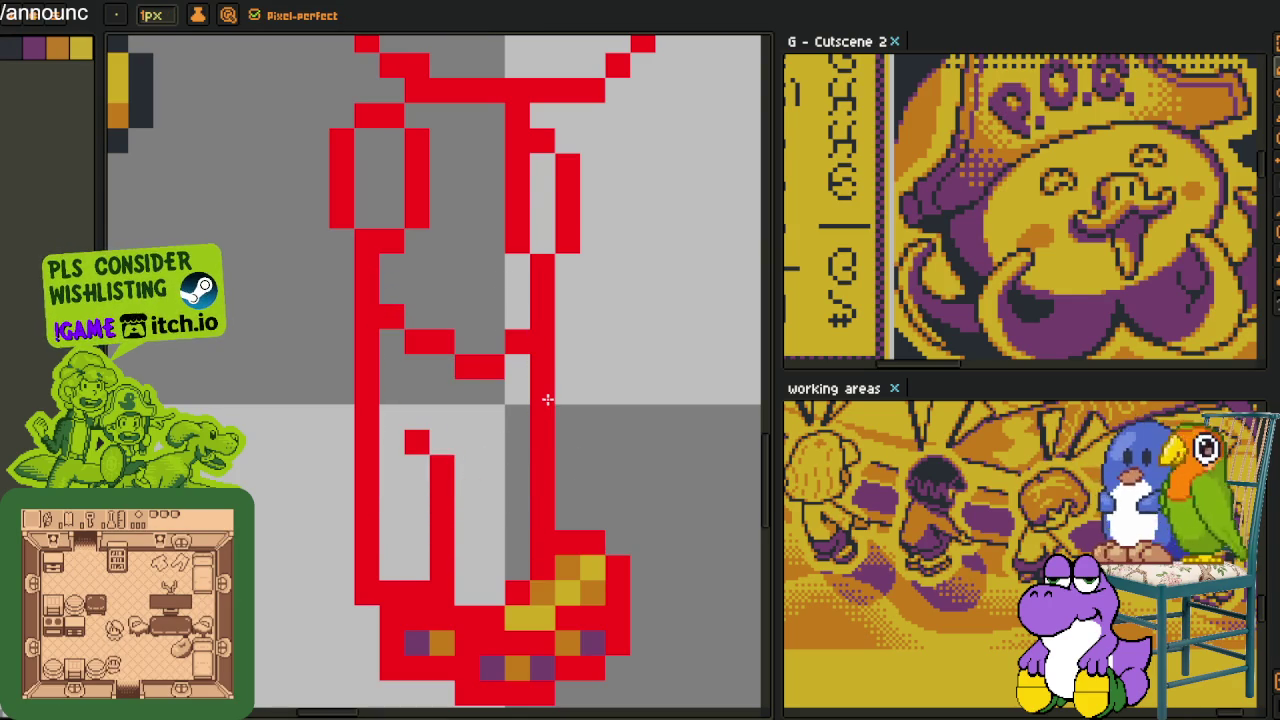
{"action": "scroll", "coordinate": [548, 399], "scroll_direction": "down", "scroll_amount": 5}
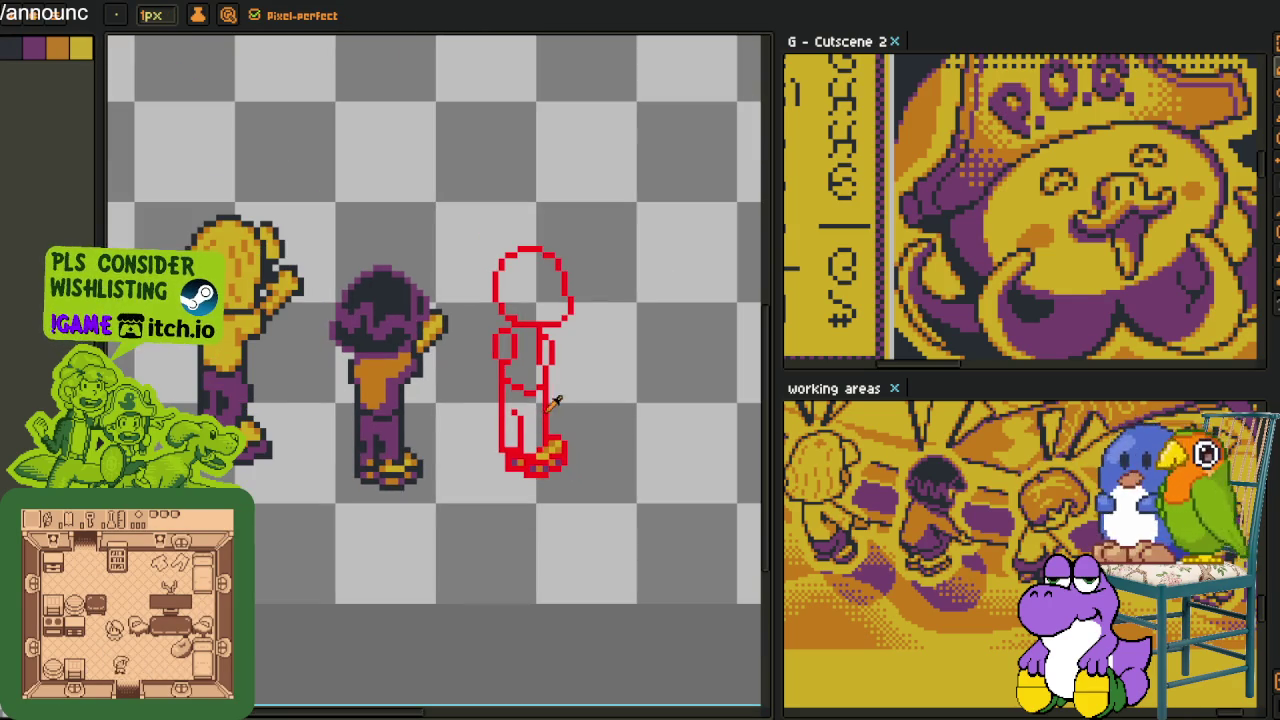
{"action": "key", "text": "i"}
{"action": "left_click", "coordinate": [404, 426]}
{"action": "left_click", "coordinate": [520, 420]}
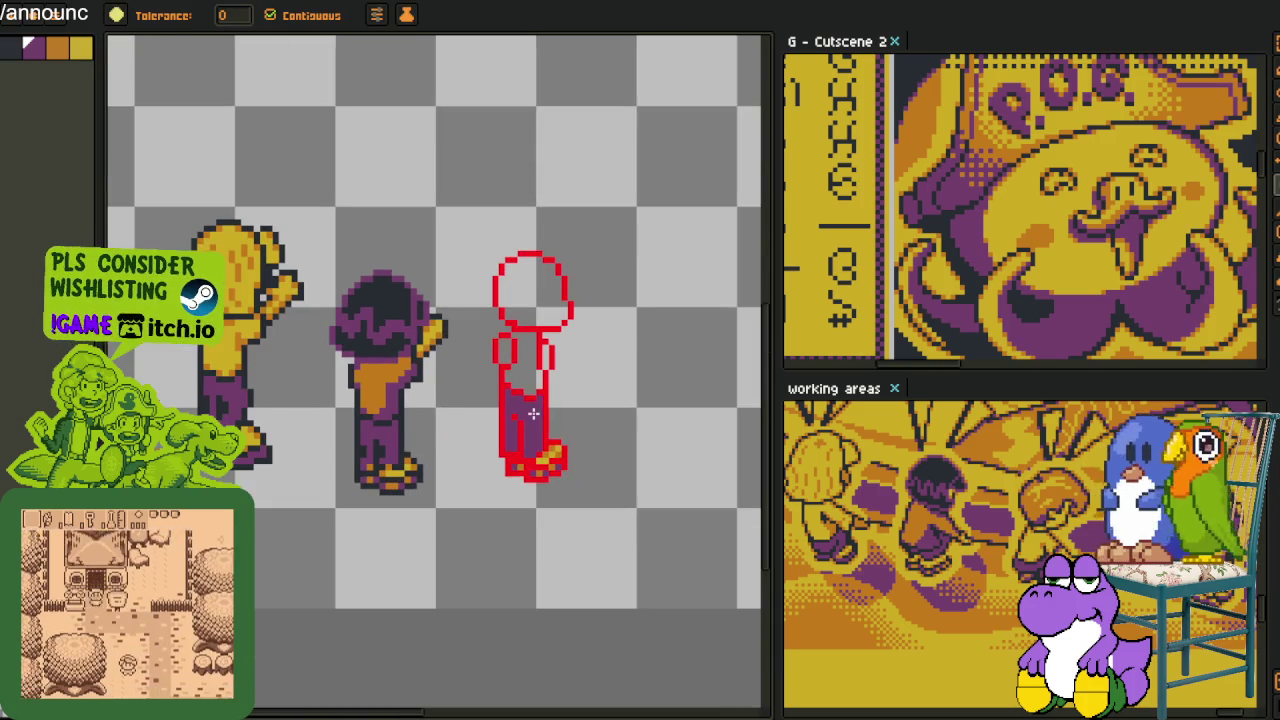
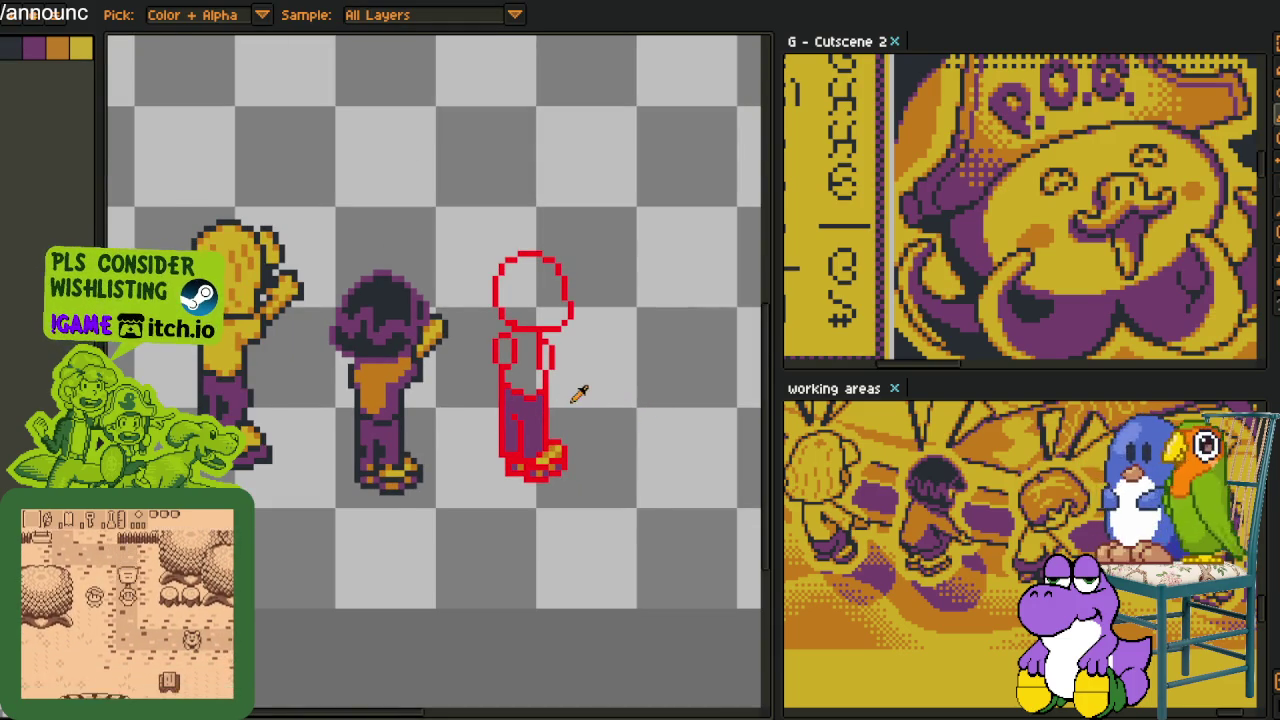
Sample the sandal's yellow and bucket-fill the figure's torso, including leftover grey gaps
{"action": "scroll", "coordinate": [575, 390], "scroll_direction": "up", "scroll_amount": 1}
{"action": "scroll", "coordinate": [559, 468], "scroll_direction": "up", "scroll_amount": 2}
{"action": "left_click", "coordinate": [543, 488]}
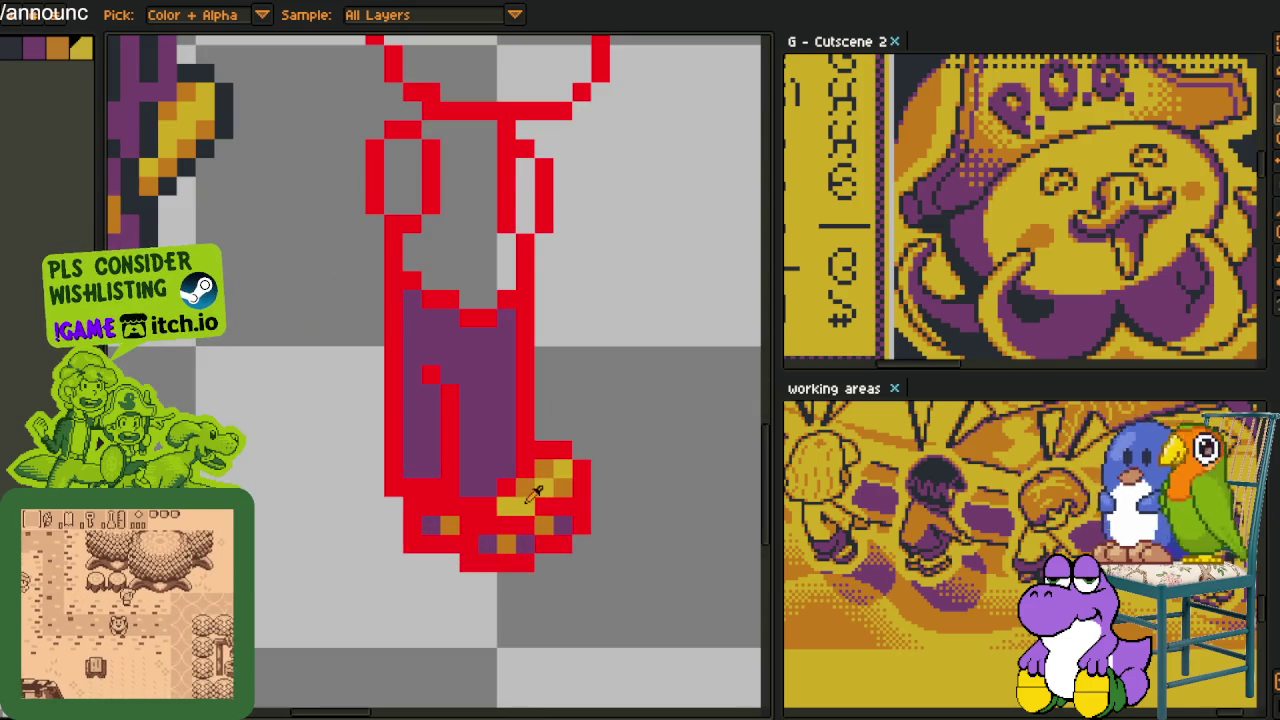
{"action": "key", "text": "g"}
{"action": "left_click", "coordinate": [465, 273]}
{"action": "scroll", "coordinate": [465, 273], "scroll_direction": "down", "scroll_amount": 2}
{"action": "key", "text": "i"}
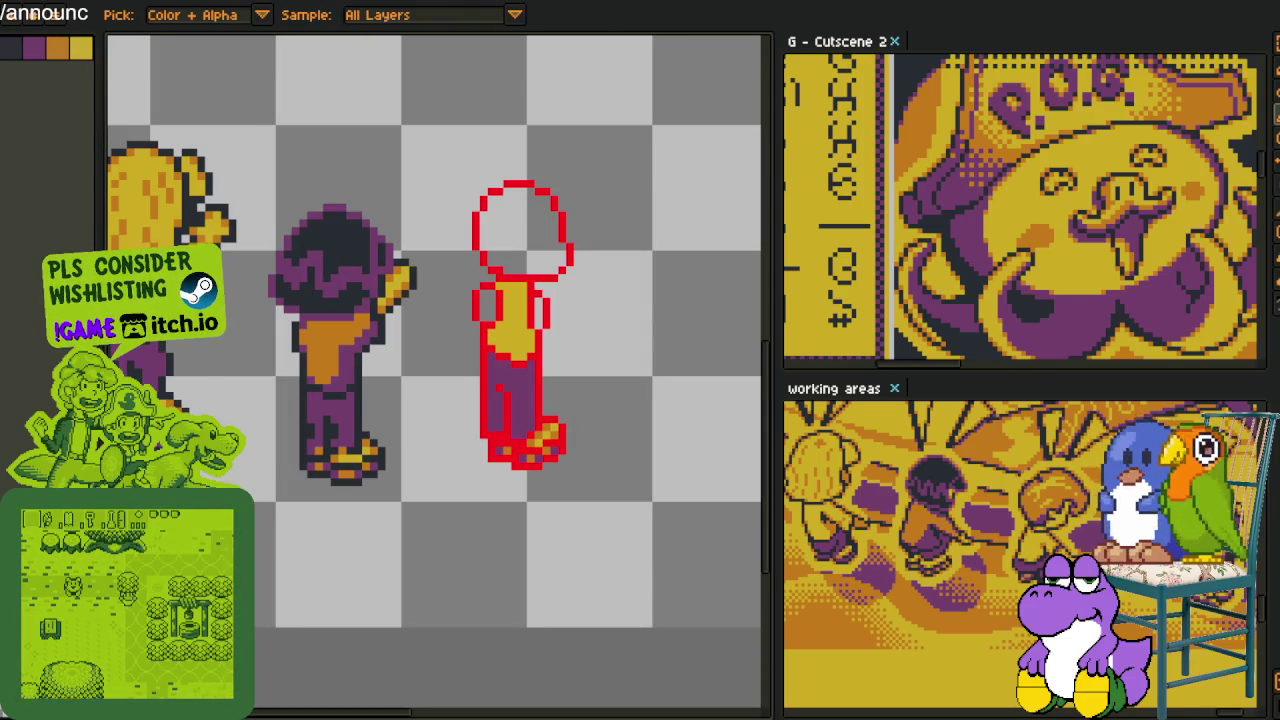
{"action": "key", "text": "h"}
{"action": "scroll", "coordinate": [498, 365], "scroll_direction": "up", "scroll_amount": 1}
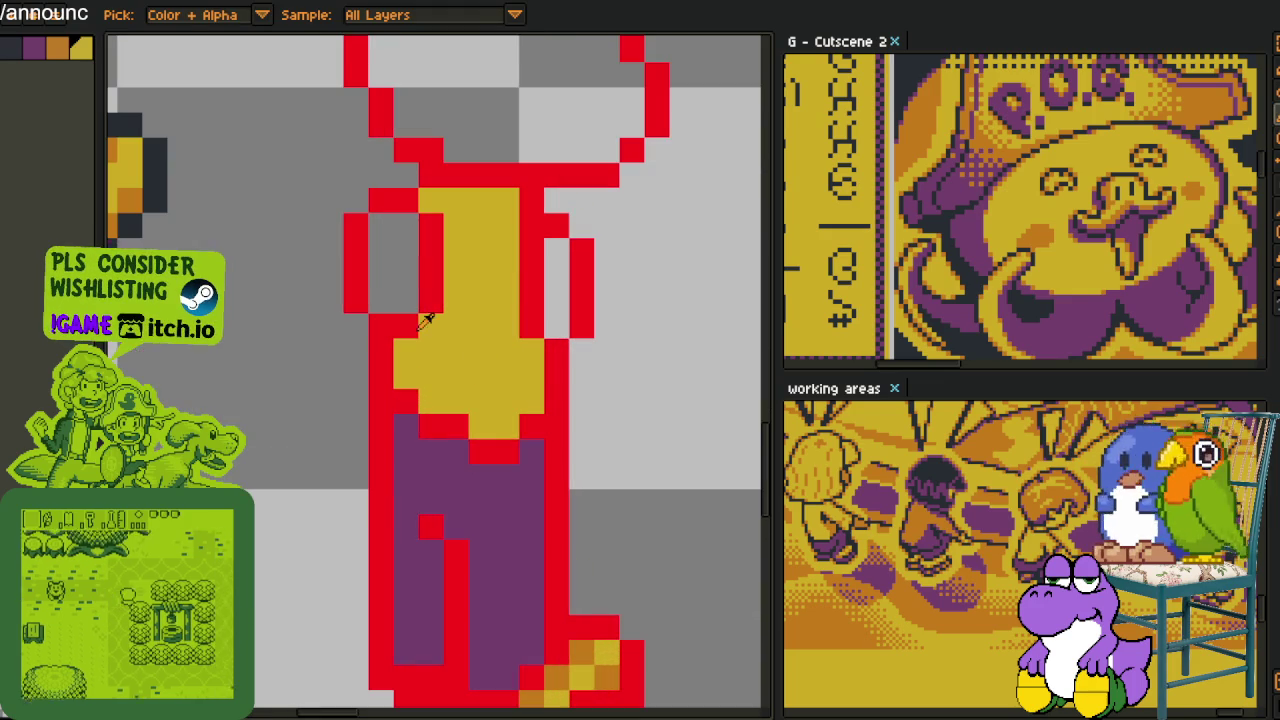
{"action": "key", "text": "g"}
{"action": "left_click", "coordinate": [398, 249]}
{"action": "left_click", "coordinate": [557, 290]}
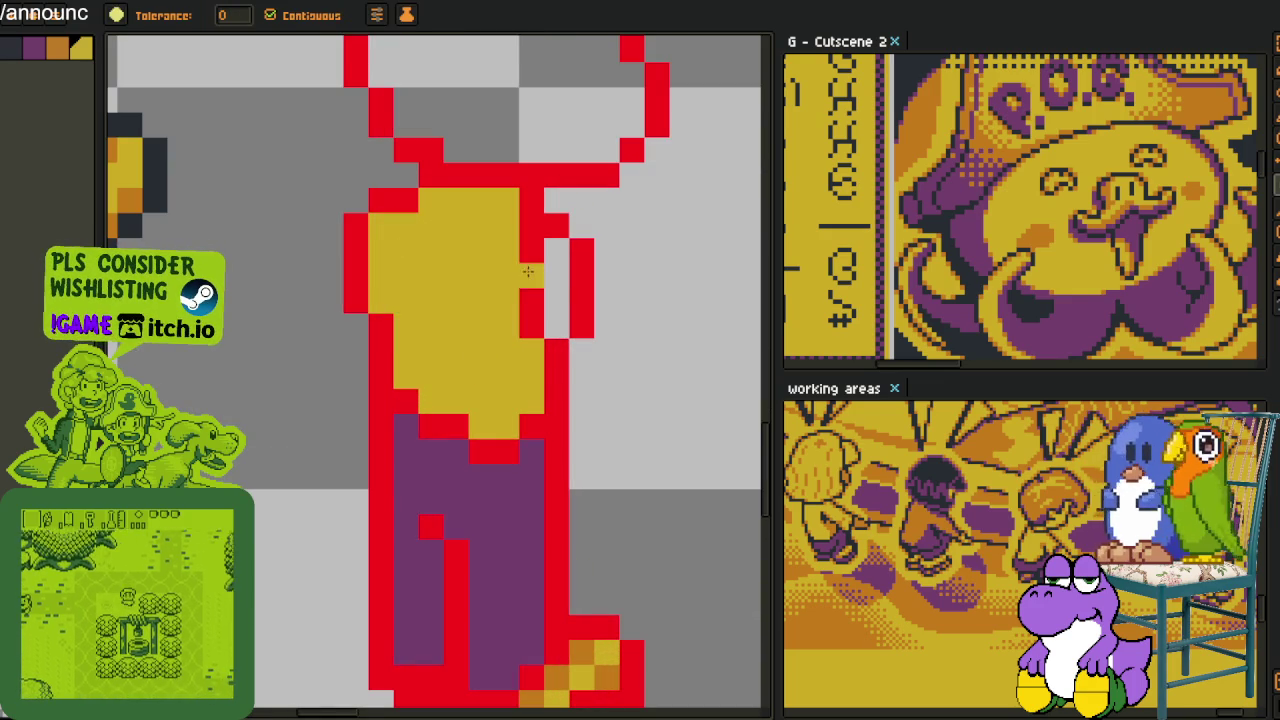
Draw a yellow pencil line down the torso's right side
{"action": "key", "text": "b"}
{"action": "left_click_drag", "start_coordinate": [531, 225], "coordinate": [531, 315]}
{"action": "key", "text": "i"}
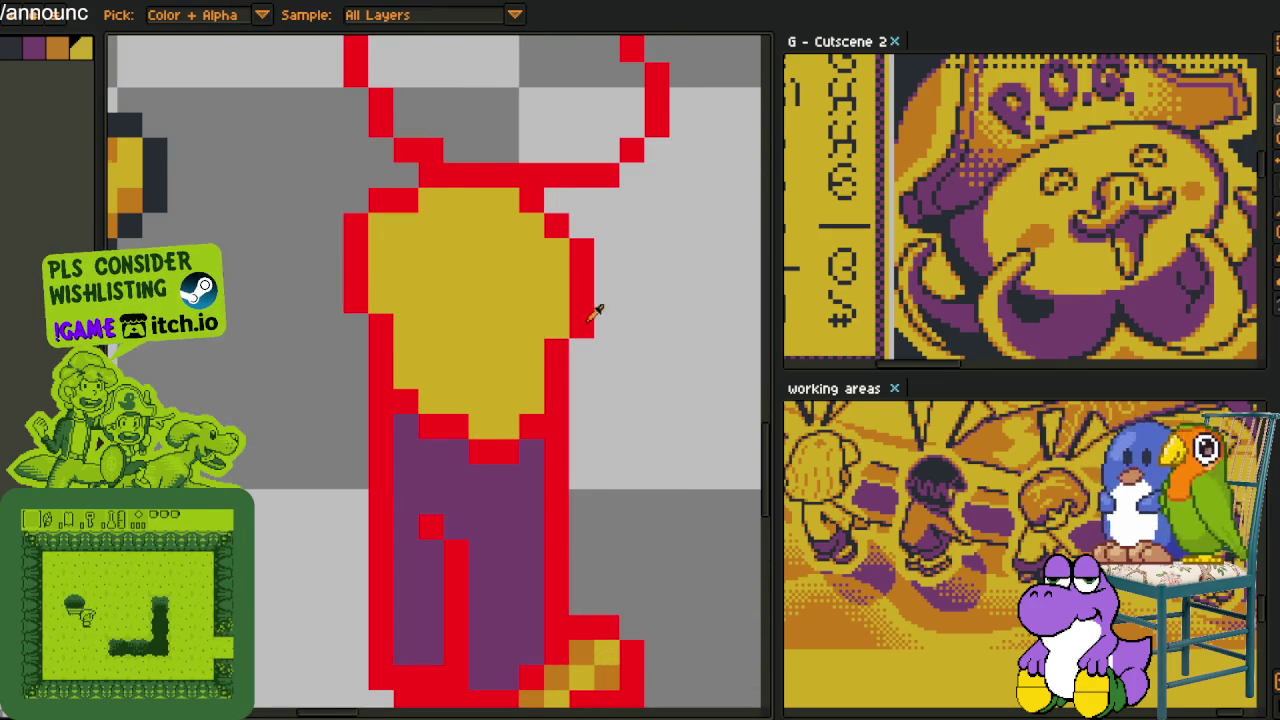
{"action": "scroll", "coordinate": [620, 325], "scroll_direction": "down", "scroll_amount": 3}
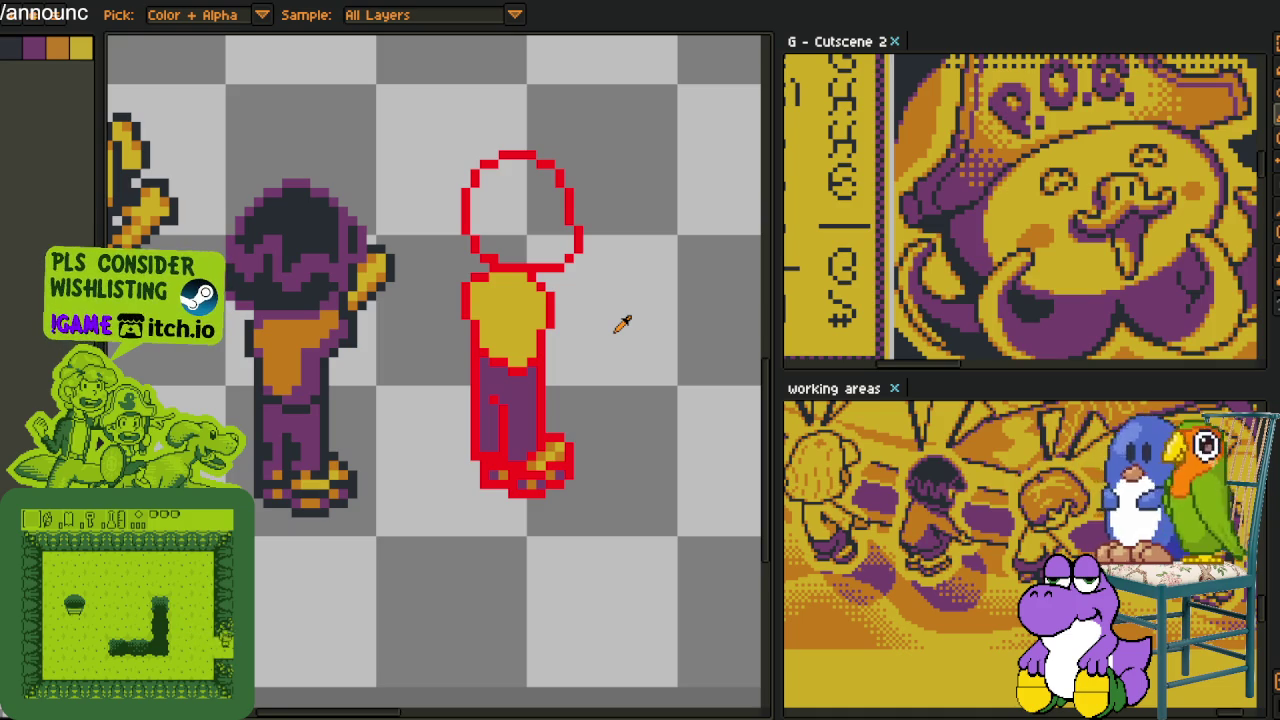
Tidy the torso outline by recolouring edge pixels and moving it one pixel outward
{"action": "key", "text": "n"}
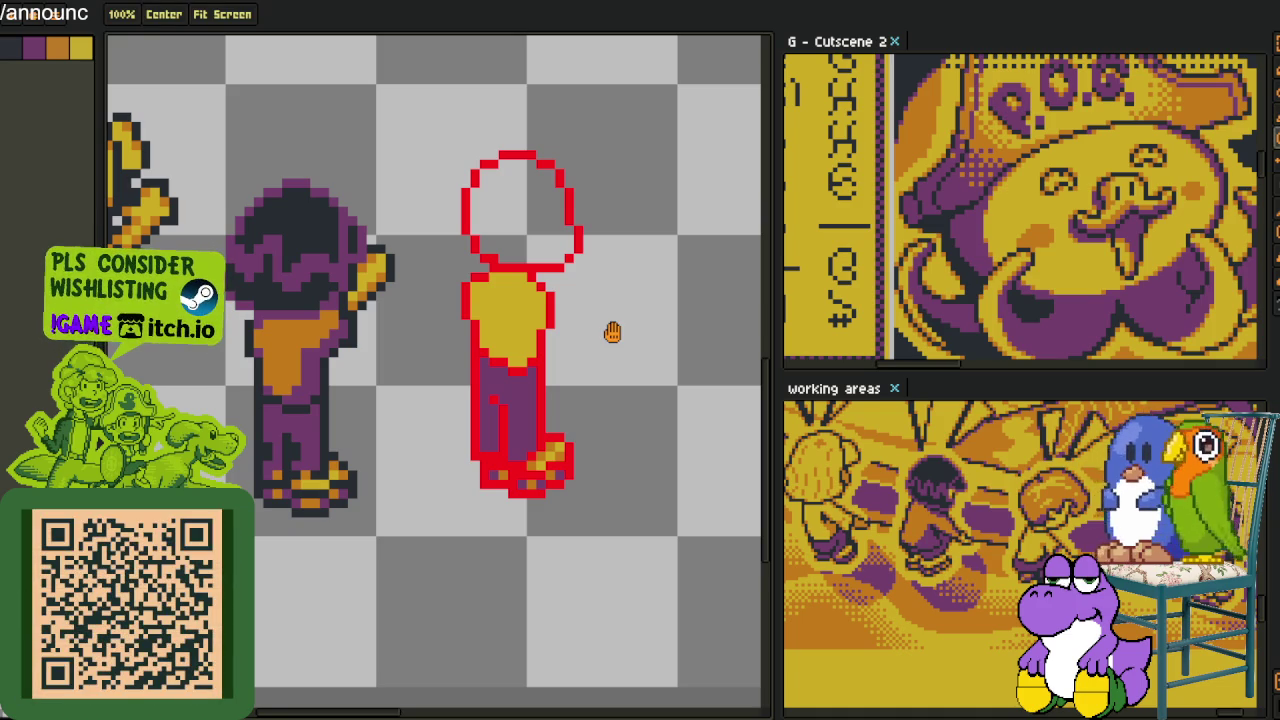
{"action": "scroll", "coordinate": [423, 343], "scroll_direction": "up", "scroll_amount": 1}
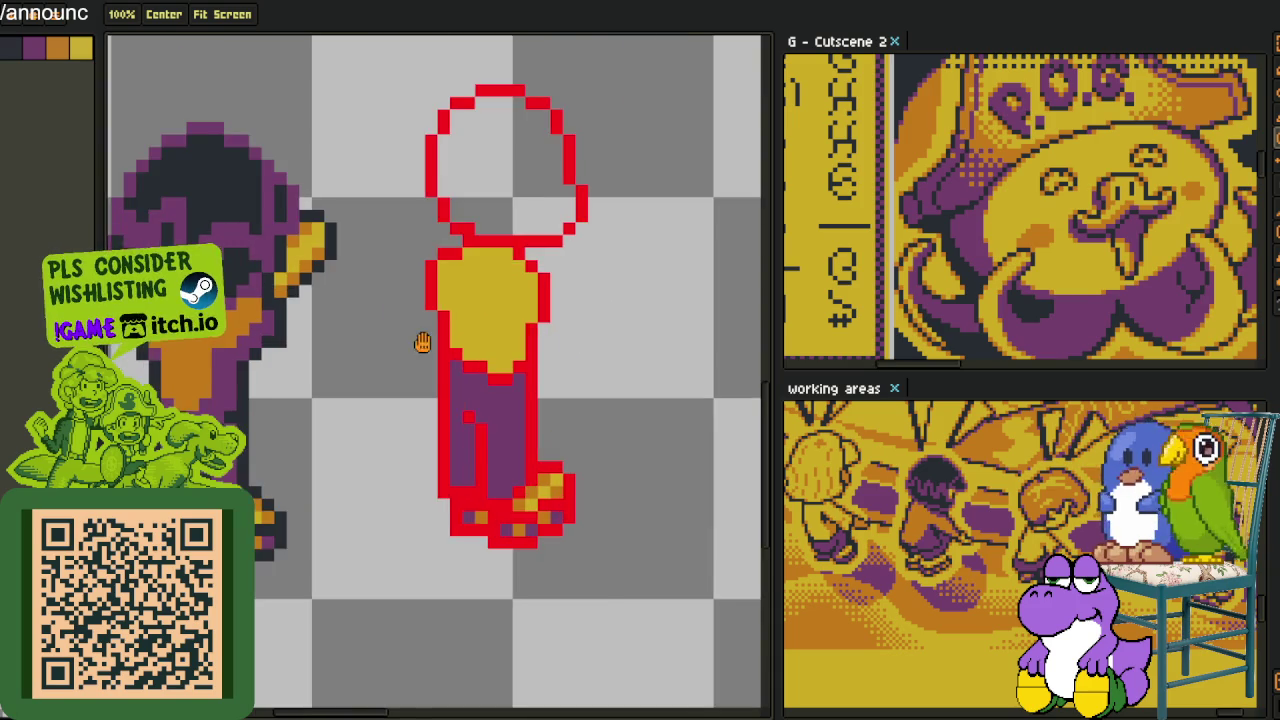
{"action": "scroll", "coordinate": [470, 345], "scroll_direction": "up", "scroll_amount": 3}
{"action": "key", "text": "o"}
{"action": "left_click", "coordinate": [498, 378]}
{"action": "left_click", "coordinate": [498, 416]}
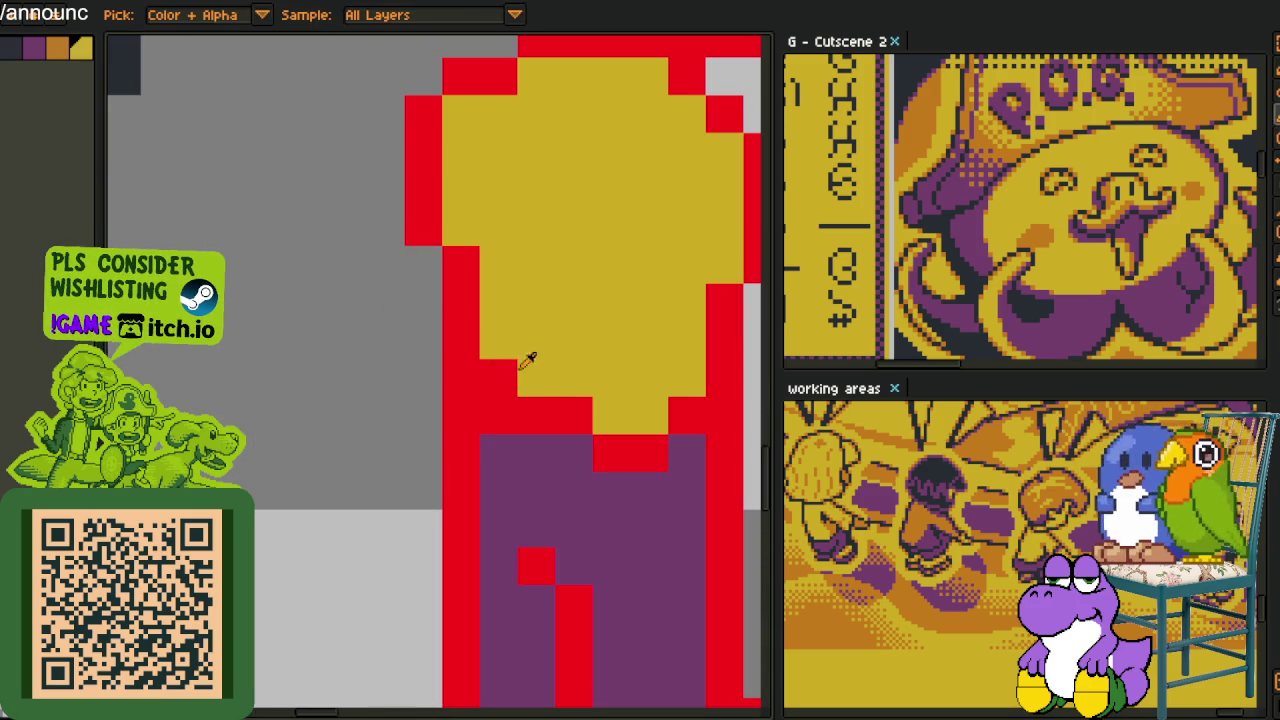
{"action": "left_click", "coordinate": [457, 366]}
{"action": "left_click", "coordinate": [466, 294], "text": "alt"}
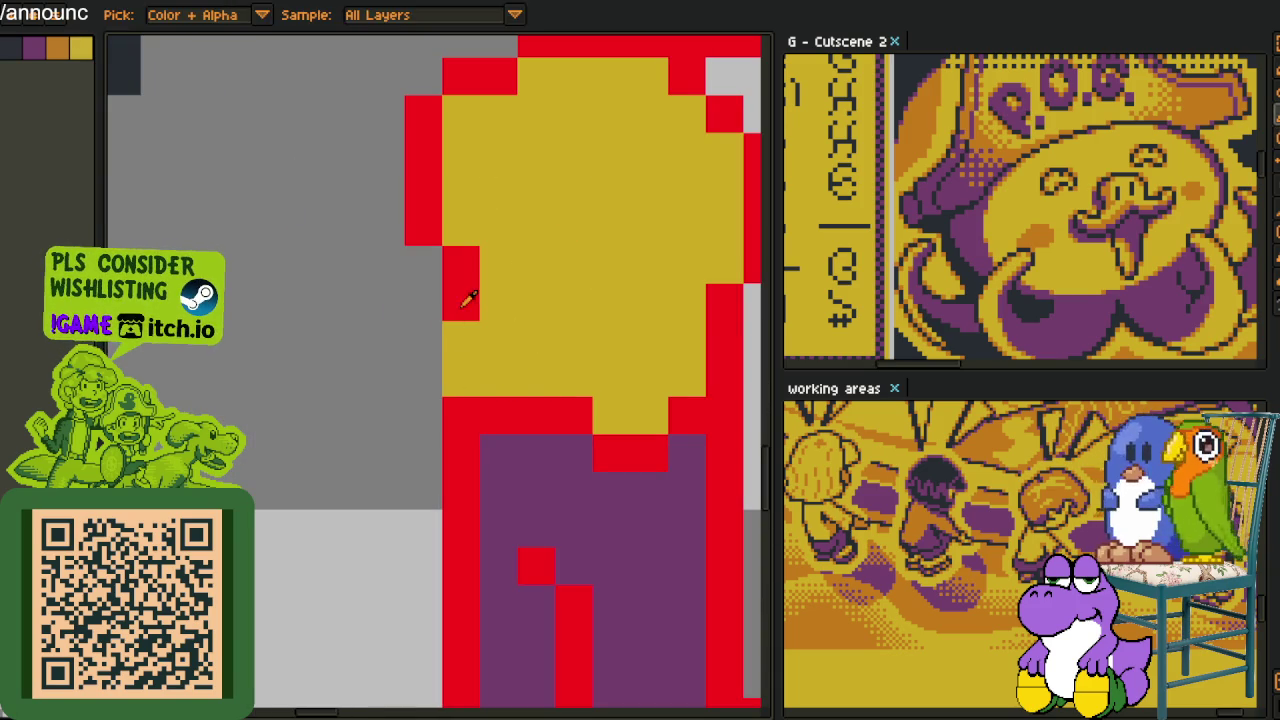
{"action": "left_click", "coordinate": [423, 374]}
Fill the empty head outline yellow and close the gap at the neck
{"action": "left_click_drag", "start_coordinate": [623, 391], "coordinate": [557, 349]}
{"action": "scroll", "coordinate": [677, 349], "scroll_direction": "down", "scroll_amount": 4}
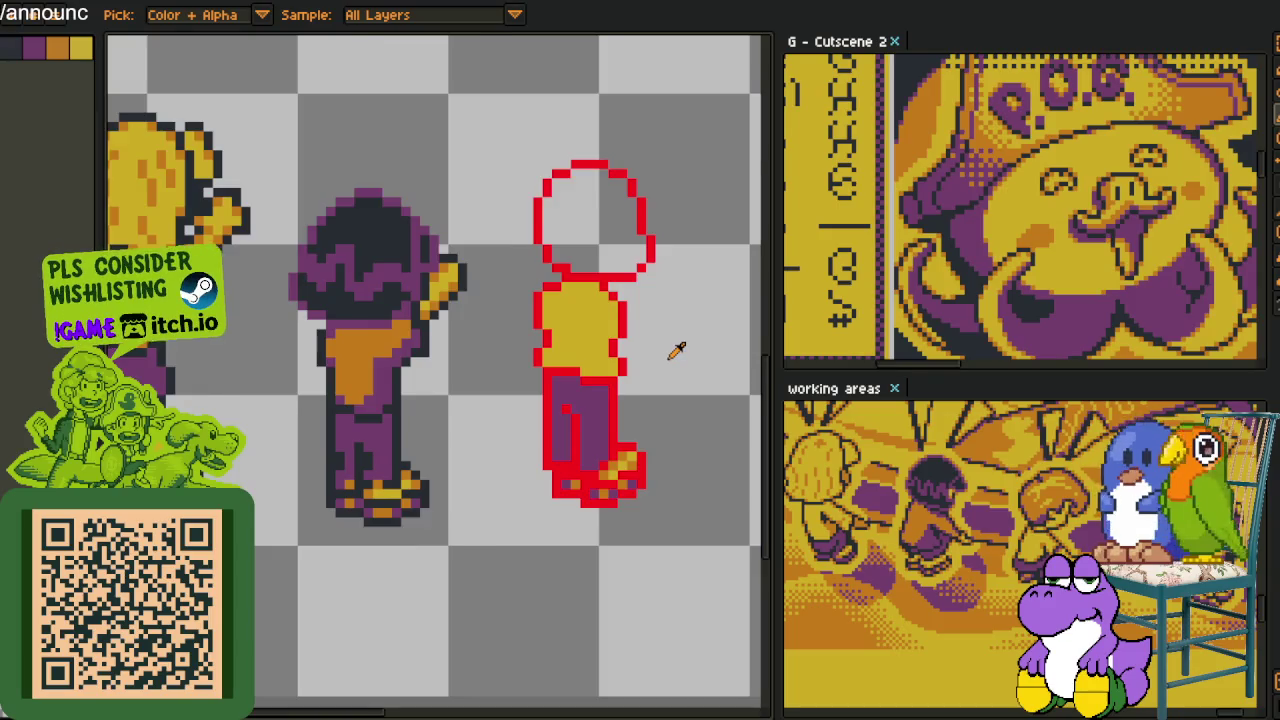
{"action": "scroll", "coordinate": [566, 340], "scroll_direction": "down", "scroll_amount": 1}
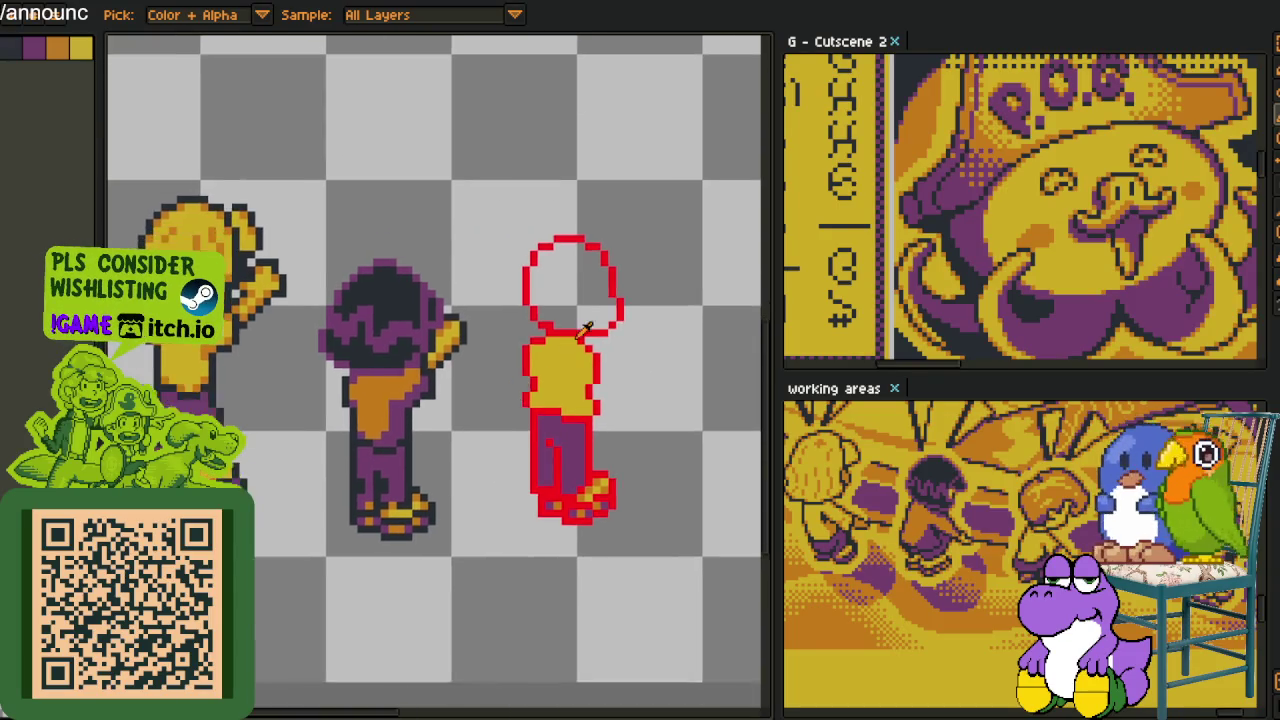
{"action": "scroll", "coordinate": [586, 300], "scroll_direction": "down", "scroll_amount": 2}
{"action": "scroll", "coordinate": [560, 295], "scroll_direction": "up", "scroll_amount": 1}
{"action": "scroll", "coordinate": [560, 288], "scroll_direction": "up", "scroll_amount": 1}
{"action": "scroll", "coordinate": [566, 340], "scroll_direction": "up", "scroll_amount": 1}
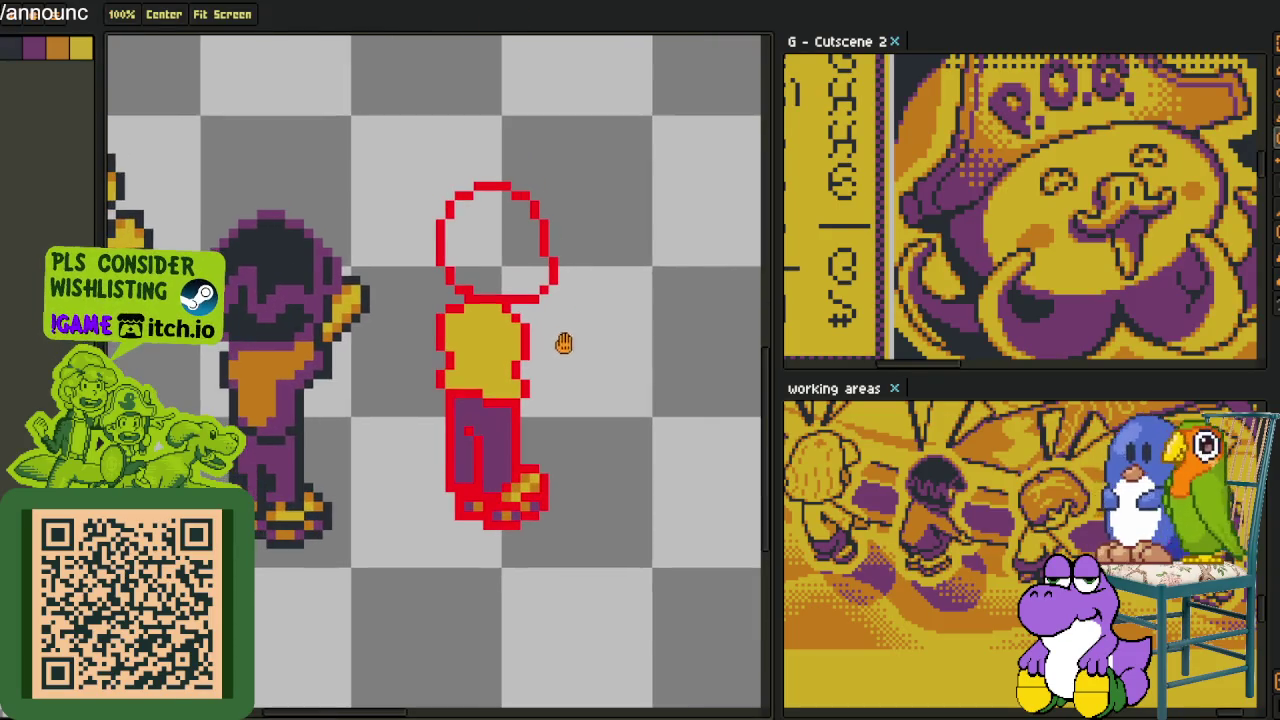
{"action": "scroll", "coordinate": [543, 334], "scroll_direction": "up", "scroll_amount": 1}
{"action": "left_click", "coordinate": [498, 210]}
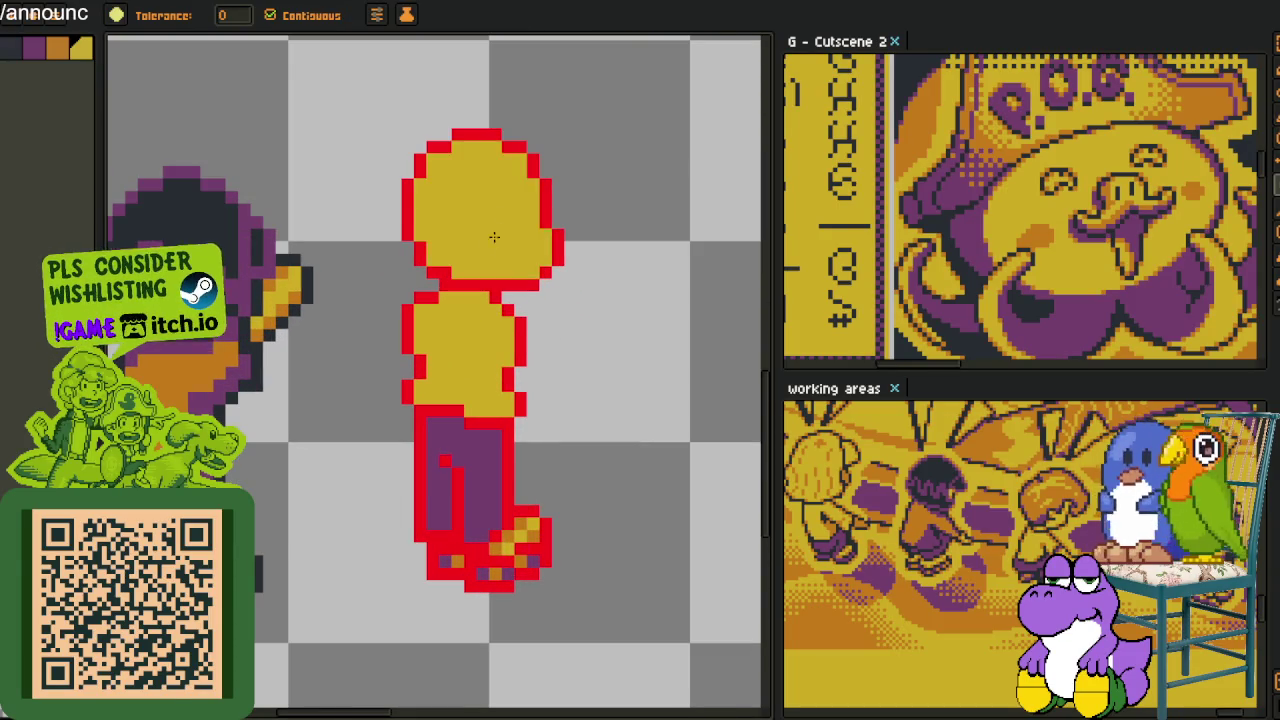
{"action": "scroll", "coordinate": [498, 240], "scroll_direction": "up", "scroll_amount": 1}
{"action": "left_click", "coordinate": [428, 328]}
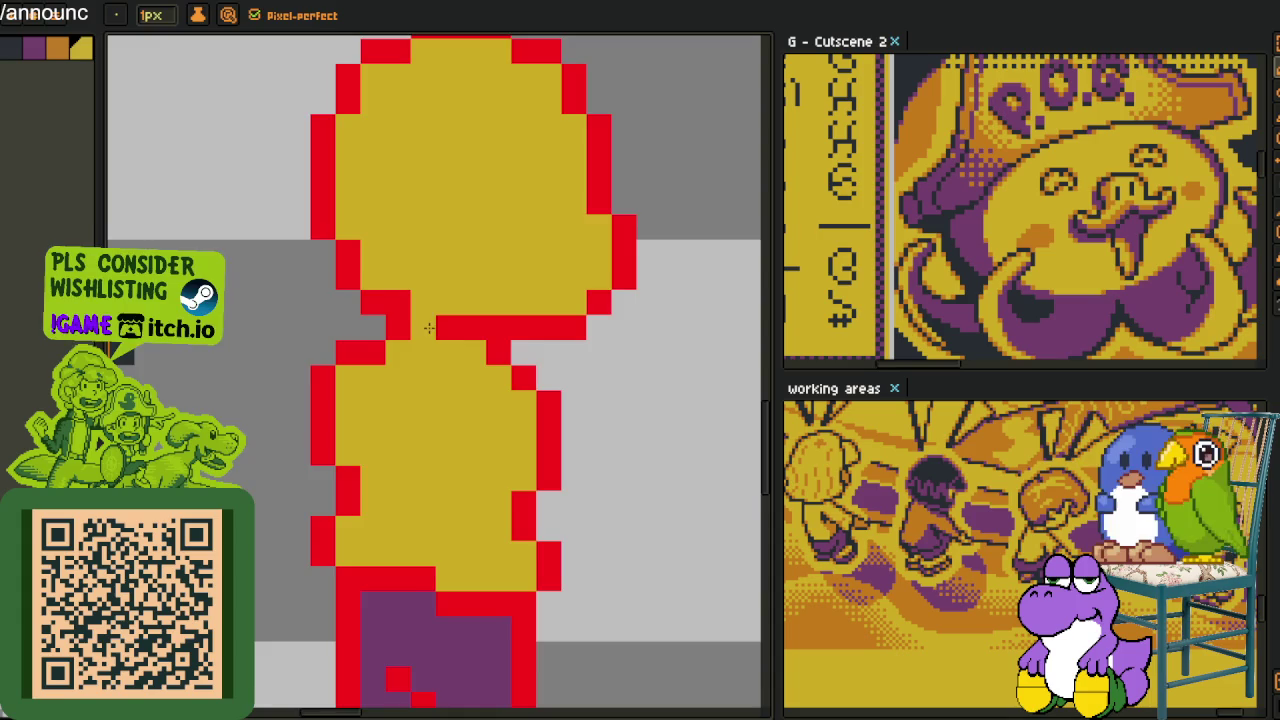
{"action": "scroll", "coordinate": [470, 330], "scroll_direction": "down", "scroll_amount": 3}
{"action": "left_click_drag", "start_coordinate": [456, 336], "coordinate": [472, 294]}
{"action": "scroll", "coordinate": [472, 294], "scroll_direction": "up", "scroll_amount": 1}
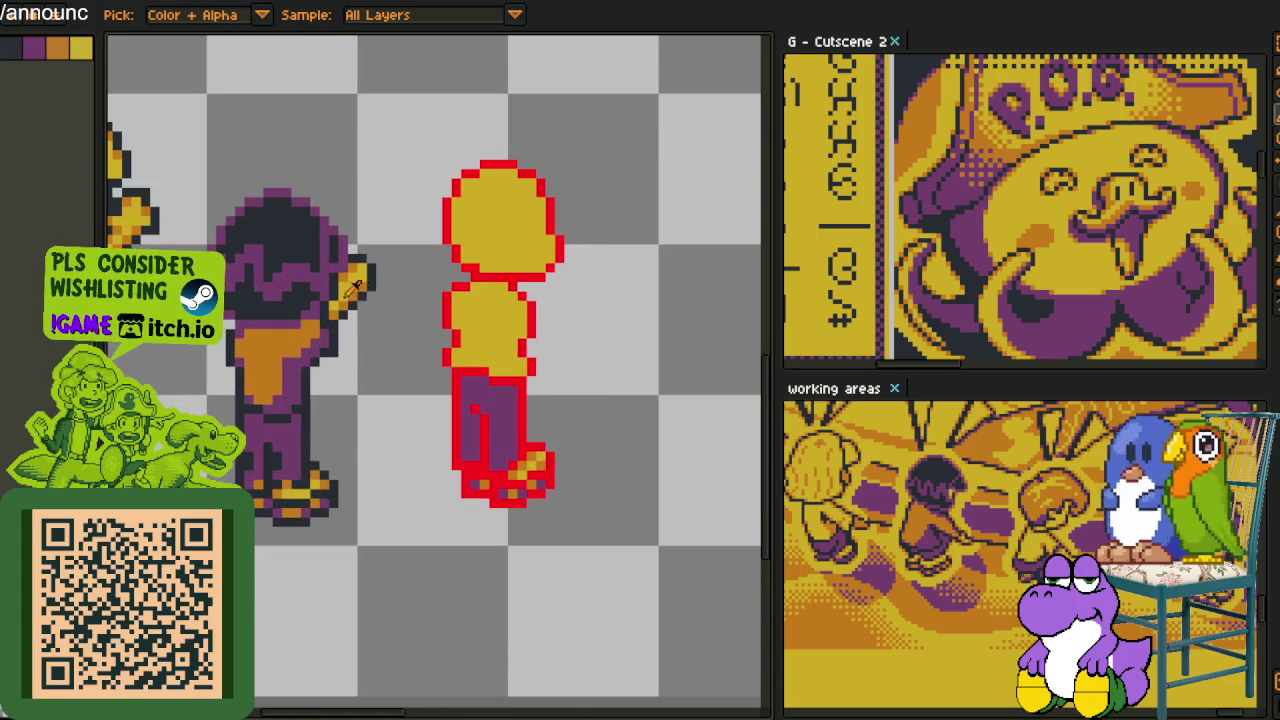
Sample the sandal's orange and dot shading pixels along the torso's left and right edges
{"action": "key", "text": "Tab"}
{"action": "key", "text": "Tab"}
{"action": "scroll", "coordinate": [578, 518], "scroll_direction": "up", "scroll_amount": 3}
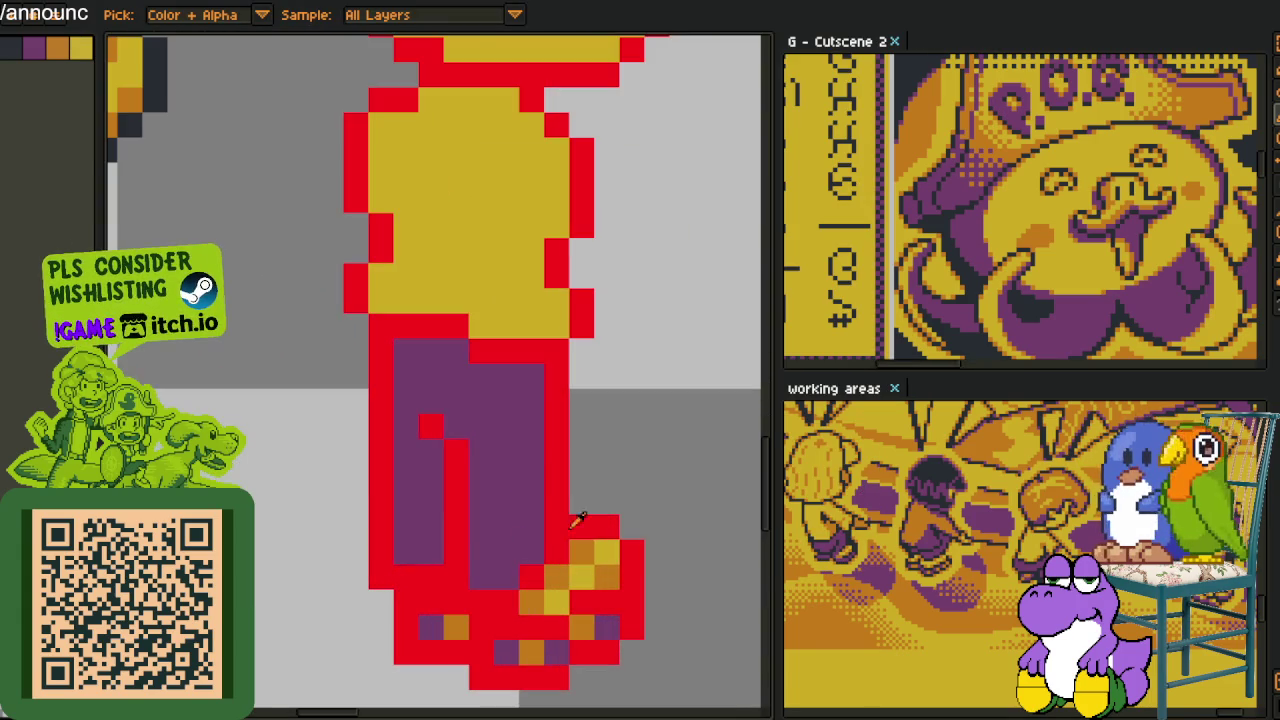
{"action": "left_click", "coordinate": [480, 325]}
{"action": "left_click", "coordinate": [380, 275]}
{"action": "left_click", "coordinate": [380, 200]}
{"action": "left_click", "coordinate": [380, 125]}
{"action": "left_click", "coordinate": [505, 100]}
{"action": "left_click", "coordinate": [530, 125]}
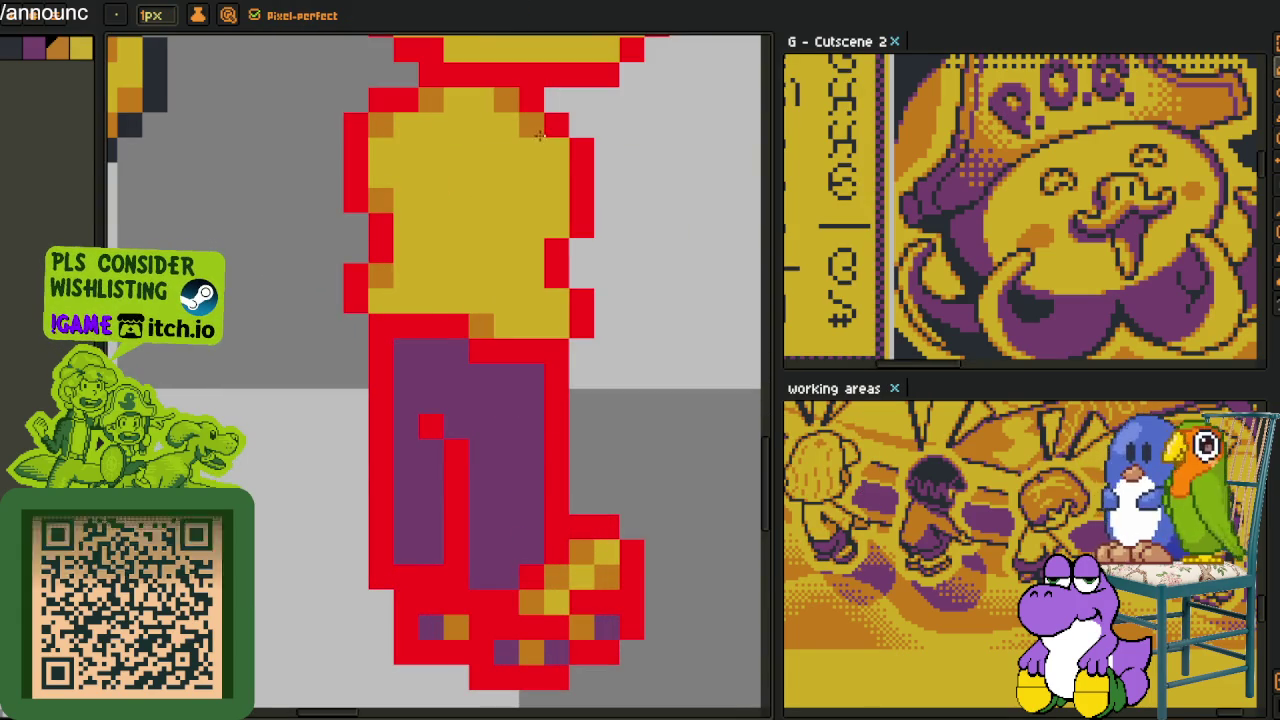
{"action": "left_click", "coordinate": [555, 150]}
{"action": "left_click", "coordinate": [555, 225]}
{"action": "left_click", "coordinate": [555, 300]}
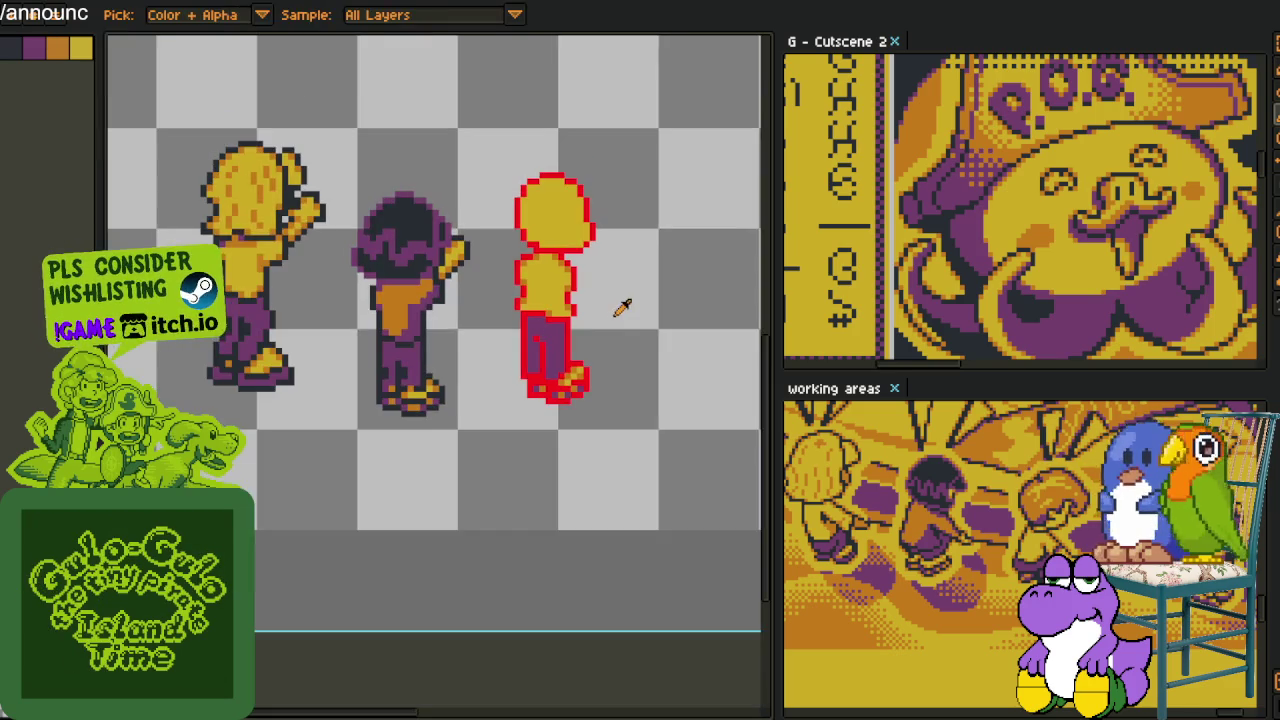
Replace the figure's red outline colour with dark purple
{"action": "scroll", "coordinate": [557, 300], "scroll_direction": "down", "scroll_amount": 4}
{"action": "key", "text": "i"}
{"action": "scroll", "coordinate": [540, 330], "scroll_direction": "up", "scroll_amount": 2}
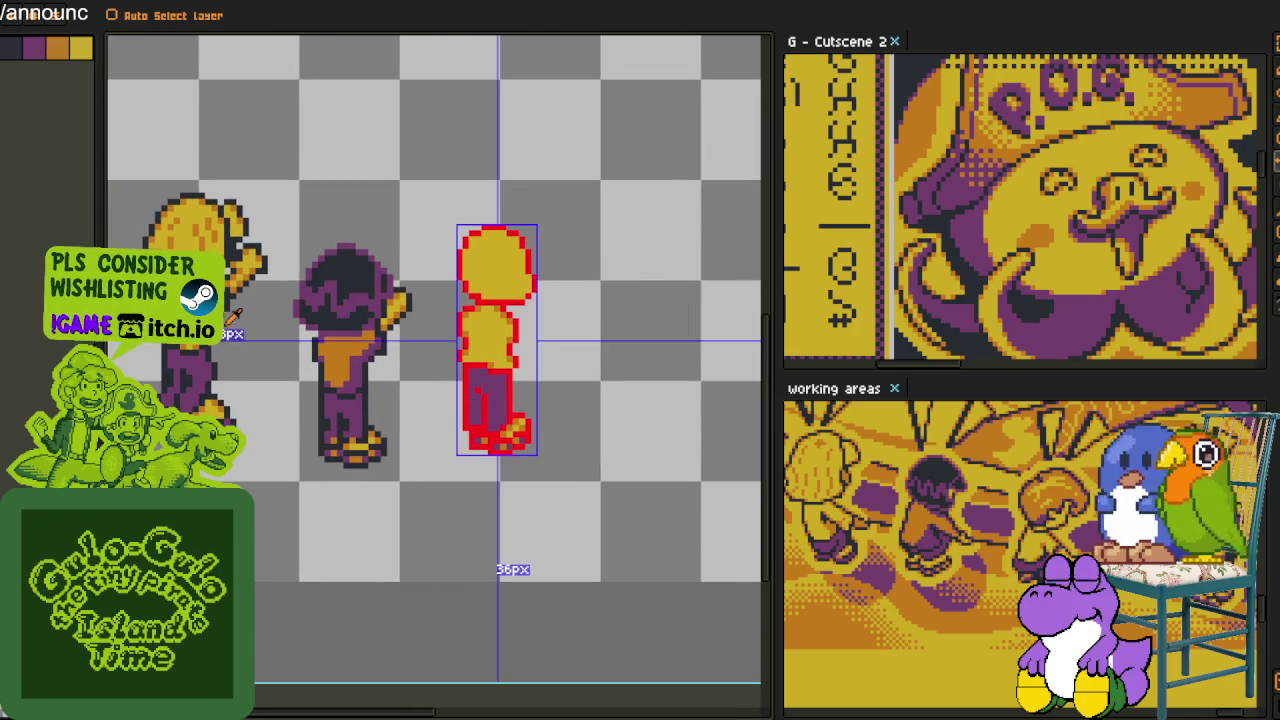
{"action": "key", "text": "Tab"}
{"action": "key", "text": "Tab"}
{"action": "scroll", "coordinate": [600, 340], "scroll_direction": "up", "scroll_amount": 1}
{"action": "scroll", "coordinate": [620, 350], "scroll_direction": "up", "scroll_amount": 1}
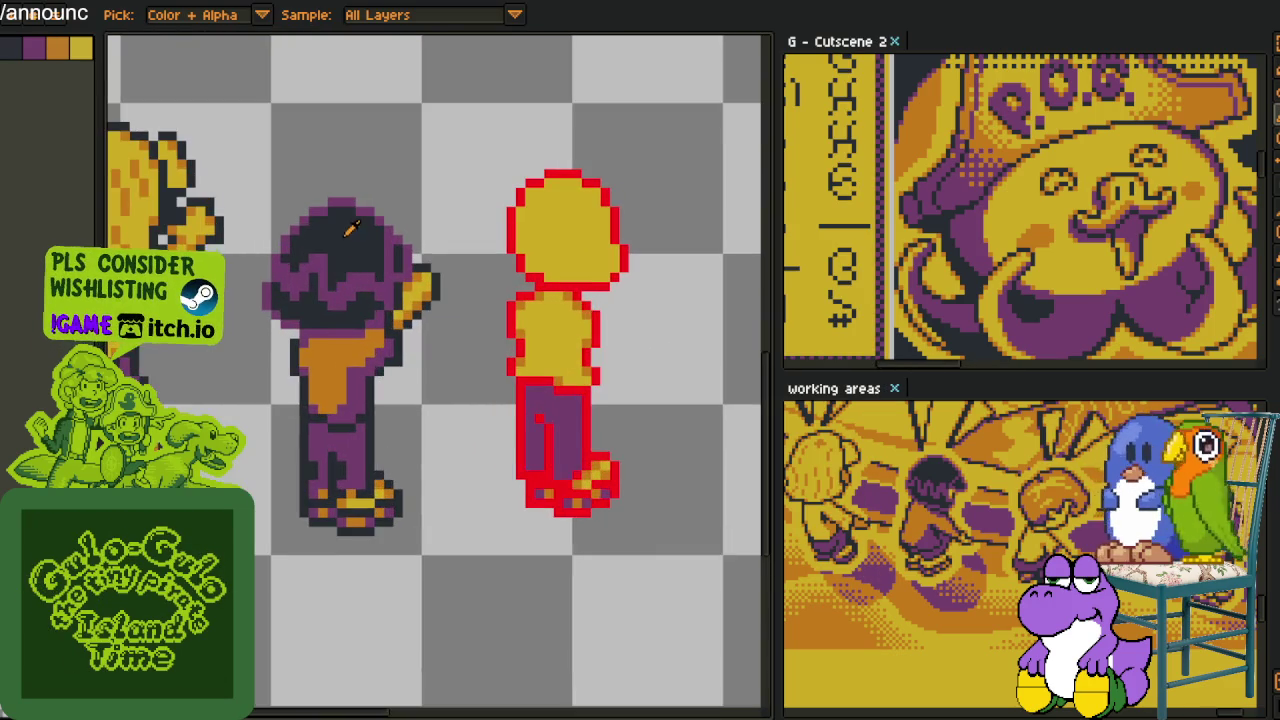
{"action": "scroll", "coordinate": [640, 360], "scroll_direction": "up", "scroll_amount": 1}
{"action": "scroll", "coordinate": [645, 365], "scroll_direction": "up", "scroll_amount": 1}
{"action": "key", "text": "shift+r"}
{"action": "key", "text": "Return"}
Add a new Layer 3 above Layer 2 from the layer's context menu
{"action": "scroll", "coordinate": [420, 505], "scroll_direction": "down", "scroll_amount": 2}
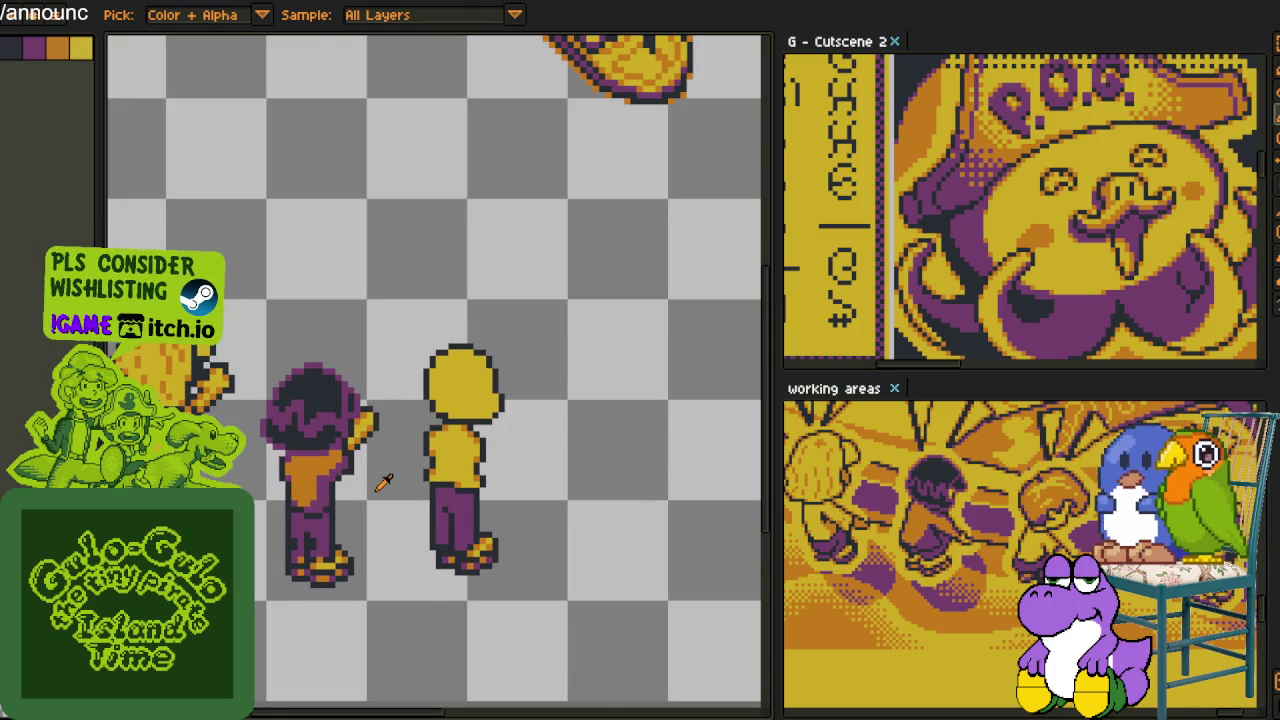
{"action": "key", "text": "Tab"}
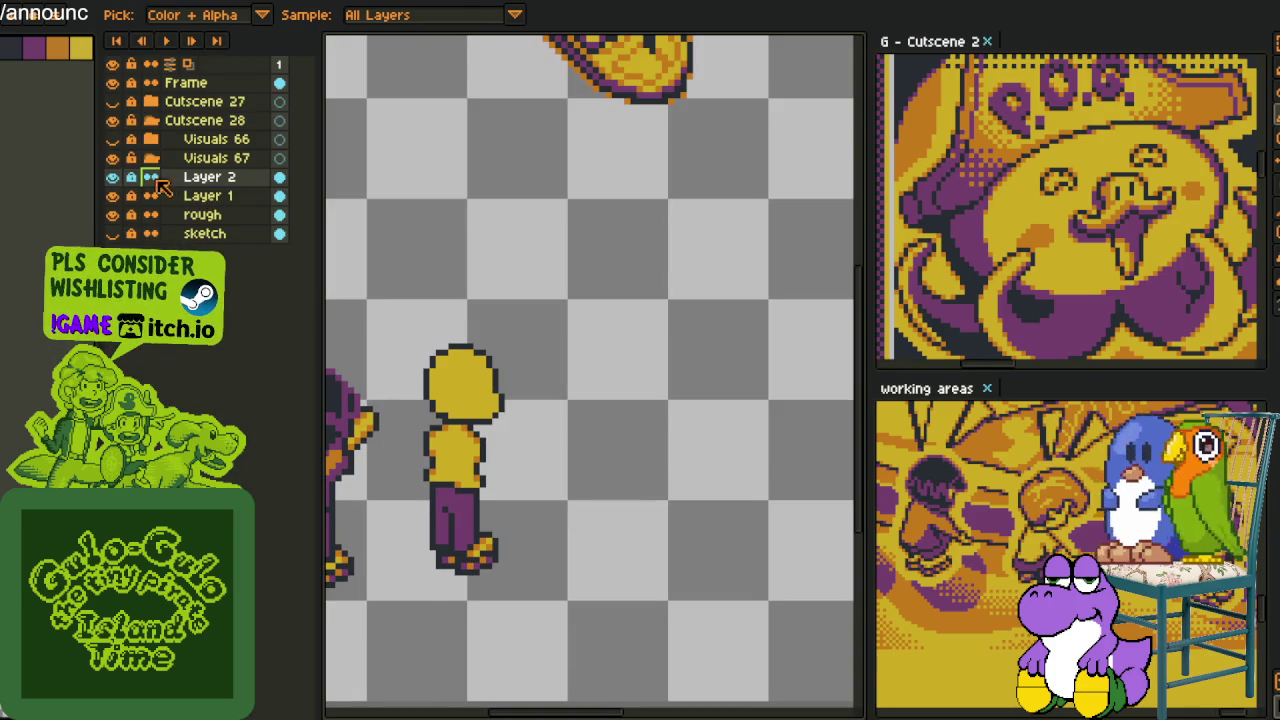
{"action": "right_click", "coordinate": [160, 186]}
{"action": "left_click", "coordinate": [340, 216]}
{"action": "key", "text": "Tab"}
{"action": "key", "text": "Tab"}
{"action": "key", "text": "Tab"}
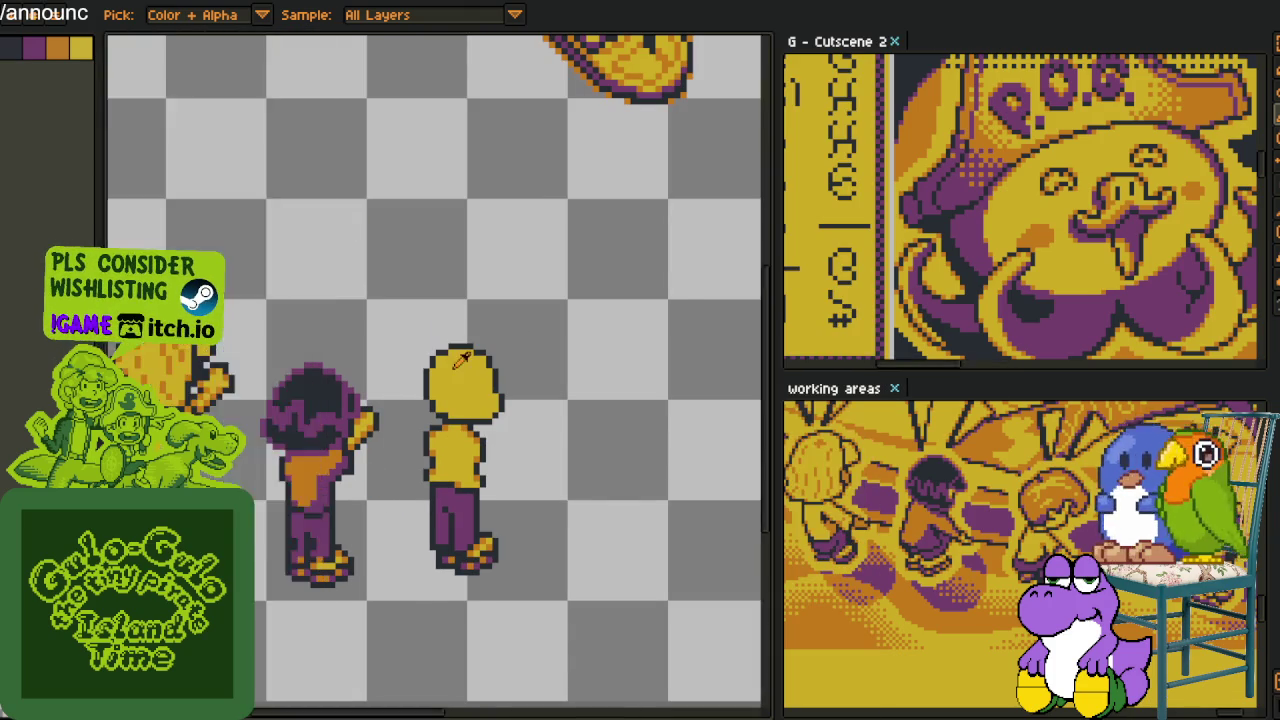
{"action": "scroll", "coordinate": [451, 385], "scroll_direction": "down", "scroll_amount": 3}
{"action": "scroll", "coordinate": [451, 385], "scroll_direction": "up", "scroll_amount": 3}
{"action": "key", "text": "b"}
{"action": "scroll", "coordinate": [451, 385], "scroll_direction": "up", "scroll_amount": 1}
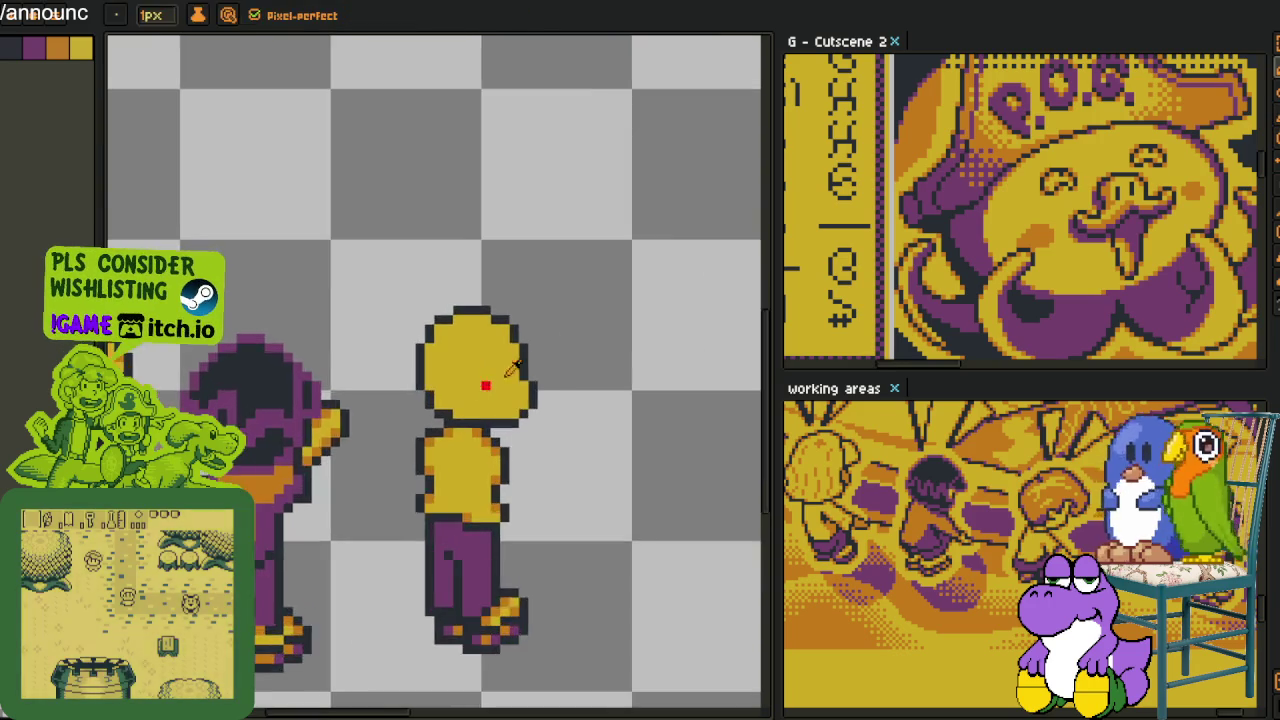
Draw a red C-shaped mark and a vertical stroke on the figure's head
{"action": "scroll", "coordinate": [492, 380], "scroll_direction": "up", "scroll_amount": 1}
{"action": "scroll", "coordinate": [492, 380], "scroll_direction": "up", "scroll_amount": 1}
{"action": "left_click", "coordinate": [501, 378]}
{"action": "left_click", "coordinate": [476, 355]}
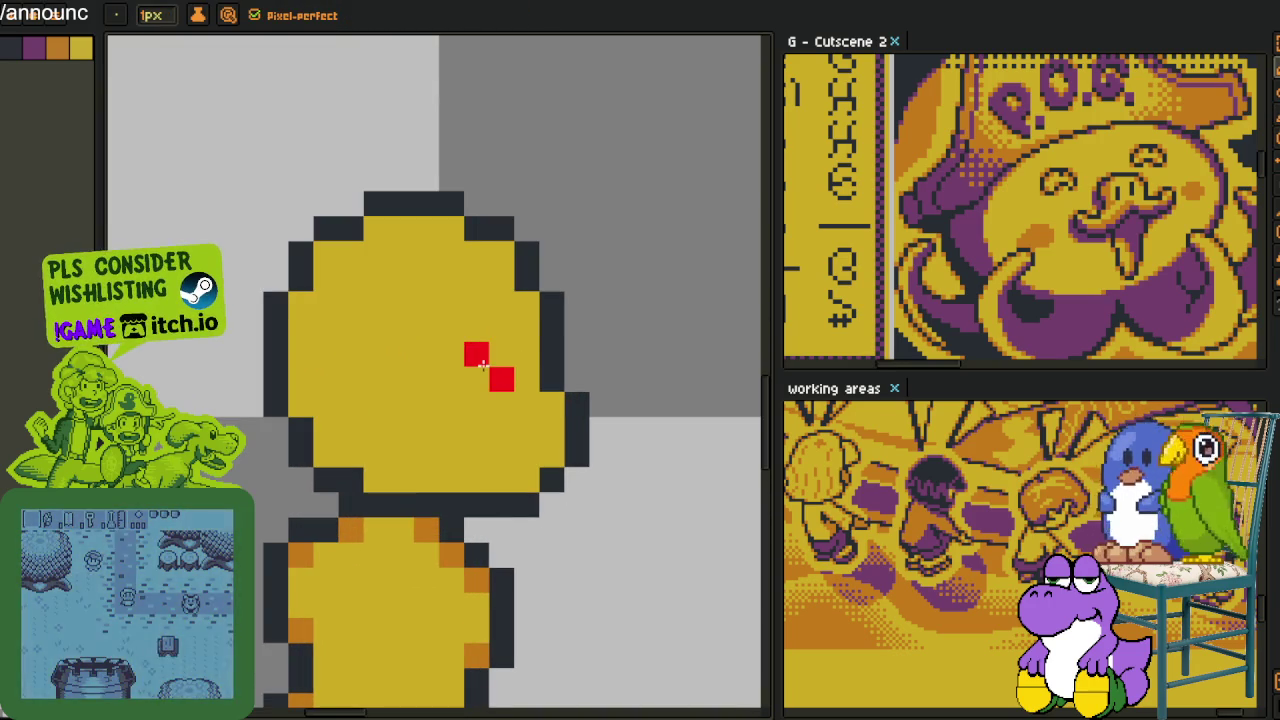
{"action": "left_click", "coordinate": [451, 378]}
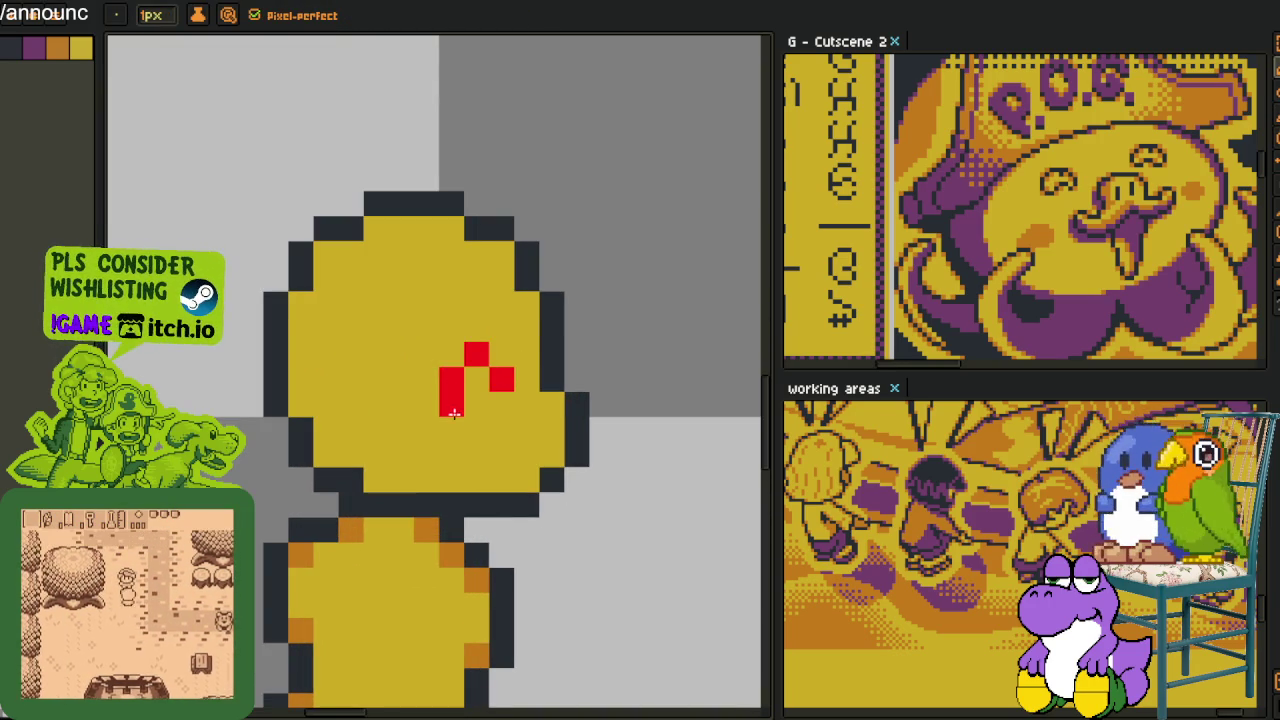
{"action": "left_click", "coordinate": [451, 403]}
{"action": "left_click", "coordinate": [476, 428]}
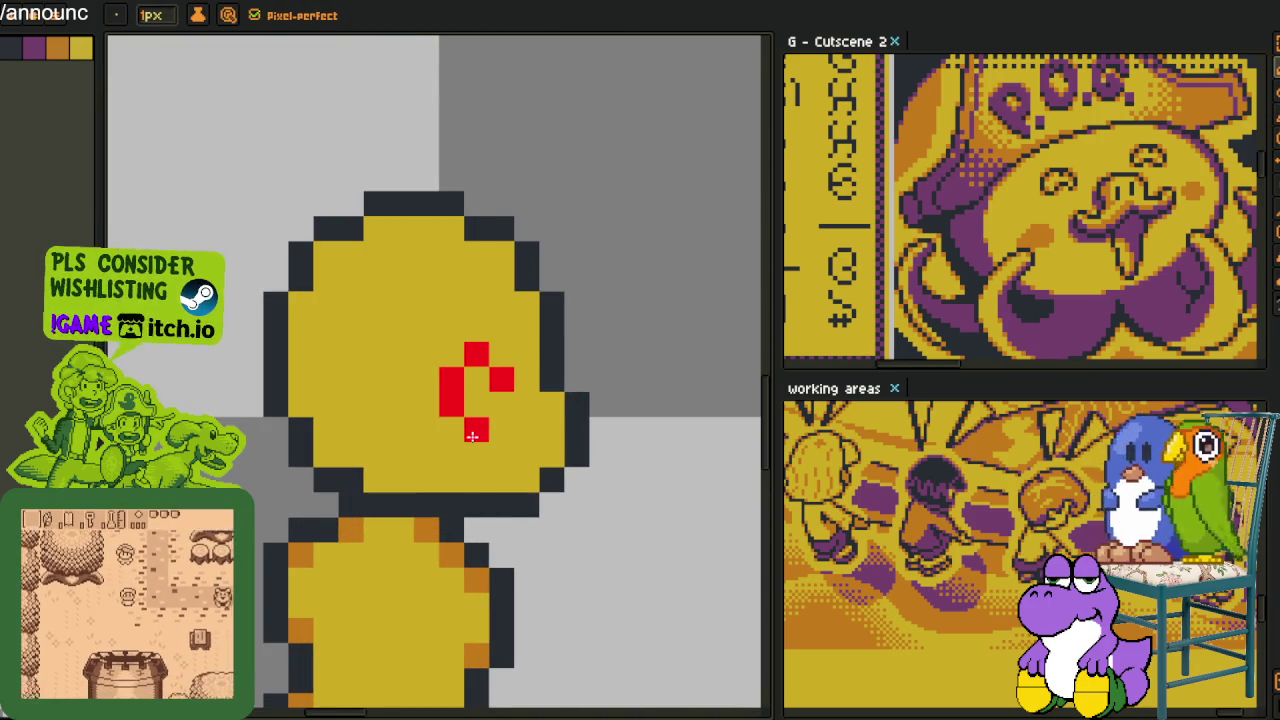
{"action": "scroll", "coordinate": [470, 435], "scroll_direction": "down", "scroll_amount": 4}
{"action": "scroll", "coordinate": [500, 385], "scroll_direction": "up", "scroll_amount": 1}
{"action": "scroll", "coordinate": [500, 385], "scroll_direction": "up", "scroll_amount": 1}
{"action": "key", "text": "i"}
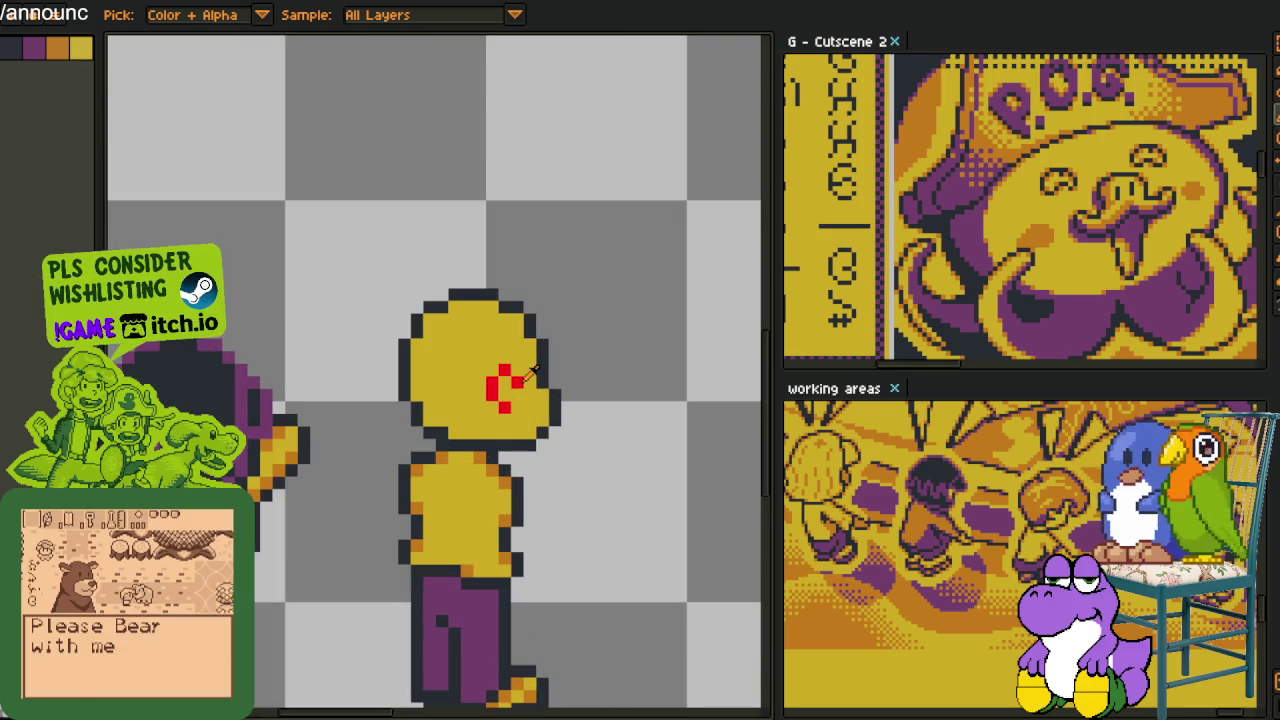
{"action": "key", "text": "b"}
{"action": "scroll", "coordinate": [495, 408], "scroll_direction": "up", "scroll_amount": 1}
{"action": "mouse_move", "coordinate": [492, 414]}
{"action": "left_mouse_down"}
{"action": "mouse_move", "coordinate": [492, 454]}
{"action": "mouse_move", "coordinate": [478, 457]}
{"action": "left_mouse_up"}
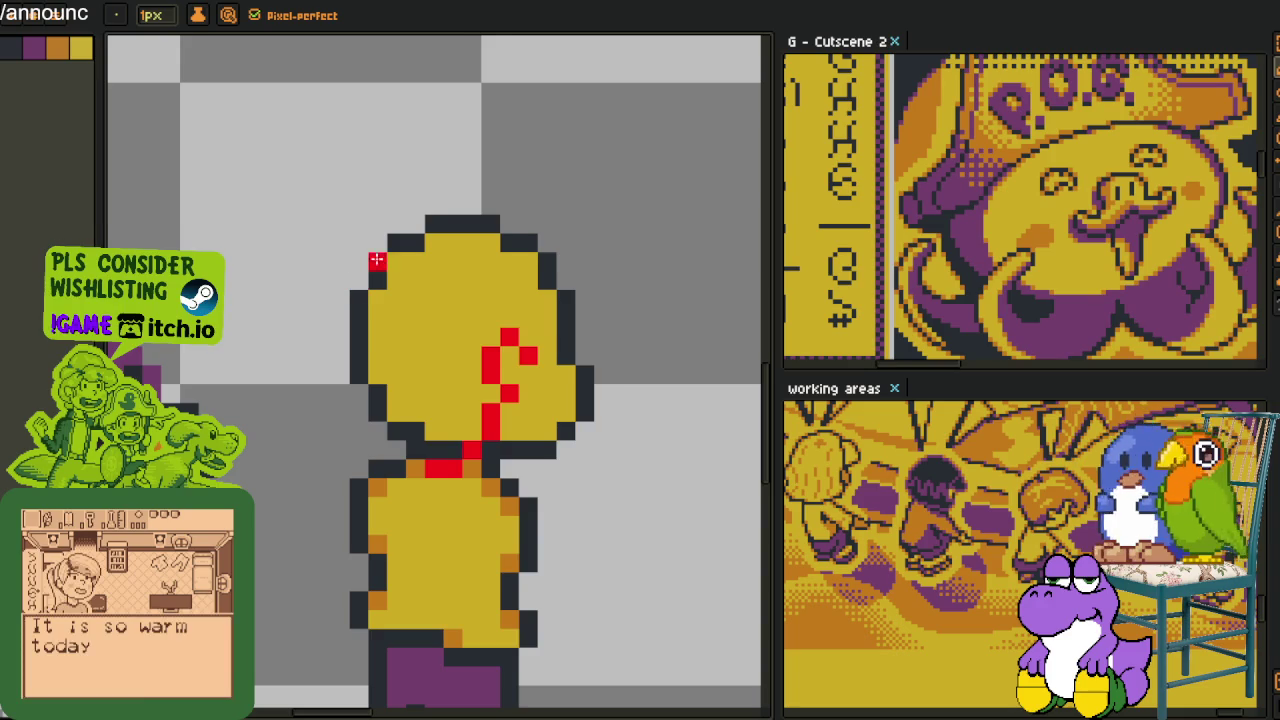
Trace the red hair outline down the head's left side to the neck, undoing stray pixels
{"action": "left_click_drag", "start_coordinate": [377, 260], "coordinate": [393, 285]}
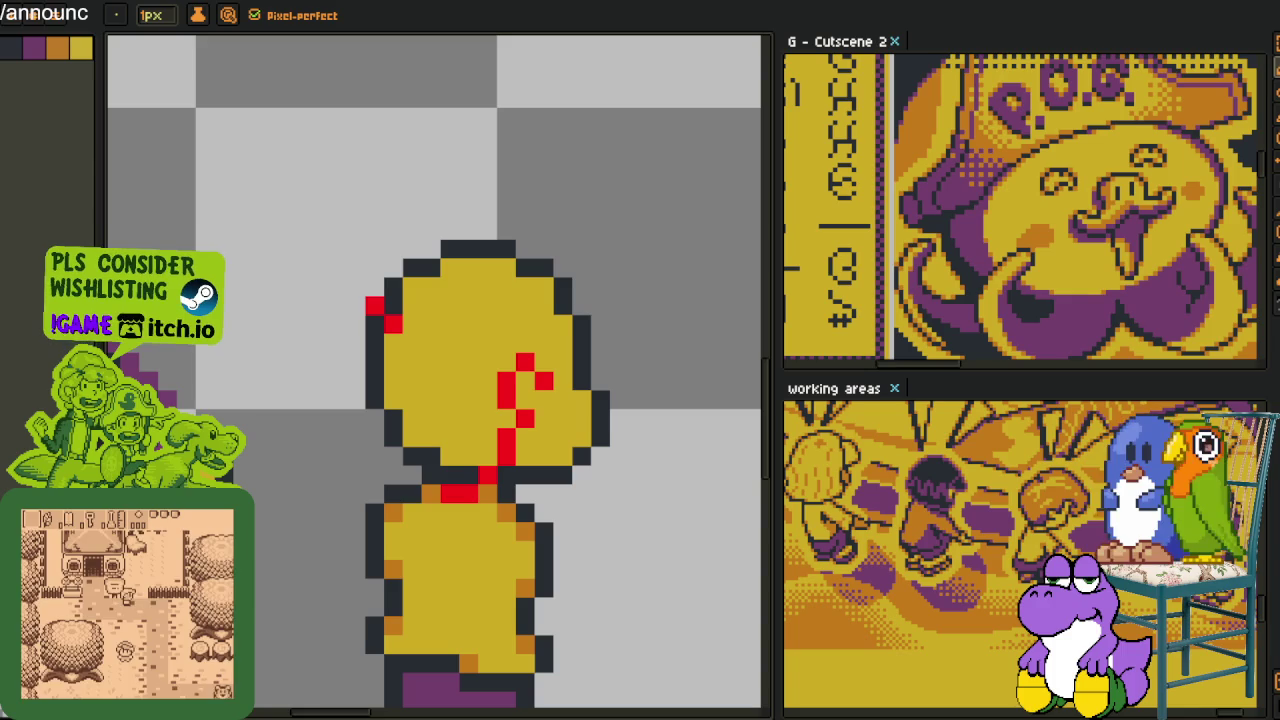
{"action": "mouse_move", "coordinate": [355, 304]}
{"action": "left_mouse_down"}
{"action": "mouse_move", "coordinate": [391, 309]}
{"action": "mouse_move", "coordinate": [335, 388]}
{"action": "left_mouse_up"}
{"action": "left_click", "coordinate": [411, 324]}
{"action": "key", "text": "ctrl+z"}
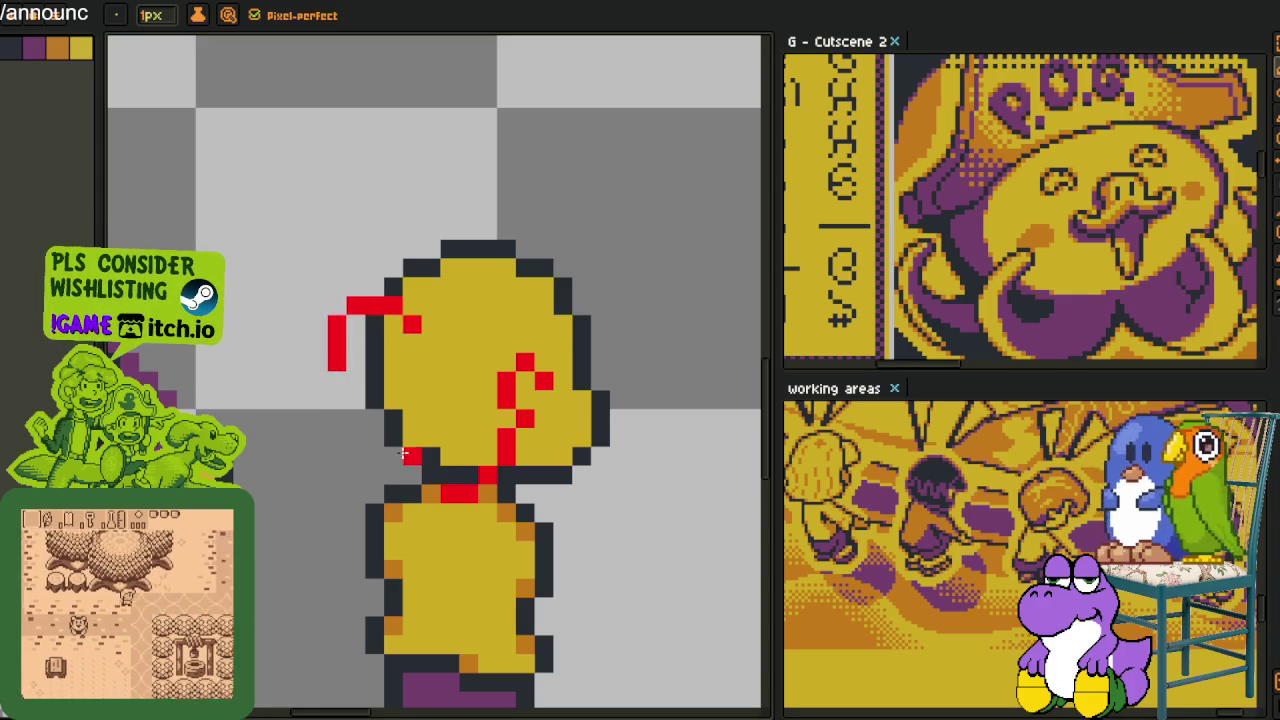
{"action": "left_click", "coordinate": [428, 476]}
{"action": "left_click_drag", "start_coordinate": [412, 458], "coordinate": [368, 382]}
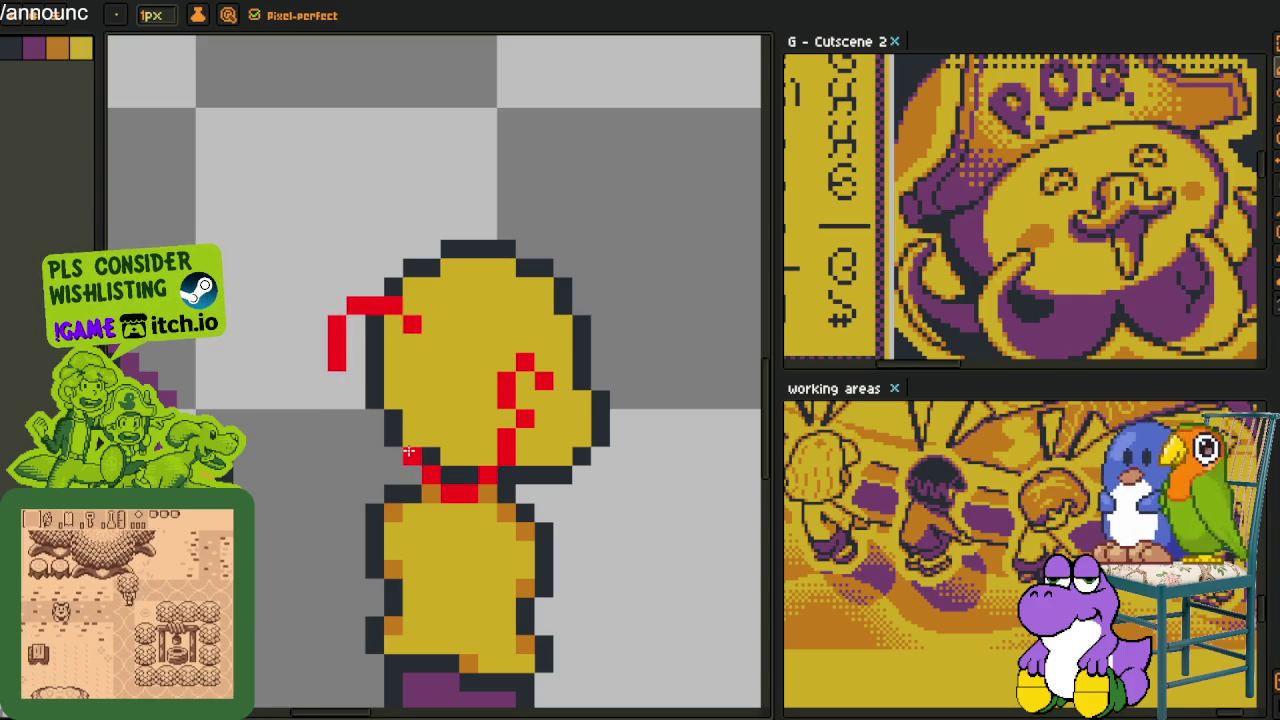
{"action": "key", "text": "ctrl+z"}
{"action": "left_click", "coordinate": [355, 324]}
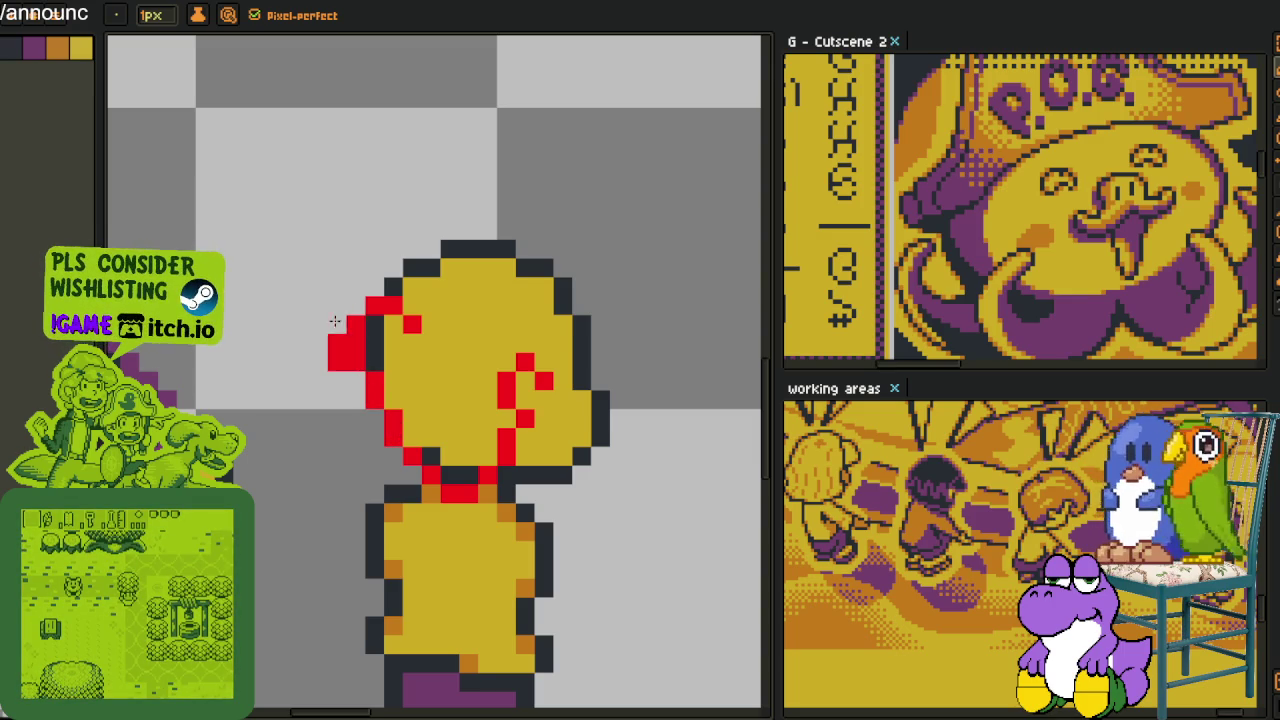
{"action": "key", "text": "ctrl+z"}
{"action": "left_click_drag", "start_coordinate": [356, 382], "coordinate": [412, 457]}
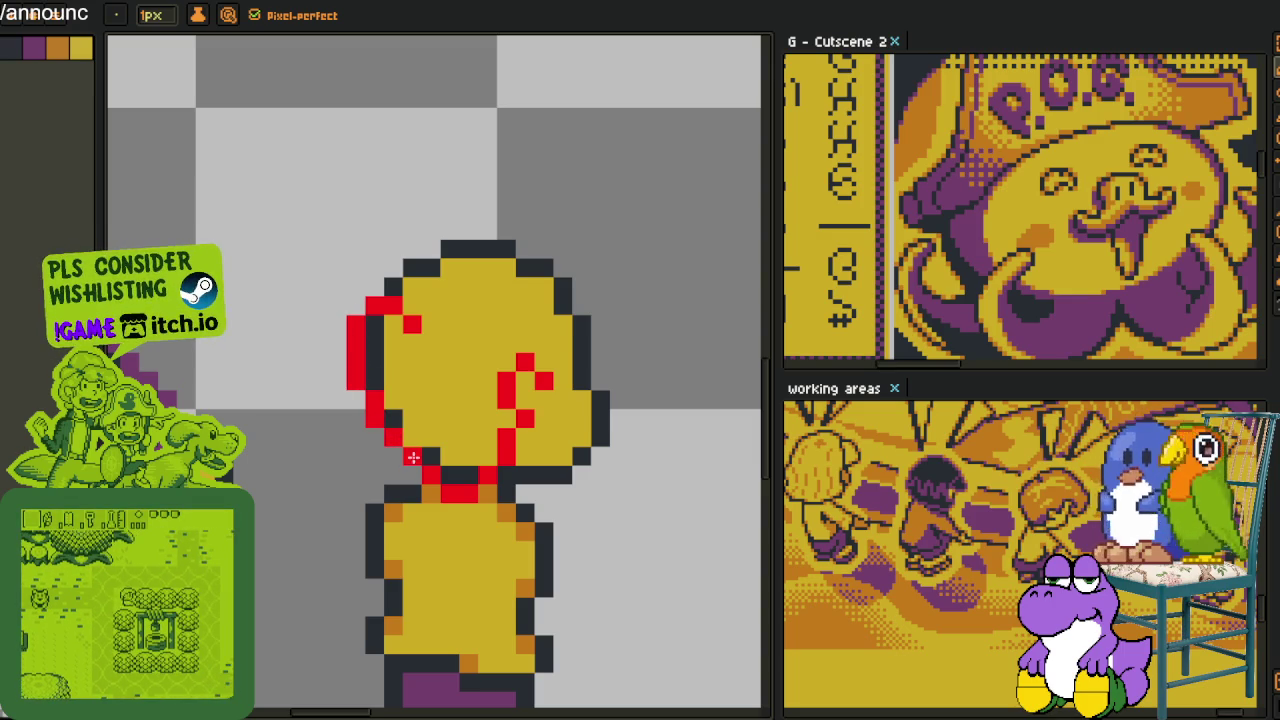
Extend the red outline up over the head and add a hook stroke on the right
{"action": "scroll", "coordinate": [412, 457], "scroll_direction": "down", "scroll_amount": 3}
{"action": "scroll", "coordinate": [353, 378], "scroll_direction": "up", "scroll_amount": 1}
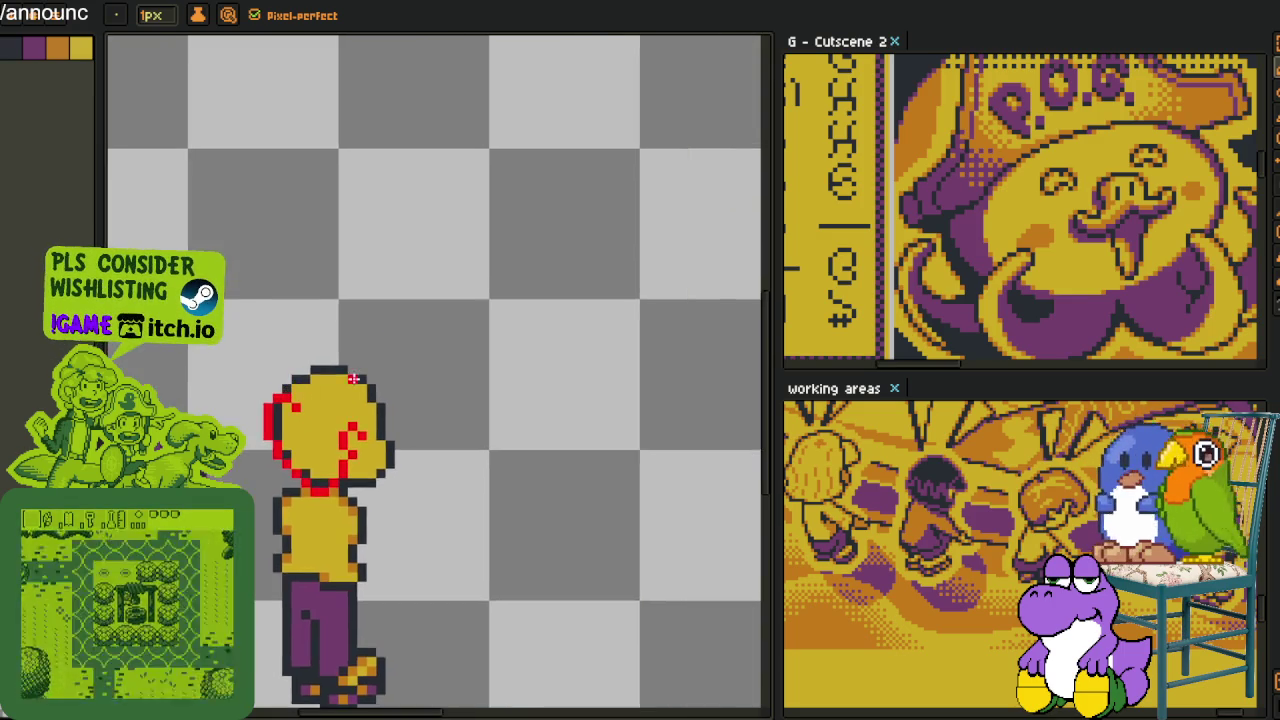
{"action": "scroll", "coordinate": [353, 378], "scroll_direction": "up", "scroll_amount": 1}
{"action": "mouse_move", "coordinate": [397, 478]}
{"action": "left_mouse_down"}
{"action": "mouse_move", "coordinate": [416, 427]}
{"action": "mouse_move", "coordinate": [458, 425]}
{"action": "left_mouse_up"}
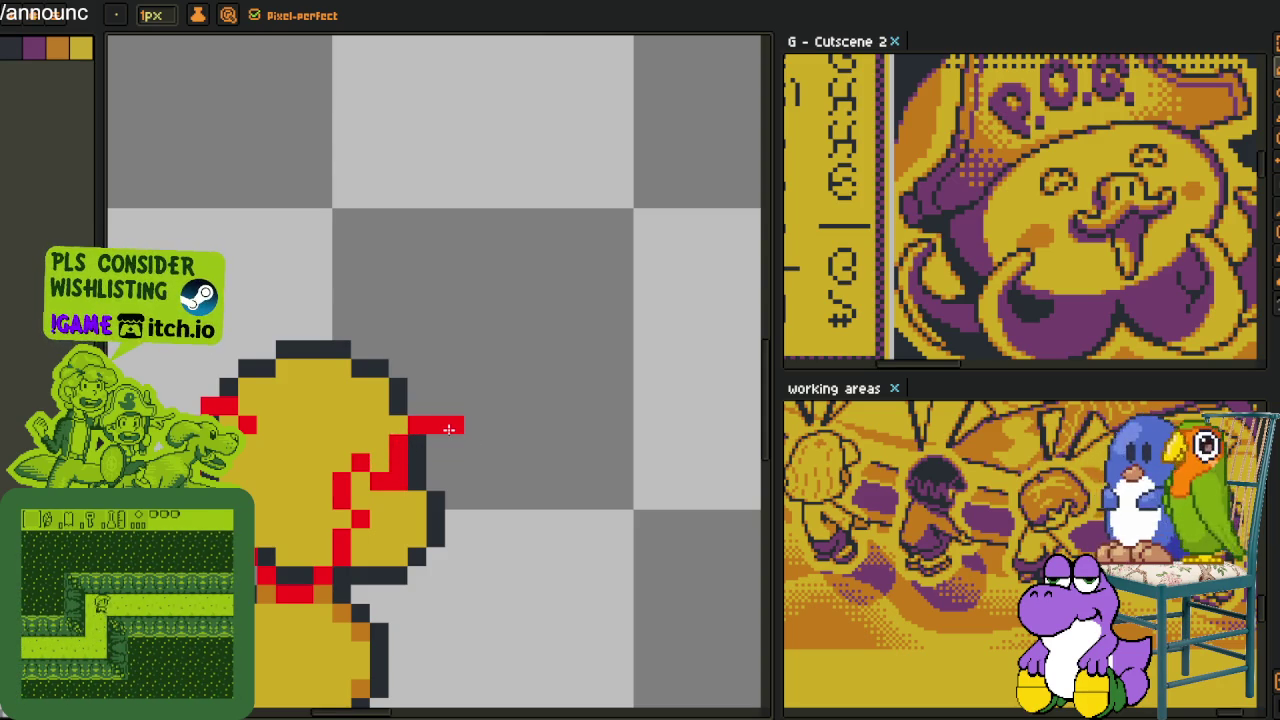
{"action": "mouse_move", "coordinate": [446, 424]}
{"action": "left_mouse_down"}
{"action": "mouse_move", "coordinate": [432, 409]}
{"action": "mouse_move", "coordinate": [455, 440]}
{"action": "left_mouse_up"}
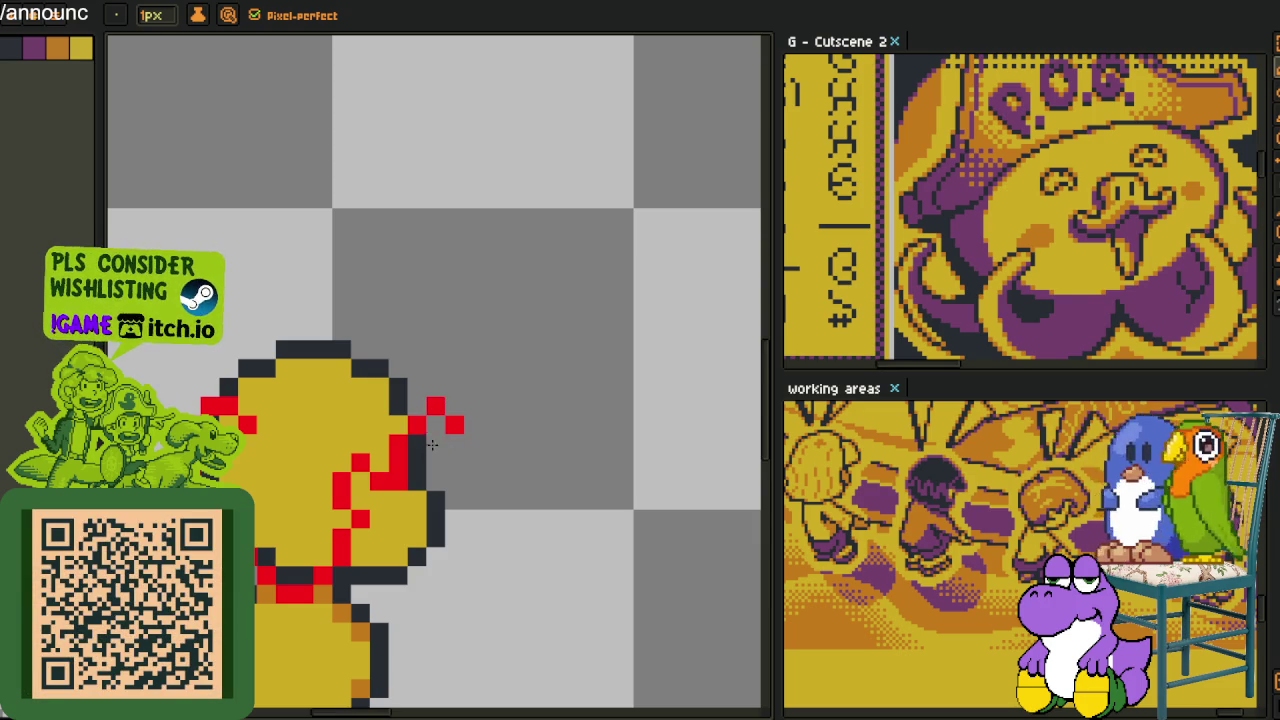
{"action": "mouse_move", "coordinate": [505, 425]}
{"action": "left_mouse_down"}
{"action": "mouse_move", "coordinate": [491, 348]}
{"action": "mouse_move", "coordinate": [338, 295]}
{"action": "left_mouse_up"}
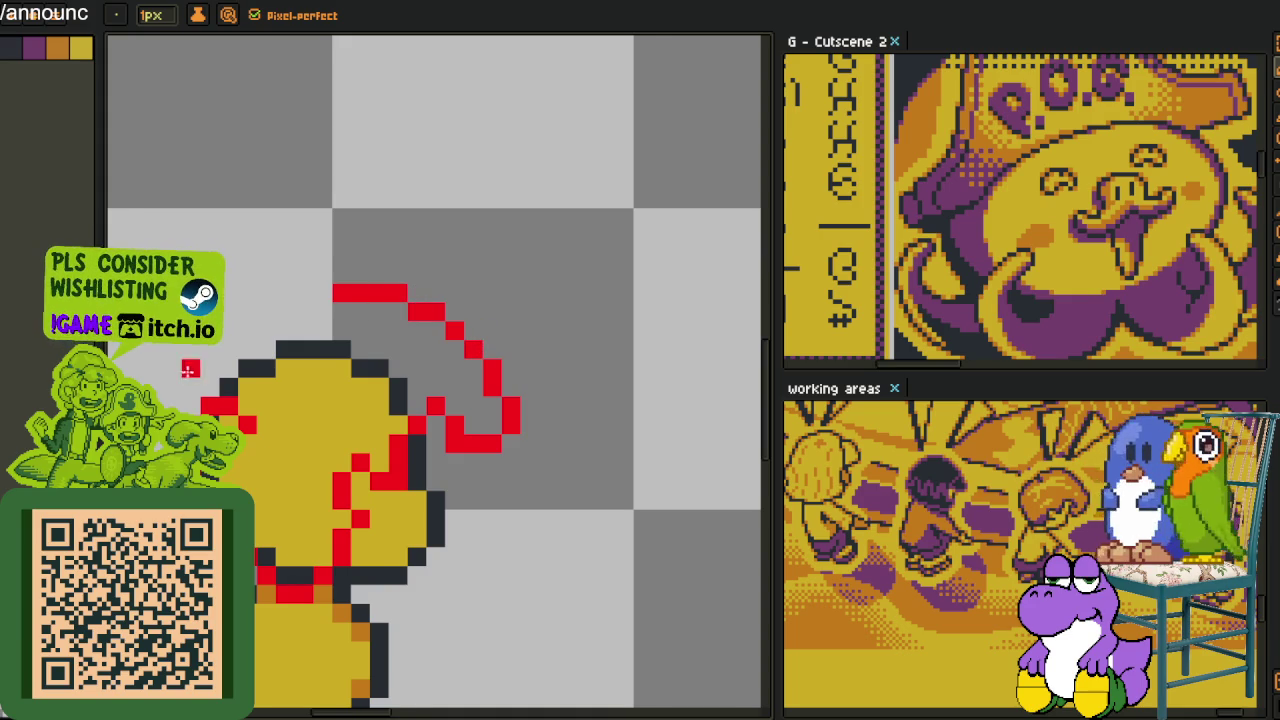
{"action": "scroll", "coordinate": [190, 370], "scroll_direction": "up", "scroll_amount": 1}
{"action": "mouse_move", "coordinate": [217, 411]}
{"action": "left_mouse_down"}
{"action": "mouse_move", "coordinate": [244, 364]}
{"action": "mouse_move", "coordinate": [322, 328]}
{"action": "mouse_move", "coordinate": [466, 306]}
{"action": "mouse_move", "coordinate": [494, 329]}
{"action": "left_mouse_up"}
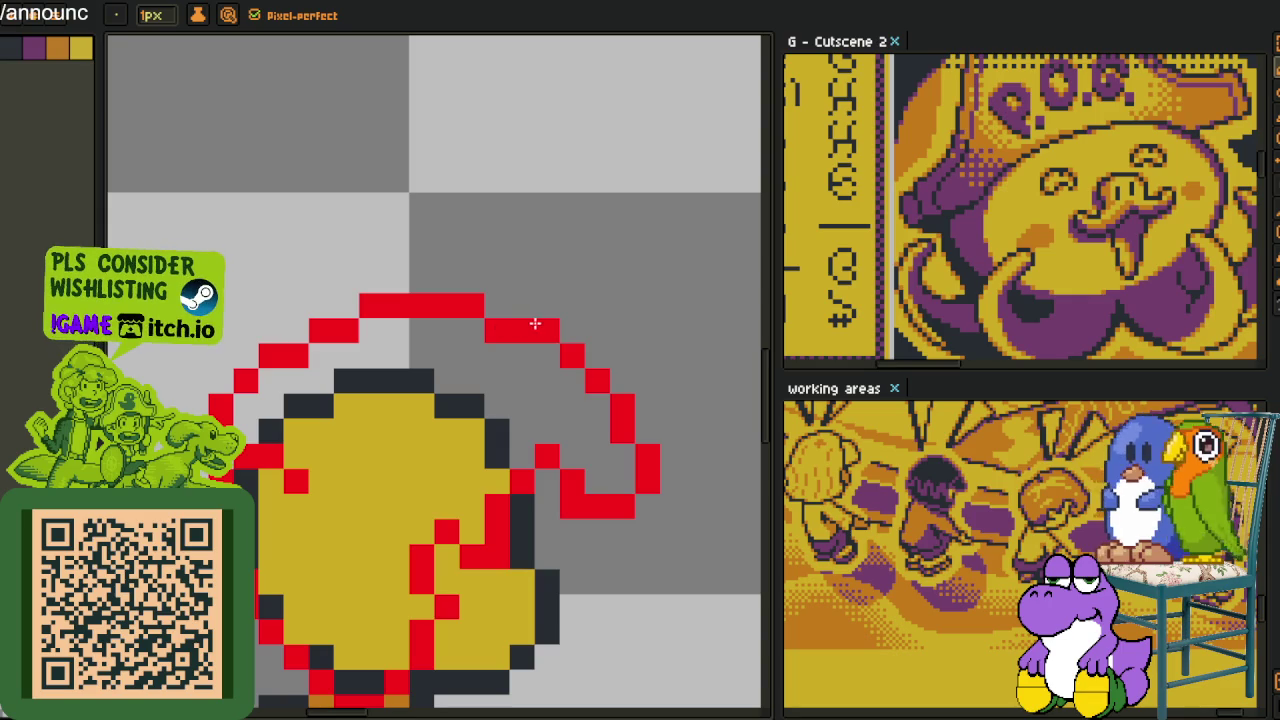
{"action": "scroll", "coordinate": [539, 350], "scroll_direction": "down", "scroll_amount": 1}
{"action": "scroll", "coordinate": [550, 370], "scroll_direction": "down", "scroll_amount": 1}
{"action": "scroll", "coordinate": [562, 405], "scroll_direction": "down", "scroll_amount": 1}
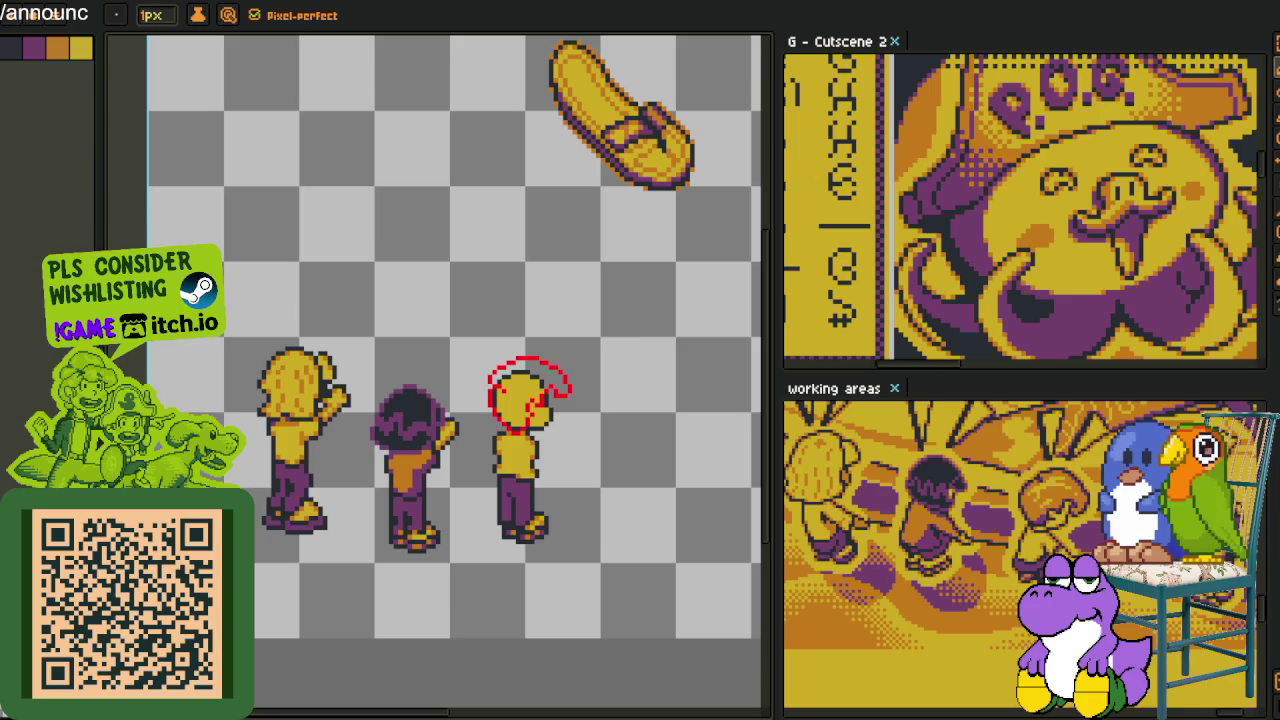
Select the right part of the red arc and nudge it left, then apply the move
{"action": "key", "text": "alt"}
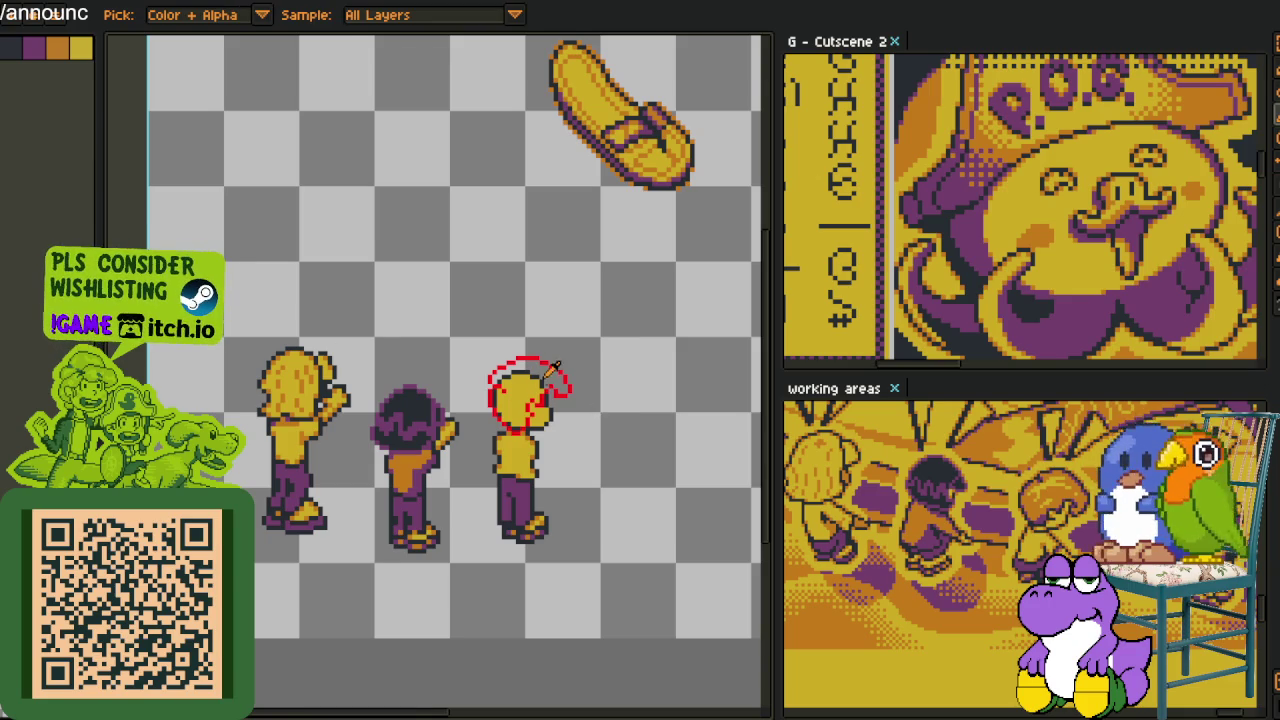
{"action": "scroll", "coordinate": [550, 368], "scroll_direction": "up", "scroll_amount": 1}
{"action": "scroll", "coordinate": [500, 362], "scroll_direction": "up", "scroll_amount": 2}
{"action": "scroll", "coordinate": [428, 356], "scroll_direction": "up", "scroll_amount": 1}
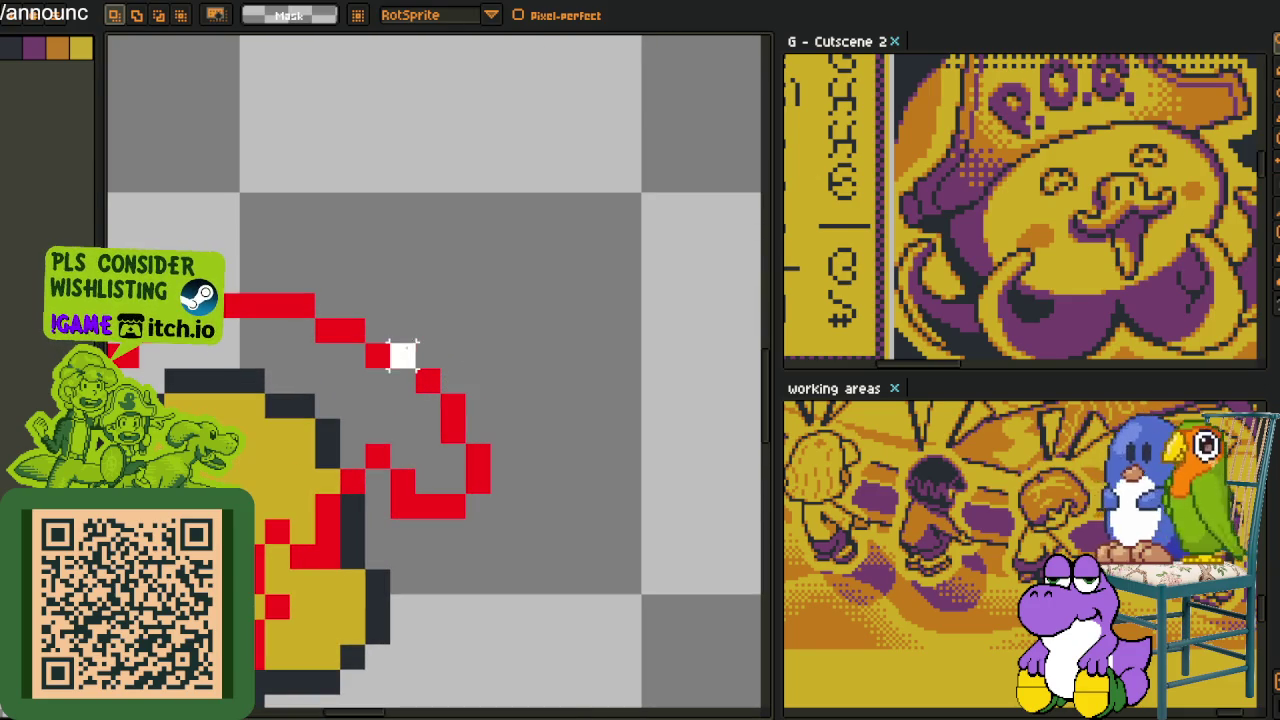
{"action": "left_click_drag", "start_coordinate": [402, 380], "coordinate": [378, 425]}
{"action": "key", "text": "ctrl+z"}
{"action": "left_click_drag", "start_coordinate": [363, 343], "coordinate": [594, 571]}
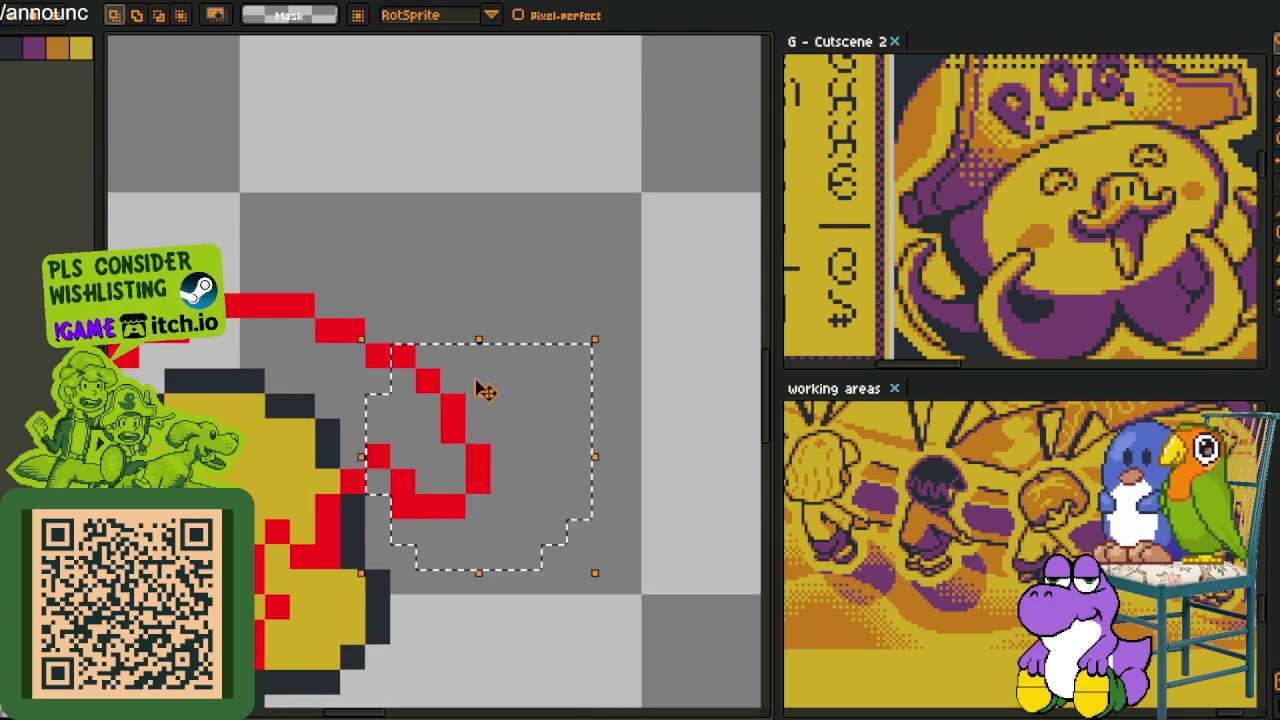
{"action": "left_click_drag", "start_coordinate": [480, 386], "coordinate": [400, 423]}
{"action": "key", "text": "Left"}
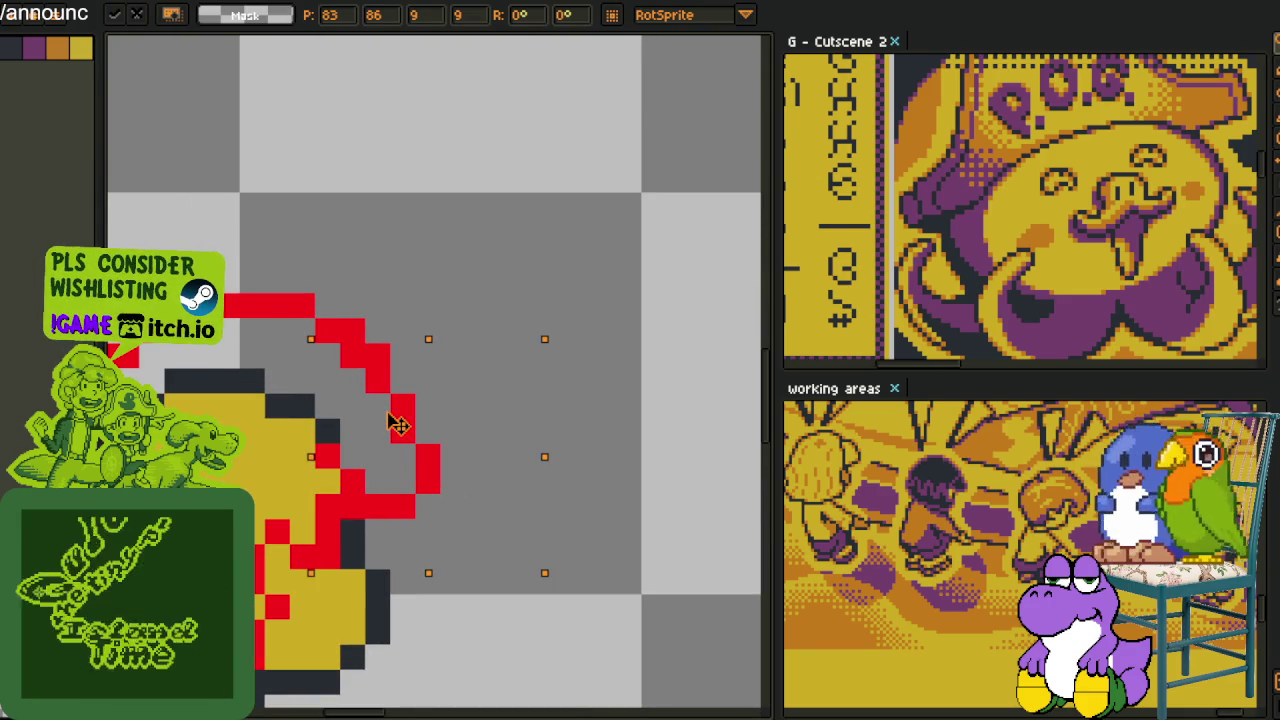
{"action": "key", "text": "Return"}
{"action": "scroll", "coordinate": [350, 355], "scroll_direction": "down", "scroll_amount": 2}
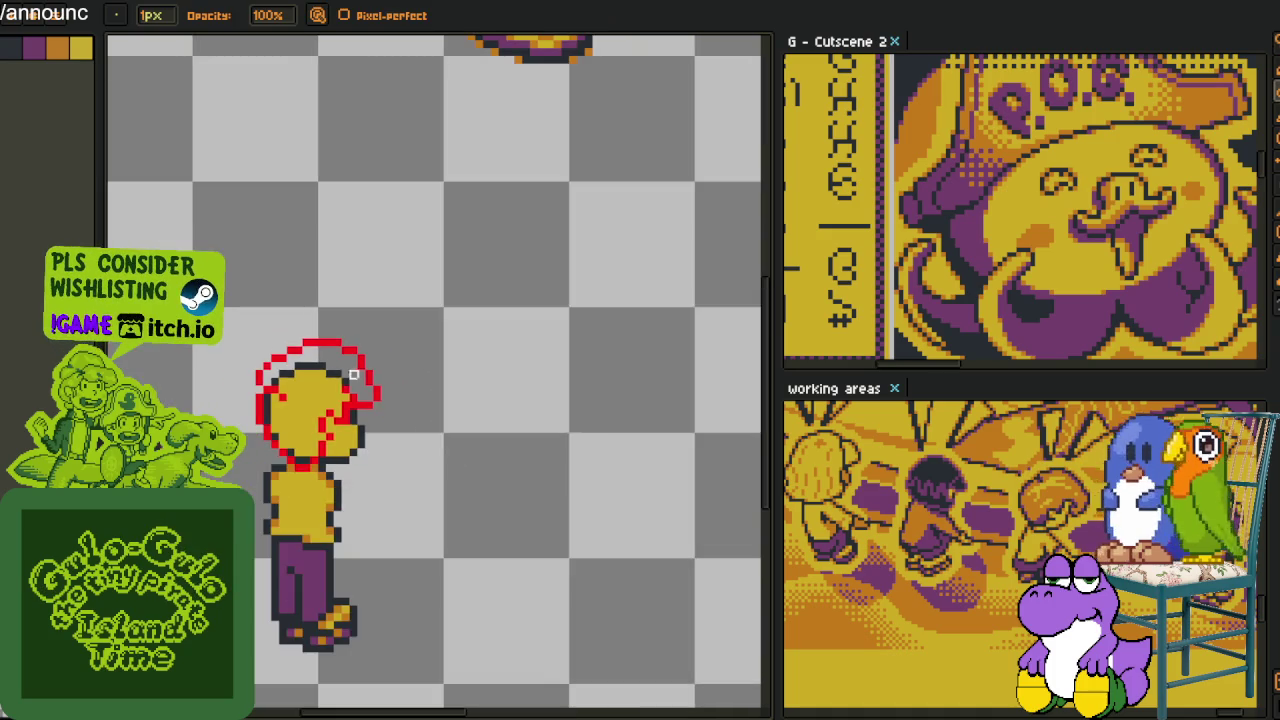
Bucket-fill the head interior with the dark colour
{"action": "key", "text": "i"}
{"action": "scroll", "coordinate": [365, 355], "scroll_direction": "up", "scroll_amount": 2}
{"action": "key", "text": "b"}
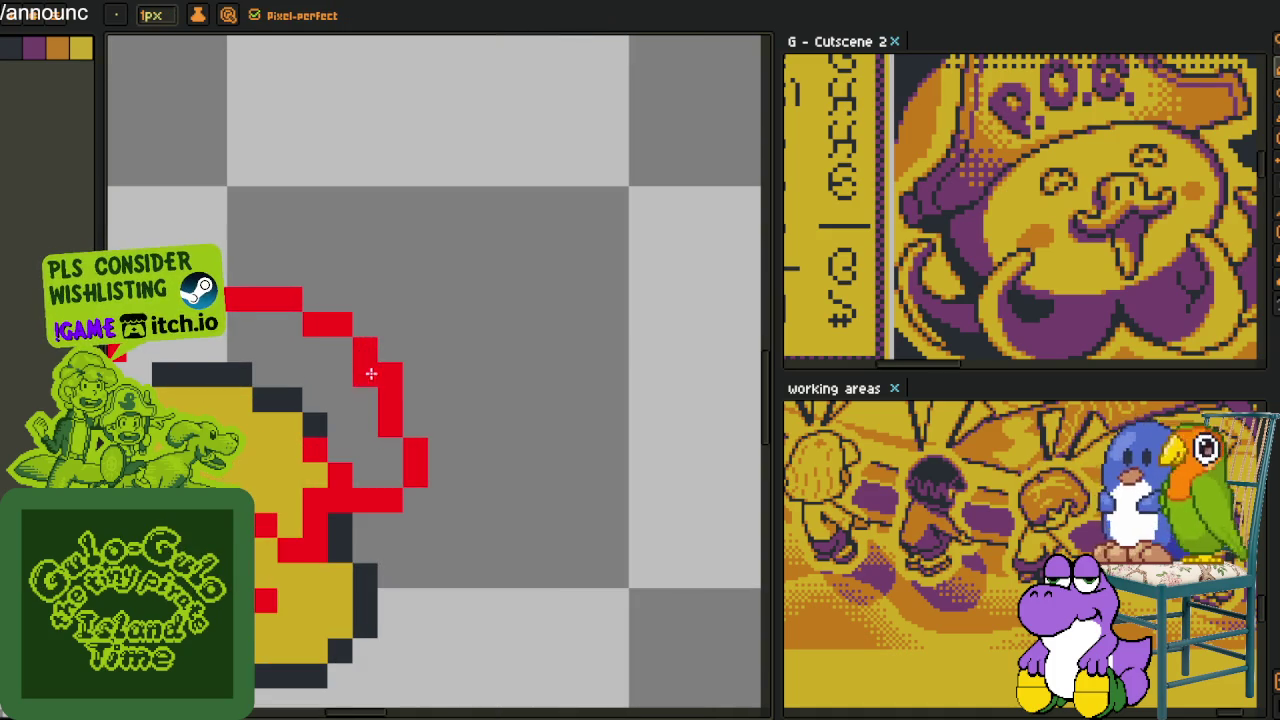
{"action": "scroll", "coordinate": [428, 352], "scroll_direction": "down", "scroll_amount": 3}
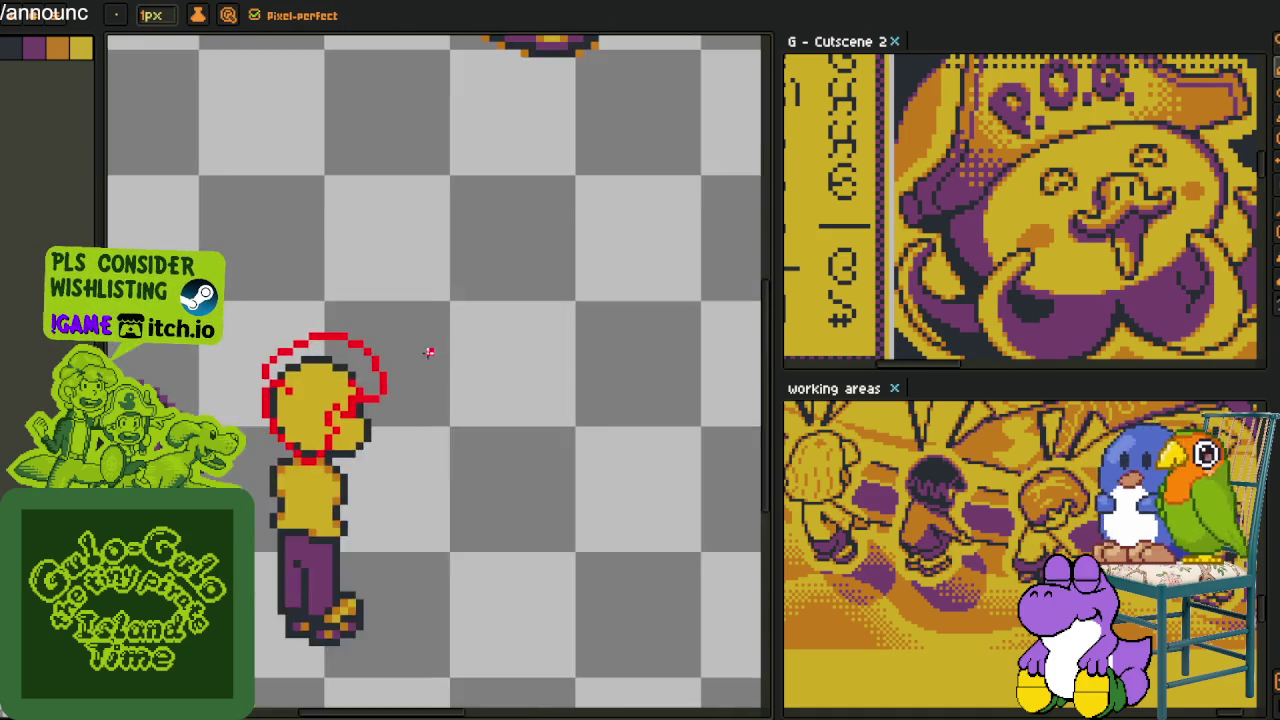
{"action": "scroll", "coordinate": [428, 352], "scroll_direction": "down", "scroll_amount": 2}
{"action": "key", "text": "i"}
{"action": "scroll", "coordinate": [410, 352], "scroll_direction": "up", "scroll_amount": 3}
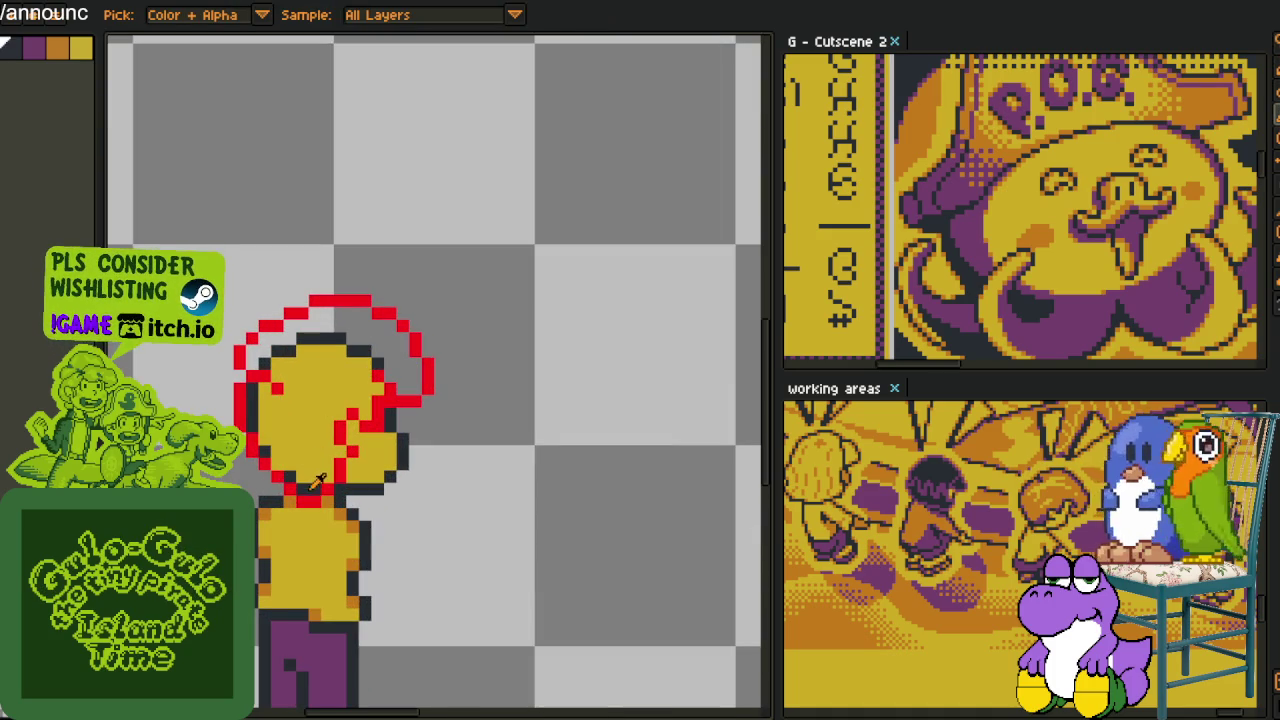
{"action": "key", "text": "g"}
{"action": "left_click", "coordinate": [297, 460]}
Fill the gap between head and red arc dark, then fill the hair shape orange
{"action": "left_click", "coordinate": [354, 323]}
{"action": "scroll", "coordinate": [360, 352], "scroll_direction": "down", "scroll_amount": 3}
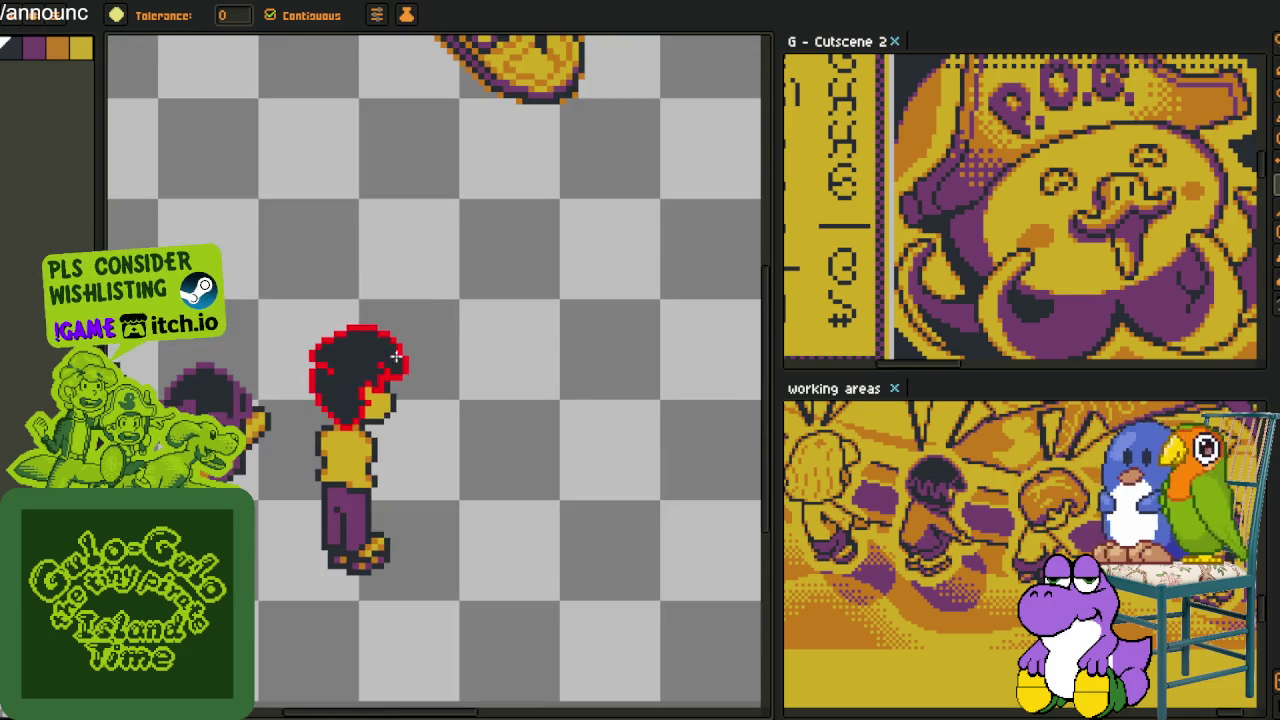
{"action": "key", "text": "i"}
{"action": "scroll", "coordinate": [386, 419], "scroll_direction": "up", "scroll_amount": 4}
{"action": "key", "text": "g"}
{"action": "scroll", "coordinate": [330, 388], "scroll_direction": "down", "scroll_amount": 3}
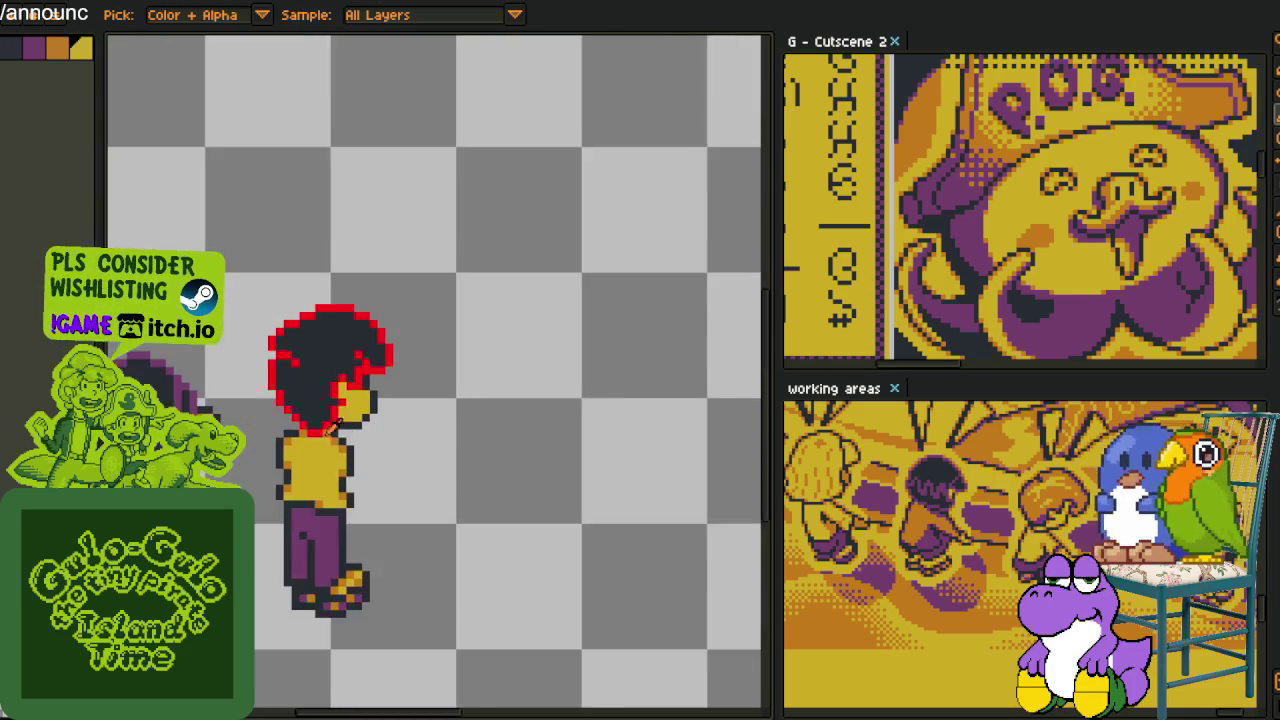
{"action": "scroll", "coordinate": [277, 336], "scroll_direction": "up", "scroll_amount": 3}
{"action": "left_click", "coordinate": [277, 336]}
Draw a yellow diagonal highlight strand across the hair's upper left
{"action": "scroll", "coordinate": [277, 336], "scroll_direction": "down", "scroll_amount": 3}
{"action": "key", "text": "i"}
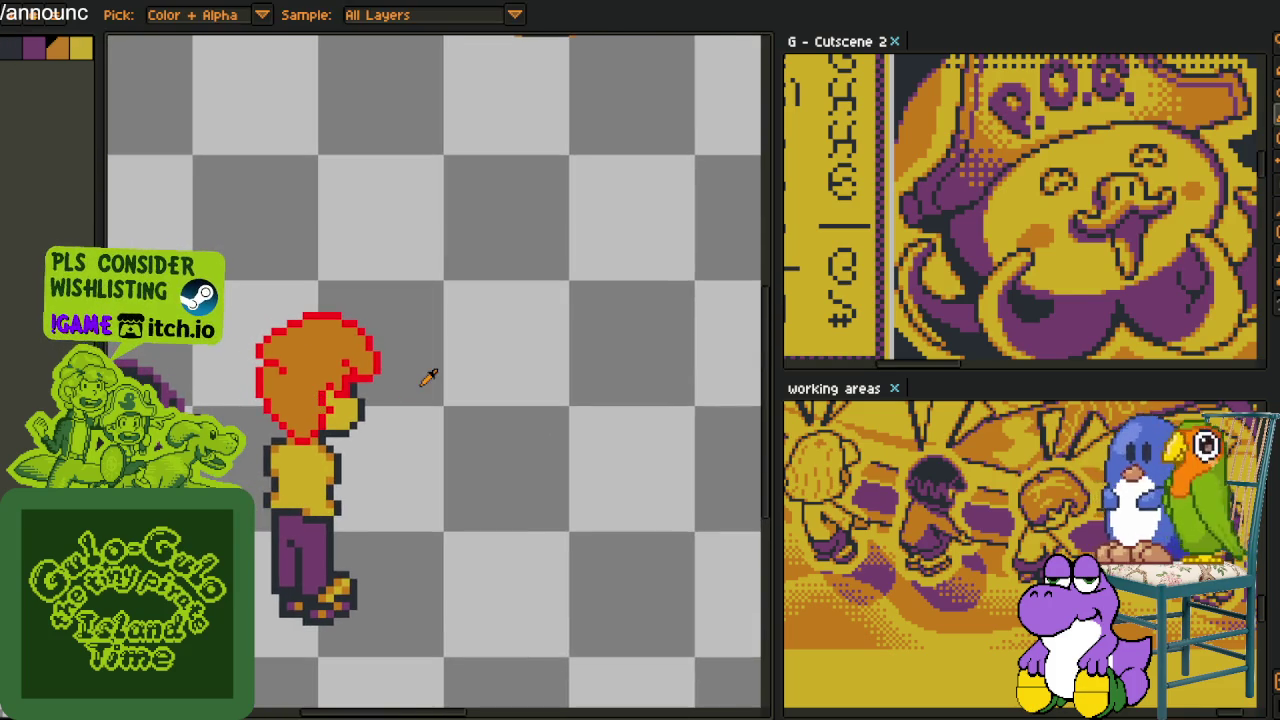
{"action": "scroll", "coordinate": [338, 378], "scroll_direction": "up", "scroll_amount": 1}
{"action": "scroll", "coordinate": [390, 398], "scroll_direction": "up", "scroll_amount": 2}
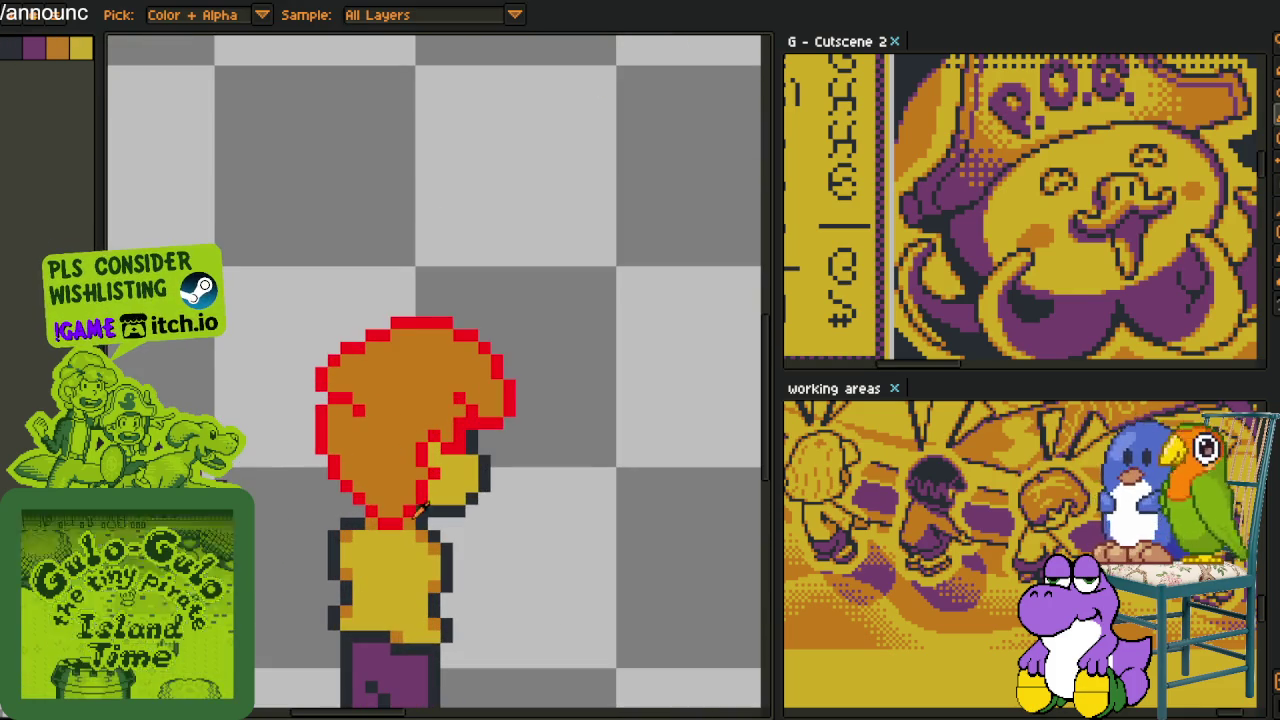
{"action": "key", "text": "b"}
{"action": "scroll", "coordinate": [390, 398], "scroll_direction": "up", "scroll_amount": 2}
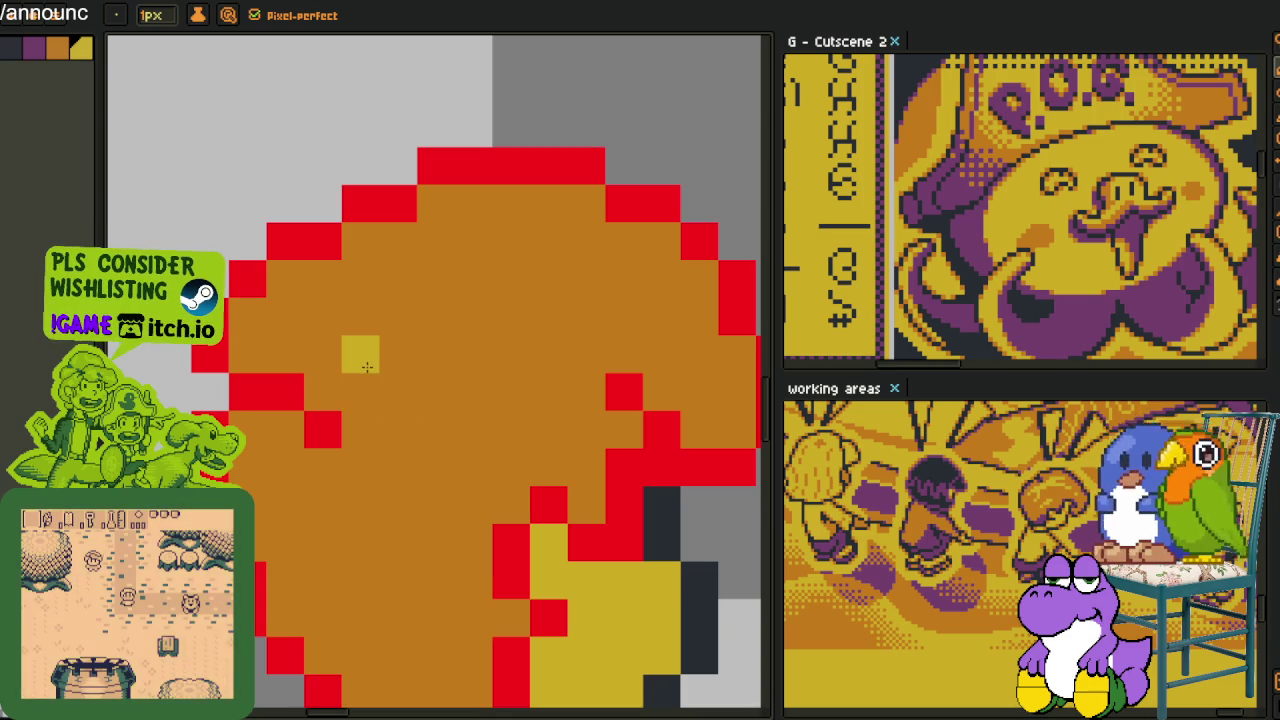
{"action": "left_click_drag", "start_coordinate": [363, 392], "coordinate": [436, 279]}
Extend the yellow highlight strand rightward and add yellow strands down the lower-left hair
{"action": "left_click", "coordinate": [394, 378]}
{"action": "mouse_move", "coordinate": [436, 355]}
{"action": "left_mouse_down"}
{"action": "mouse_move", "coordinate": [474, 355]}
{"action": "mouse_move", "coordinate": [548, 317]}
{"action": "left_mouse_up"}
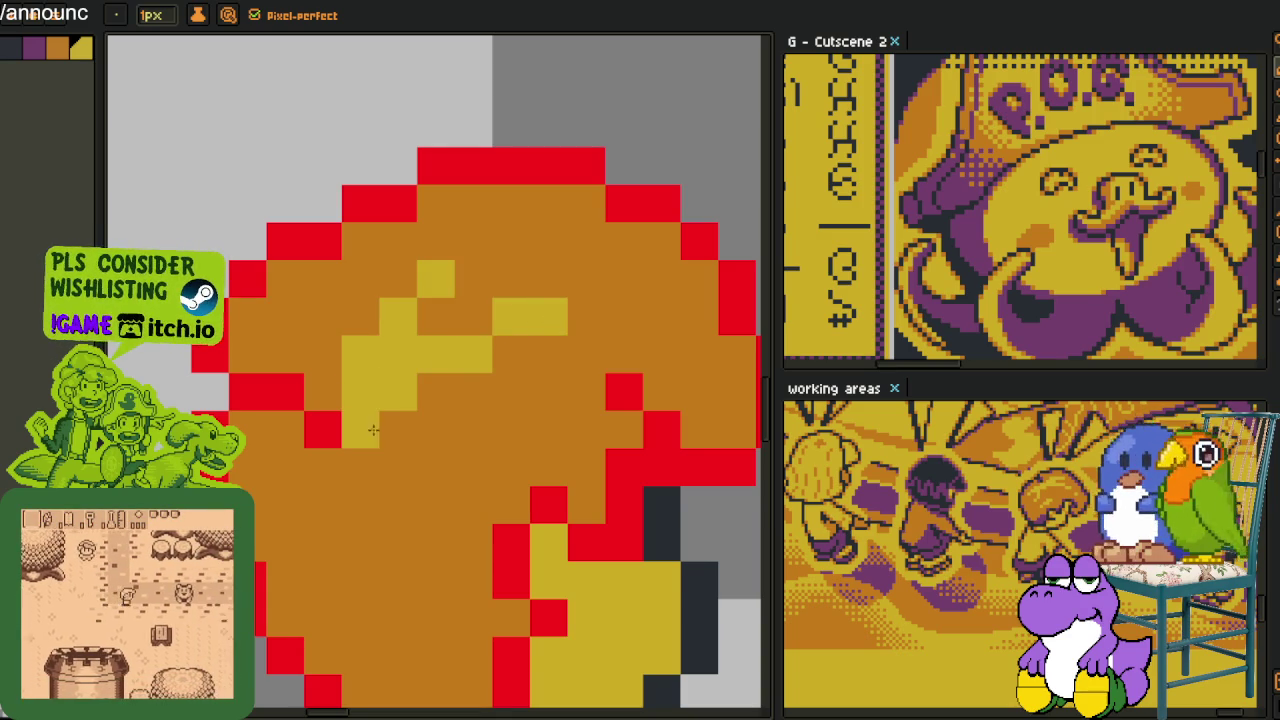
{"action": "mouse_move", "coordinate": [361, 505]}
{"action": "left_mouse_down"}
{"action": "mouse_move", "coordinate": [323, 580]}
{"action": "mouse_move", "coordinate": [361, 618]}
{"action": "mouse_move", "coordinate": [361, 543]}
{"action": "mouse_move", "coordinate": [361, 620]}
{"action": "left_mouse_up"}
Restore one pixel column to orange, then add yellow pixels along the lower-left strand
{"action": "left_click", "coordinate": [330, 580], "text": "alt"}
{"action": "left_click", "coordinate": [329, 537], "text": "alt"}
{"action": "mouse_move", "coordinate": [329, 537]}
{"action": "left_mouse_down"}
{"action": "mouse_move", "coordinate": [365, 470]}
{"action": "mouse_move", "coordinate": [392, 520]}
{"action": "left_mouse_up"}
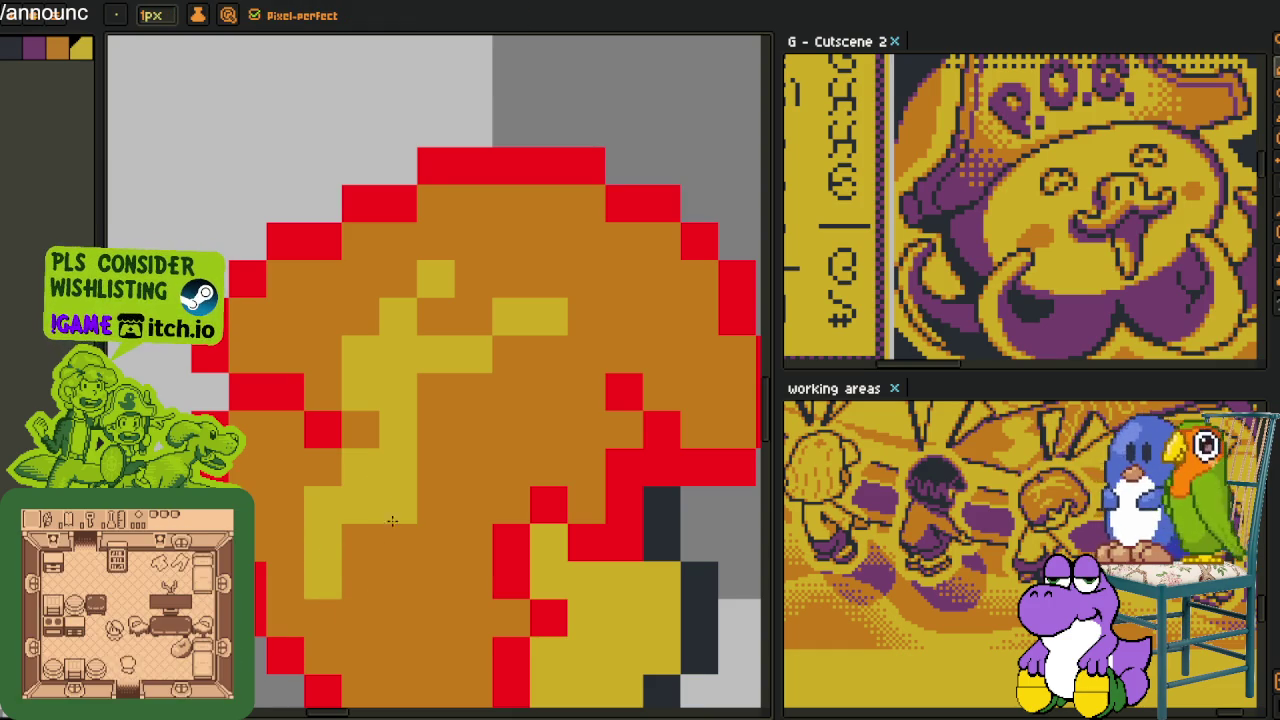
{"action": "left_click", "coordinate": [399, 543]}
{"action": "left_click_drag", "start_coordinate": [414, 466], "coordinate": [439, 408]}
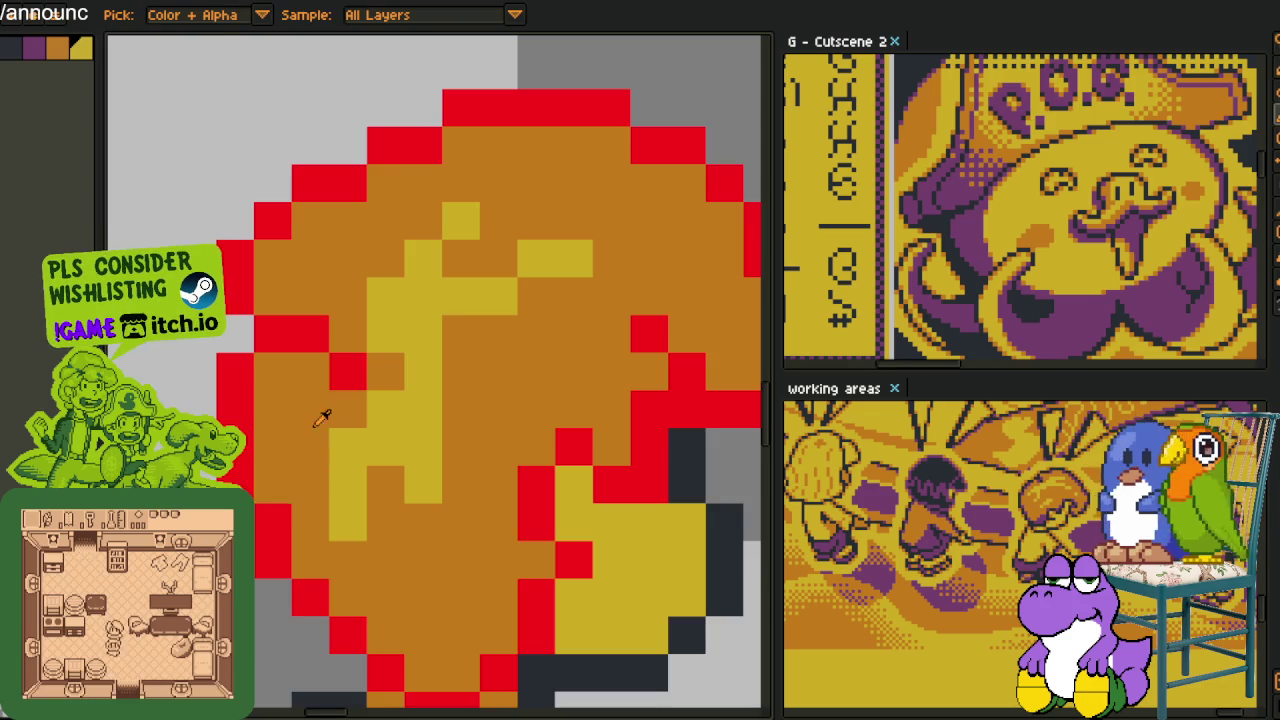
{"action": "scroll", "coordinate": [322, 416], "scroll_direction": "down", "scroll_amount": 3}
{"action": "scroll", "coordinate": [322, 416], "scroll_direction": "up", "scroll_amount": 1}
{"action": "scroll", "coordinate": [310, 490], "scroll_direction": "up", "scroll_amount": 2}
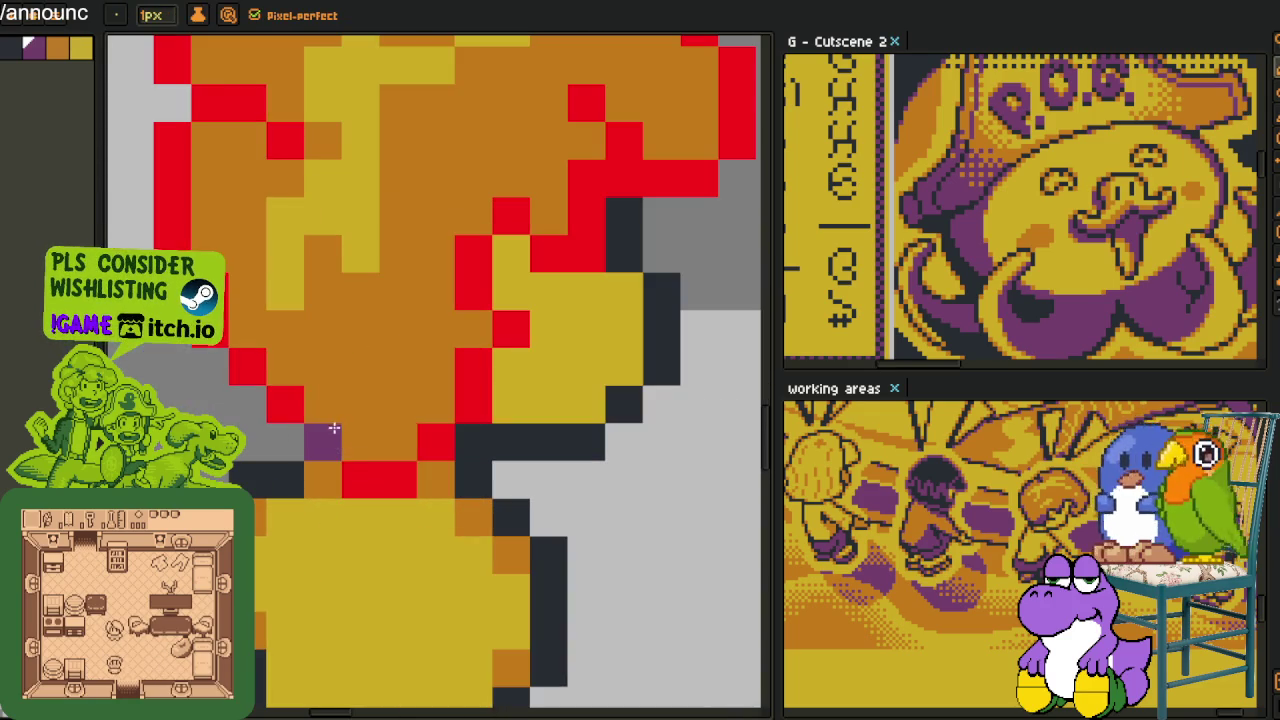
Paint a purple diagonal shadow on the lower-left hair and purple pixels along its top edge
{"action": "left_click_drag", "start_coordinate": [357, 438], "coordinate": [279, 369]}
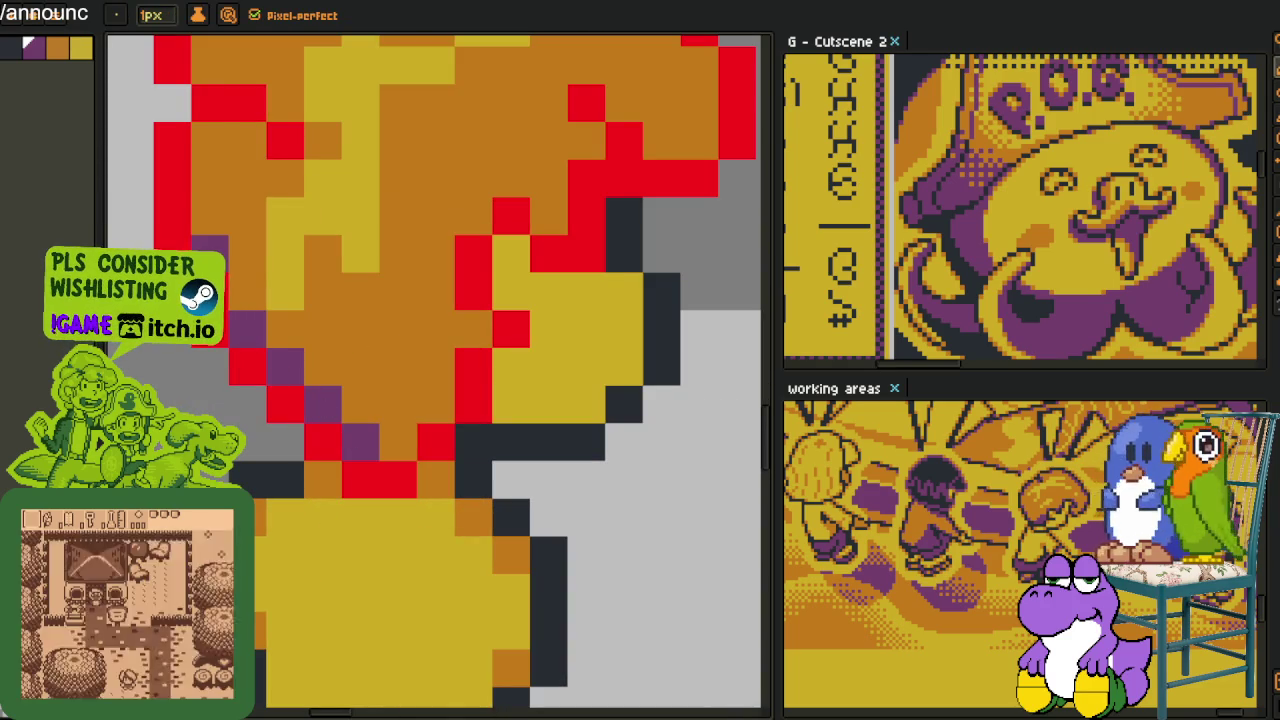
{"action": "left_click", "coordinate": [210, 141]}
{"action": "left_click", "coordinate": [210, 66]}
{"action": "scroll", "coordinate": [258, 384], "scroll_direction": "up", "scroll_amount": 3}
{"action": "left_click", "coordinate": [258, 384]}
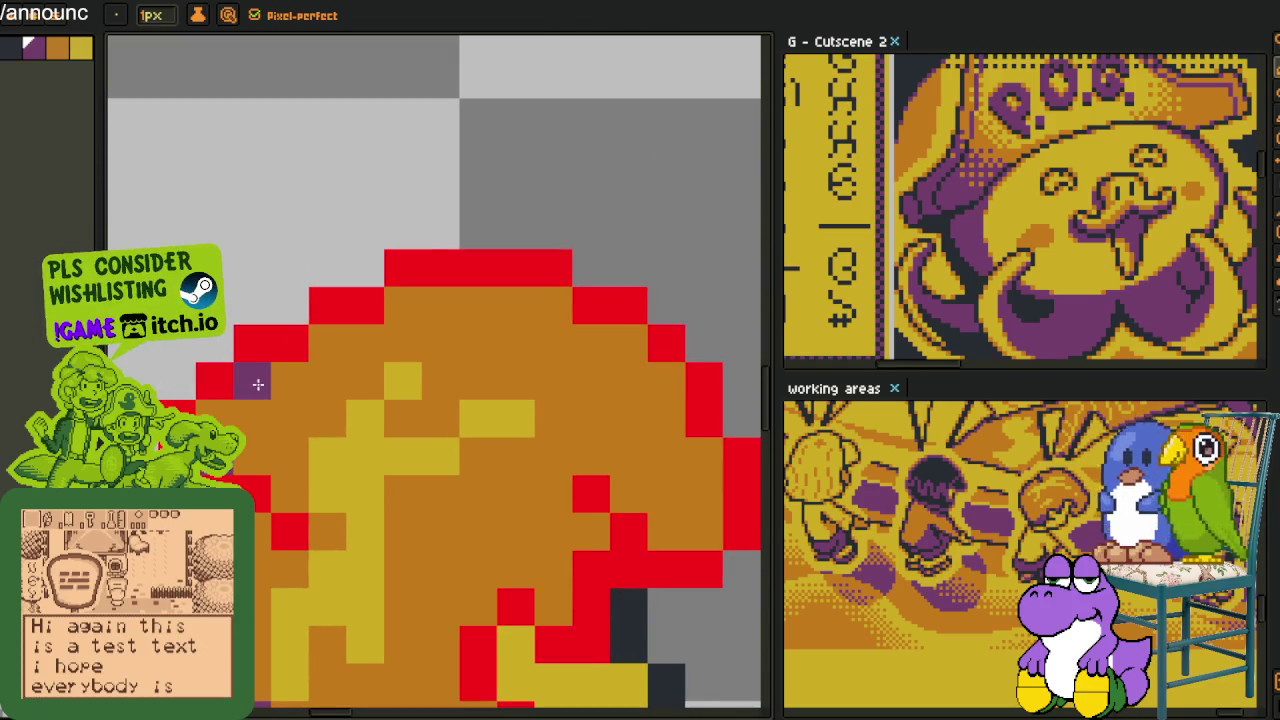
{"action": "left_click", "coordinate": [330, 345]}
{"action": "left_click", "coordinate": [403, 306]}
{"action": "left_click", "coordinate": [554, 306]}
Dot purple pixels down the right red edge and along the red hair outline
{"action": "key", "text": "space"}
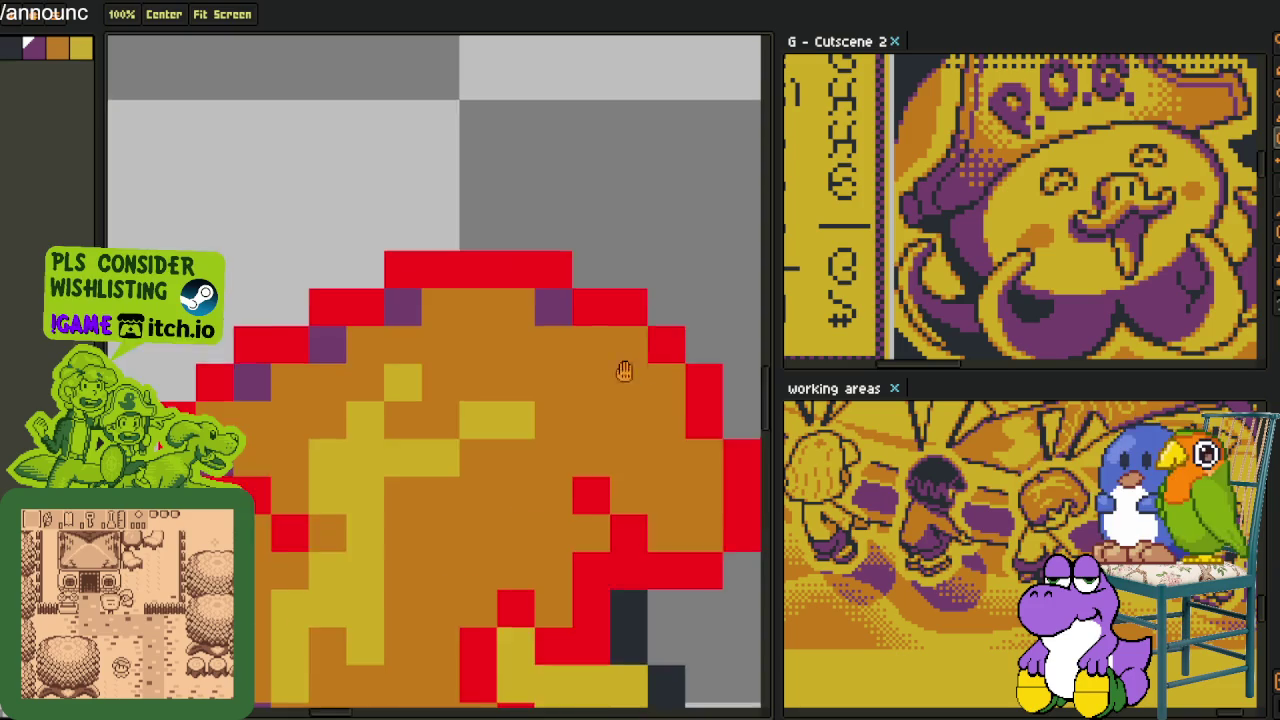
{"action": "left_click_drag", "start_coordinate": [624, 371], "coordinate": [402, 297]}
{"action": "left_click", "coordinate": [407, 268]}
{"action": "left_click", "coordinate": [444, 306]}
{"action": "left_click", "coordinate": [482, 381]}
{"action": "left_click", "coordinate": [407, 418]}
{"action": "left_click", "coordinate": [444, 458]}
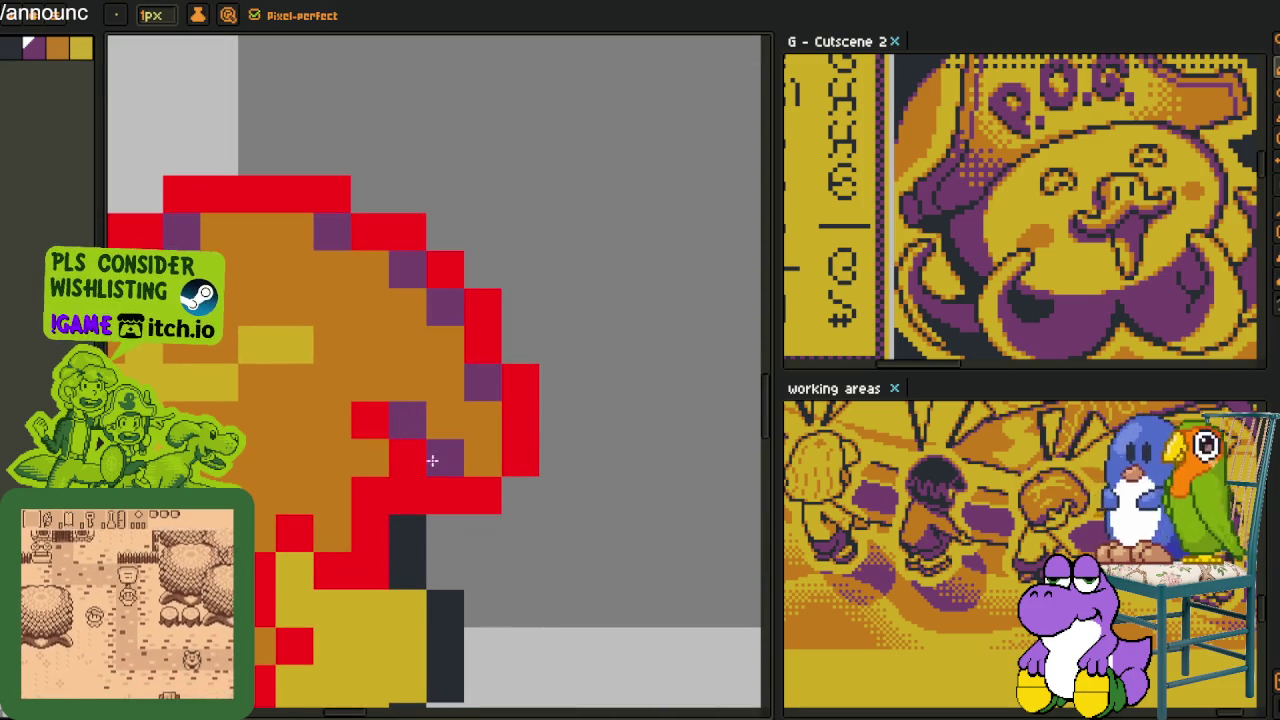
{"action": "left_click", "coordinate": [370, 458]}
{"action": "left_click", "coordinate": [332, 532]}
{"action": "left_click", "coordinate": [266, 532]}
{"action": "left_click", "coordinate": [266, 646]}
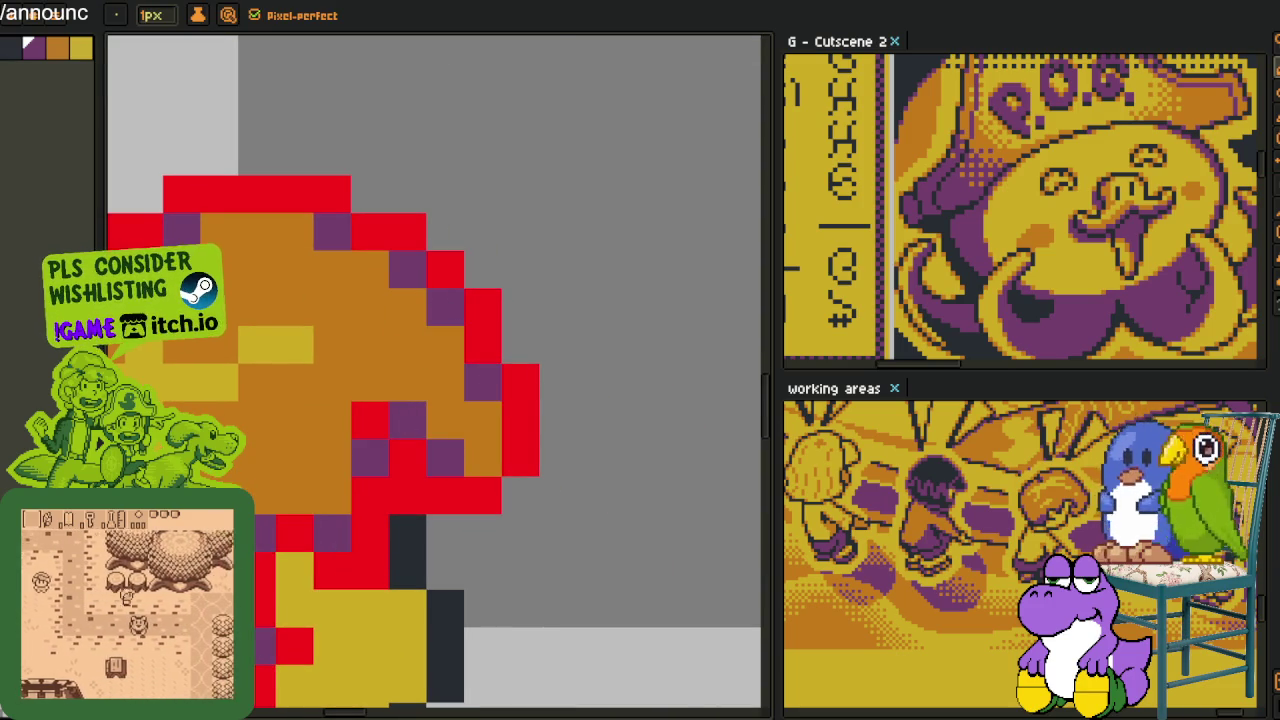
{"action": "left_click_drag", "start_coordinate": [266, 646], "coordinate": [300, 449]}
{"action": "scroll", "coordinate": [277, 440], "scroll_direction": "down", "scroll_amount": 3}
Swap between eyedropper and pencil, then set up Replace Color from #FF0000 to #20202F
{"action": "key", "text": "i"}
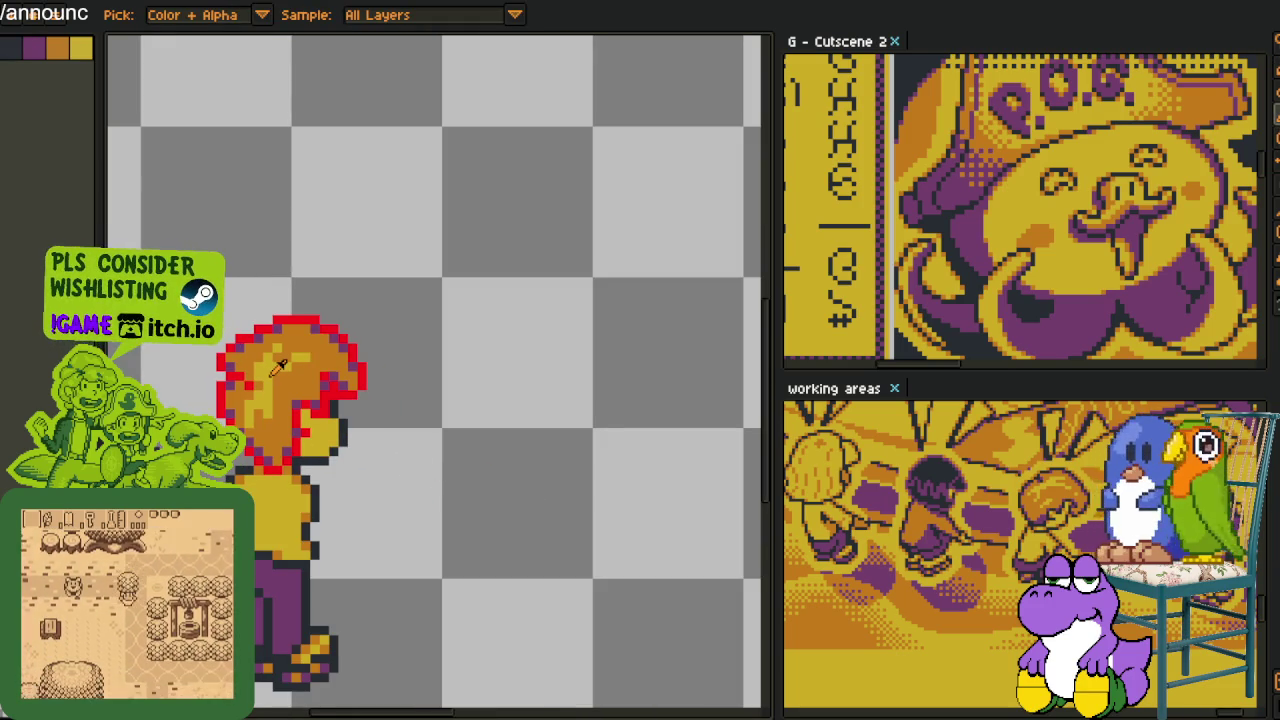
{"action": "scroll", "coordinate": [275, 357], "scroll_direction": "up", "scroll_amount": 2}
{"action": "scroll", "coordinate": [275, 380], "scroll_direction": "up", "scroll_amount": 2}
{"action": "key", "text": "b"}
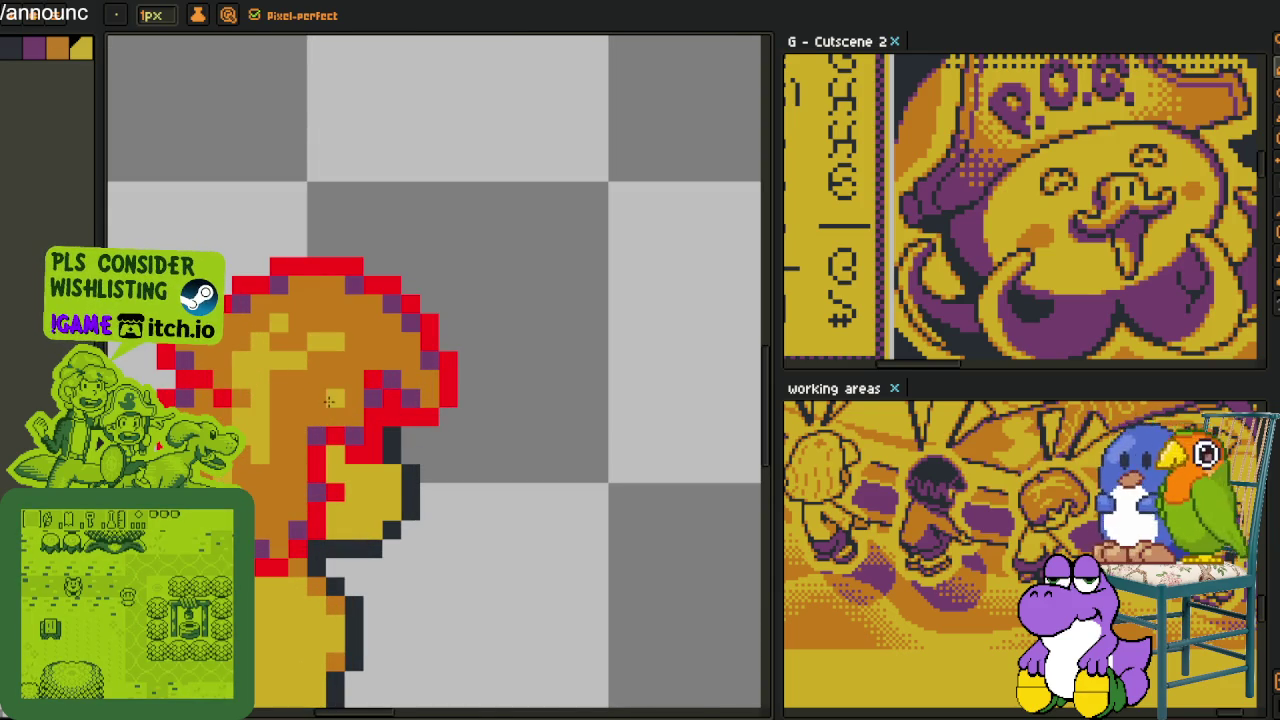
{"action": "key", "text": "i"}
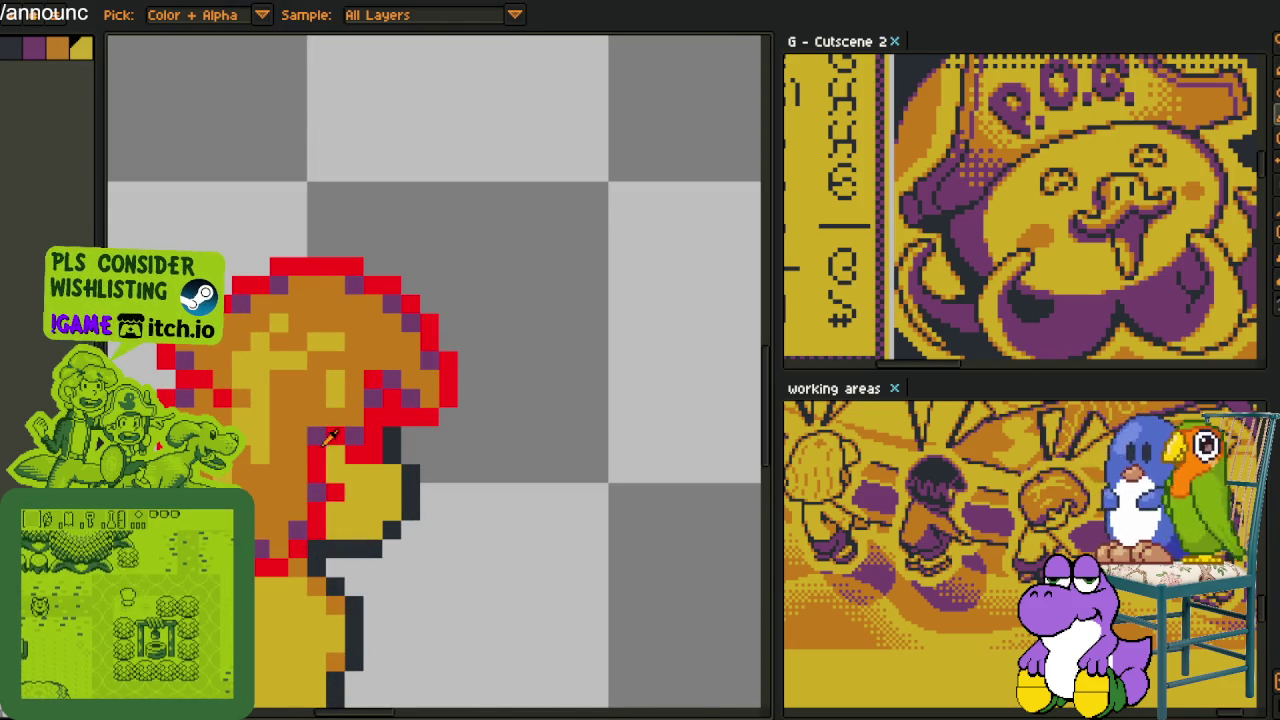
{"action": "scroll", "coordinate": [321, 451], "scroll_direction": "down", "scroll_amount": 2}
{"action": "scroll", "coordinate": [321, 451], "scroll_direction": "down", "scroll_amount": 1}
{"action": "scroll", "coordinate": [390, 470], "scroll_direction": "up", "scroll_amount": 4}
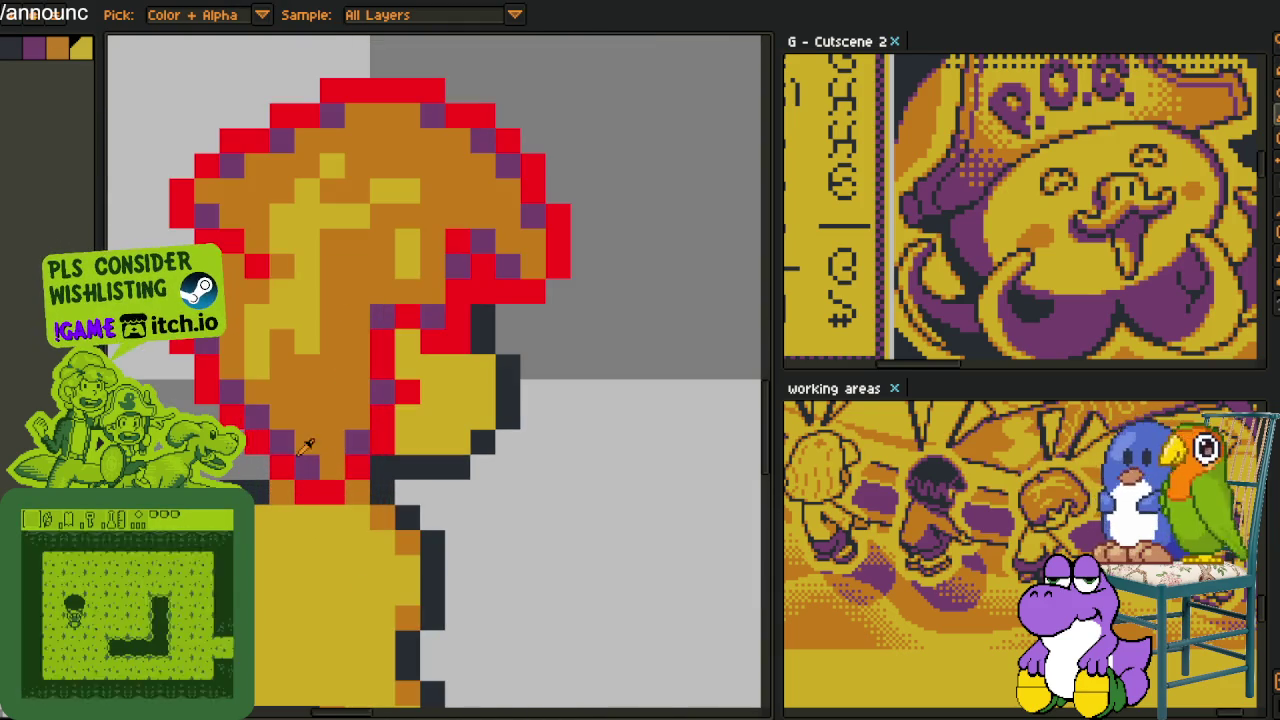
{"action": "key", "text": "shift+r"}
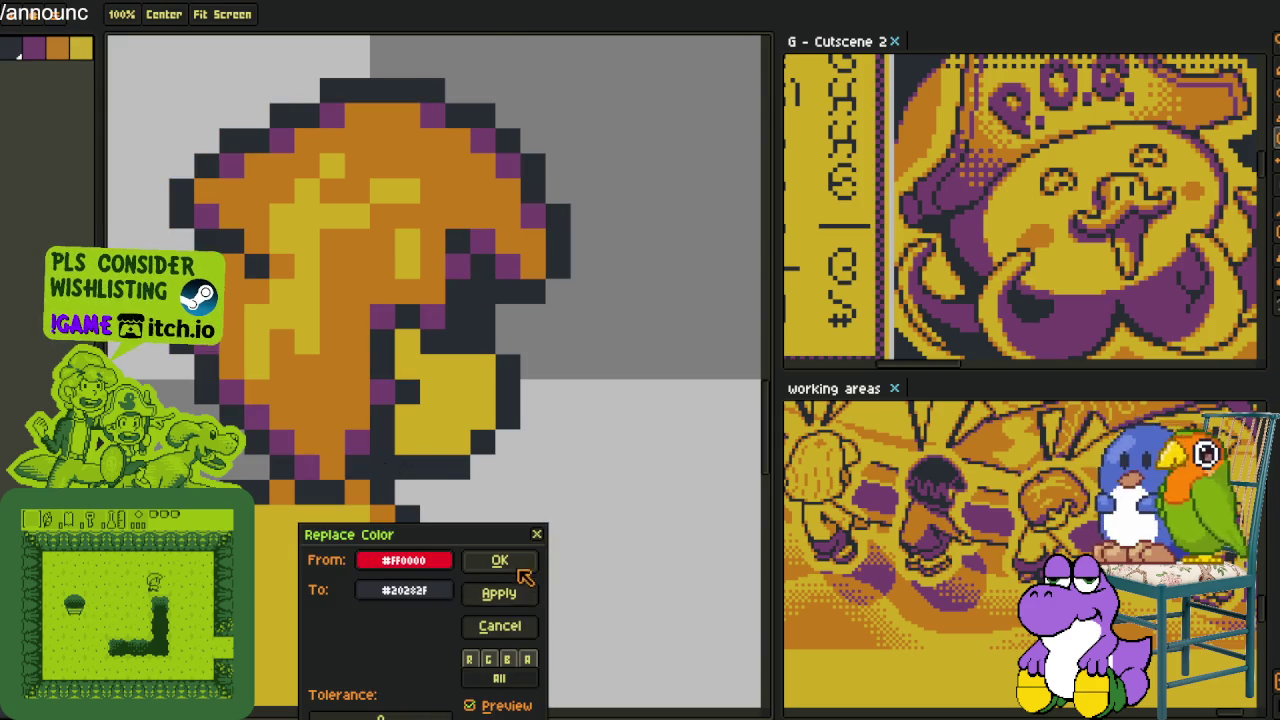
Confirm replacing #FF0000 with #20202F, then zoom out to the sheet and back onto the head
{"action": "left_click", "coordinate": [500, 560]}
{"action": "scroll", "coordinate": [546, 470], "scroll_direction": "down", "scroll_amount": 5}
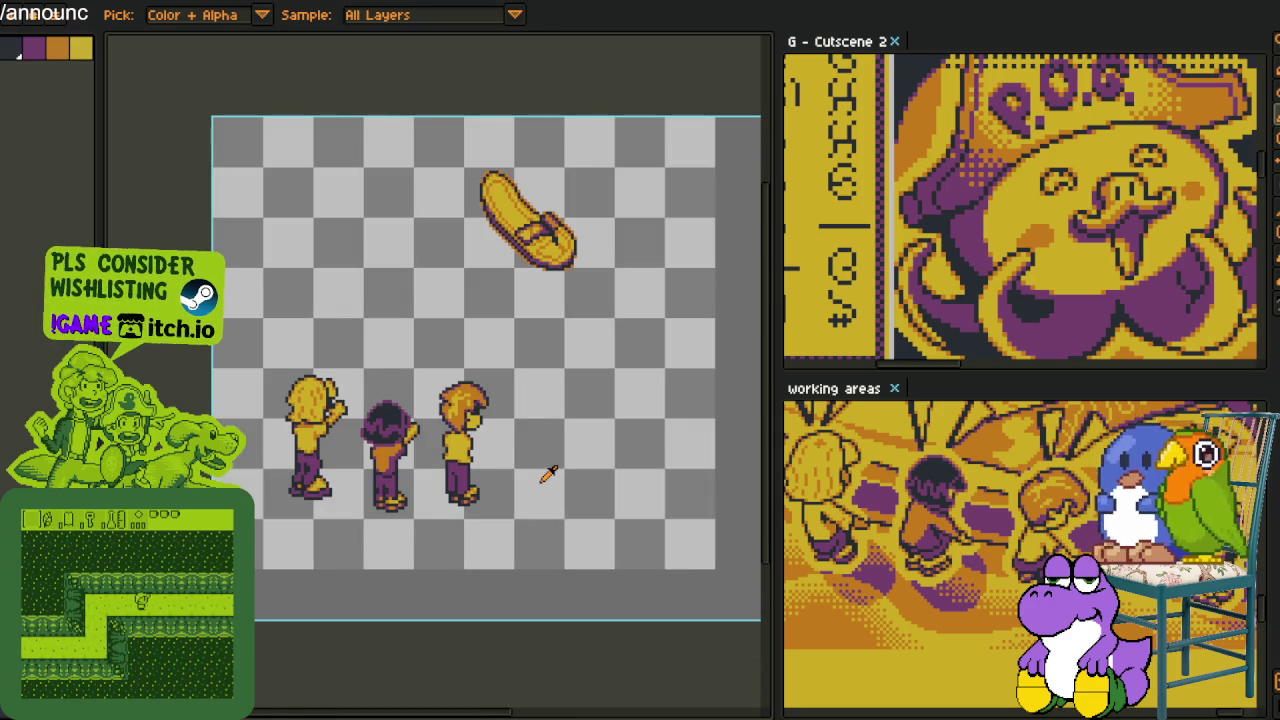
{"action": "scroll", "coordinate": [540, 440], "scroll_direction": "up", "scroll_amount": 2}
{"action": "scroll", "coordinate": [534, 394], "scroll_direction": "up", "scroll_amount": 1}
{"action": "scroll", "coordinate": [420, 370], "scroll_direction": "up", "scroll_amount": 2}
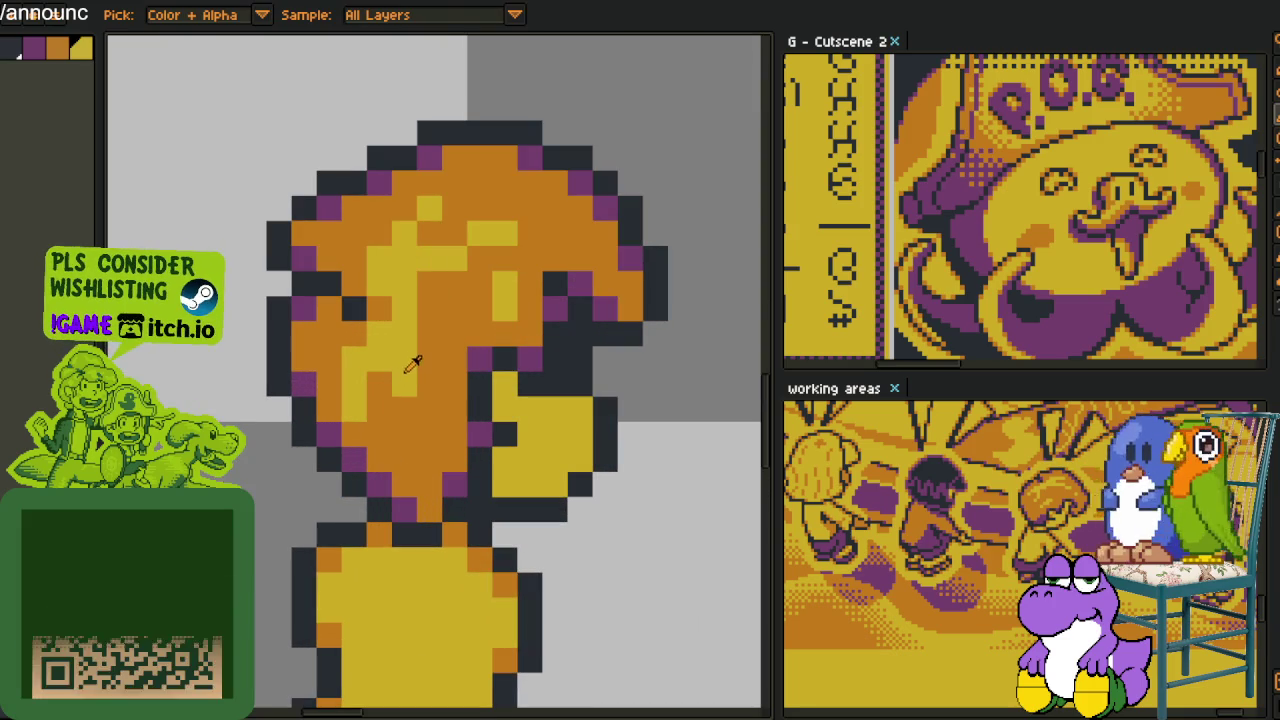
Add a yellow pixel to the hair and zoom in on the head
{"action": "left_click", "coordinate": [425, 405]}
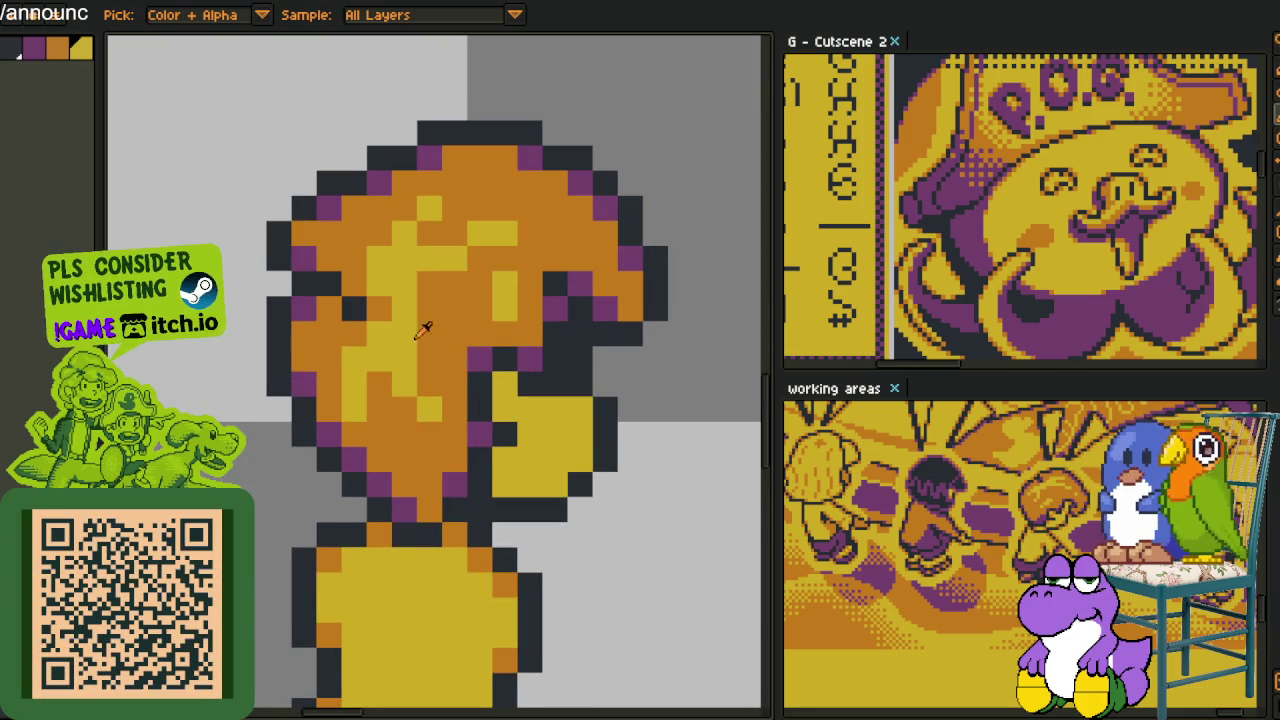
{"action": "scroll", "coordinate": [392, 336], "scroll_direction": "down", "scroll_amount": 3}
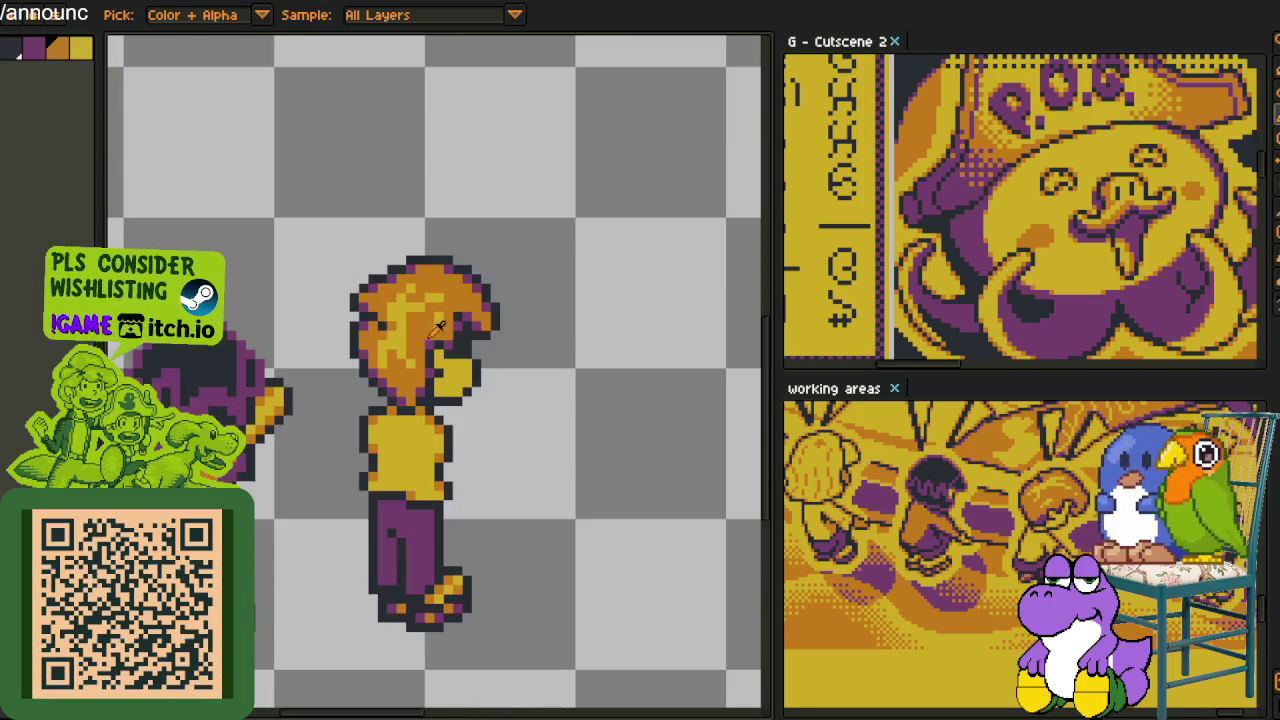
{"action": "scroll", "coordinate": [420, 337], "scroll_direction": "up", "scroll_amount": 1}
{"action": "scroll", "coordinate": [420, 312], "scroll_direction": "up", "scroll_amount": 2}
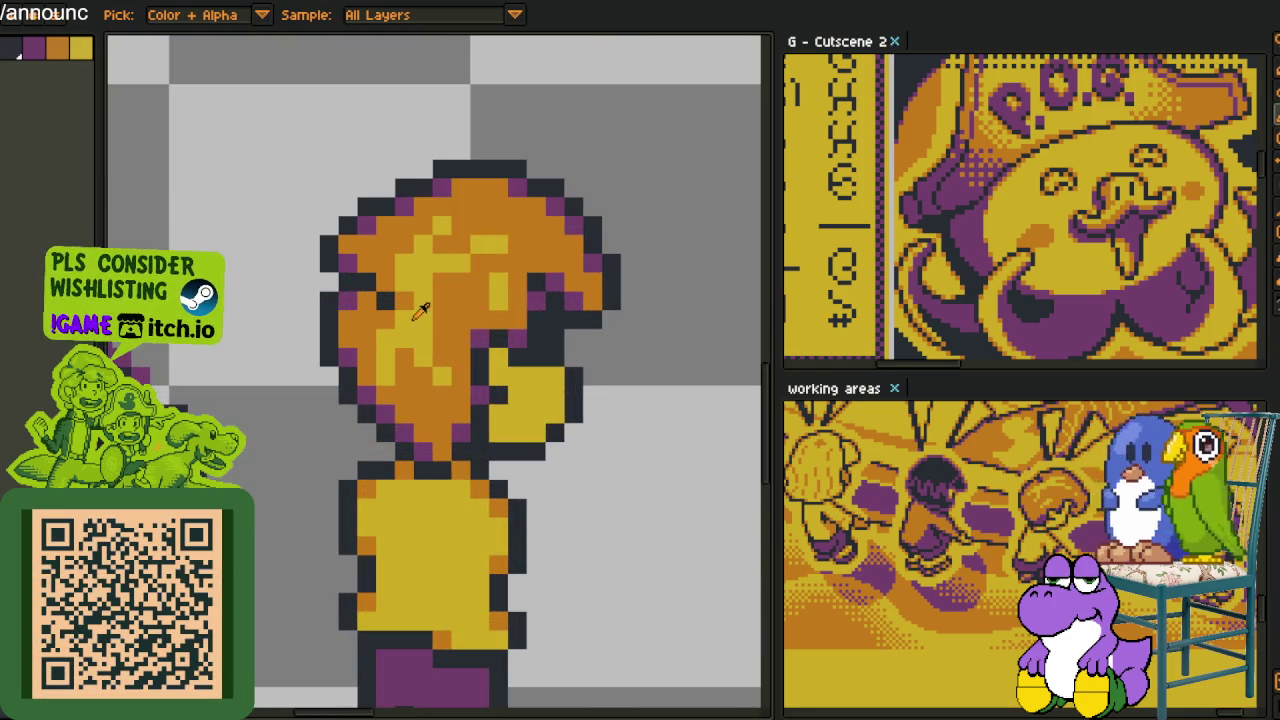
{"action": "scroll", "coordinate": [428, 316], "scroll_direction": "up", "scroll_amount": 1}
Magic-wand select the light-yellow hair region, then marquee a rectangle over the face
{"action": "key", "text": "w"}
{"action": "left_click", "coordinate": [408, 330]}
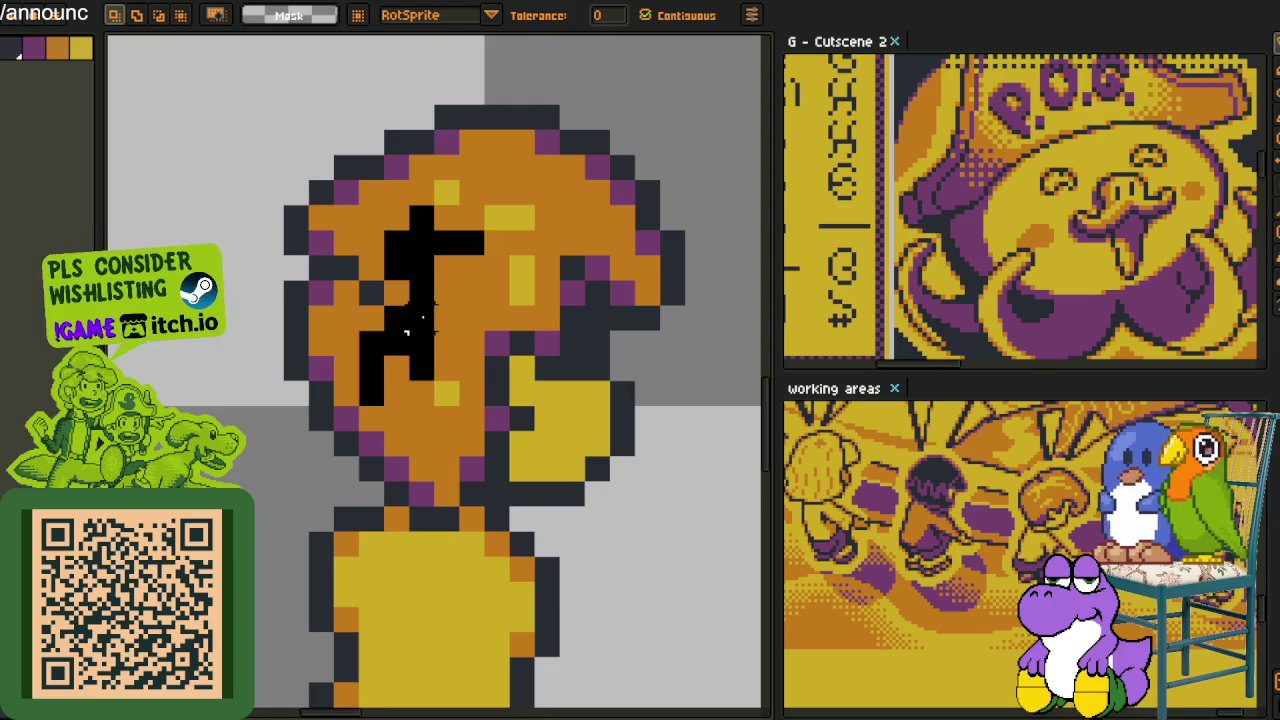
{"action": "scroll", "coordinate": [432, 346], "scroll_direction": "down", "scroll_amount": 2}
{"action": "scroll", "coordinate": [589, 280], "scroll_direction": "down", "scroll_amount": 3}
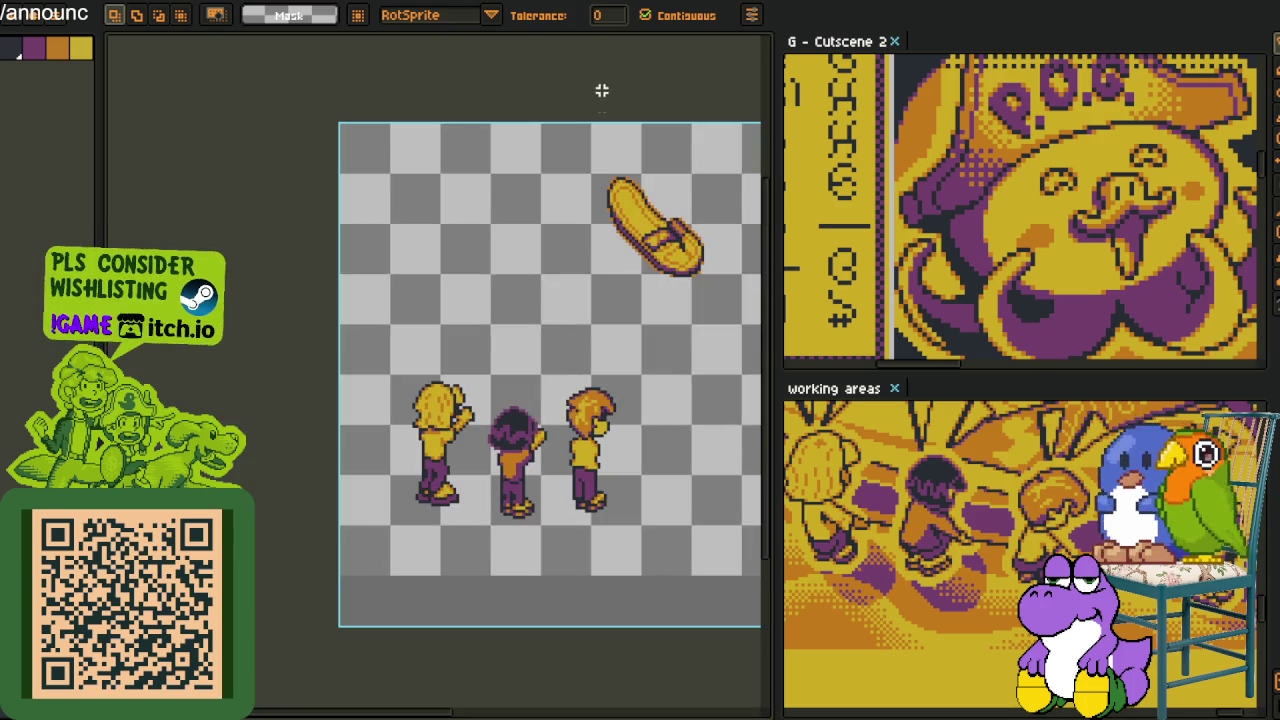
{"action": "scroll", "coordinate": [588, 460], "scroll_direction": "up", "scroll_amount": 2}
{"action": "scroll", "coordinate": [588, 460], "scroll_direction": "up", "scroll_amount": 1}
{"action": "scroll", "coordinate": [588, 460], "scroll_direction": "up", "scroll_amount": 2}
{"action": "key", "text": "u"}
{"action": "mouse_move", "coordinate": [565, 371]}
{"action": "left_mouse_down"}
{"action": "mouse_move", "coordinate": [648, 478]}
{"action": "mouse_move", "coordinate": [677, 410]}
{"action": "mouse_move", "coordinate": [651, 482]}
{"action": "left_mouse_up"}
Pencil the yellow face pixels orange
{"action": "key", "text": "b"}
{"action": "left_click", "coordinate": [686, 377], "text": "alt"}
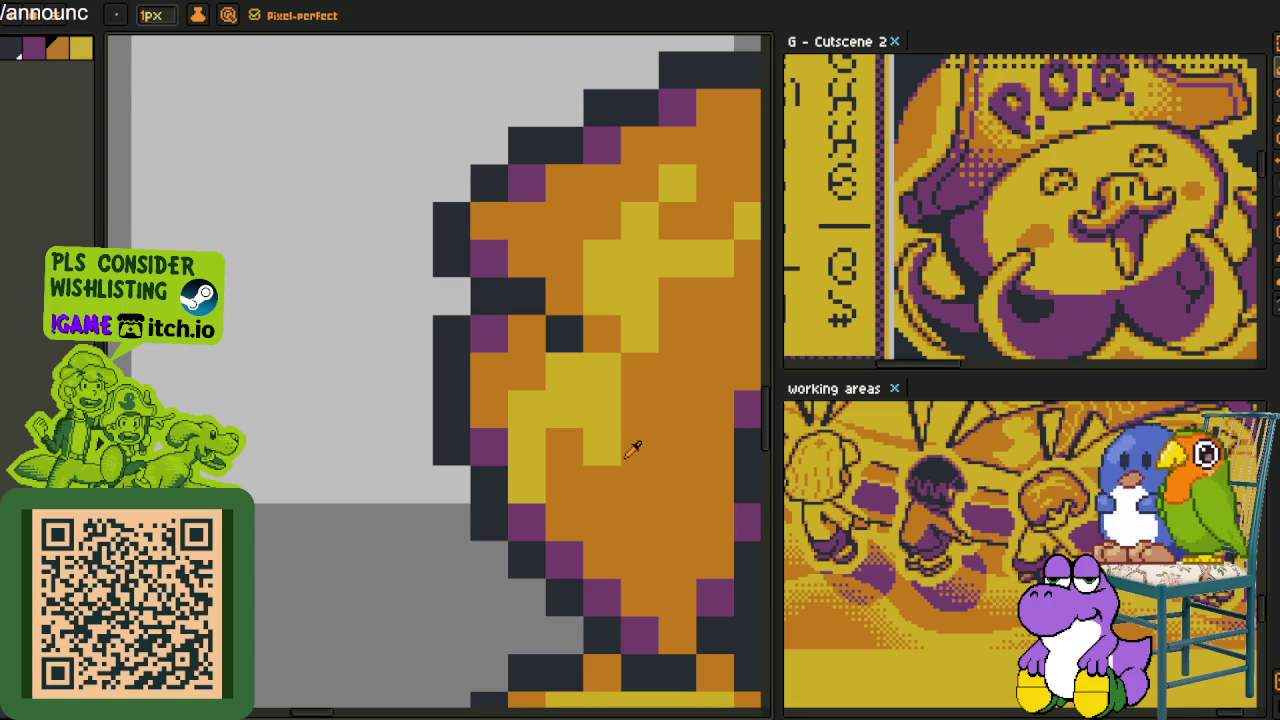
{"action": "scroll", "coordinate": [634, 450], "scroll_direction": "down", "scroll_amount": 3}
{"action": "scroll", "coordinate": [520, 393], "scroll_direction": "up", "scroll_amount": 2}
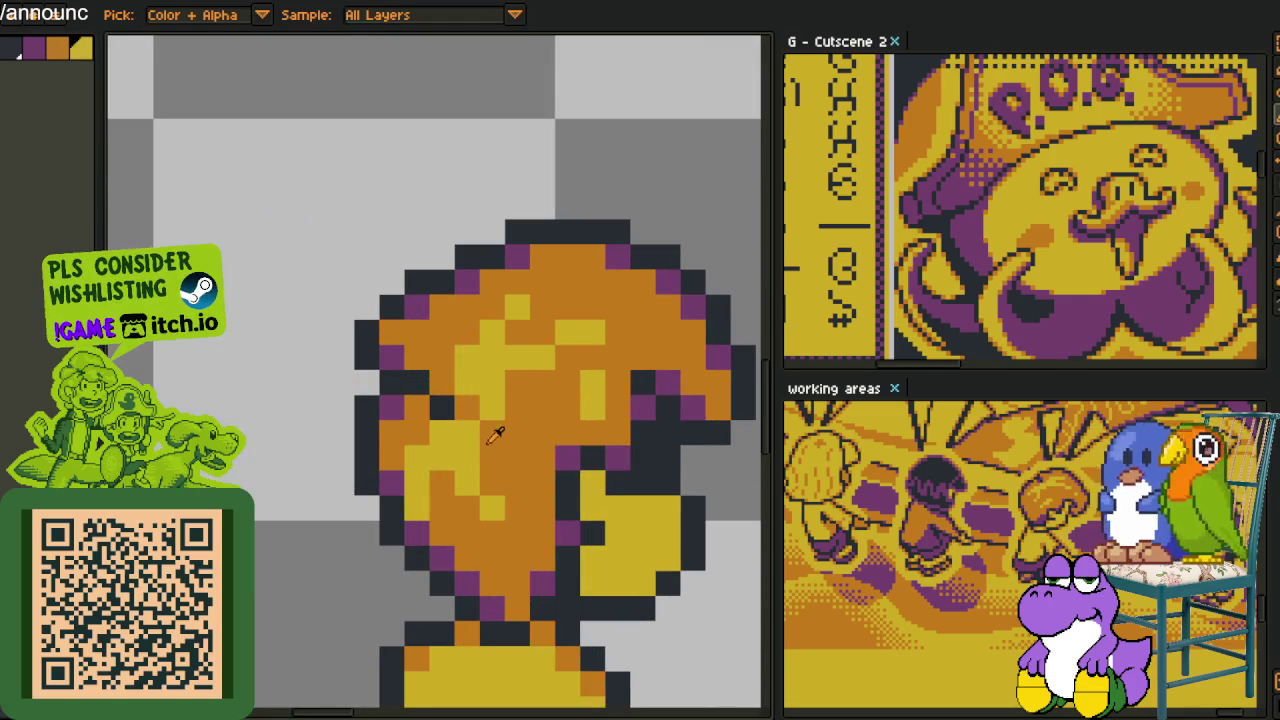
{"action": "scroll", "coordinate": [515, 505], "scroll_direction": "down", "scroll_amount": 2}
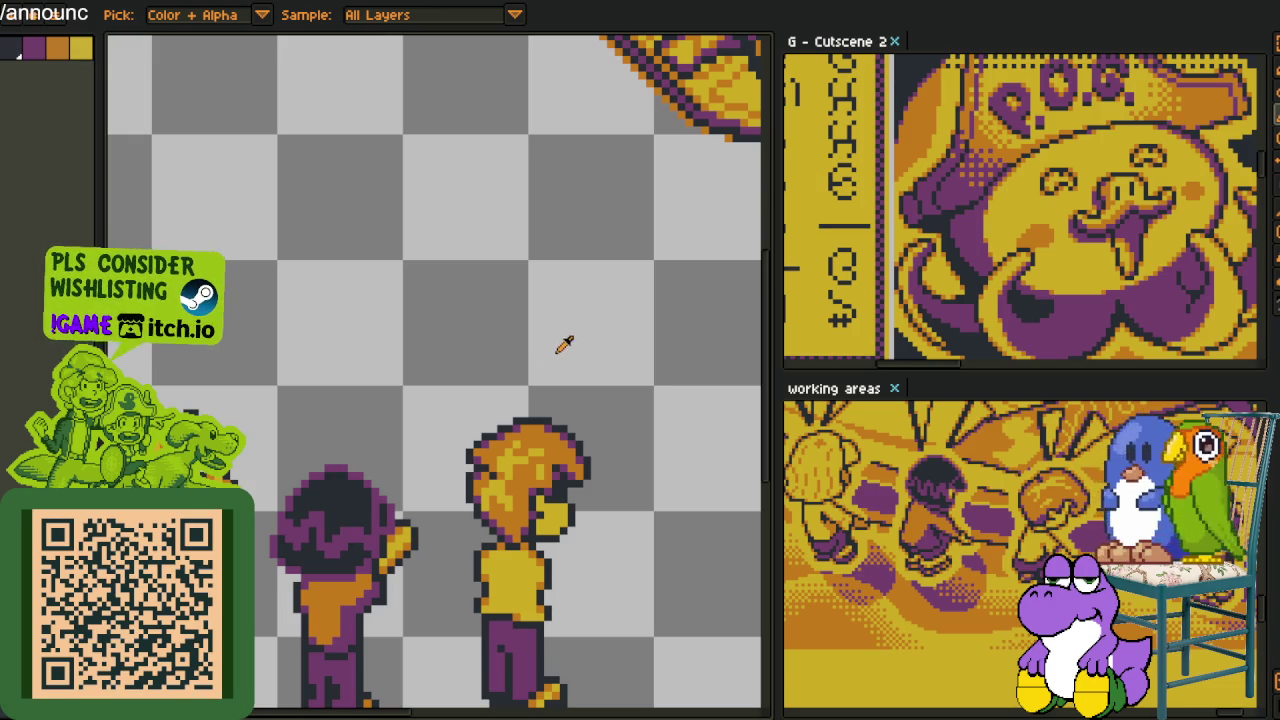
{"action": "scroll", "coordinate": [564, 344], "scroll_direction": "down", "scroll_amount": 2}
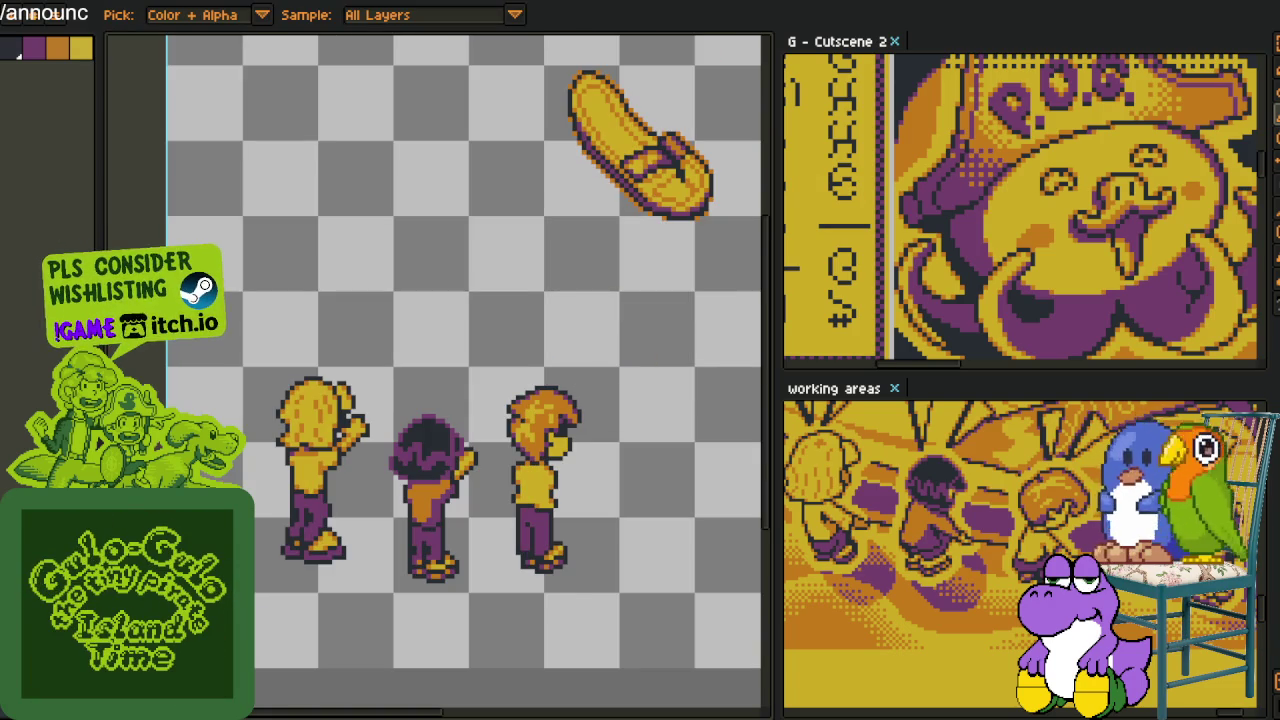
{"action": "key", "text": "Tab"}
{"action": "key", "text": "Tab"}
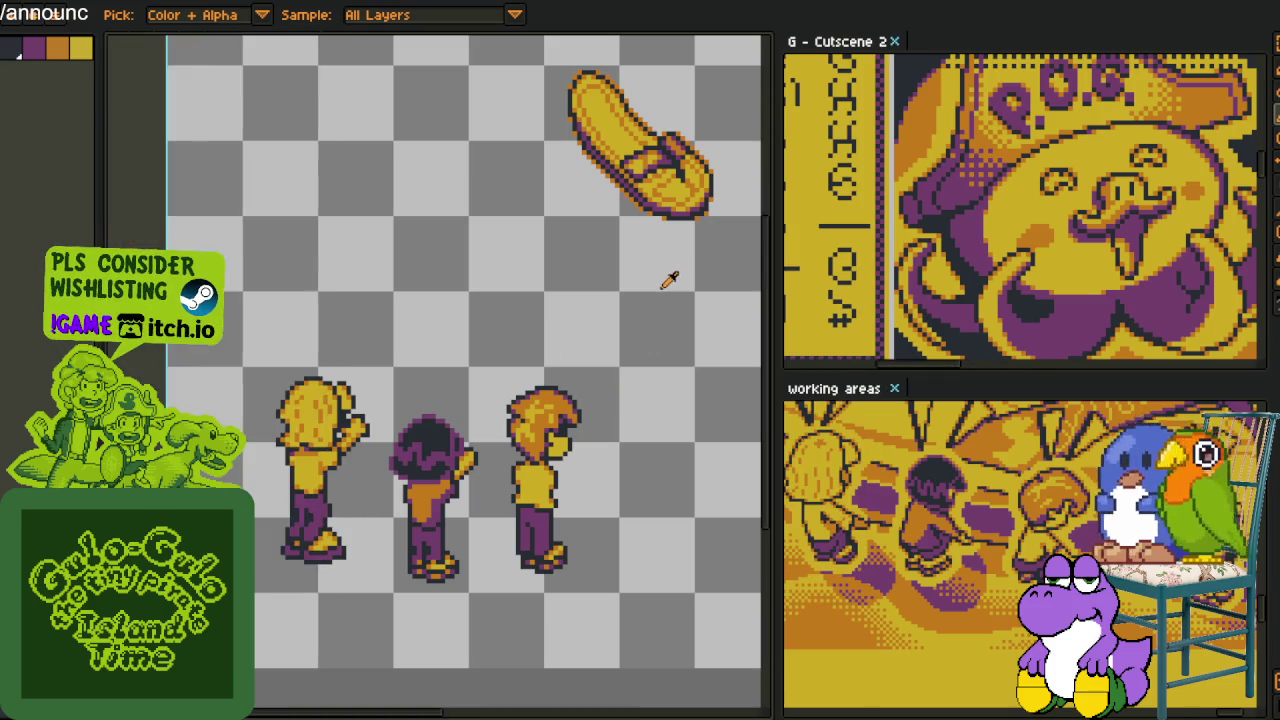
{"action": "left_click_drag", "start_coordinate": [669, 277], "coordinate": [481, 385]}
{"action": "scroll", "coordinate": [481, 385], "scroll_direction": "down", "scroll_amount": 1}
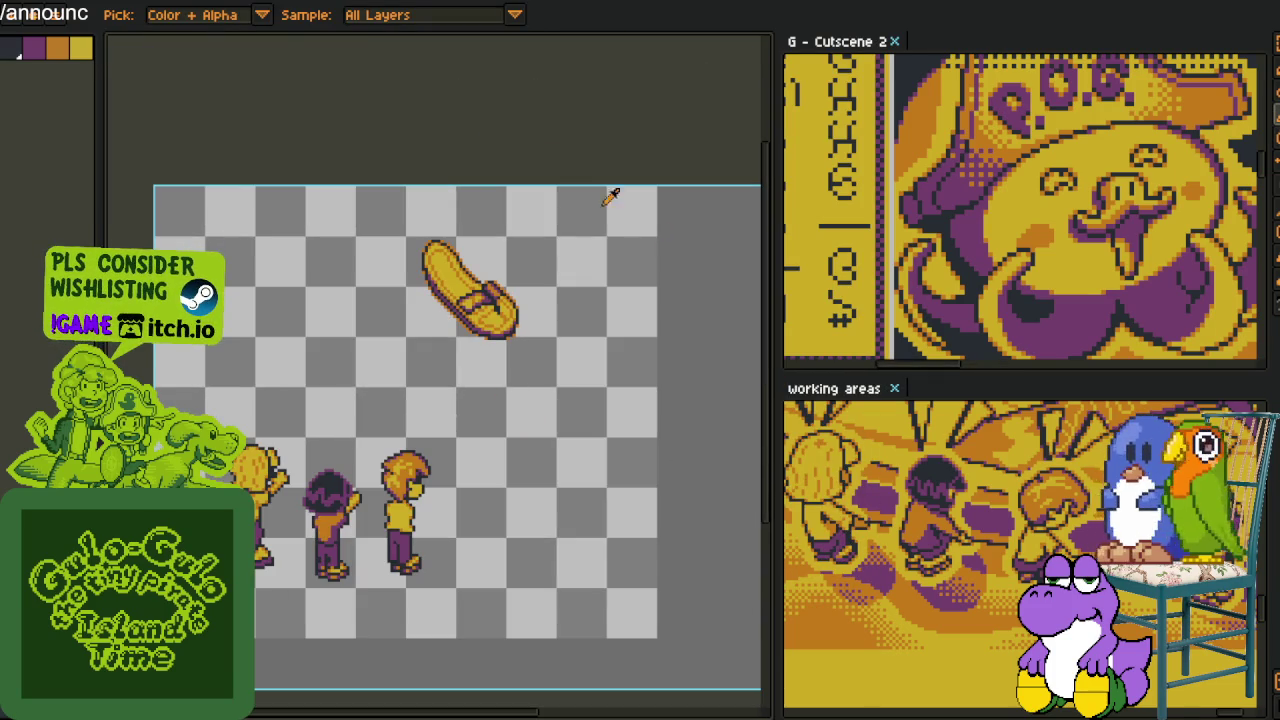
{"action": "scroll", "coordinate": [534, 437], "scroll_direction": "up", "scroll_amount": 1}
{"action": "left_click_drag", "start_coordinate": [529, 457], "coordinate": [550, 428]}
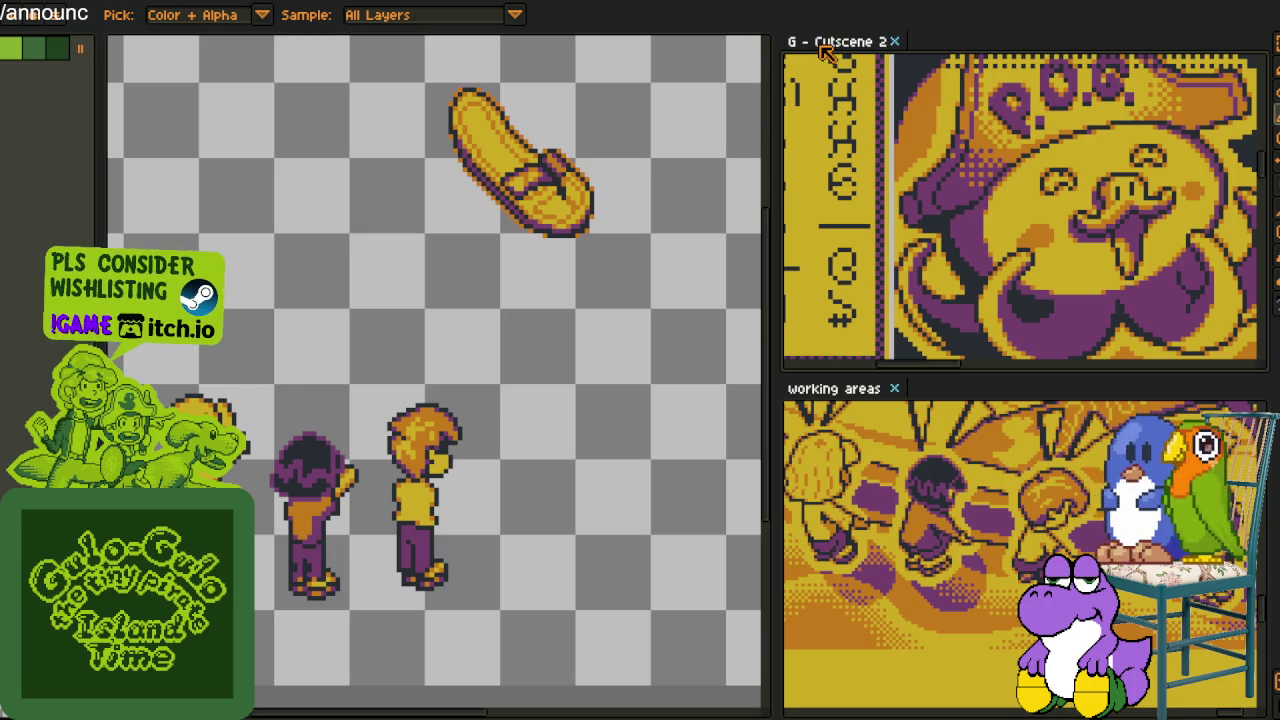
{"action": "left_click_drag", "start_coordinate": [826, 52], "coordinate": [740, 350]}
Redock Cutscene 2 on the right, then hand-pan and scroll over to the big overworld map
{"action": "scroll", "coordinate": [497, 313], "scroll_direction": "down", "scroll_amount": 3}
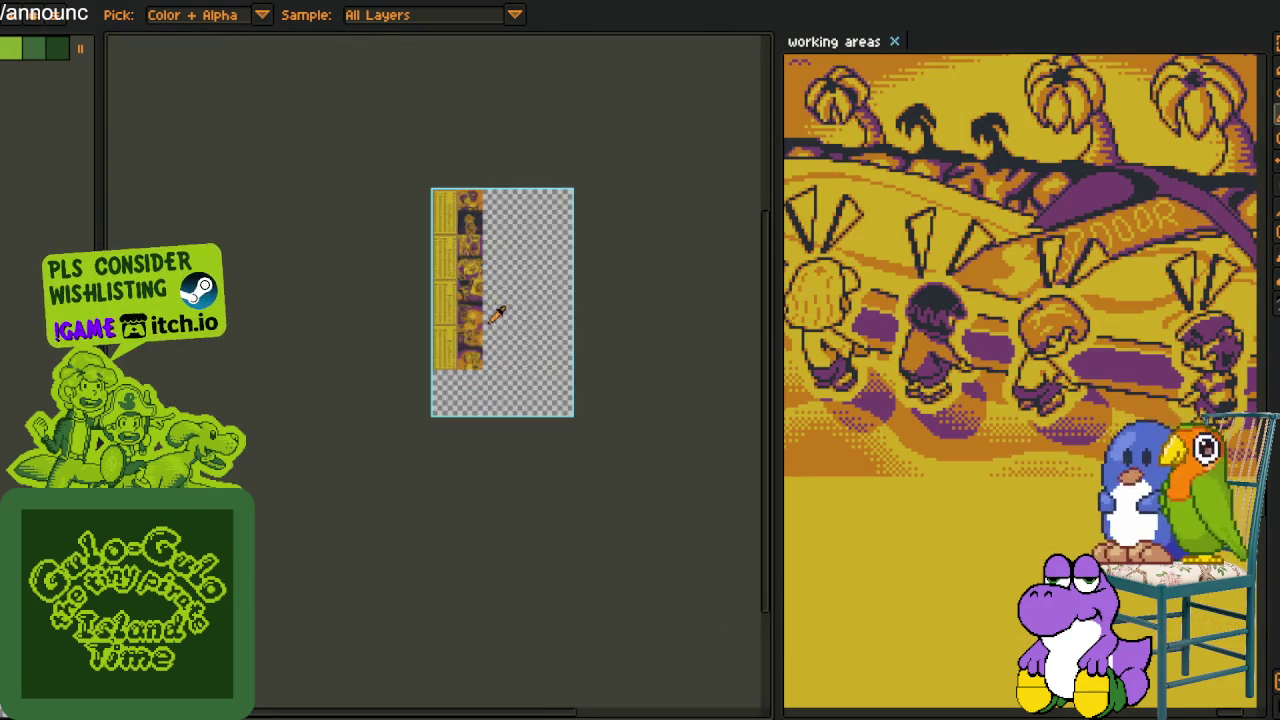
{"action": "mouse_move", "coordinate": [203, 4]}
{"action": "left_mouse_down"}
{"action": "mouse_move", "coordinate": [910, 42]}
{"action": "mouse_move", "coordinate": [612, 12]}
{"action": "left_mouse_up"}
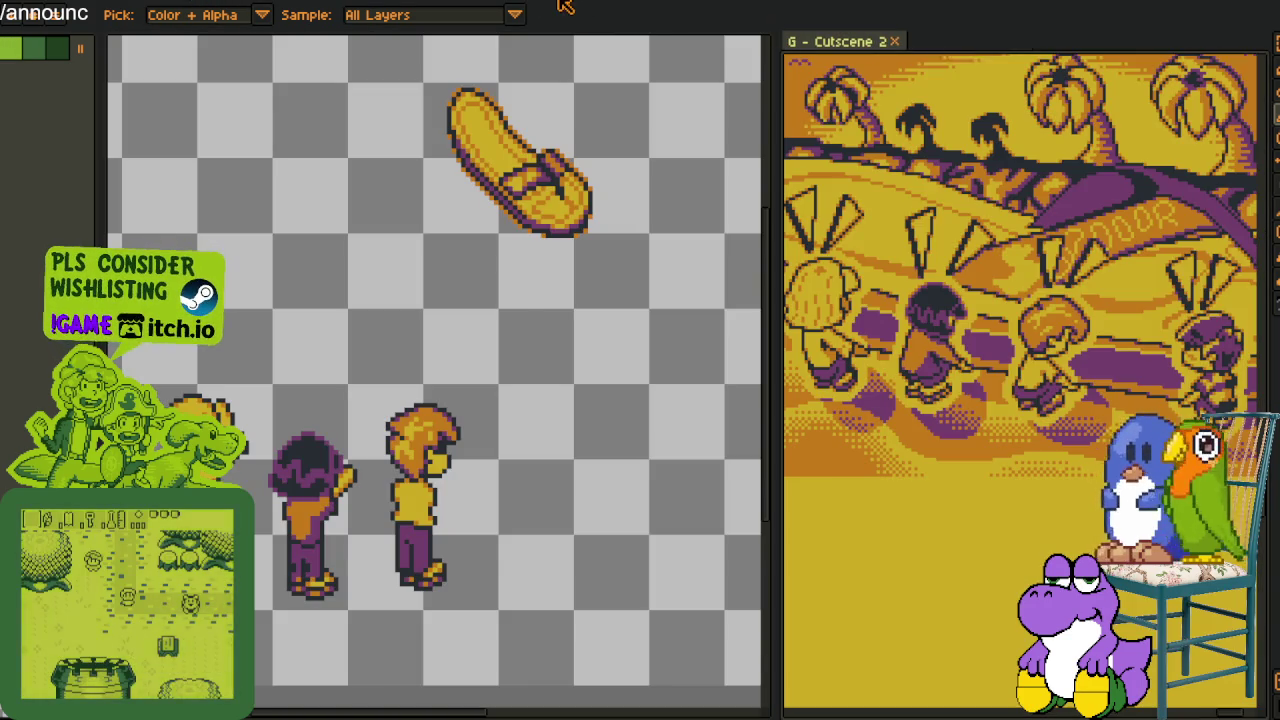
{"action": "key", "text": "h"}
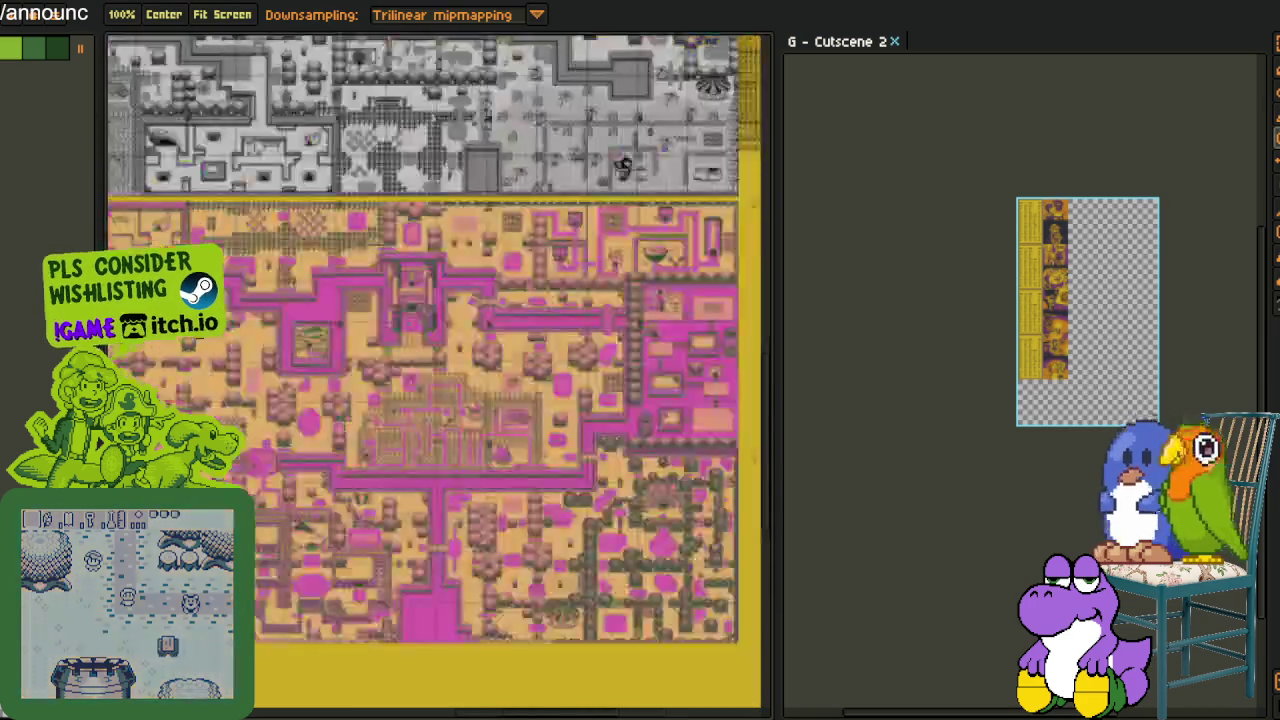
{"action": "left_click_drag", "start_coordinate": [658, 308], "coordinate": [363, 468]}
{"action": "scroll", "coordinate": [363, 468], "scroll_direction": "up", "scroll_amount": 5}
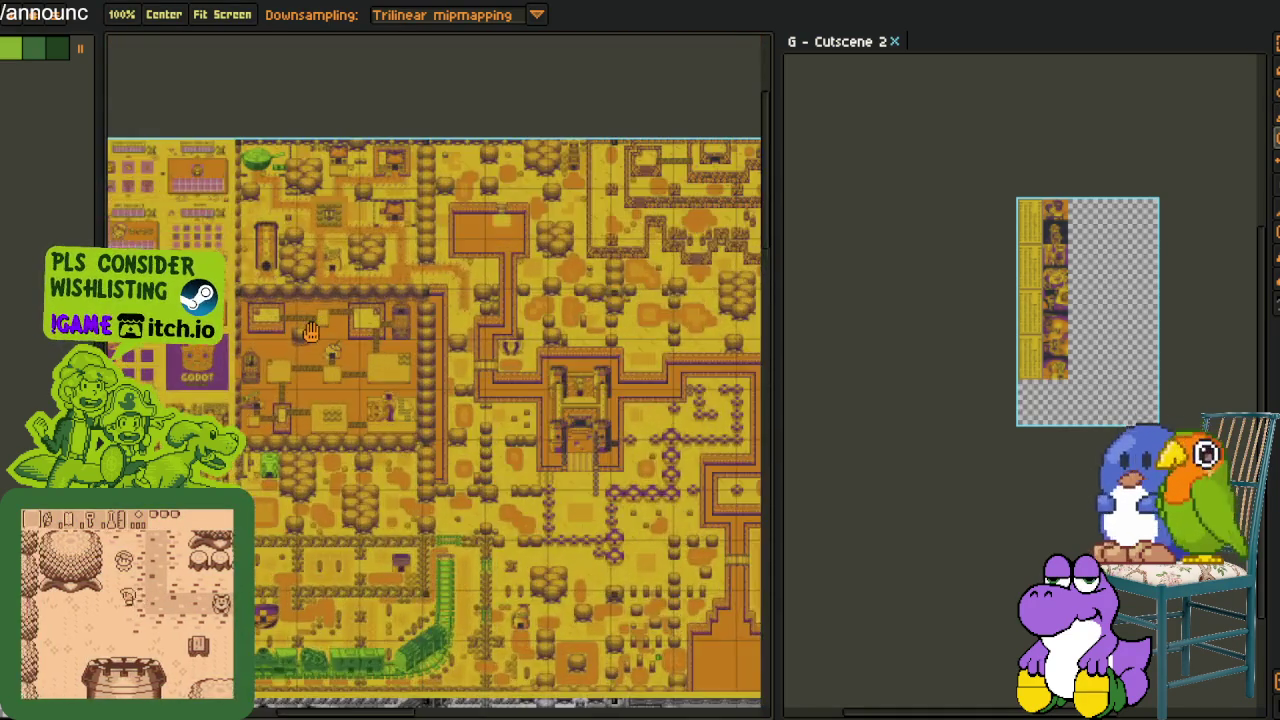
{"action": "scroll", "coordinate": [424, 377], "scroll_direction": "up", "scroll_amount": 5}
{"action": "scroll", "coordinate": [424, 377], "scroll_direction": "right", "scroll_amount": 5}
{"action": "scroll", "coordinate": [440, 370], "scroll_direction": "right", "scroll_amount": 5}
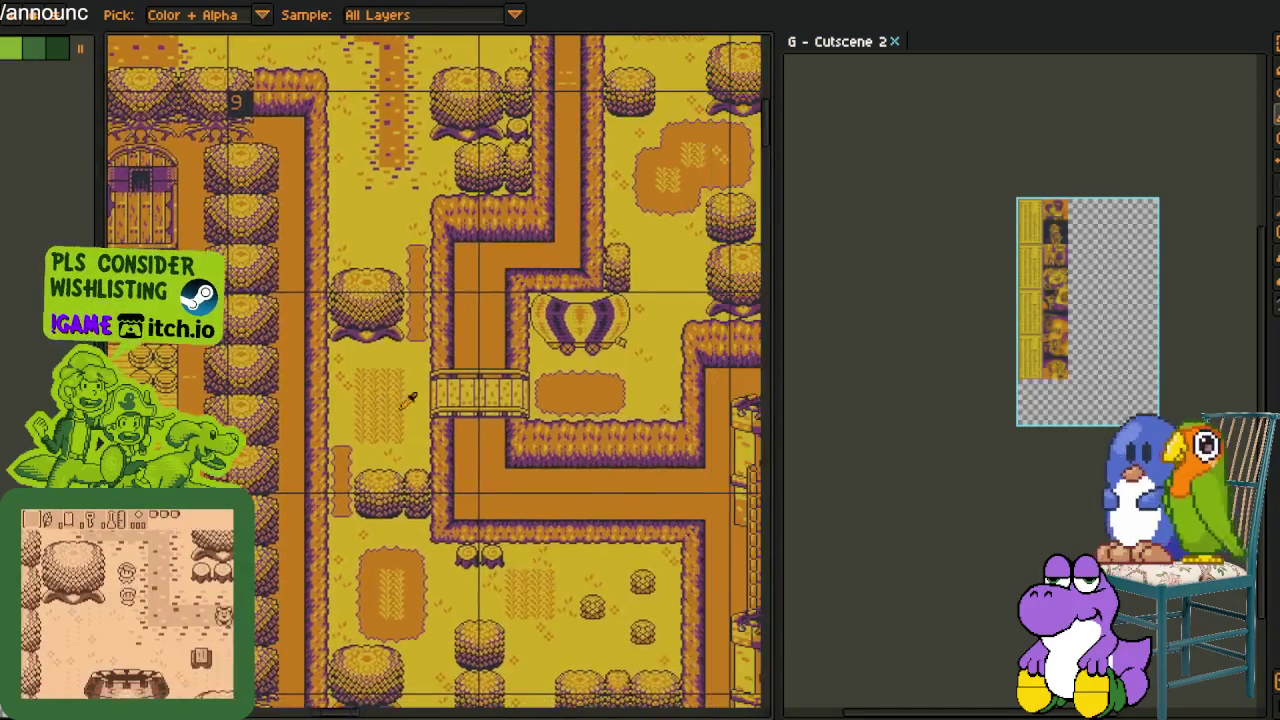
{"action": "scroll", "coordinate": [460, 365], "scroll_direction": "right", "scroll_amount": 5}
{"action": "scroll", "coordinate": [478, 360], "scroll_direction": "right", "scroll_amount": 5}
{"action": "scroll", "coordinate": [472, 374], "scroll_direction": "right", "scroll_amount": 5}
{"action": "scroll", "coordinate": [466, 388], "scroll_direction": "right", "scroll_amount": 5}
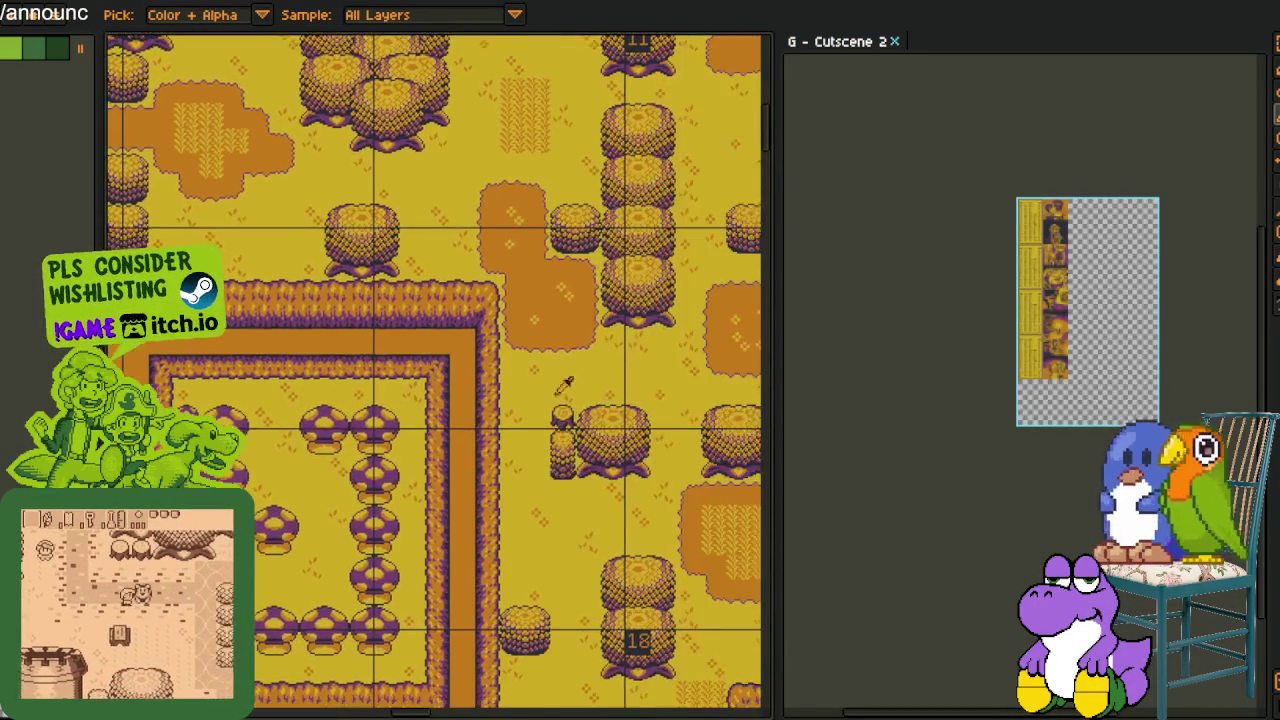
Scroll and pan across the overworld tilemap until the purple cutscene panels fill the editor
{"action": "scroll", "coordinate": [460, 402], "scroll_direction": "right", "scroll_amount": 5}
{"action": "scroll", "coordinate": [470, 405], "scroll_direction": "right", "scroll_amount": 5}
{"action": "scroll", "coordinate": [500, 390], "scroll_direction": "right", "scroll_amount": 5}
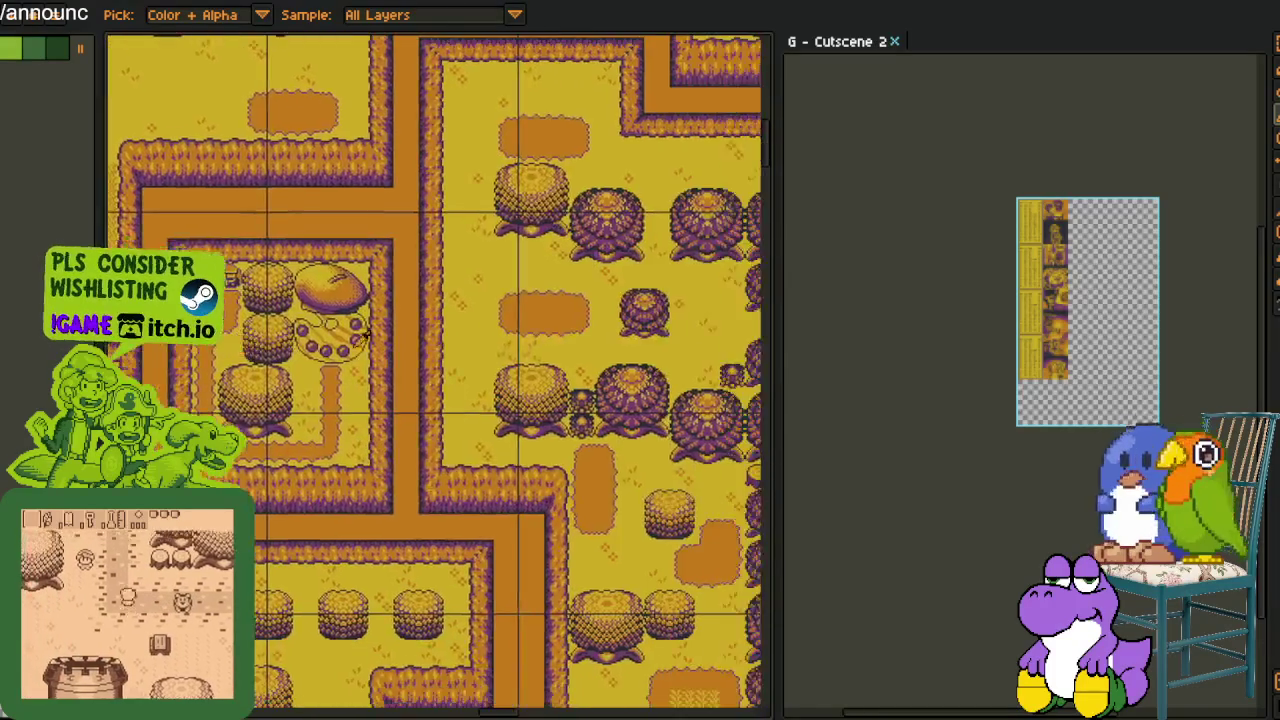
{"action": "scroll", "coordinate": [540, 370], "scroll_direction": "right", "scroll_amount": 5}
{"action": "scroll", "coordinate": [575, 355], "scroll_direction": "down", "scroll_amount": 3}
{"action": "scroll", "coordinate": [530, 362], "scroll_direction": "right", "scroll_amount": 5}
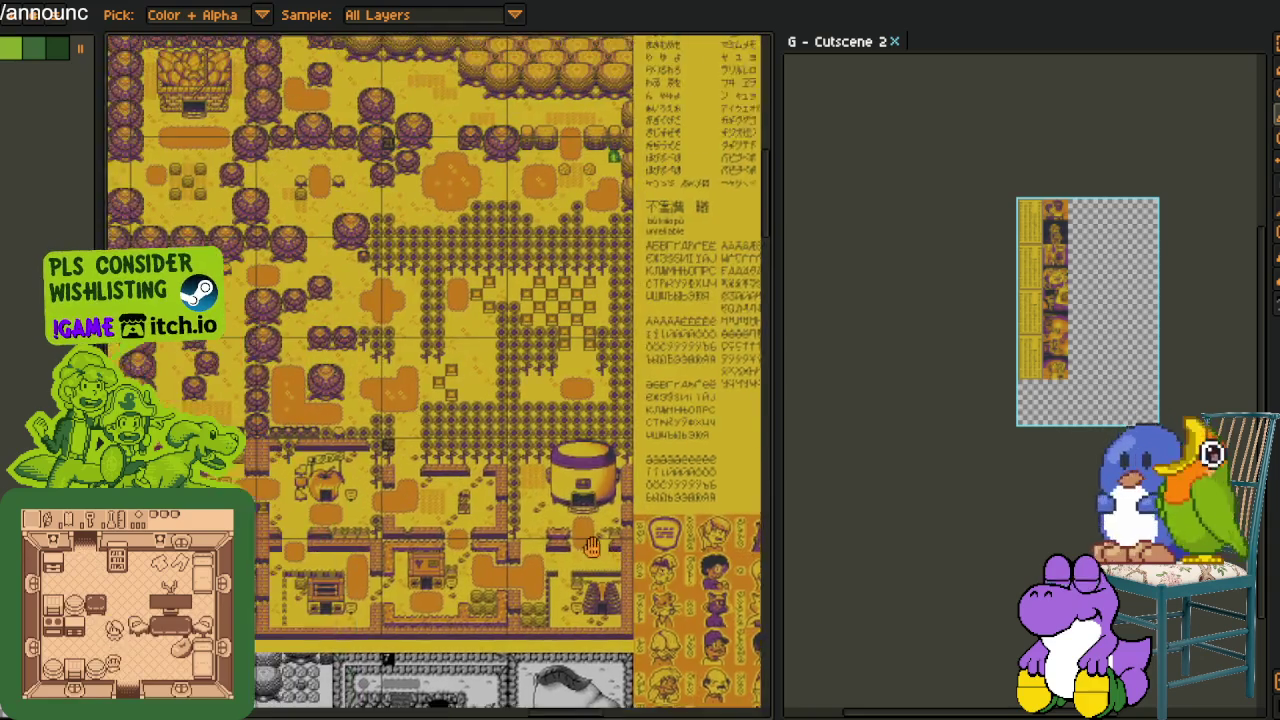
{"action": "left_click_drag", "start_coordinate": [592, 545], "coordinate": [668, 567]}
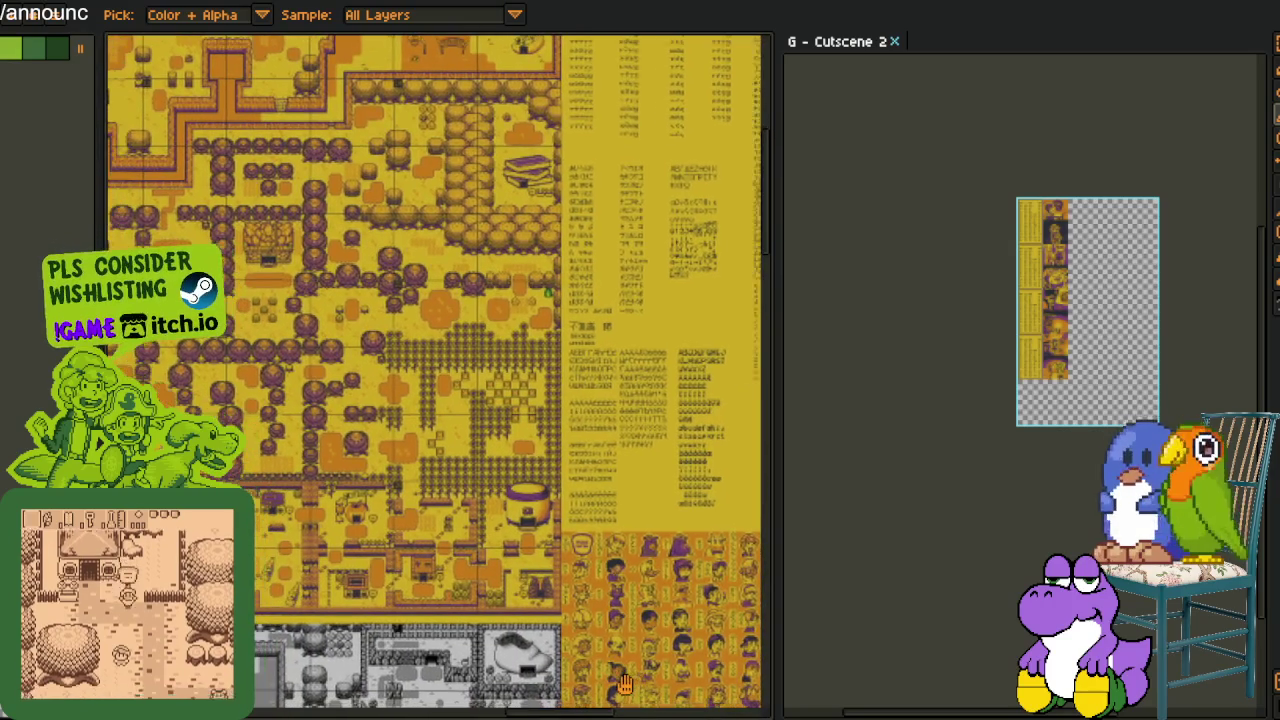
{"action": "mouse_move", "coordinate": [624, 684]}
{"action": "left_mouse_down"}
{"action": "mouse_move", "coordinate": [722, 620]}
{"action": "mouse_move", "coordinate": [328, 450]}
{"action": "left_mouse_up"}
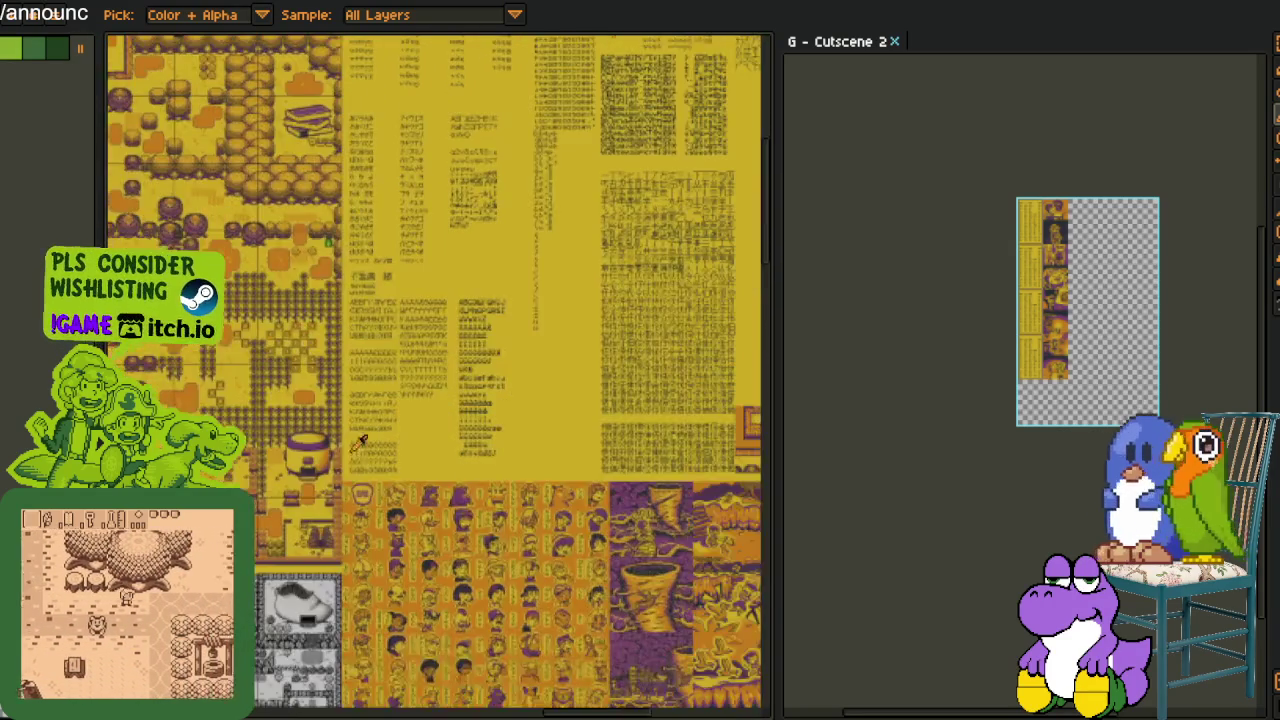
{"action": "scroll", "coordinate": [327, 449], "scroll_direction": "down", "scroll_amount": 5}
{"action": "scroll", "coordinate": [505, 356], "scroll_direction": "down", "scroll_amount": 3}
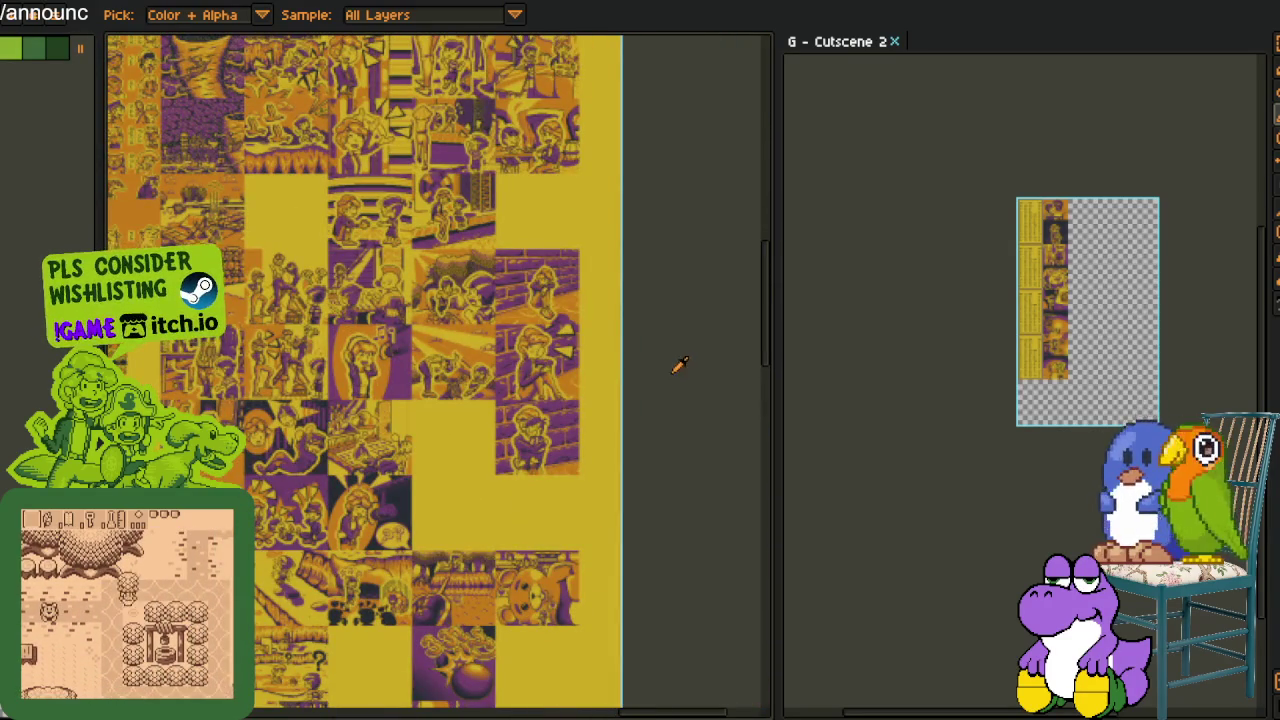
Nudge and zoom the cutscene artwork, then dock the 'working areas' sheet under Cutscene 2
{"action": "scroll", "coordinate": [340, 540], "scroll_direction": "up", "scroll_amount": 3}
{"action": "scroll", "coordinate": [340, 540], "scroll_direction": "down", "scroll_amount": 3}
{"action": "left_click_drag", "start_coordinate": [329, 540], "coordinate": [557, 503]}
{"action": "scroll", "coordinate": [557, 503], "scroll_direction": "down", "scroll_amount": 5}
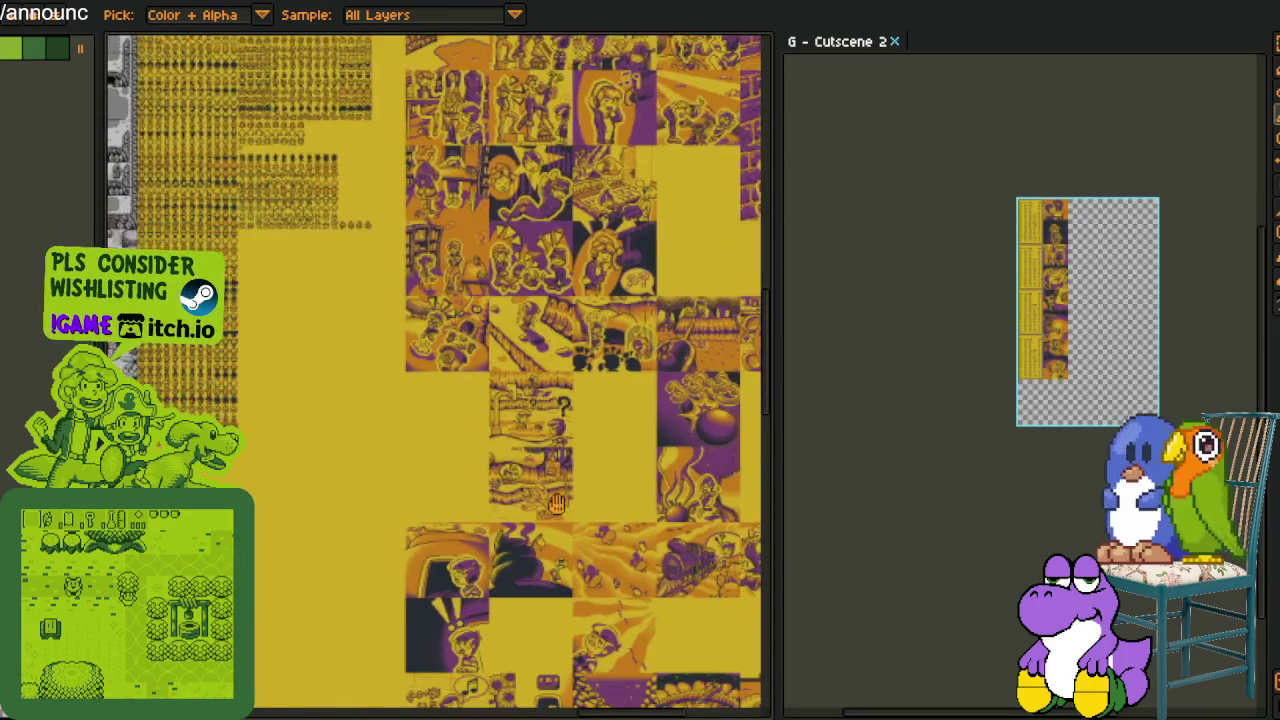
{"action": "scroll", "coordinate": [557, 503], "scroll_direction": "down", "scroll_amount": 3}
{"action": "scroll", "coordinate": [393, 497], "scroll_direction": "up", "scroll_amount": 5}
{"action": "scroll", "coordinate": [392, 497], "scroll_direction": "down", "scroll_amount": 4}
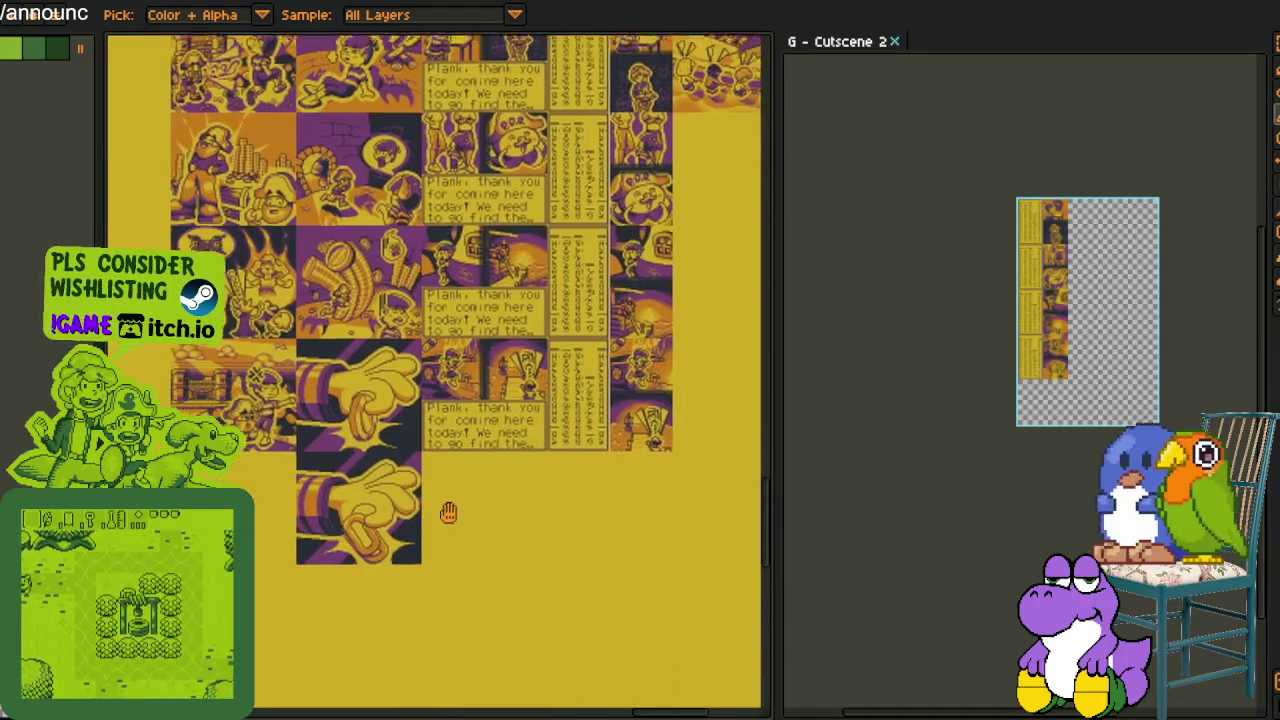
{"action": "scroll", "coordinate": [506, 441], "scroll_direction": "down", "scroll_amount": 2}
{"action": "scroll", "coordinate": [504, 437], "scroll_direction": "up", "scroll_amount": 2}
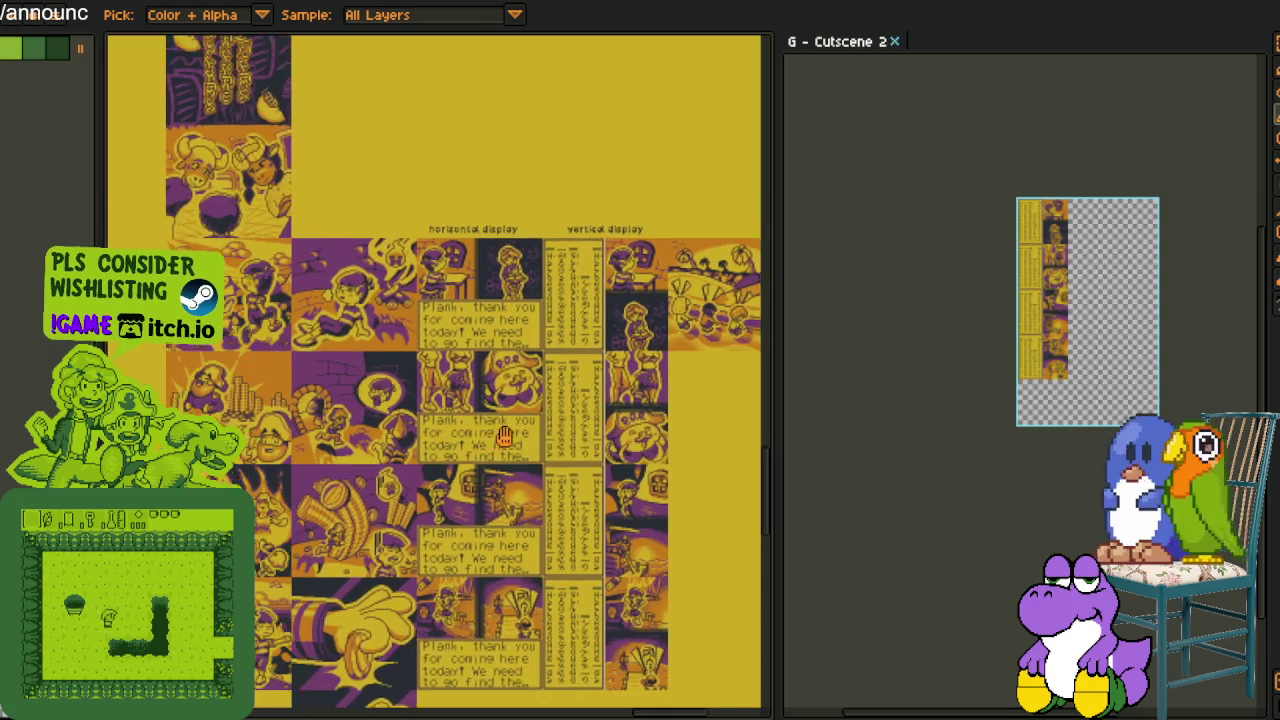
{"action": "scroll", "coordinate": [504, 437], "scroll_direction": "down", "scroll_amount": 1}
{"action": "scroll", "coordinate": [330, 472], "scroll_direction": "down", "scroll_amount": 1}
{"action": "scroll", "coordinate": [334, 467], "scroll_direction": "up", "scroll_amount": 1}
{"action": "scroll", "coordinate": [433, 427], "scroll_direction": "up", "scroll_amount": 1}
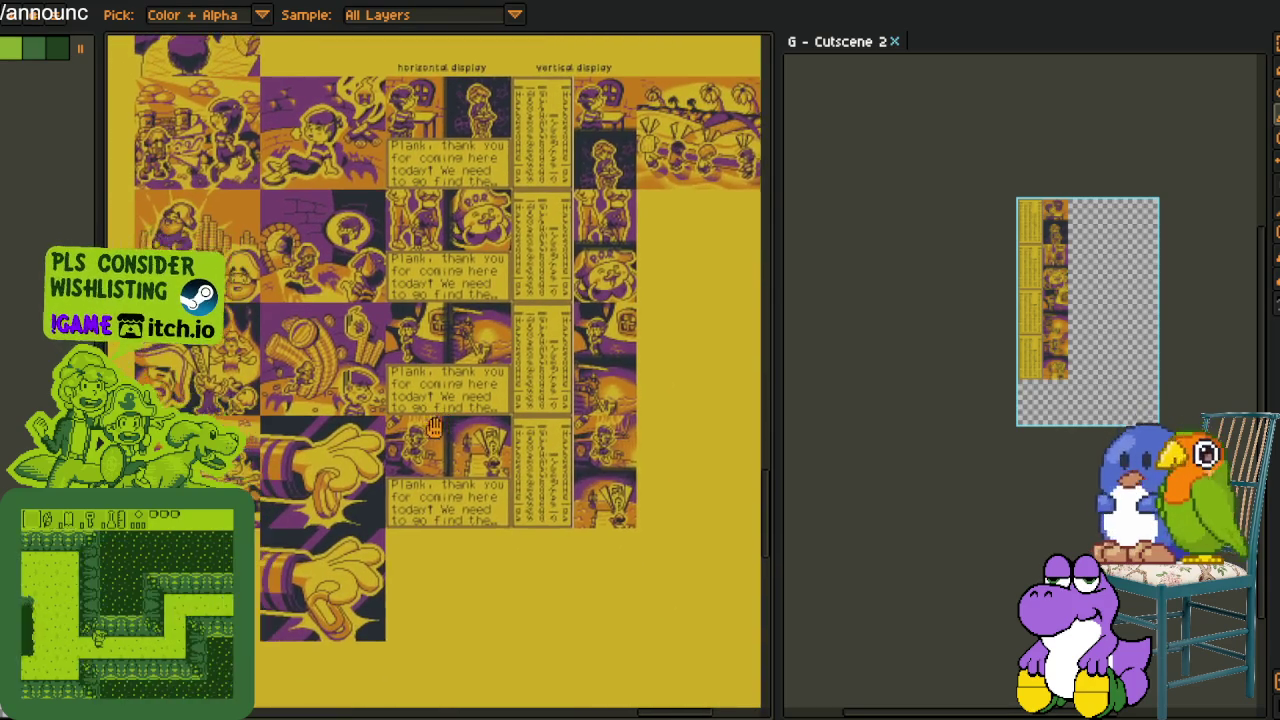
{"action": "left_click_drag", "start_coordinate": [433, 427], "coordinate": [443, 457]}
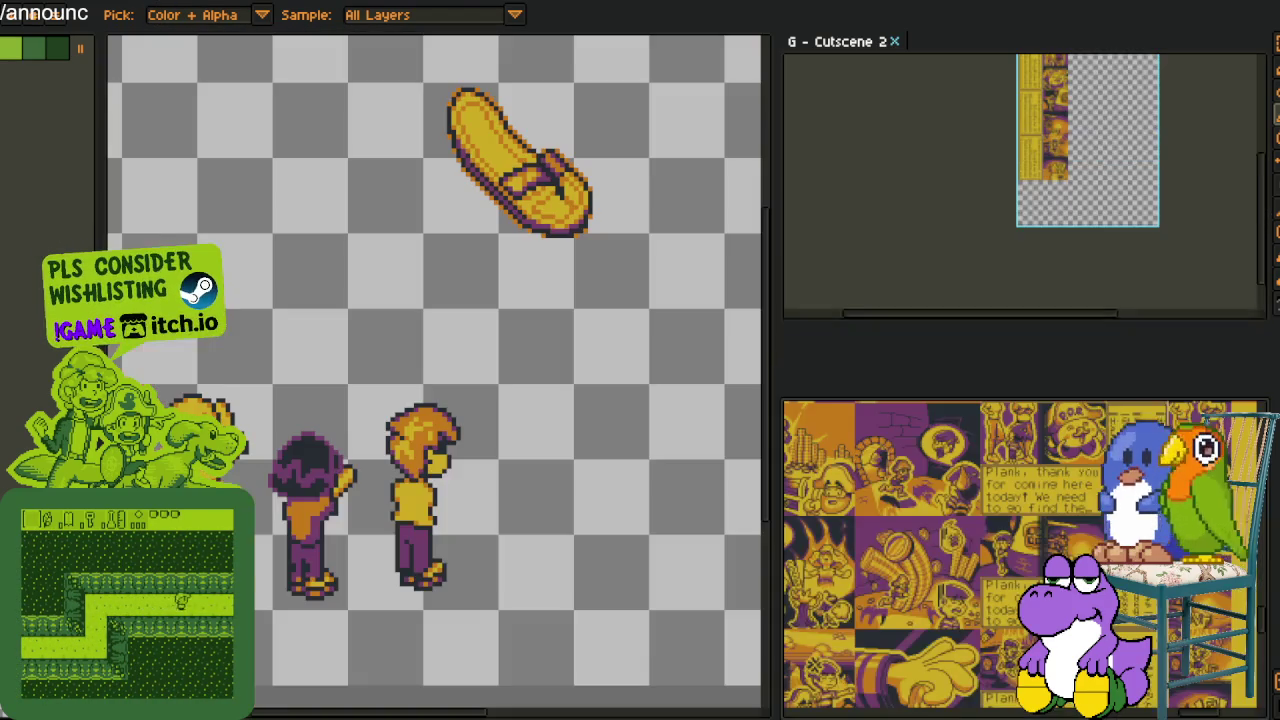
Zoom and pan the side reference panel to frame the P.O.G. face
{"action": "scroll", "coordinate": [944, 464], "scroll_direction": "up", "scroll_amount": 1}
{"action": "scroll", "coordinate": [944, 464], "scroll_direction": "up", "scroll_amount": 1}
{"action": "scroll", "coordinate": [944, 464], "scroll_direction": "up", "scroll_amount": 1}
{"action": "mouse_move", "coordinate": [944, 464]}
{"action": "left_mouse_down"}
{"action": "mouse_move", "coordinate": [993, 618]}
{"action": "mouse_move", "coordinate": [1014, 631]}
{"action": "mouse_move", "coordinate": [1000, 560]}
{"action": "mouse_move", "coordinate": [1011, 511]}
{"action": "mouse_move", "coordinate": [1060, 600]}
{"action": "left_mouse_up"}
{"action": "scroll", "coordinate": [1037, 531], "scroll_direction": "up", "scroll_amount": 2}
{"action": "scroll", "coordinate": [1059, 145], "scroll_direction": "up", "scroll_amount": 1}
{"action": "scroll", "coordinate": [1059, 145], "scroll_direction": "up", "scroll_amount": 2}
{"action": "scroll", "coordinate": [1059, 145], "scroll_direction": "up", "scroll_amount": 1}
{"action": "mouse_move", "coordinate": [1059, 145]}
{"action": "left_mouse_down"}
{"action": "mouse_move", "coordinate": [1078, 256]}
{"action": "mouse_move", "coordinate": [1058, 245]}
{"action": "left_mouse_up"}
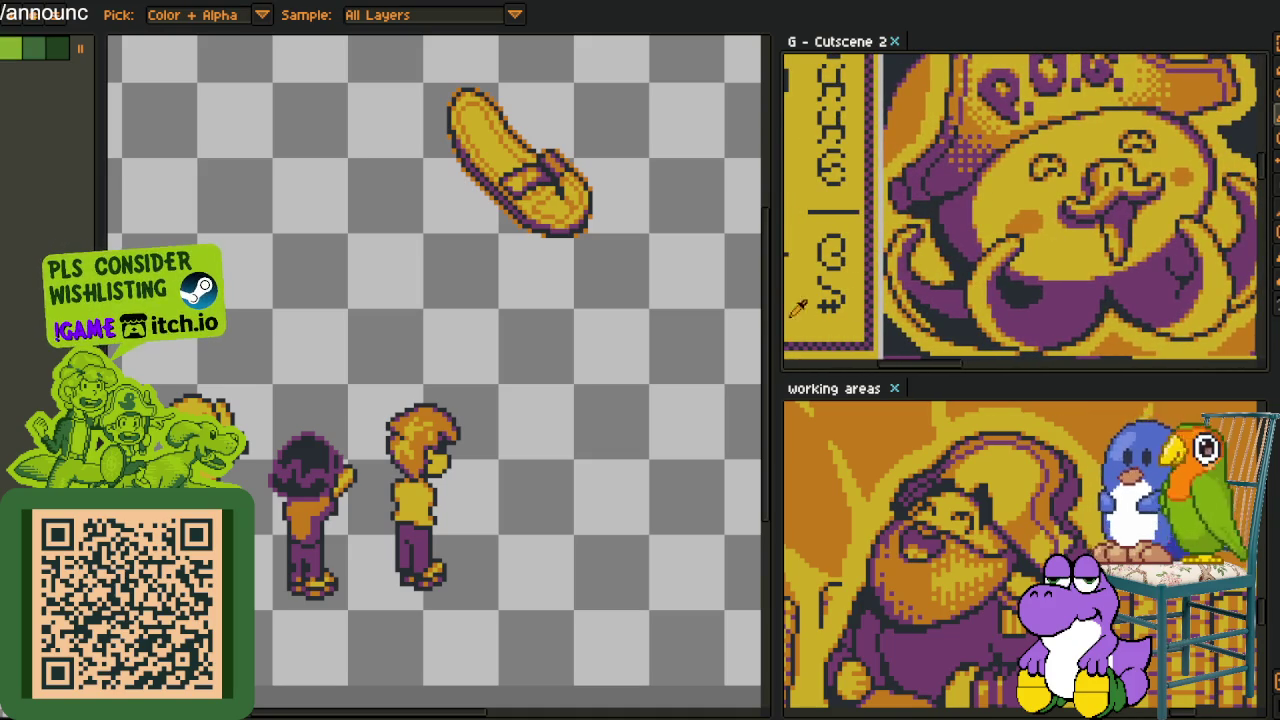
Widen the drawing area, reposition the bearded man reference, and recentre the characters and sandal
{"action": "left_click_drag", "start_coordinate": [782, 327], "coordinate": [876, 327]}
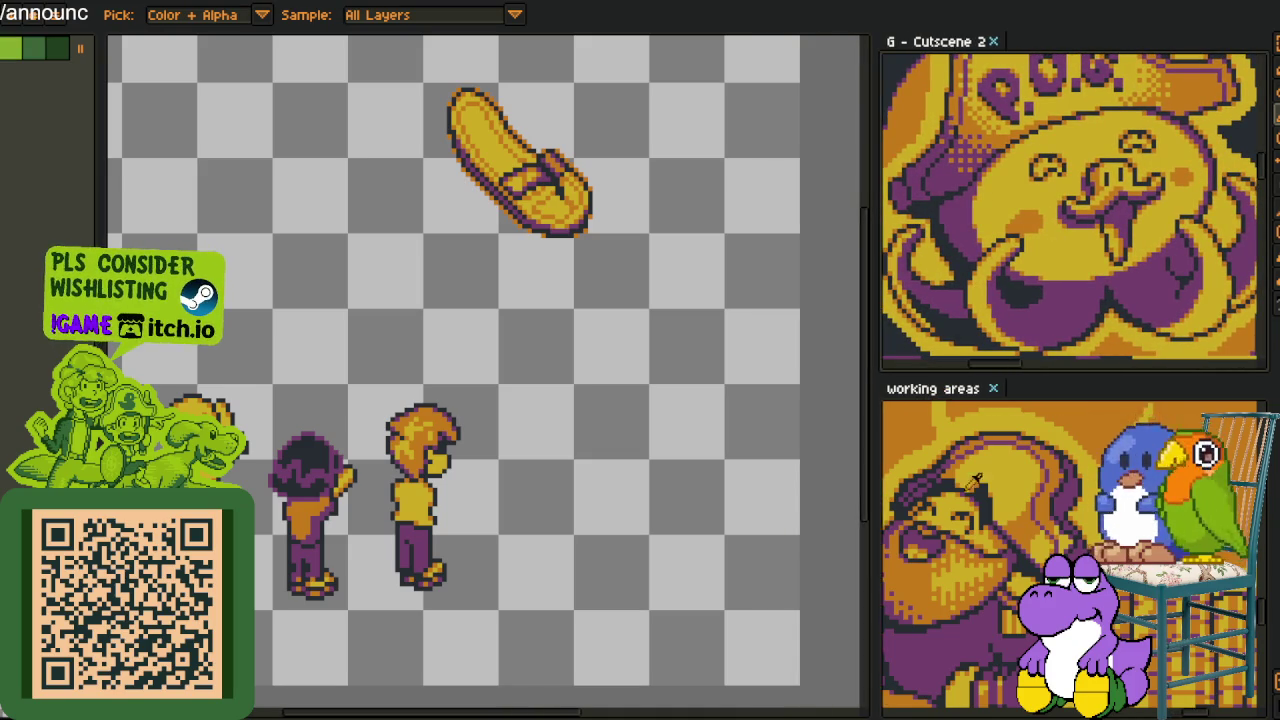
{"action": "left_click_drag", "start_coordinate": [1063, 487], "coordinate": [969, 470]}
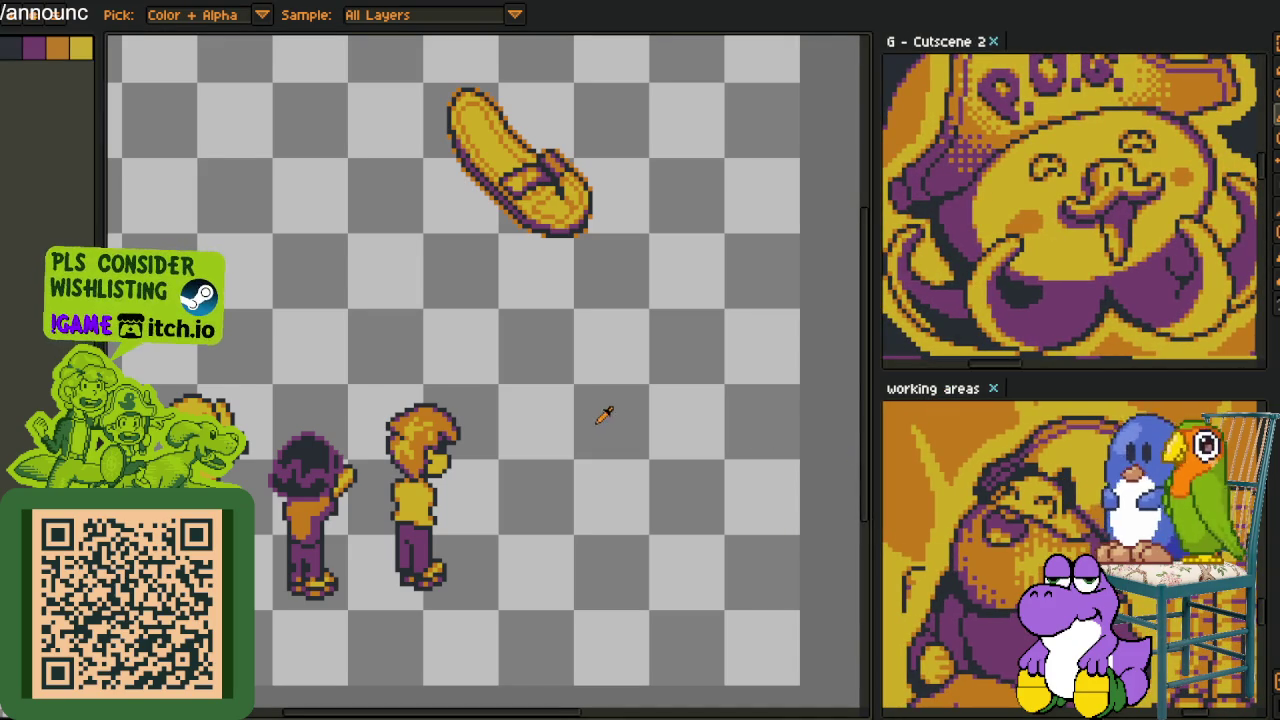
{"action": "left_click_drag", "start_coordinate": [606, 417], "coordinate": [677, 352]}
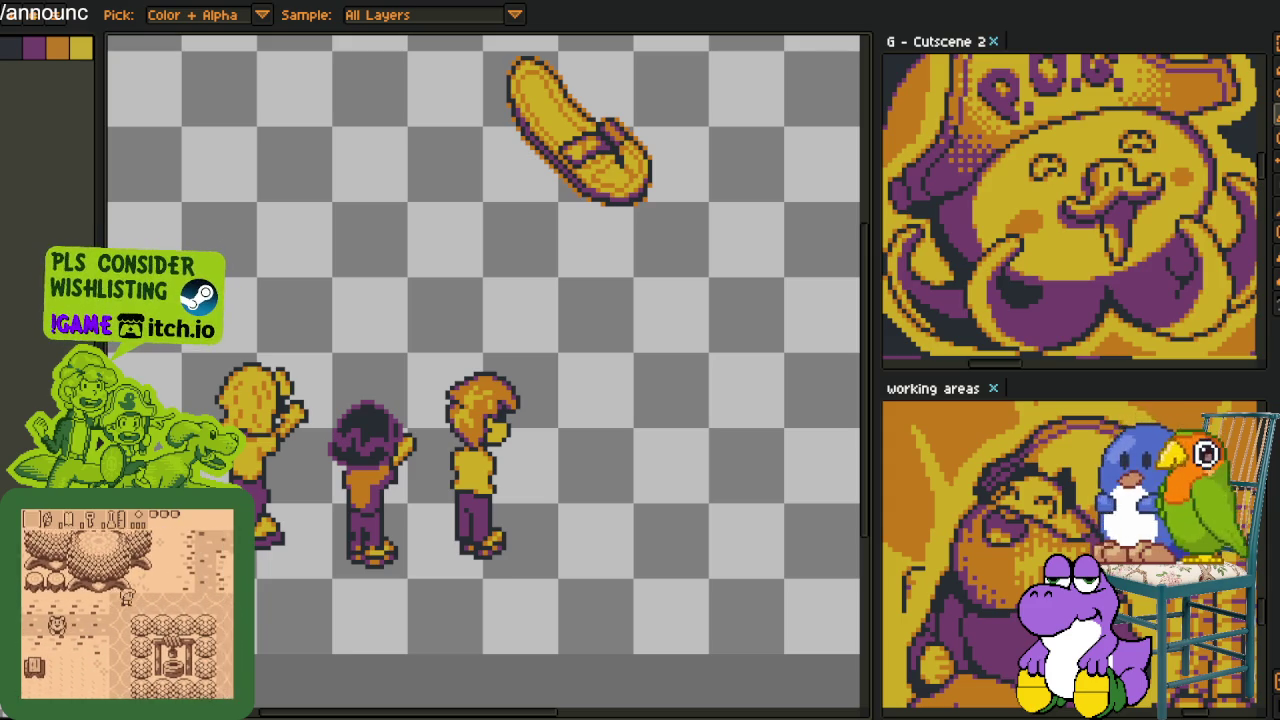
Reframe the three characters and sandal, then move the 'working areas' sheet into the main editor
{"action": "scroll", "coordinate": [640, 366], "scroll_direction": "down", "scroll_amount": 2}
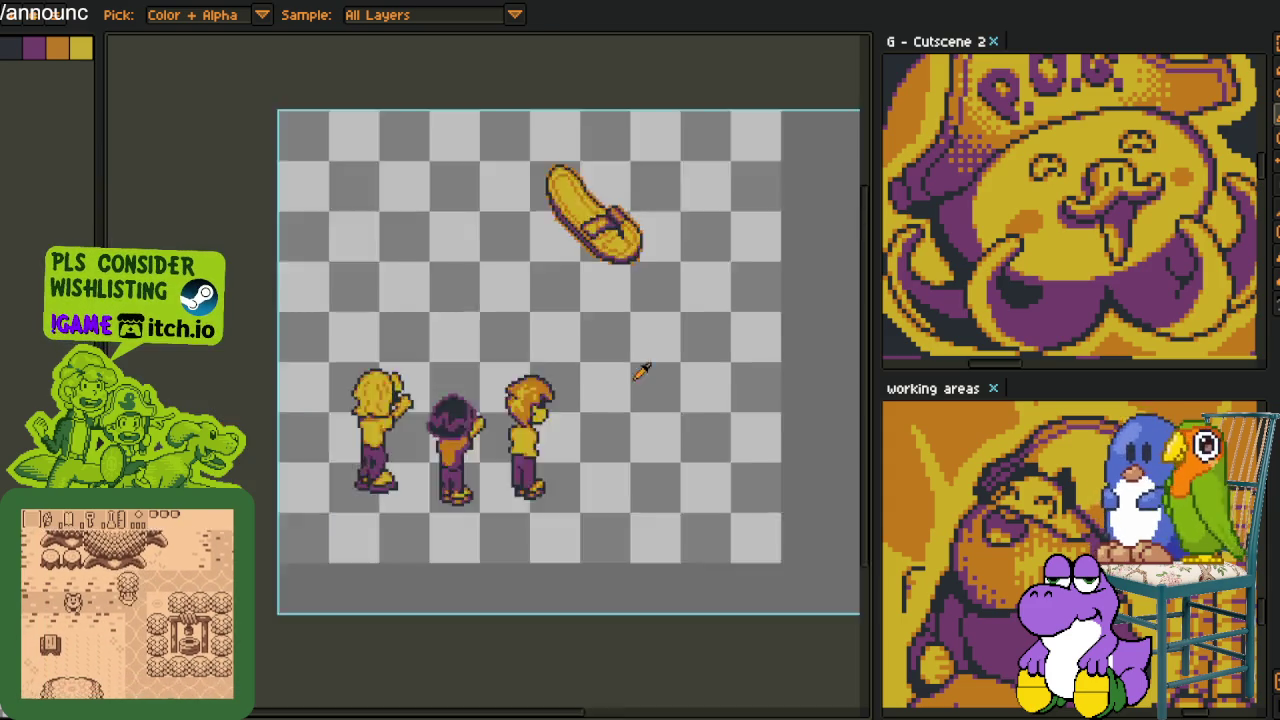
{"action": "scroll", "coordinate": [640, 366], "scroll_direction": "down", "scroll_amount": 2}
{"action": "scroll", "coordinate": [698, 368], "scroll_direction": "up", "scroll_amount": 2}
{"action": "scroll", "coordinate": [698, 368], "scroll_direction": "up", "scroll_amount": 1}
{"action": "left_click_drag", "start_coordinate": [560, 351], "coordinate": [646, 434]}
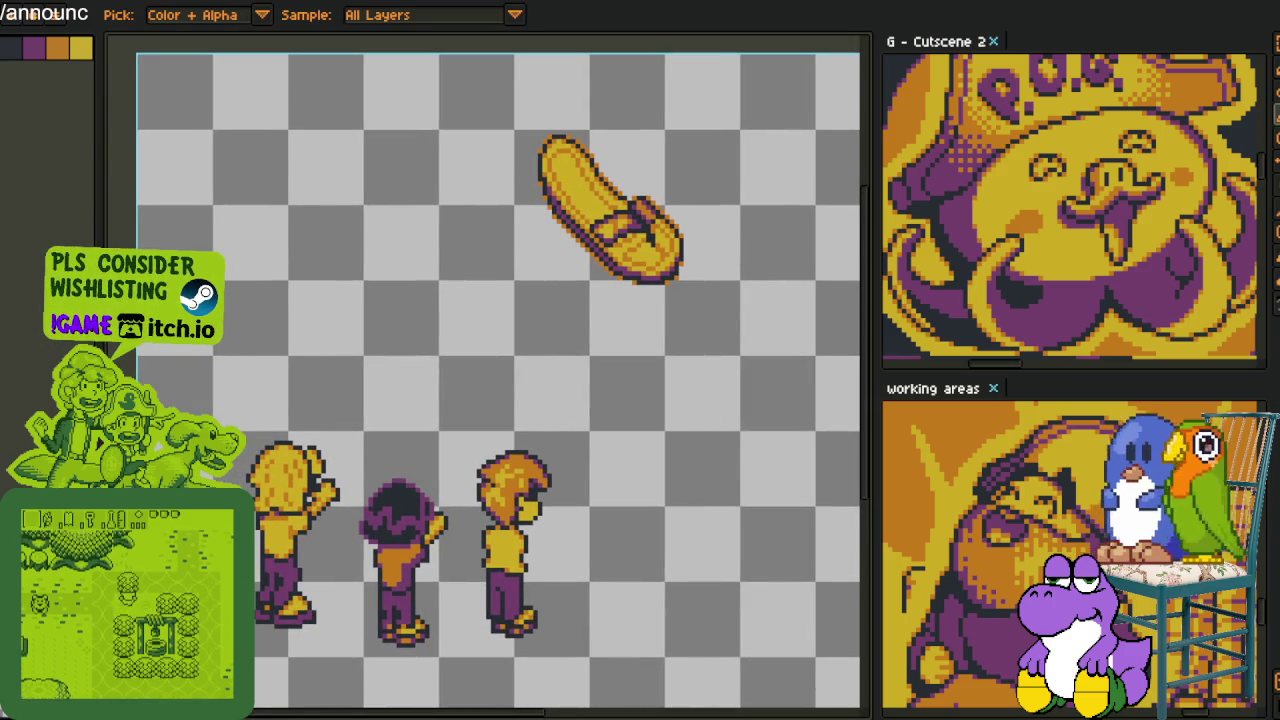
{"action": "left_click_drag", "start_coordinate": [940, 398], "coordinate": [390, 8]}
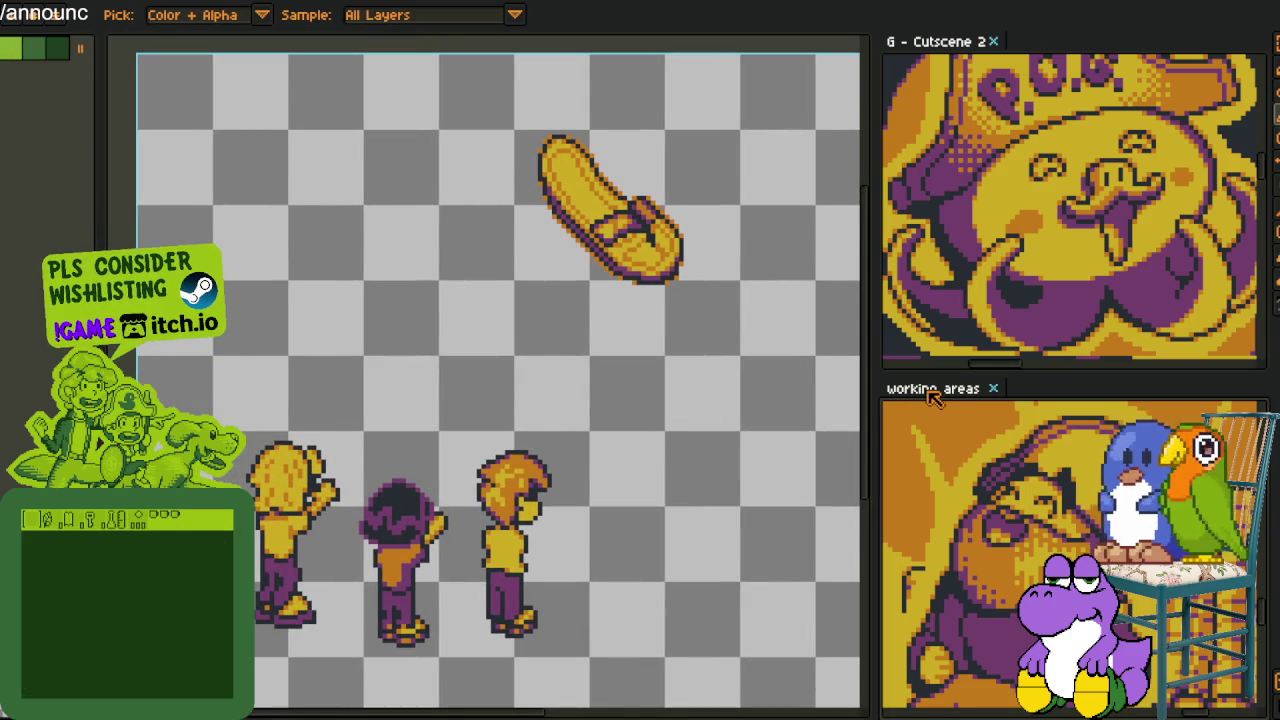
{"action": "scroll", "coordinate": [708, 315], "scroll_direction": "down", "scroll_amount": 3}
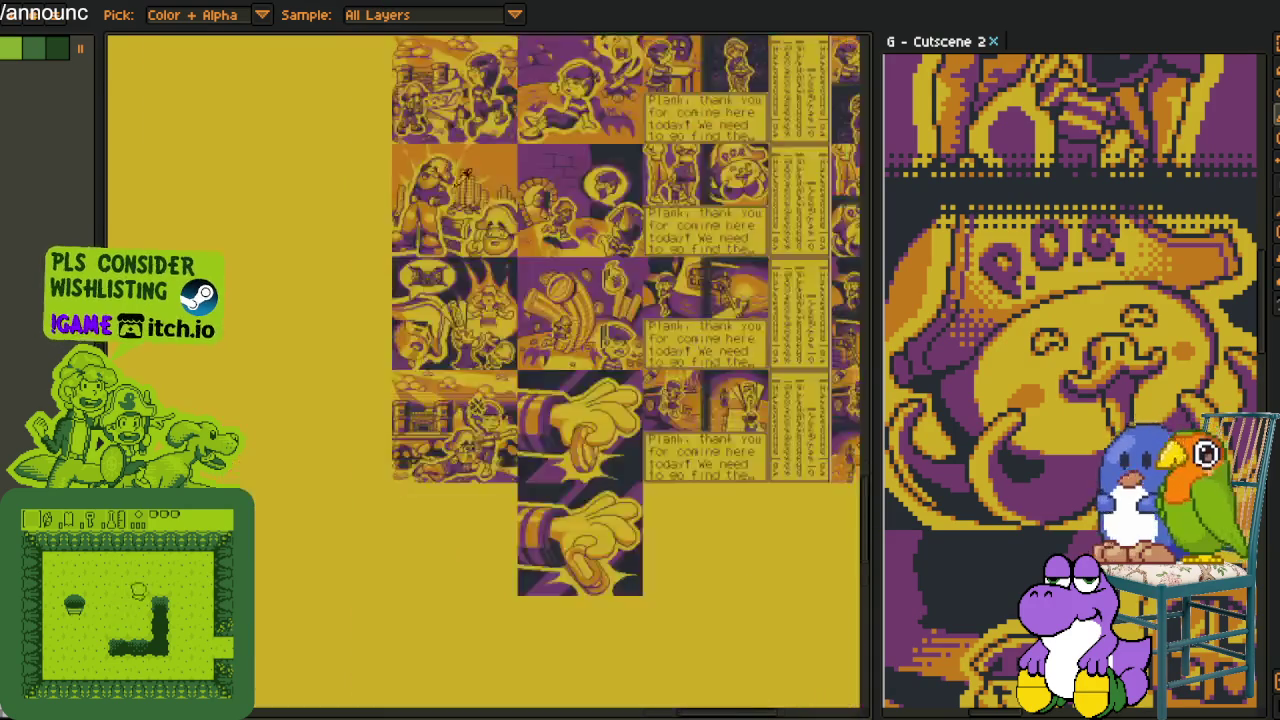
Zoom in and out around the working areas sheet to inspect its panels
{"action": "scroll", "coordinate": [708, 315], "scroll_direction": "down", "scroll_amount": 1}
{"action": "scroll", "coordinate": [708, 315], "scroll_direction": "up", "scroll_amount": 1}
{"action": "scroll", "coordinate": [285, 305], "scroll_direction": "up", "scroll_amount": 1}
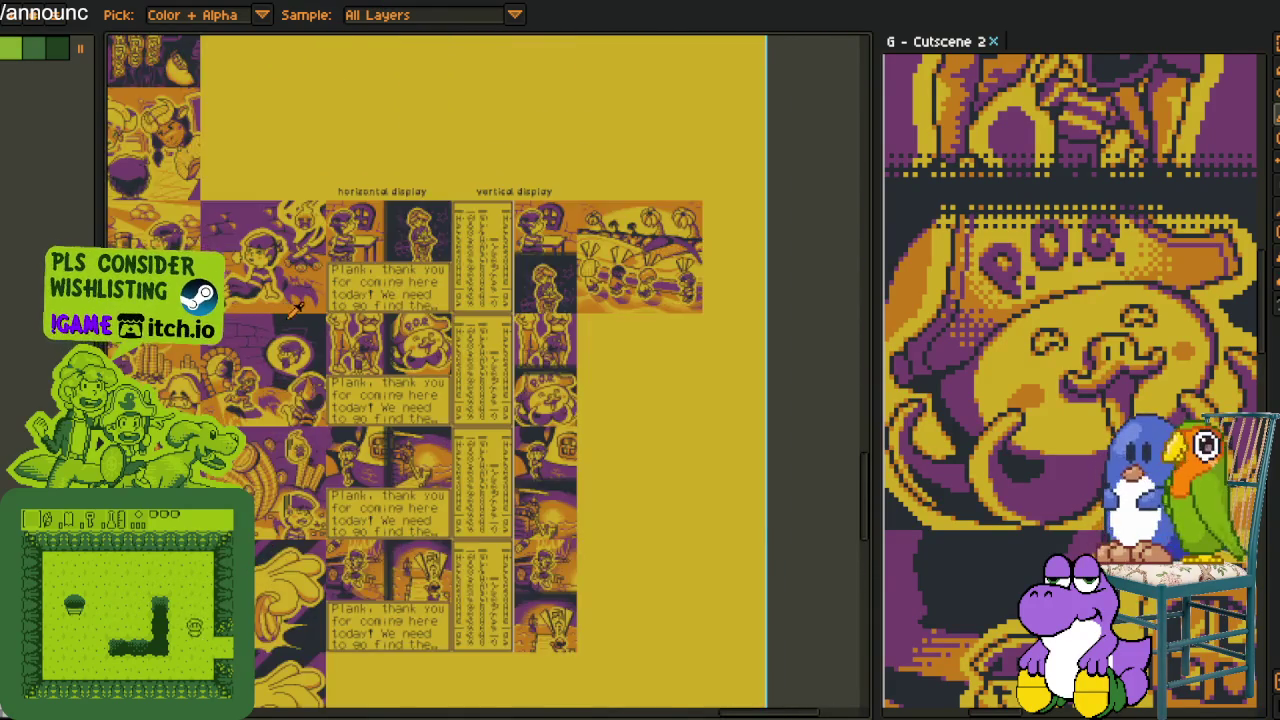
{"action": "scroll", "coordinate": [285, 305], "scroll_direction": "up", "scroll_amount": 1}
{"action": "scroll", "coordinate": [451, 279], "scroll_direction": "up", "scroll_amount": 1}
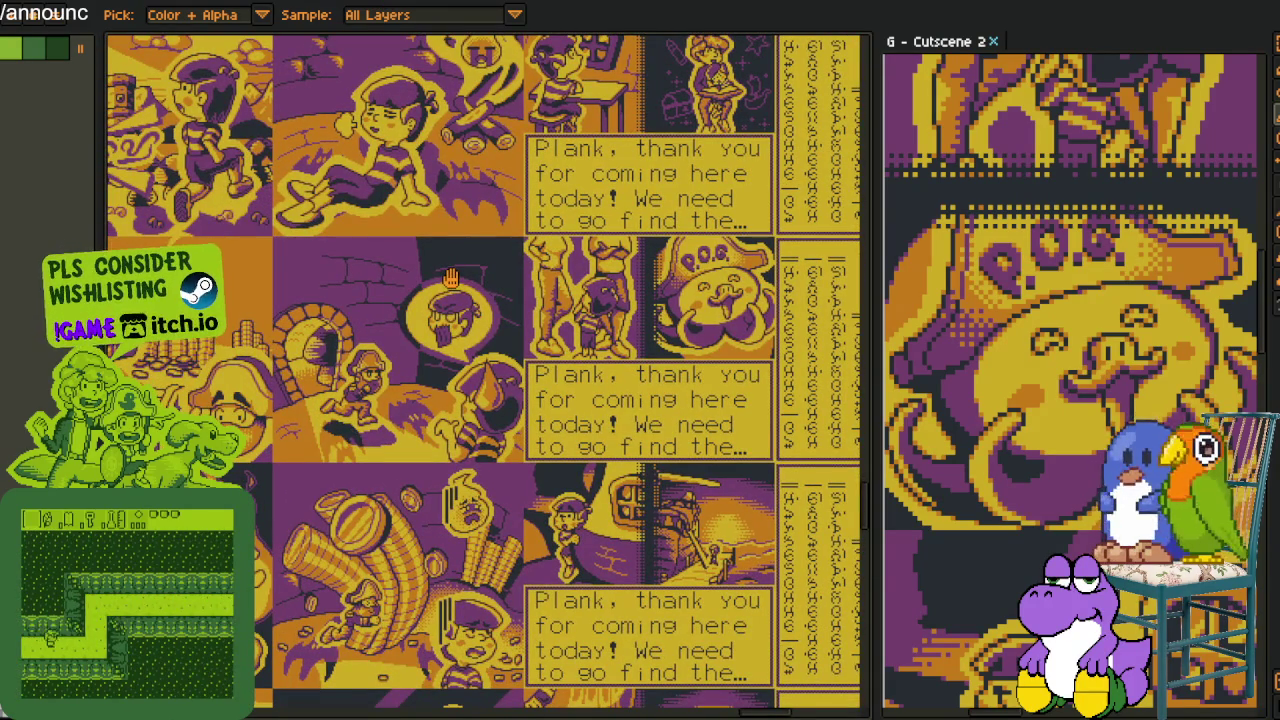
{"action": "scroll", "coordinate": [451, 279], "scroll_direction": "down", "scroll_amount": 2}
{"action": "scroll", "coordinate": [451, 279], "scroll_direction": "down", "scroll_amount": 2}
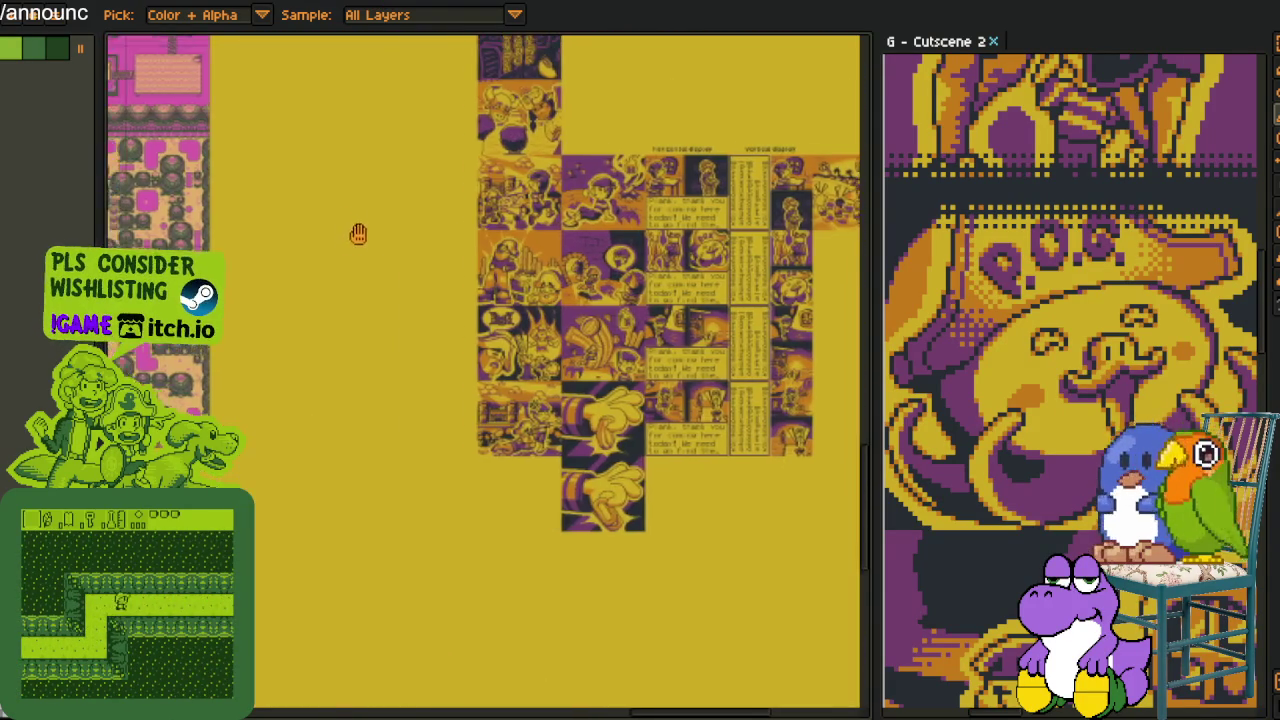
{"action": "scroll", "coordinate": [462, 288], "scroll_direction": "up", "scroll_amount": 1}
{"action": "scroll", "coordinate": [462, 288], "scroll_direction": "up", "scroll_amount": 3}
{"action": "scroll", "coordinate": [700, 300], "scroll_direction": "down", "scroll_amount": 2}
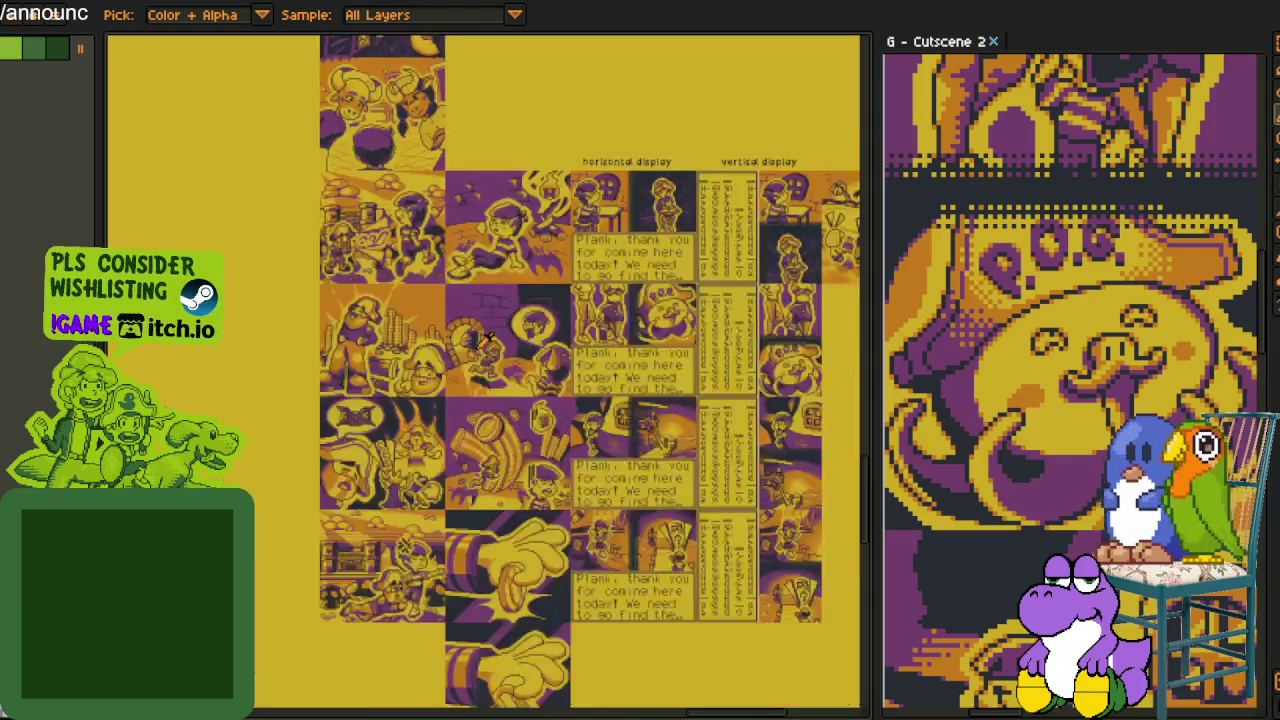
{"action": "scroll", "coordinate": [815, 301], "scroll_direction": "down", "scroll_amount": 1}
{"action": "scroll", "coordinate": [391, 214], "scroll_direction": "down", "scroll_amount": 2}
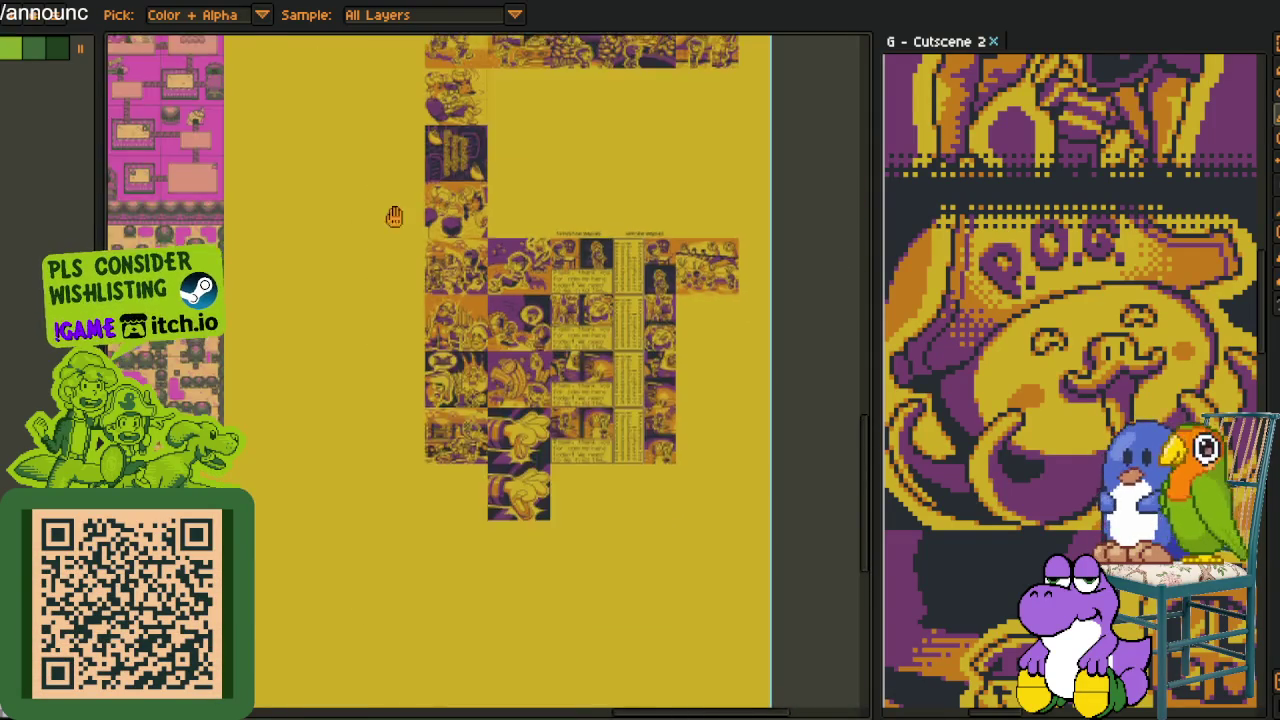
{"action": "scroll", "coordinate": [391, 214], "scroll_direction": "up", "scroll_amount": 3}
{"action": "scroll", "coordinate": [450, 350], "scroll_direction": "up", "scroll_amount": 1}
{"action": "scroll", "coordinate": [486, 400], "scroll_direction": "down", "scroll_amount": 2}
{"action": "scroll", "coordinate": [486, 400], "scroll_direction": "down", "scroll_amount": 3}
{"action": "scroll", "coordinate": [521, 286], "scroll_direction": "right", "scroll_amount": 3}
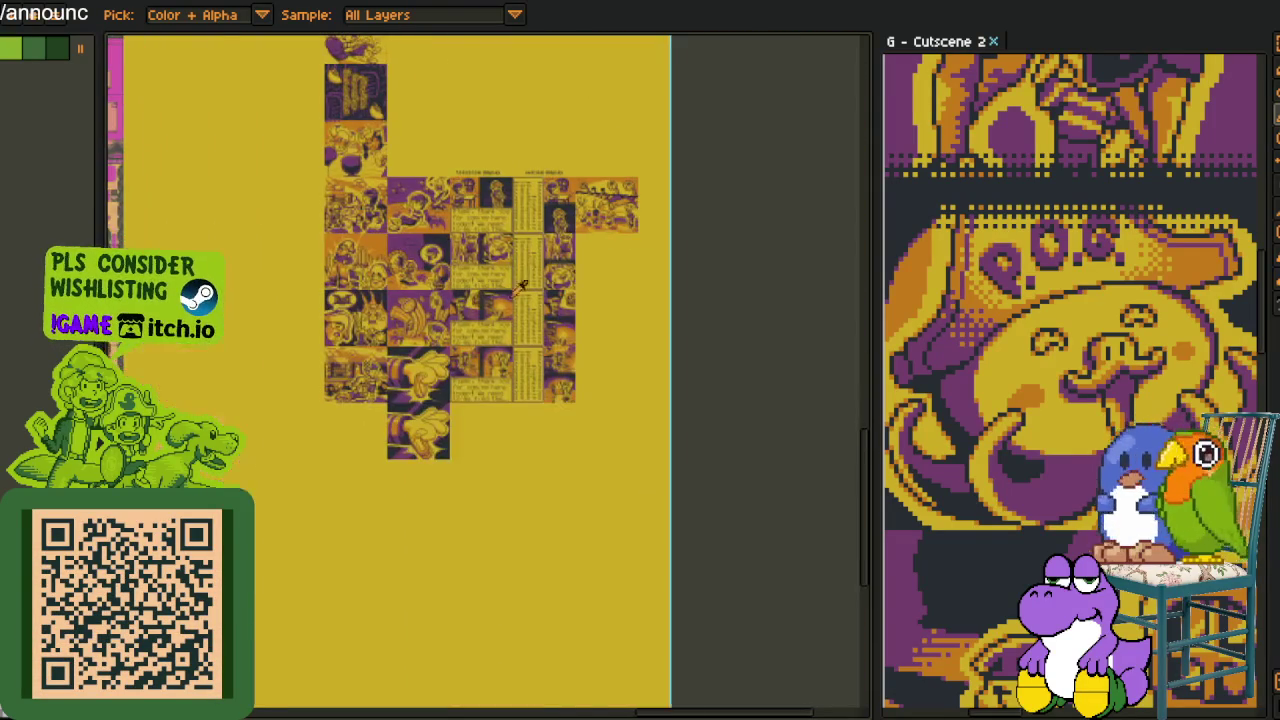
{"action": "scroll", "coordinate": [517, 300], "scroll_direction": "up", "scroll_amount": 2}
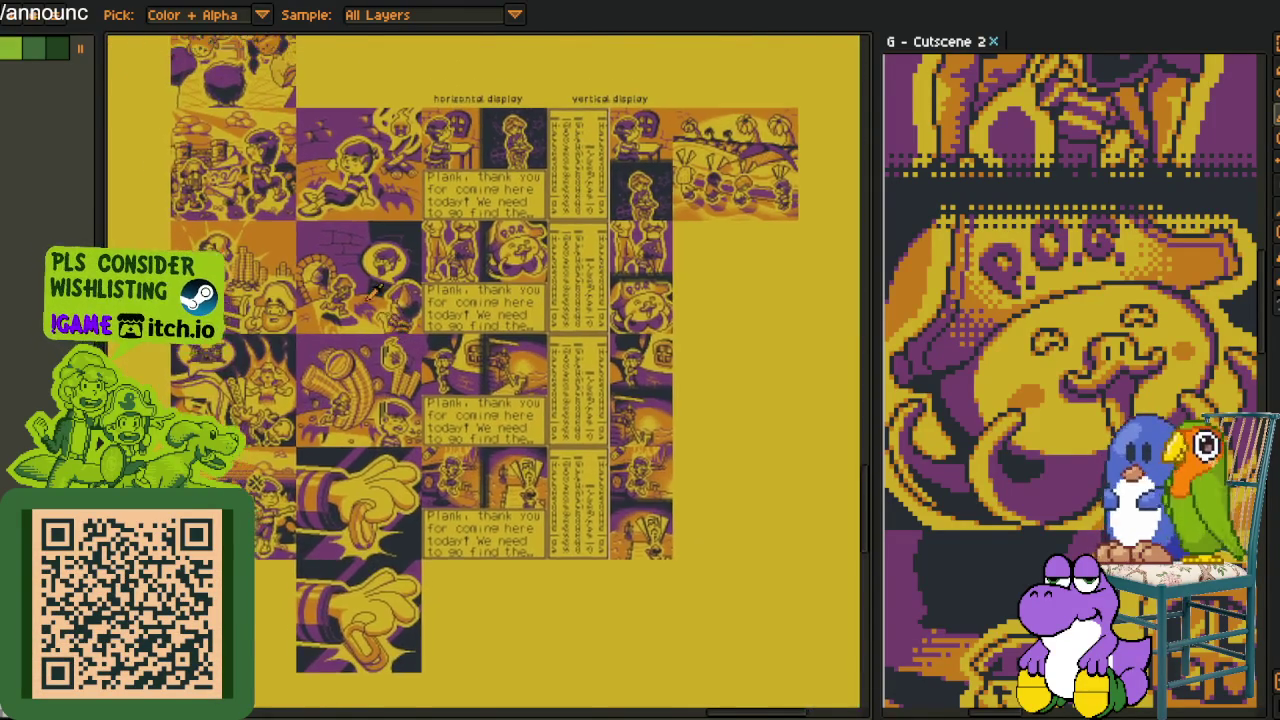
Bring the lower comic panels into view, then return to the character sprites document
{"action": "scroll", "coordinate": [363, 325], "scroll_direction": "up", "scroll_amount": 1}
{"action": "scroll", "coordinate": [365, 322], "scroll_direction": "down", "scroll_amount": 1}
{"action": "scroll", "coordinate": [380, 318], "scroll_direction": "down", "scroll_amount": 1}
{"action": "scroll", "coordinate": [395, 312], "scroll_direction": "down", "scroll_amount": 2}
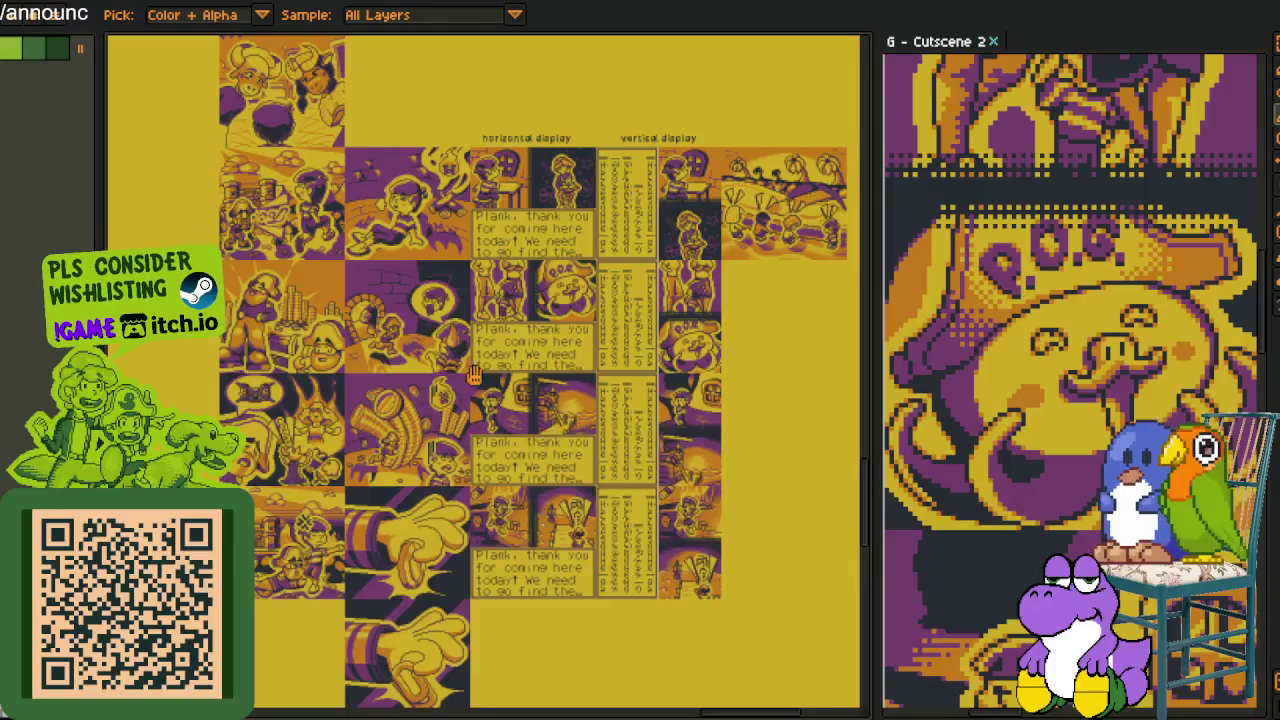
{"action": "scroll", "coordinate": [405, 307], "scroll_direction": "up", "scroll_amount": 1}
{"action": "scroll", "coordinate": [381, 301], "scroll_direction": "up", "scroll_amount": 2}
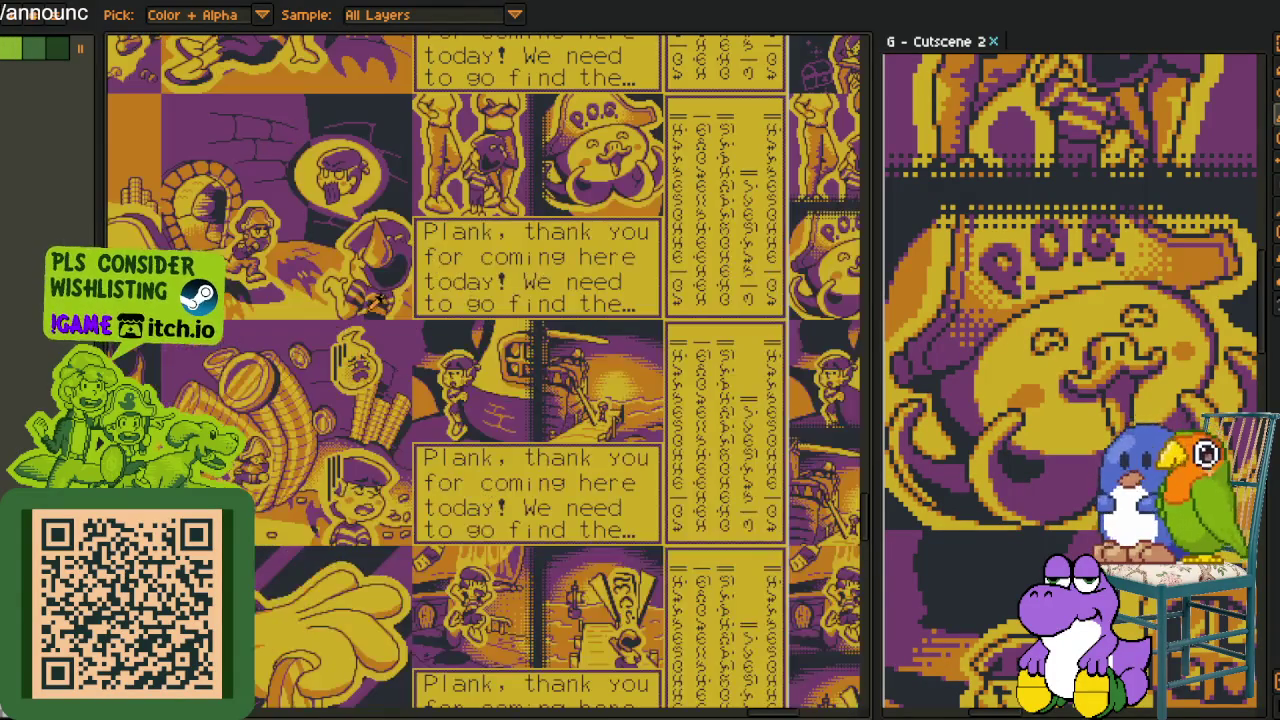
{"action": "scroll", "coordinate": [390, 320], "scroll_direction": "down", "scroll_amount": 1}
{"action": "left_click_drag", "start_coordinate": [393, 336], "coordinate": [393, 322]}
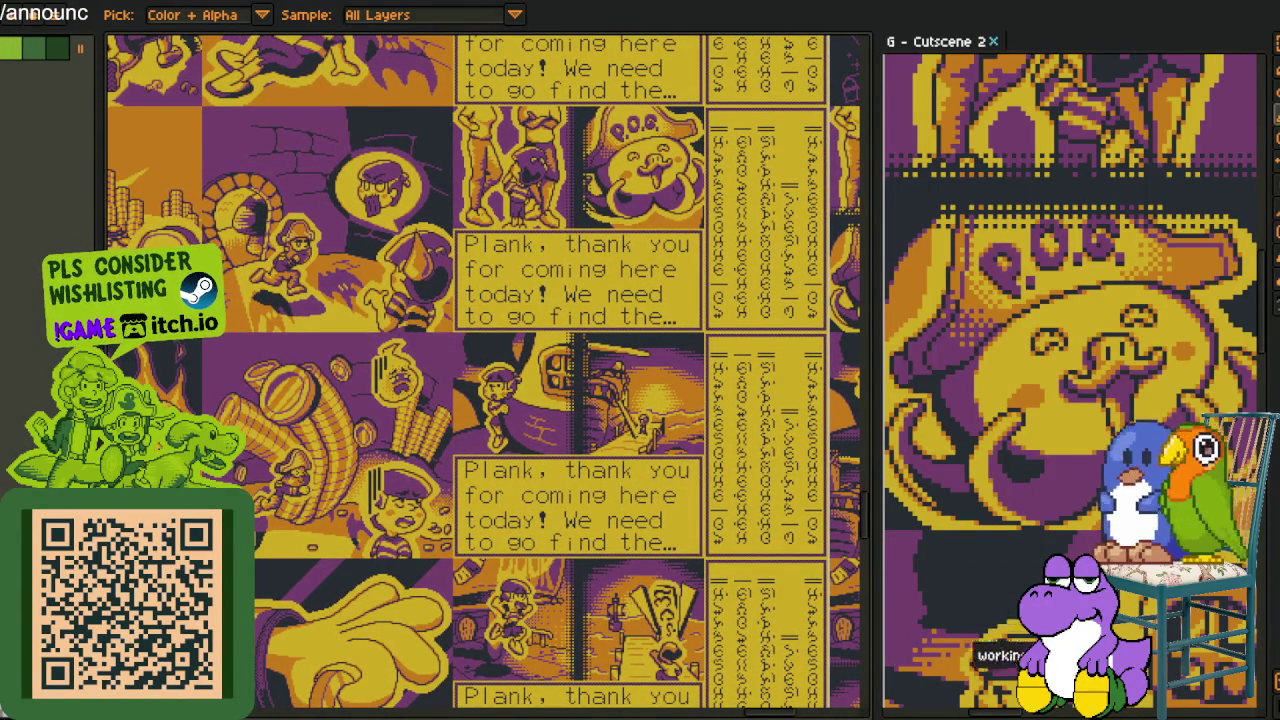
{"action": "key", "text": "ctrl+Tab"}
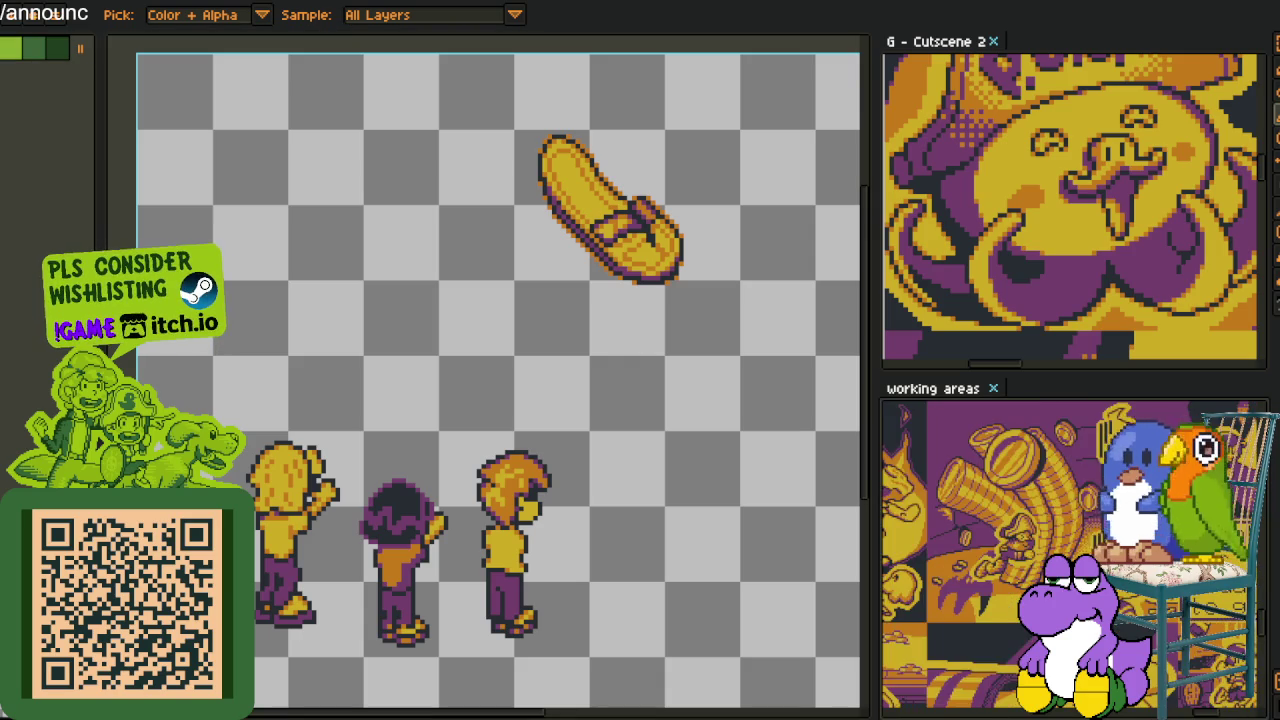
Zoom around the orange-haired character while toggling between the pencil and eyedropper
{"action": "scroll", "coordinate": [743, 511], "scroll_direction": "up", "scroll_amount": 1}
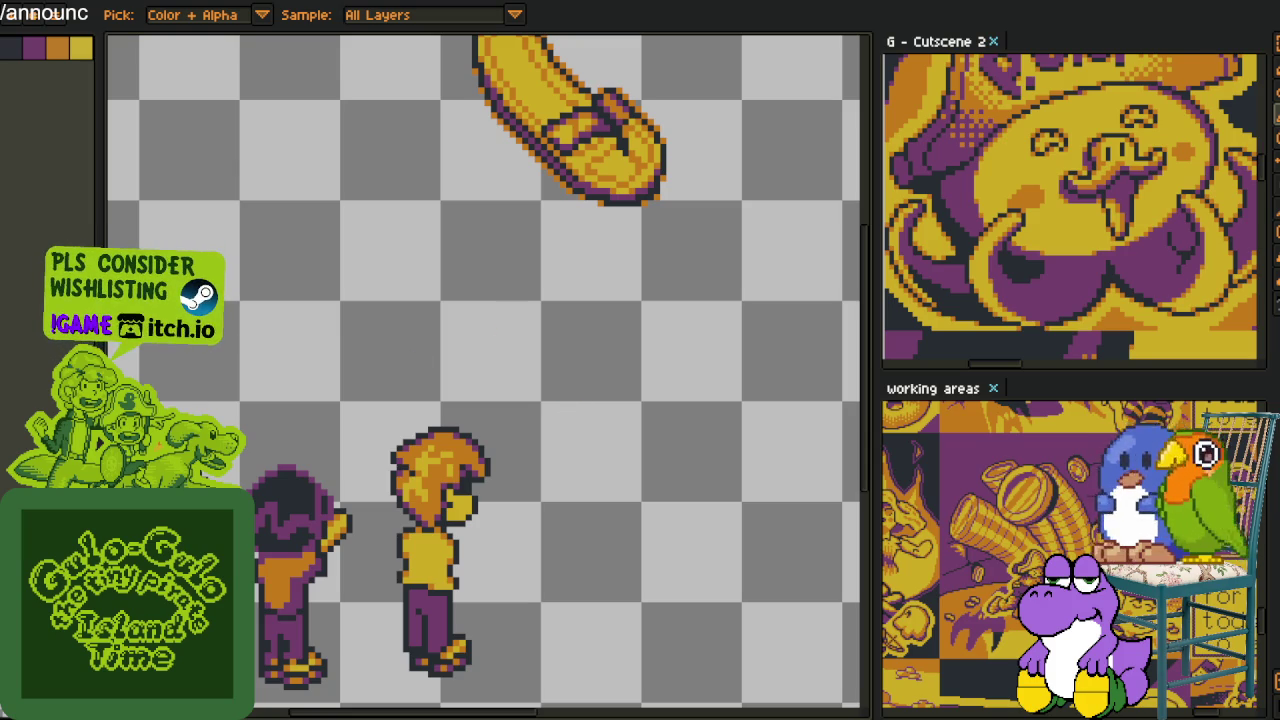
{"action": "scroll", "coordinate": [379, 446], "scroll_direction": "down", "scroll_amount": 2}
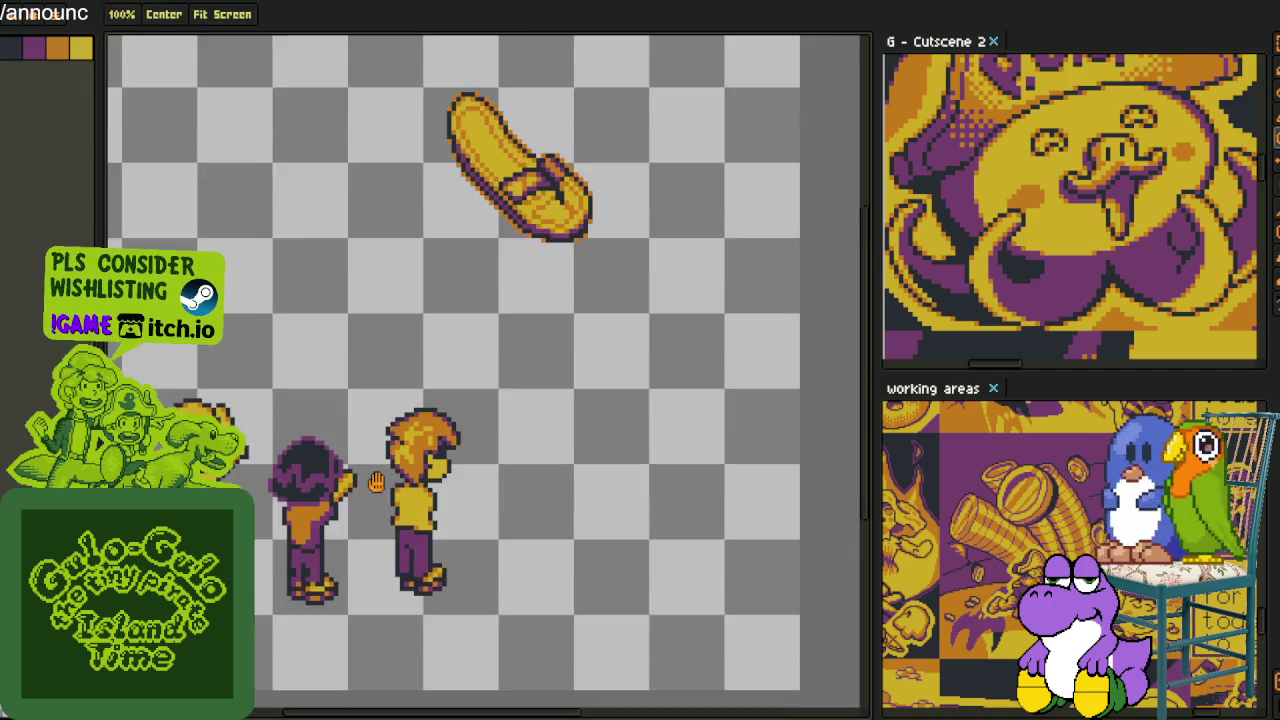
{"action": "scroll", "coordinate": [410, 470], "scroll_direction": "up", "scroll_amount": 3}
{"action": "scroll", "coordinate": [420, 430], "scroll_direction": "up", "scroll_amount": 2}
{"action": "key", "text": "b"}
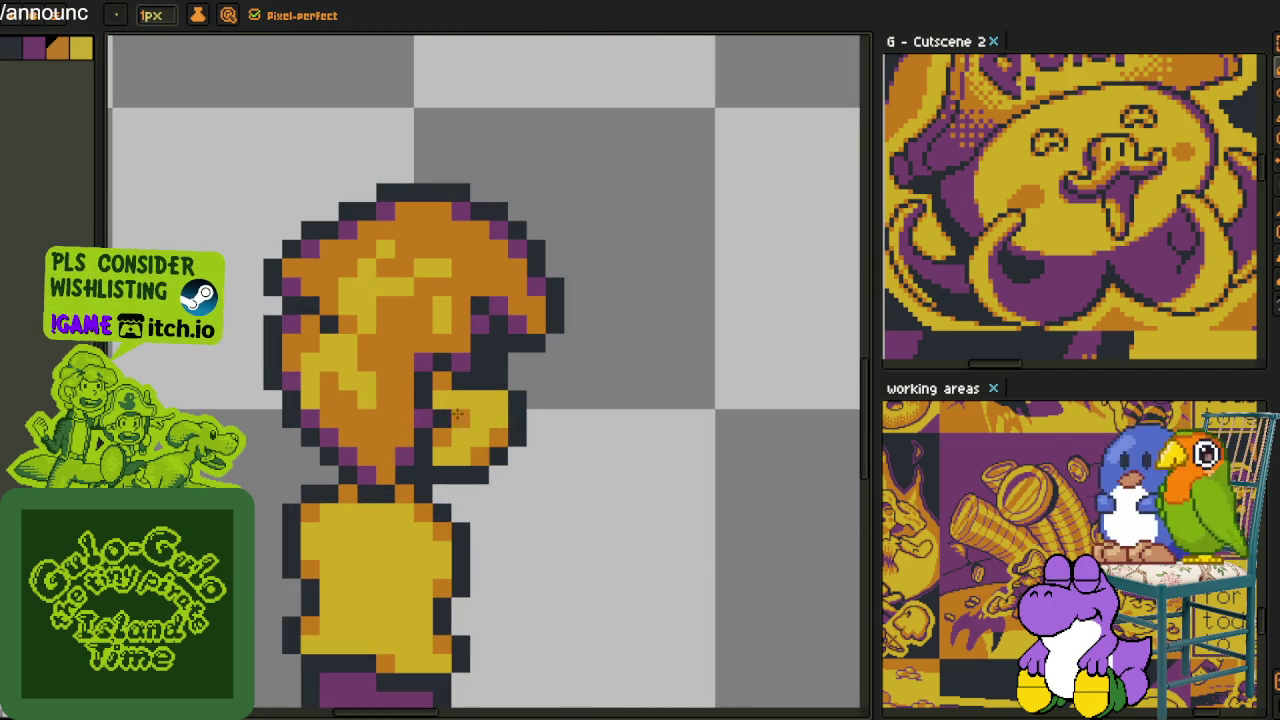
{"action": "scroll", "coordinate": [490, 390], "scroll_direction": "down", "scroll_amount": 3}
{"action": "key", "text": "i"}
{"action": "scroll", "coordinate": [510, 378], "scroll_direction": "up", "scroll_amount": 1}
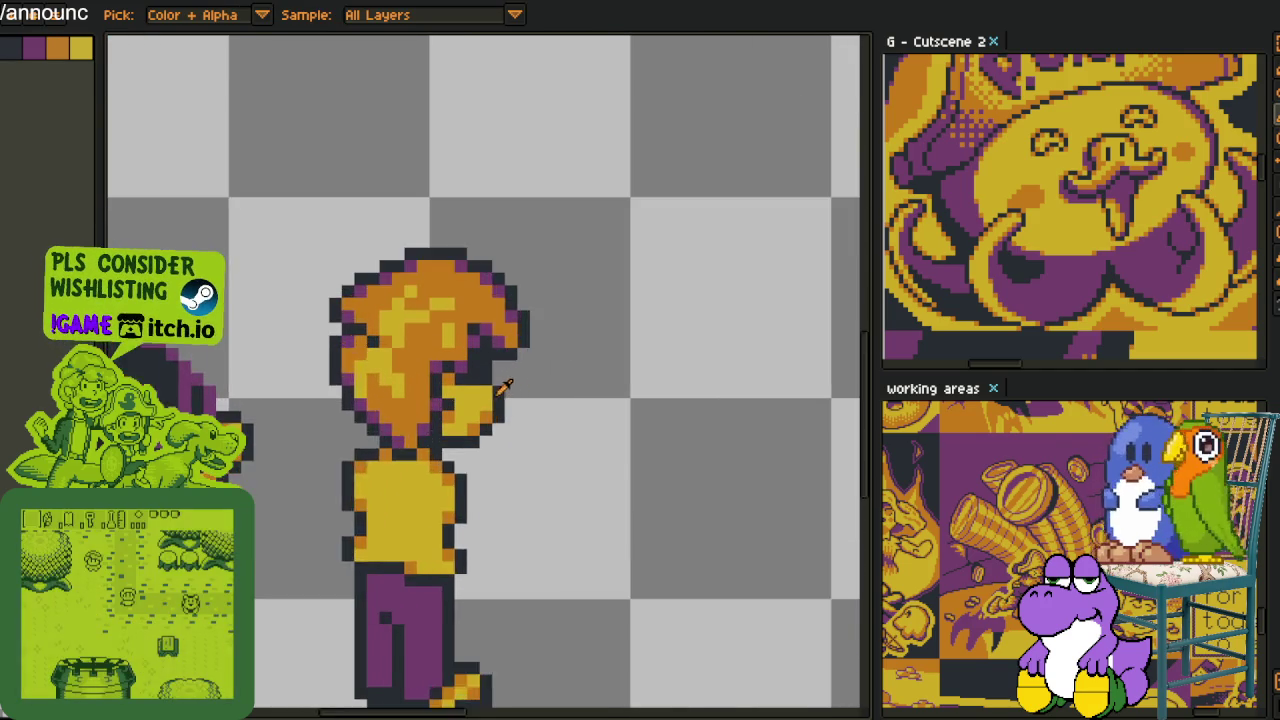
{"action": "scroll", "coordinate": [500, 371], "scroll_direction": "up", "scroll_amount": 1}
{"action": "scroll", "coordinate": [480, 360], "scroll_direction": "up", "scroll_amount": 1}
{"action": "key", "text": "b"}
{"action": "scroll", "coordinate": [490, 383], "scroll_direction": "down", "scroll_amount": 2}
{"action": "key", "text": "i"}
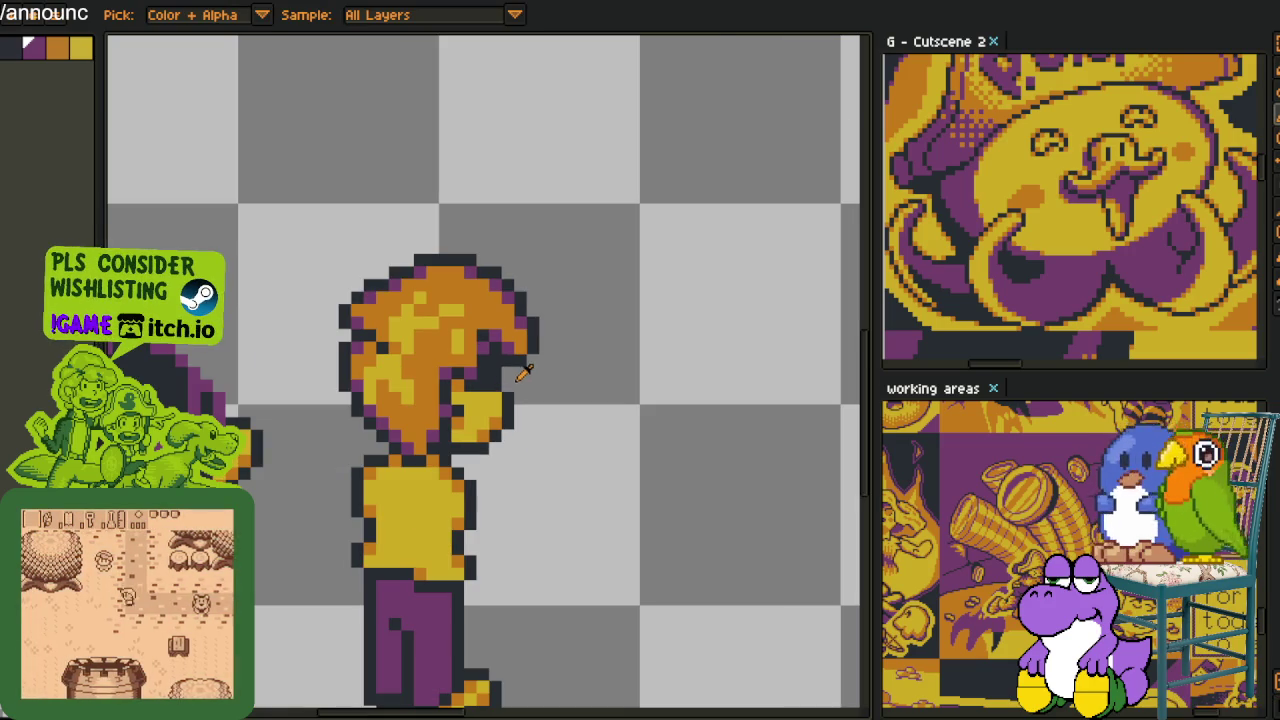
Zoom back in on the character and show the Layers panel beside the canvas
{"action": "scroll", "coordinate": [505, 388], "scroll_direction": "up", "scroll_amount": 1}
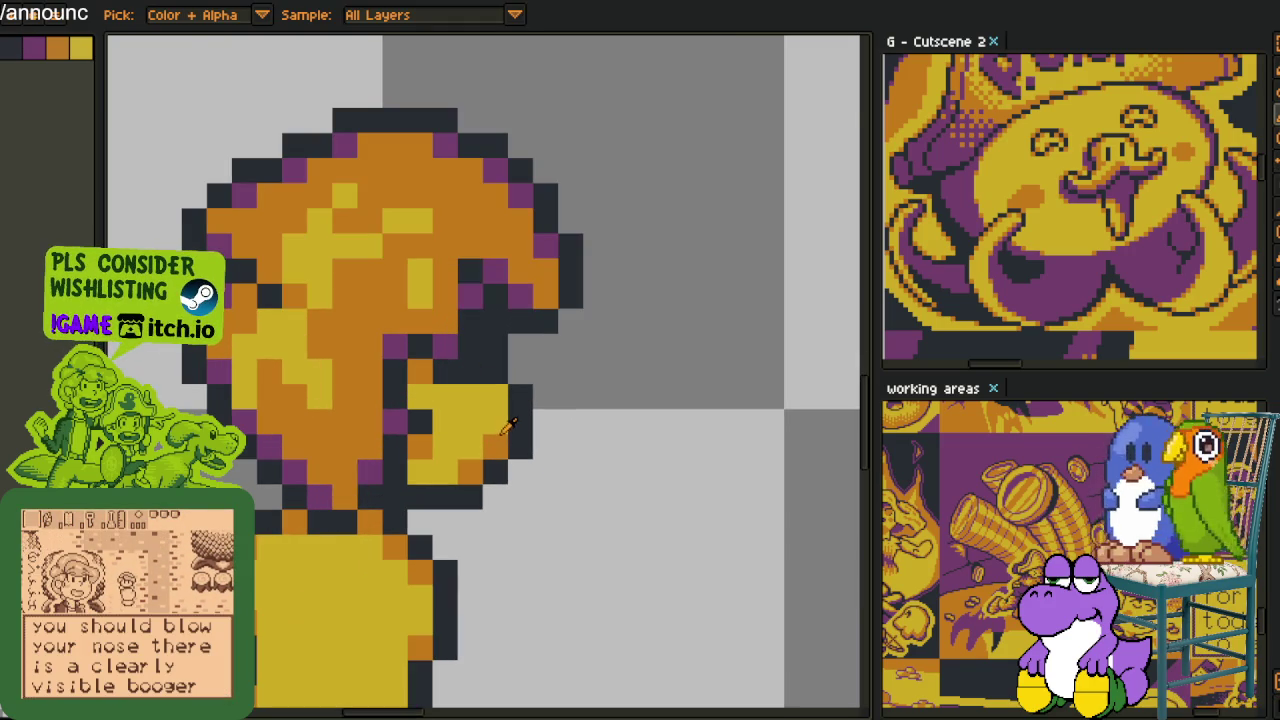
{"action": "scroll", "coordinate": [563, 380], "scroll_direction": "down", "scroll_amount": 2}
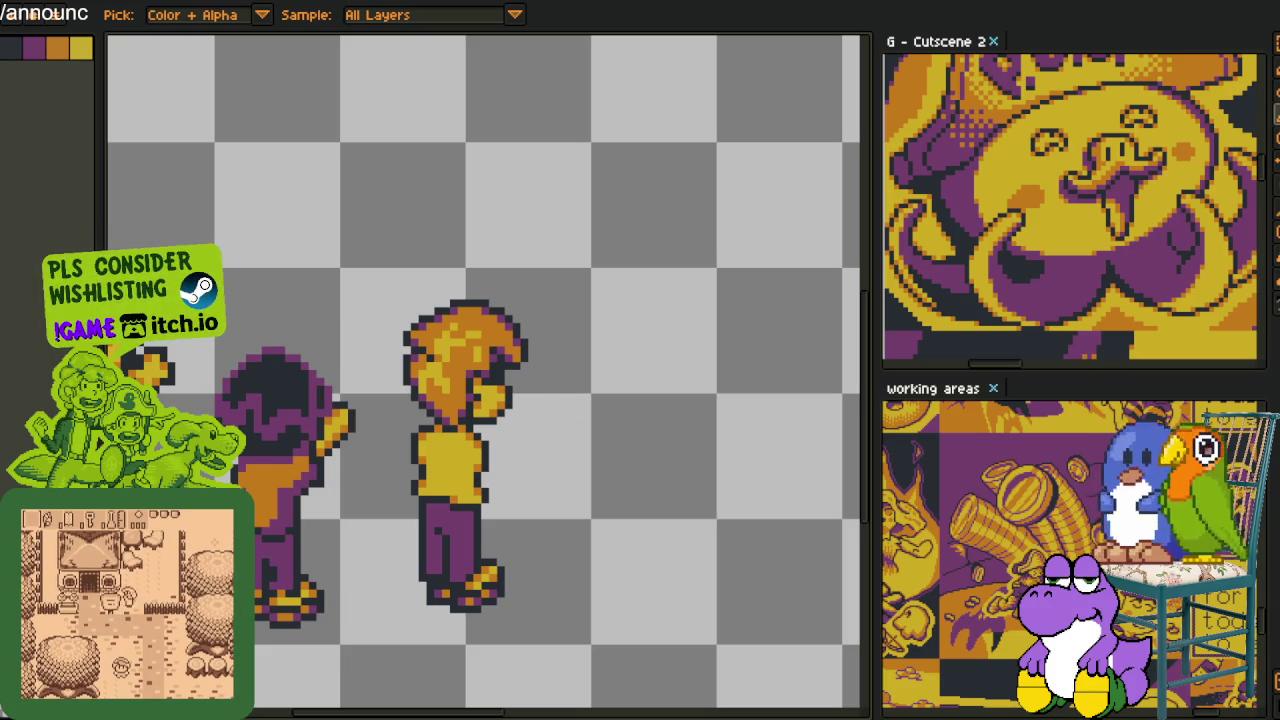
{"action": "scroll", "coordinate": [386, 540], "scroll_direction": "down", "scroll_amount": 2}
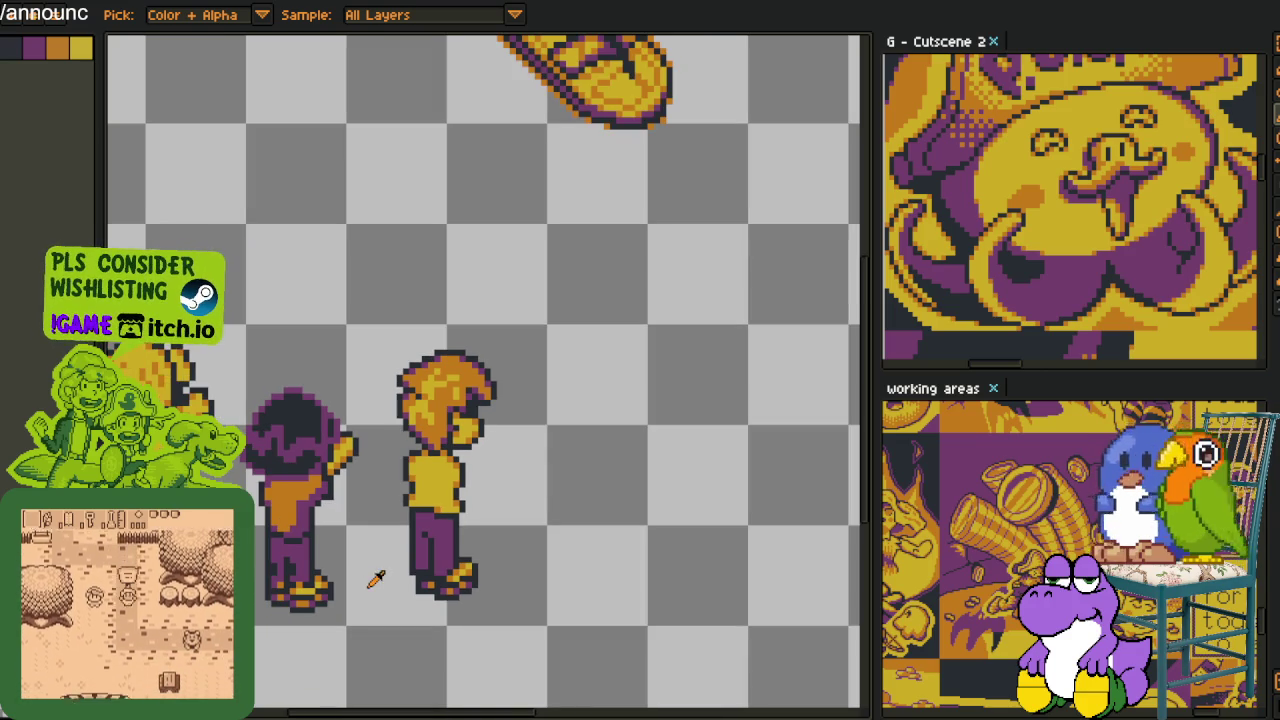
{"action": "scroll", "coordinate": [357, 594], "scroll_direction": "up", "scroll_amount": 1}
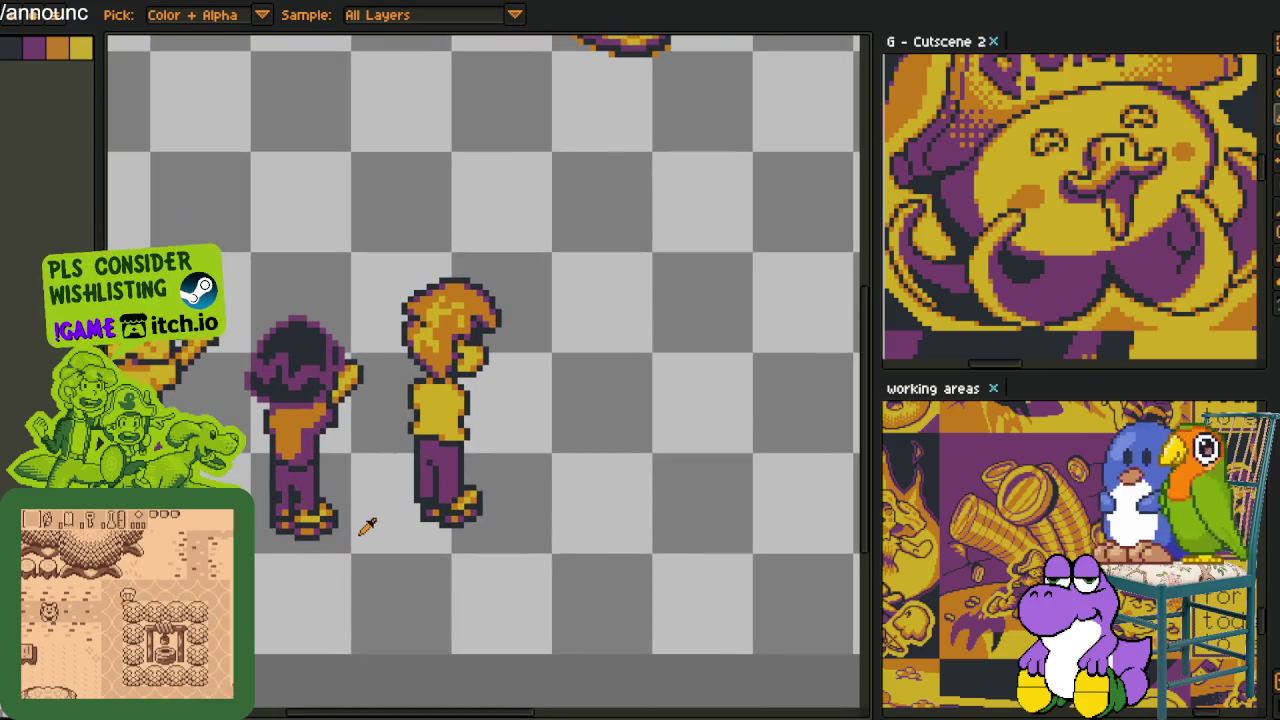
{"action": "scroll", "coordinate": [367, 527], "scroll_direction": "up", "scroll_amount": 1}
{"action": "scroll", "coordinate": [514, 323], "scroll_direction": "up", "scroll_amount": 1}
{"action": "scroll", "coordinate": [420, 400], "scroll_direction": "up", "scroll_amount": 1}
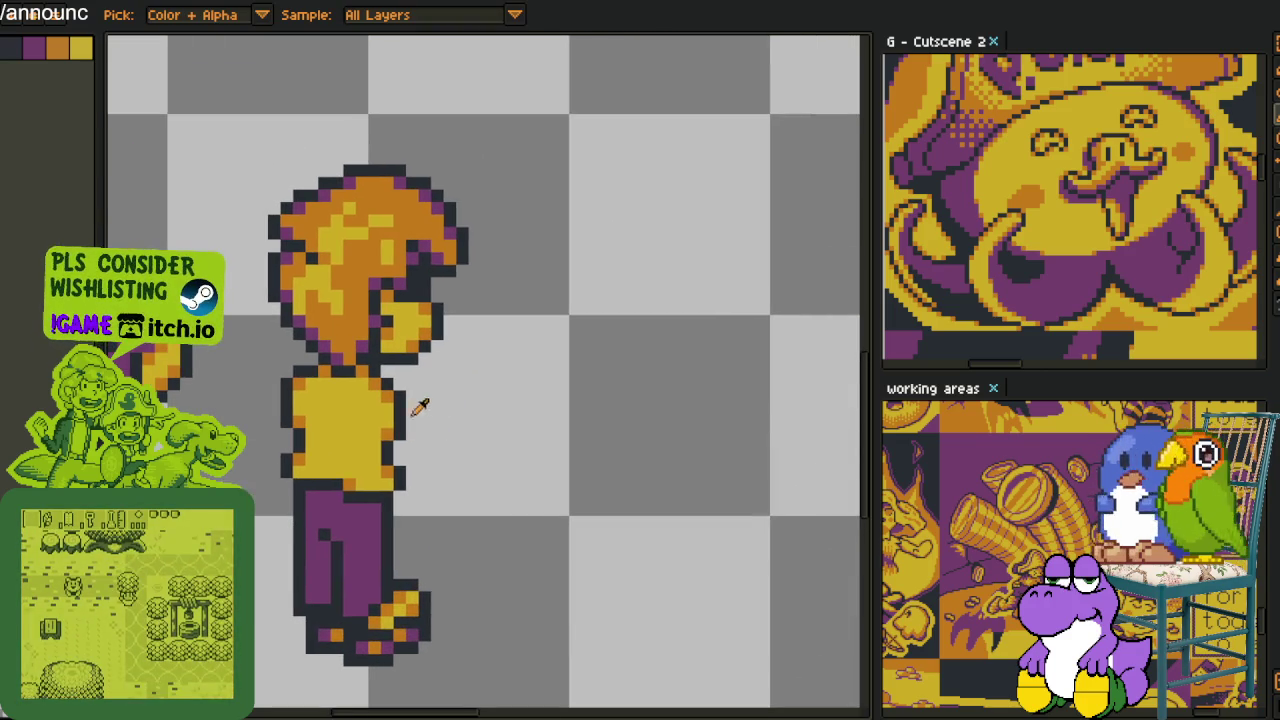
{"action": "key", "text": "Tab"}
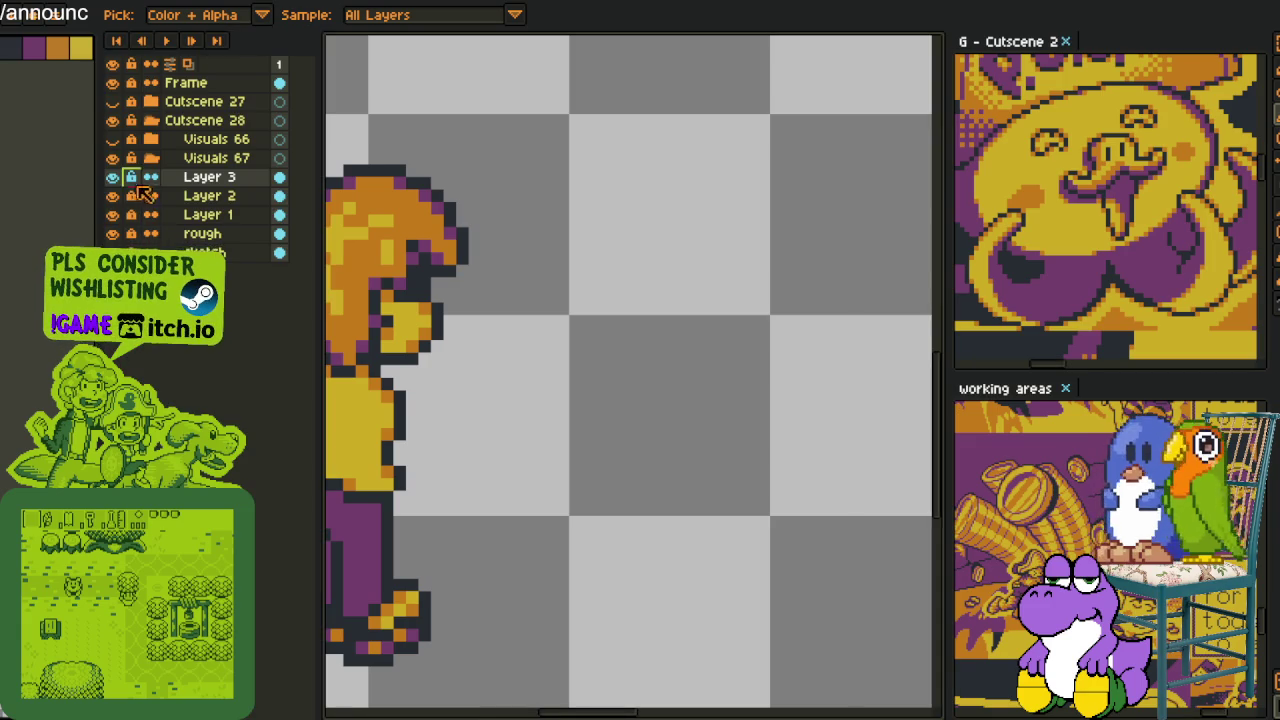
Merge the orange-hair Layer 3 down into Layer 2
{"action": "right_click", "coordinate": [190, 180]}
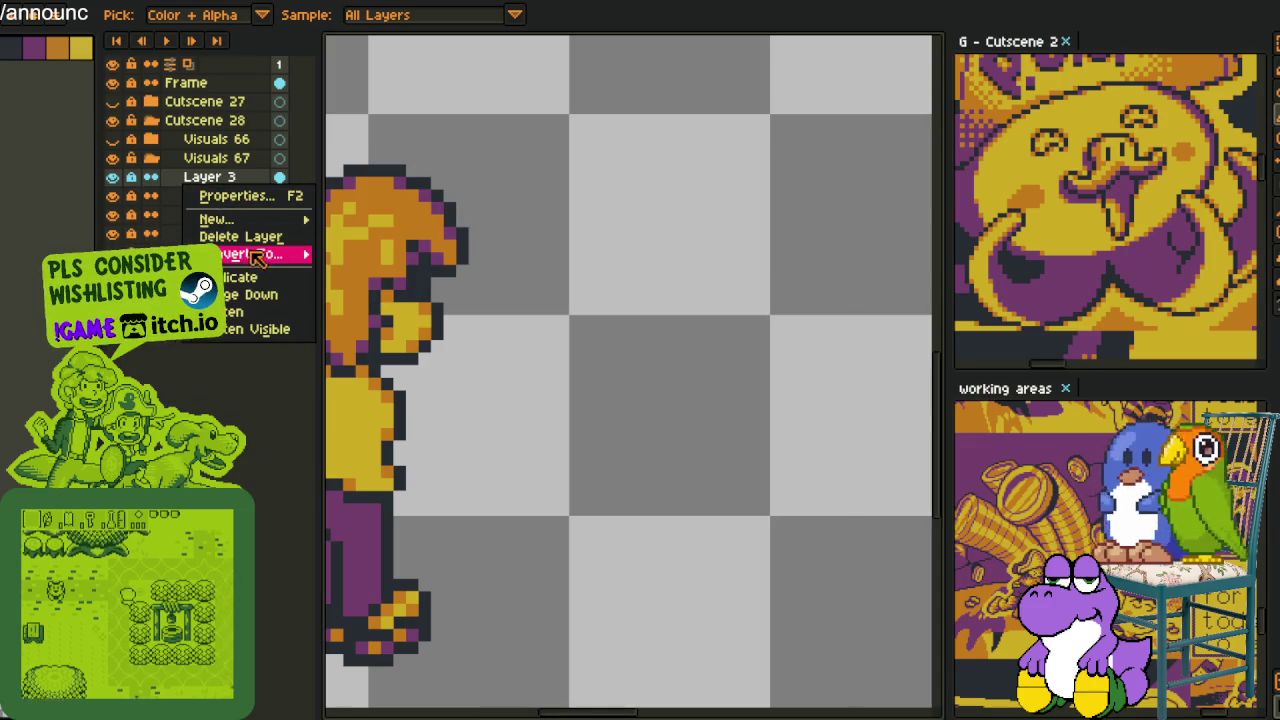
{"action": "left_click", "coordinate": [262, 295]}
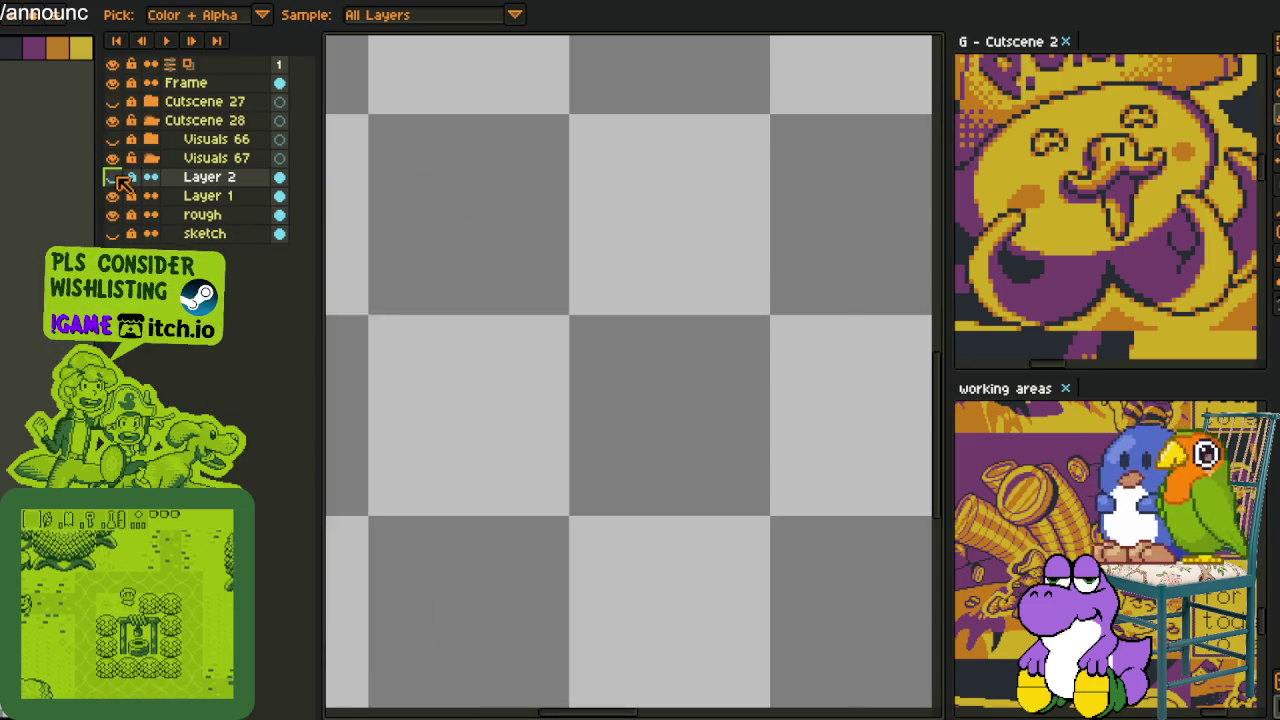
{"action": "scroll", "coordinate": [390, 325], "scroll_direction": "down", "scroll_amount": 1}
{"action": "scroll", "coordinate": [392, 325], "scroll_direction": "down", "scroll_amount": 1}
{"action": "left_click_drag", "start_coordinate": [506, 371], "coordinate": [626, 426]}
Check Layer 2 by toggling its visibility, then add a new empty Layer 3 above it
{"action": "left_click", "coordinate": [112, 176]}
{"action": "left_click", "coordinate": [112, 176]}
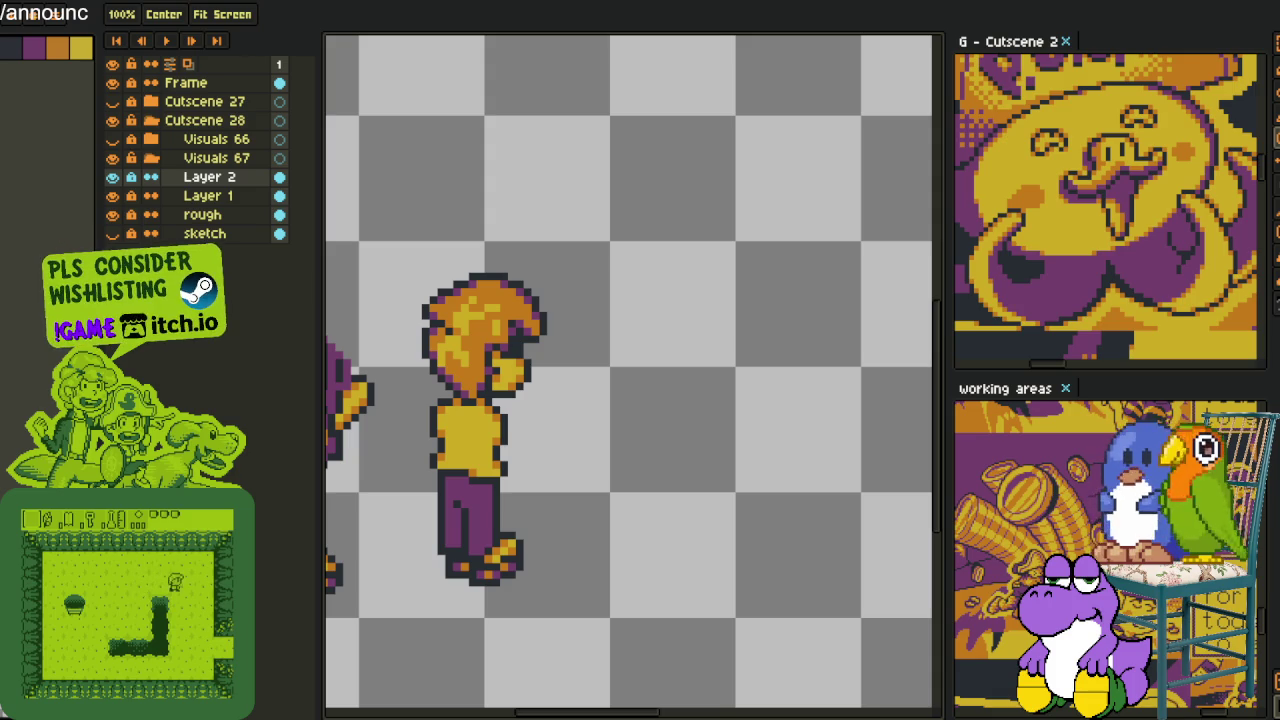
{"action": "right_click", "coordinate": [190, 178]}
{"action": "left_click", "coordinate": [360, 214]}
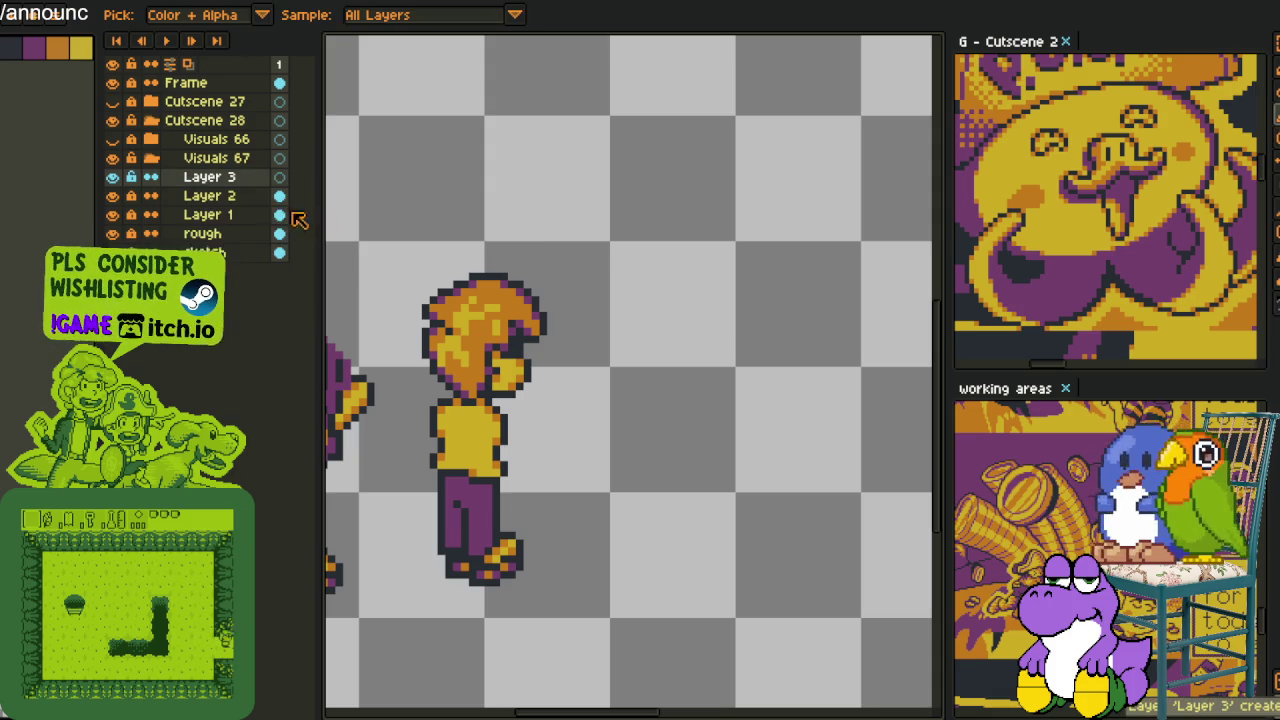
Hide the layers panel and draw the sword blade's red left edge, tip and right edge
{"action": "scroll", "coordinate": [516, 410], "scroll_direction": "up", "scroll_amount": 1}
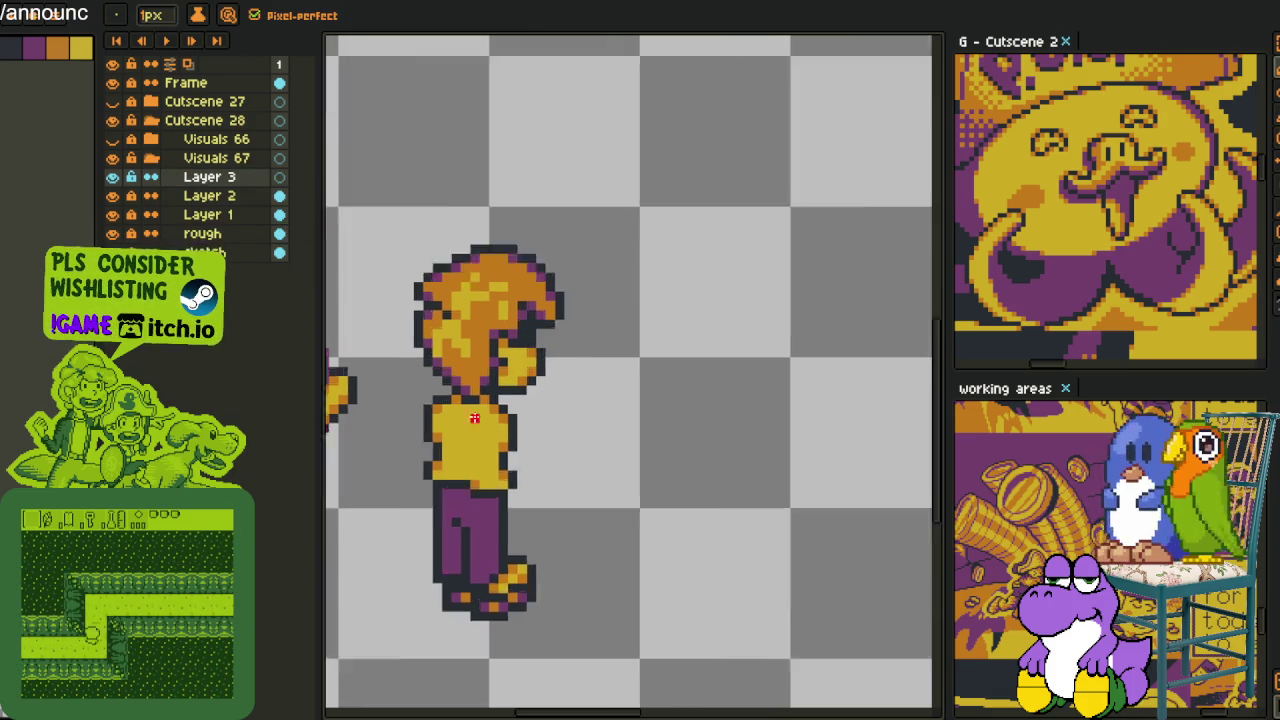
{"action": "scroll", "coordinate": [510, 412], "scroll_direction": "up", "scroll_amount": 1}
{"action": "key", "text": "Tab"}
{"action": "mouse_move", "coordinate": [506, 414]}
{"action": "left_mouse_down"}
{"action": "mouse_move", "coordinate": [436, 443]}
{"action": "mouse_move", "coordinate": [535, 368]}
{"action": "left_mouse_up"}
{"action": "key", "text": "b"}
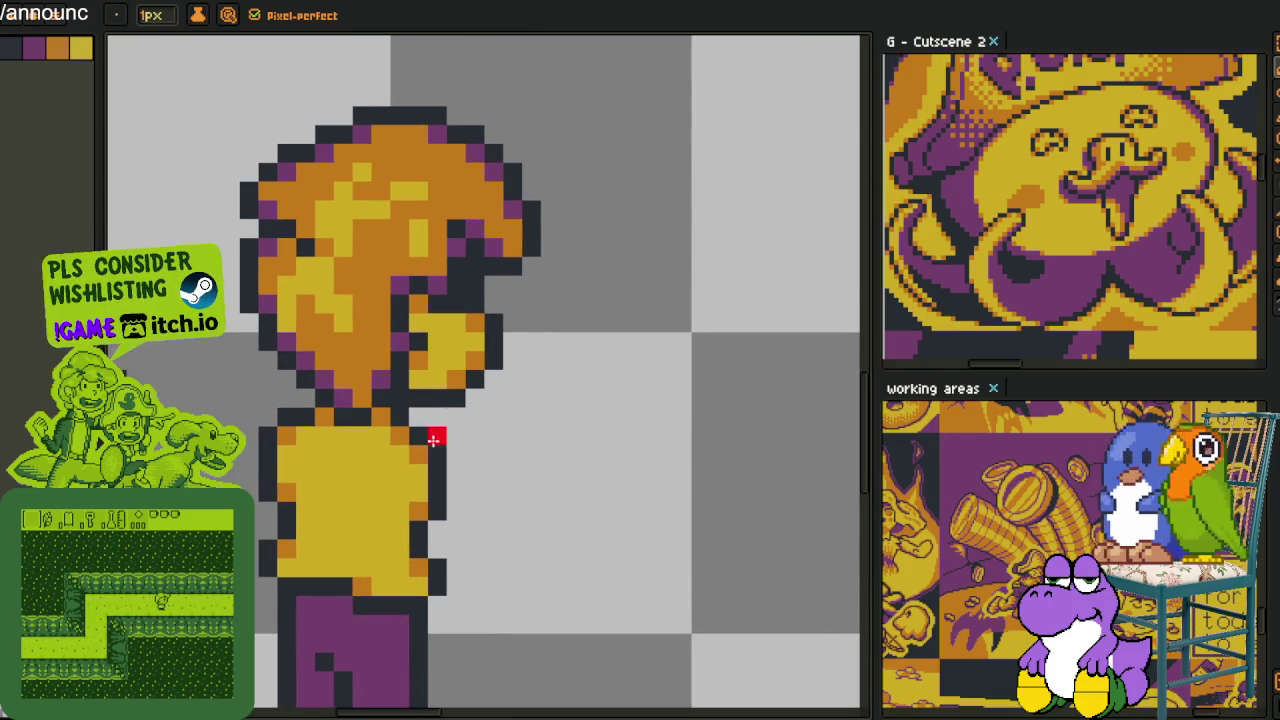
{"action": "key", "text": "ctrl+z"}
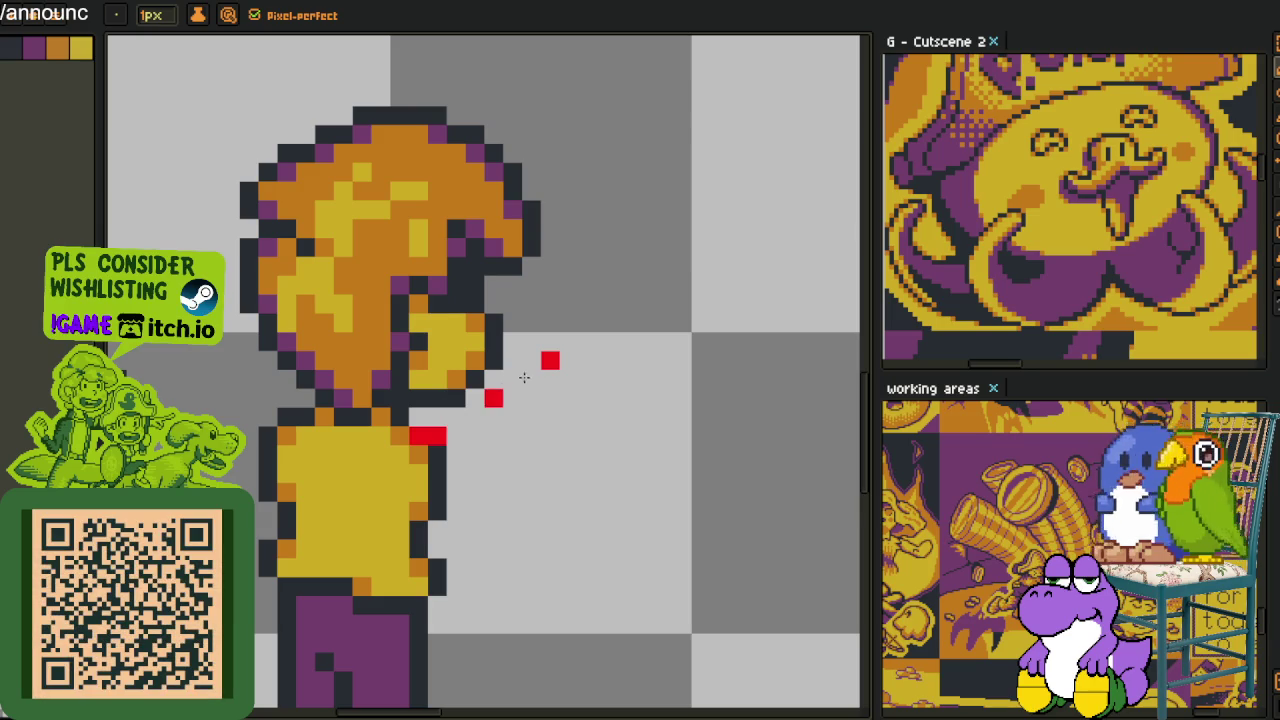
{"action": "left_click_drag", "start_coordinate": [549, 305], "coordinate": [506, 392]}
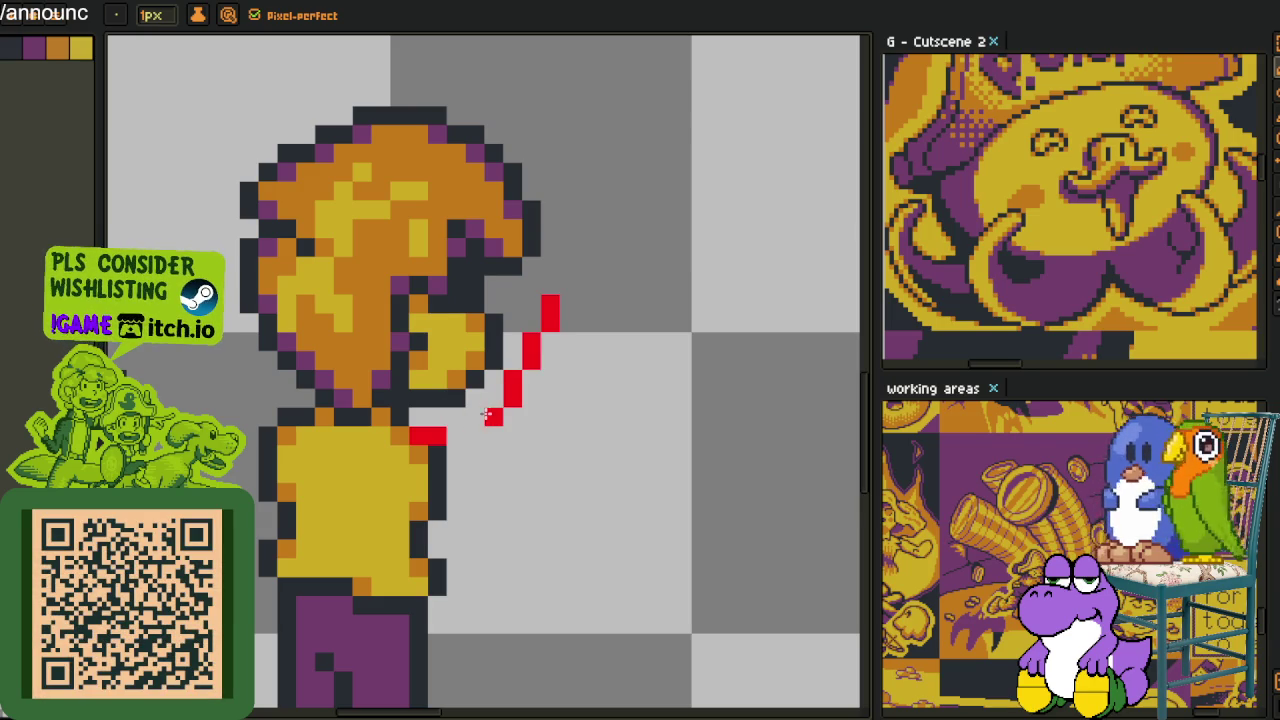
{"action": "left_click", "coordinate": [492, 417], "text": "shift"}
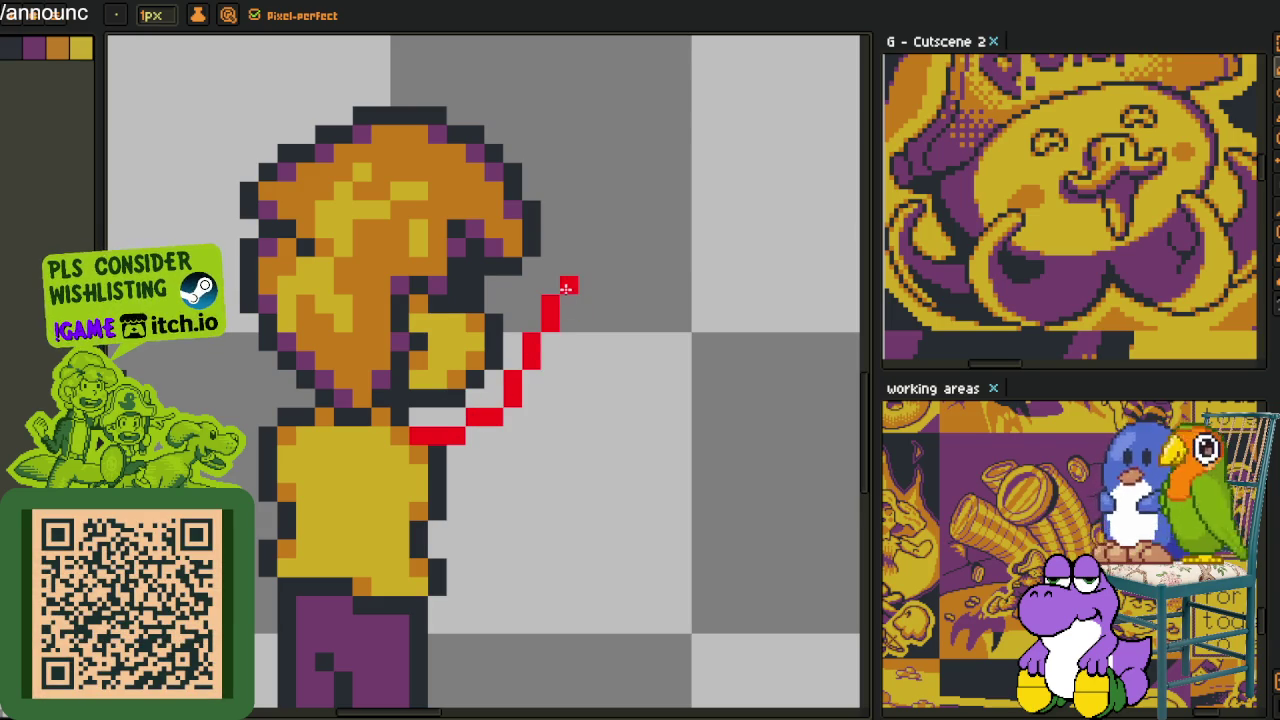
{"action": "key", "text": "ctrl+z"}
{"action": "left_click", "coordinate": [533, 323]}
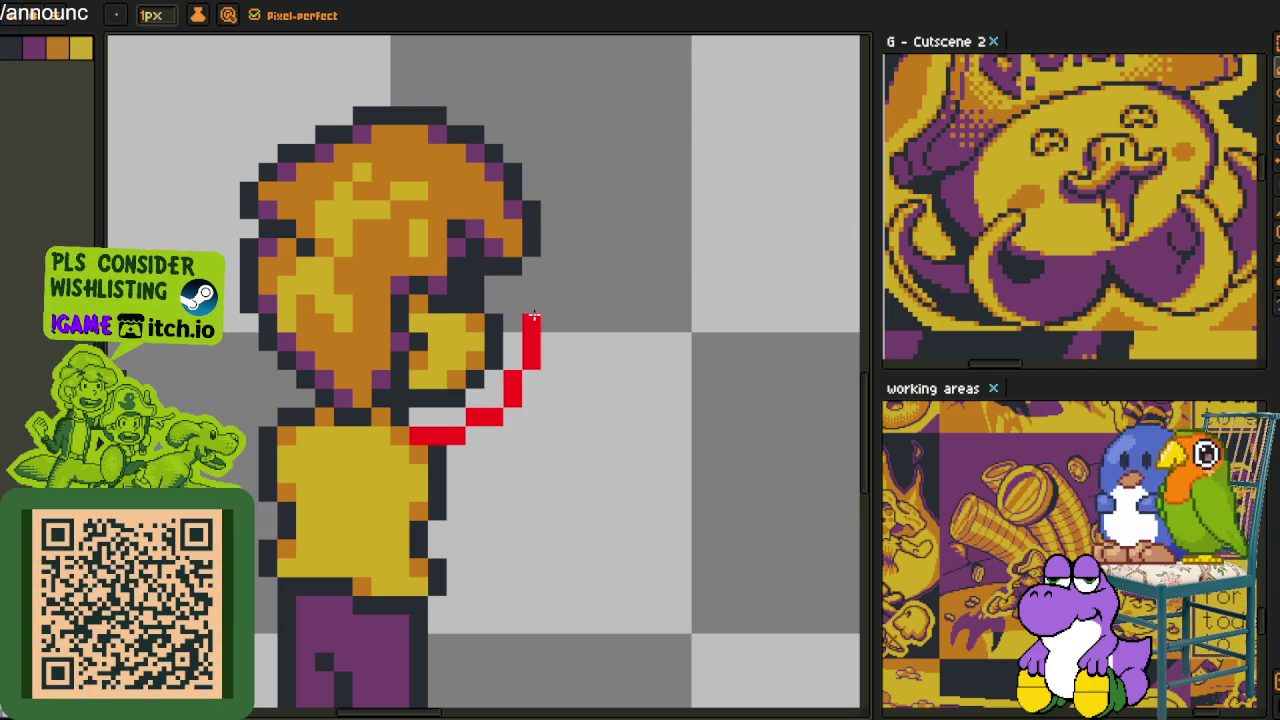
{"action": "mouse_move", "coordinate": [566, 302]}
{"action": "left_mouse_down"}
{"action": "mouse_move", "coordinate": [570, 286]}
{"action": "mouse_move", "coordinate": [623, 309]}
{"action": "mouse_move", "coordinate": [607, 361]}
{"action": "left_mouse_up"}
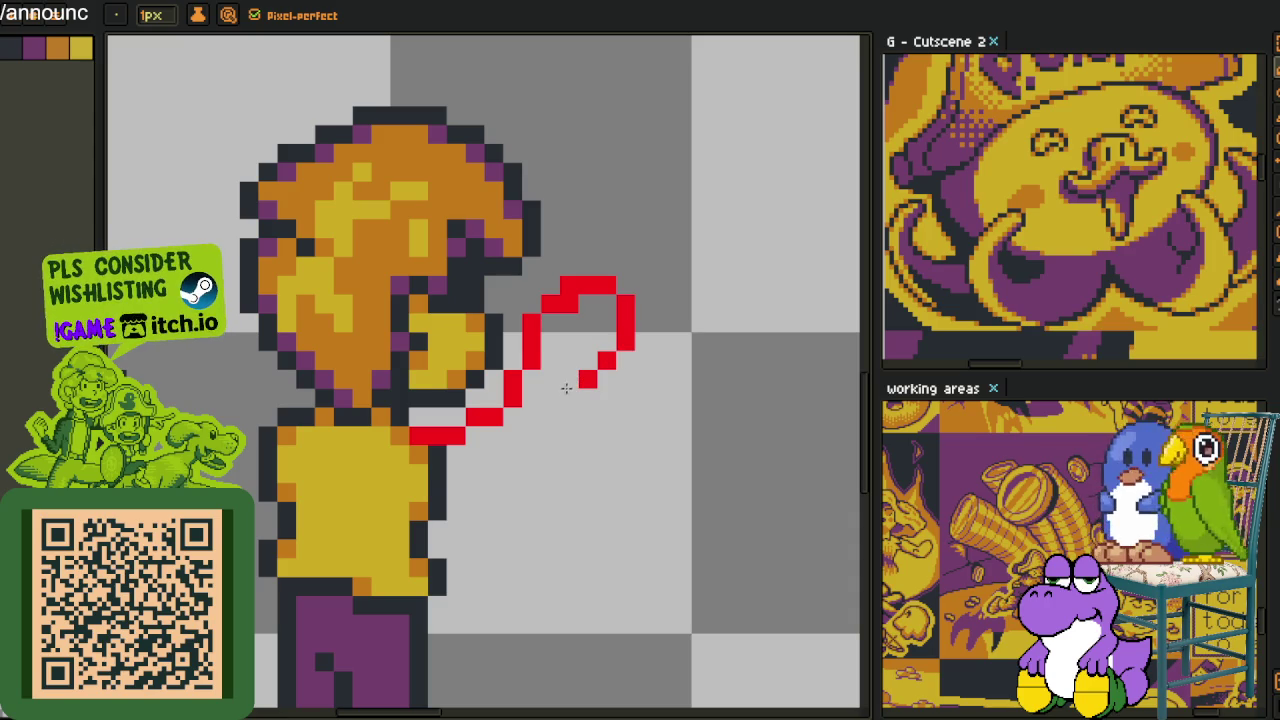
{"action": "mouse_move", "coordinate": [562, 398]}
{"action": "left_mouse_down"}
{"action": "mouse_move", "coordinate": [532, 455]}
{"action": "mouse_move", "coordinate": [465, 475]}
{"action": "left_mouse_up"}
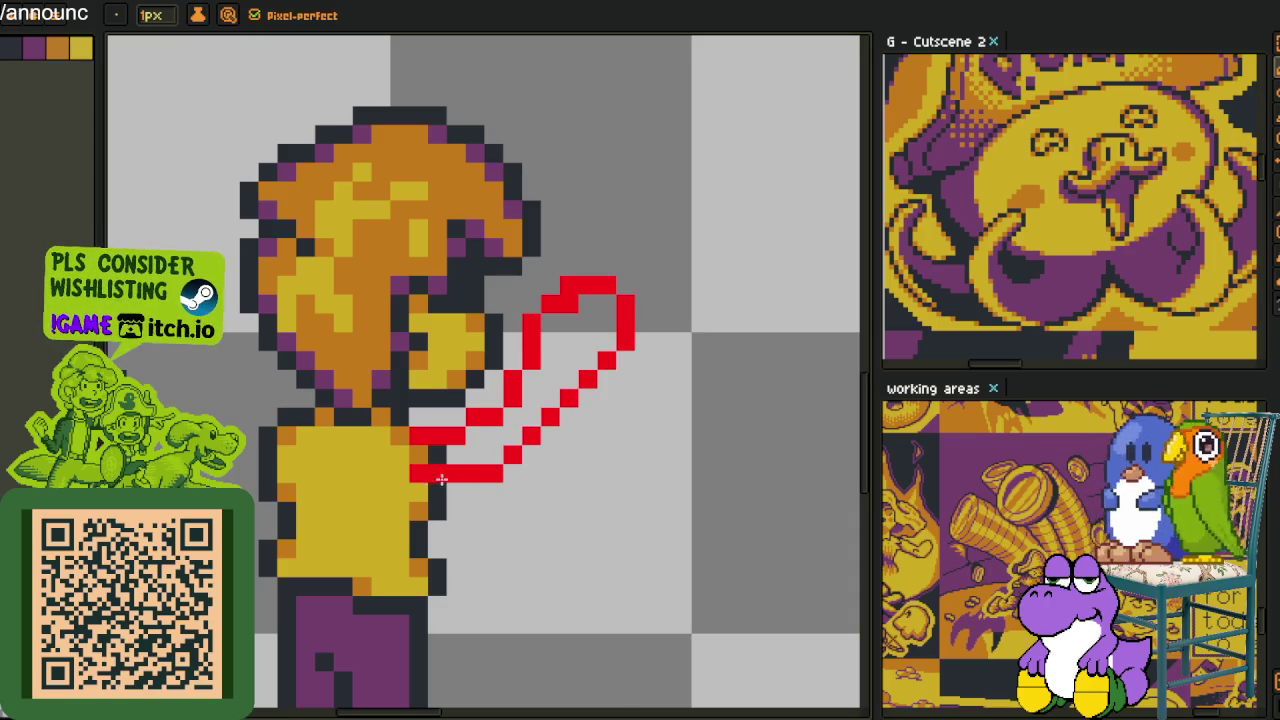
Add a dark outline line near the sword and nudge the red sword left
{"action": "scroll", "coordinate": [441, 480], "scroll_direction": "down", "scroll_amount": 3}
{"action": "key", "text": "i"}
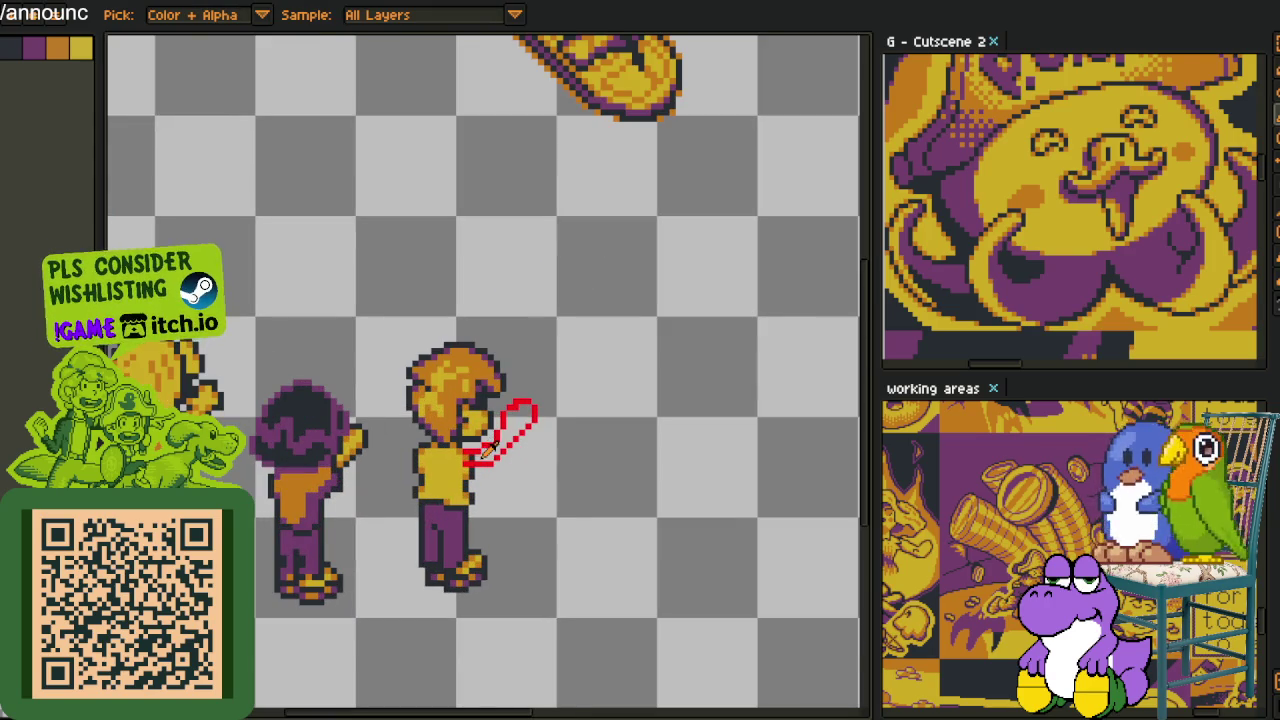
{"action": "scroll", "coordinate": [490, 450], "scroll_direction": "up", "scroll_amount": 2}
{"action": "scroll", "coordinate": [480, 460], "scroll_direction": "up", "scroll_amount": 2}
{"action": "scroll", "coordinate": [480, 400], "scroll_direction": "up", "scroll_amount": 2}
{"action": "key", "text": "b"}
{"action": "mouse_move", "coordinate": [530, 275]}
{"action": "left_mouse_down"}
{"action": "mouse_move", "coordinate": [405, 450]}
{"action": "mouse_move", "coordinate": [608, 349]}
{"action": "left_mouse_up"}
{"action": "left_click_drag", "start_coordinate": [565, 405], "coordinate": [537, 408]}
{"action": "key", "text": "Return"}
Repaint the lower red row's end in shirt yellow and redraw the red hilt line
{"action": "scroll", "coordinate": [537, 408], "scroll_direction": "down", "scroll_amount": 3}
{"action": "scroll", "coordinate": [432, 500], "scroll_direction": "up", "scroll_amount": 4}
{"action": "key", "text": "ctrl+d"}
{"action": "key", "text": "i"}
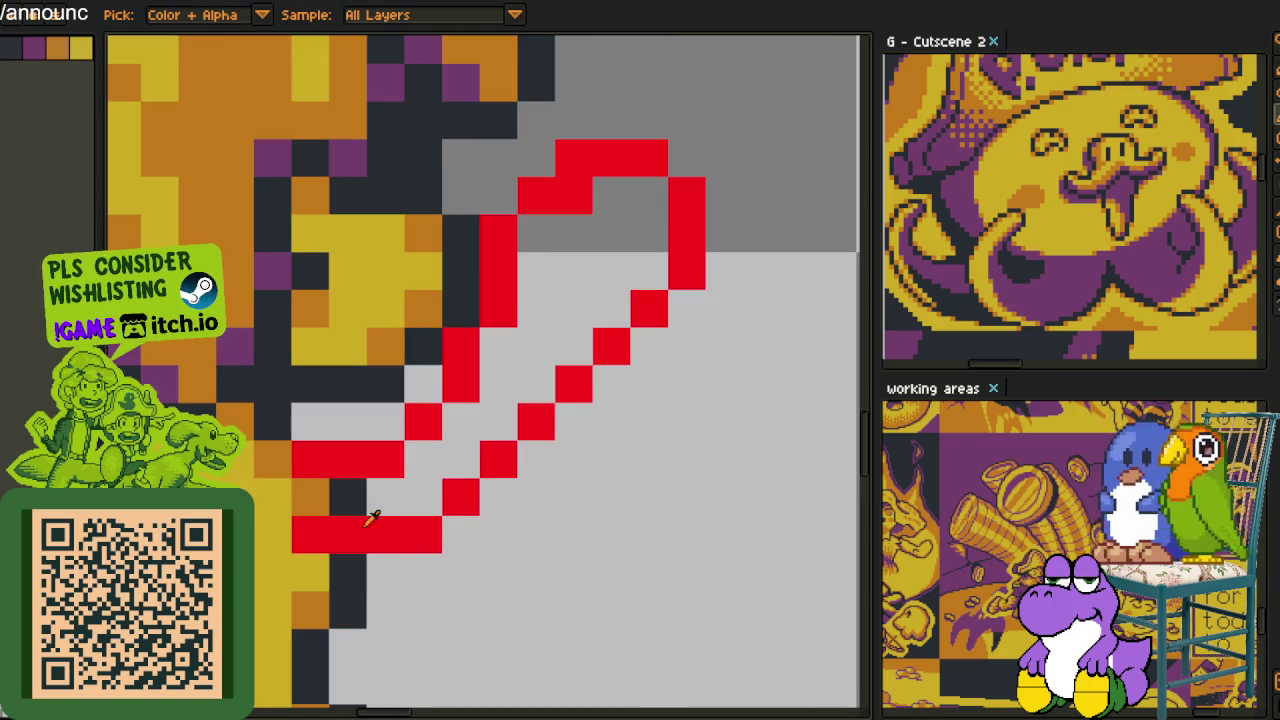
{"action": "left_click", "coordinate": [310, 535]}
{"action": "left_click", "coordinate": [348, 535]}
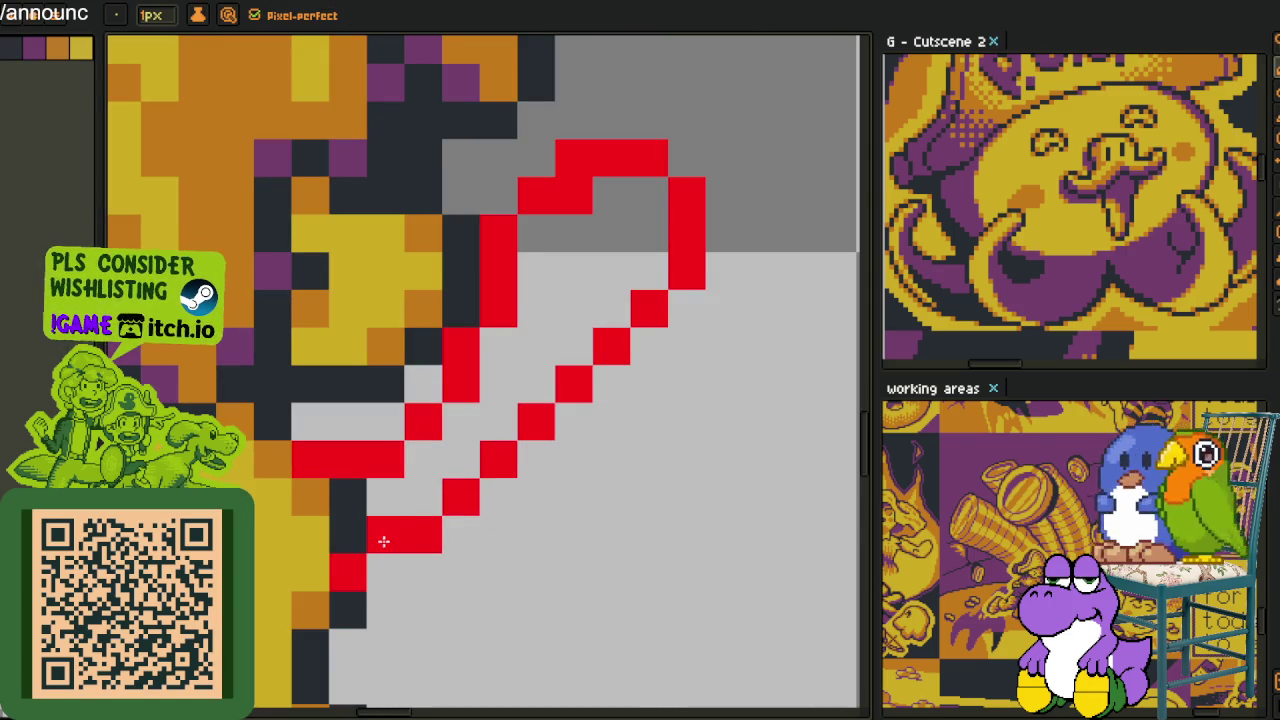
{"action": "mouse_move", "coordinate": [390, 456]}
{"action": "left_mouse_down"}
{"action": "mouse_move", "coordinate": [383, 423]}
{"action": "mouse_move", "coordinate": [425, 397]}
{"action": "left_mouse_up"}
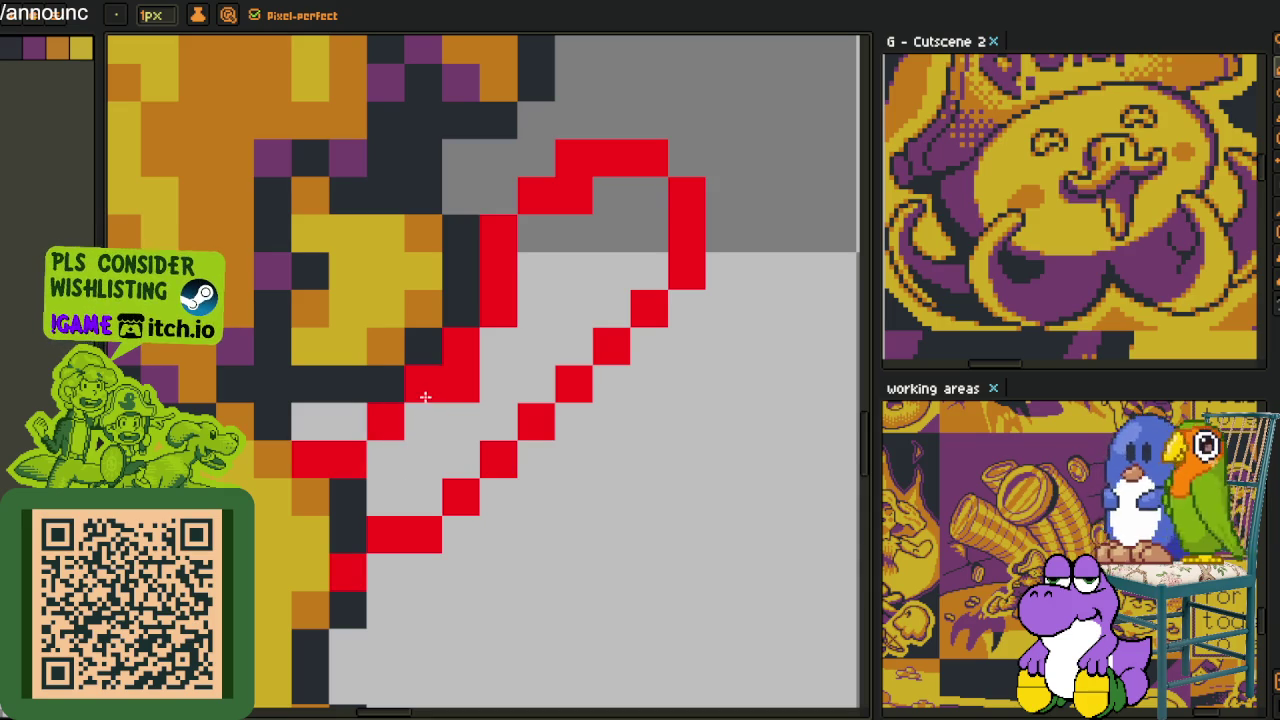
Lasso-select the sword and move it one pixel left and down
{"action": "scroll", "coordinate": [458, 366], "scroll_direction": "down", "scroll_amount": 3}
{"action": "key", "text": "i"}
{"action": "scroll", "coordinate": [643, 334], "scroll_direction": "up", "scroll_amount": 2}
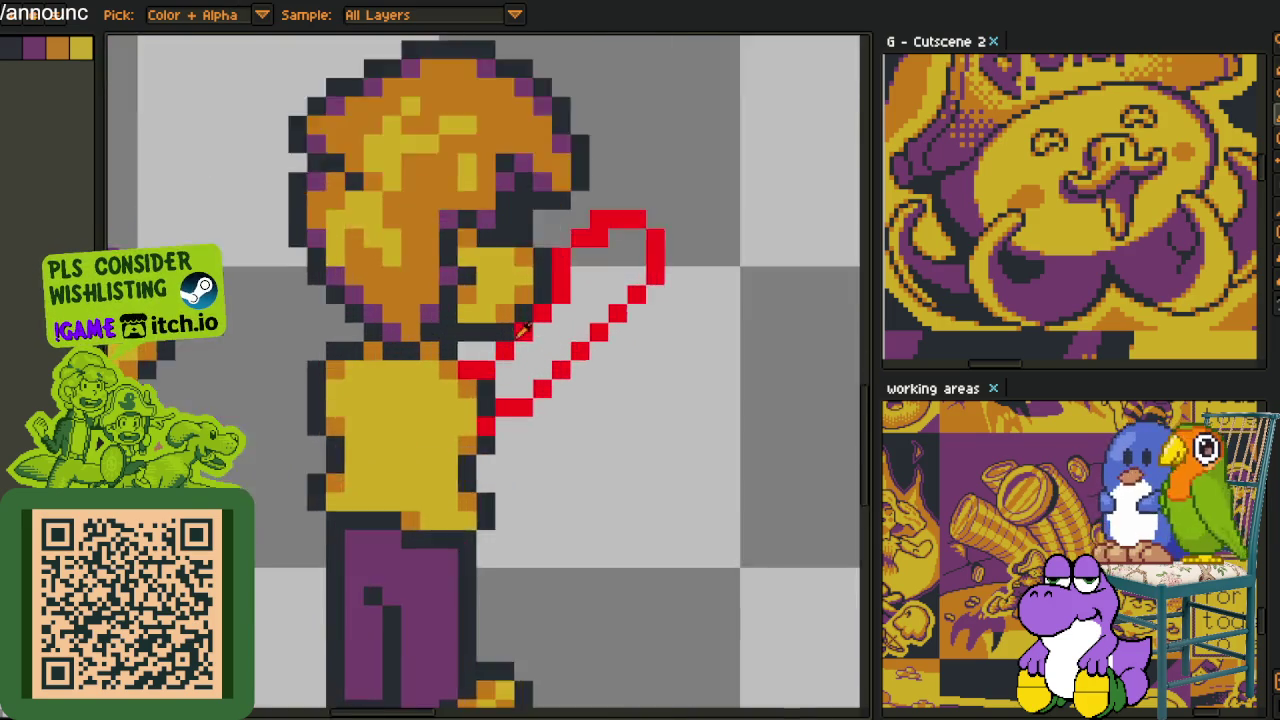
{"action": "scroll", "coordinate": [441, 440], "scroll_direction": "up", "scroll_amount": 1}
{"action": "scroll", "coordinate": [537, 374], "scroll_direction": "down", "scroll_amount": 3}
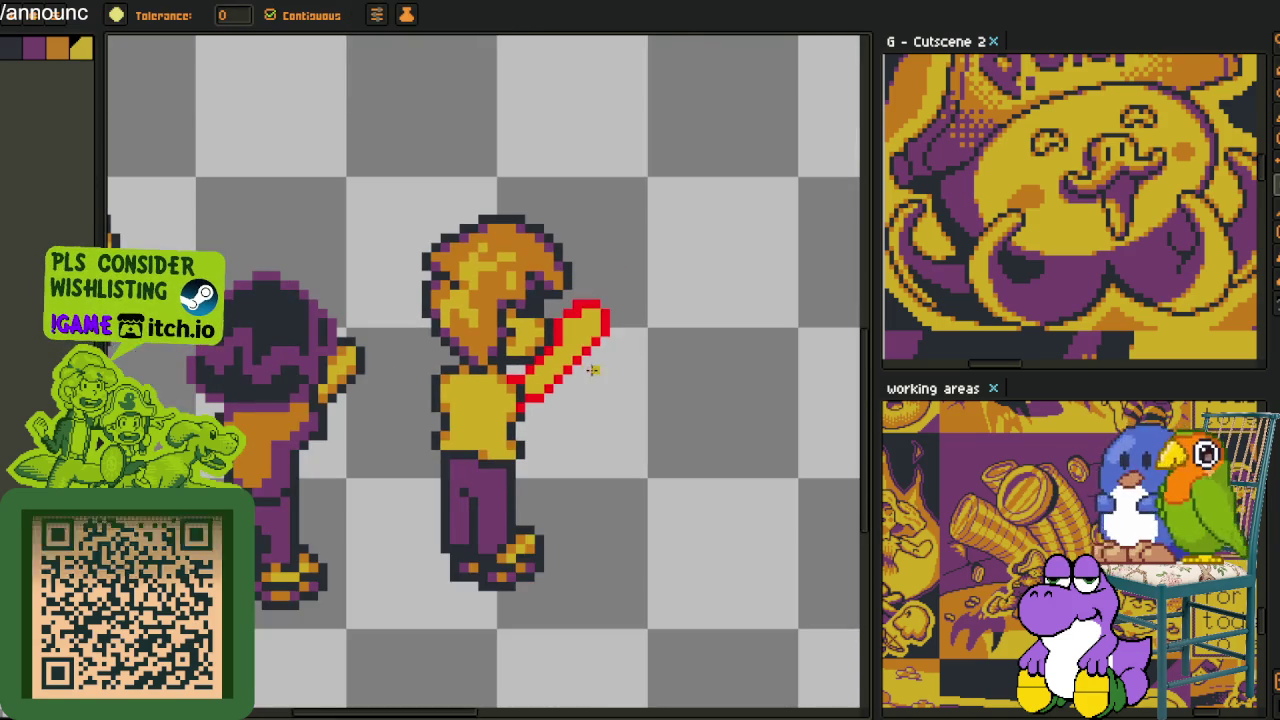
{"action": "scroll", "coordinate": [634, 343], "scroll_direction": "up", "scroll_amount": 3}
{"action": "key", "text": "m"}
{"action": "mouse_move", "coordinate": [512, 240]}
{"action": "left_mouse_down"}
{"action": "mouse_move", "coordinate": [580, 392]}
{"action": "mouse_move", "coordinate": [651, 277]}
{"action": "left_mouse_up"}
{"action": "left_click_drag", "start_coordinate": [600, 329], "coordinate": [580, 331]}
{"action": "key", "text": "Return"}
{"action": "key", "text": "i"}
{"action": "scroll", "coordinate": [500, 282], "scroll_direction": "down", "scroll_amount": 3}
{"action": "scroll", "coordinate": [511, 337], "scroll_direction": "up", "scroll_amount": 3}
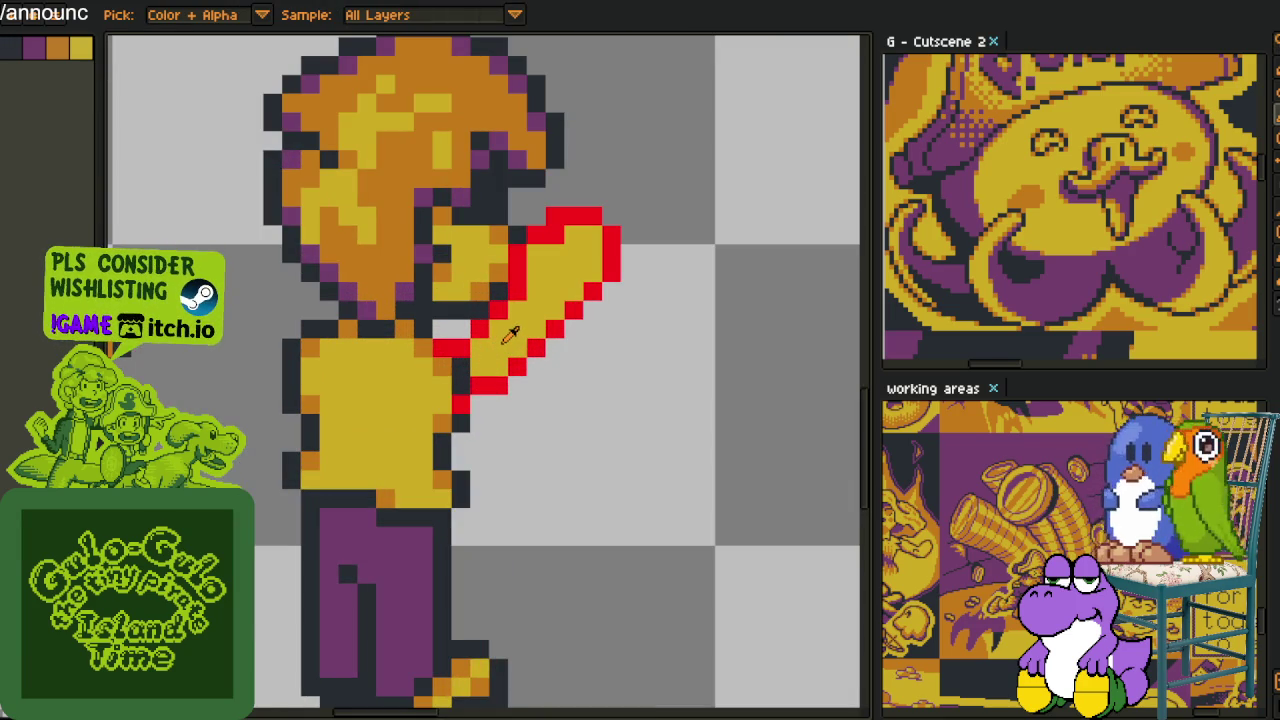
Paint yellow beside the sword hilt and start orange shading along the red blade edge
{"action": "scroll", "coordinate": [462, 378], "scroll_direction": "up", "scroll_amount": 2}
{"action": "key", "text": "b"}
{"action": "left_click_drag", "start_coordinate": [459, 355], "coordinate": [459, 393]}
{"action": "left_click", "coordinate": [430, 352], "text": "alt"}
{"action": "left_click_drag", "start_coordinate": [497, 318], "coordinate": [549, 281]}
Shade the blade's inner edge orange, then replace the red pixels with the dark outline colour
{"action": "left_click", "coordinate": [572, 241]}
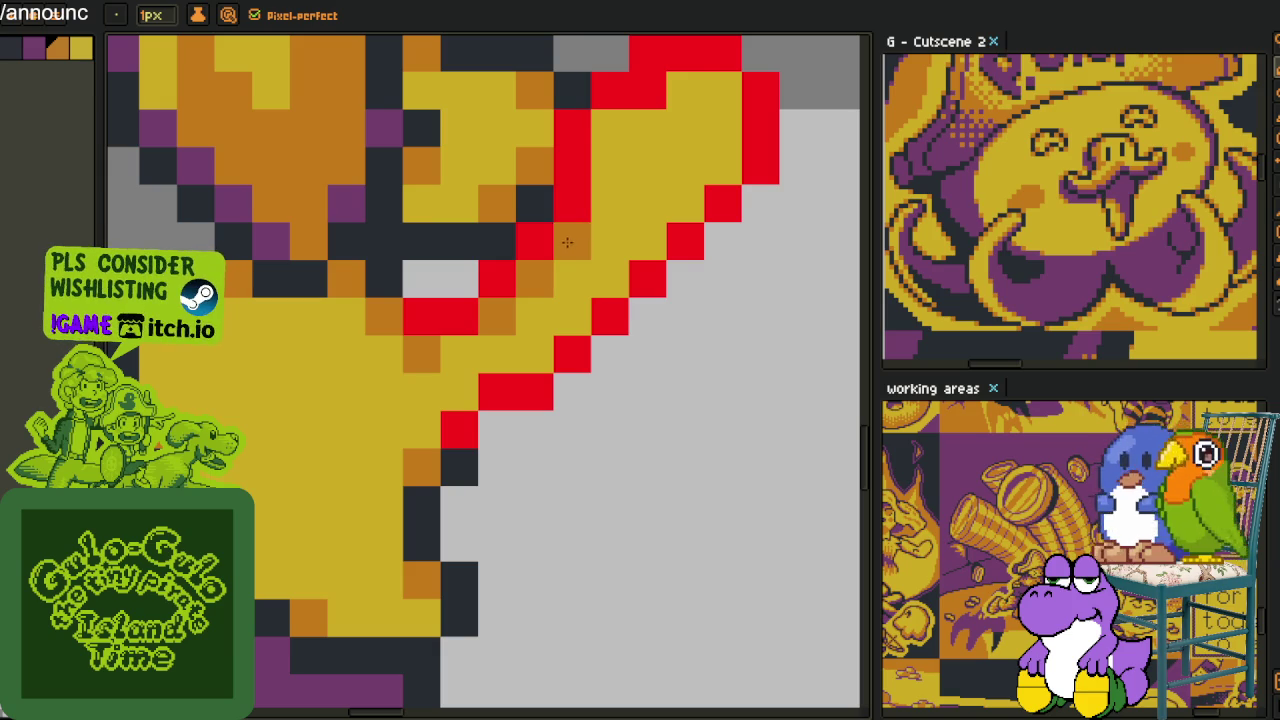
{"action": "left_click", "coordinate": [610, 127]}
{"action": "left_click", "coordinate": [685, 90]}
{"action": "left_click_drag", "start_coordinate": [696, 137], "coordinate": [566, 334]}
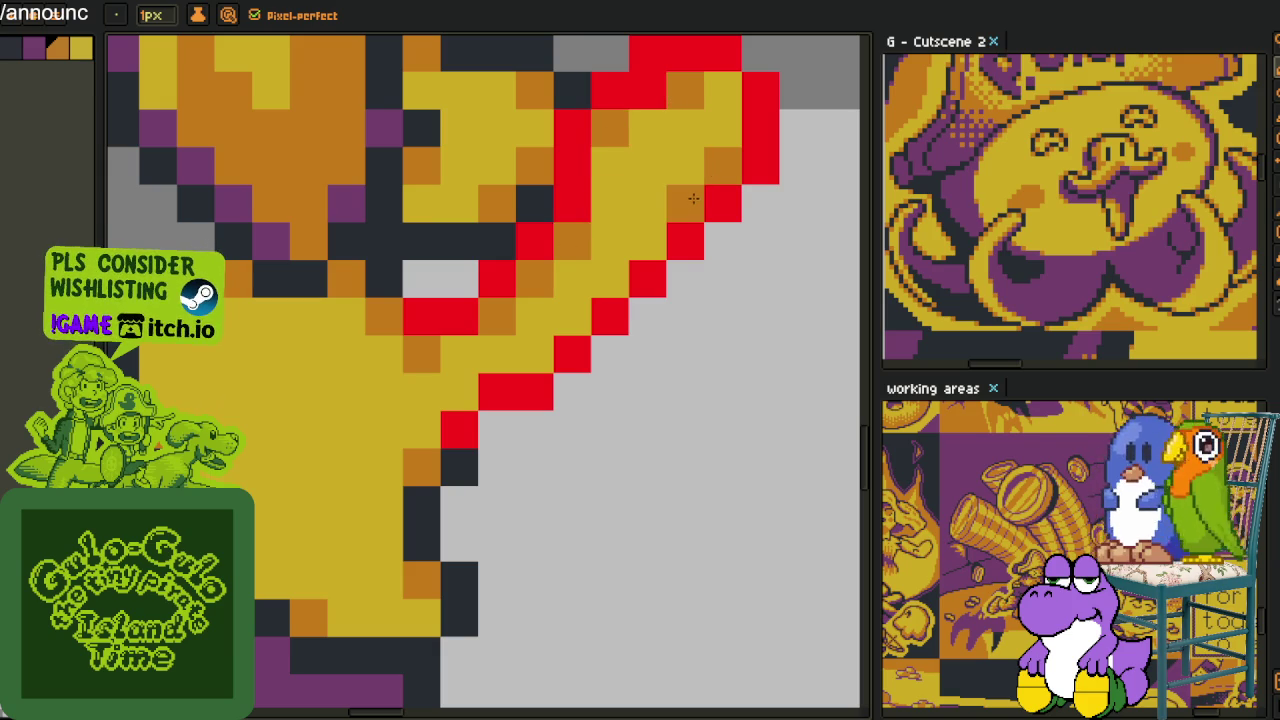
{"action": "left_click", "coordinate": [535, 353]}
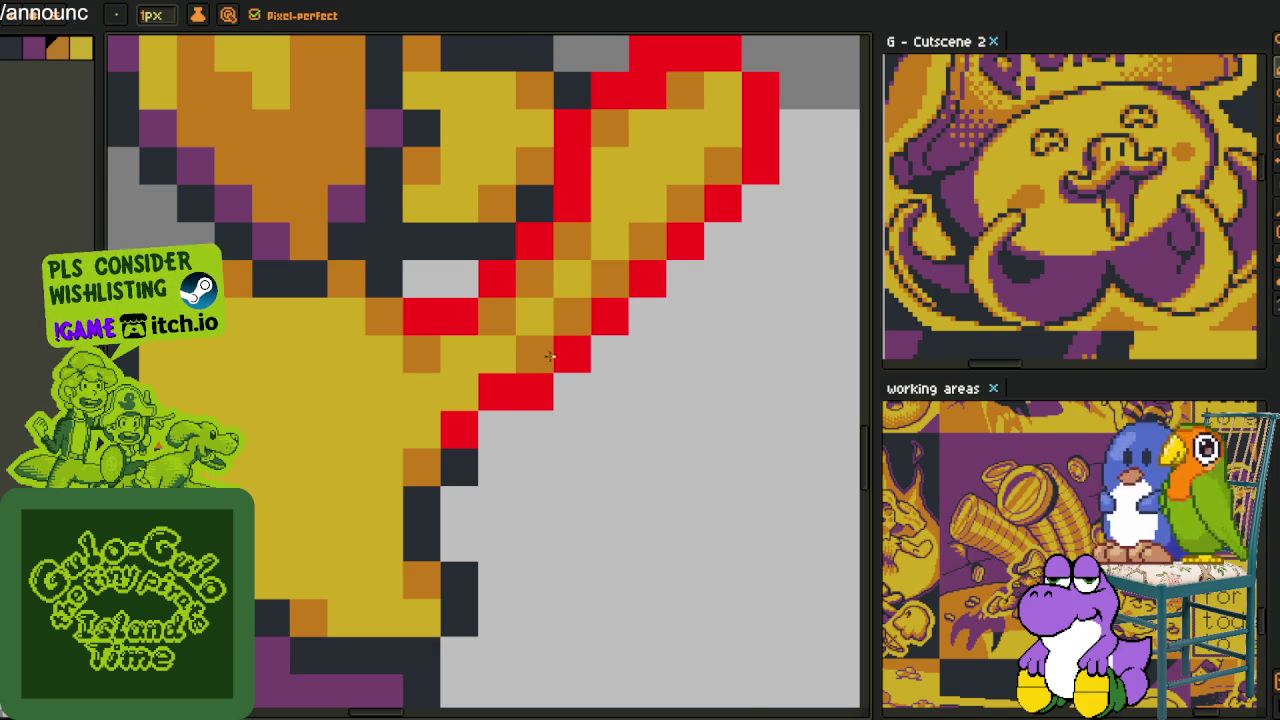
{"action": "scroll", "coordinate": [606, 380], "scroll_direction": "down", "scroll_amount": 3}
{"action": "scroll", "coordinate": [514, 366], "scroll_direction": "up", "scroll_amount": 2}
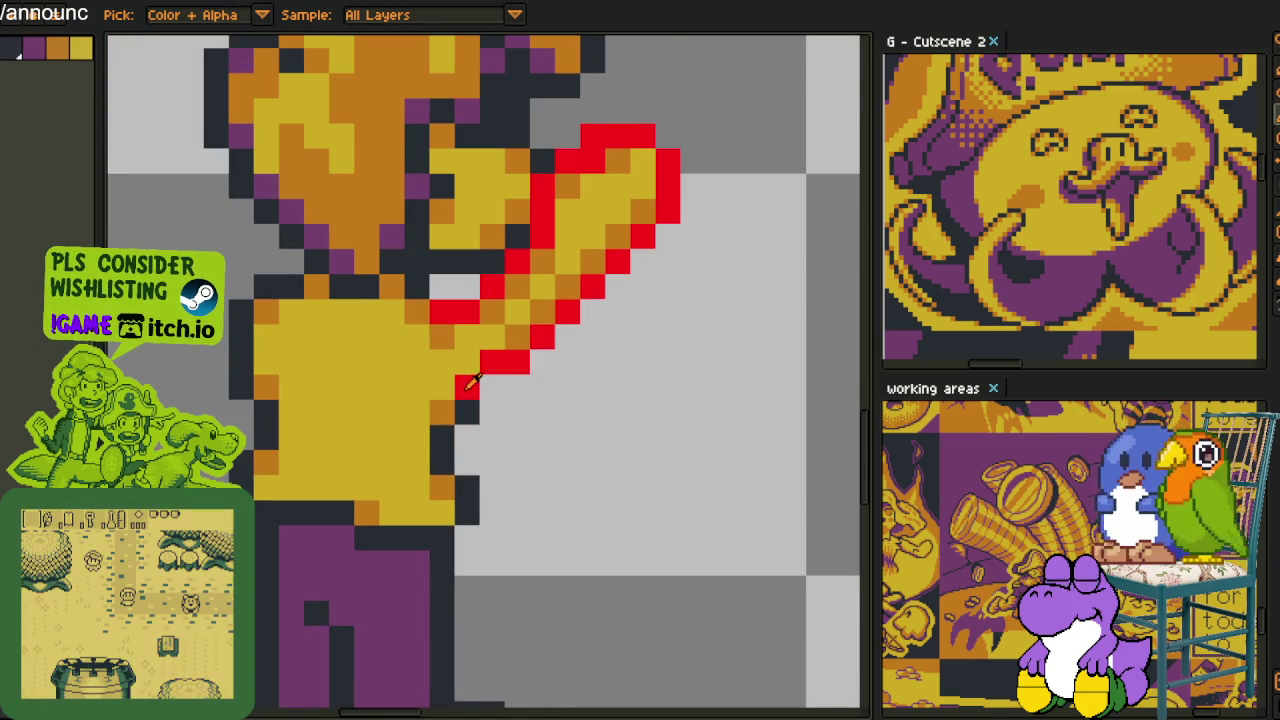
{"action": "key", "text": "shift+r"}
{"action": "left_click", "coordinate": [504, 562]}
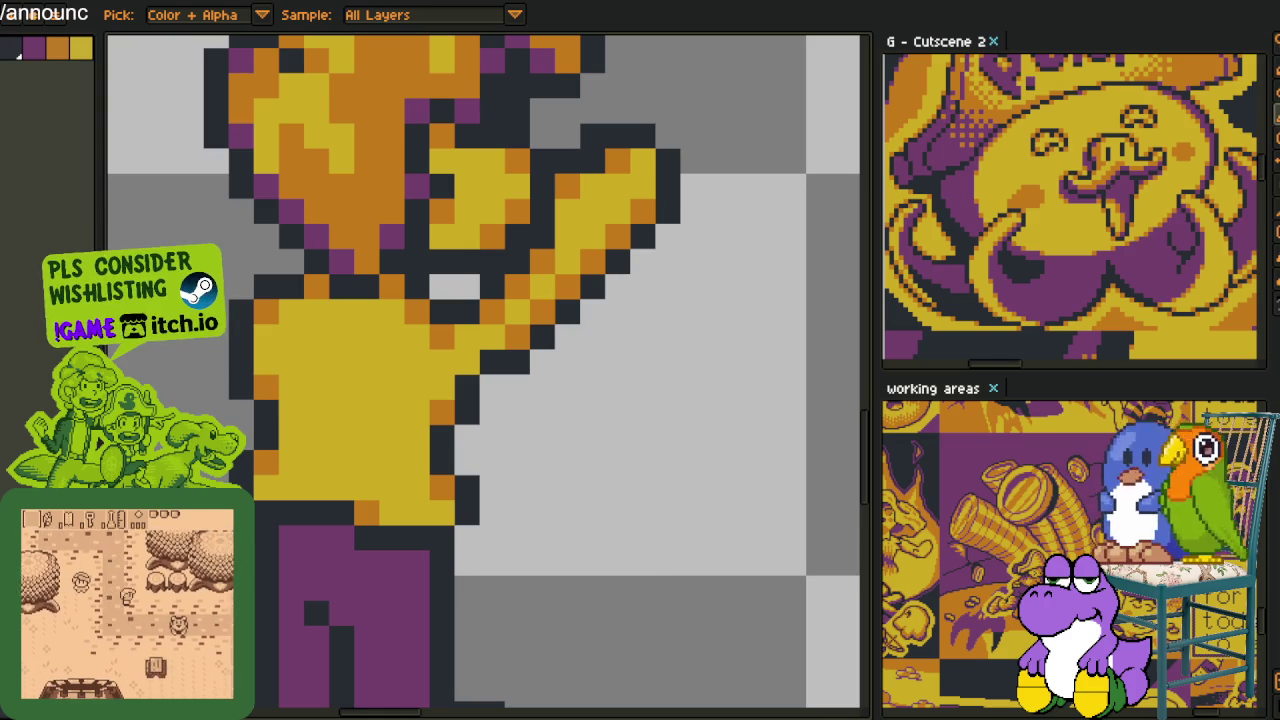
Lasso-select the raised arm and shift it one pixel left
{"action": "scroll", "coordinate": [418, 310], "scroll_direction": "down", "scroll_amount": 3}
{"action": "scroll", "coordinate": [500, 350], "scroll_direction": "up", "scroll_amount": 1}
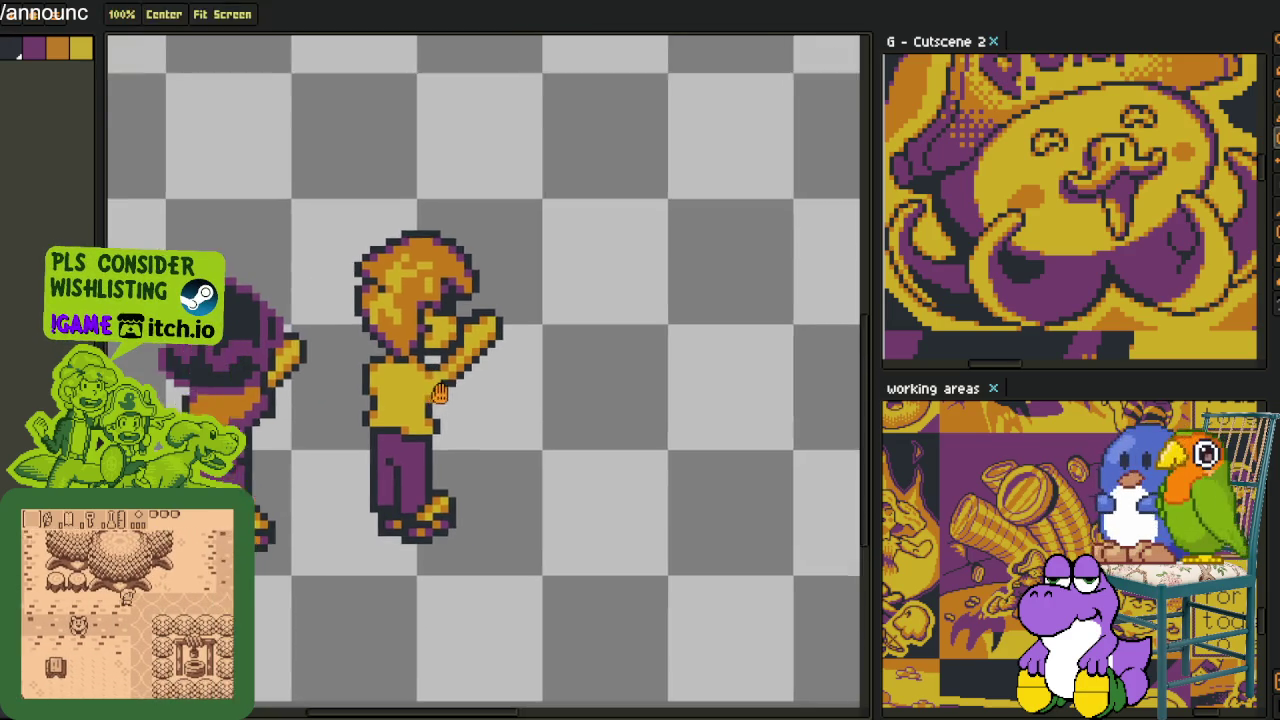
{"action": "scroll", "coordinate": [549, 400], "scroll_direction": "up", "scroll_amount": 2}
{"action": "key", "text": "m"}
{"action": "mouse_move", "coordinate": [557, 207]}
{"action": "left_mouse_down"}
{"action": "mouse_move", "coordinate": [475, 415]}
{"action": "mouse_move", "coordinate": [482, 442]}
{"action": "left_mouse_up"}
{"action": "mouse_move", "coordinate": [620, 189]}
{"action": "left_mouse_down"}
{"action": "mouse_move", "coordinate": [455, 318]}
{"action": "mouse_move", "coordinate": [490, 415]}
{"action": "left_mouse_up"}
{"action": "left_click_drag", "start_coordinate": [545, 335], "coordinate": [525, 335]}
{"action": "key", "text": "Return"}
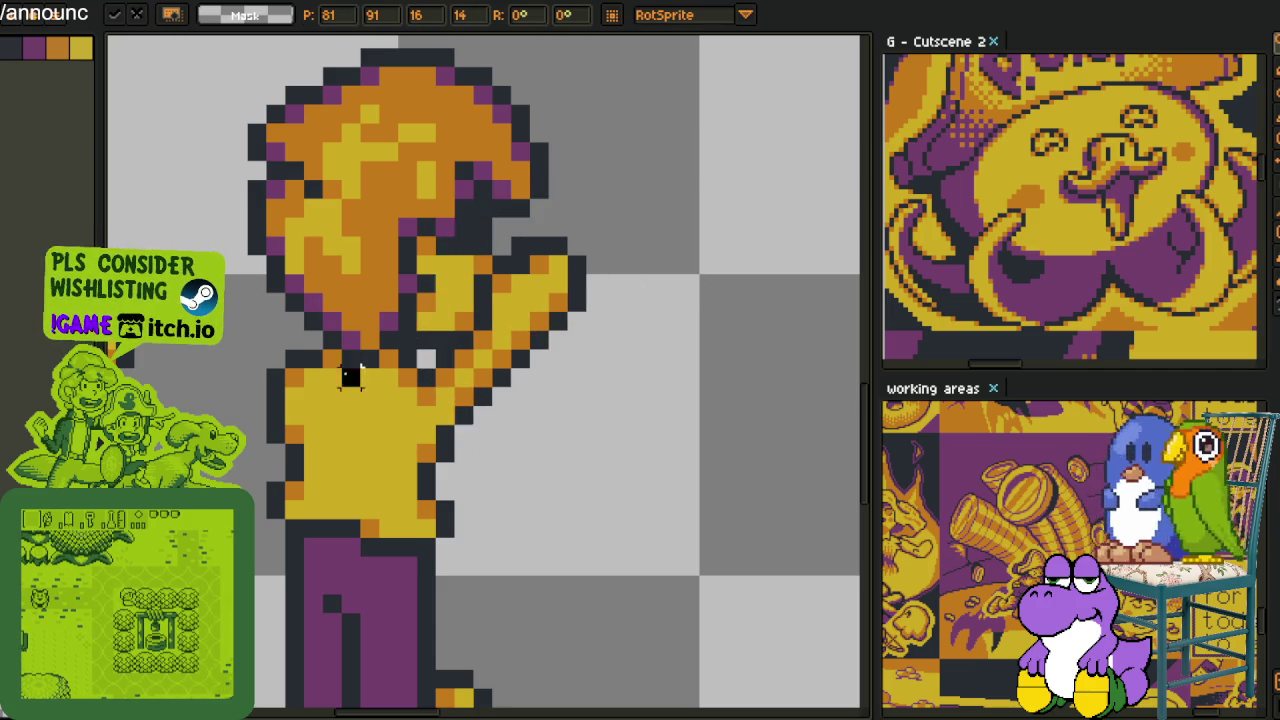
Reselect the arm and move it another pixel left
{"action": "scroll", "coordinate": [343, 366], "scroll_direction": "down", "scroll_amount": 3}
{"action": "scroll", "coordinate": [390, 362], "scroll_direction": "up", "scroll_amount": 3}
{"action": "scroll", "coordinate": [395, 370], "scroll_direction": "down", "scroll_amount": 2}
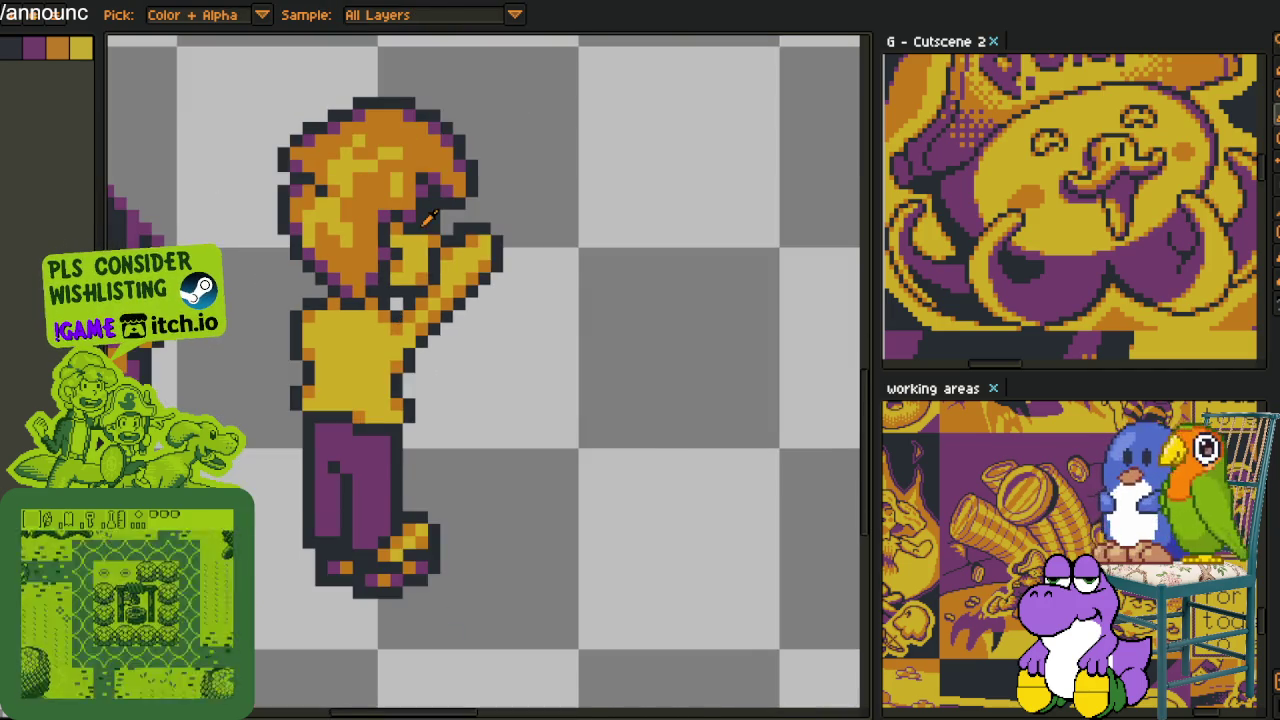
{"action": "scroll", "coordinate": [370, 350], "scroll_direction": "up", "scroll_amount": 2}
{"action": "mouse_move", "coordinate": [485, 189]}
{"action": "left_mouse_down"}
{"action": "mouse_move", "coordinate": [340, 338]}
{"action": "mouse_move", "coordinate": [735, 100]}
{"action": "left_mouse_up"}
{"action": "left_click_drag", "start_coordinate": [475, 305], "coordinate": [455, 305]}
{"action": "key", "text": "Return"}
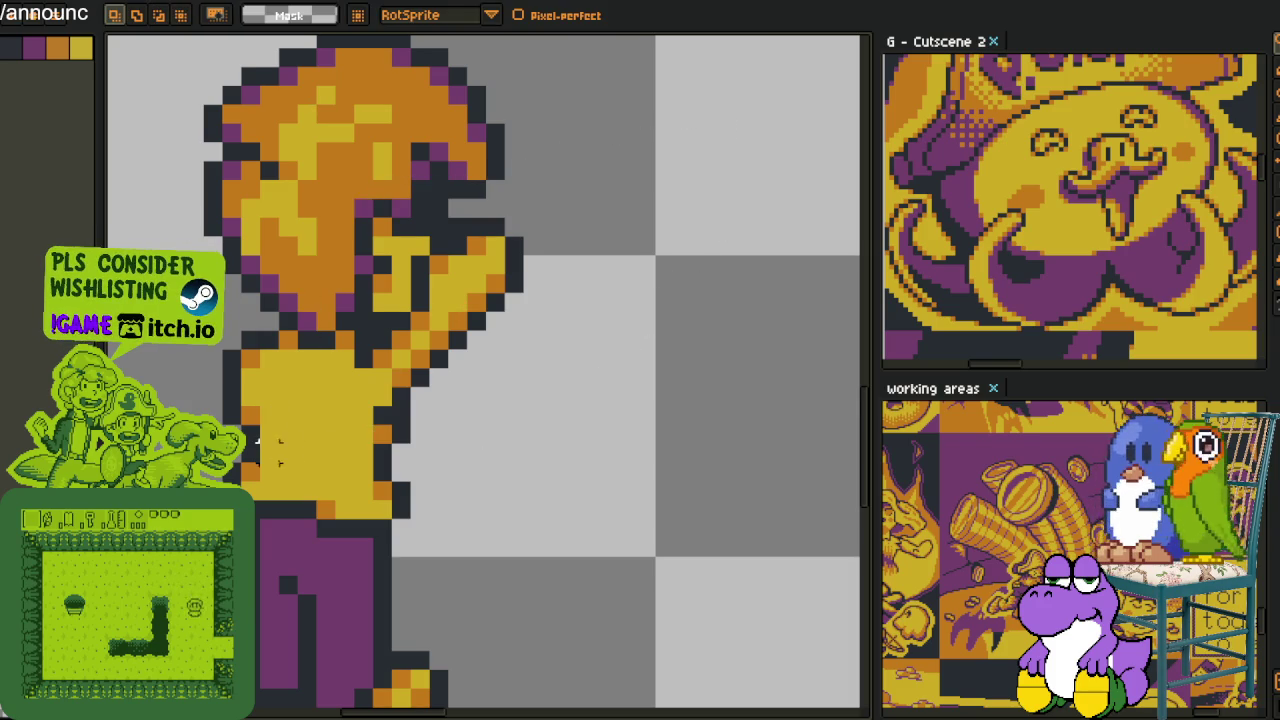
Fill a stray outline pixel with yellow and show the layers list
{"action": "scroll", "coordinate": [385, 410], "scroll_direction": "up", "scroll_amount": 1}
{"action": "key", "text": "b"}
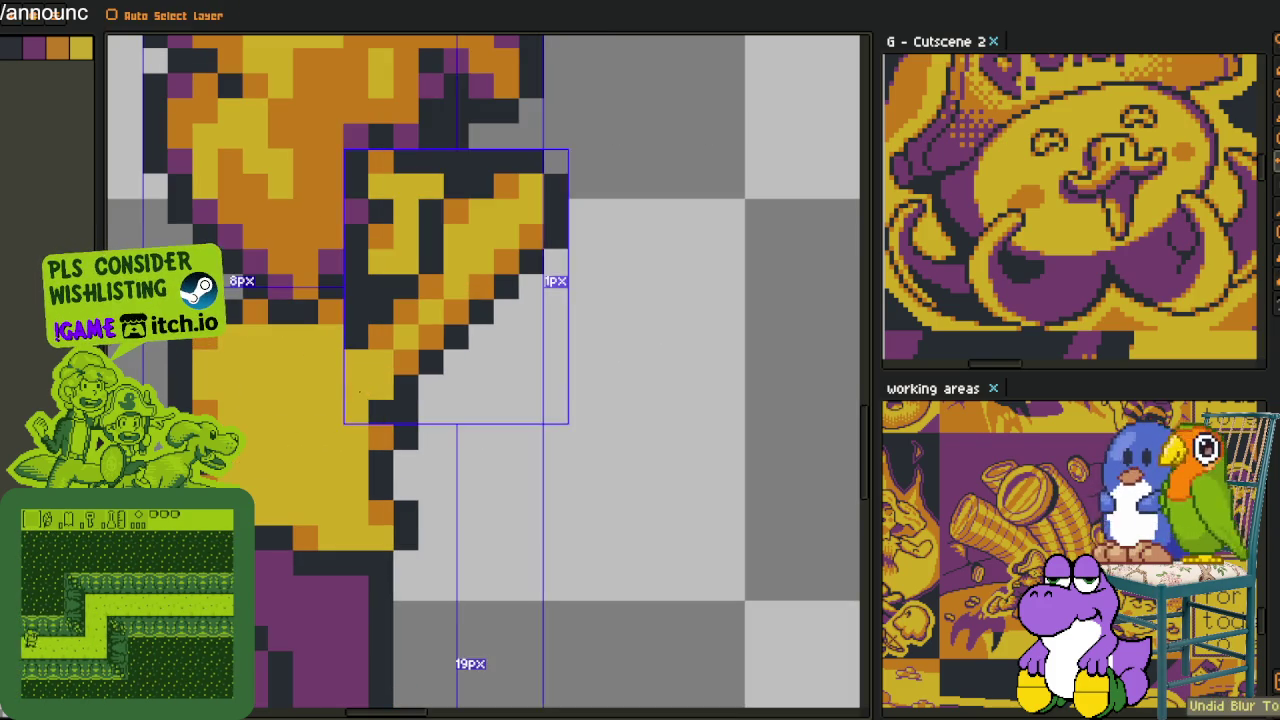
{"action": "left_click", "coordinate": [355, 336]}
{"action": "scroll", "coordinate": [370, 343], "scroll_direction": "down", "scroll_amount": 1}
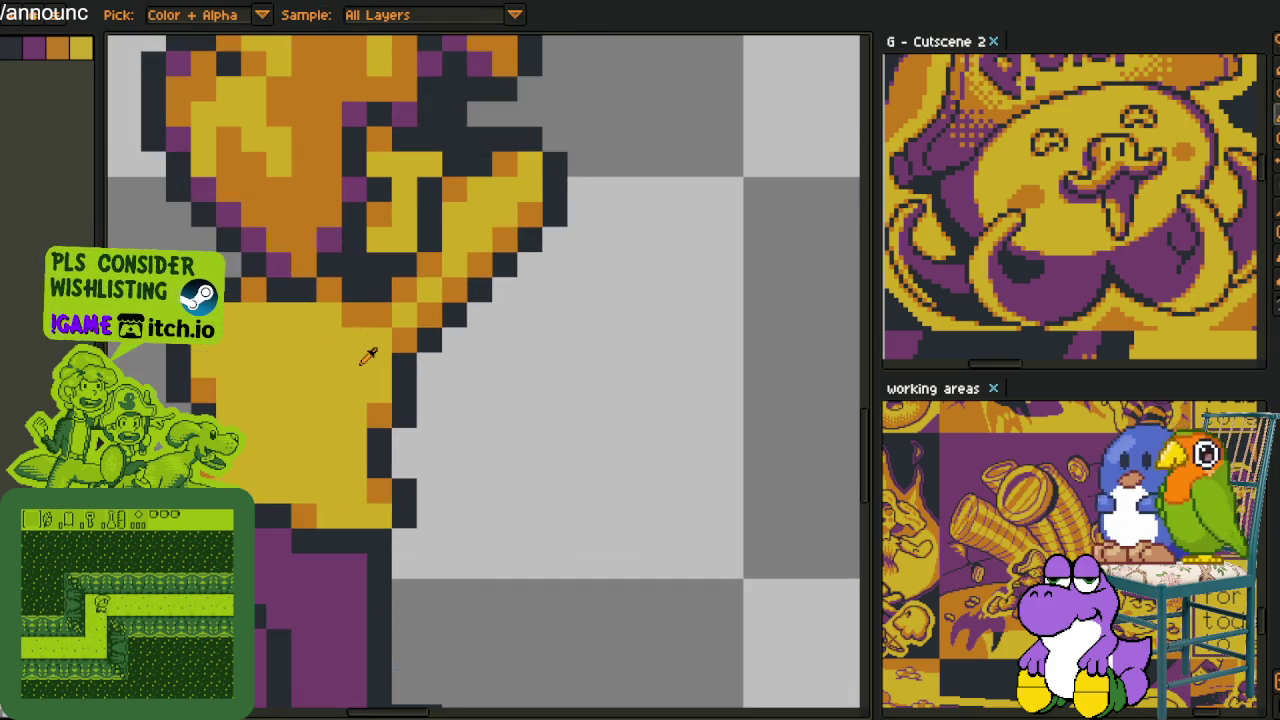
{"action": "scroll", "coordinate": [466, 322], "scroll_direction": "down", "scroll_amount": 2}
{"action": "key", "text": "Tab"}
{"action": "key", "text": "Tab"}
{"action": "key", "text": "Tab"}
Add Layer 4 above Layer 3 and pencil a blue guide line along the arm's edge
{"action": "right_click", "coordinate": [205, 178]}
{"action": "mouse_move", "coordinate": [250, 213]}
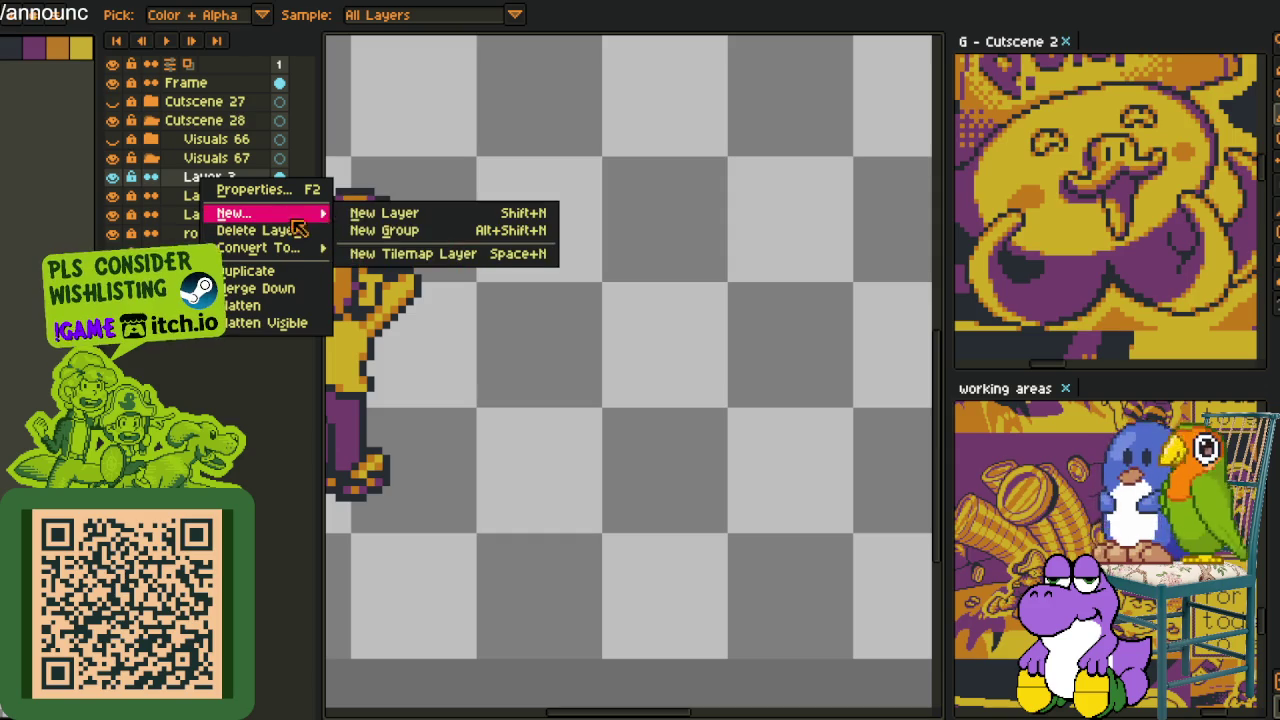
{"action": "left_click", "coordinate": [366, 214]}
{"action": "key", "text": "Tab"}
{"action": "scroll", "coordinate": [383, 340], "scroll_direction": "up", "scroll_amount": 1}
{"action": "scroll", "coordinate": [383, 340], "scroll_direction": "up", "scroll_amount": 1}
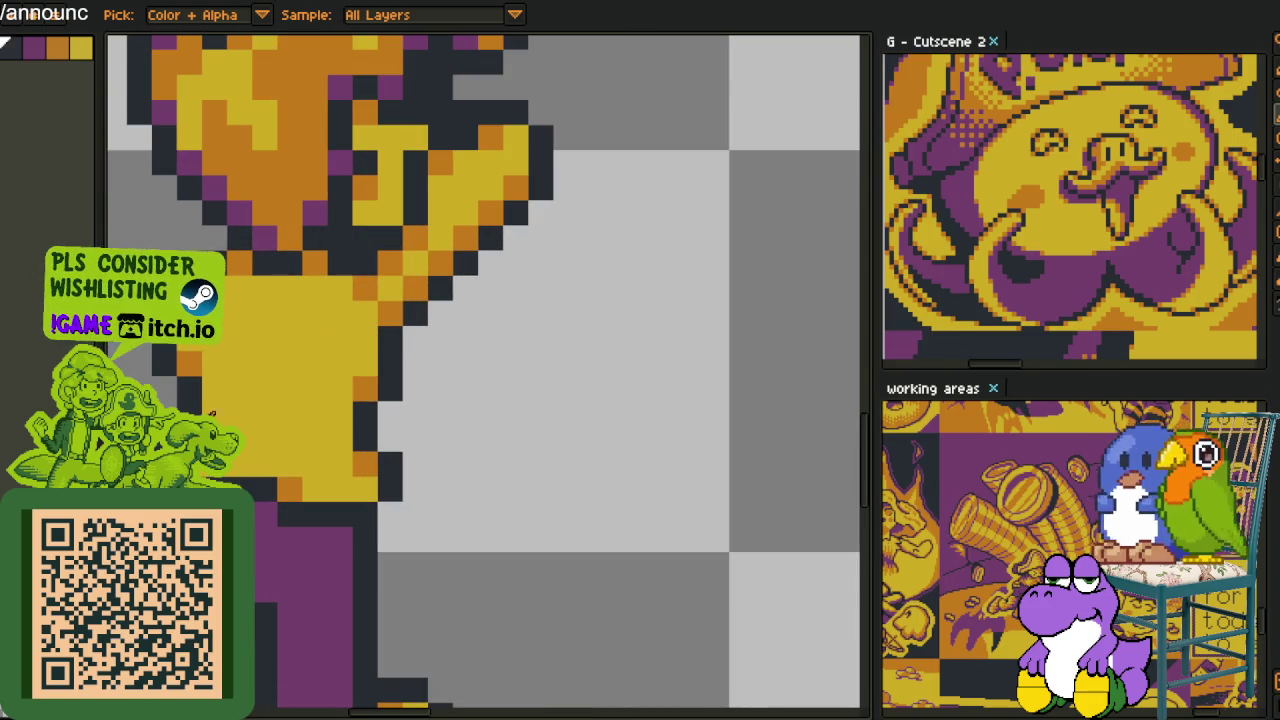
{"action": "mouse_move", "coordinate": [390, 238]}
{"action": "left_mouse_down"}
{"action": "mouse_move", "coordinate": [434, 345]}
{"action": "mouse_move", "coordinate": [390, 390]}
{"action": "mouse_move", "coordinate": [409, 333]}
{"action": "left_mouse_up"}
Paint yellow fill pixels beside the blue line and one orange shading pixel
{"action": "key", "text": "alt"}
{"action": "left_click", "coordinate": [362, 360], "text": "alt"}
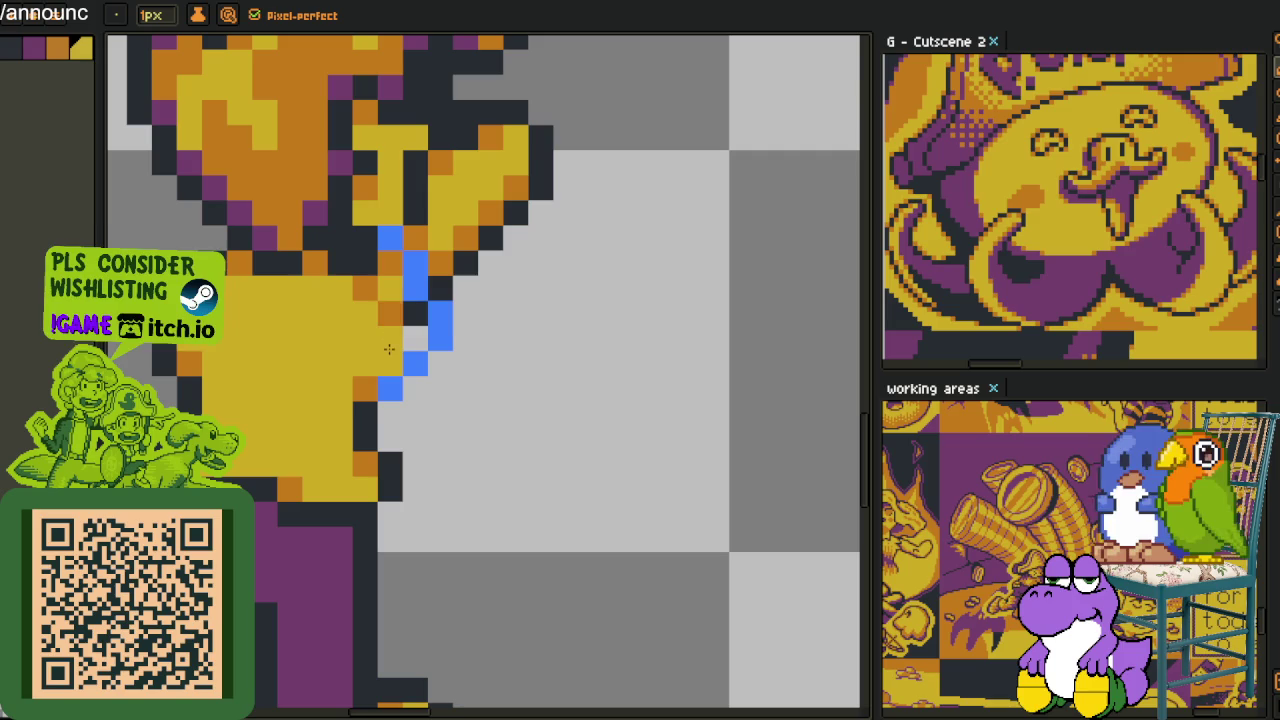
{"action": "left_click", "coordinate": [365, 288]}
{"action": "key", "text": "alt"}
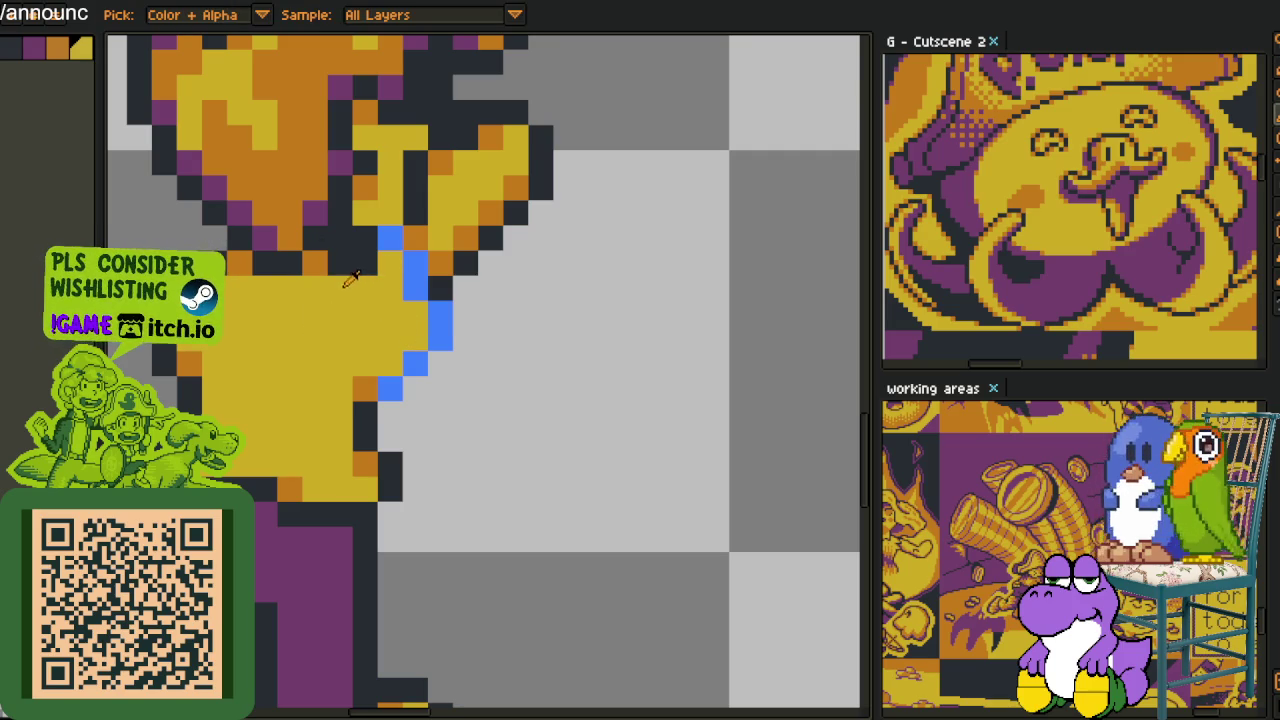
{"action": "left_click", "coordinate": [415, 314]}
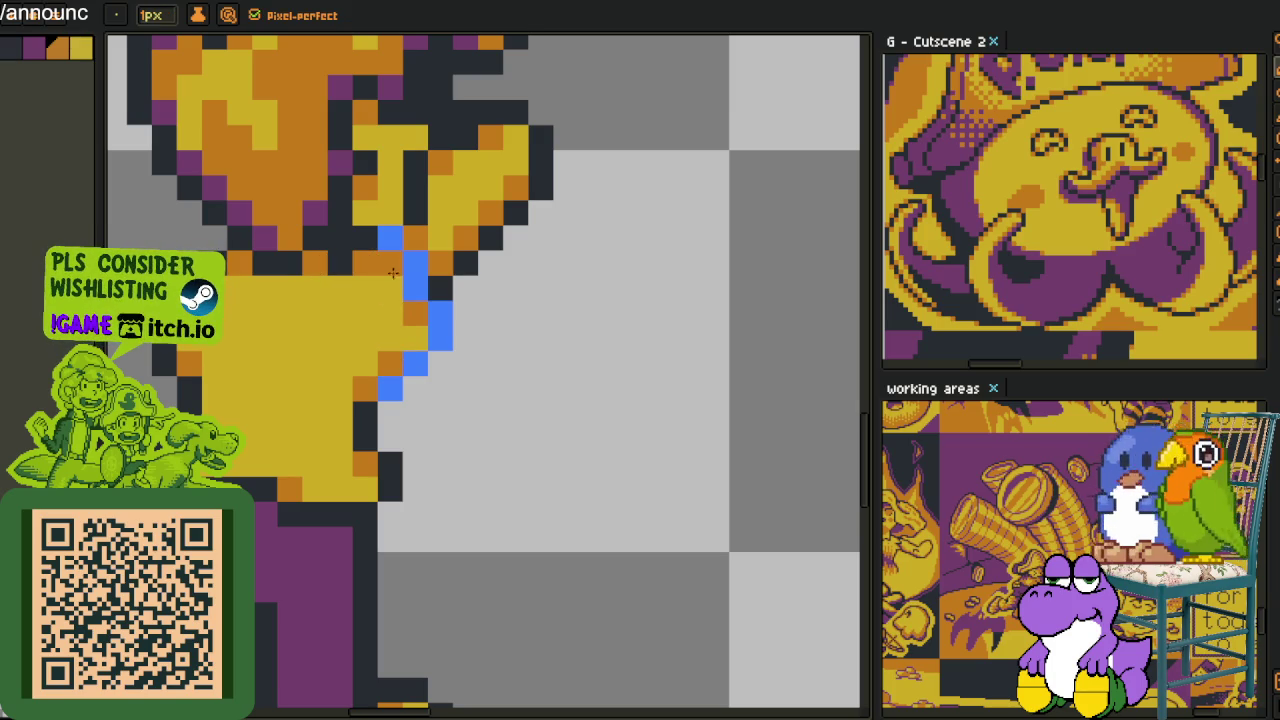
{"action": "scroll", "coordinate": [415, 285], "scroll_direction": "down", "scroll_amount": 3}
{"action": "scroll", "coordinate": [390, 280], "scroll_direction": "up", "scroll_amount": 3}
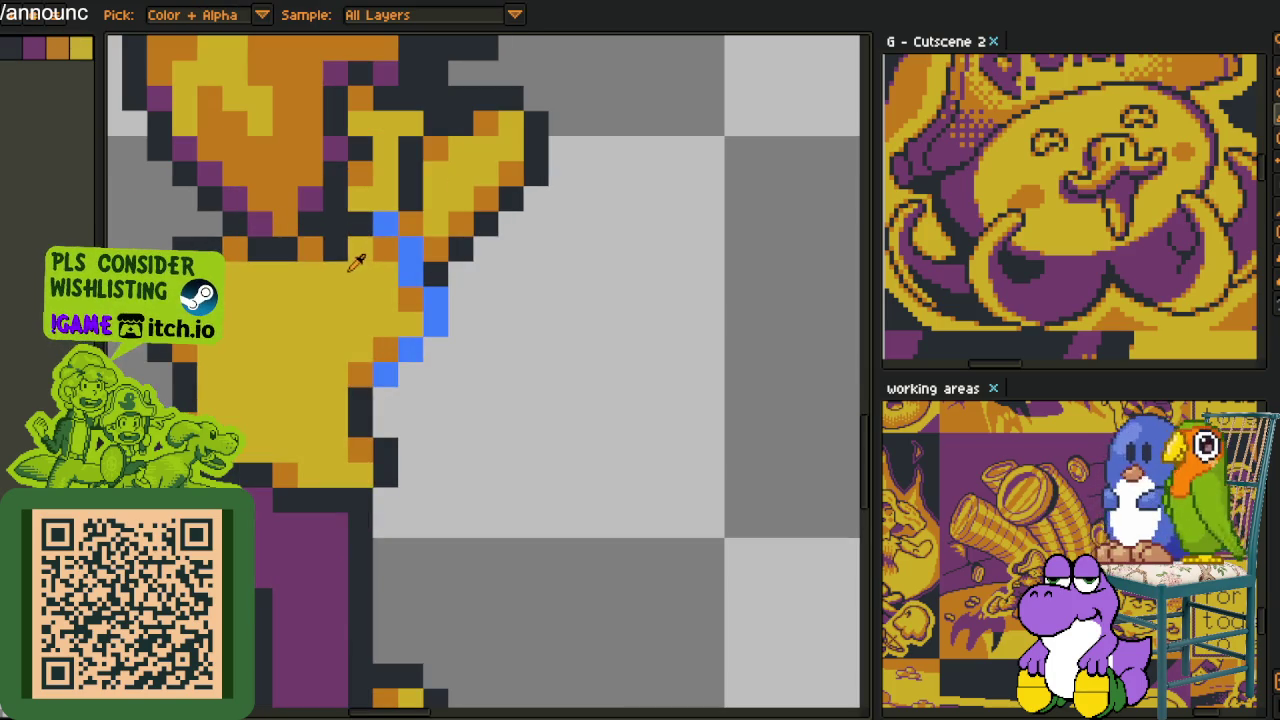
{"action": "scroll", "coordinate": [345, 250], "scroll_direction": "down", "scroll_amount": 3}
{"action": "scroll", "coordinate": [340, 234], "scroll_direction": "up", "scroll_amount": 3}
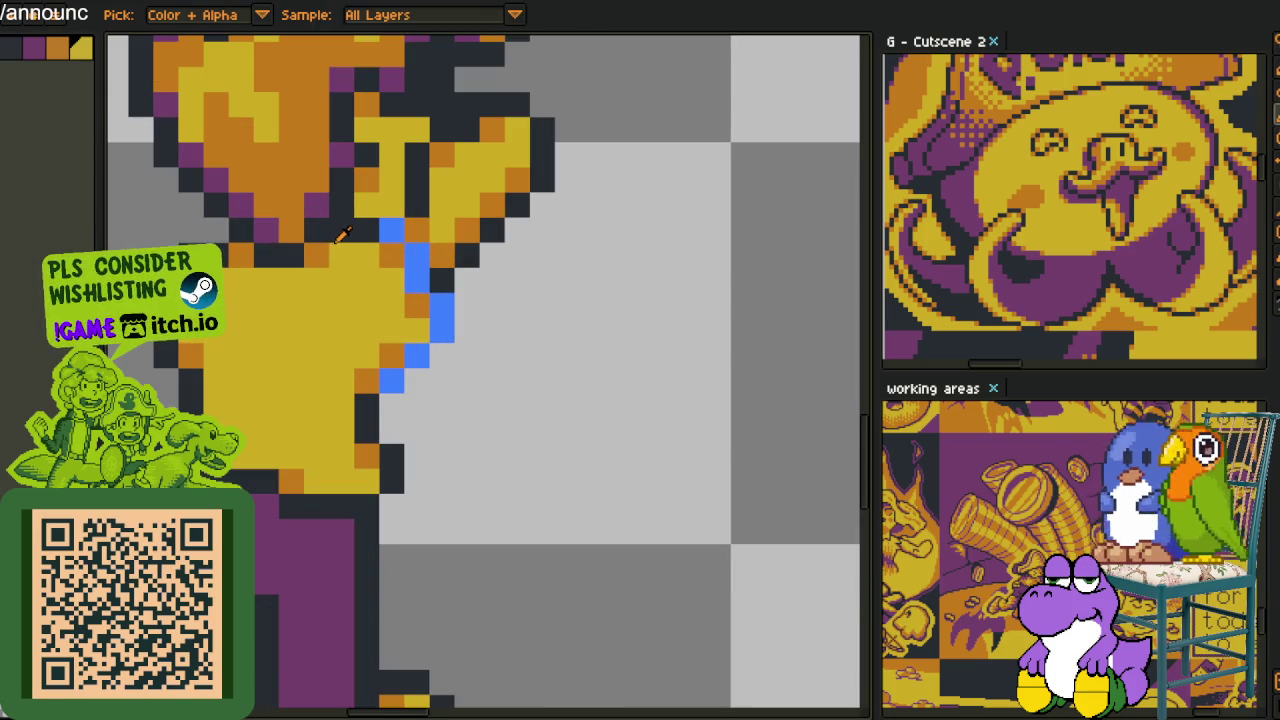
{"action": "scroll", "coordinate": [342, 232], "scroll_direction": "down", "scroll_amount": 3}
{"action": "scroll", "coordinate": [418, 268], "scroll_direction": "down", "scroll_amount": 2}
{"action": "scroll", "coordinate": [420, 276], "scroll_direction": "down", "scroll_amount": 1}
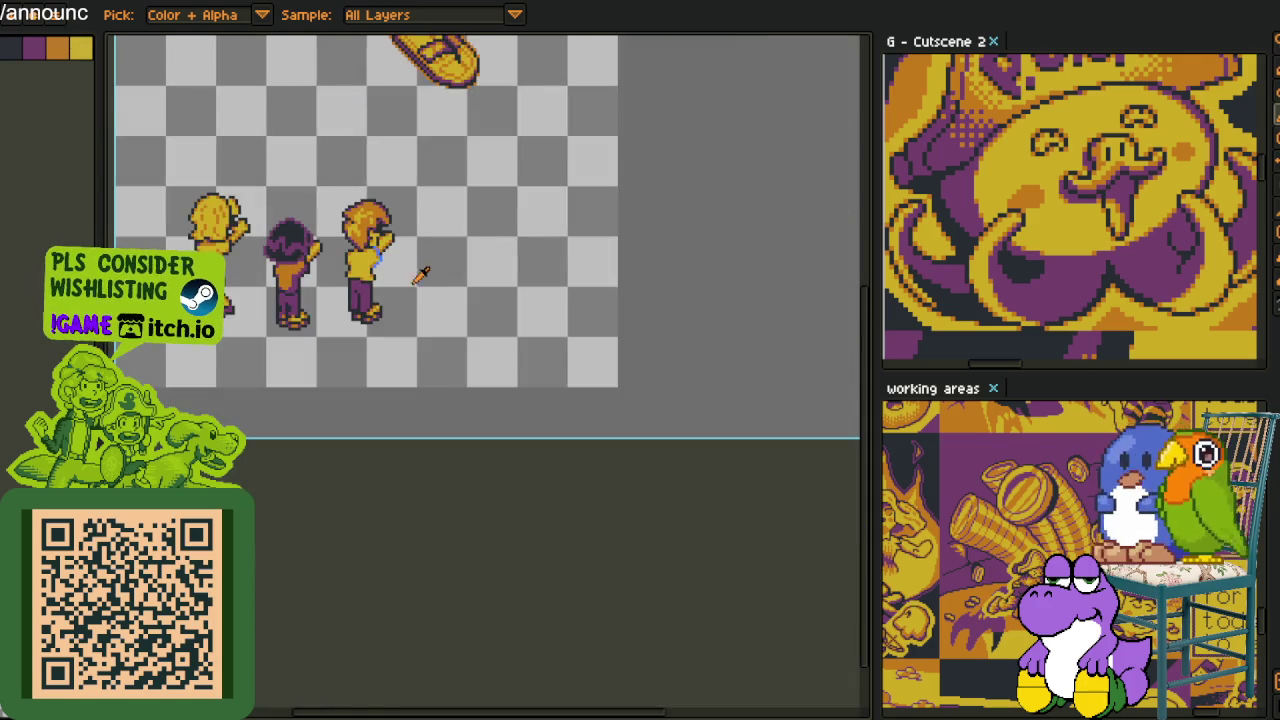
{"action": "scroll", "coordinate": [421, 276], "scroll_direction": "up", "scroll_amount": 3}
{"action": "scroll", "coordinate": [362, 296], "scroll_direction": "up", "scroll_amount": 1}
Replace the blue guide-line pixels with the dark outline colour
{"action": "key", "text": "shift+r"}
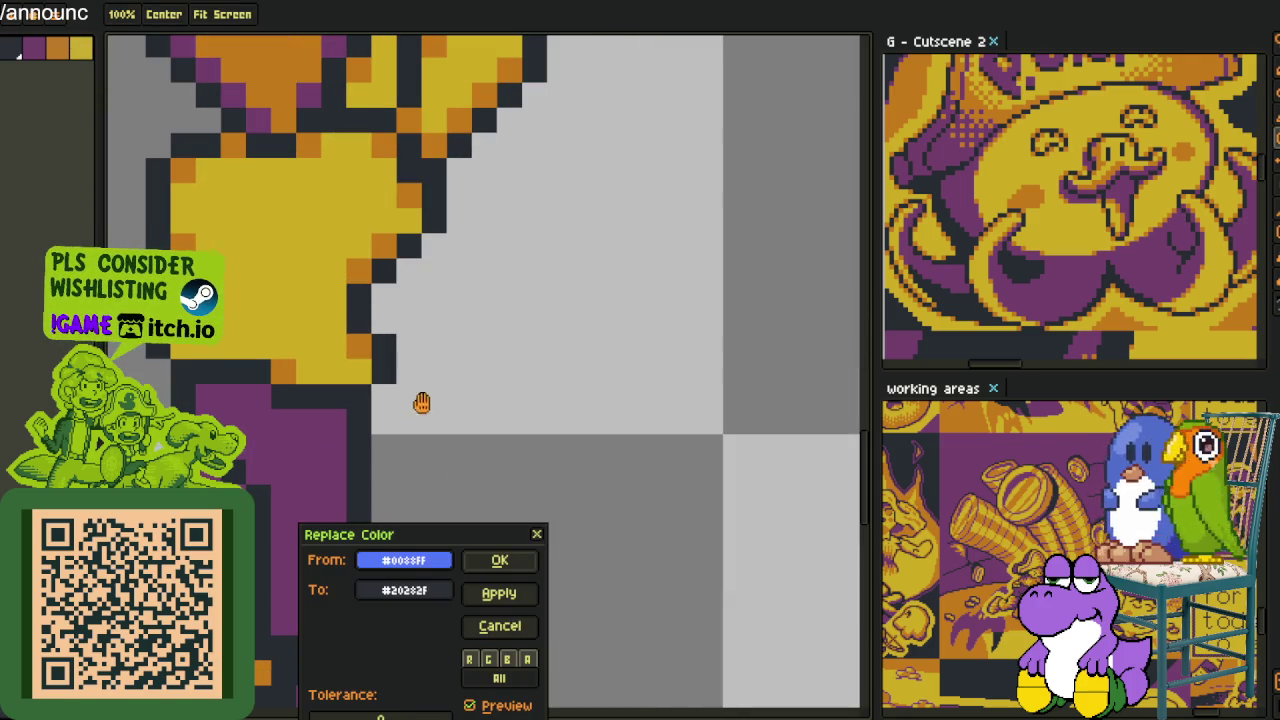
{"action": "left_click", "coordinate": [500, 560]}
{"action": "scroll", "coordinate": [523, 400], "scroll_direction": "down", "scroll_amount": 3}
{"action": "scroll", "coordinate": [535, 380], "scroll_direction": "down", "scroll_amount": 1}
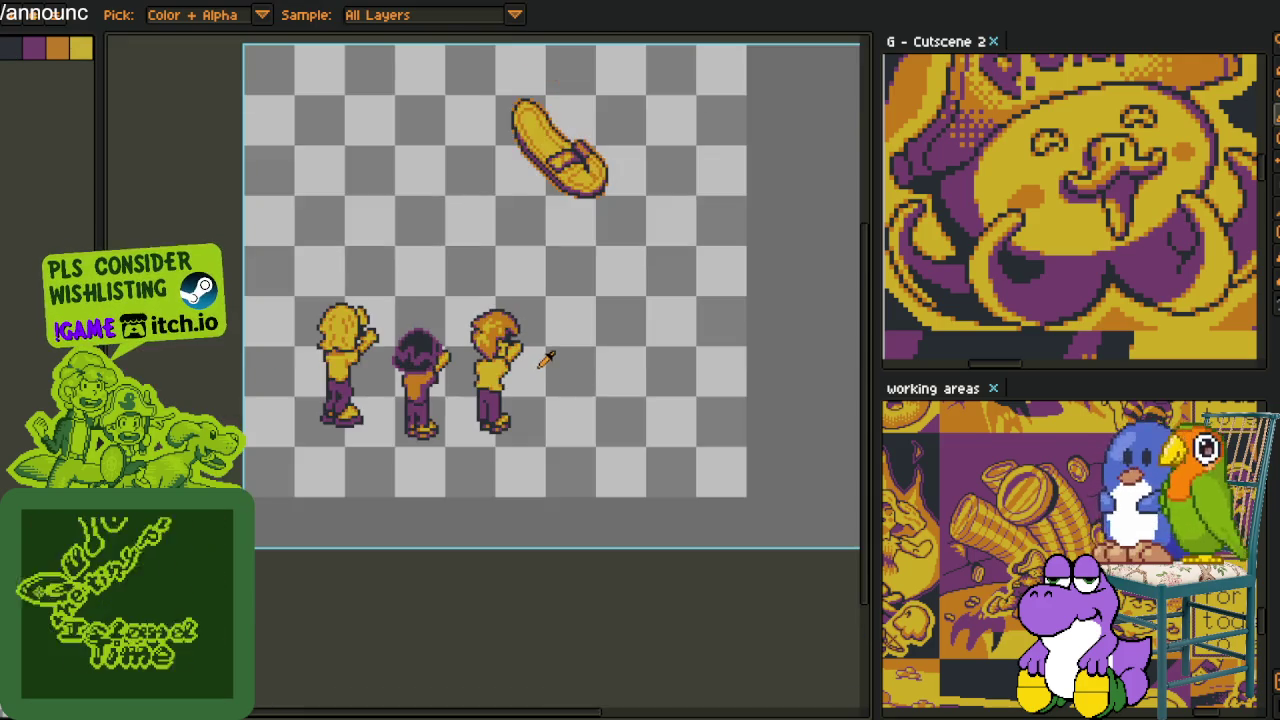
{"action": "scroll", "coordinate": [514, 377], "scroll_direction": "up", "scroll_amount": 2}
{"action": "scroll", "coordinate": [428, 368], "scroll_direction": "up", "scroll_amount": 2}
{"action": "key", "text": "b"}
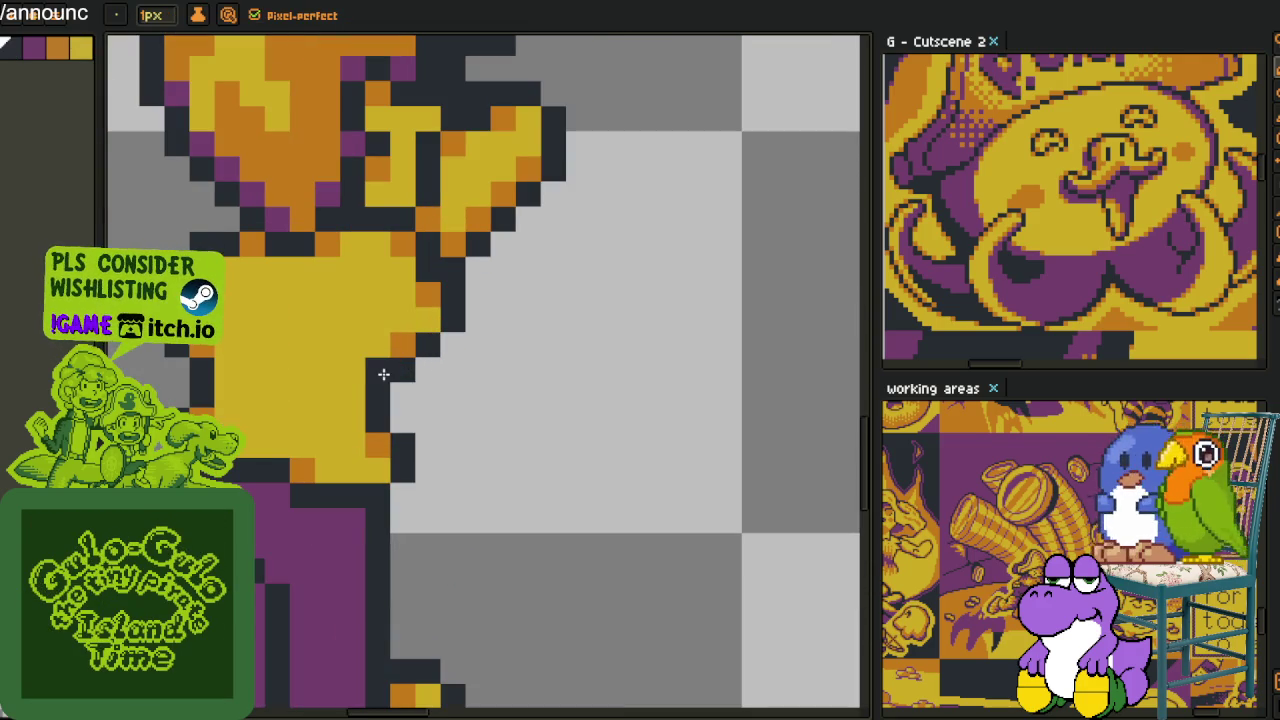
{"action": "key", "text": "i"}
{"action": "key", "text": "b"}
{"action": "key", "text": "i"}
Merge Layer 4 down into Layer 3
{"action": "key", "text": "Tab"}
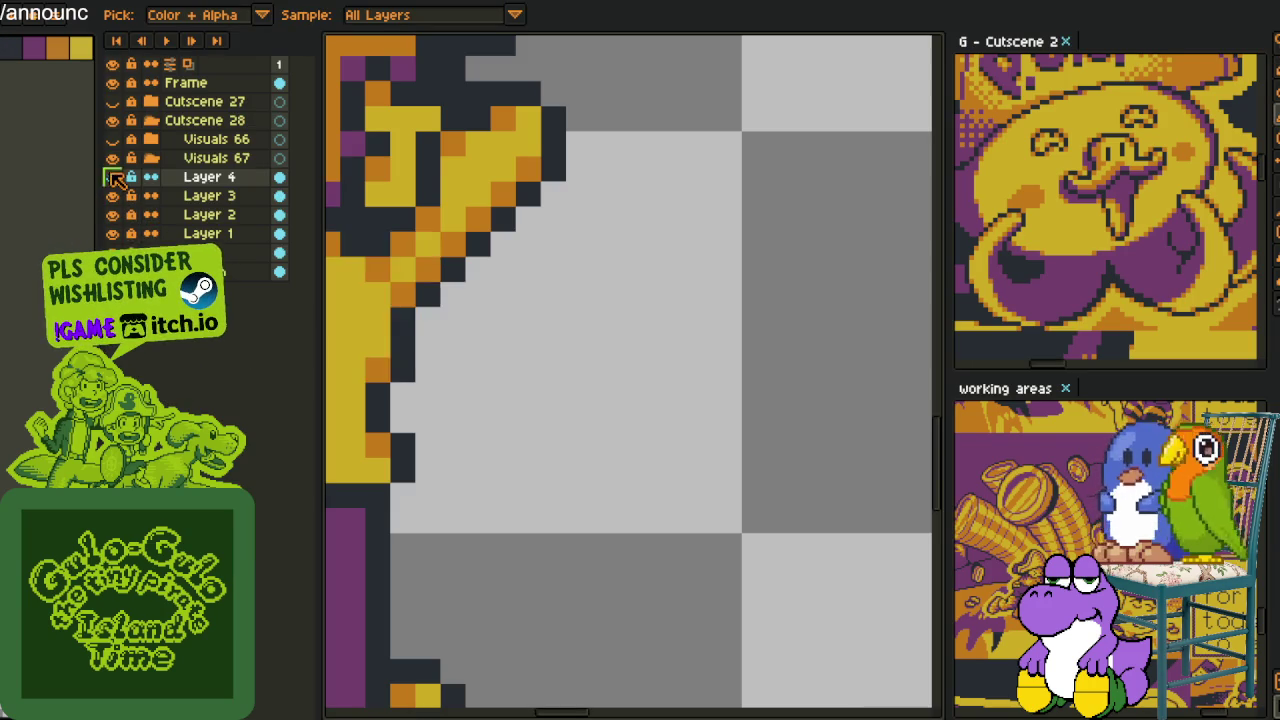
{"action": "right_click", "coordinate": [187, 177]}
{"action": "left_click", "coordinate": [250, 300]}
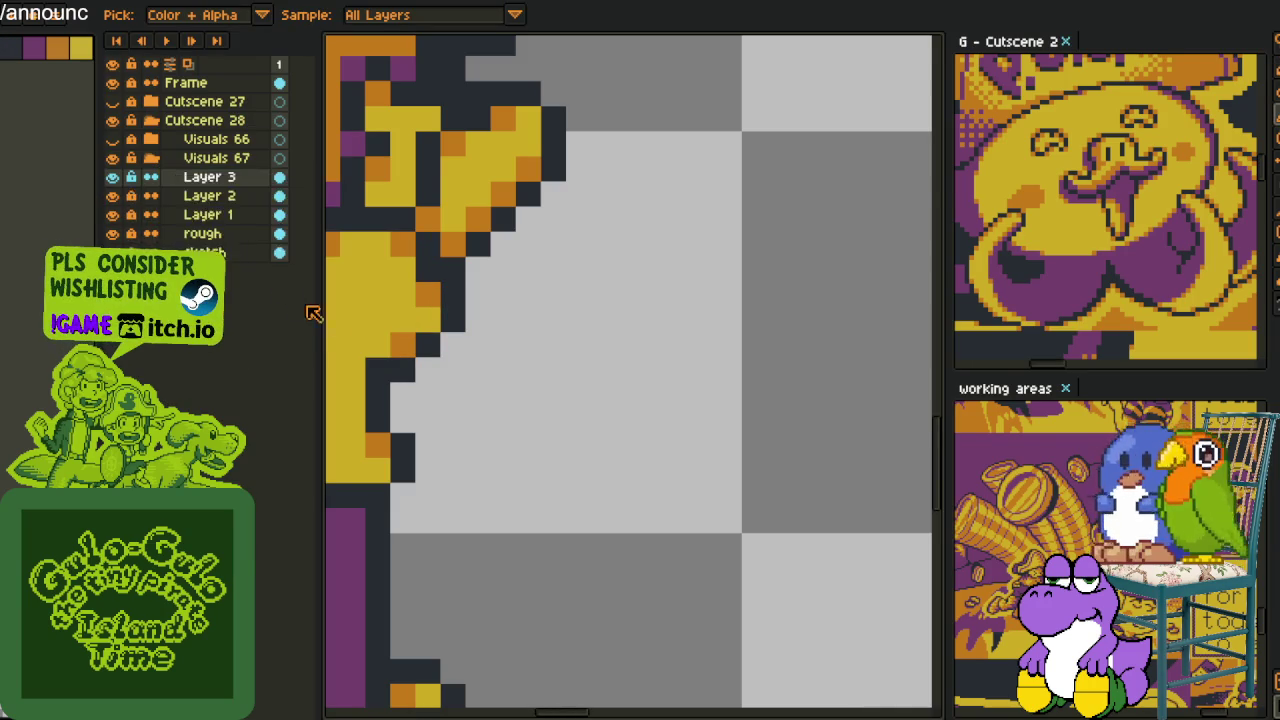
{"action": "key", "text": "Tab"}
{"action": "key", "text": "b"}
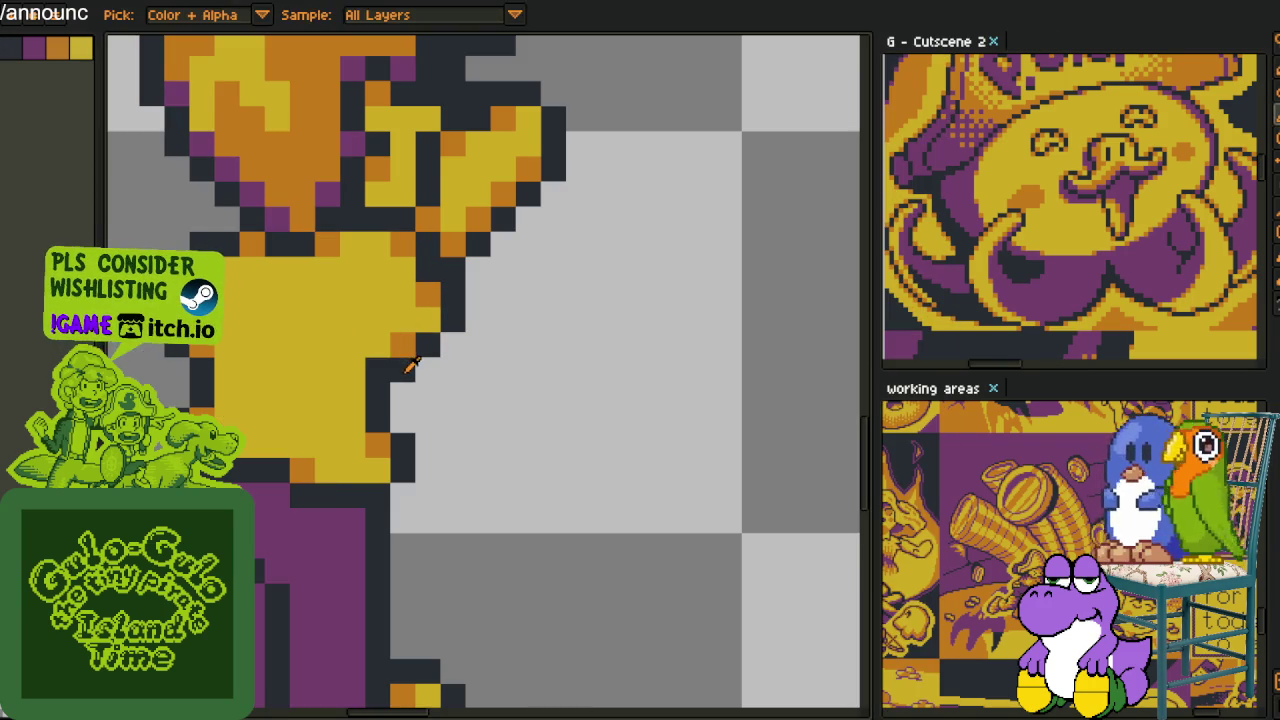
{"action": "key", "text": "Tab"}
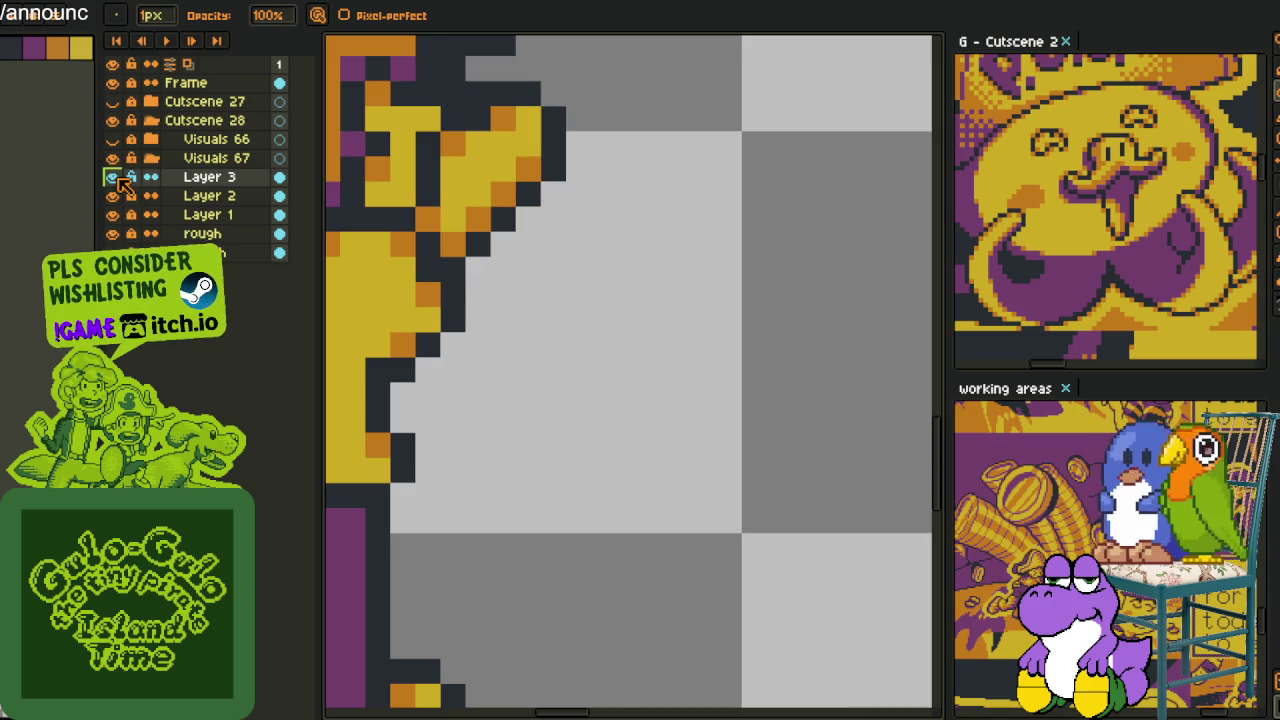
Check Layer 3's contents, duplicate it, and merge the copy back into Layer 3
{"action": "left_click", "coordinate": [113, 179]}
{"action": "left_click", "coordinate": [113, 179]}
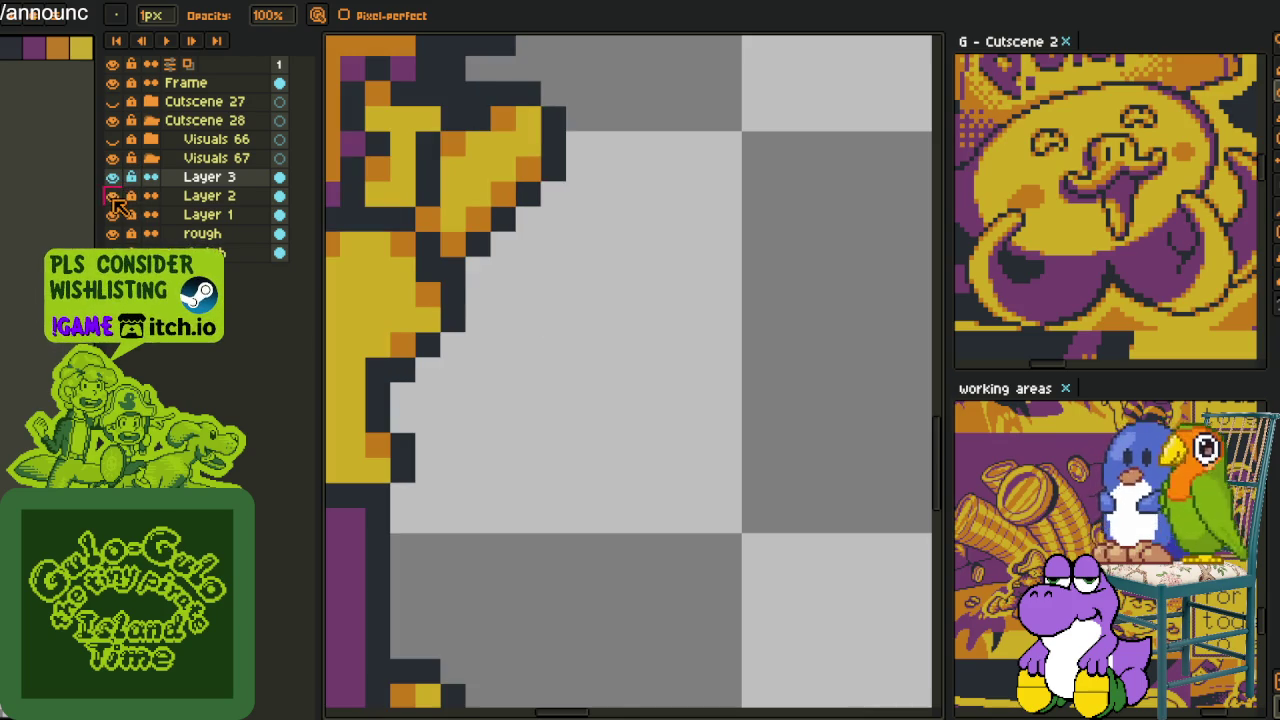
{"action": "right_click", "coordinate": [205, 182]}
{"action": "left_click", "coordinate": [296, 282]}
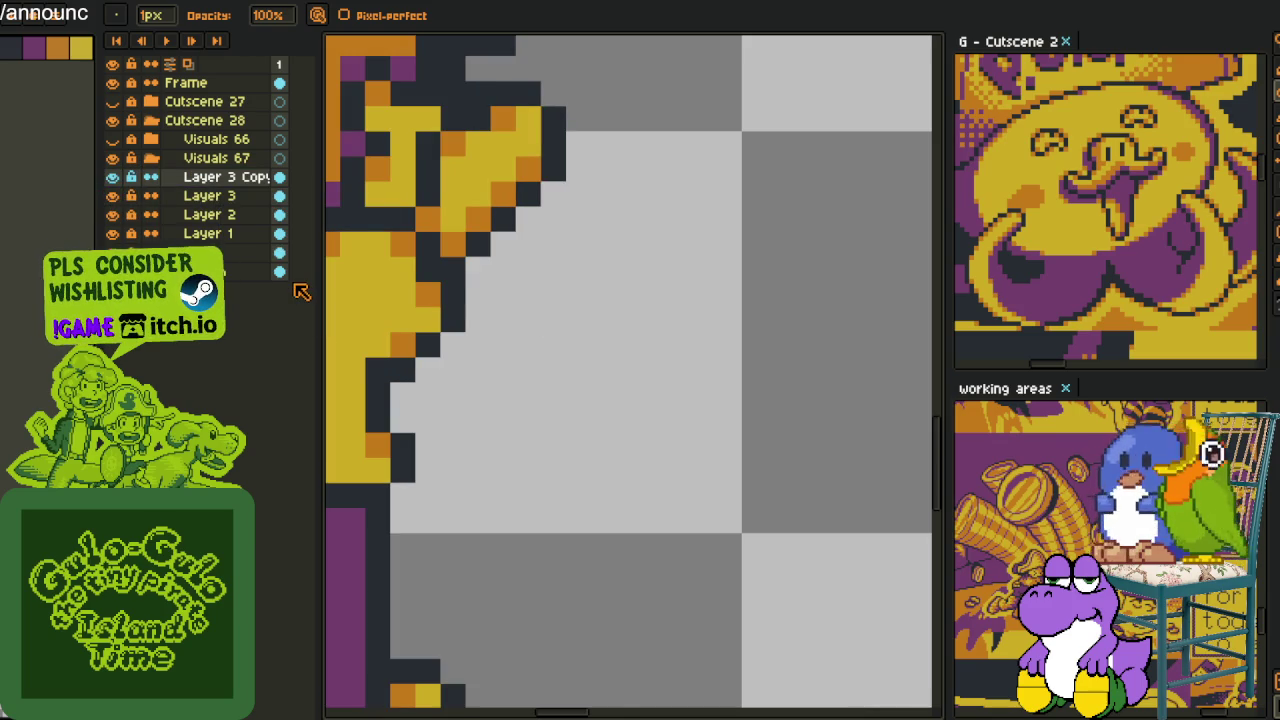
{"action": "right_click", "coordinate": [212, 177]}
{"action": "left_click", "coordinate": [262, 287]}
{"action": "right_click", "coordinate": [212, 177]}
Delete Layer 3 and zoom in on the right character's shoulder
{"action": "left_click", "coordinate": [266, 229]}
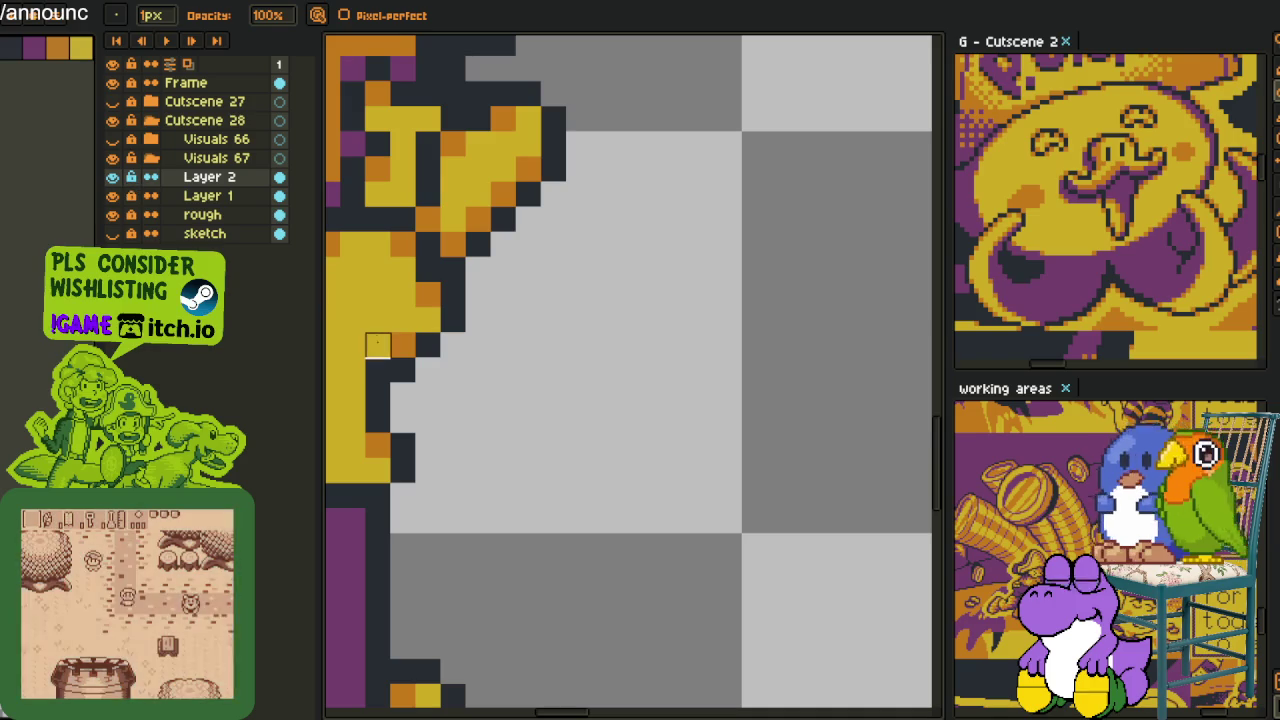
{"action": "key", "text": "alt"}
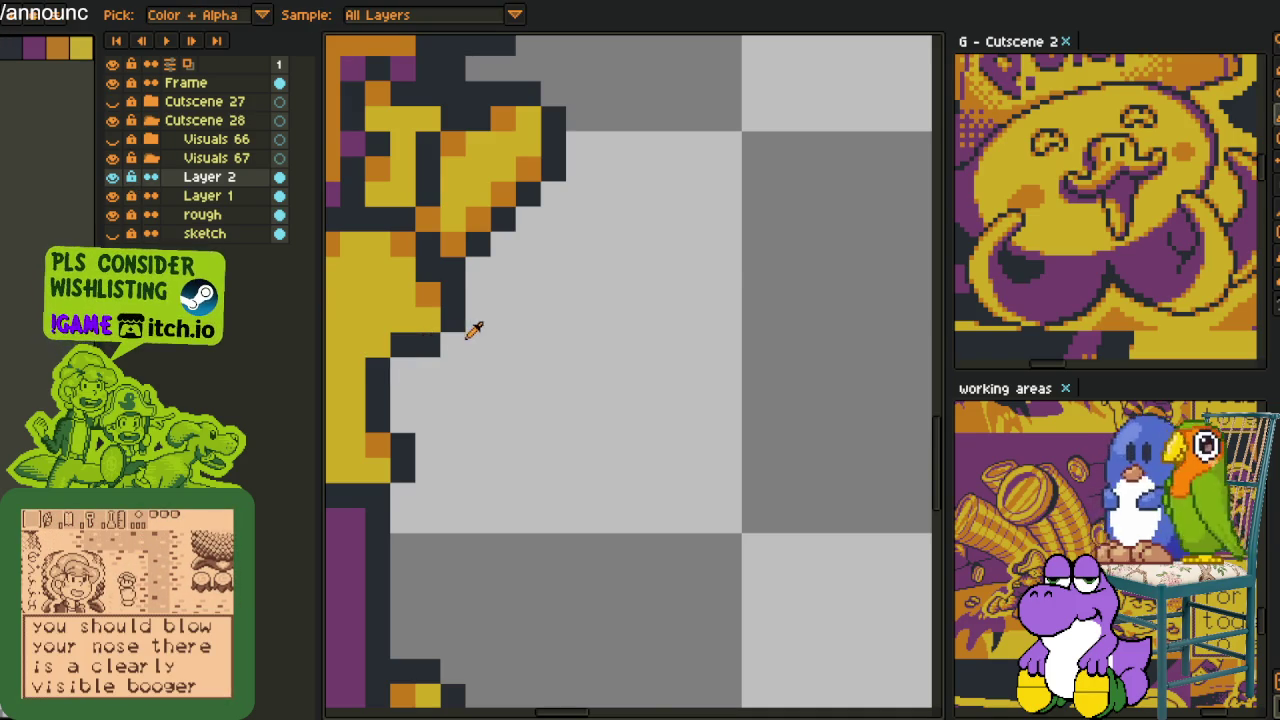
{"action": "scroll", "coordinate": [470, 325], "scroll_direction": "down", "scroll_amount": 2}
{"action": "key", "text": "Tab"}
{"action": "scroll", "coordinate": [452, 318], "scroll_direction": "up", "scroll_amount": 1}
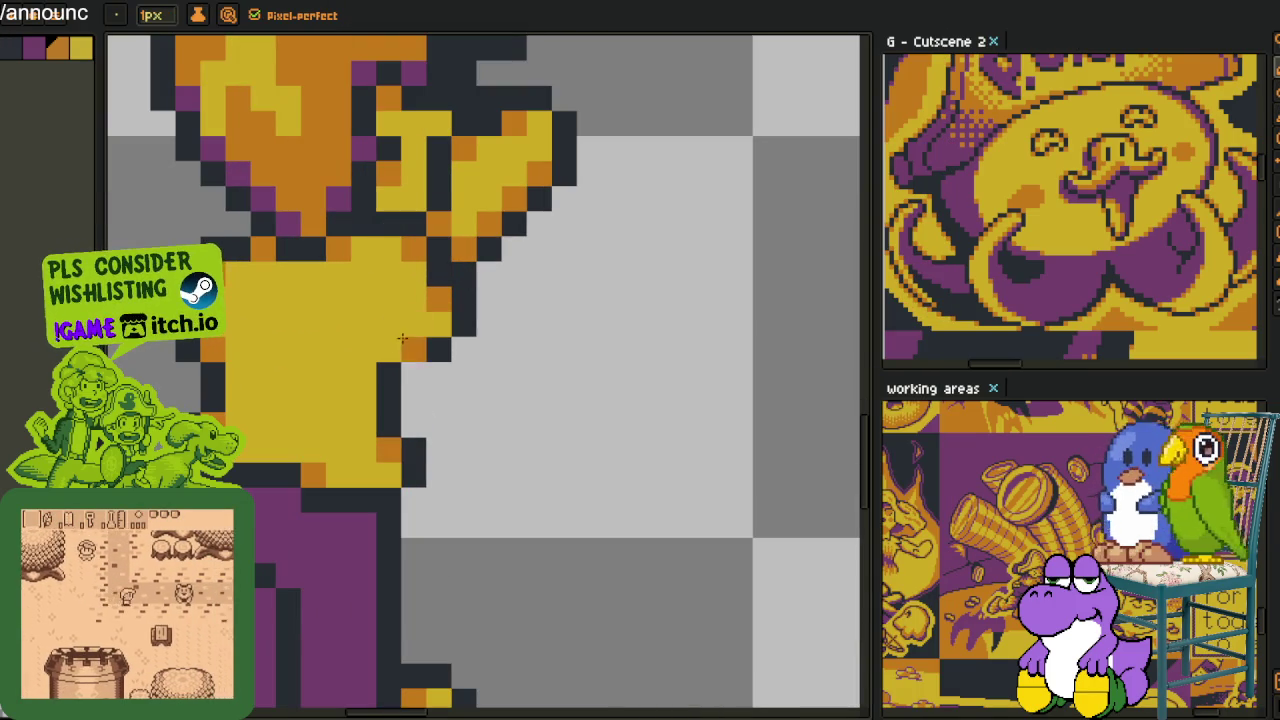
{"action": "scroll", "coordinate": [448, 335], "scroll_direction": "down", "scroll_amount": 1}
{"action": "scroll", "coordinate": [444, 352], "scroll_direction": "down", "scroll_amount": 2}
{"action": "scroll", "coordinate": [444, 352], "scroll_direction": "down", "scroll_amount": 1}
{"action": "scroll", "coordinate": [458, 360], "scroll_direction": "down", "scroll_amount": 1}
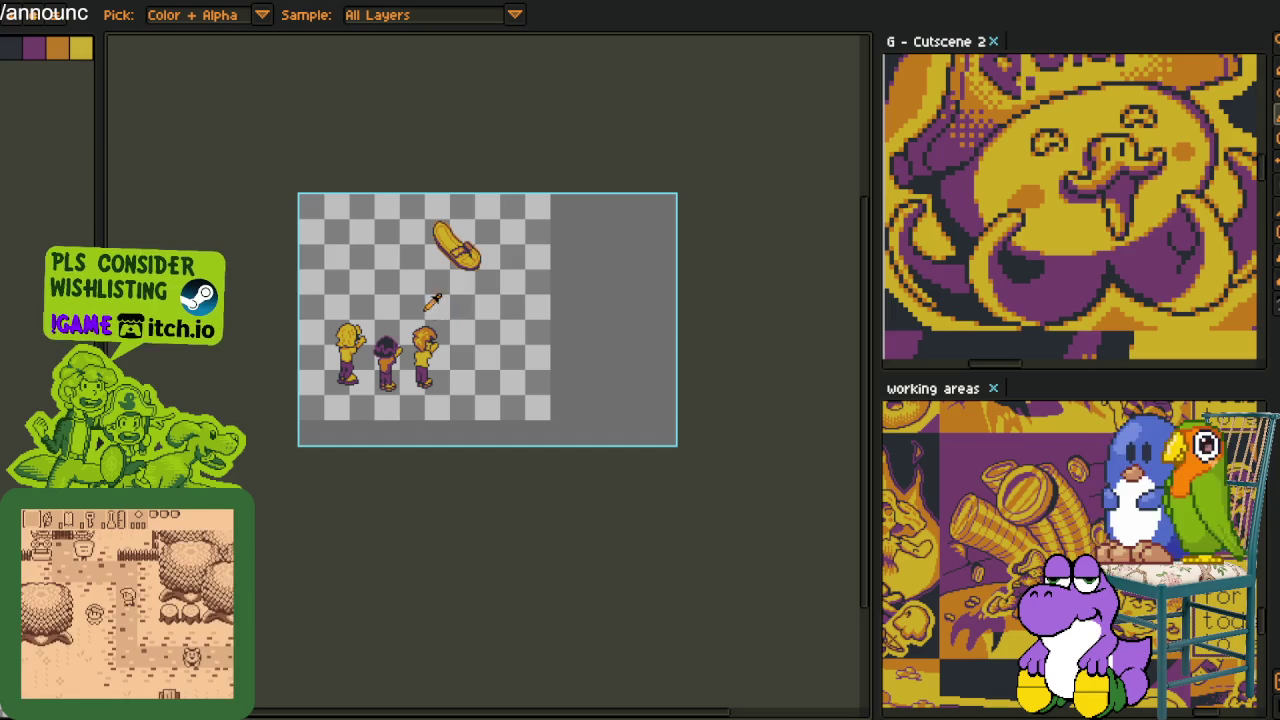
{"action": "scroll", "coordinate": [570, 326], "scroll_direction": "down", "scroll_amount": 2}
{"action": "scroll", "coordinate": [522, 322], "scroll_direction": "up", "scroll_amount": 1}
{"action": "scroll", "coordinate": [505, 340], "scroll_direction": "up", "scroll_amount": 1}
{"action": "scroll", "coordinate": [478, 294], "scroll_direction": "up", "scroll_amount": 1}
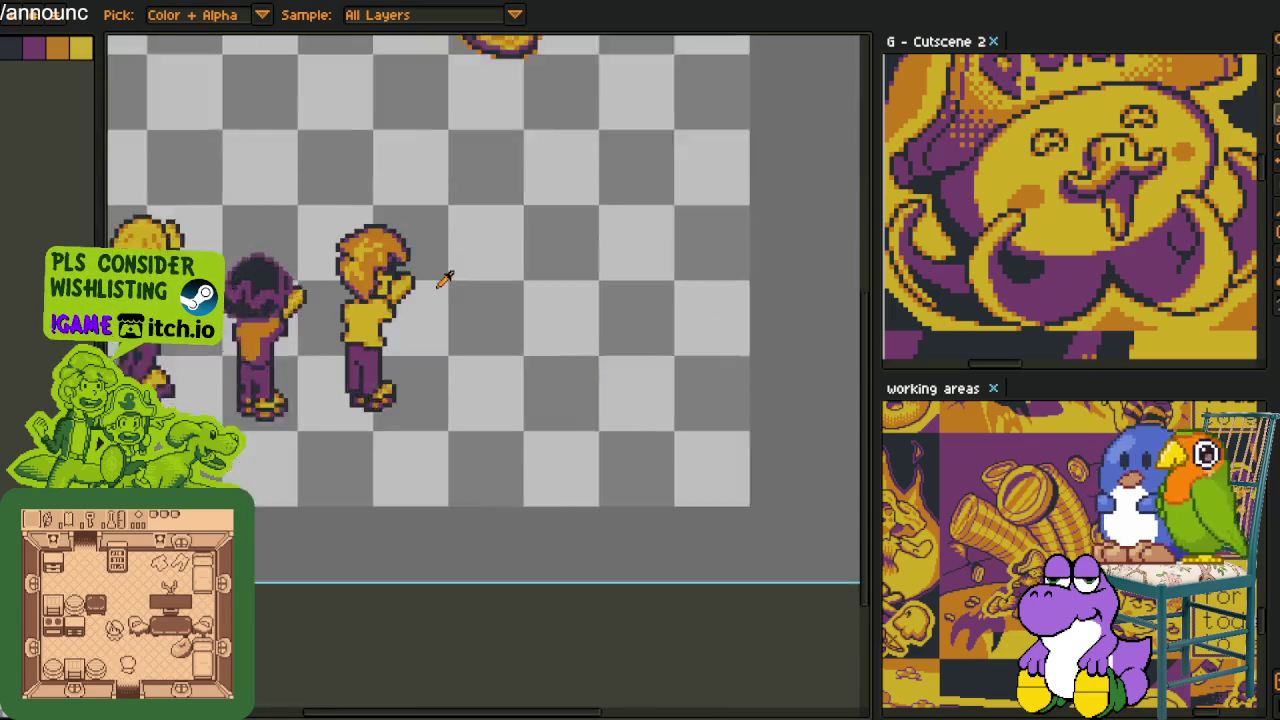
{"action": "scroll", "coordinate": [434, 303], "scroll_direction": "up", "scroll_amount": 1}
{"action": "scroll", "coordinate": [415, 263], "scroll_direction": "up", "scroll_amount": 1}
{"action": "scroll", "coordinate": [433, 366], "scroll_direction": "up", "scroll_amount": 2}
Move a black outline pixel up and right, and paint two shoulder outline pixels orange
{"action": "key", "text": "m"}
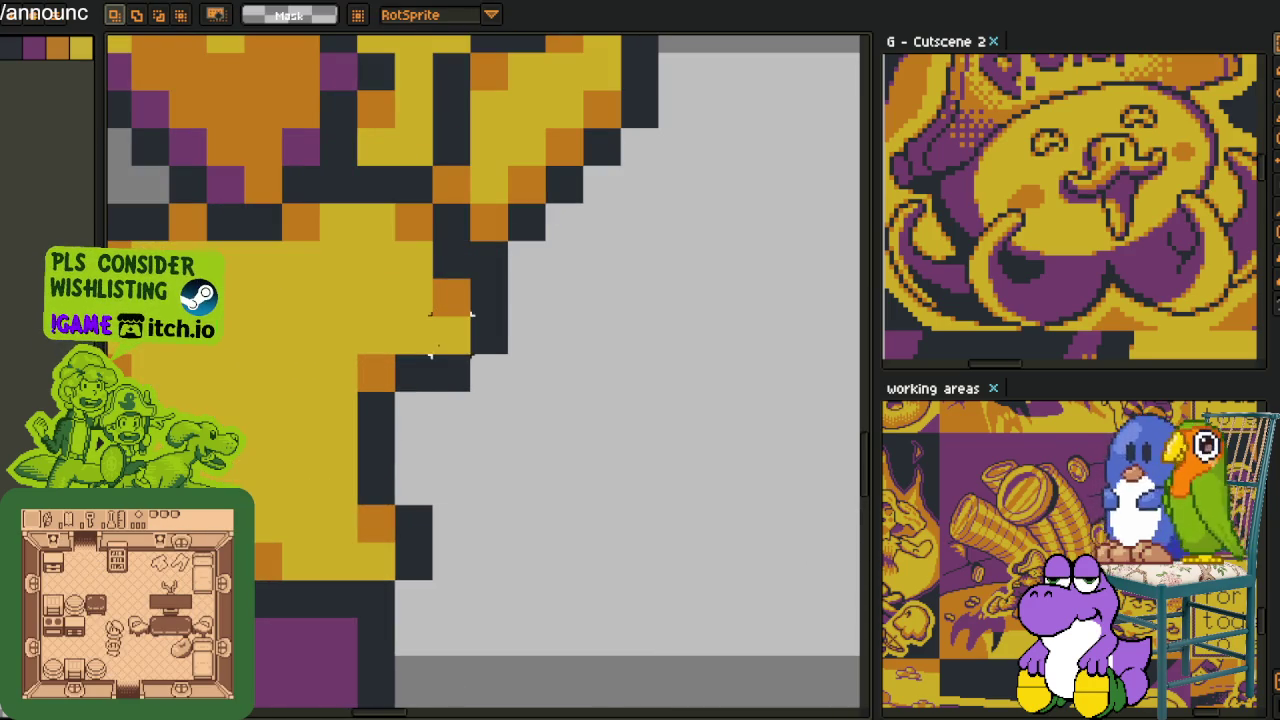
{"action": "left_click_drag", "start_coordinate": [451, 372], "coordinate": [565, 336]}
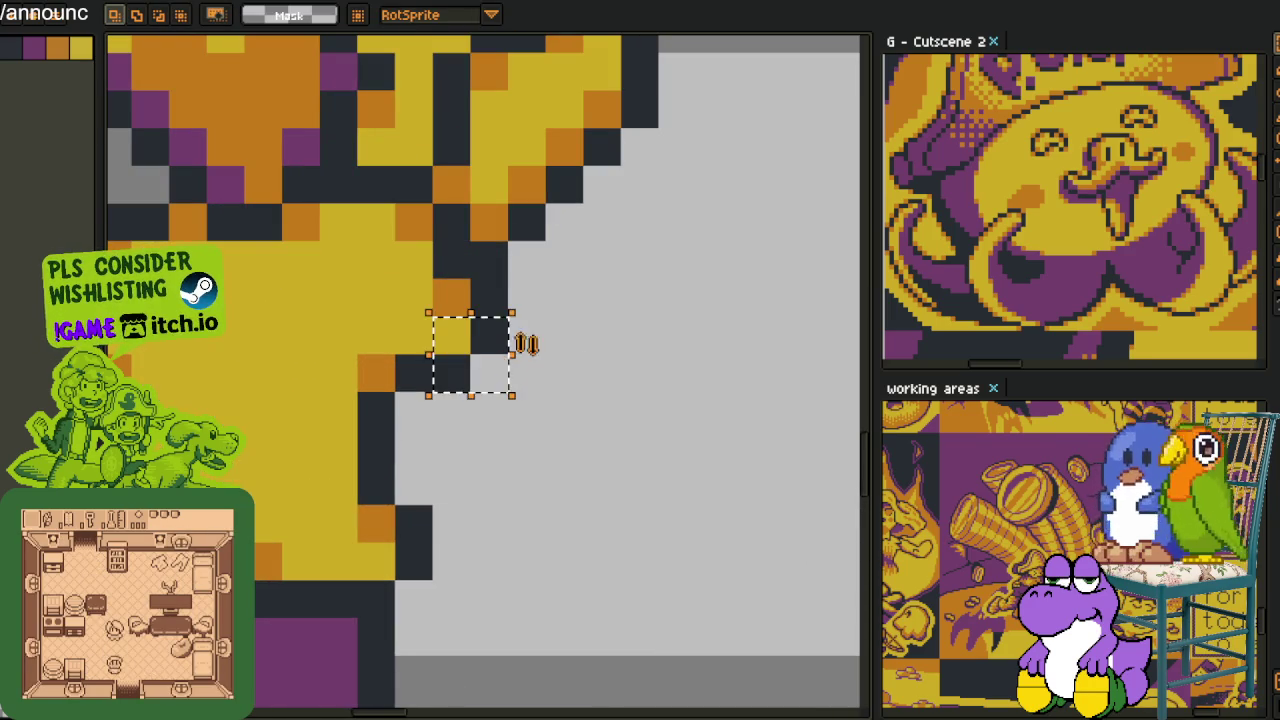
{"action": "key", "text": "Delete"}
{"action": "key", "text": "i"}
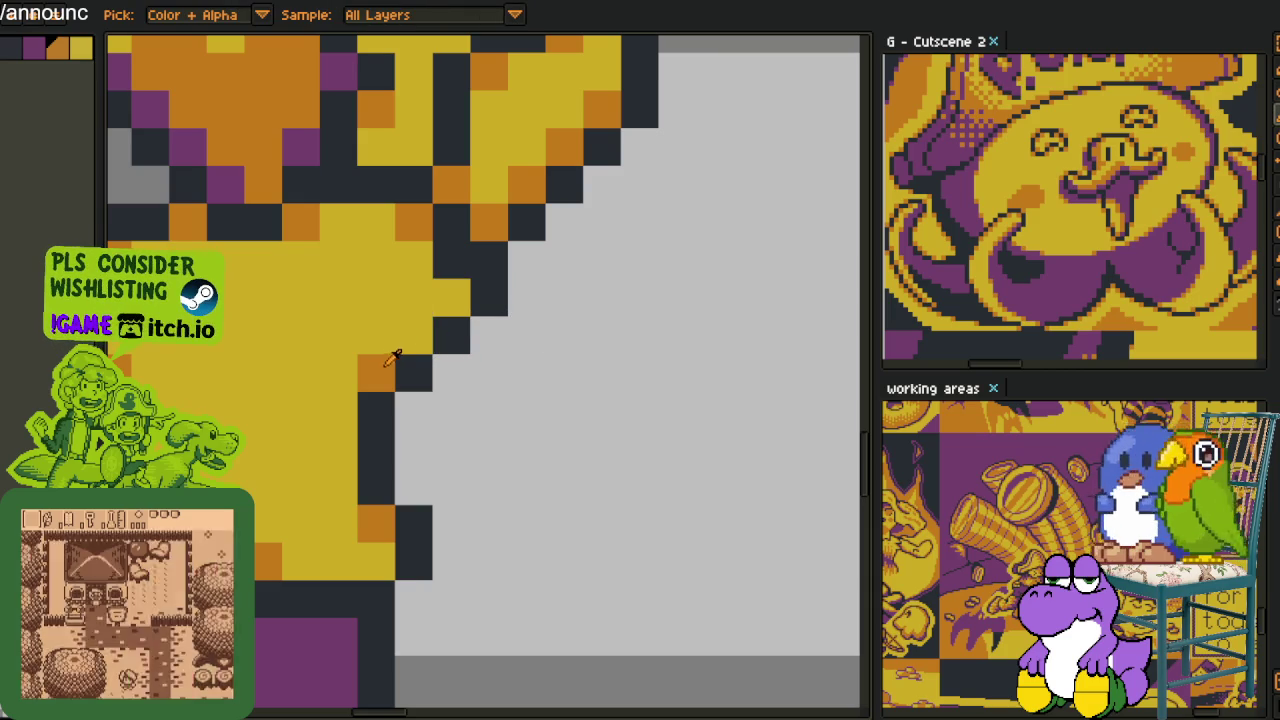
{"action": "key", "text": "b"}
{"action": "mouse_move", "coordinate": [414, 340]}
{"action": "left_mouse_down"}
{"action": "mouse_move", "coordinate": [451, 299]}
{"action": "mouse_move", "coordinate": [408, 330]}
{"action": "mouse_move", "coordinate": [397, 300]}
{"action": "left_mouse_up"}
{"action": "key", "text": "i"}
{"action": "scroll", "coordinate": [425, 287], "scroll_direction": "down", "scroll_amount": 3}
{"action": "scroll", "coordinate": [408, 330], "scroll_direction": "up", "scroll_amount": 3}
Fill the grey gap beside the torso with yellow and repaint an adjacent outline pixel
{"action": "key", "text": "b"}
{"action": "key", "text": "i"}
{"action": "key", "text": "b"}
{"action": "key", "text": "i"}
{"action": "key", "text": "b"}
{"action": "left_click", "coordinate": [371, 328]}
{"action": "key", "text": "i"}
{"action": "key", "text": "b"}
{"action": "key", "text": "i"}
{"action": "key", "text": "b"}
{"action": "scroll", "coordinate": [422, 364], "scroll_direction": "down", "scroll_amount": 5}
{"action": "key", "text": "i"}
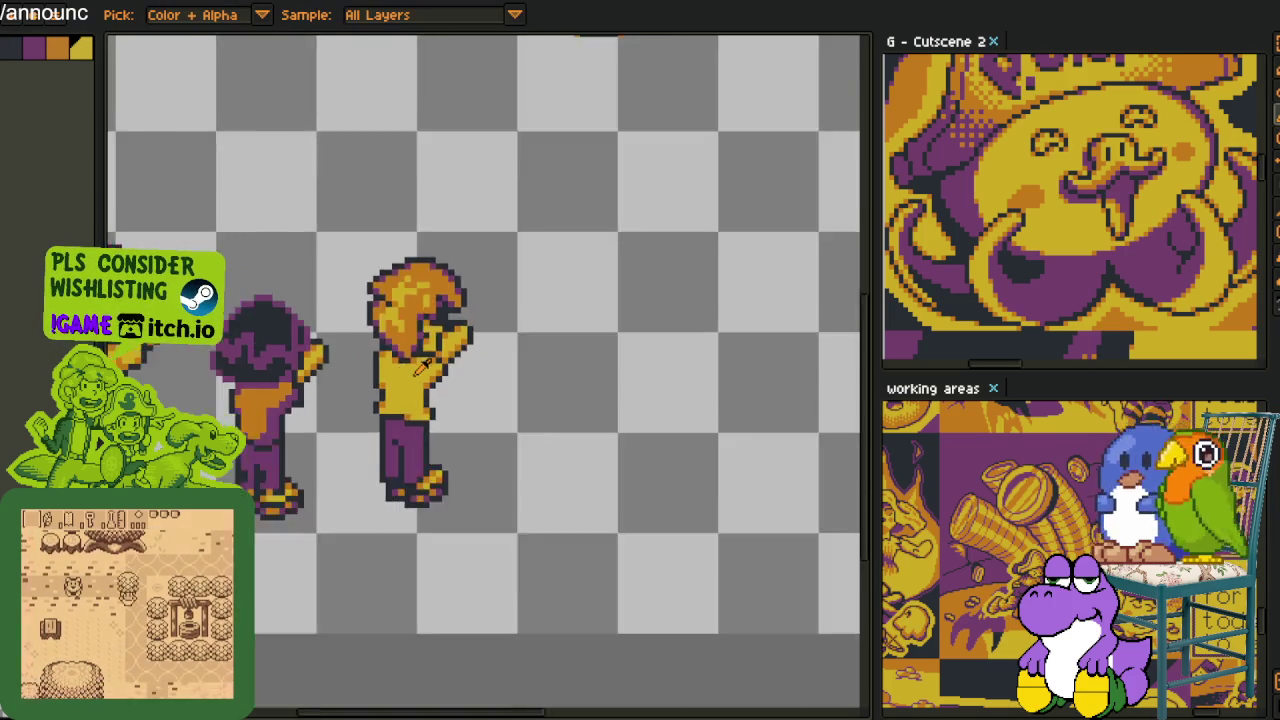
{"action": "scroll", "coordinate": [410, 366], "scroll_direction": "up", "scroll_amount": 5}
Shift the dark torso outline block one pixel to the right
{"action": "key", "text": "b"}
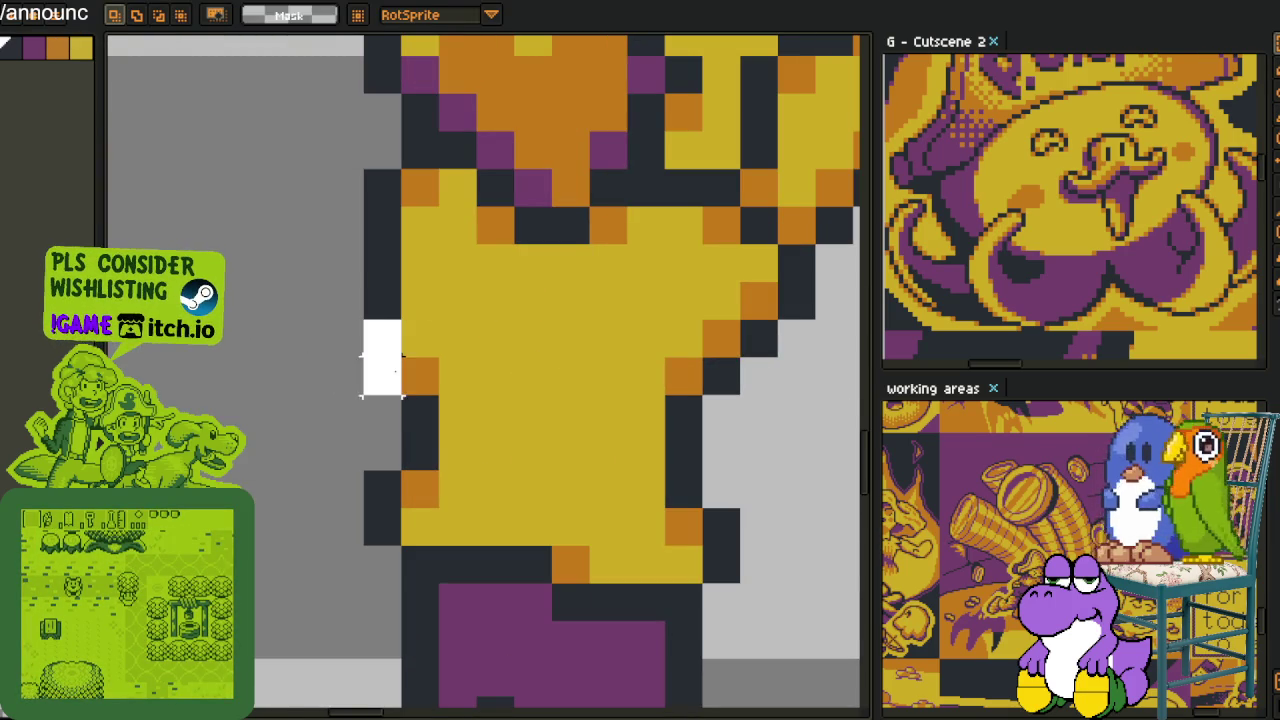
{"action": "left_click_drag", "start_coordinate": [402, 358], "coordinate": [440, 358]}
{"action": "key", "text": "ctrl+d"}
{"action": "key", "text": "i"}
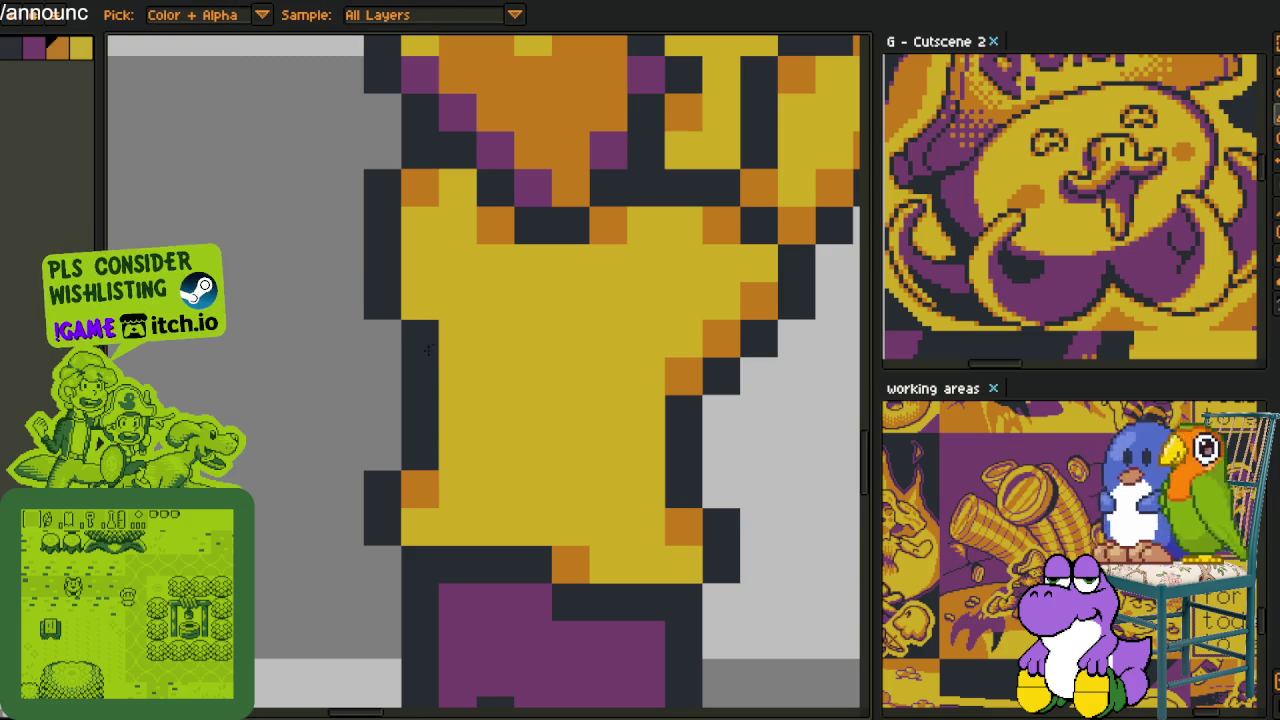
{"action": "scroll", "coordinate": [428, 350], "scroll_direction": "down", "scroll_amount": 5}
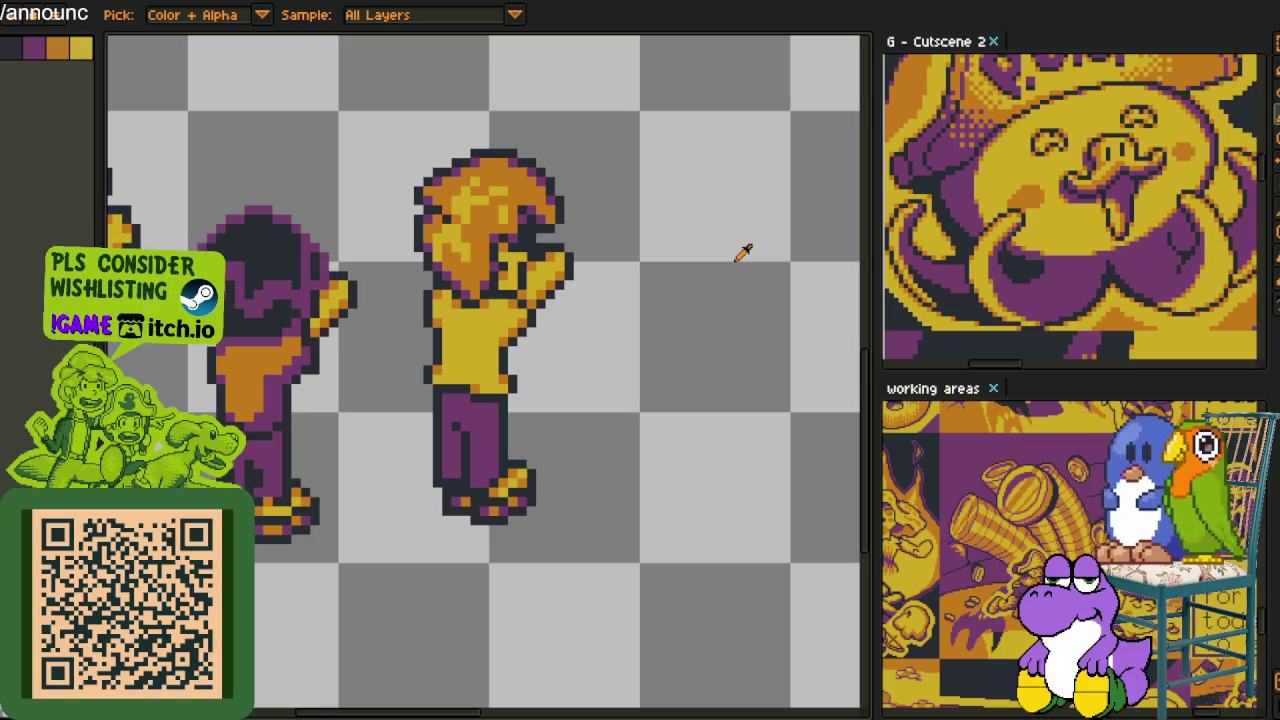
{"action": "scroll", "coordinate": [732, 250], "scroll_direction": "up", "scroll_amount": 1}
{"action": "scroll", "coordinate": [474, 246], "scroll_direction": "up", "scroll_amount": 1}
{"action": "key", "text": "v"}
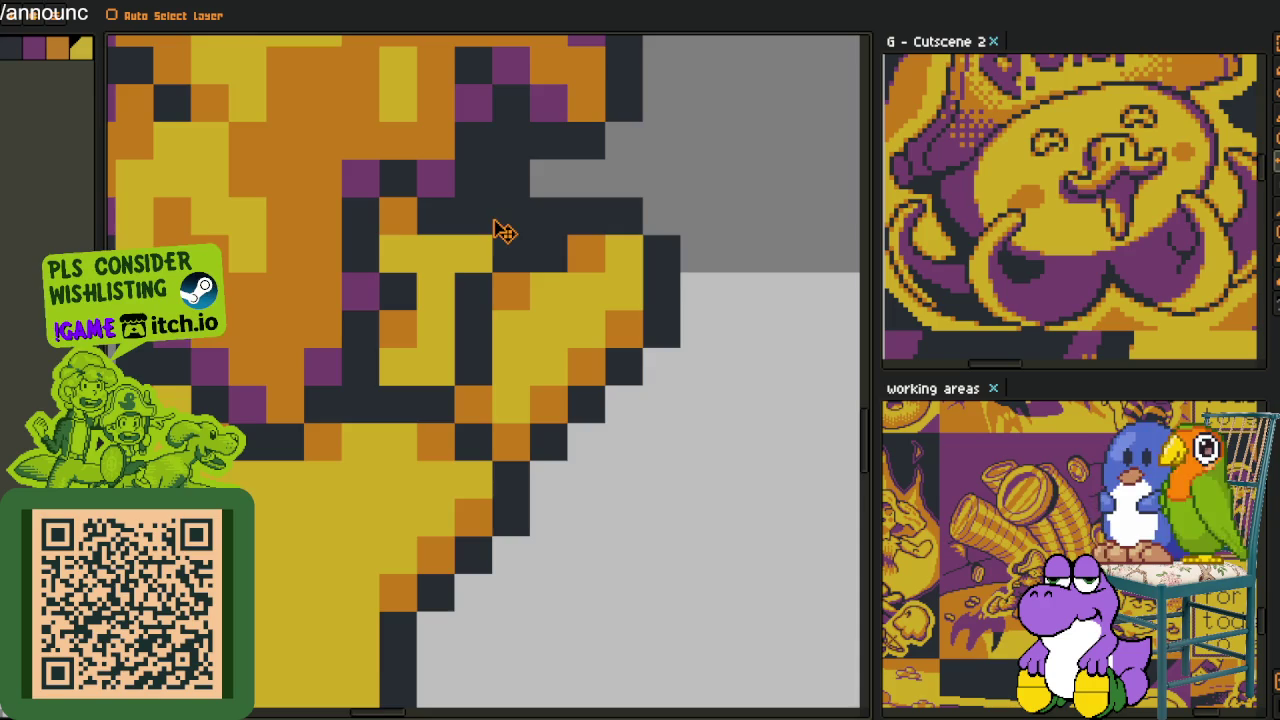
{"action": "scroll", "coordinate": [458, 205], "scroll_direction": "up", "scroll_amount": 1}
{"action": "key", "text": "b"}
{"action": "key", "text": "Tab"}
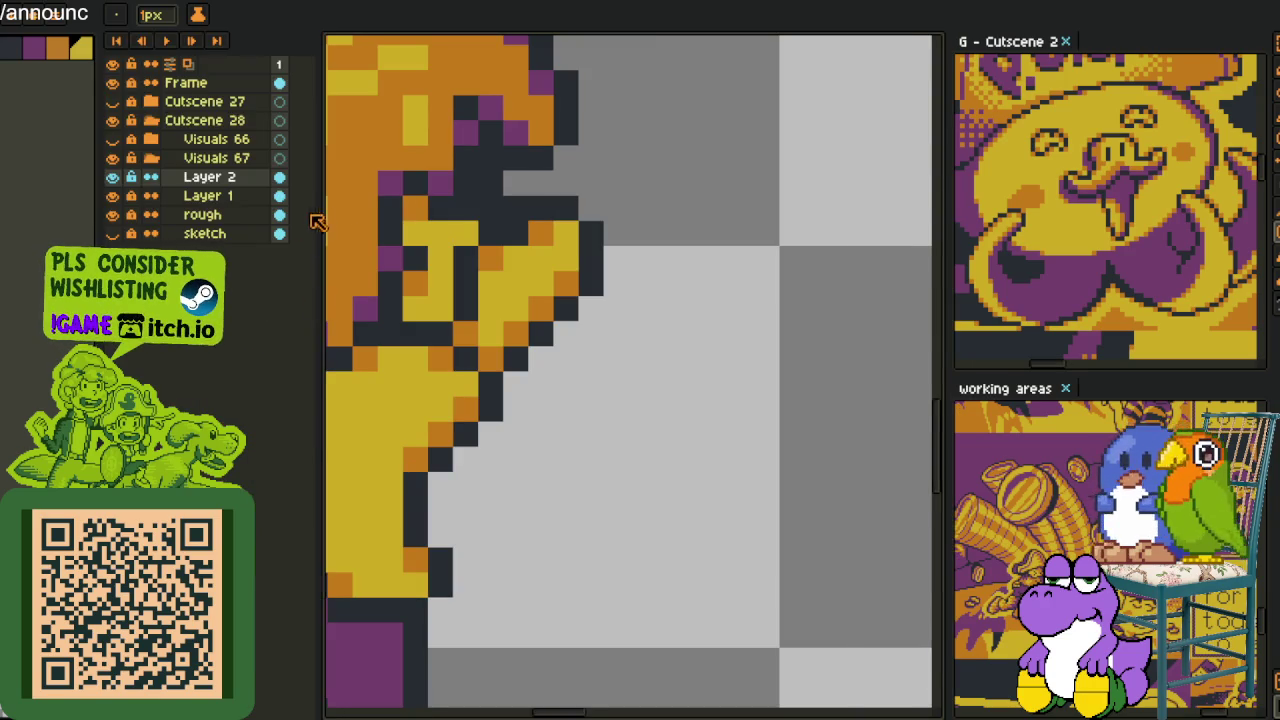
{"action": "key", "text": "Tab"}
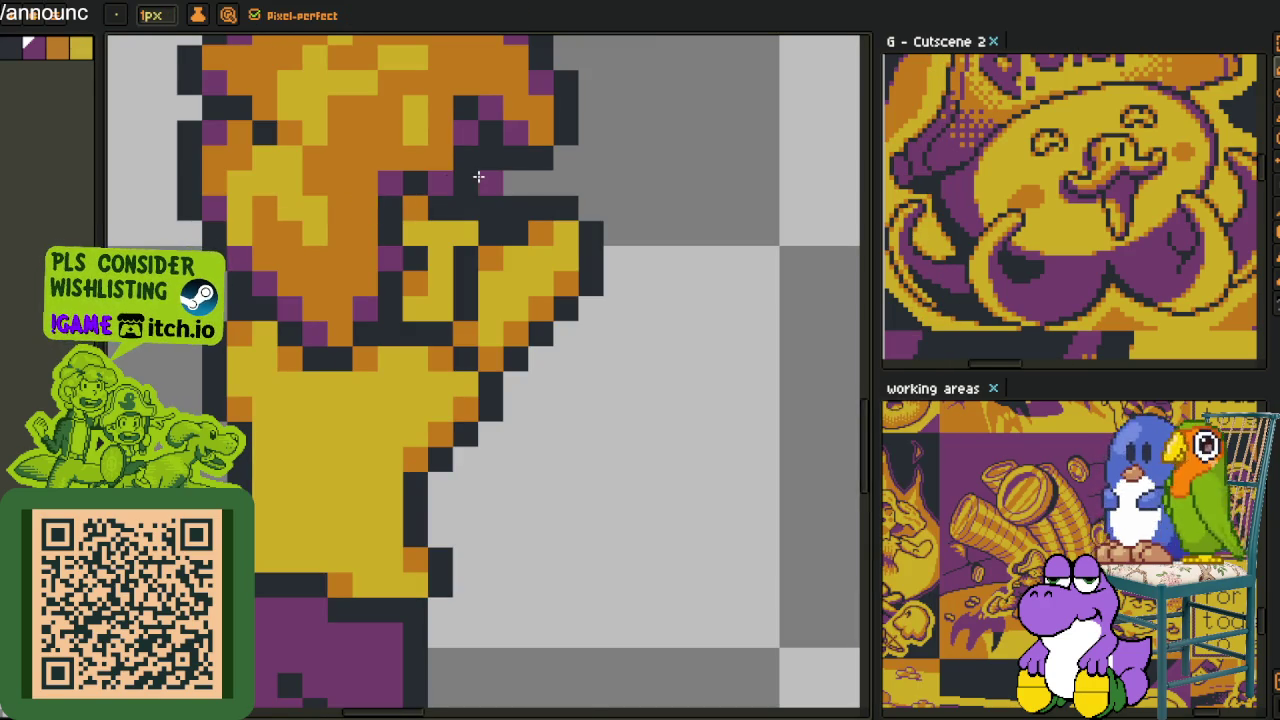
{"action": "scroll", "coordinate": [497, 200], "scroll_direction": "down", "scroll_amount": 4}
{"action": "scroll", "coordinate": [557, 213], "scroll_direction": "down", "scroll_amount": 2}
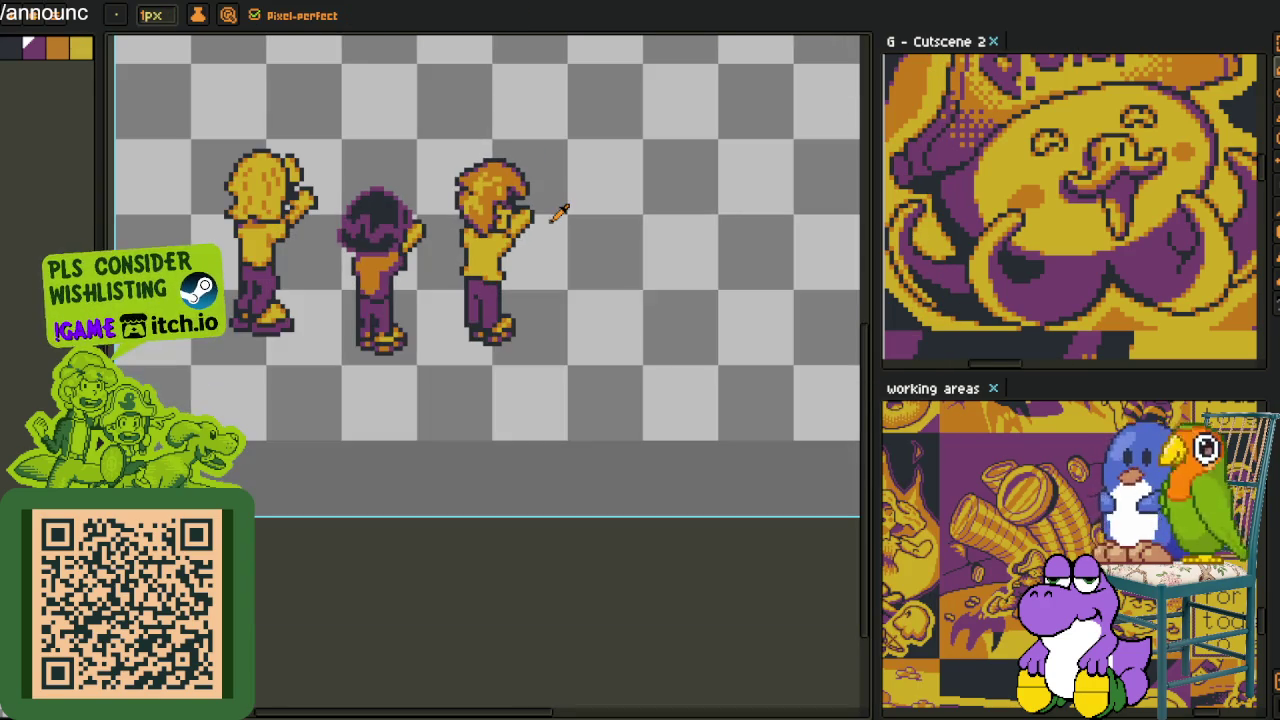
{"action": "key", "text": "alt"}
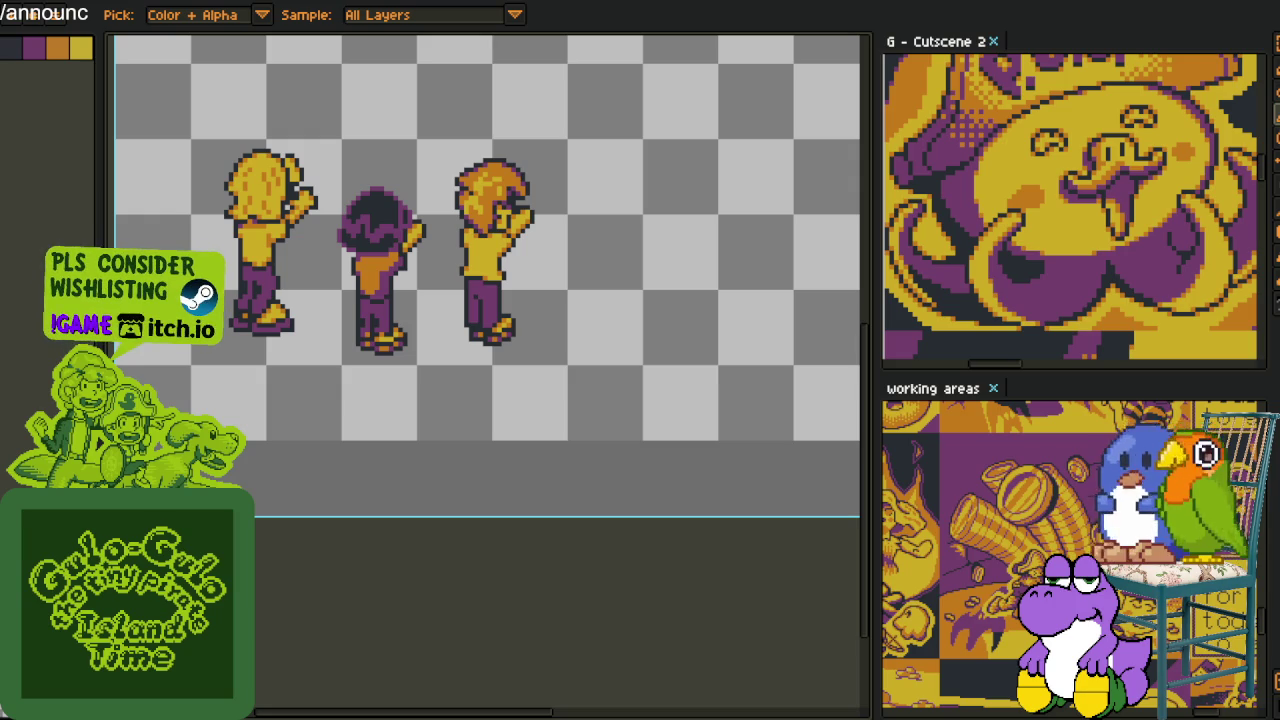
{"action": "scroll", "coordinate": [507, 262], "scroll_direction": "up", "scroll_amount": 3}
{"action": "scroll", "coordinate": [507, 262], "scroll_direction": "down", "scroll_amount": 2}
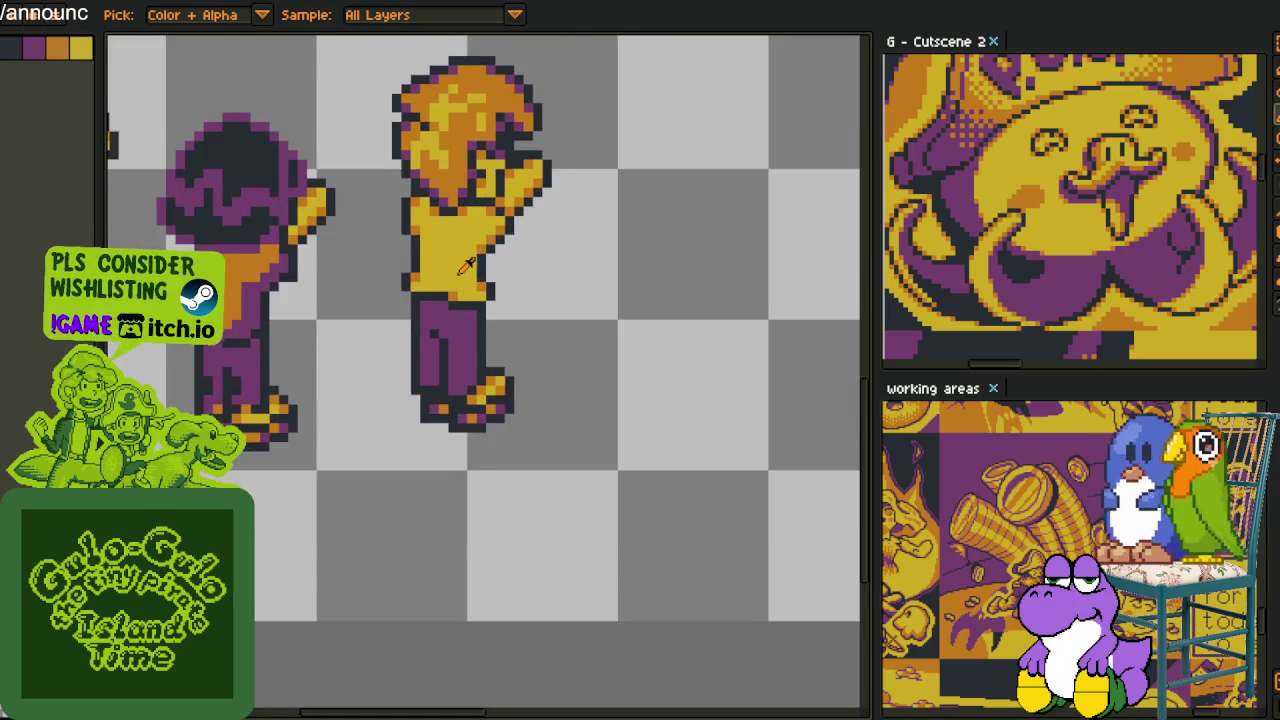
{"action": "left_click_drag", "start_coordinate": [453, 348], "coordinate": [490, 391]}
{"action": "key", "text": "i"}
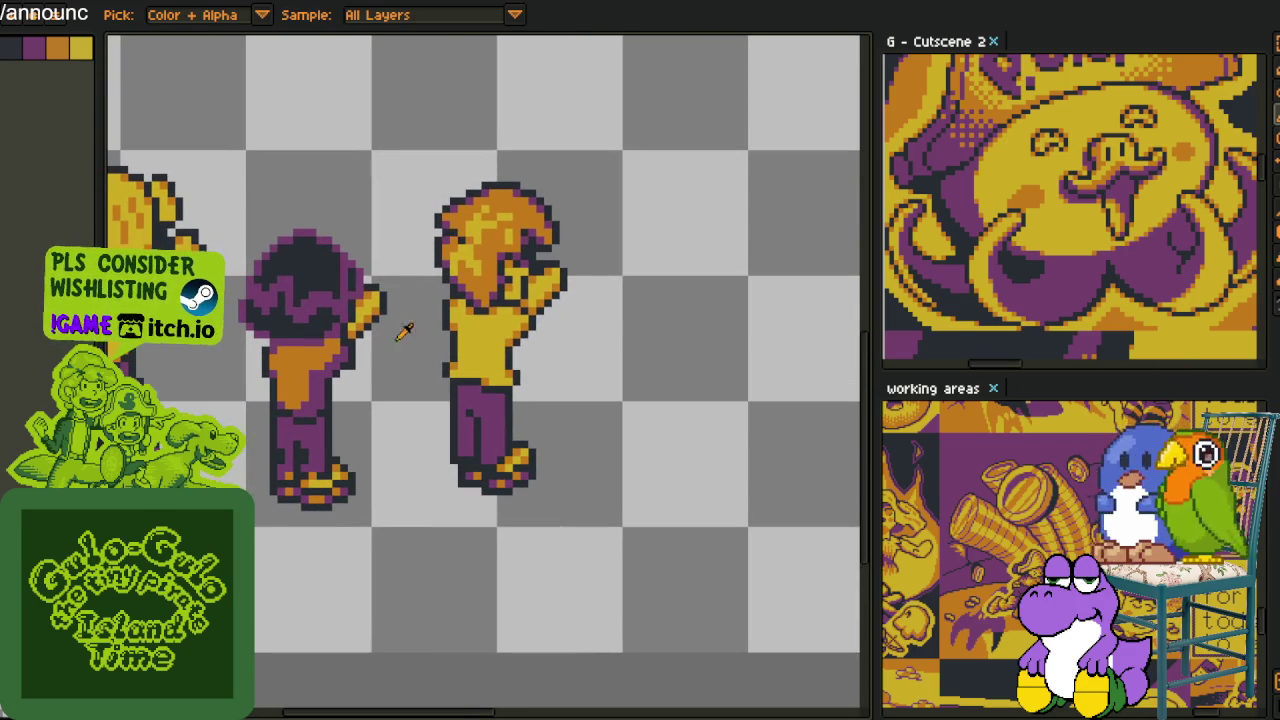
{"action": "scroll", "coordinate": [404, 331], "scroll_direction": "up", "scroll_amount": 2}
{"action": "scroll", "coordinate": [404, 331], "scroll_direction": "up", "scroll_amount": 2}
{"action": "key", "text": "b"}
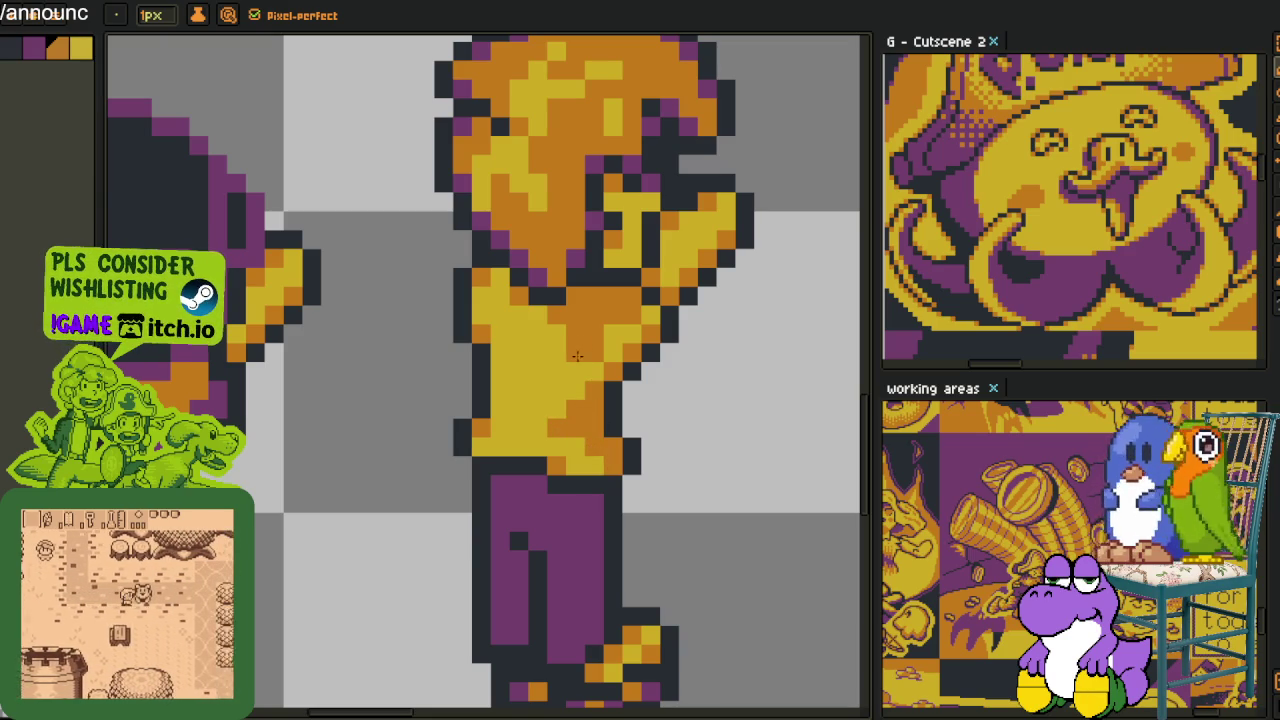
Sample the torso colour and flood-fill the right character's orange torso patch with purple
{"action": "key", "text": "i"}
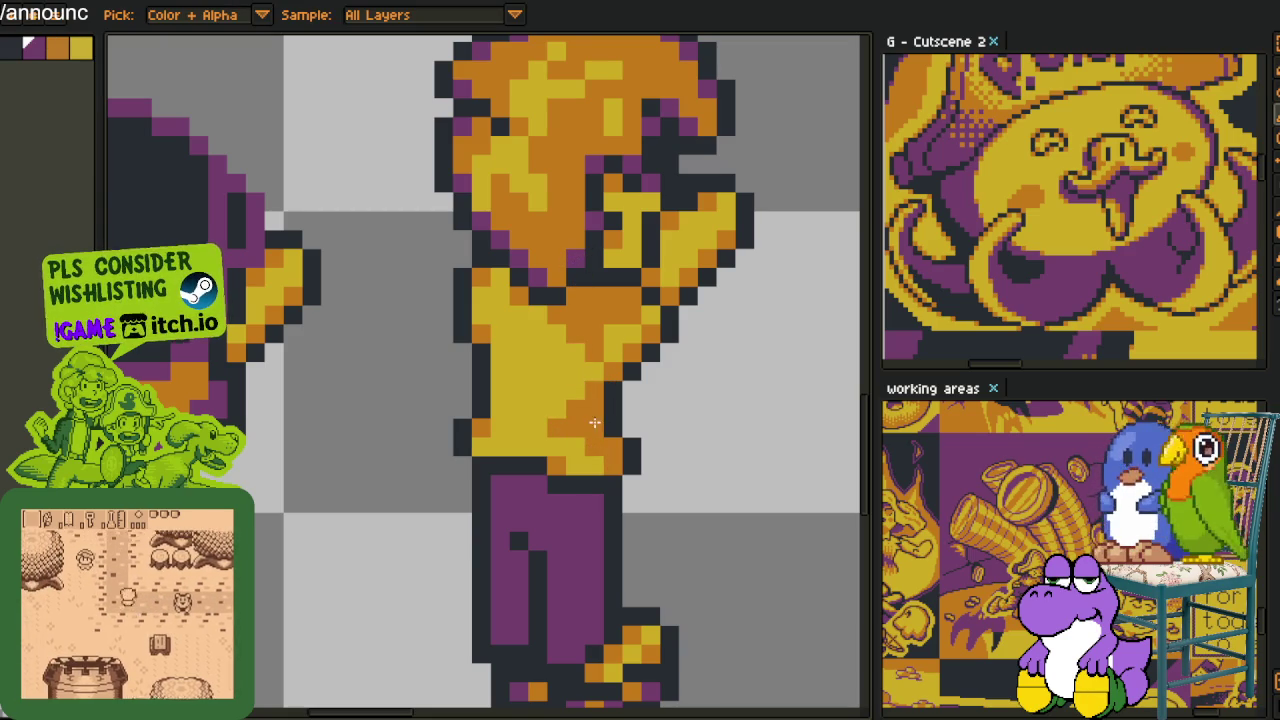
{"action": "key", "text": "g"}
{"action": "scroll", "coordinate": [600, 420], "scroll_direction": "down", "scroll_amount": 3}
{"action": "scroll", "coordinate": [607, 425], "scroll_direction": "up", "scroll_amount": 2}
{"action": "scroll", "coordinate": [607, 425], "scroll_direction": "up", "scroll_amount": 2}
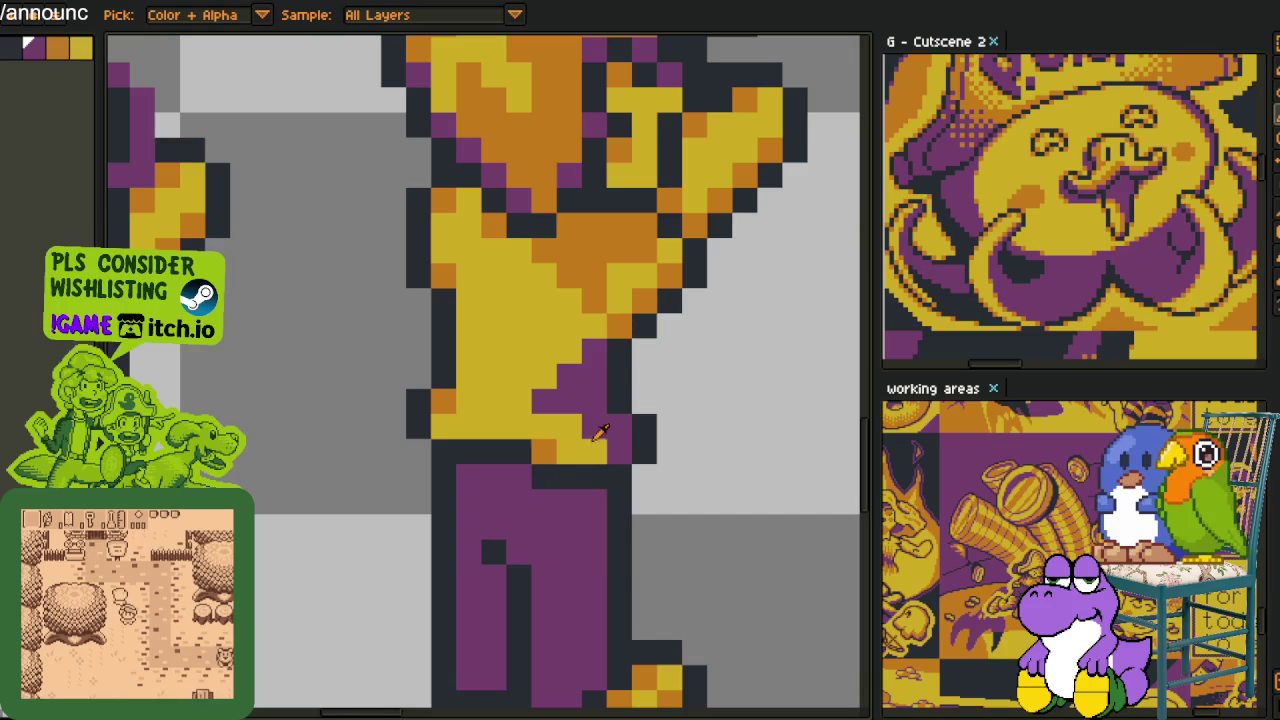
{"action": "left_click", "coordinate": [546, 459]}
{"action": "key", "text": "b"}
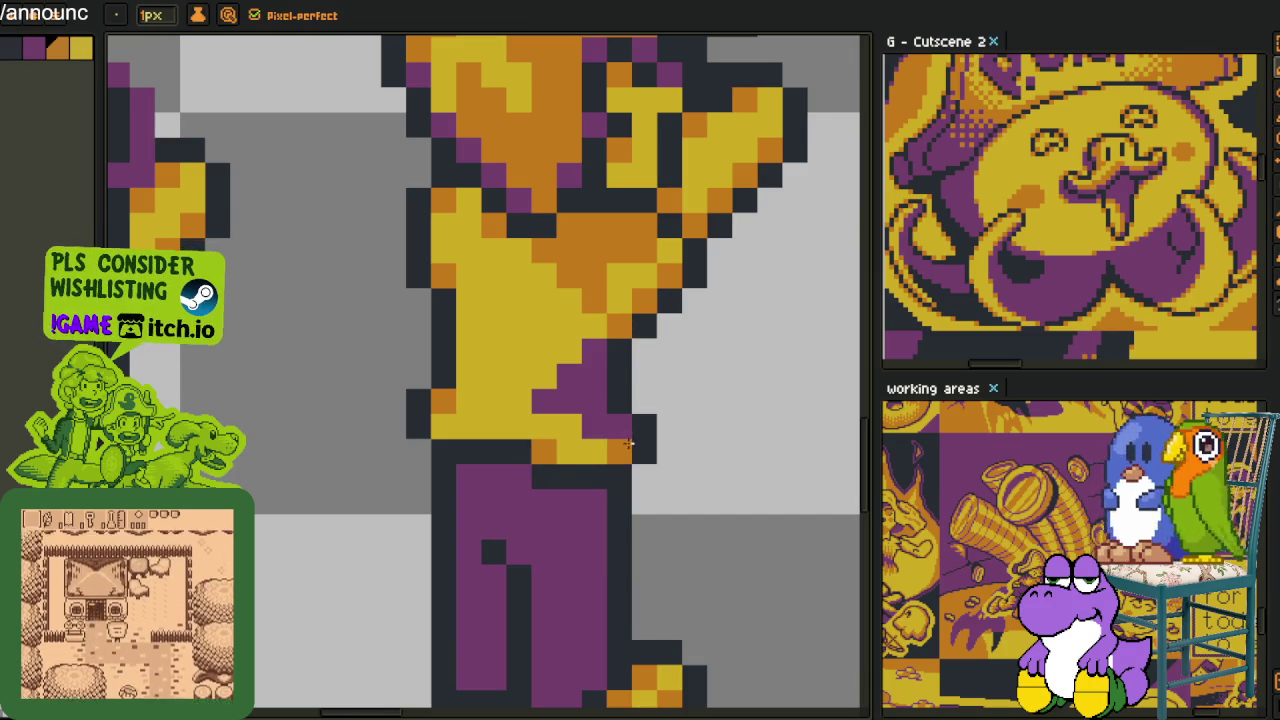
{"action": "scroll", "coordinate": [623, 437], "scroll_direction": "down", "scroll_amount": 3}
{"action": "scroll", "coordinate": [732, 437], "scroll_direction": "down", "scroll_amount": 2}
{"action": "key", "text": "i"}
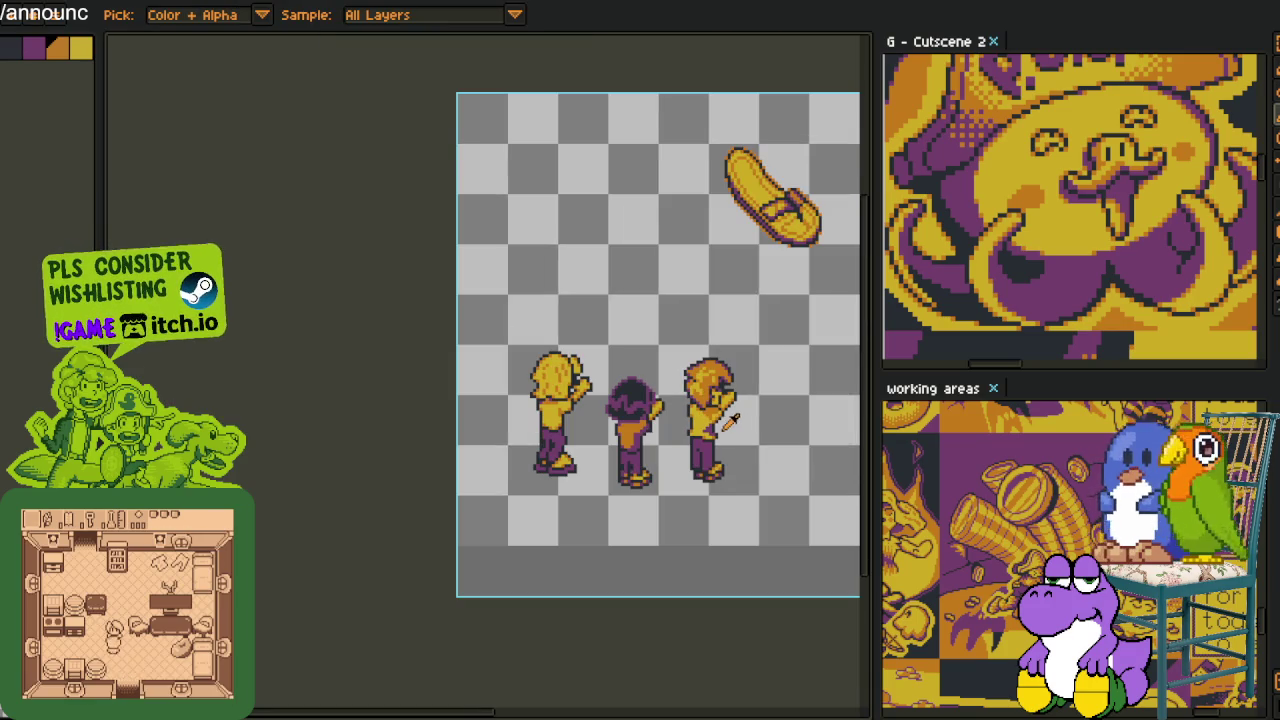
{"action": "scroll", "coordinate": [730, 425], "scroll_direction": "up", "scroll_amount": 2}
{"action": "scroll", "coordinate": [719, 391], "scroll_direction": "up", "scroll_amount": 3}
{"action": "key", "text": "b"}
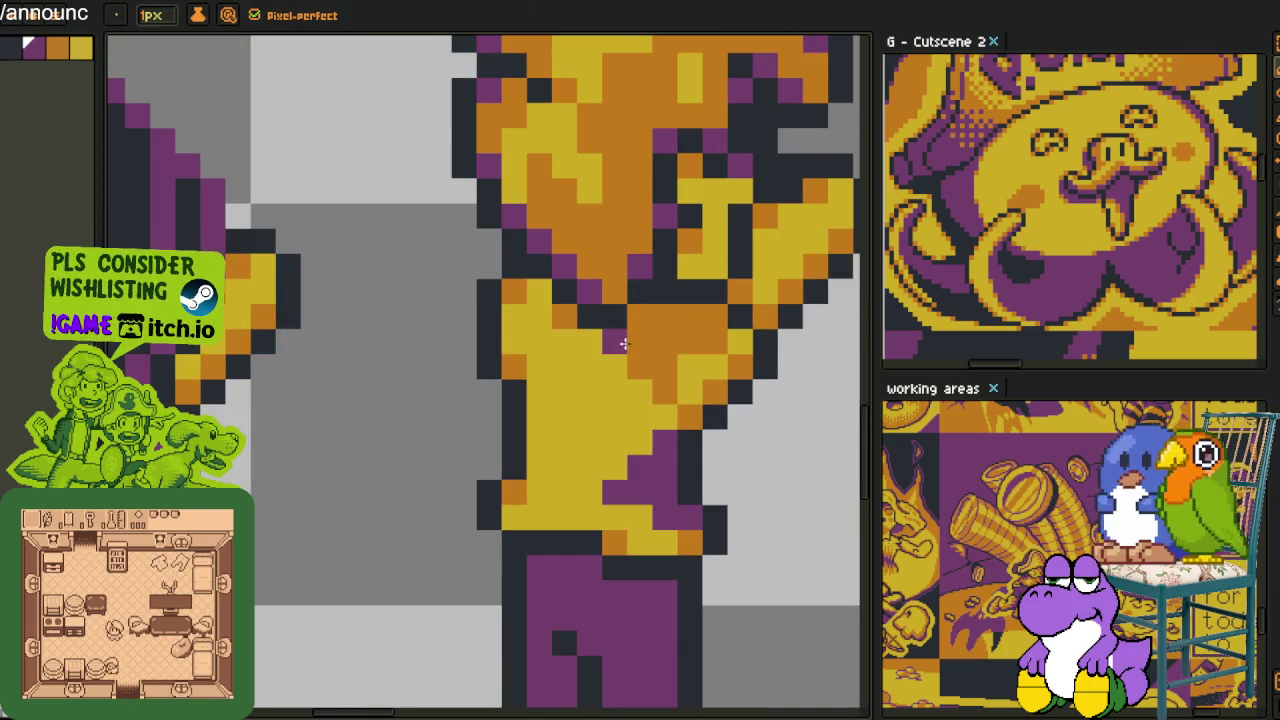
{"action": "key", "text": "g"}
{"action": "left_click", "coordinate": [629, 337]}
Pick orange from the head and repaint several purple torso pixels orange
{"action": "key", "text": "b"}
{"action": "key", "text": "i"}
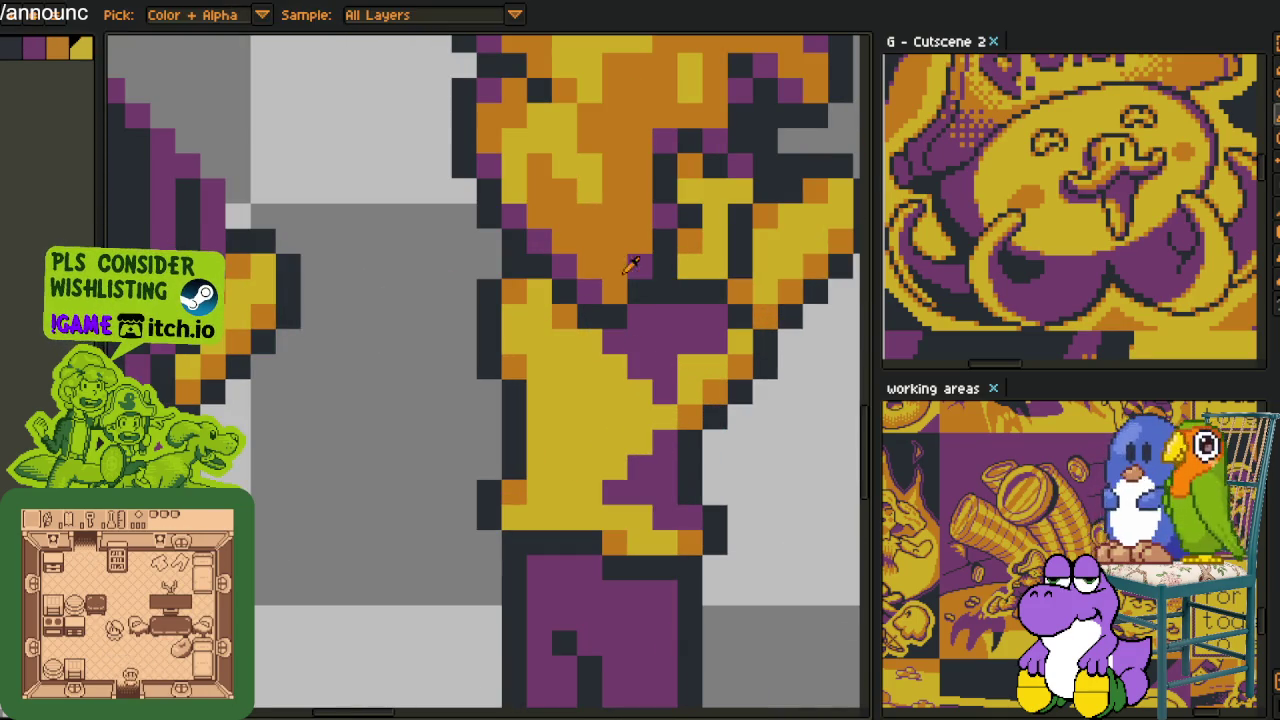
{"action": "key", "text": "b"}
{"action": "left_click_drag", "start_coordinate": [697, 343], "coordinate": [692, 317]}
{"action": "mouse_move", "coordinate": [664, 367]}
{"action": "left_mouse_down"}
{"action": "mouse_move", "coordinate": [664, 392]}
{"action": "mouse_move", "coordinate": [644, 341]}
{"action": "left_mouse_up"}
{"action": "left_click", "coordinate": [664, 341]}
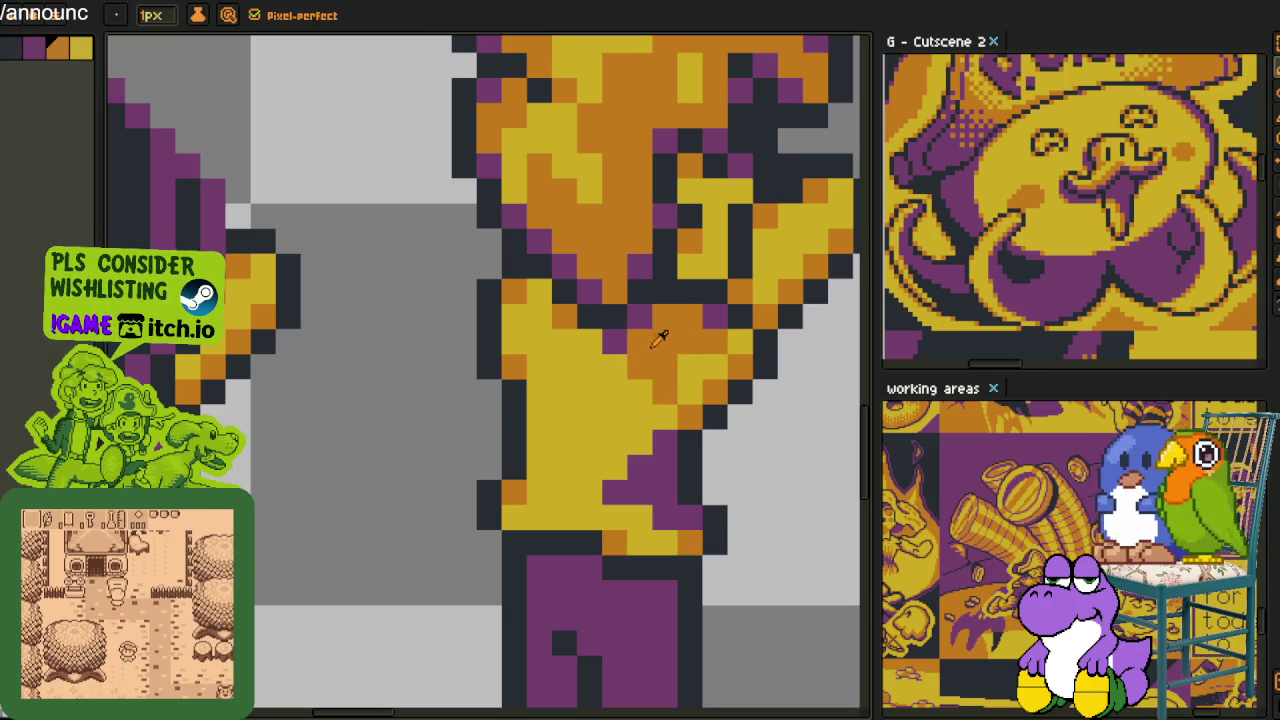
Add a short run of purple shading pixels on the shirt
{"action": "scroll", "coordinate": [680, 352], "scroll_direction": "down", "scroll_amount": 4}
{"action": "key", "text": "i"}
{"action": "scroll", "coordinate": [703, 365], "scroll_direction": "down", "scroll_amount": 3}
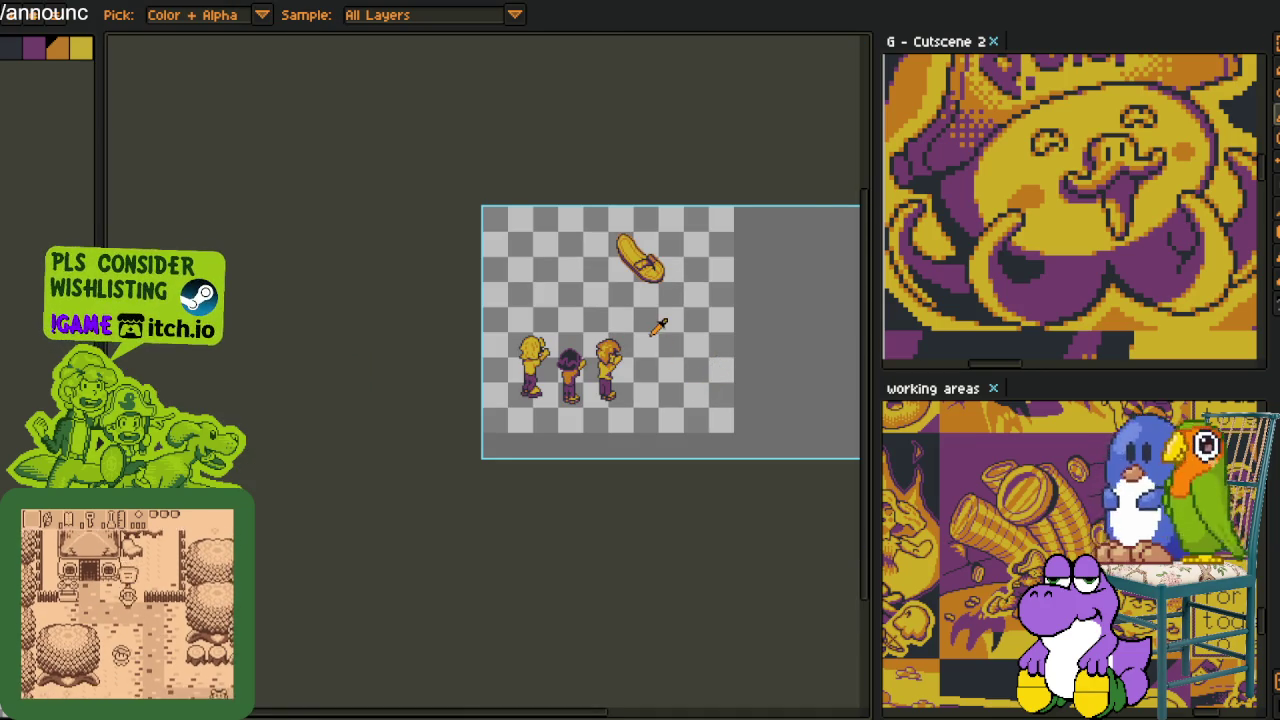
{"action": "scroll", "coordinate": [658, 326], "scroll_direction": "up", "scroll_amount": 2}
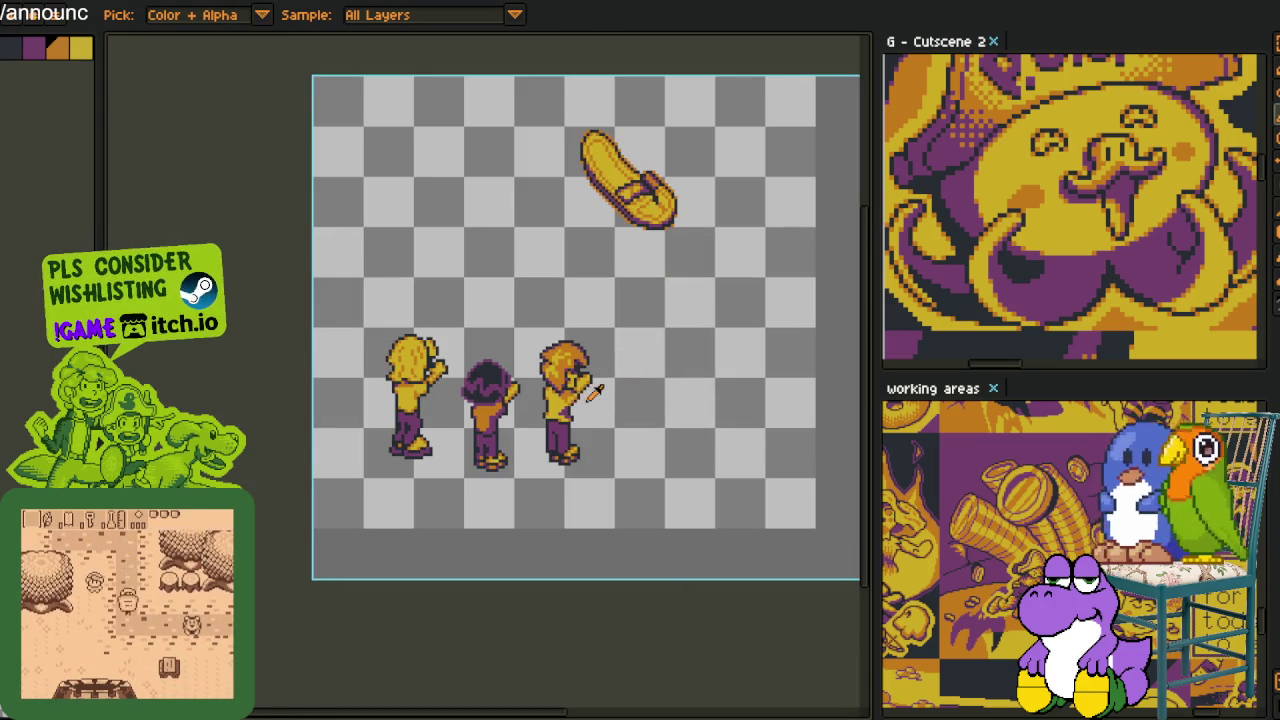
{"action": "scroll", "coordinate": [578, 388], "scroll_direction": "up", "scroll_amount": 3}
{"action": "scroll", "coordinate": [578, 388], "scroll_direction": "up", "scroll_amount": 2}
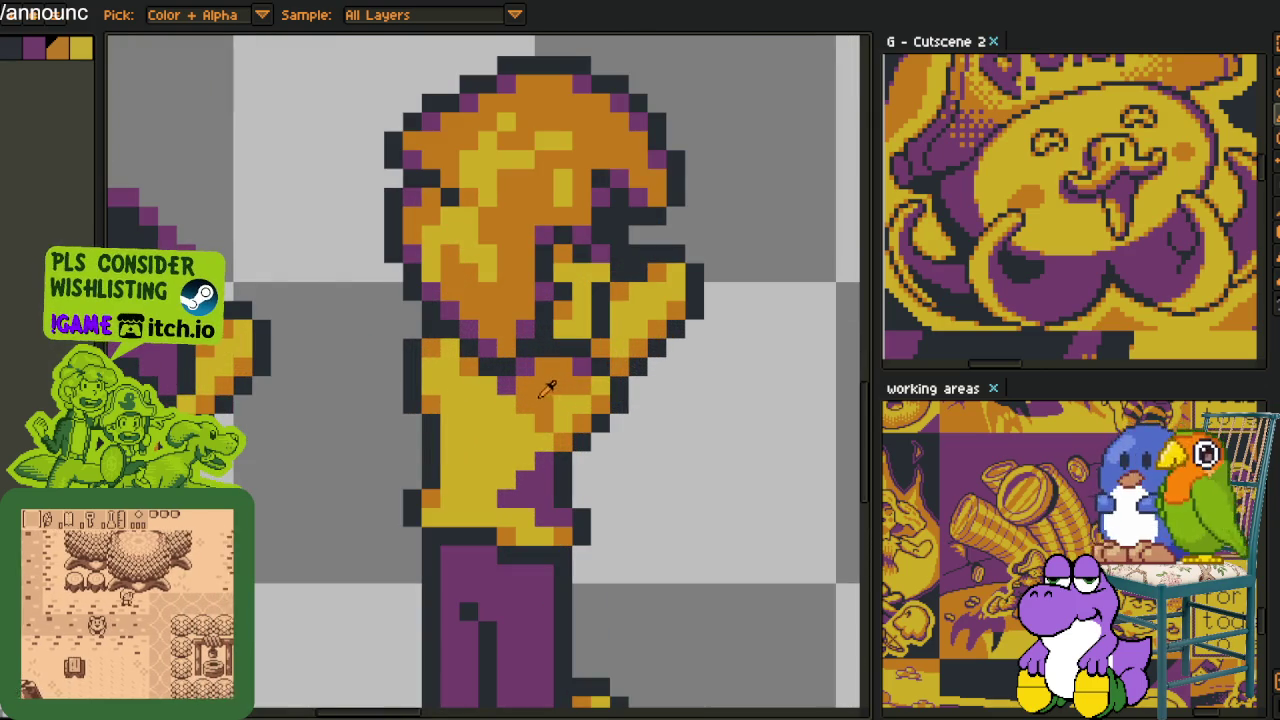
{"action": "key", "text": "b"}
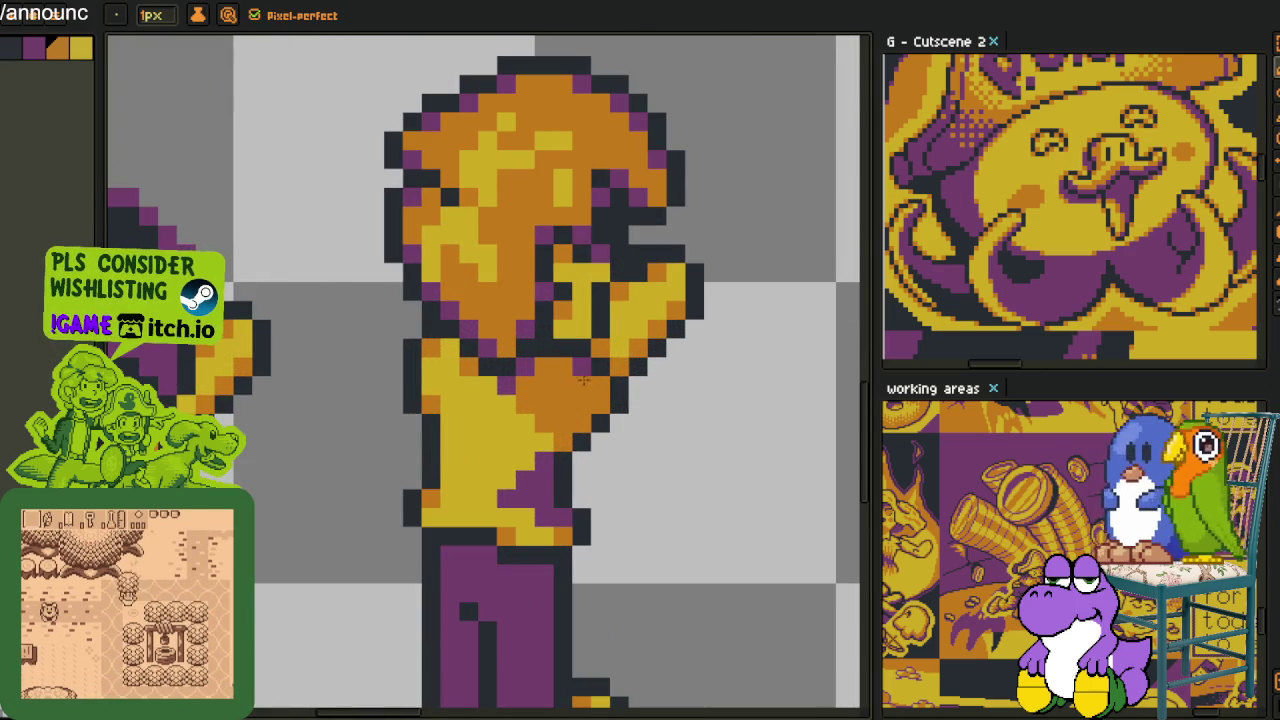
{"action": "key", "text": "i"}
{"action": "key", "text": "b"}
{"action": "left_click_drag", "start_coordinate": [582, 422], "coordinate": [562, 440]}
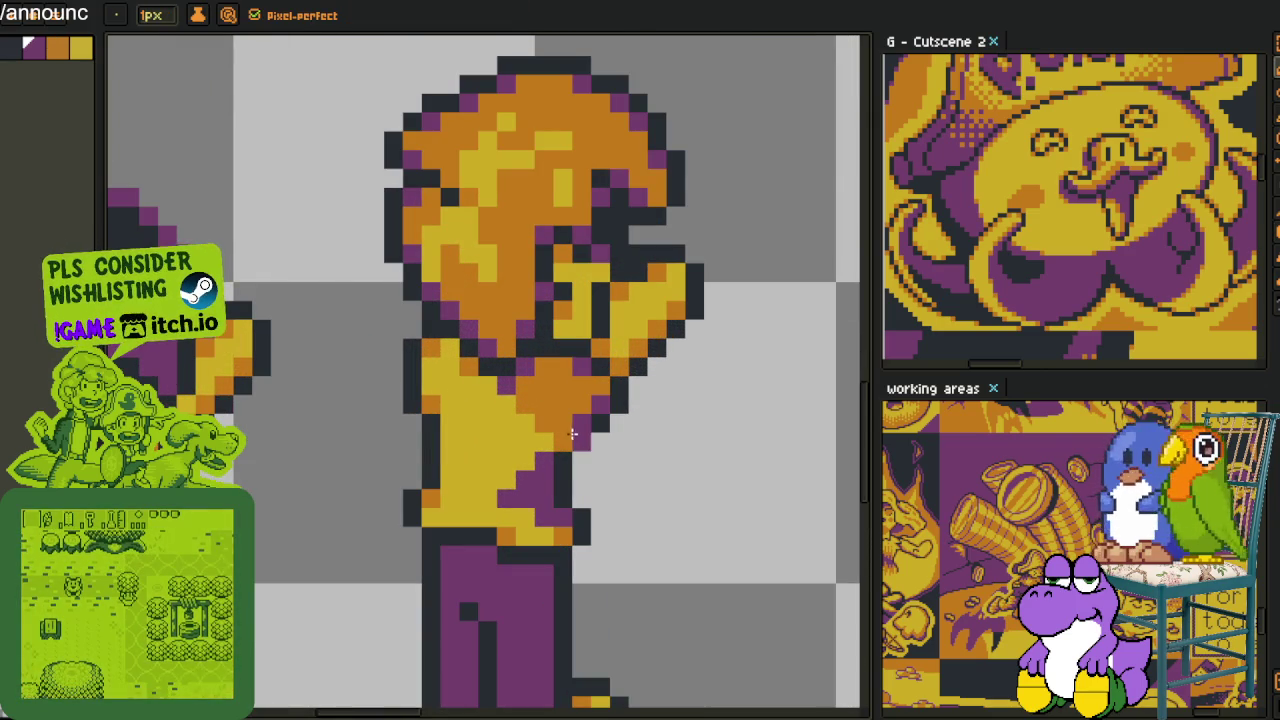
Sample colours from the shirt while zooming around the right character
{"action": "key", "text": "i"}
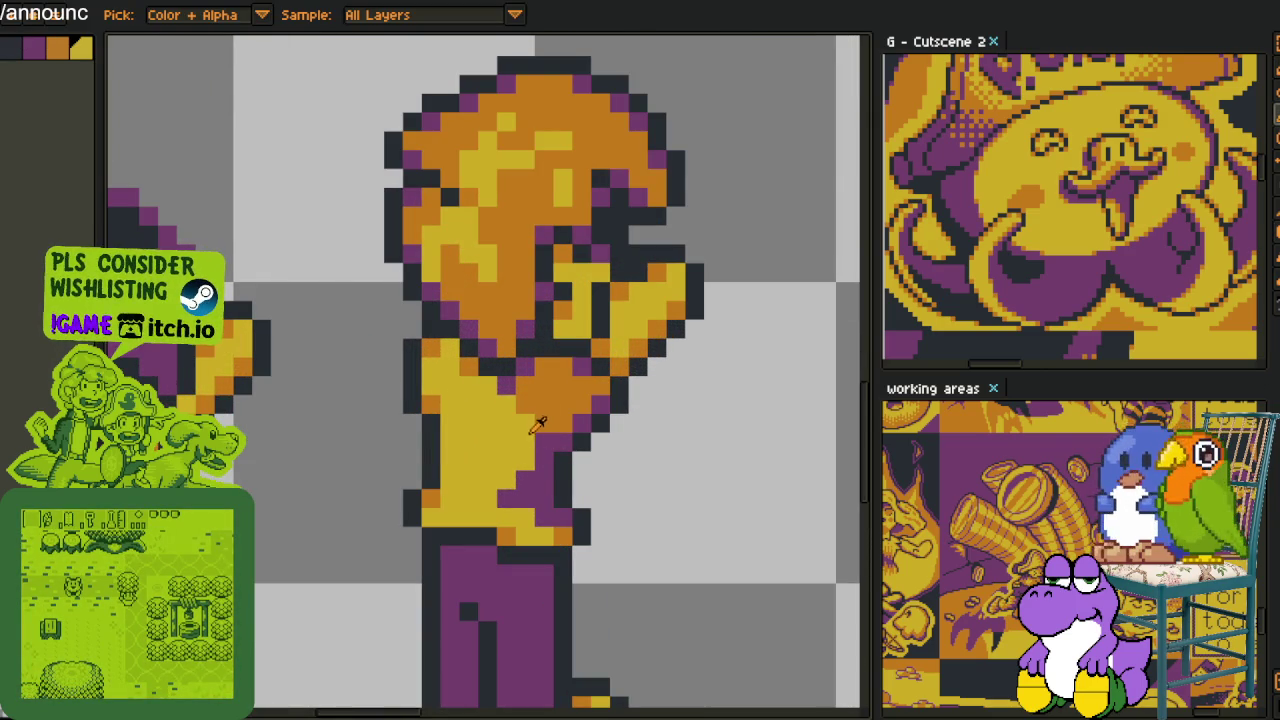
{"action": "key", "text": "b"}
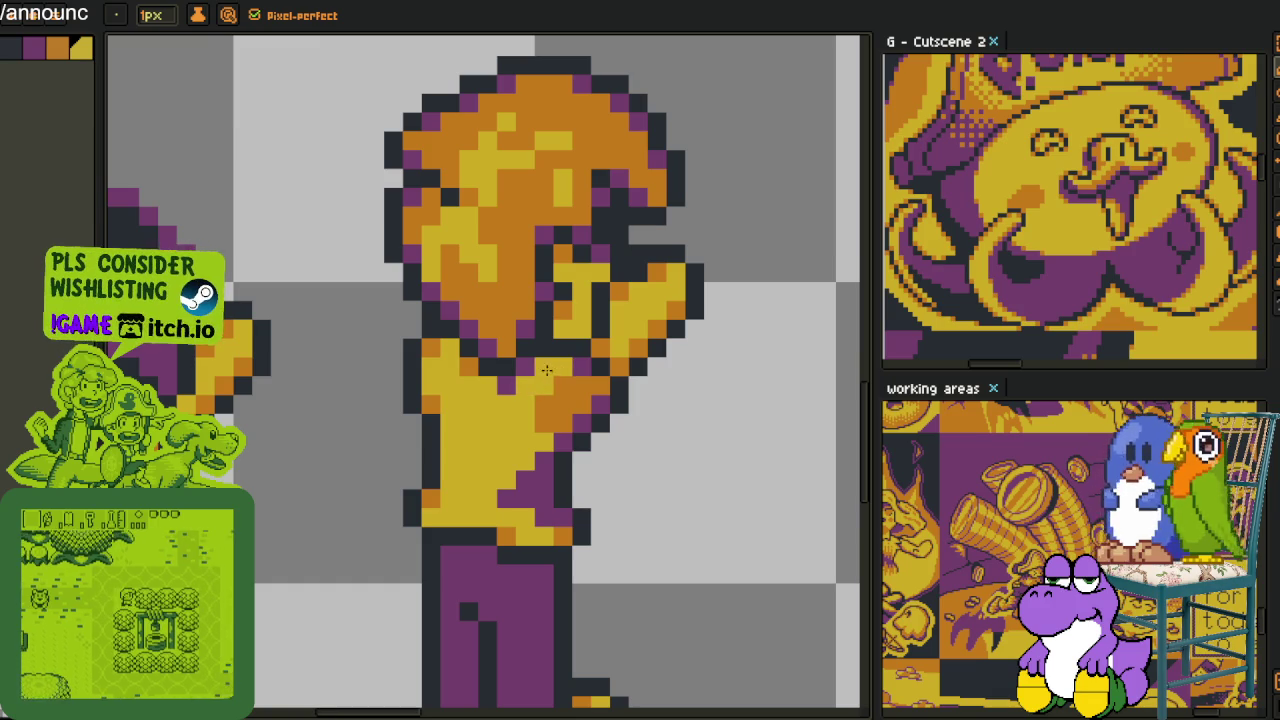
{"action": "key", "text": "i"}
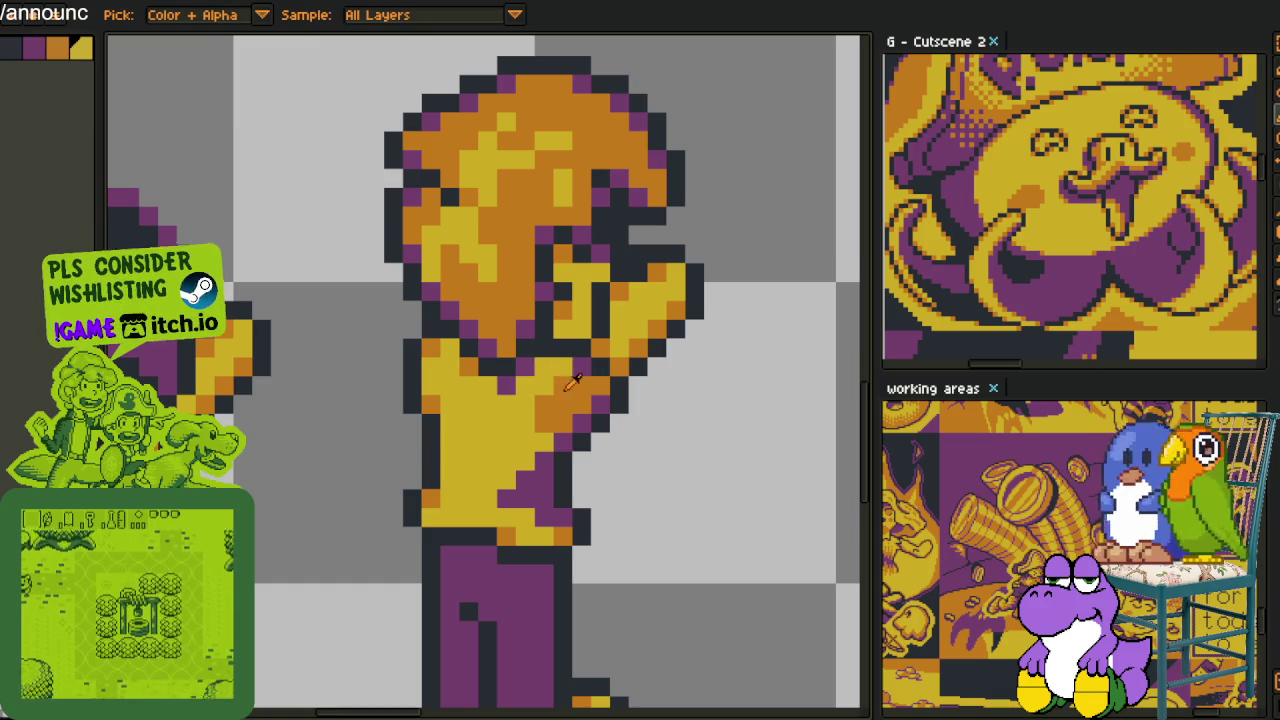
{"action": "key", "text": "b"}
{"action": "key", "text": "i"}
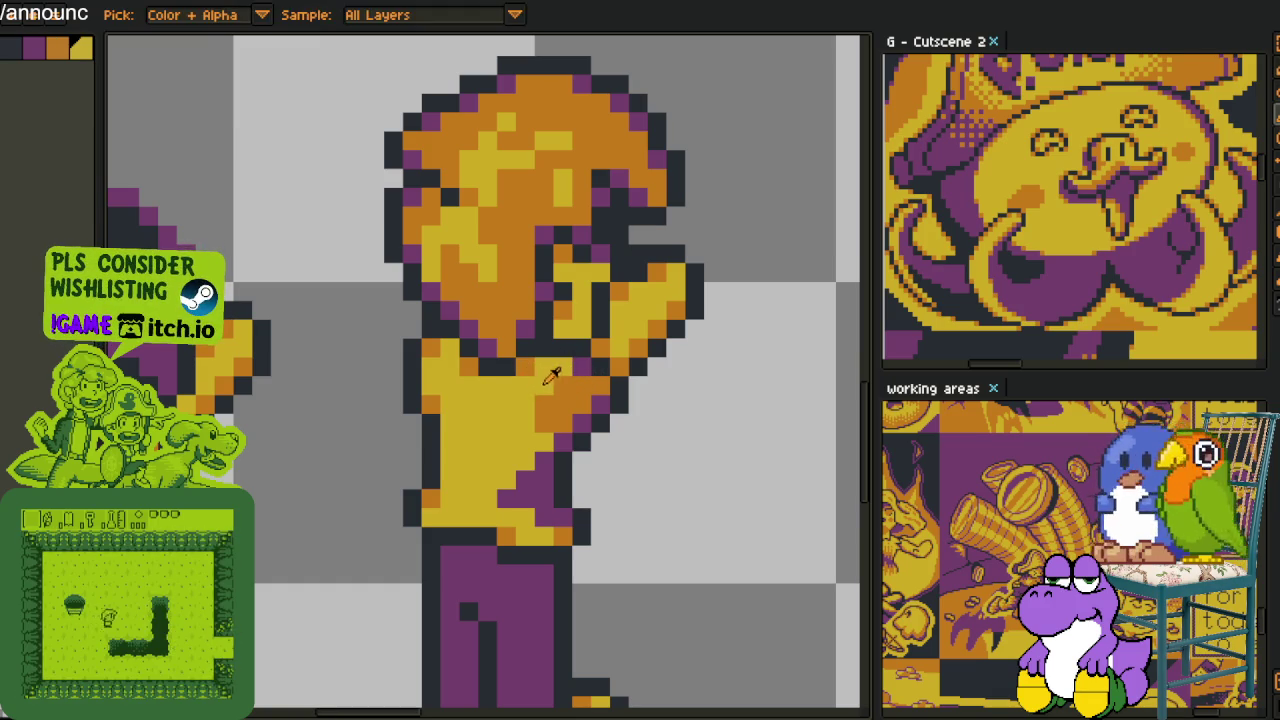
{"action": "key", "text": "b"}
{"action": "key", "text": "i"}
{"action": "key", "text": "b"}
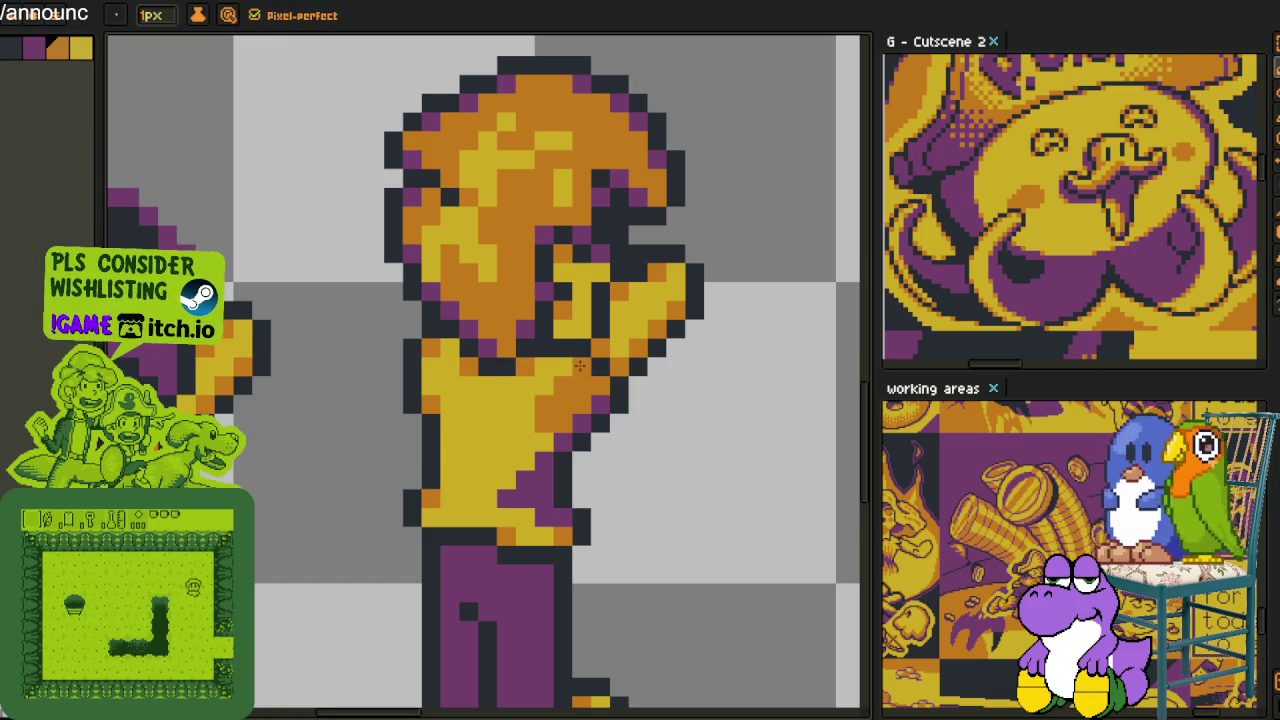
{"action": "key", "text": "i"}
{"action": "key", "text": "b"}
{"action": "scroll", "coordinate": [655, 390], "scroll_direction": "down", "scroll_amount": 3}
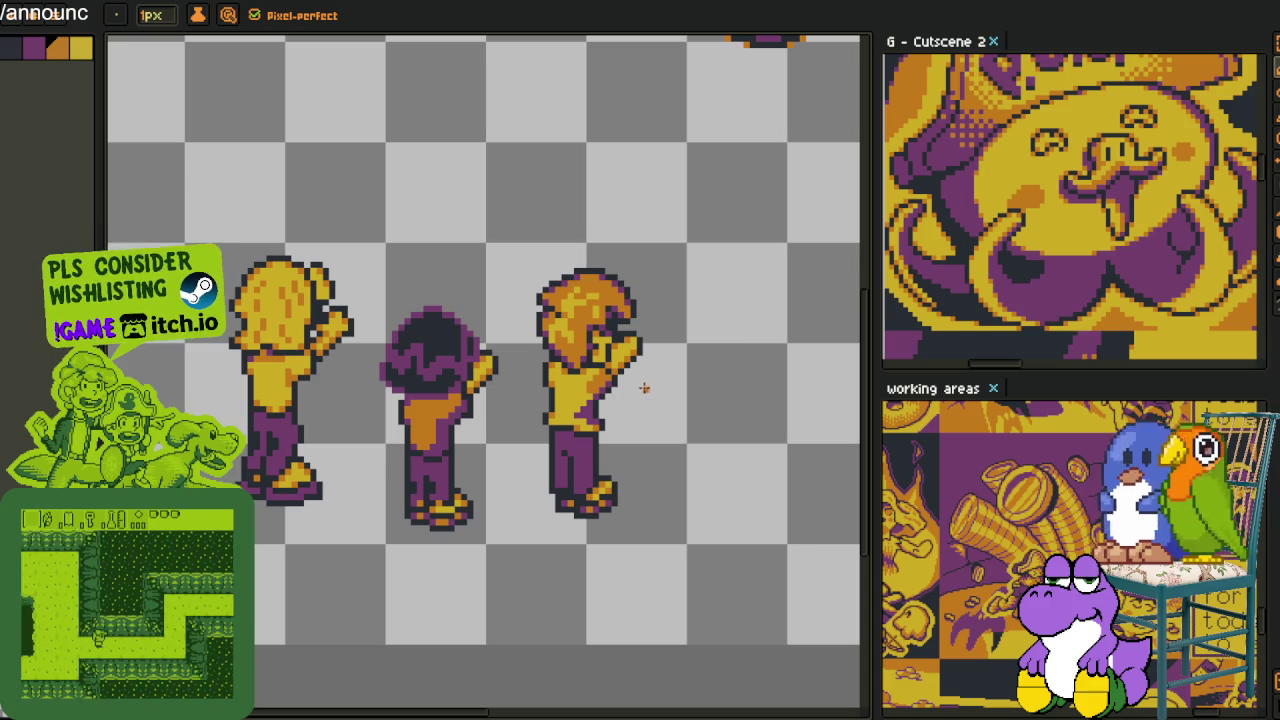
{"action": "scroll", "coordinate": [656, 364], "scroll_direction": "down", "scroll_amount": 1}
{"action": "scroll", "coordinate": [651, 370], "scroll_direction": "up", "scroll_amount": 2}
{"action": "scroll", "coordinate": [601, 374], "scroll_direction": "up", "scroll_amount": 1}
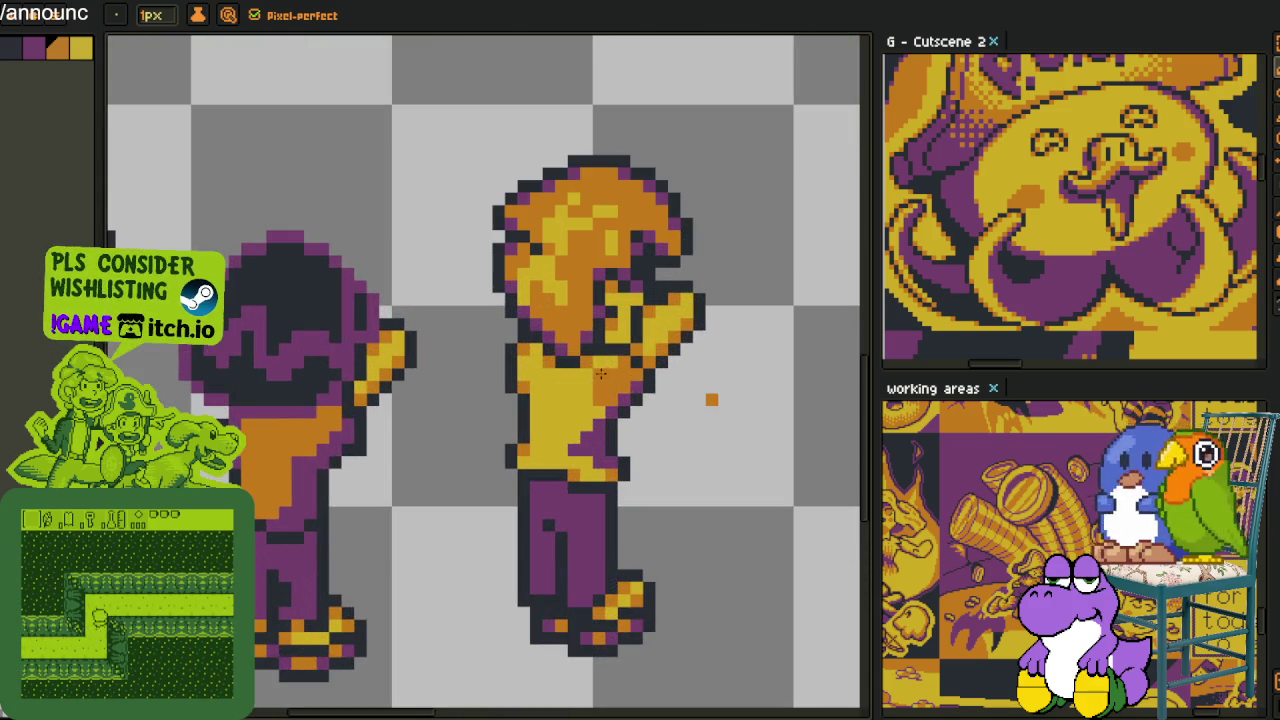
Recolour four shirt pixels from yellow to orange
{"action": "key", "text": "e"}
{"action": "scroll", "coordinate": [591, 400], "scroll_direction": "up", "scroll_amount": 2}
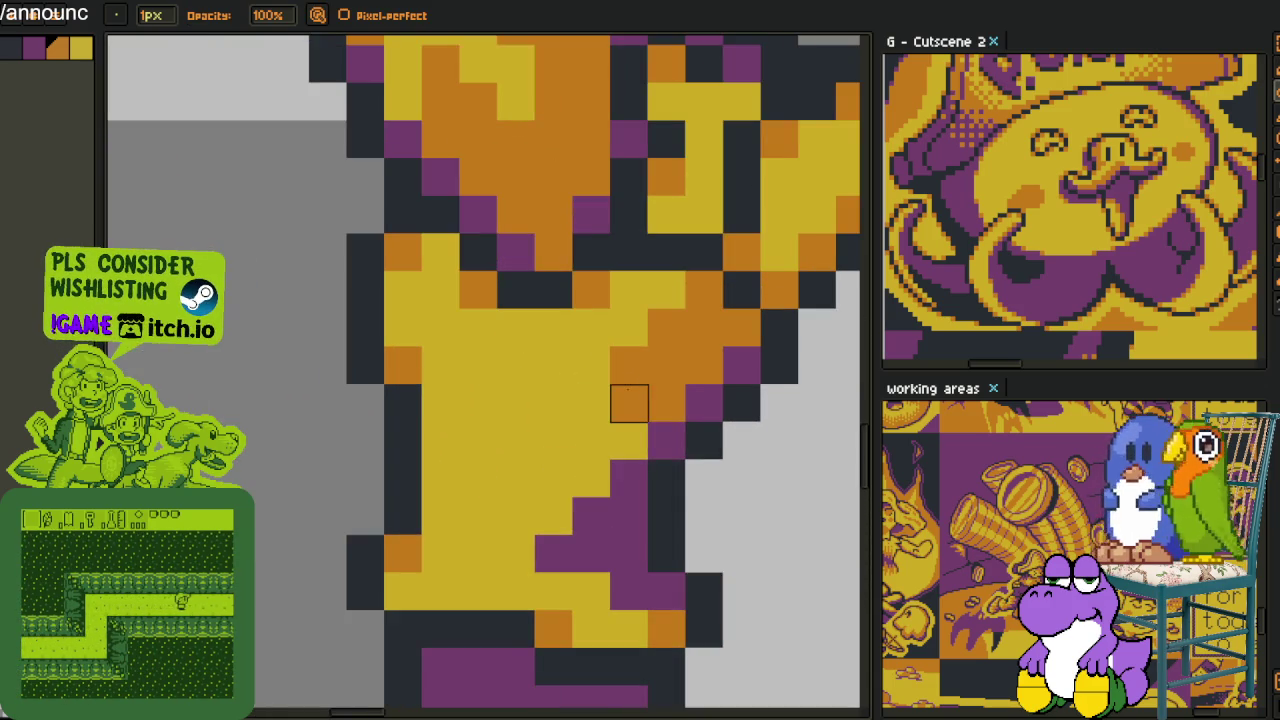
{"action": "key", "text": "alt"}
{"action": "left_click", "coordinate": [591, 441]}
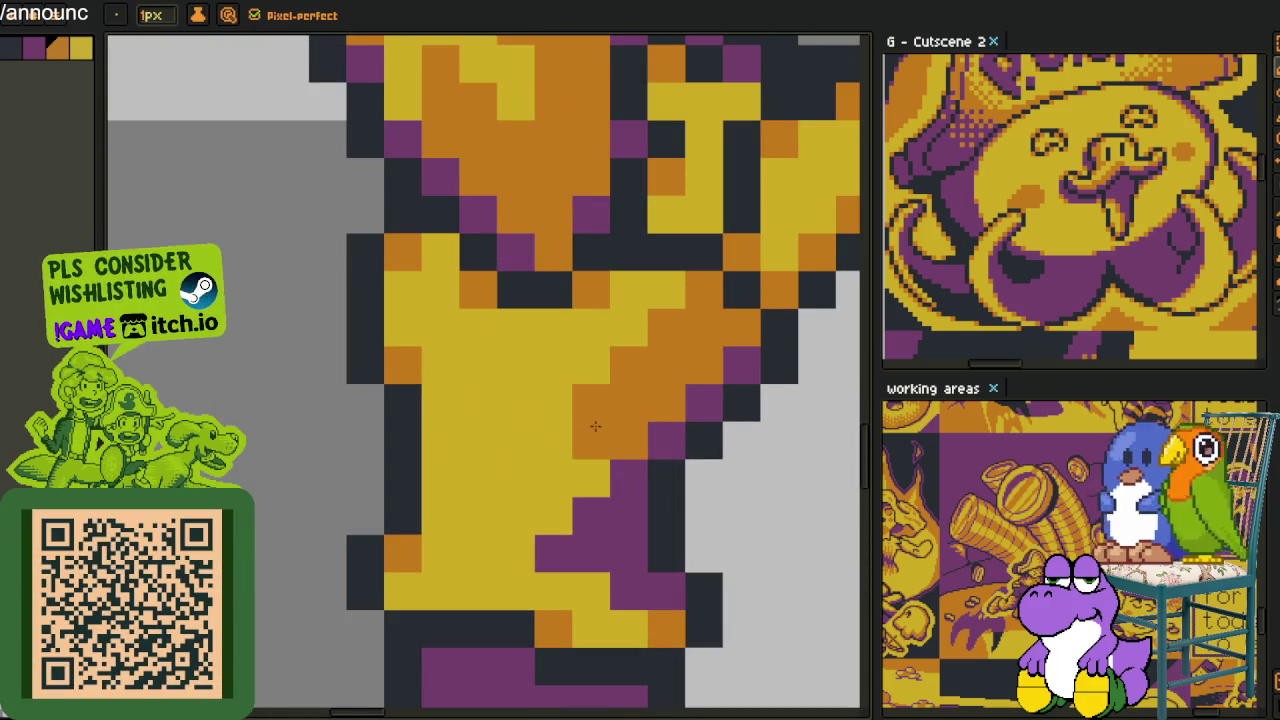
{"action": "left_click", "coordinate": [591, 479]}
{"action": "left_click", "coordinate": [591, 365]}
{"action": "left_click", "coordinate": [661, 297], "text": "alt"}
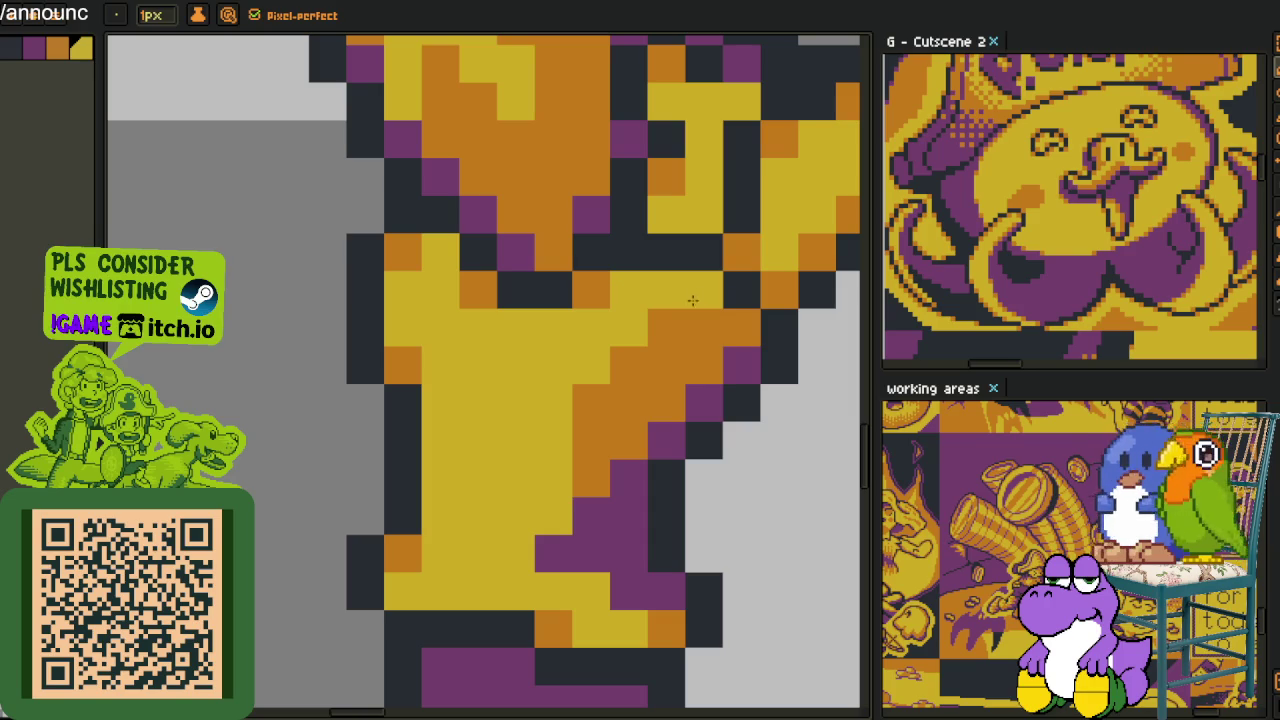
Turn stray orange shirt pixels back to yellow and touch up two more
{"action": "left_click", "coordinate": [629, 365]}
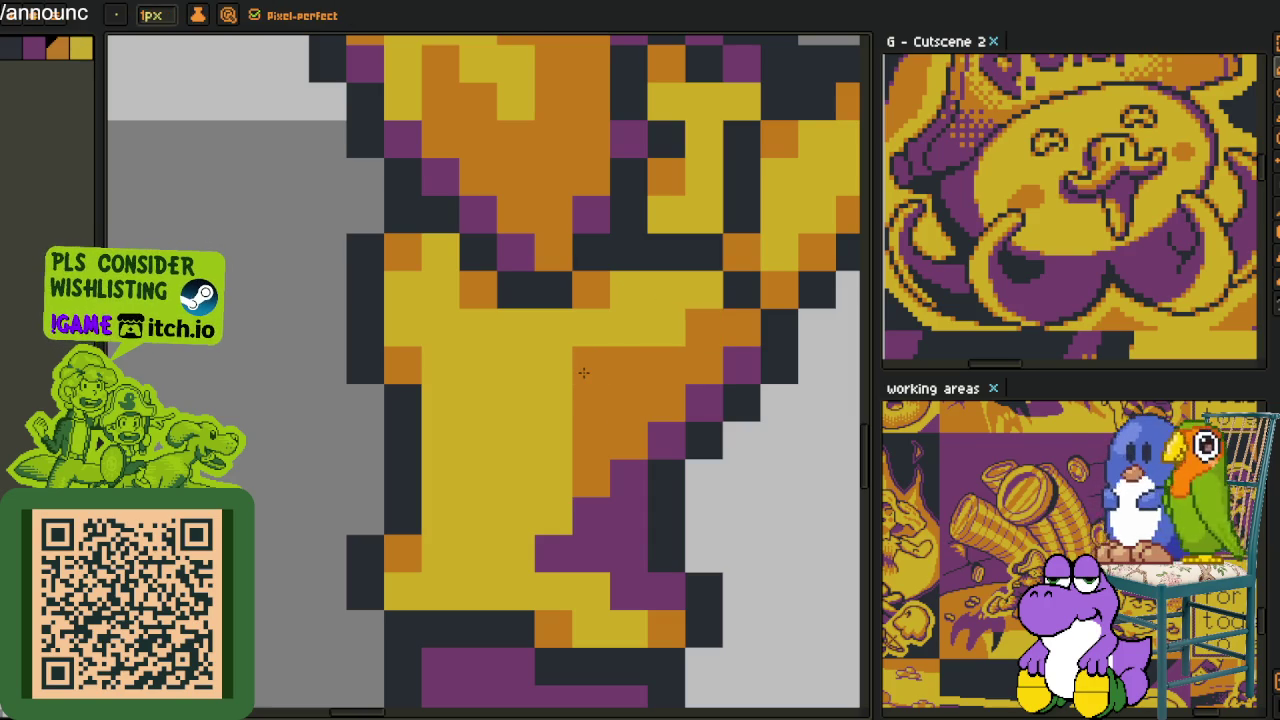
{"action": "left_click", "coordinate": [622, 334], "text": "alt"}
{"action": "left_click", "coordinate": [629, 365]}
{"action": "left_click", "coordinate": [591, 403]}
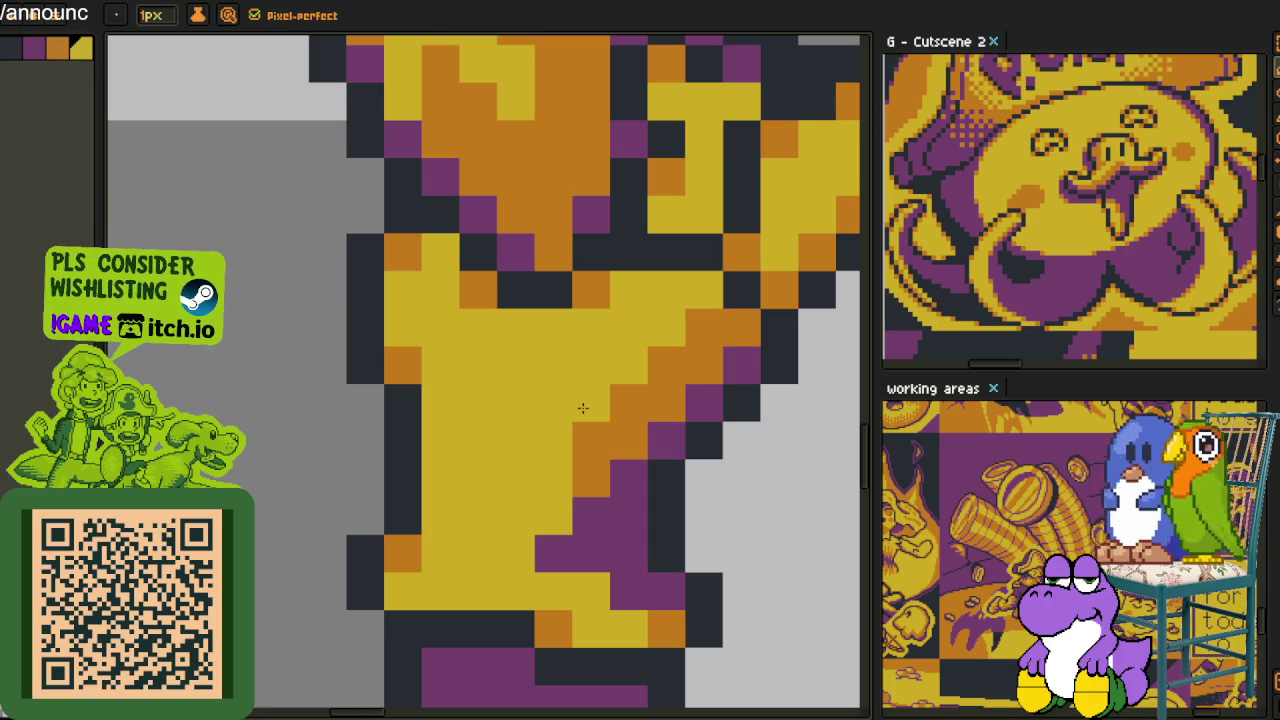
{"action": "left_click", "coordinate": [607, 454], "text": "alt"}
{"action": "left_click", "coordinate": [553, 516]}
{"action": "scroll", "coordinate": [560, 520], "scroll_direction": "down", "scroll_amount": 5}
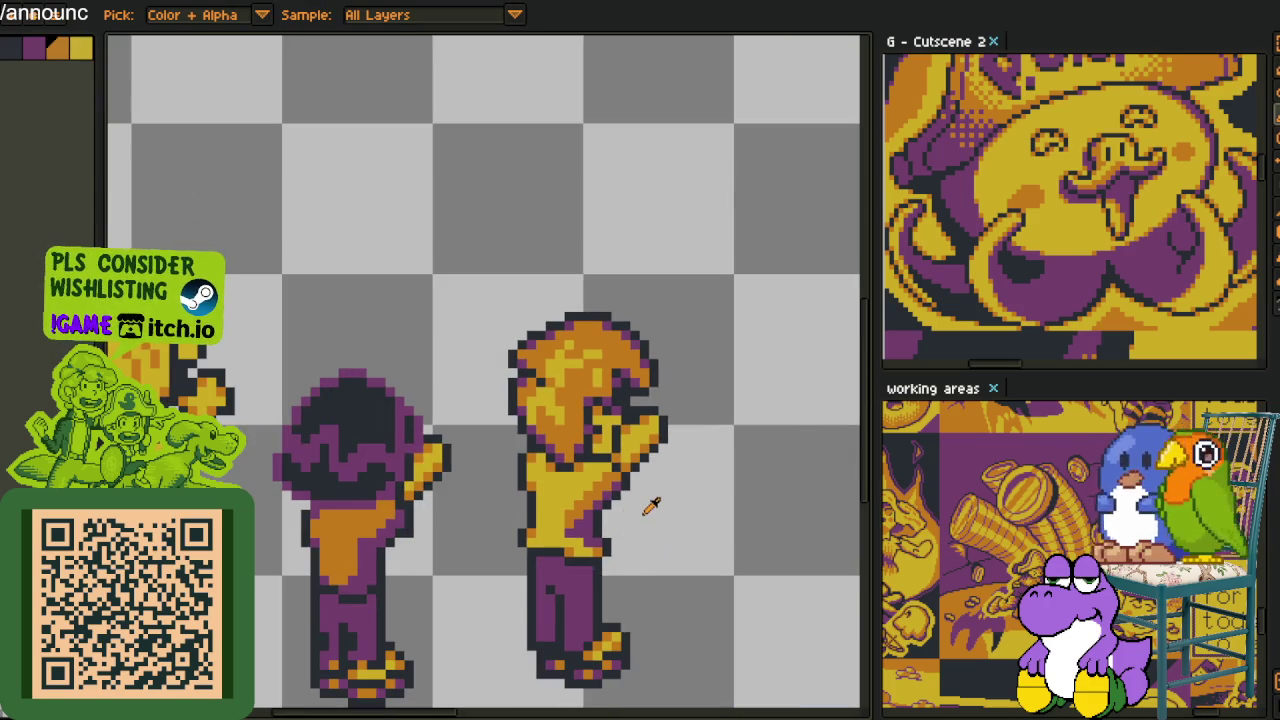
Zoom out to the whole sprite sheet, pick purple from a character, and show the layers panel
{"action": "scroll", "coordinate": [645, 508], "scroll_direction": "down", "scroll_amount": 2}
{"action": "scroll", "coordinate": [652, 506], "scroll_direction": "down", "scroll_amount": 2}
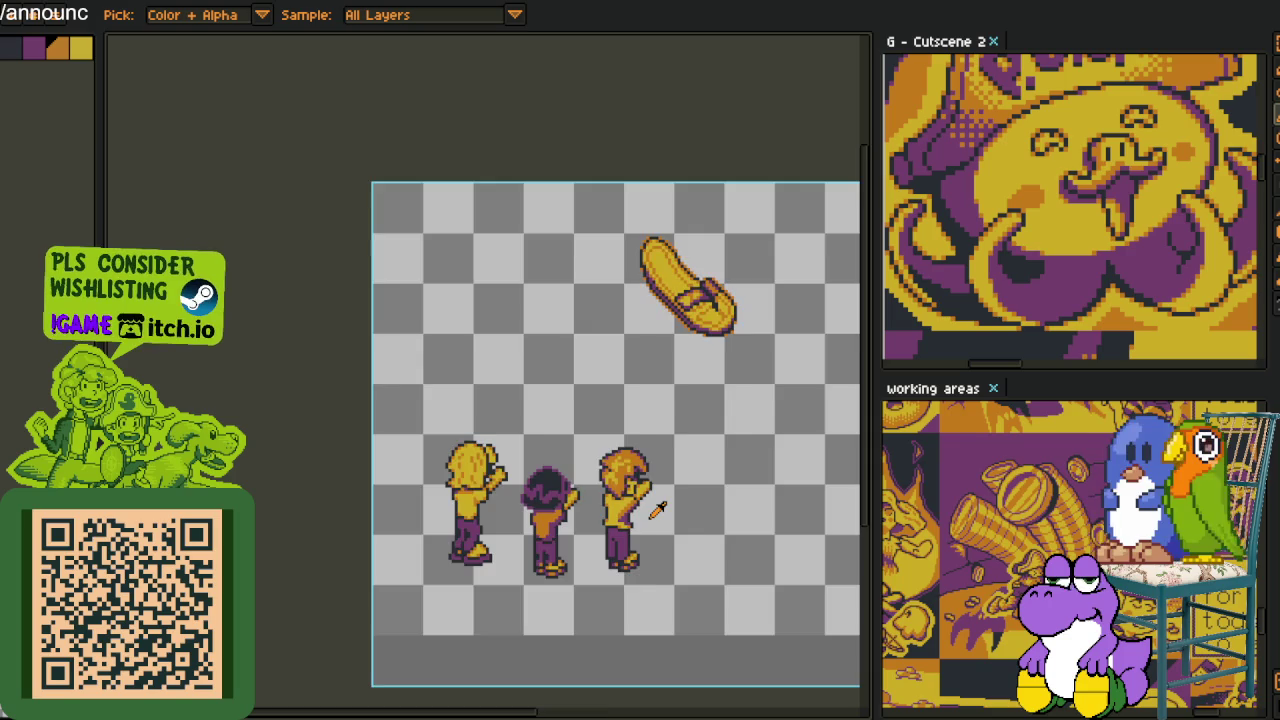
{"action": "scroll", "coordinate": [657, 510], "scroll_direction": "down", "scroll_amount": 2}
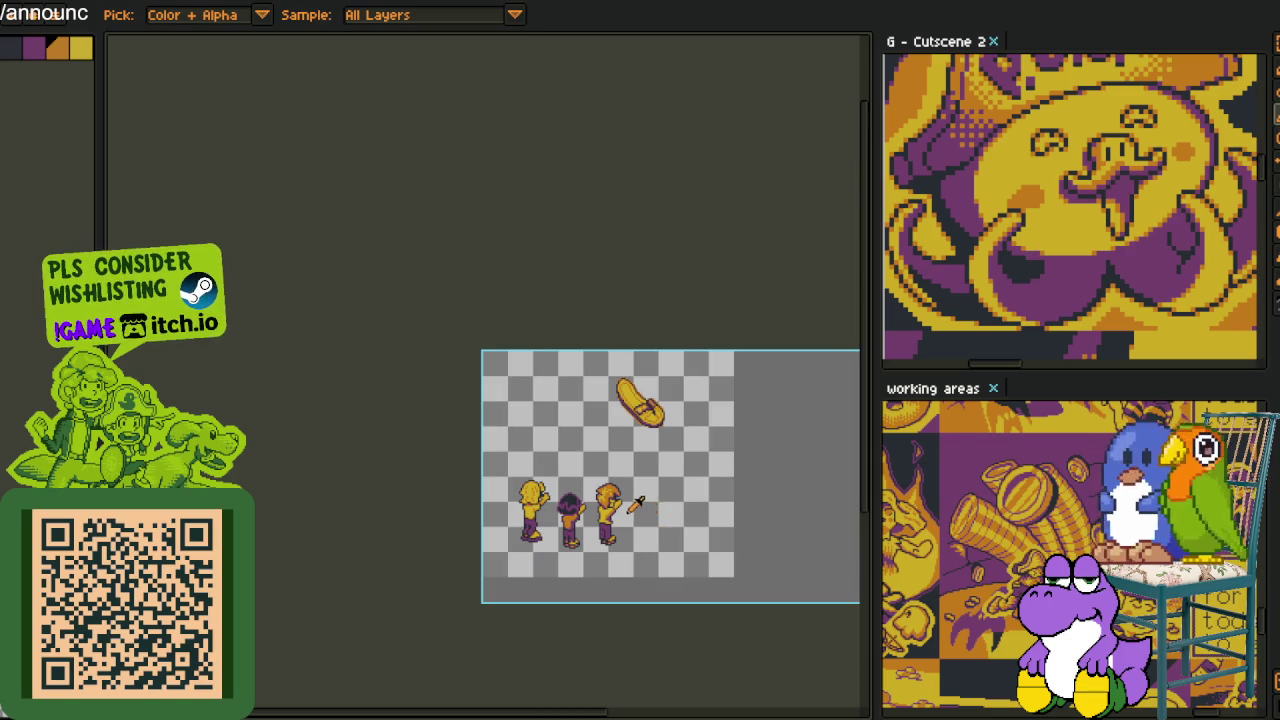
{"action": "scroll", "coordinate": [630, 510], "scroll_direction": "up", "scroll_amount": 3}
{"action": "scroll", "coordinate": [493, 527], "scroll_direction": "up", "scroll_amount": 2}
{"action": "left_click", "coordinate": [500, 563]}
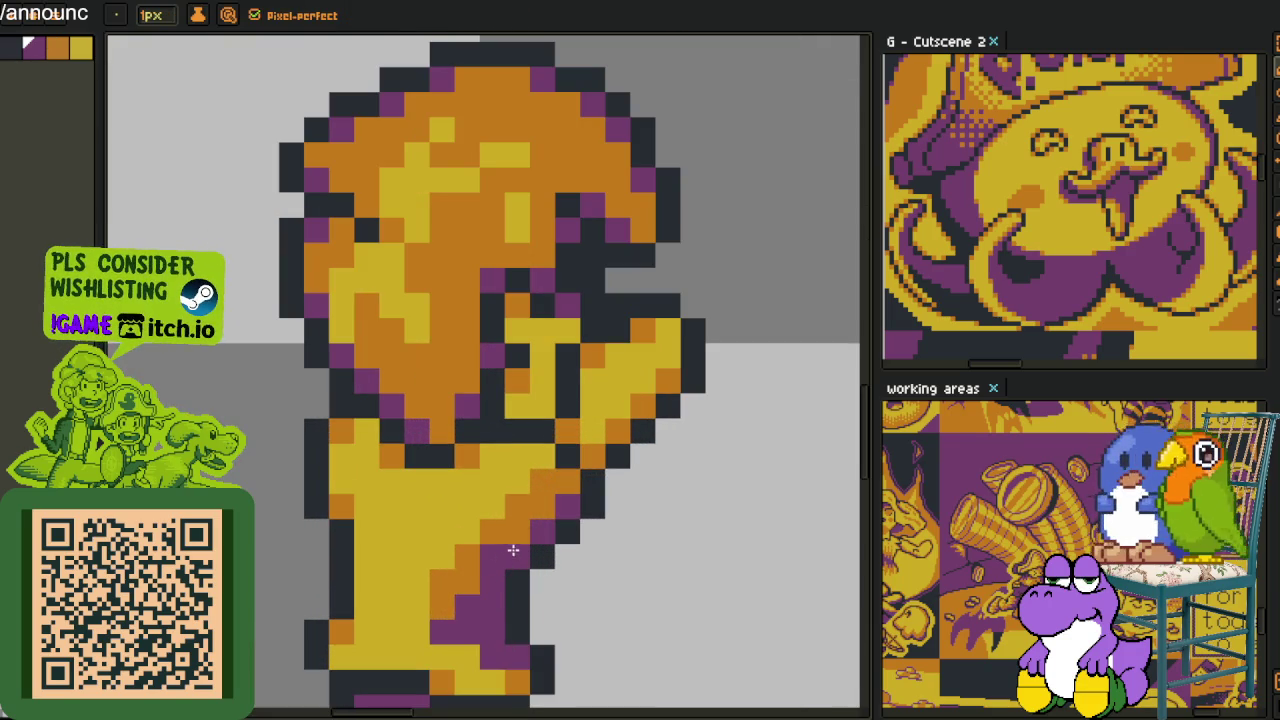
{"action": "scroll", "coordinate": [641, 511], "scroll_direction": "down", "scroll_amount": 4}
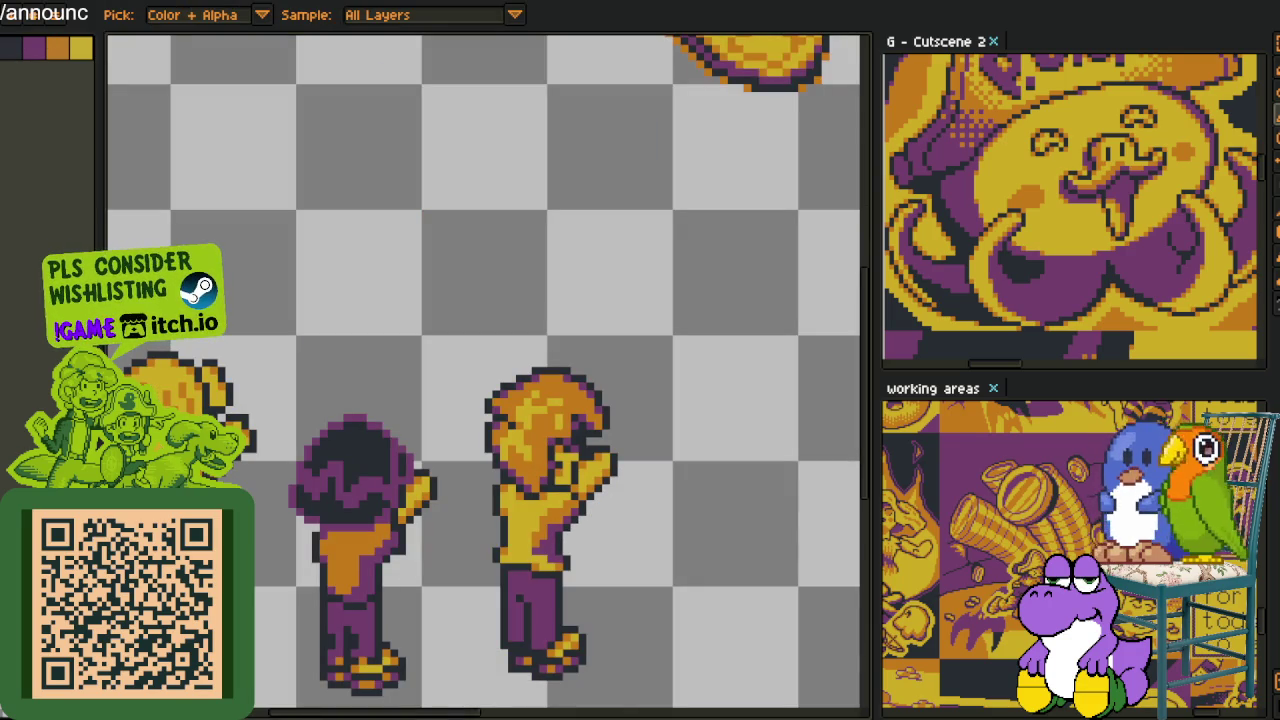
{"action": "scroll", "coordinate": [640, 491], "scroll_direction": "down", "scroll_amount": 1}
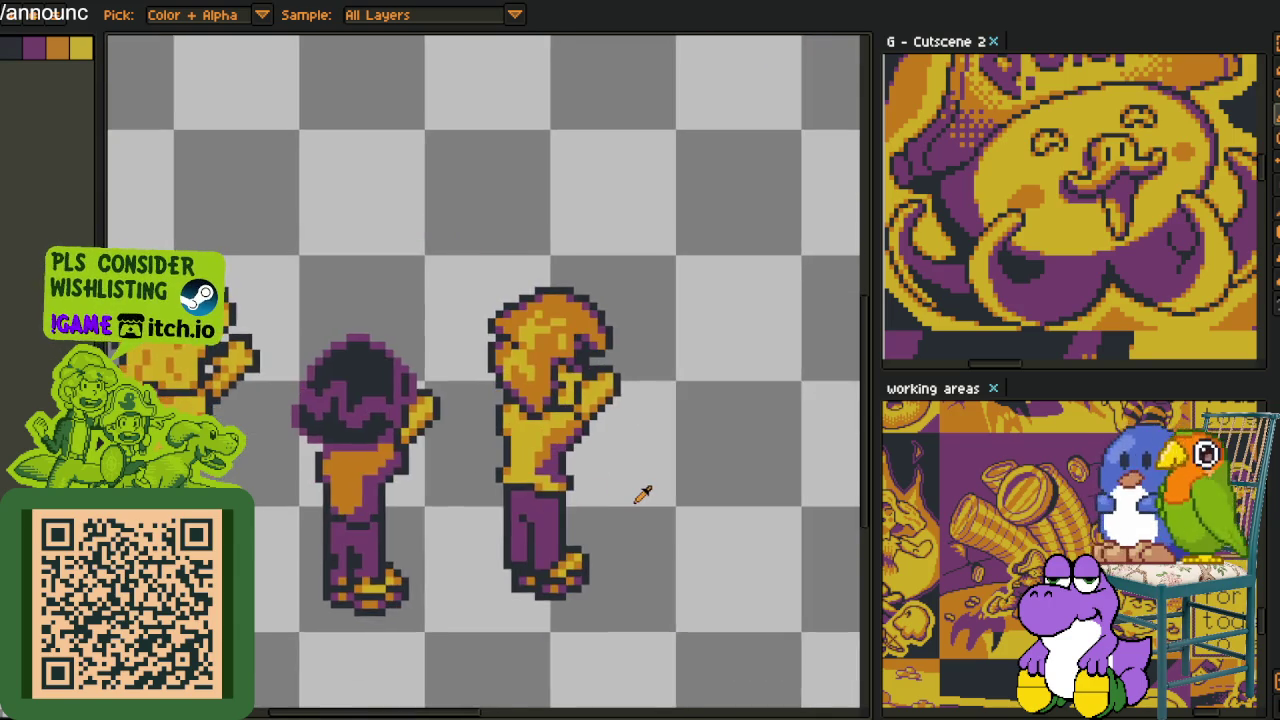
{"action": "scroll", "coordinate": [645, 497], "scroll_direction": "down", "scroll_amount": 1}
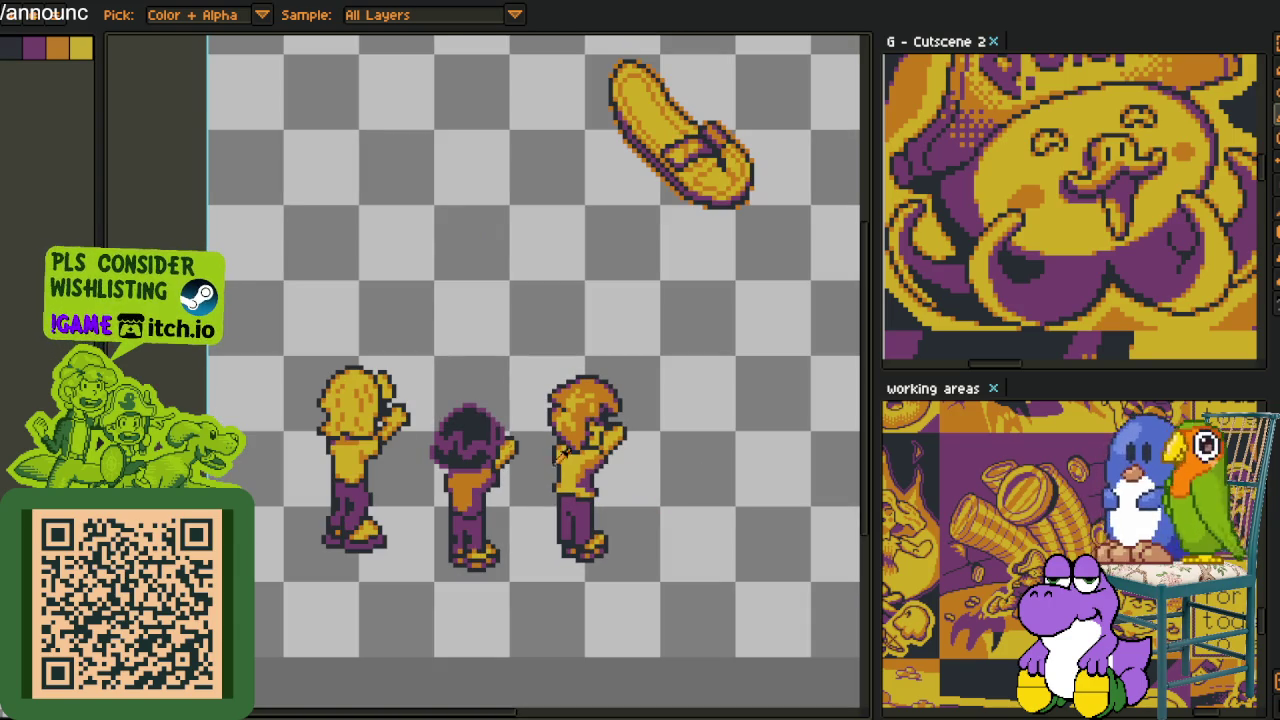
{"action": "key", "text": "Tab"}
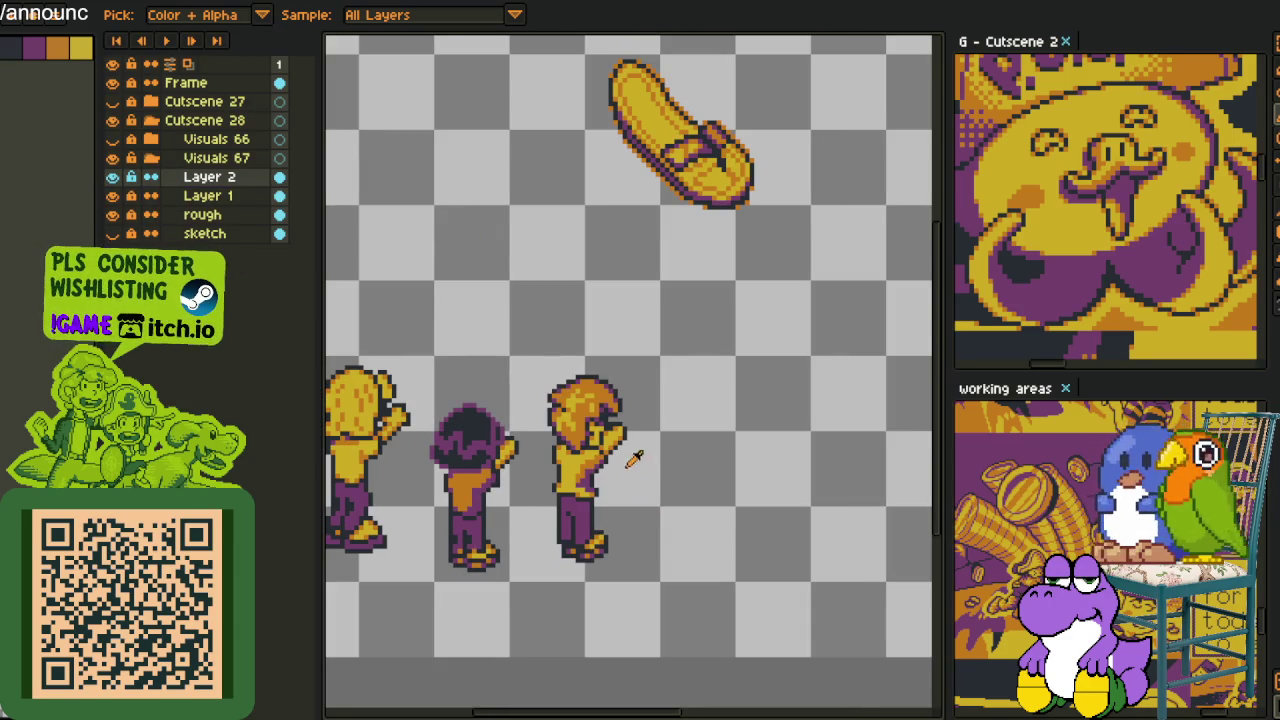
Select the right character, drag it down, nudge it one pixel lower, and deselect
{"action": "left_click_drag", "start_coordinate": [643, 499], "coordinate": [609, 434]}
{"action": "key", "text": "m"}
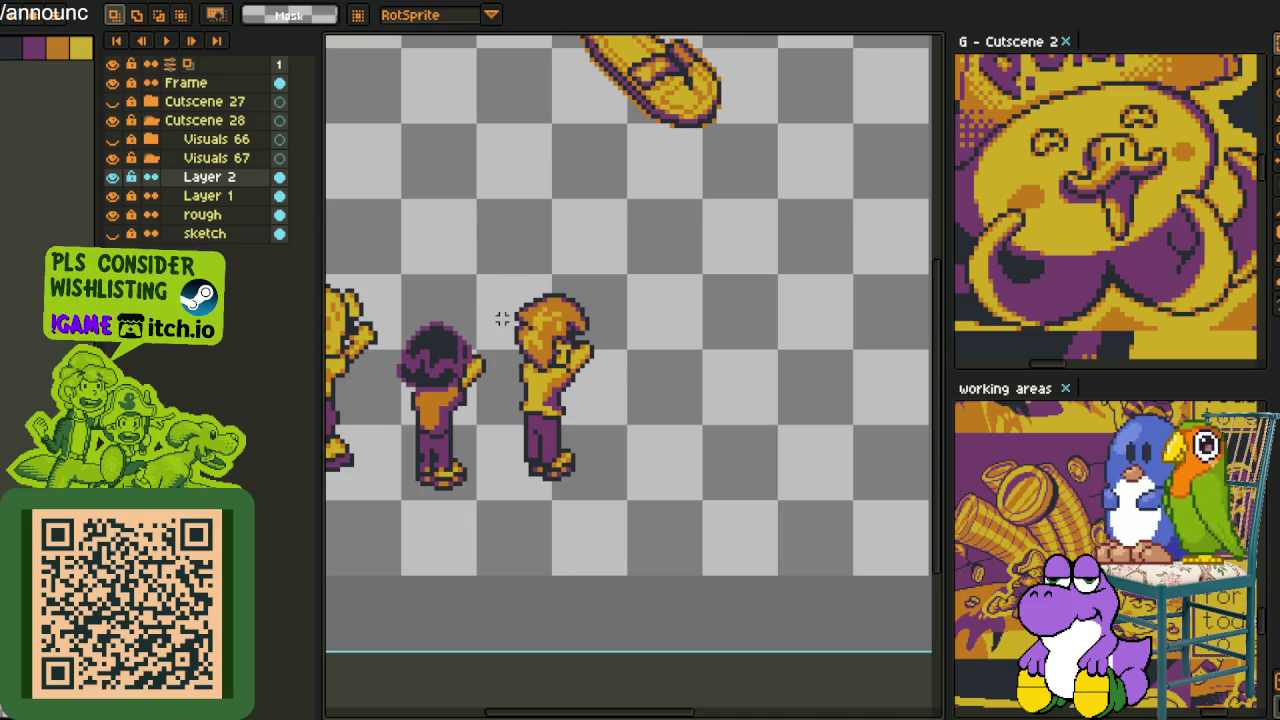
{"action": "left_click_drag", "start_coordinate": [507, 271], "coordinate": [633, 516]}
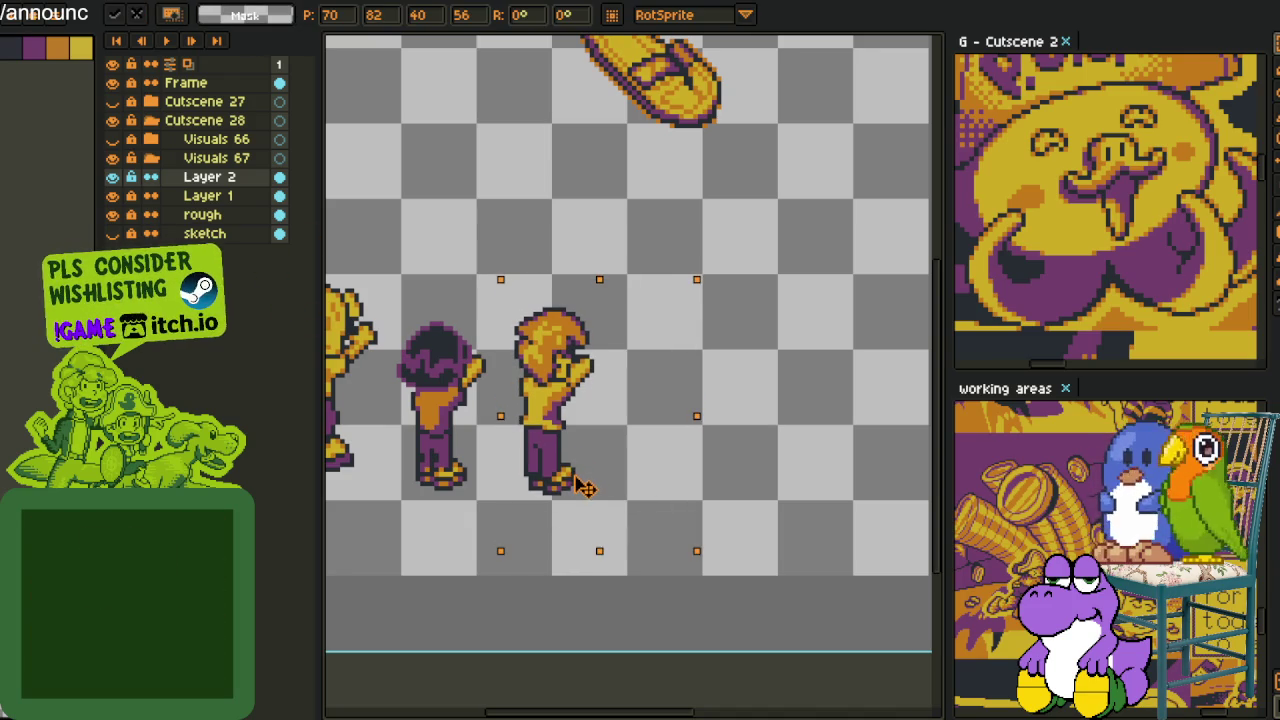
{"action": "key", "text": "Down"}
{"action": "key", "text": "ctrl+d"}
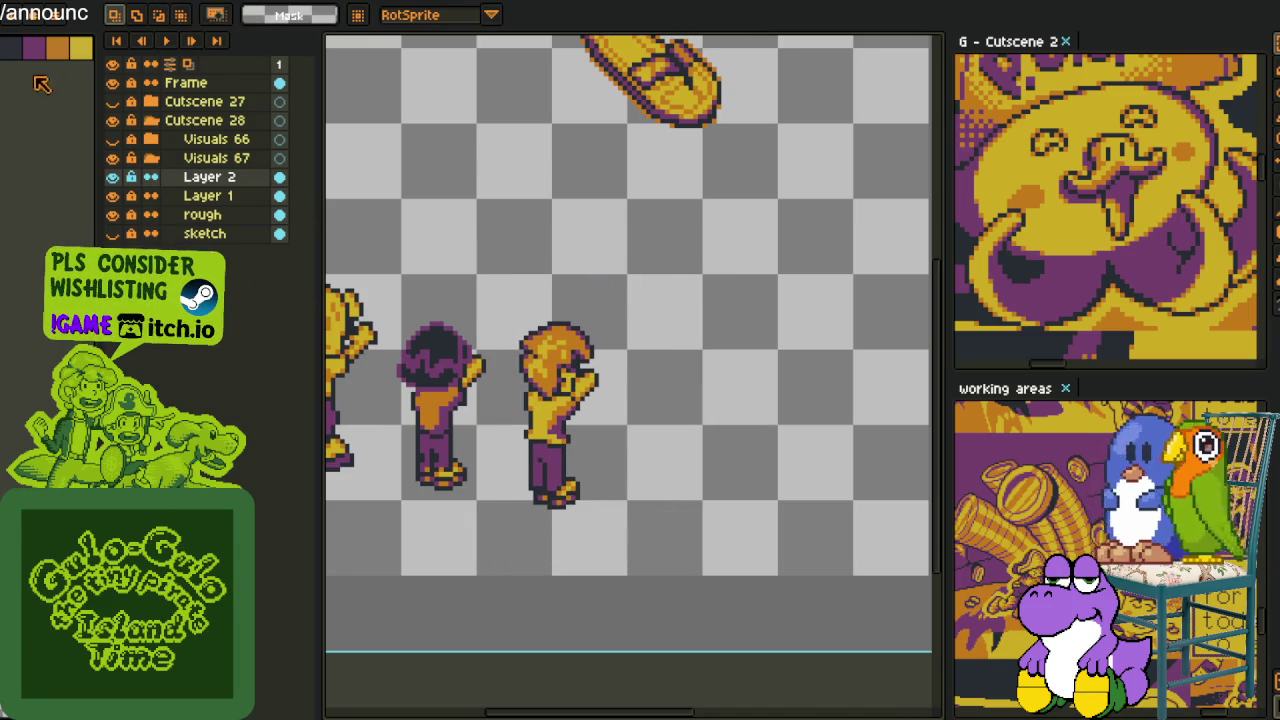
Pan and zoom the view back toward the right character
{"action": "key", "text": "space"}
{"action": "left_click_drag", "start_coordinate": [497, 330], "coordinate": [602, 385]}
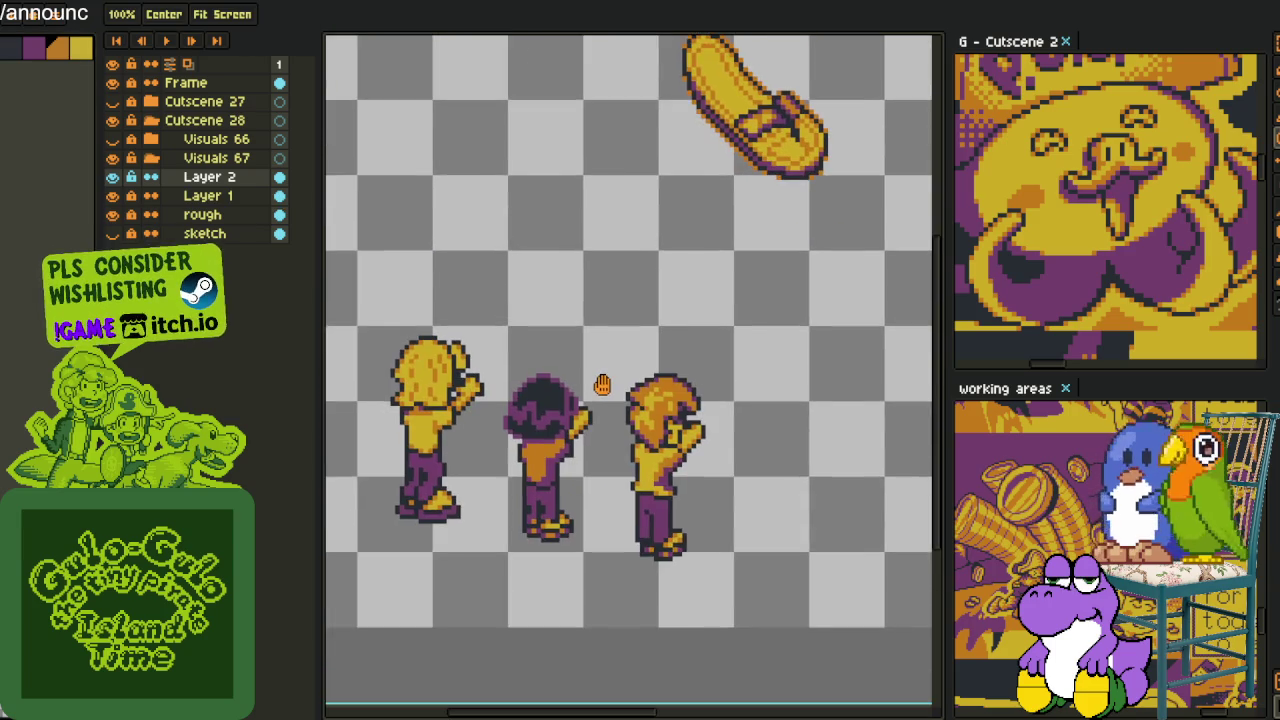
{"action": "scroll", "coordinate": [602, 385], "scroll_direction": "down", "scroll_amount": 1}
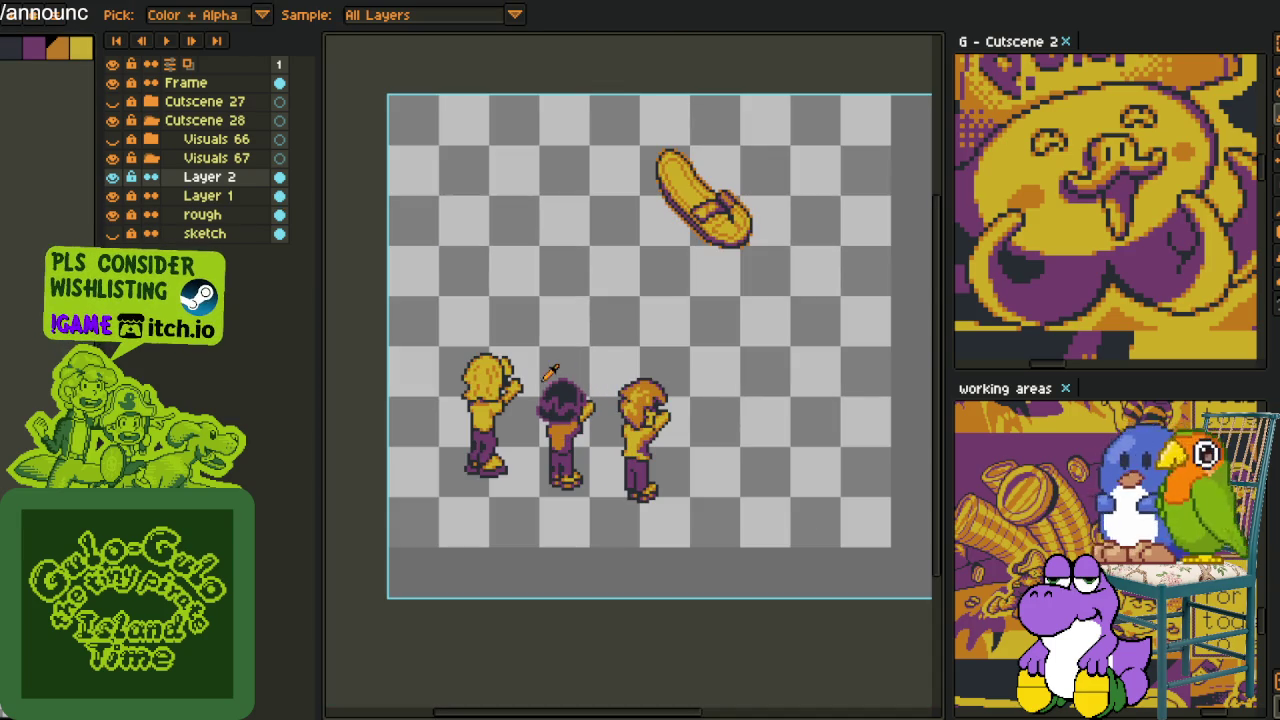
{"action": "key", "text": "space"}
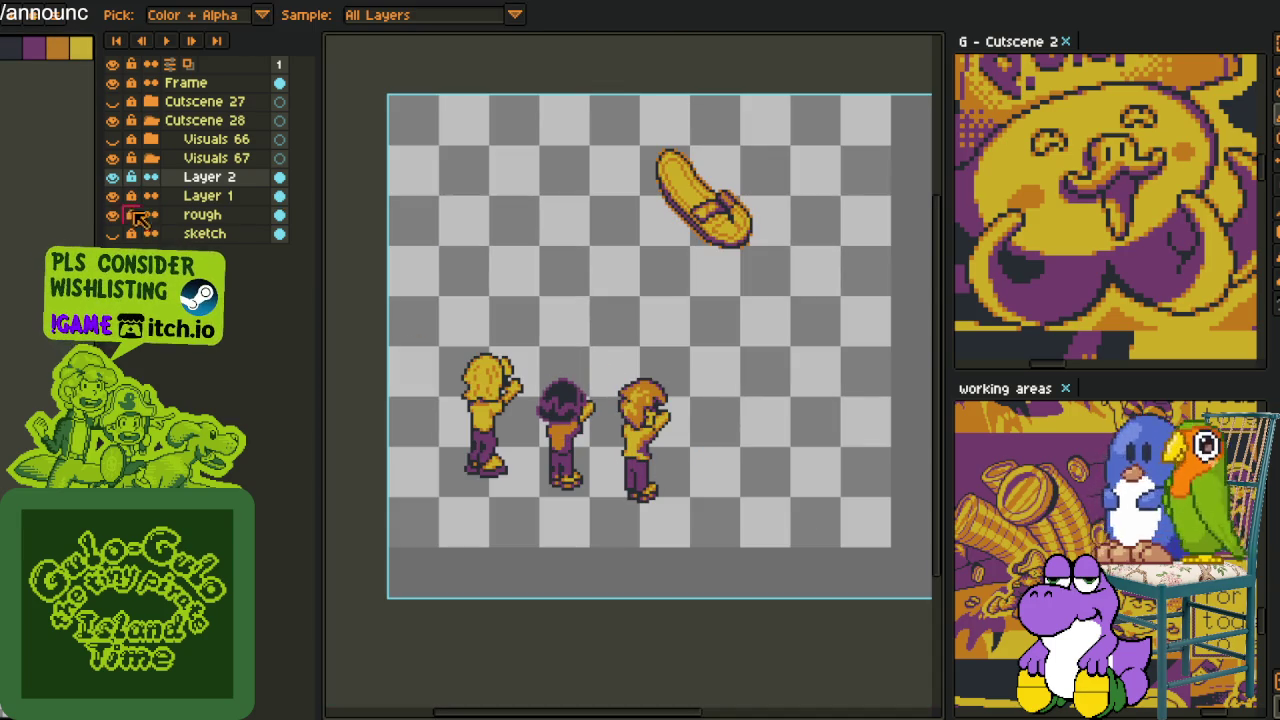
{"action": "scroll", "coordinate": [720, 420], "scroll_direction": "up", "scroll_amount": 1}
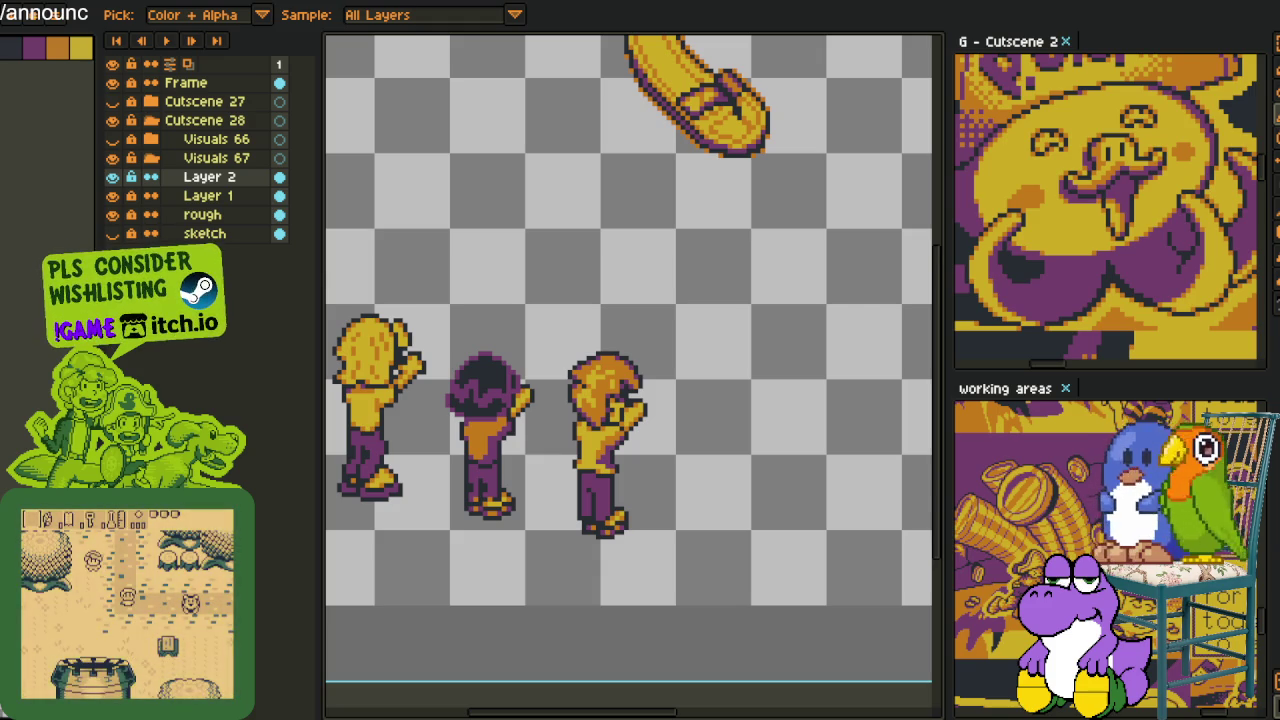
{"action": "left_click_drag", "start_coordinate": [700, 340], "coordinate": [566, 337]}
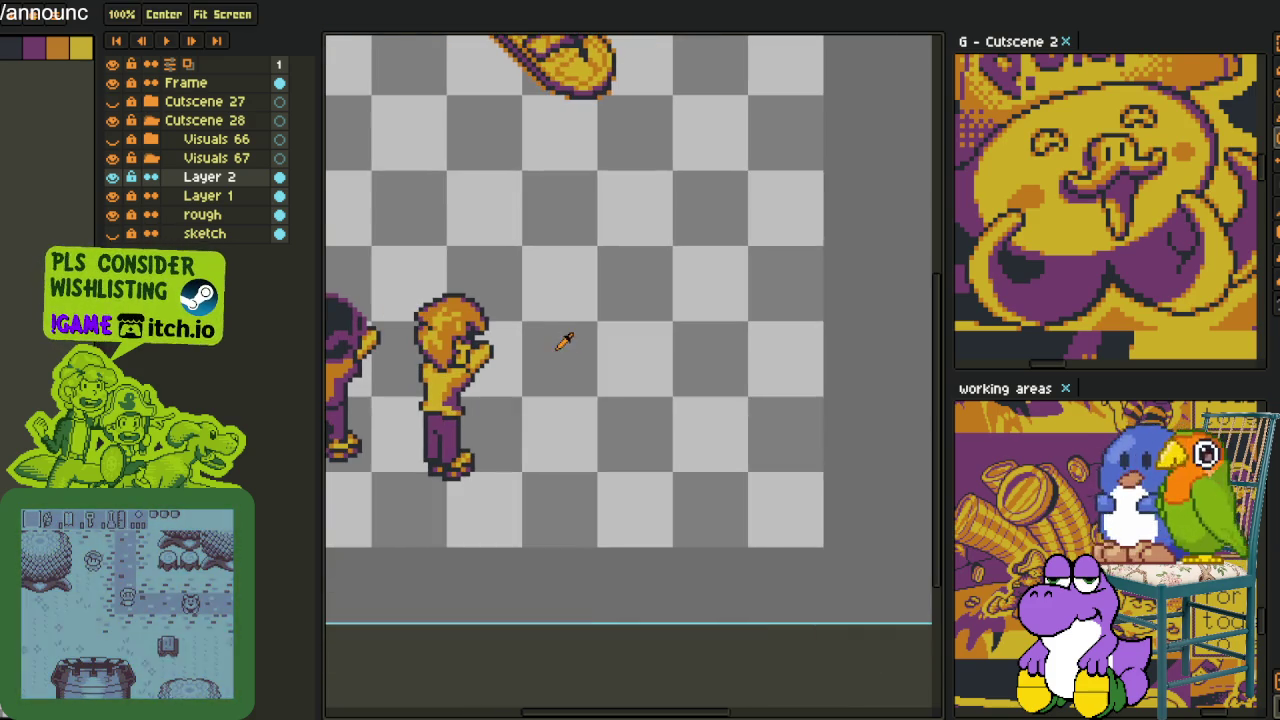
Draw a red circle beside the right character and save the file
{"action": "scroll", "coordinate": [590, 333], "scroll_direction": "up", "scroll_amount": 1}
{"action": "left_click_drag", "start_coordinate": [557, 277], "coordinate": [655, 372]}
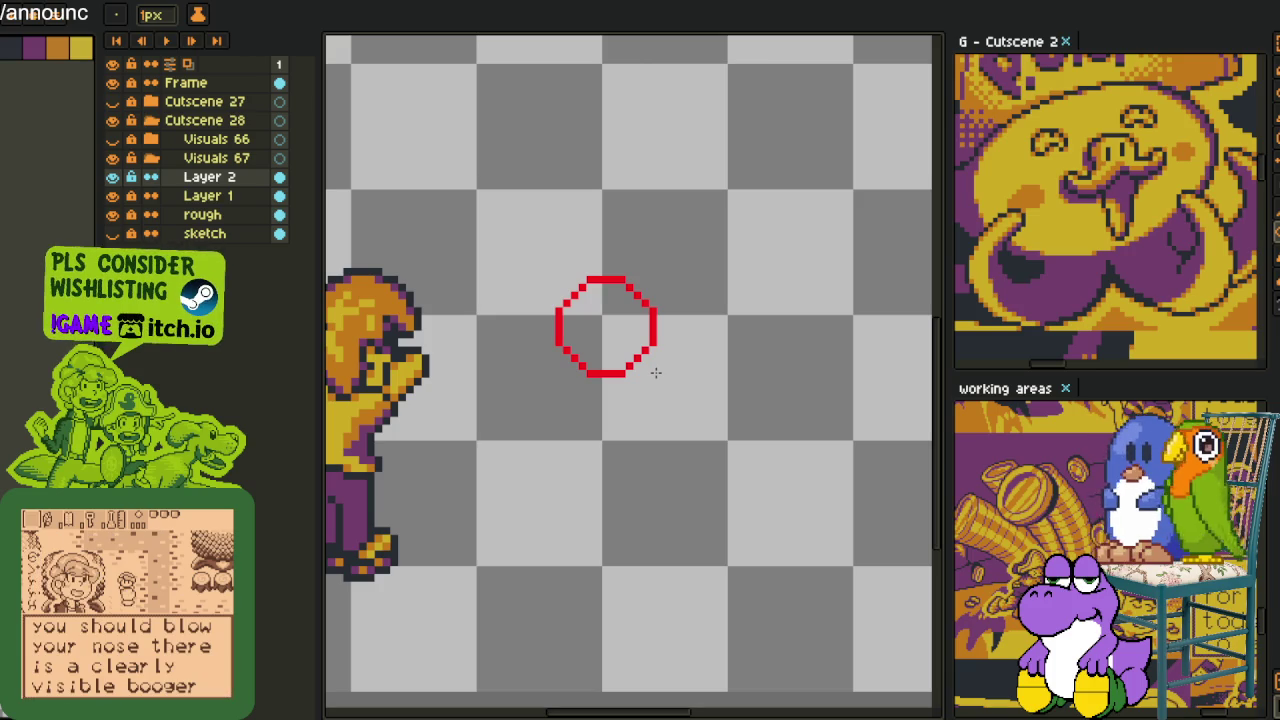
{"action": "key", "text": "ctrl+s"}
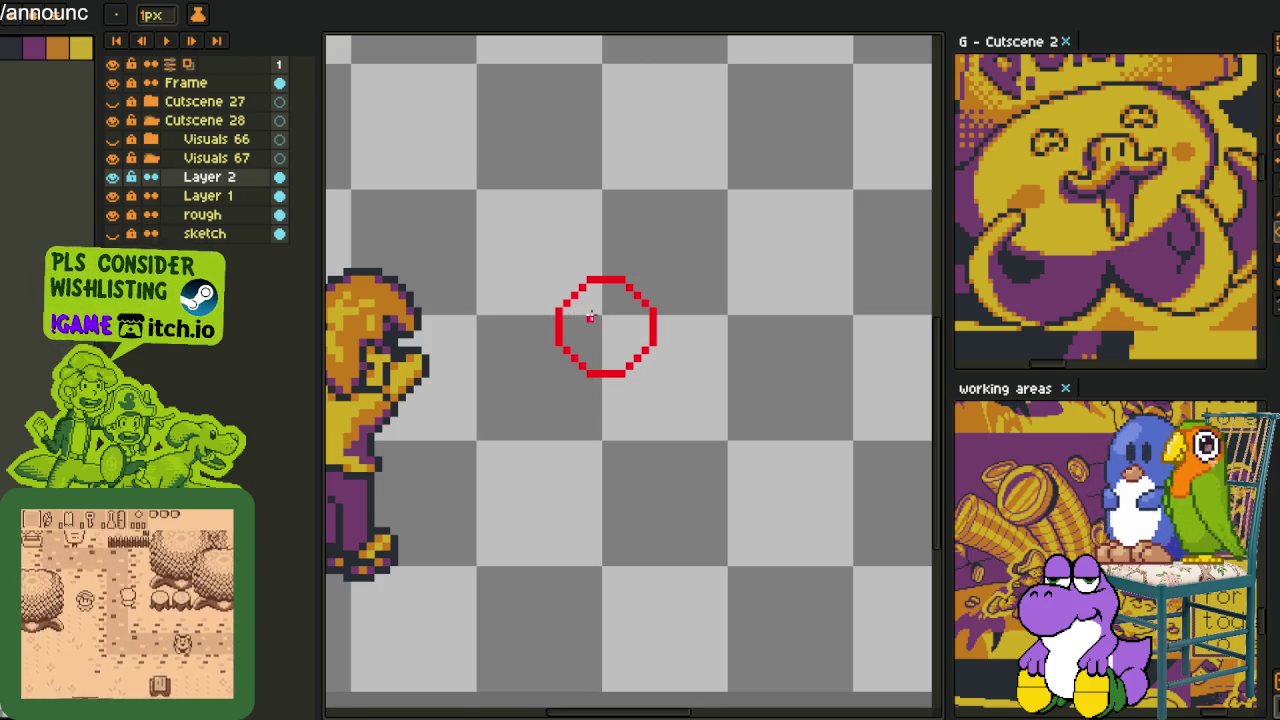
Zoom in and out to review the result, returning to the pencil
{"action": "scroll", "coordinate": [572, 332], "scroll_direction": "down", "scroll_amount": 3}
{"action": "scroll", "coordinate": [600, 360], "scroll_direction": "up", "scroll_amount": 1}
{"action": "scroll", "coordinate": [610, 374], "scroll_direction": "up", "scroll_amount": 2}
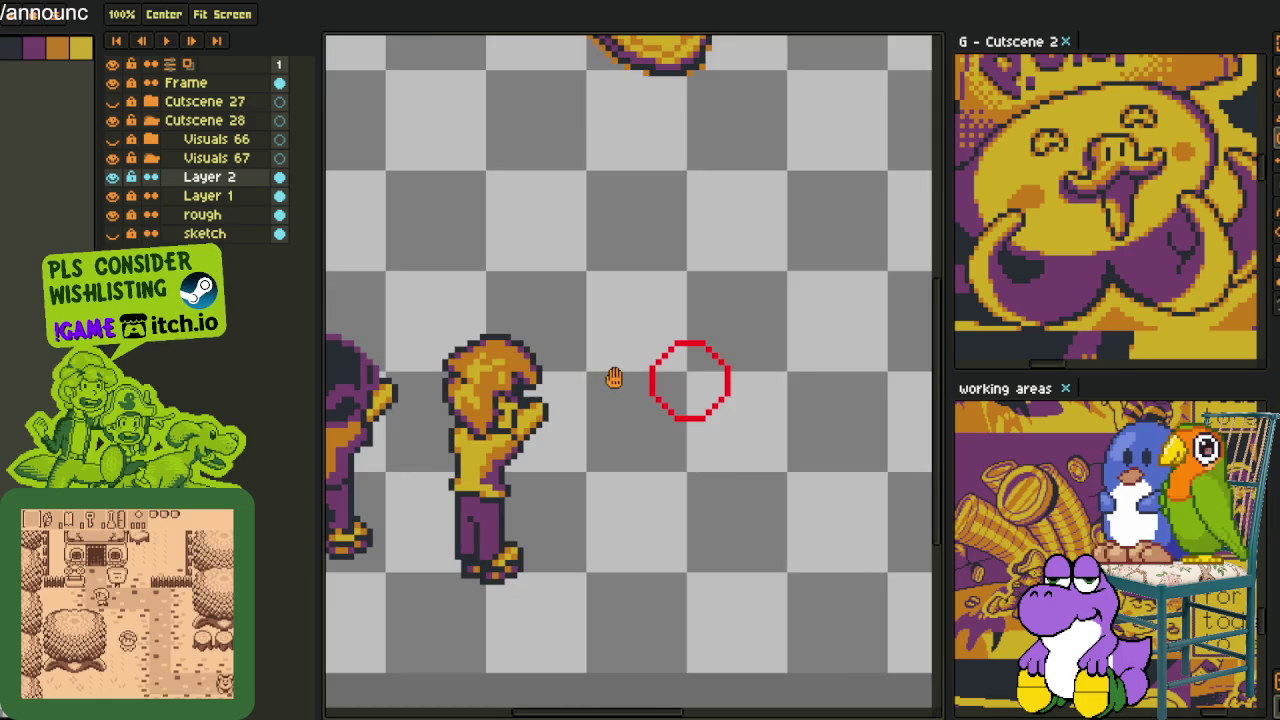
{"action": "scroll", "coordinate": [640, 374], "scroll_direction": "up", "scroll_amount": 1}
{"action": "scroll", "coordinate": [672, 374], "scroll_direction": "down", "scroll_amount": 1}
{"action": "scroll", "coordinate": [672, 374], "scroll_direction": "up", "scroll_amount": 2}
{"action": "scroll", "coordinate": [676, 374], "scroll_direction": "down", "scroll_amount": 3}
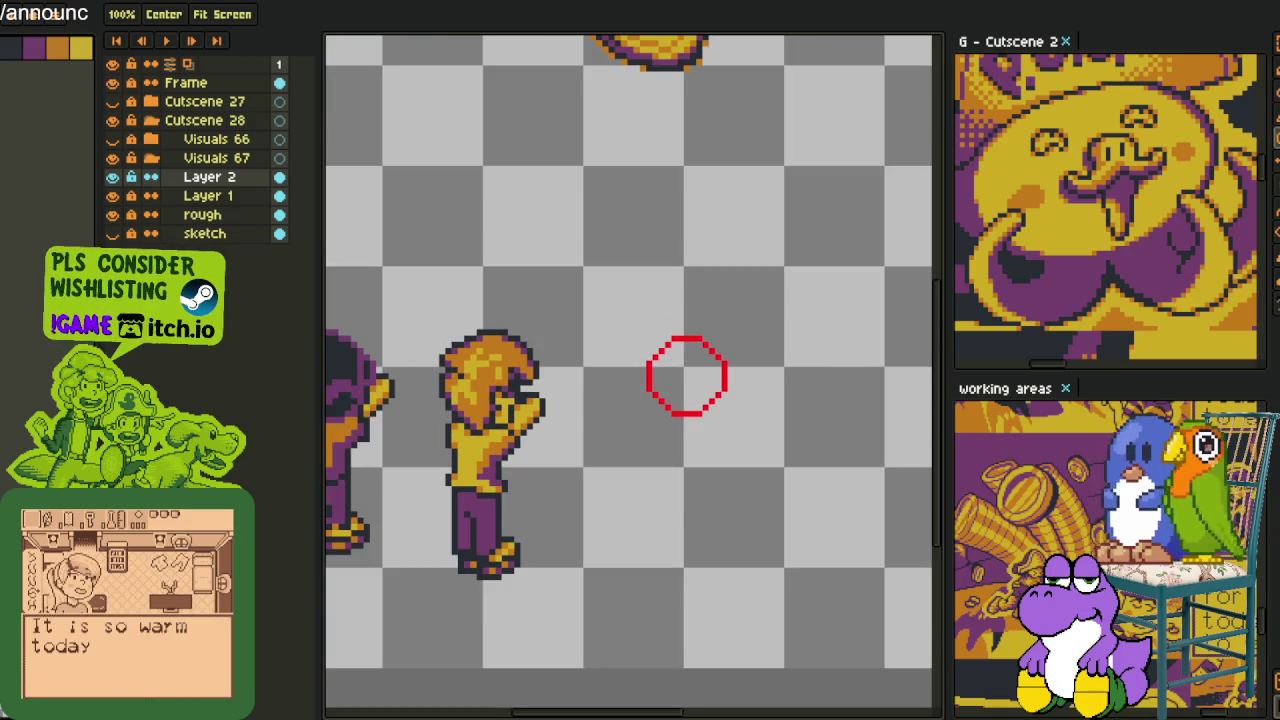
{"action": "key", "text": "b"}
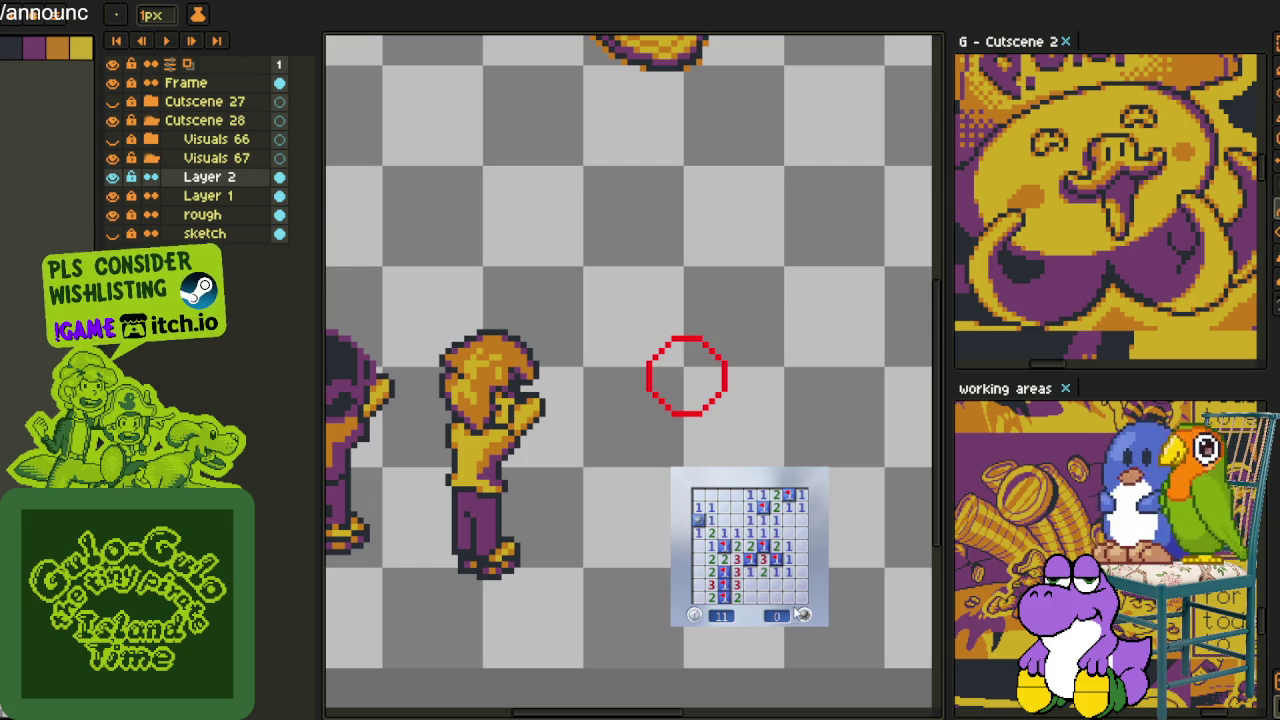
Play a Minesweeper round, flagging mines and revealing the last safe cell to win
{"action": "left_click", "coordinate": [799, 614]}
{"action": "left_click", "coordinate": [776, 590]}
{"action": "right_click", "coordinate": [750, 597]}
{"action": "right_click", "coordinate": [740, 545]}
{"action": "left_click", "coordinate": [748, 530]}
{"action": "left_click", "coordinate": [774, 530]}
{"action": "right_click", "coordinate": [777, 545]}
{"action": "left_click", "coordinate": [777, 520]}
{"action": "right_click", "coordinate": [784, 541]}
{"action": "right_click", "coordinate": [762, 494]}
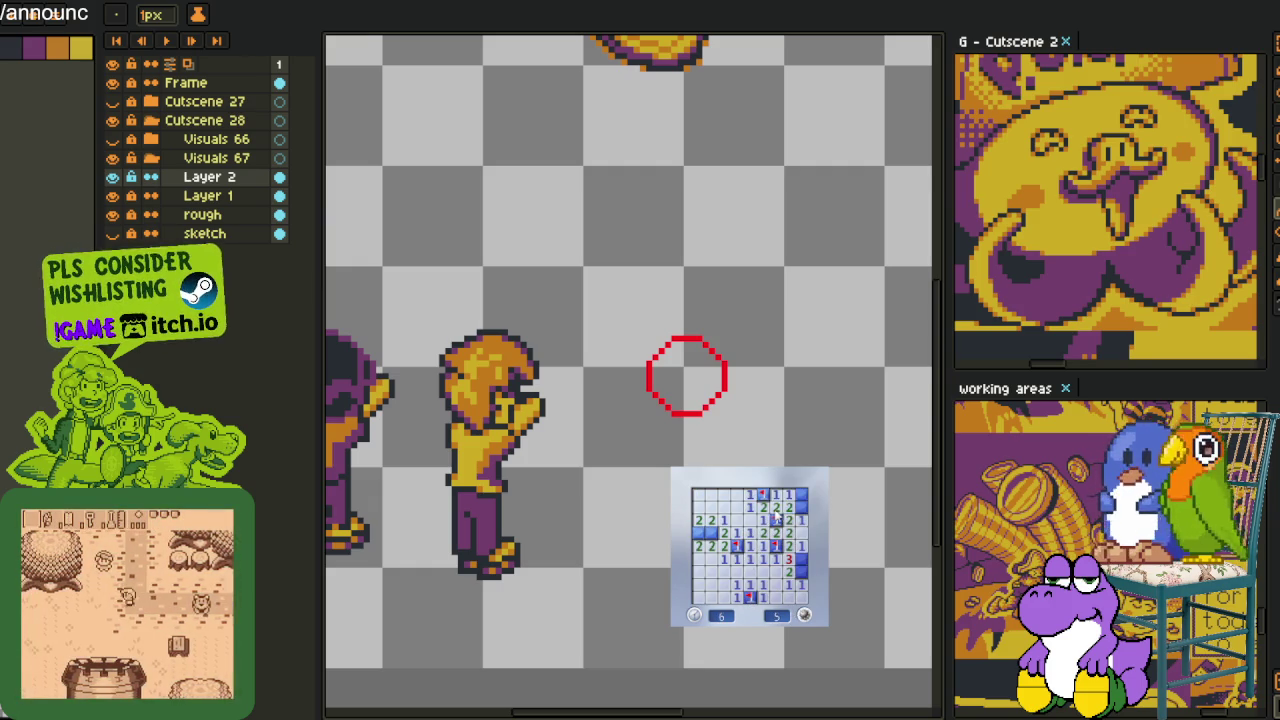
{"action": "left_click", "coordinate": [801, 533]}
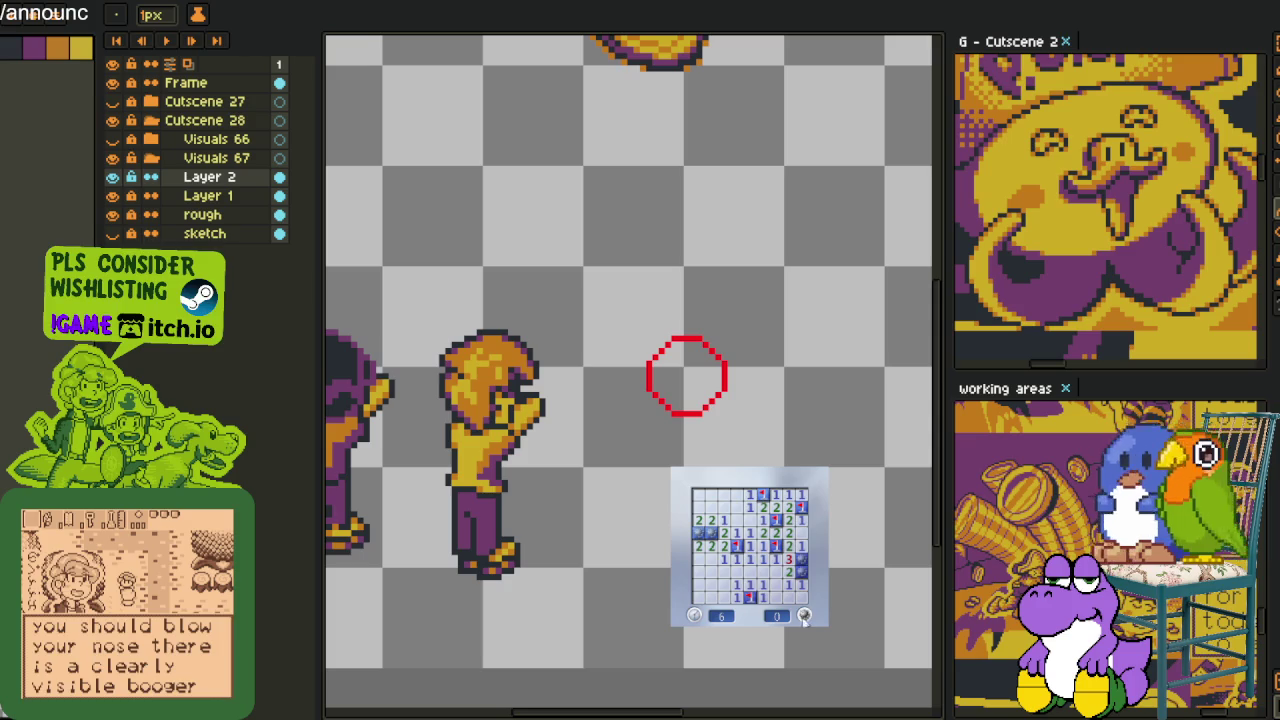
Play a second Minesweeper round, flagging left-column and top-row mines
{"action": "left_click", "coordinate": [803, 616]}
{"action": "left_click", "coordinate": [730, 530]}
{"action": "right_click", "coordinate": [736, 560]}
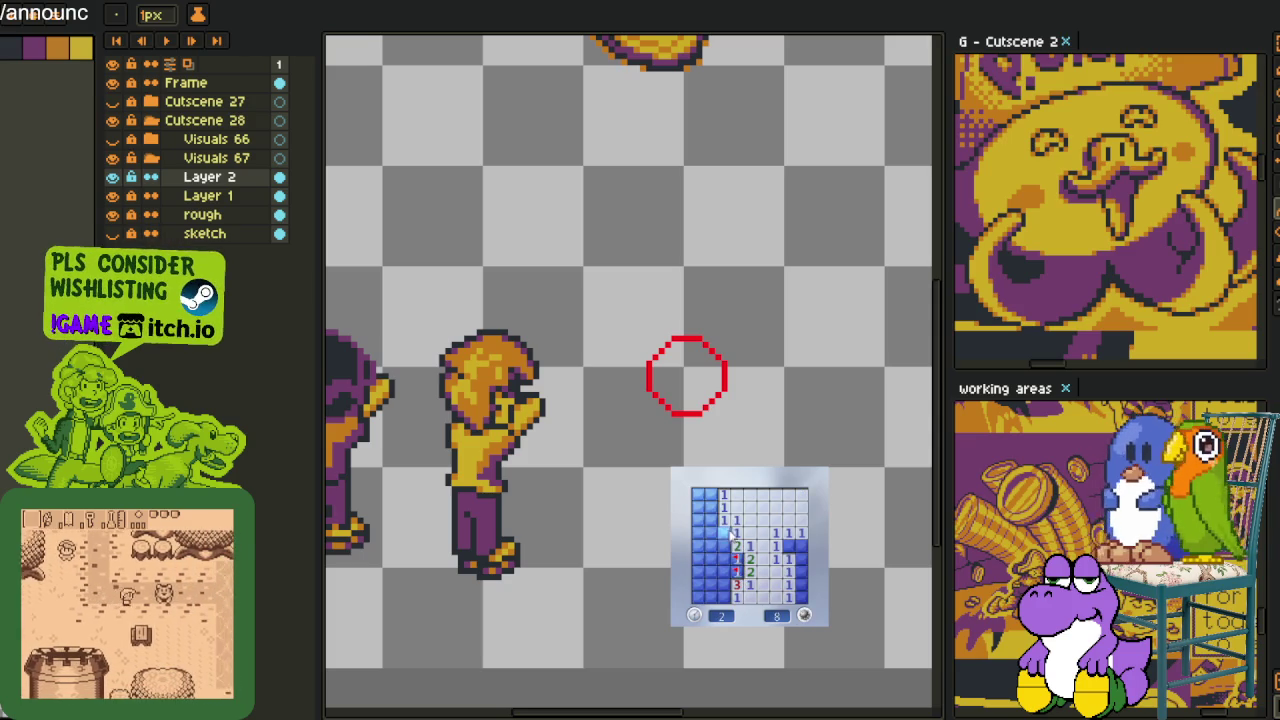
{"action": "right_click", "coordinate": [724, 533]}
{"action": "left_click", "coordinate": [723, 552]}
{"action": "right_click", "coordinate": [736, 571]}
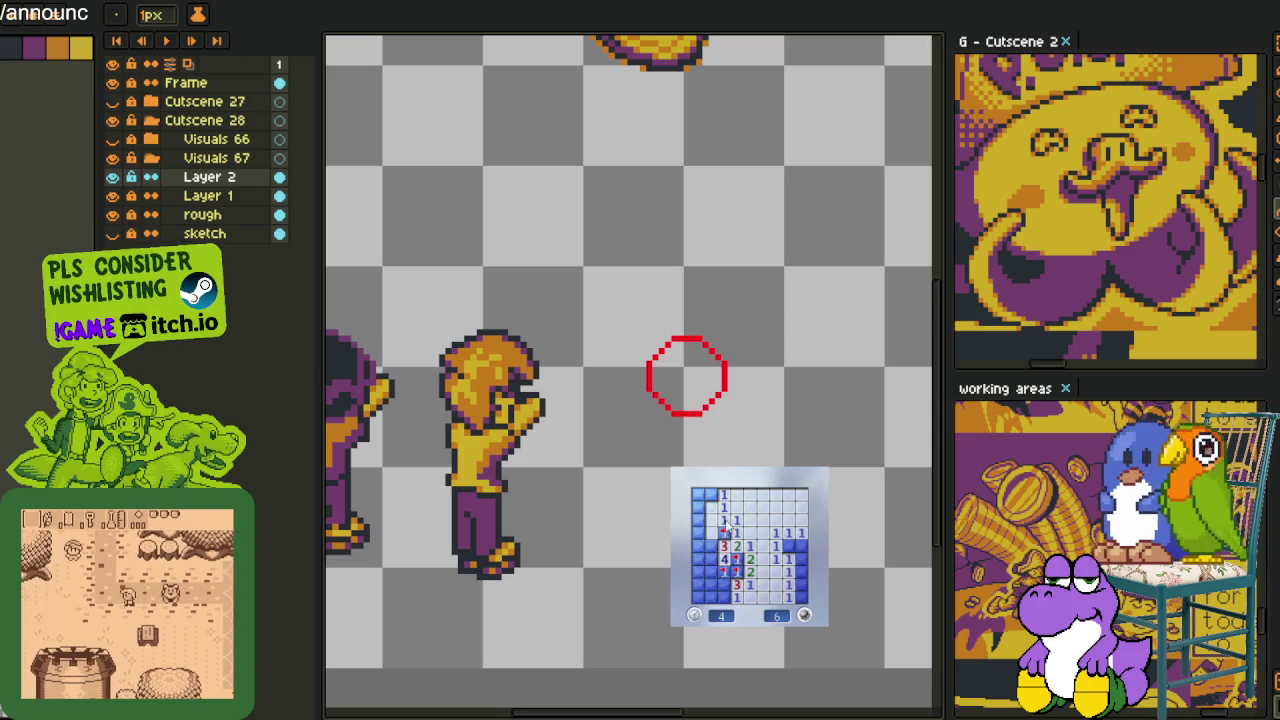
{"action": "left_click", "coordinate": [705, 507]}
{"action": "right_click", "coordinate": [711, 494]}
{"action": "left_click", "coordinate": [697, 546]}
{"action": "left_click", "coordinate": [711, 583]}
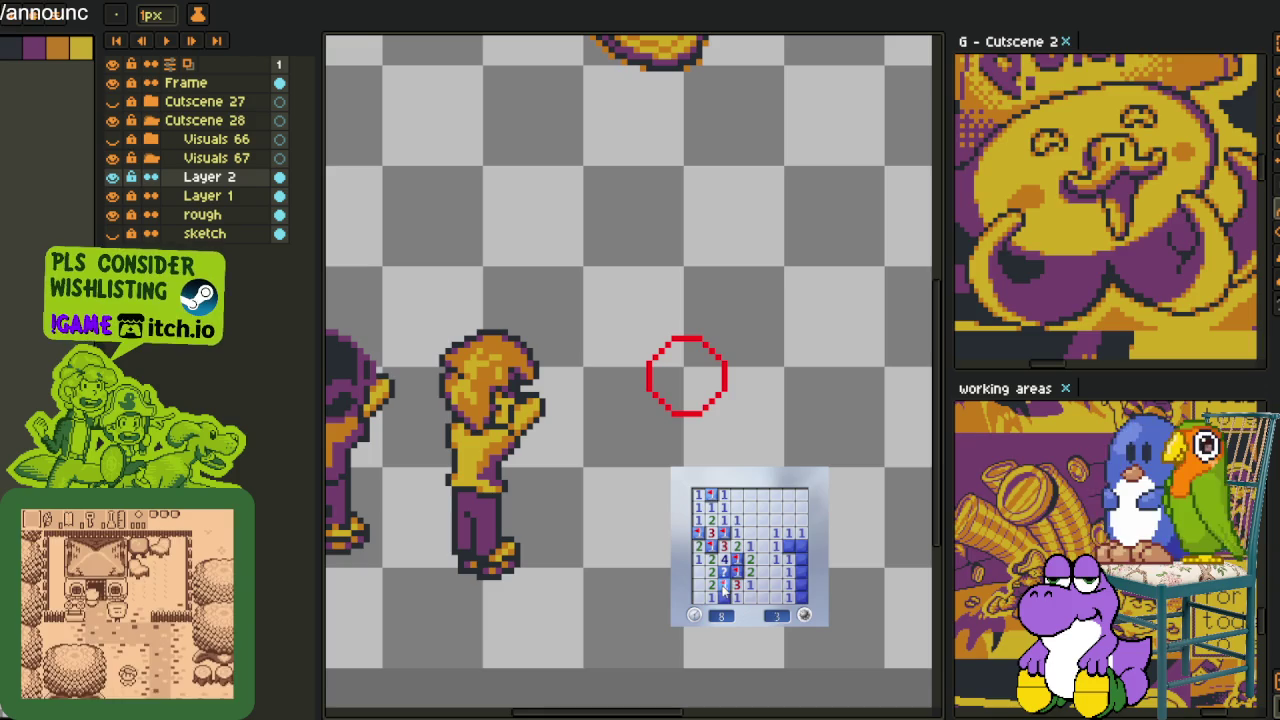
{"action": "right_click", "coordinate": [788, 547]}
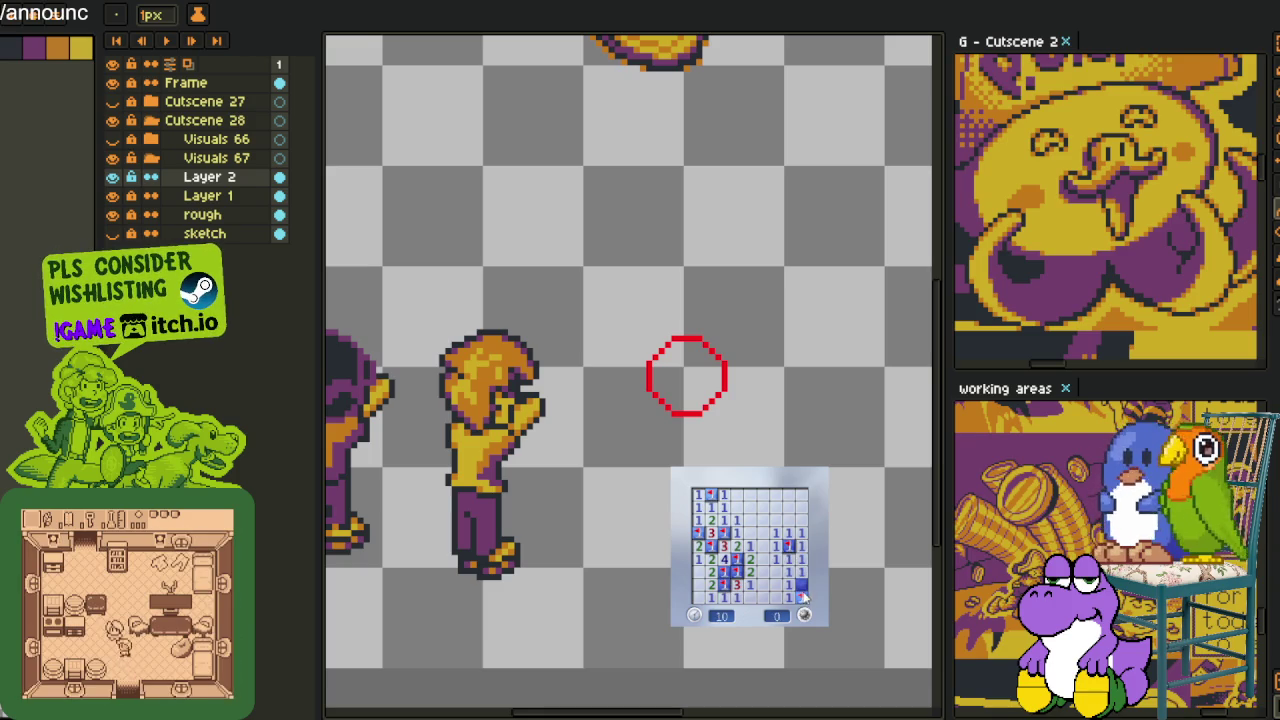
Play a third Minesweeper round, flagging the last mine, then close the game
{"action": "left_click", "coordinate": [804, 615]}
{"action": "left_click", "coordinate": [756, 573]}
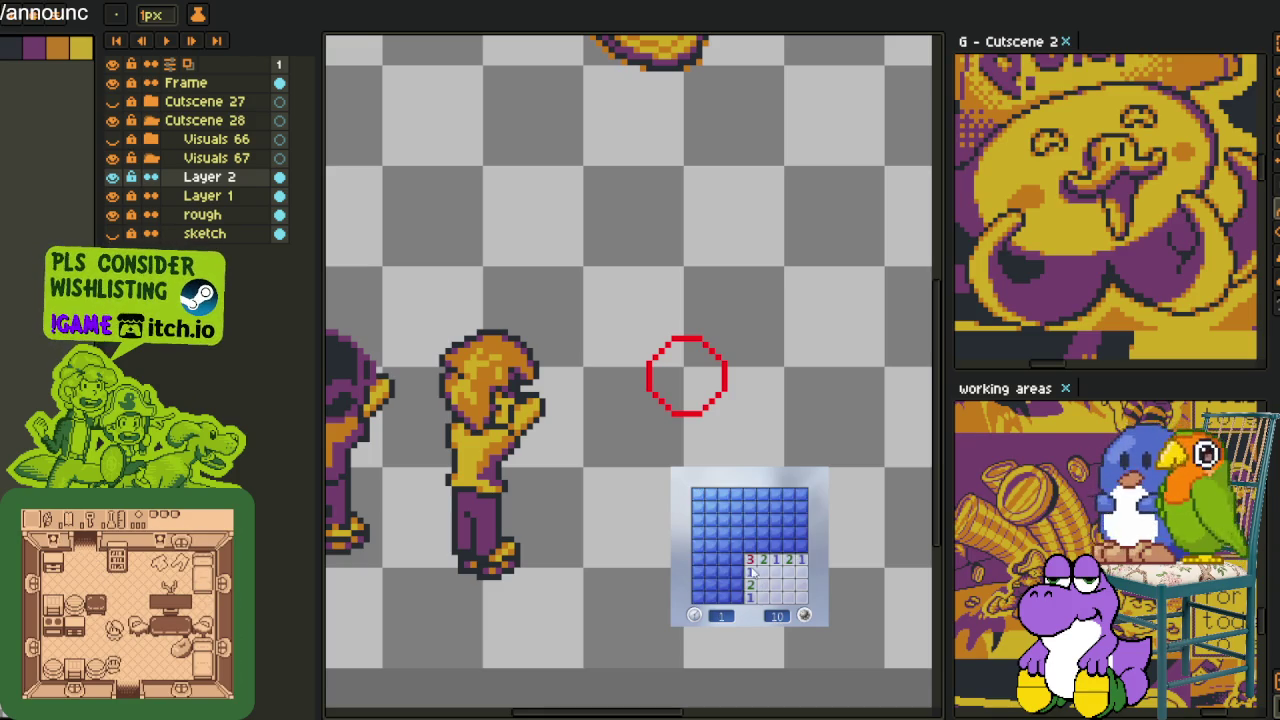
{"action": "left_click", "coordinate": [740, 583]}
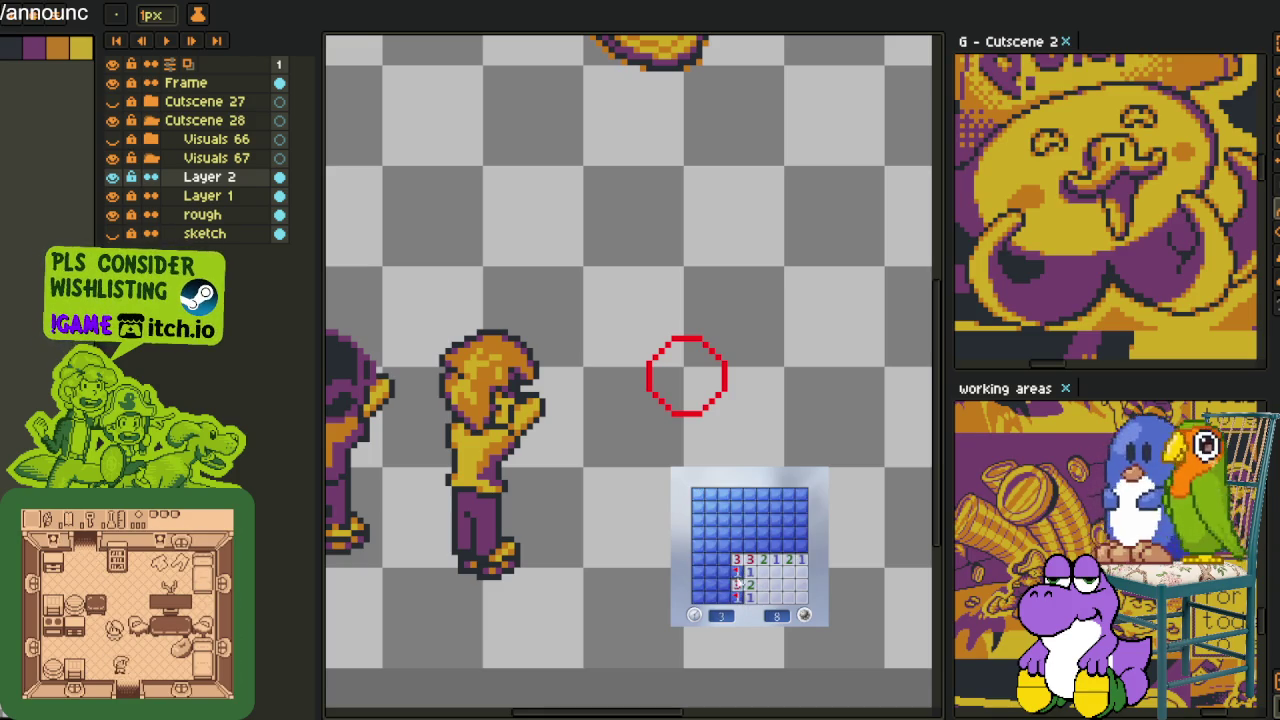
{"action": "left_click", "coordinate": [770, 550]}
{"action": "left_click", "coordinate": [792, 552]}
{"action": "left_click", "coordinate": [790, 540]}
{"action": "left_click", "coordinate": [748, 548]}
{"action": "left_click", "coordinate": [726, 560]}
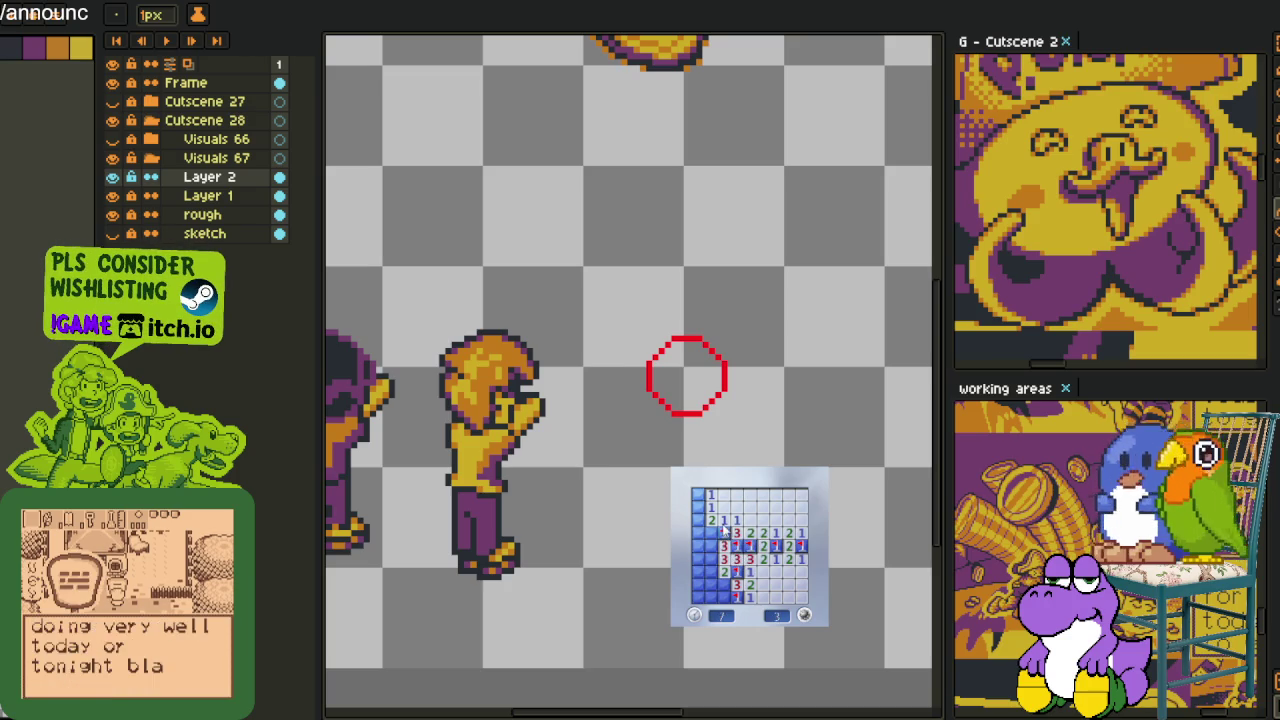
{"action": "right_click", "coordinate": [697, 506]}
{"action": "left_click", "coordinate": [700, 524]}
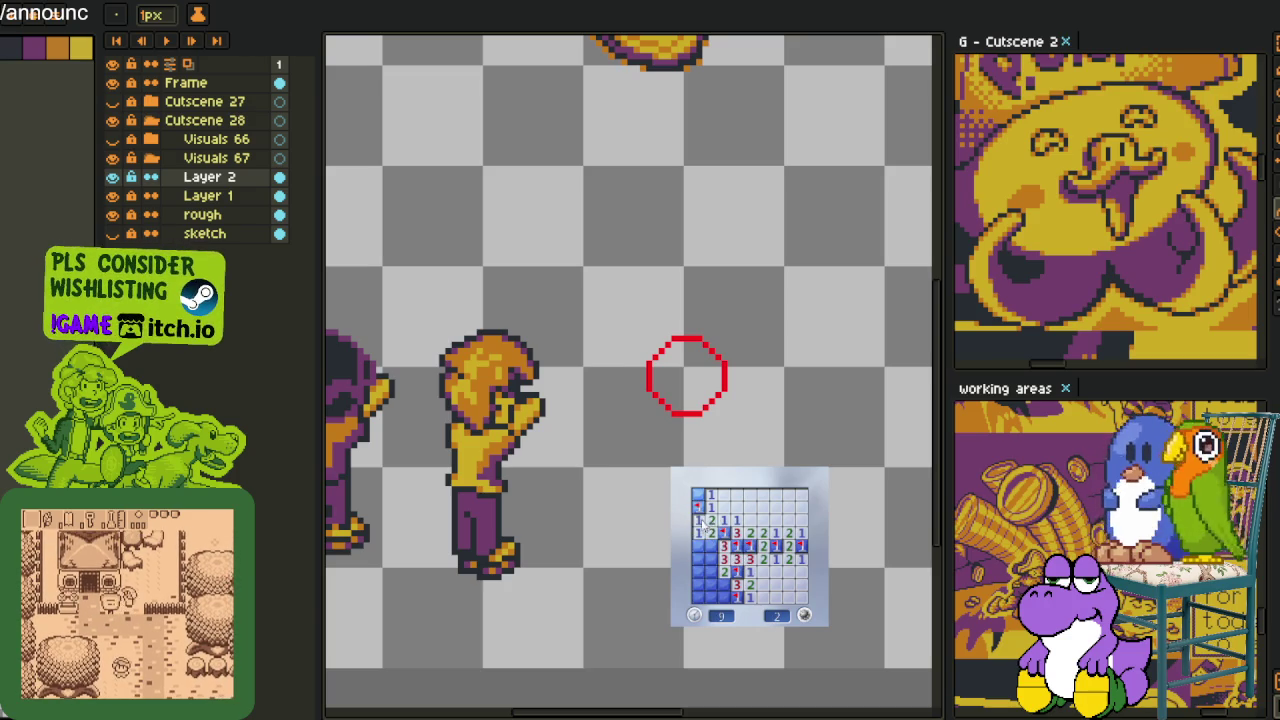
{"action": "left_click", "coordinate": [702, 548]}
{"action": "left_click", "coordinate": [705, 570]}
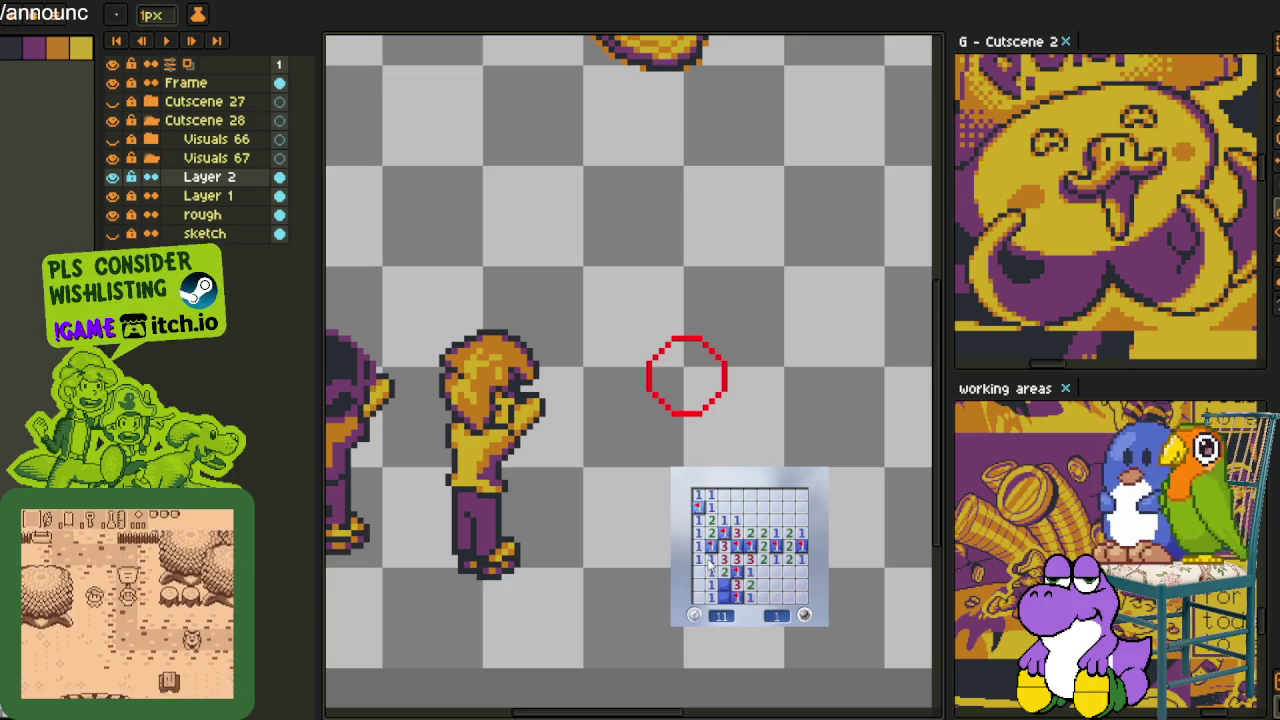
{"action": "right_click", "coordinate": [712, 587]}
{"action": "left_click", "coordinate": [712, 583]}
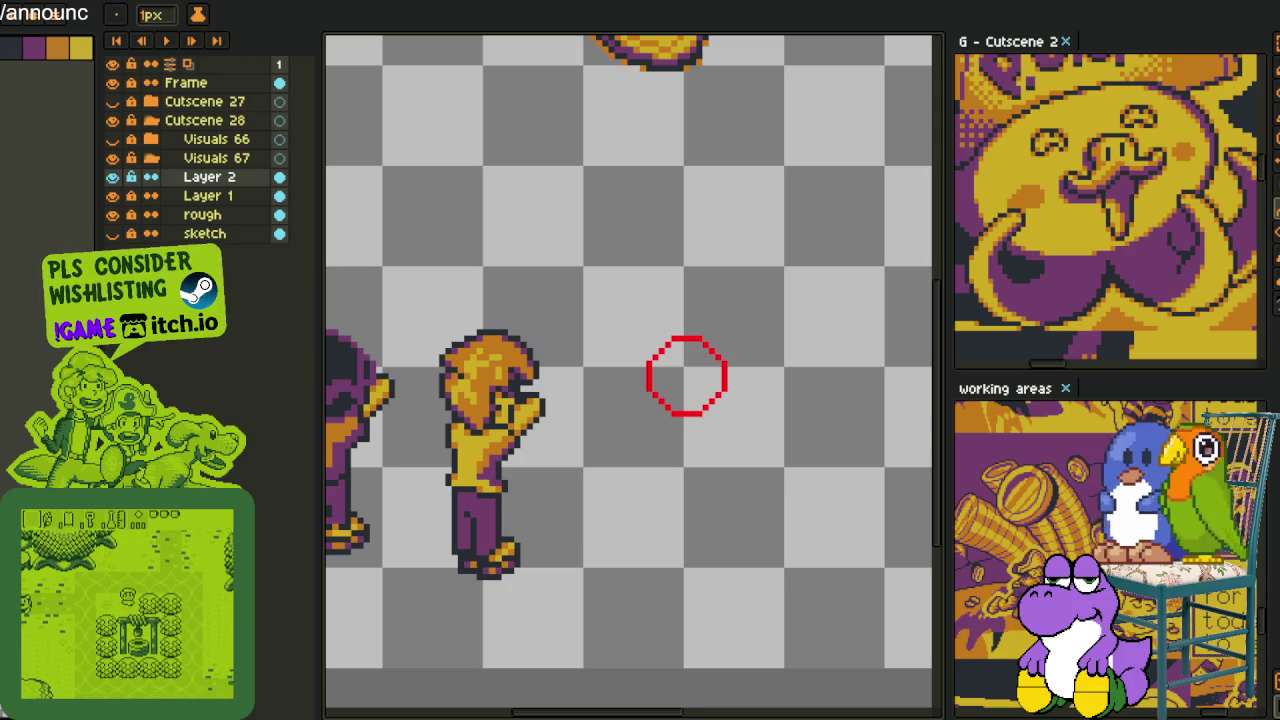
Zoom out to bring all three characters and the sandal into view and start colour picking
{"action": "scroll", "coordinate": [387, 594], "scroll_direction": "down", "scroll_amount": 1}
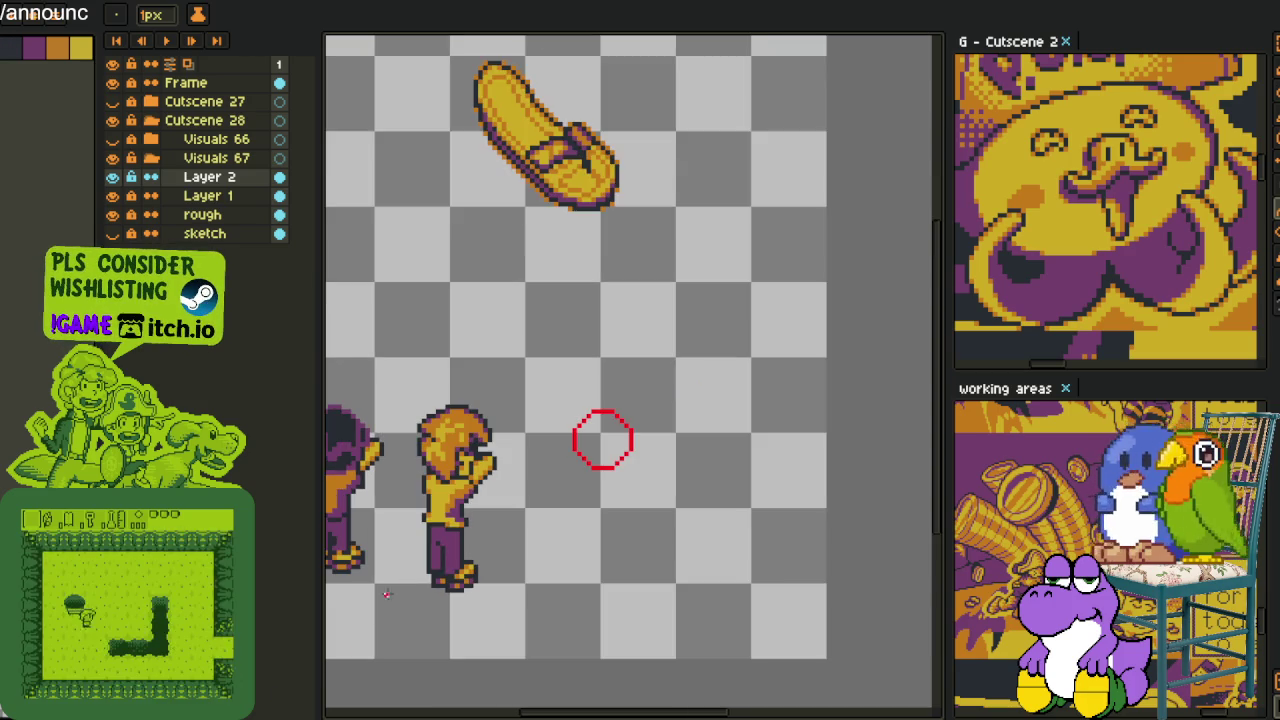
{"action": "scroll", "coordinate": [603, 440], "scroll_direction": "down", "scroll_amount": 1}
{"action": "left_click_drag", "start_coordinate": [571, 457], "coordinate": [674, 434]}
{"action": "key", "text": "alt"}
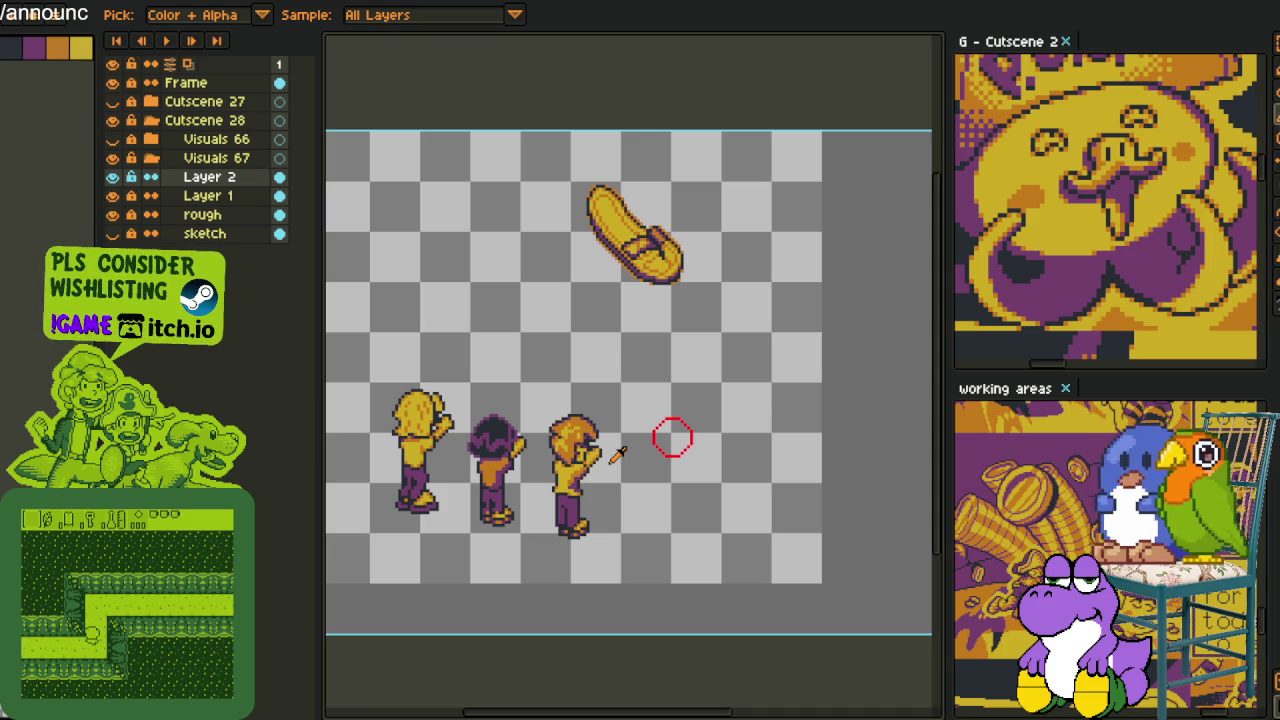
Zoom in on the red circle and sample its red with the 1px pencil ready
{"action": "scroll", "coordinate": [670, 440], "scroll_direction": "up", "scroll_amount": 1}
{"action": "scroll", "coordinate": [680, 455], "scroll_direction": "up", "scroll_amount": 1}
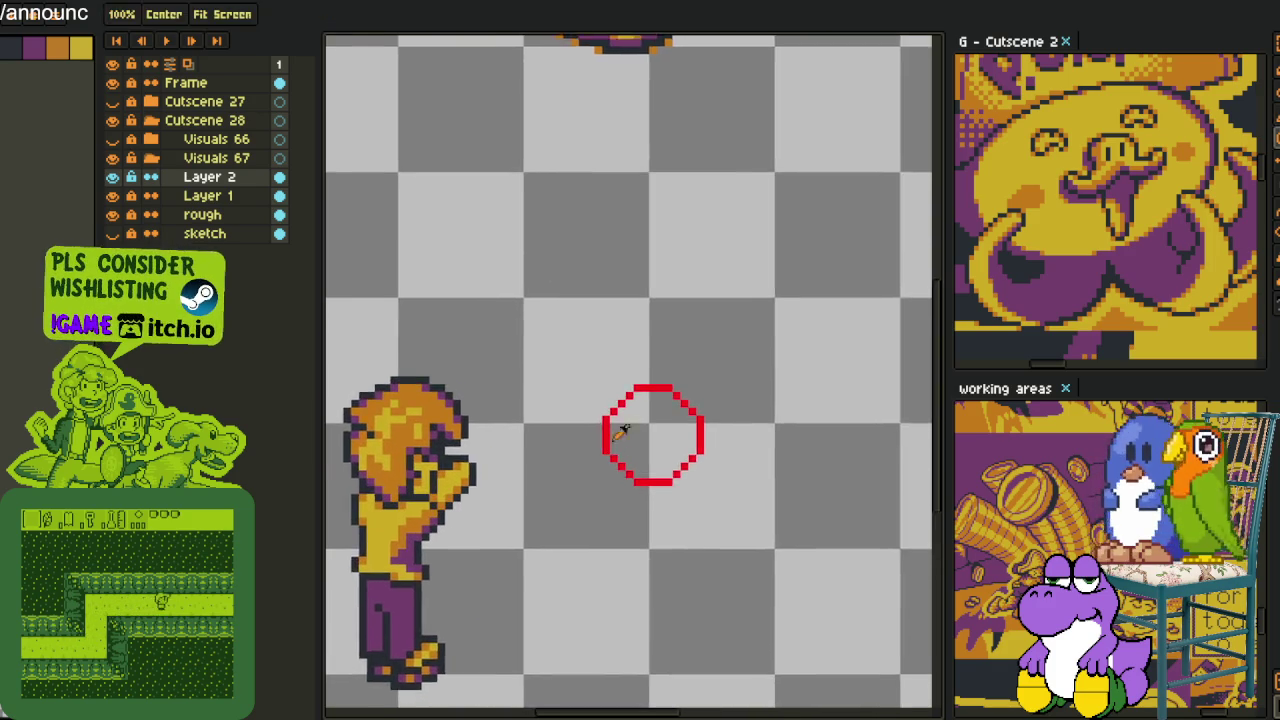
{"action": "scroll", "coordinate": [640, 440], "scroll_direction": "up", "scroll_amount": 1}
{"action": "left_click_drag", "start_coordinate": [603, 430], "coordinate": [592, 385]}
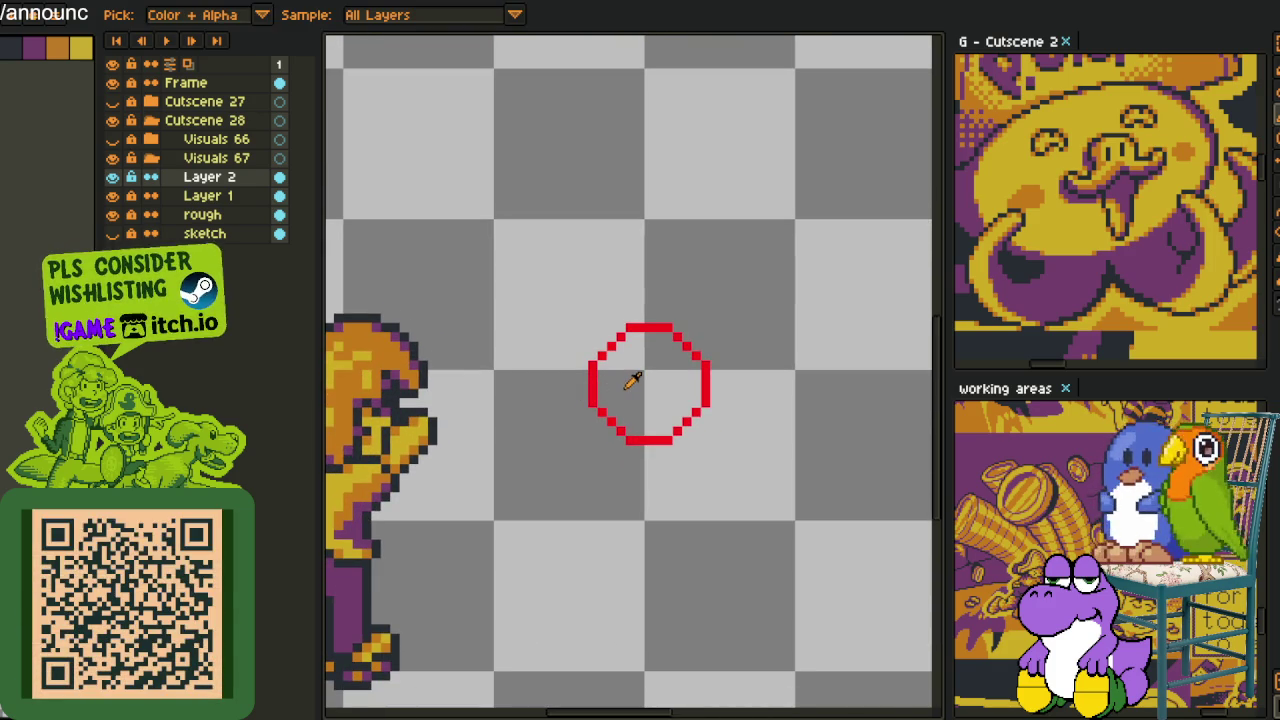
{"action": "key", "text": "b"}
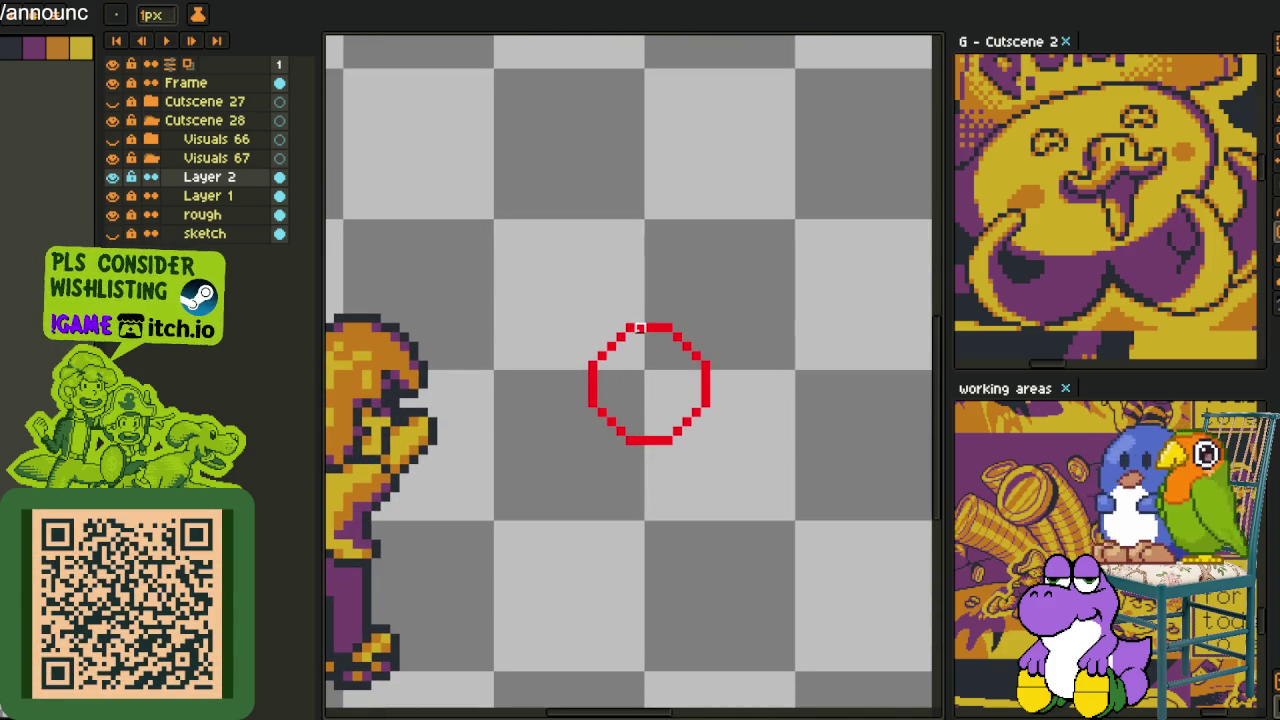
{"action": "key", "text": "i"}
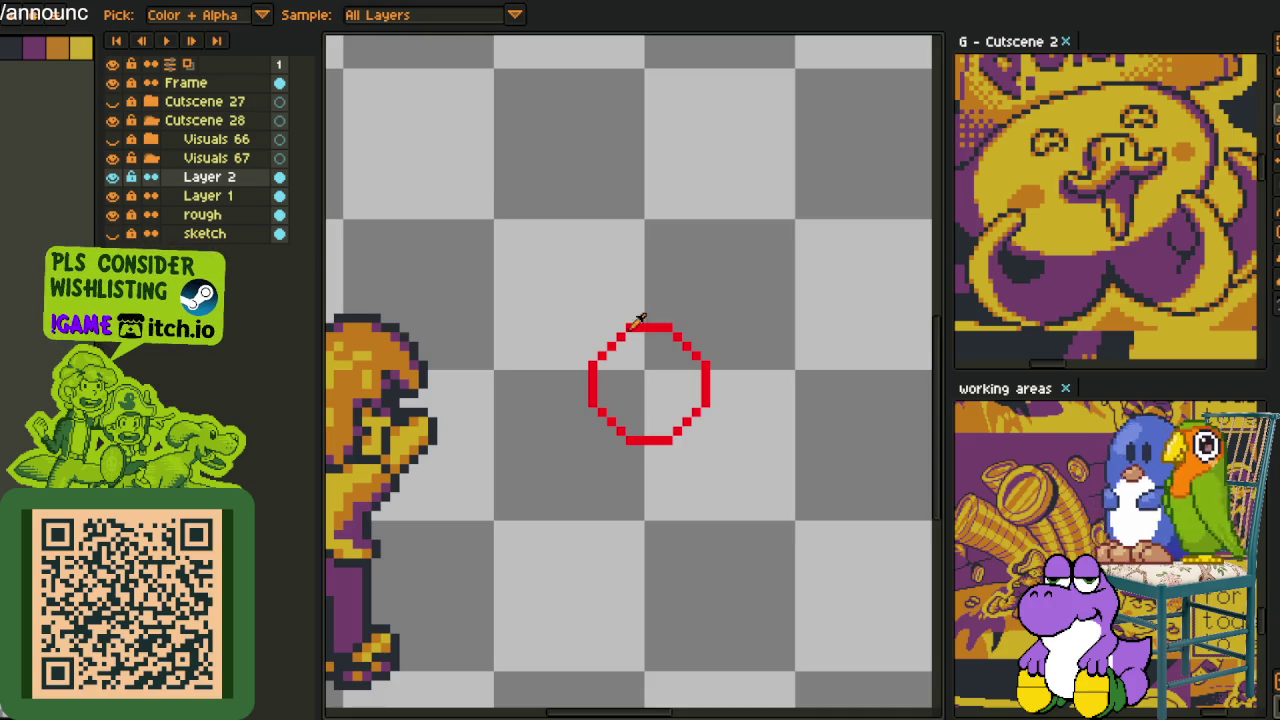
{"action": "key", "text": "b"}
{"action": "scroll", "coordinate": [617, 354], "scroll_direction": "up", "scroll_amount": 1}
Add red strokes down and curling off the circle's lower left, and trim the inner diagonal stroke
{"action": "mouse_move", "coordinate": [620, 318]}
{"action": "left_mouse_down"}
{"action": "mouse_move", "coordinate": [585, 550]}
{"action": "mouse_move", "coordinate": [578, 447]}
{"action": "left_mouse_up"}
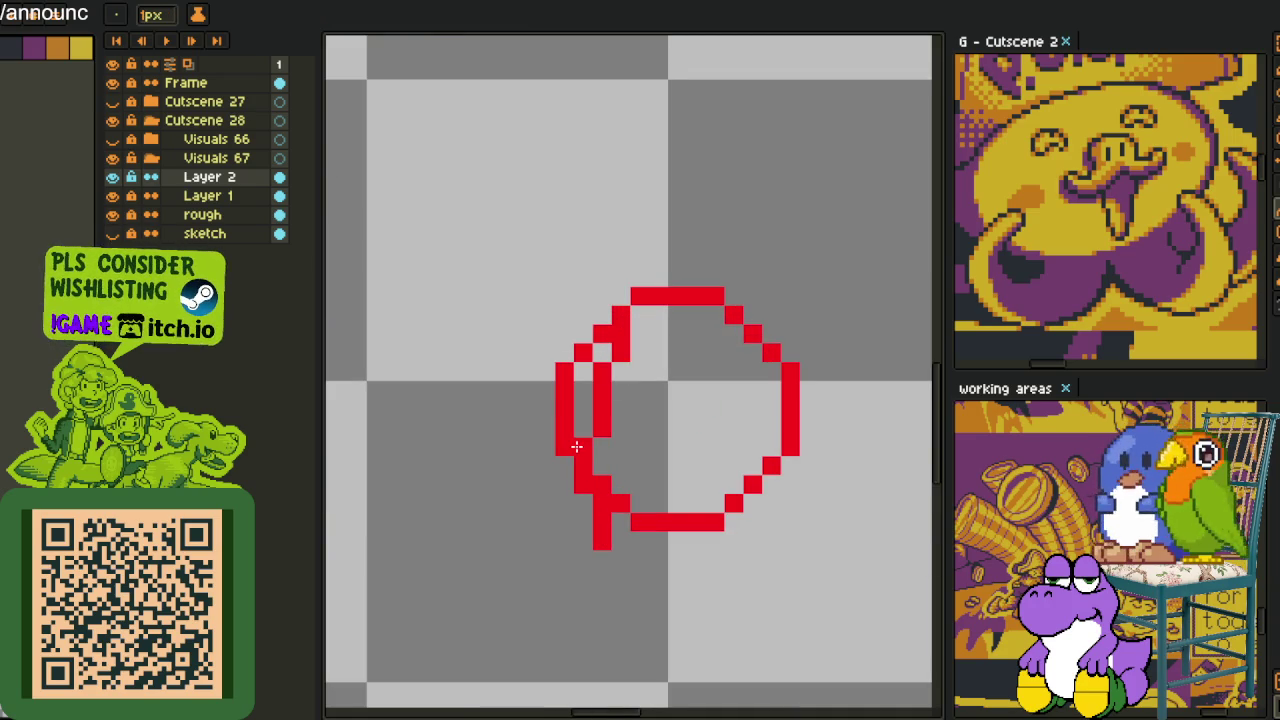
{"action": "key", "text": "ctrl+z"}
{"action": "mouse_move", "coordinate": [545, 446]}
{"action": "left_mouse_down"}
{"action": "mouse_move", "coordinate": [524, 492]}
{"action": "mouse_move", "coordinate": [560, 537]}
{"action": "mouse_move", "coordinate": [694, 531]}
{"action": "mouse_move", "coordinate": [720, 505]}
{"action": "left_mouse_up"}
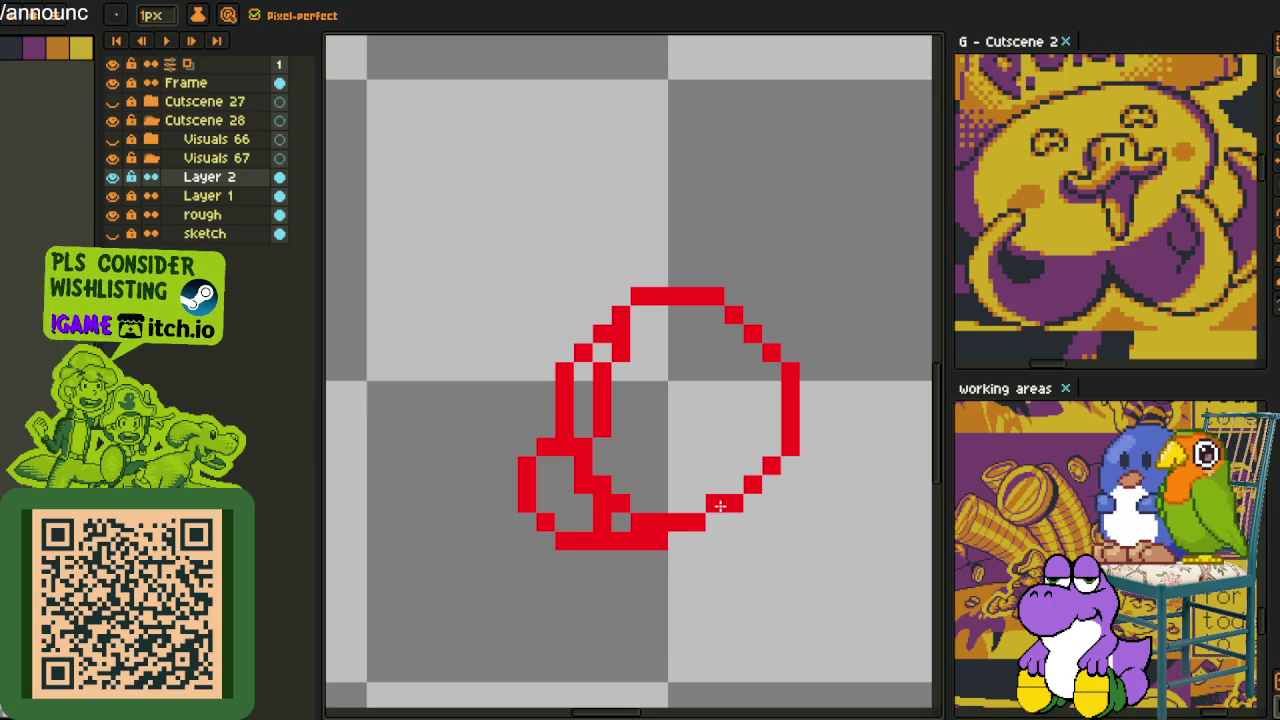
{"action": "mouse_move", "coordinate": [608, 521]}
{"action": "left_mouse_down"}
{"action": "mouse_move", "coordinate": [620, 486]}
{"action": "mouse_move", "coordinate": [602, 490]}
{"action": "mouse_move", "coordinate": [663, 533]}
{"action": "left_mouse_up"}
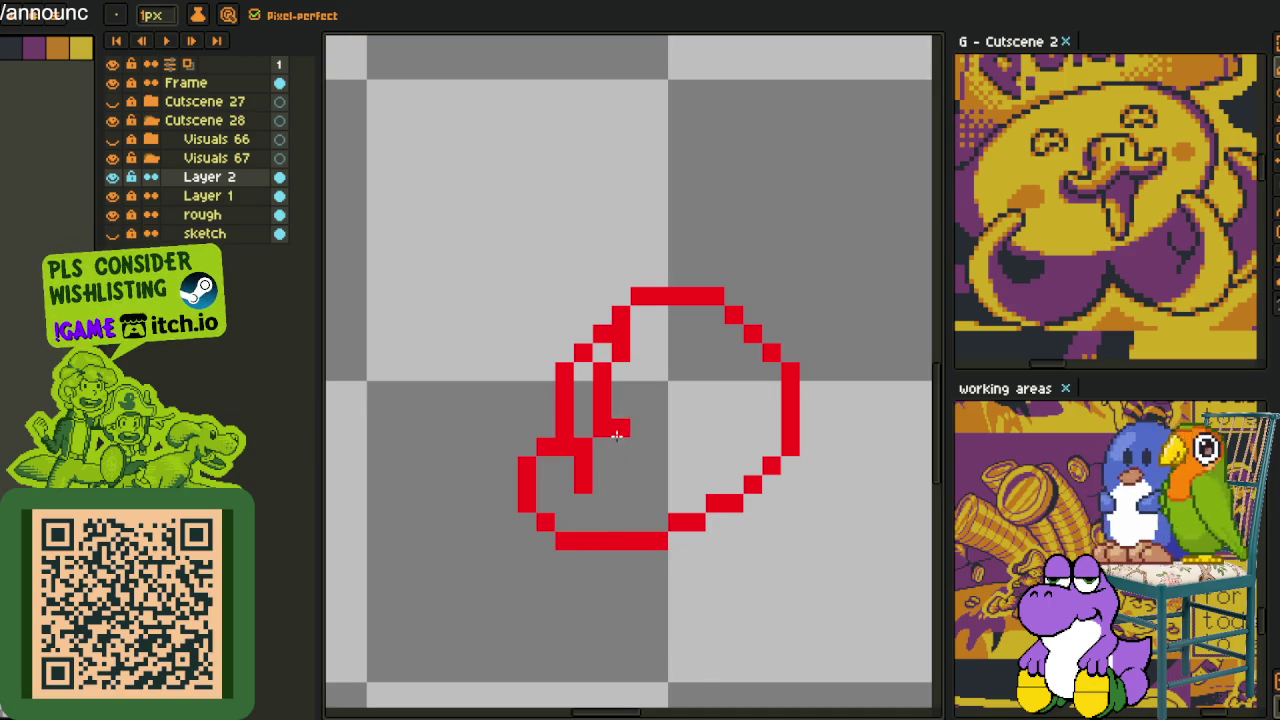